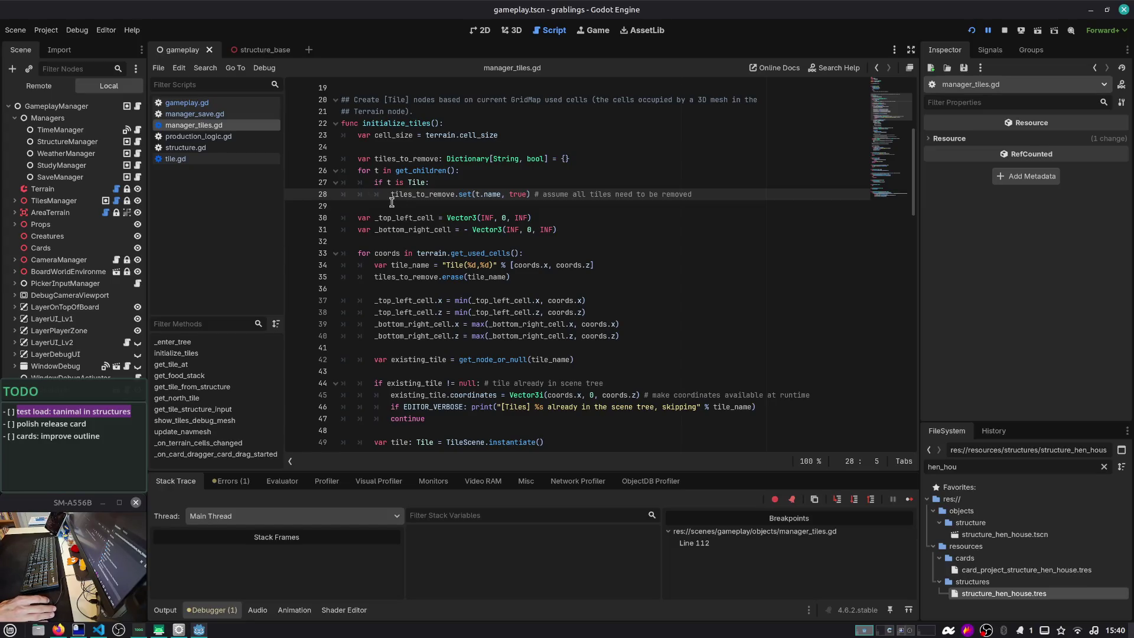
Step: In manager_tiles.gd, read the corner-cell setup, tiles_to_remove and the existing_tile check block
{"action": "left_click_drag", "start_coordinate": [354, 216], "coordinate": [608, 237]}
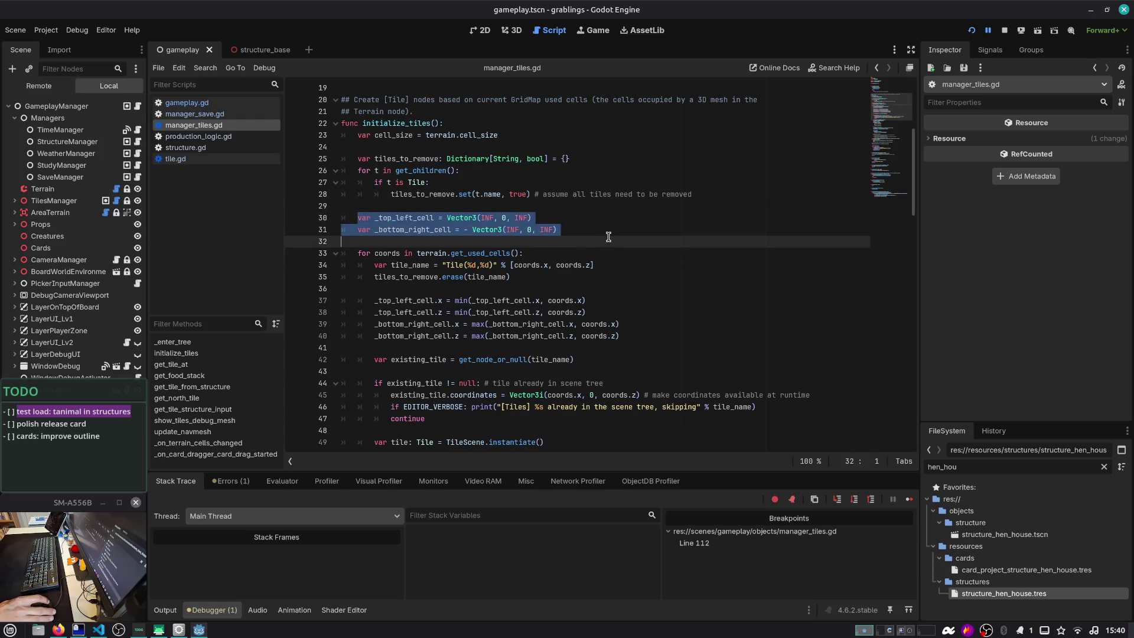
{"action": "double_click", "coordinate": [420, 265]}
{"action": "scroll", "coordinate": [414, 255], "scroll_direction": "down", "scroll_amount": 1}
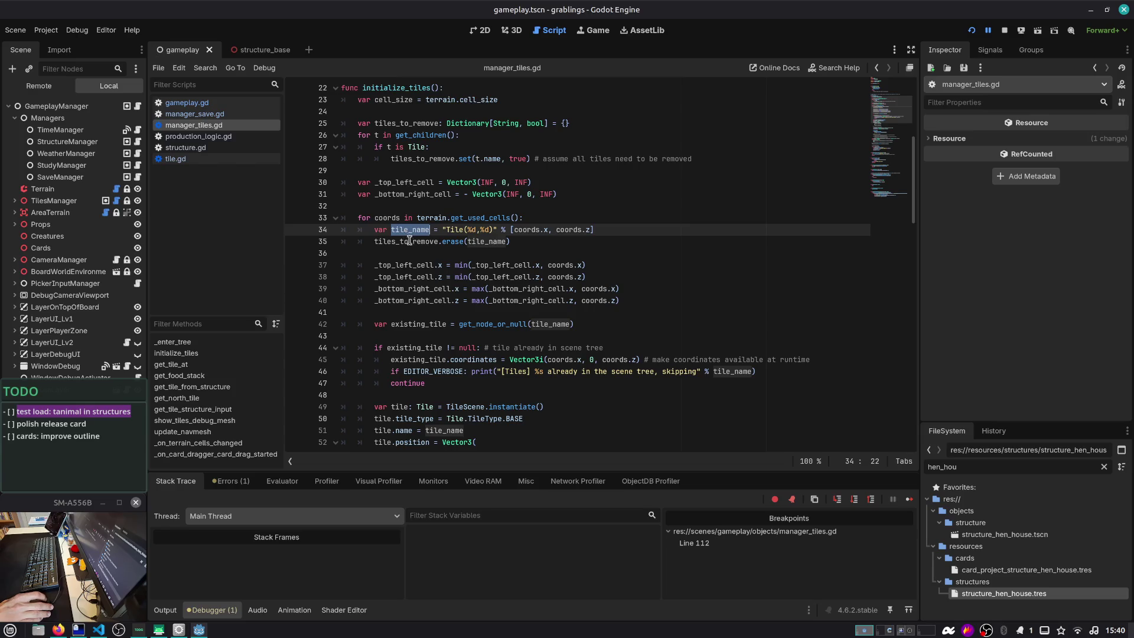
{"action": "double_click", "coordinate": [409, 241]}
{"action": "scroll", "coordinate": [485, 255], "scroll_direction": "down", "scroll_amount": 1}
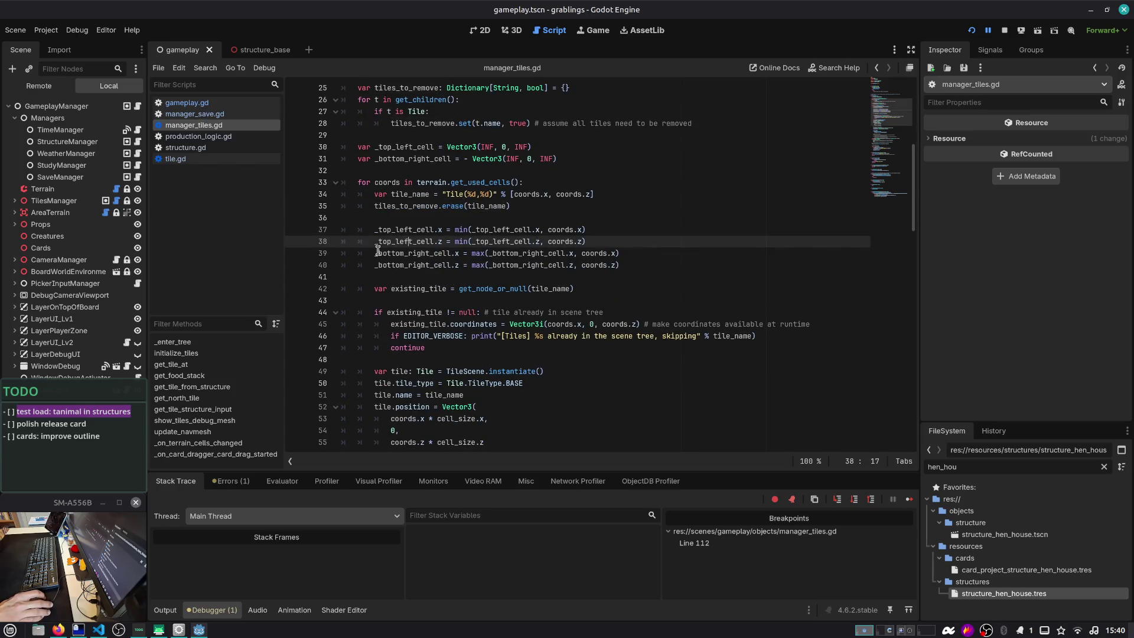
{"action": "left_click_drag", "start_coordinate": [378, 253], "coordinate": [638, 267]}
{"action": "scroll", "coordinate": [653, 271], "scroll_direction": "down", "scroll_amount": 1}
{"action": "scroll", "coordinate": [653, 270], "scroll_direction": "down", "scroll_amount": 2}
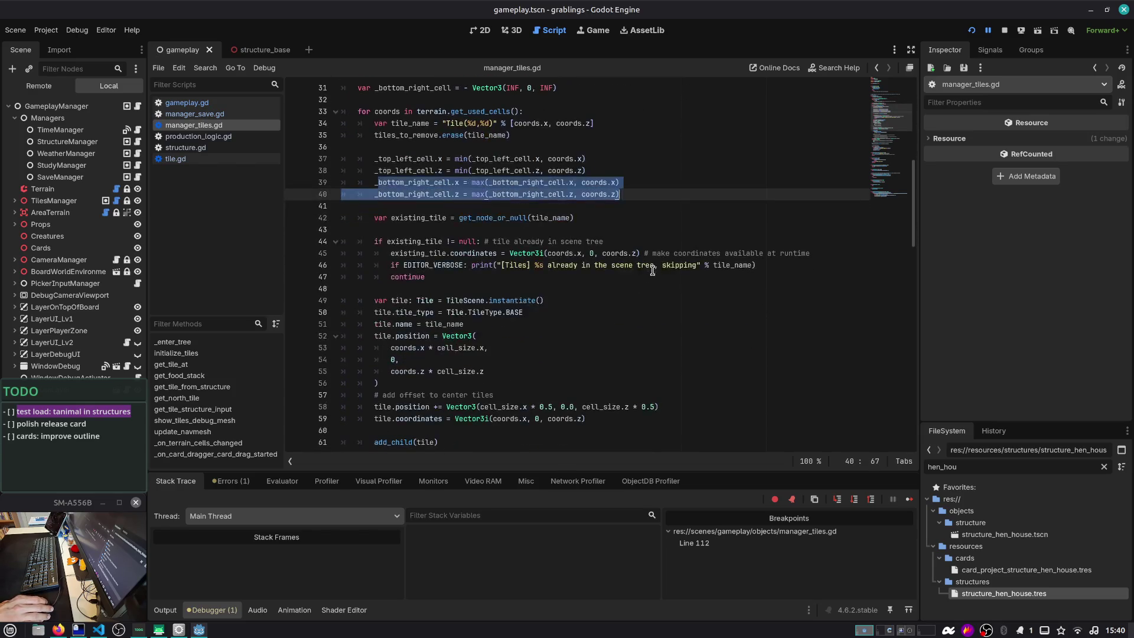
{"action": "double_click", "coordinate": [422, 218]}
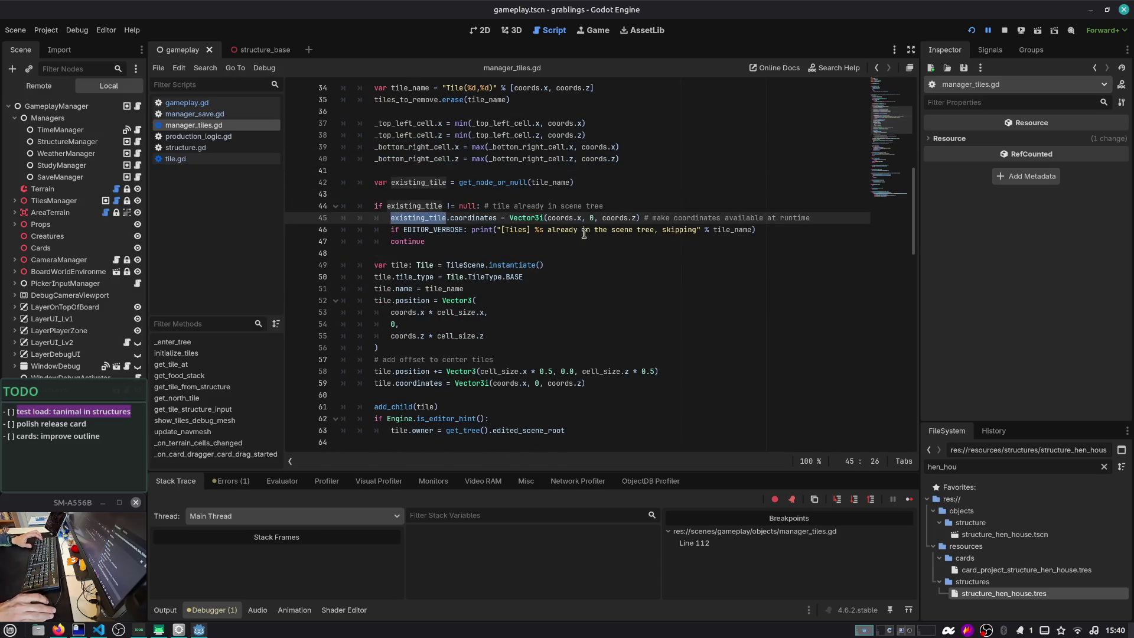
{"action": "left_click_drag", "start_coordinate": [456, 242], "coordinate": [292, 208]}
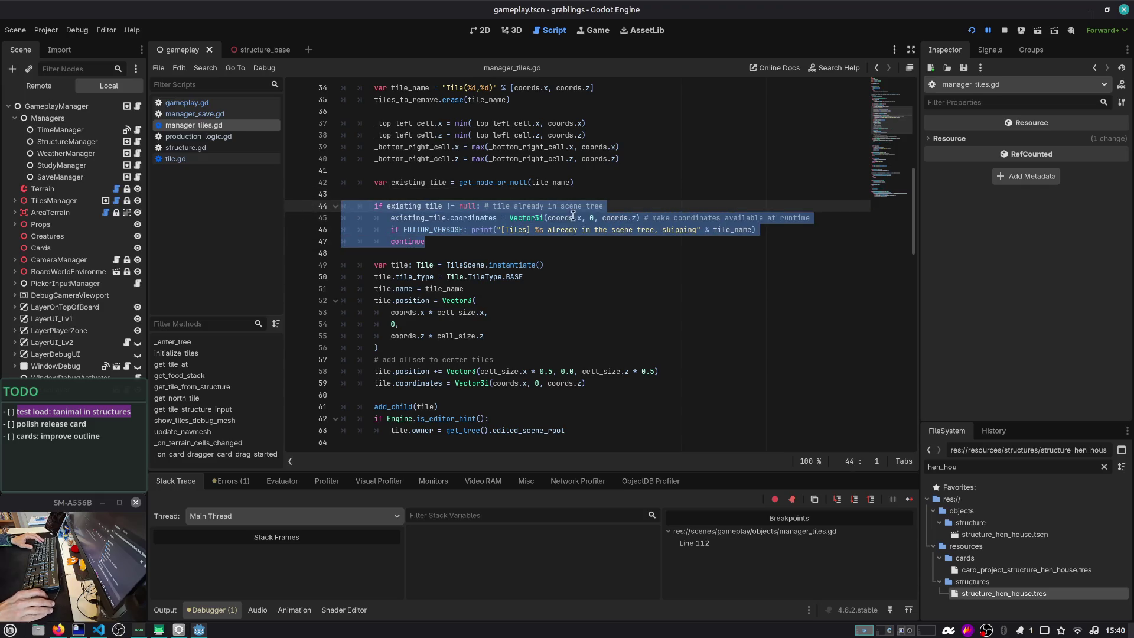
{"action": "left_click", "coordinate": [437, 218]}
{"action": "double_click", "coordinate": [472, 217]}
{"action": "scroll", "coordinate": [475, 220], "scroll_direction": "down", "scroll_amount": 2}
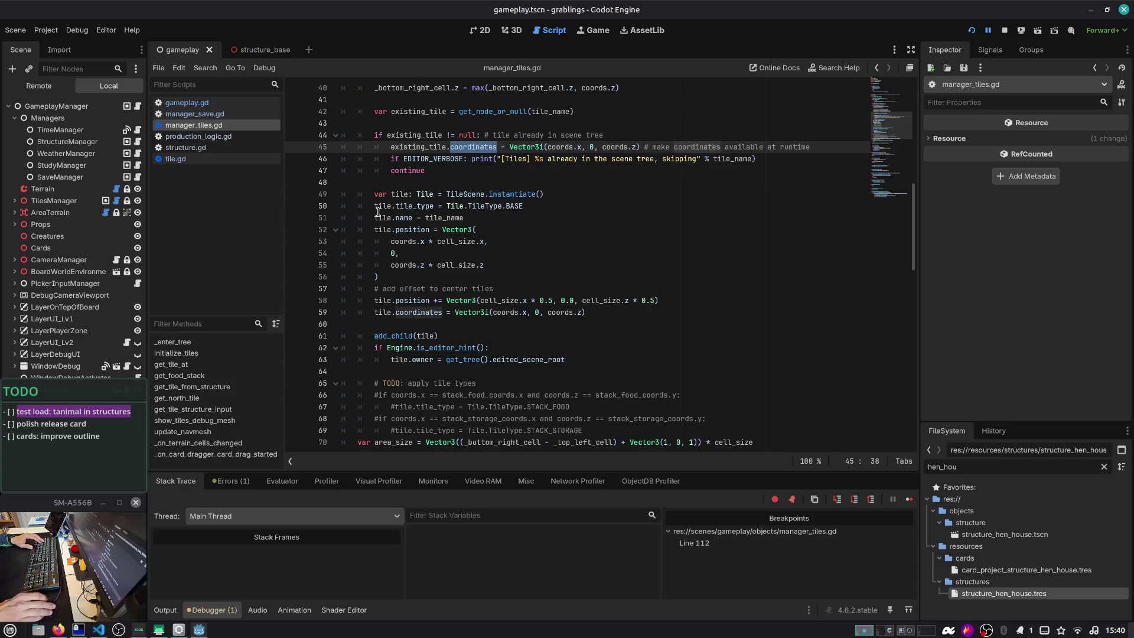
Step: Read further through manager_tiles.gd, including initialize_tiles, its doc comment and the GridMap class
{"action": "double_click", "coordinate": [396, 194]}
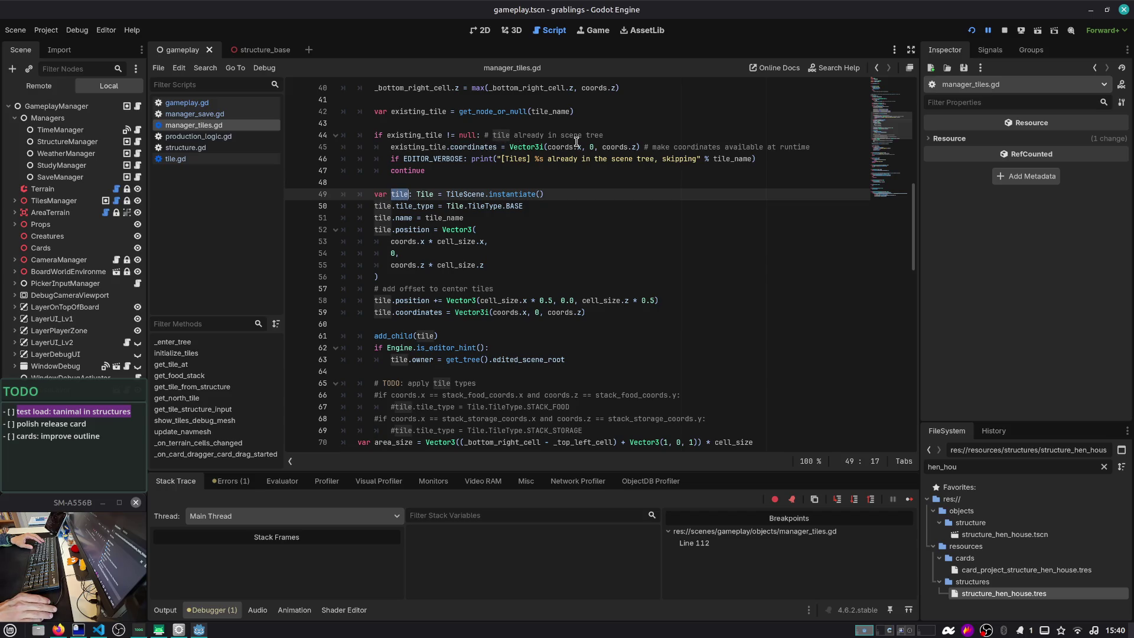
{"action": "mouse_move", "coordinate": [576, 141]}
{"action": "scroll", "coordinate": [524, 173], "scroll_direction": "down", "scroll_amount": 2}
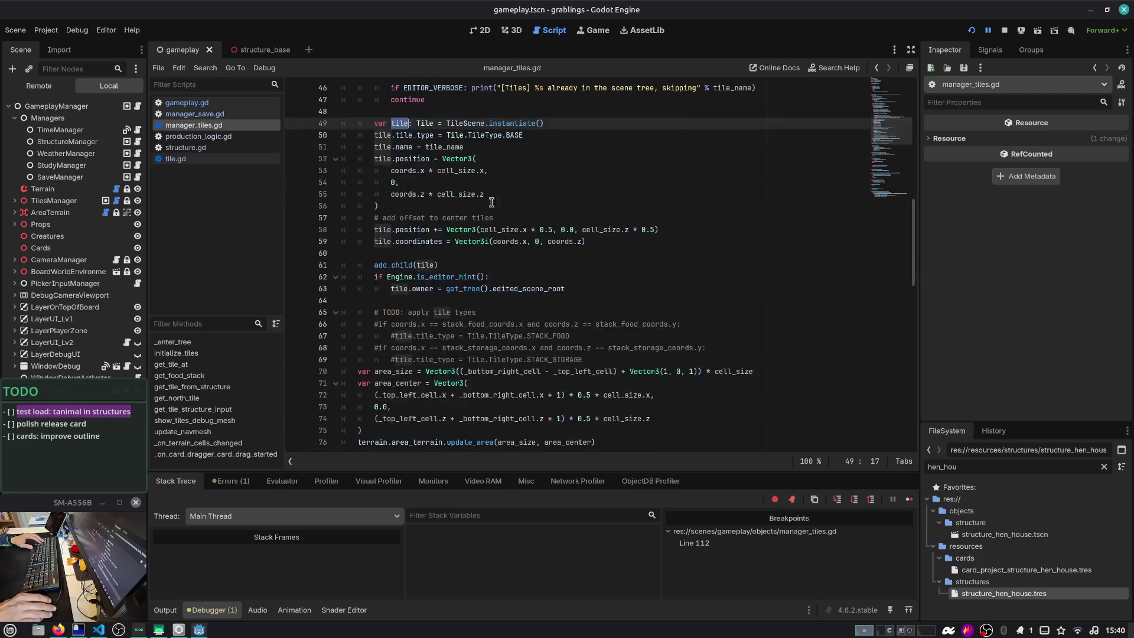
{"action": "scroll", "coordinate": [424, 319], "scroll_direction": "down", "scroll_amount": 2}
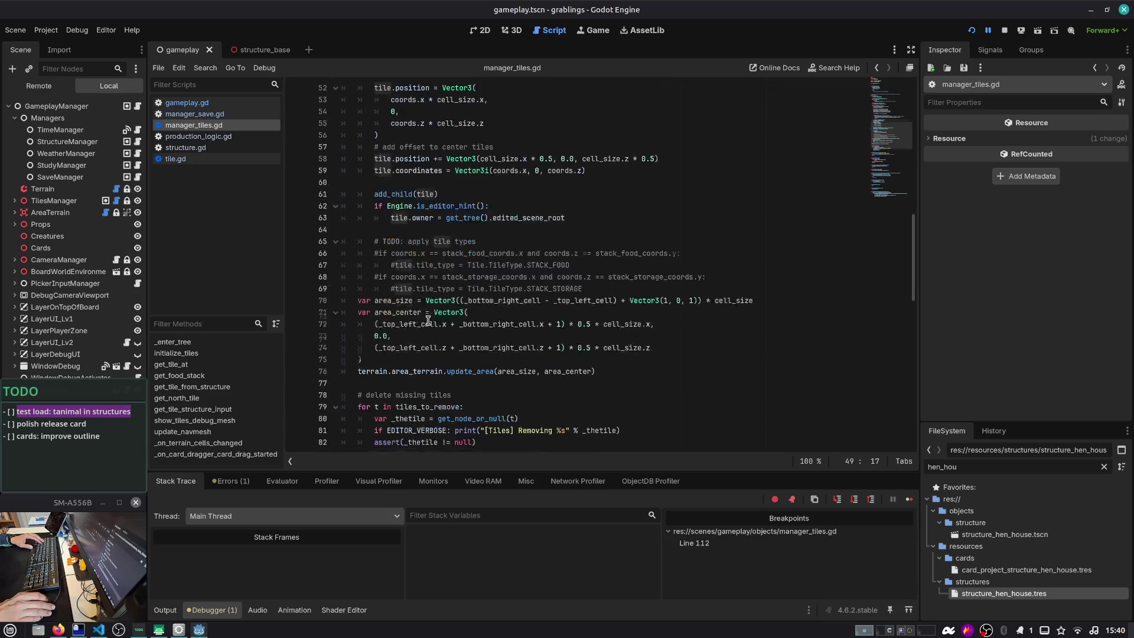
{"action": "scroll", "coordinate": [413, 380], "scroll_direction": "down", "scroll_amount": 4}
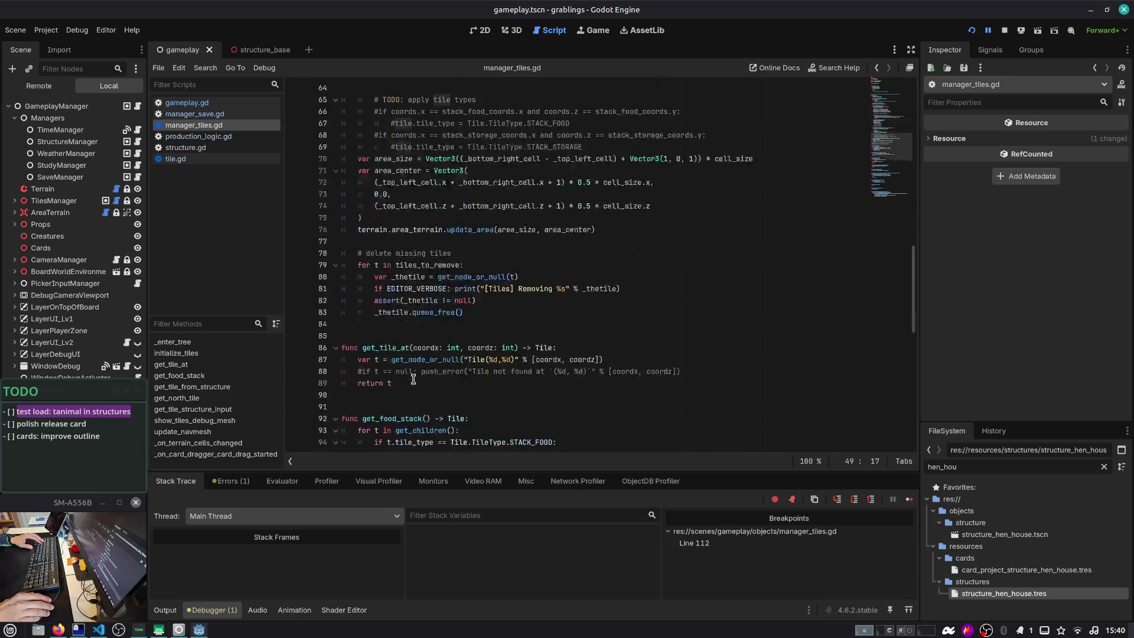
{"action": "scroll", "coordinate": [430, 317], "scroll_direction": "up", "scroll_amount": 11}
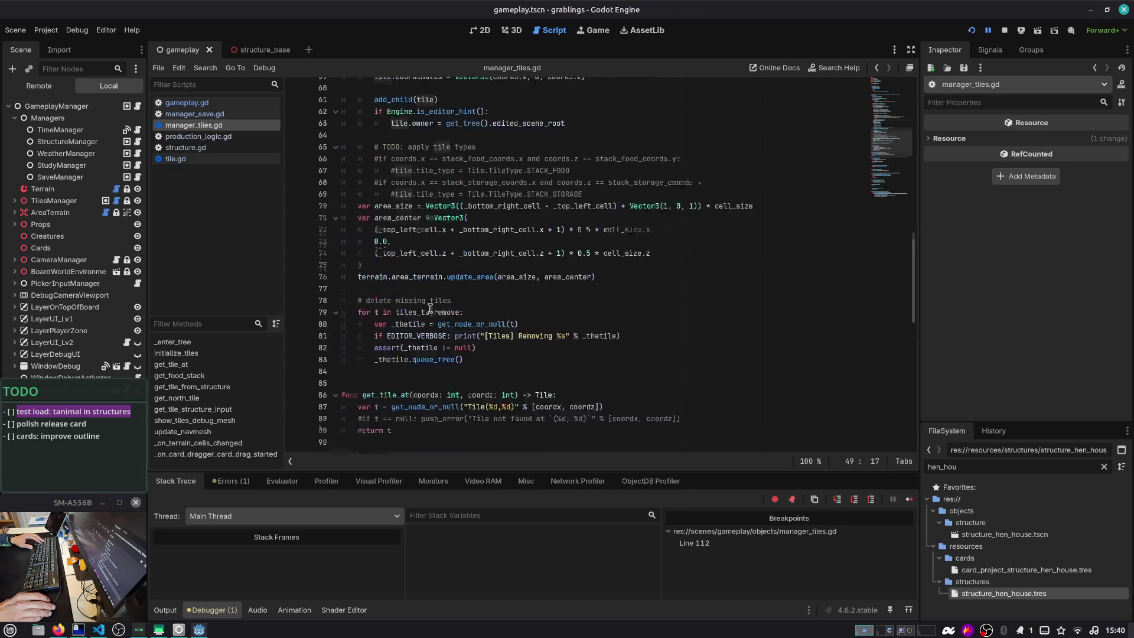
{"action": "scroll", "coordinate": [430, 307], "scroll_direction": "up", "scroll_amount": 8}
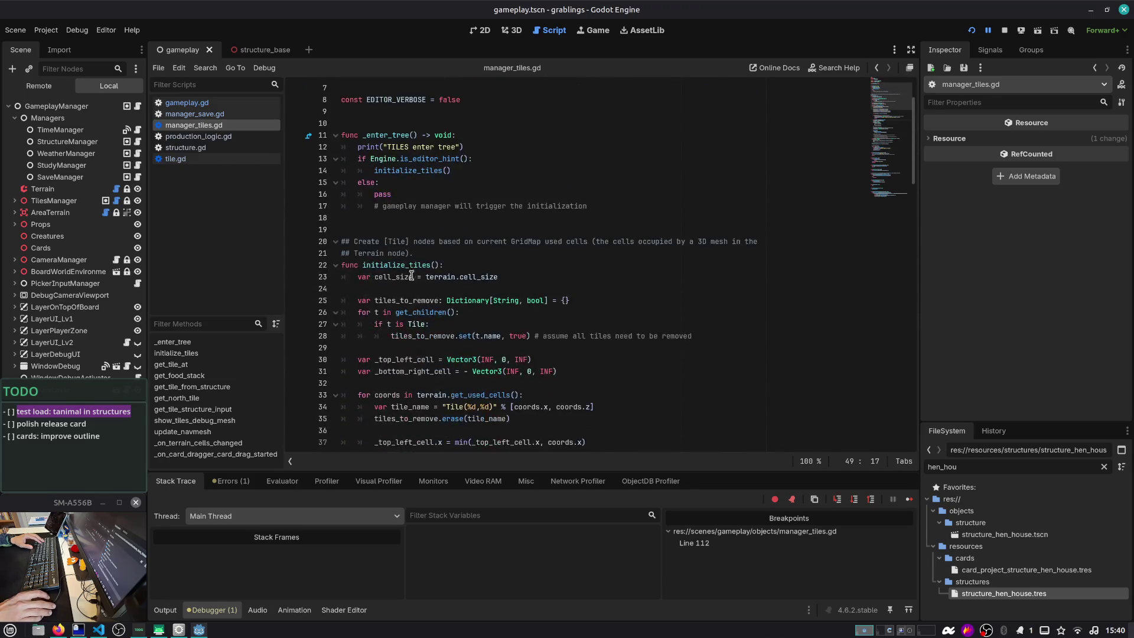
{"action": "double_click", "coordinate": [412, 266]}
{"action": "left_click", "coordinate": [348, 242]}
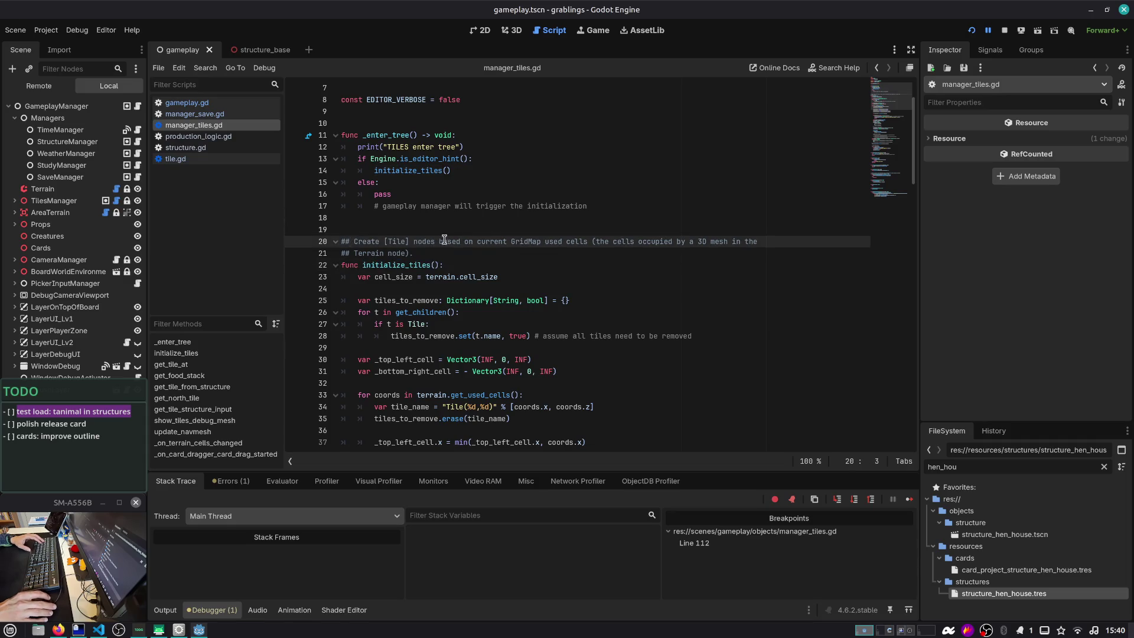
{"action": "left_click_drag", "start_coordinate": [509, 245], "coordinate": [414, 254]}
{"action": "double_click", "coordinate": [512, 242]}
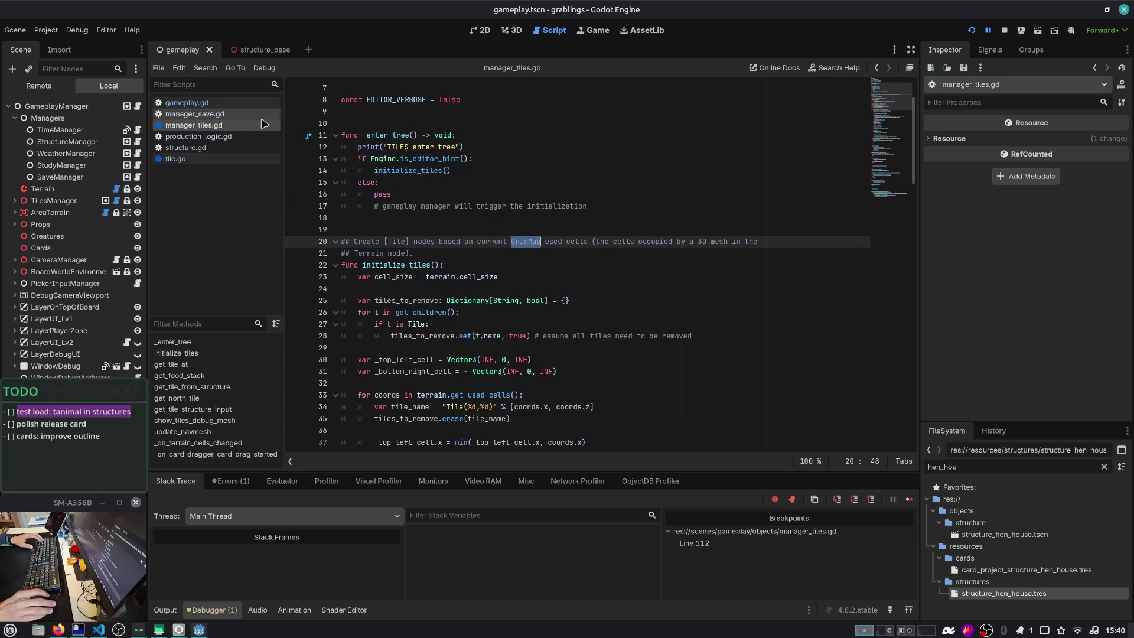
Step: Trace apply_game_save_resource in manager_save.gd to its restore_from_dict call and jump to the definition
{"action": "left_click", "coordinate": [200, 113]}
{"action": "double_click", "coordinate": [409, 160]}
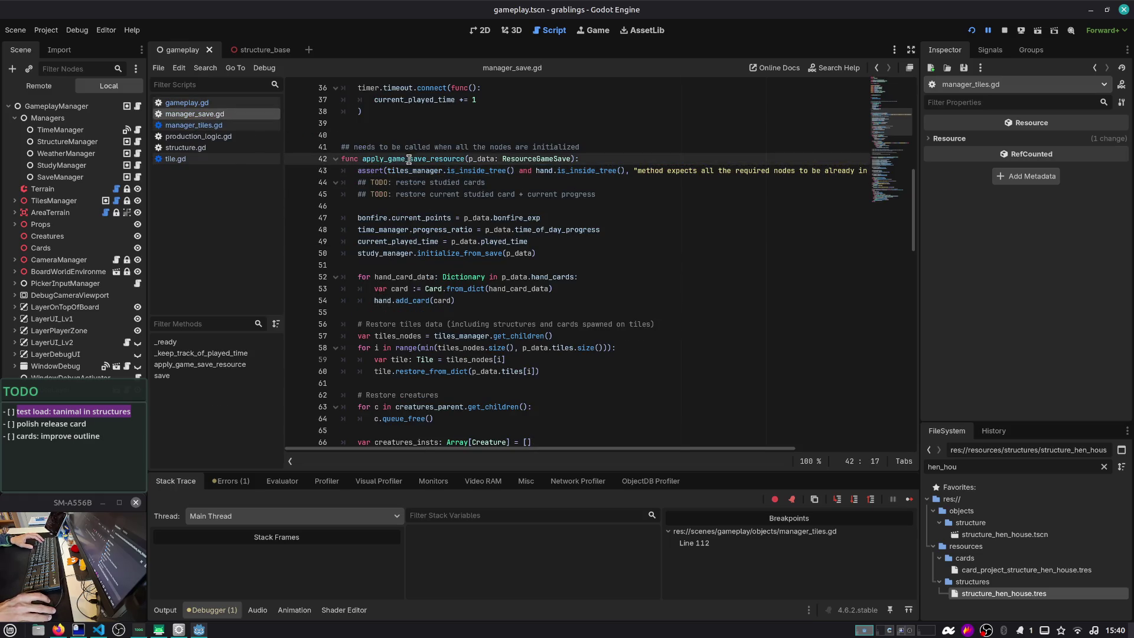
{"action": "scroll", "coordinate": [410, 224], "scroll_direction": "down", "scroll_amount": 3}
{"action": "double_click", "coordinate": [402, 229]}
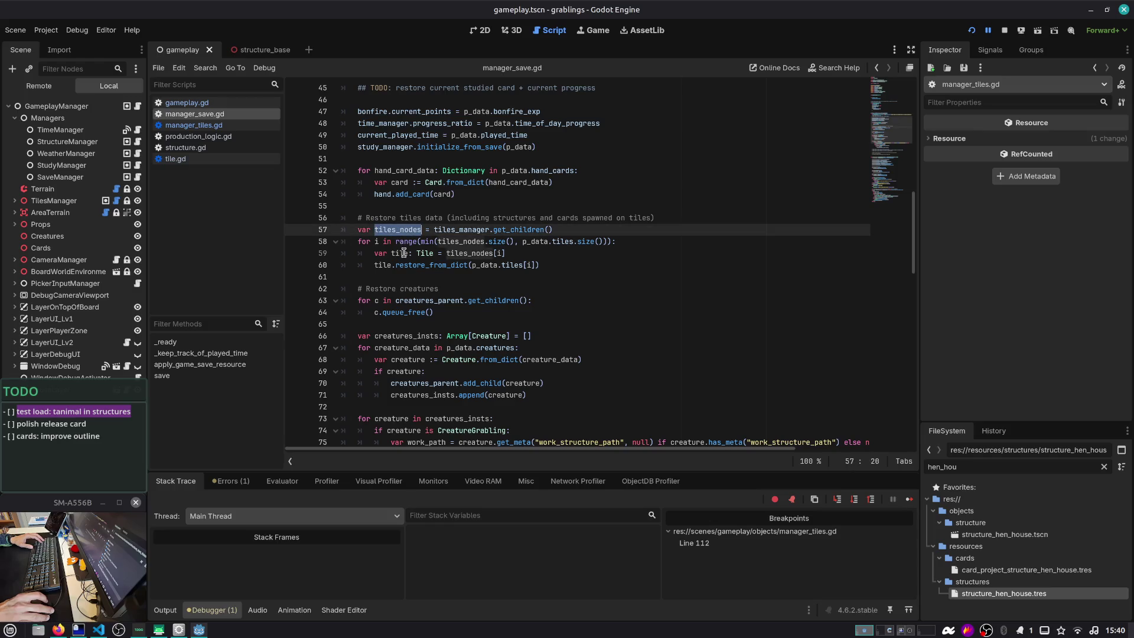
{"action": "double_click", "coordinate": [406, 265]}
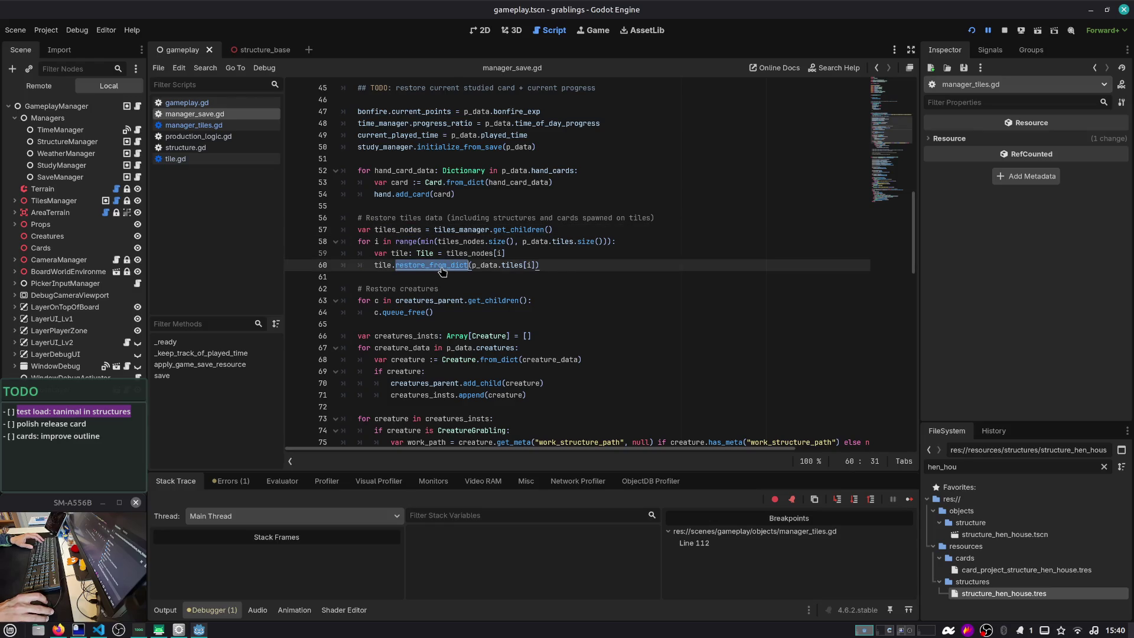
{"action": "left_click", "coordinate": [442, 269], "text": "ctrl"}
Step: Read through restore_from_dict in tile.gd, checking tile_type and the scene_path variable
{"action": "scroll", "coordinate": [387, 286], "scroll_direction": "down", "scroll_amount": 2}
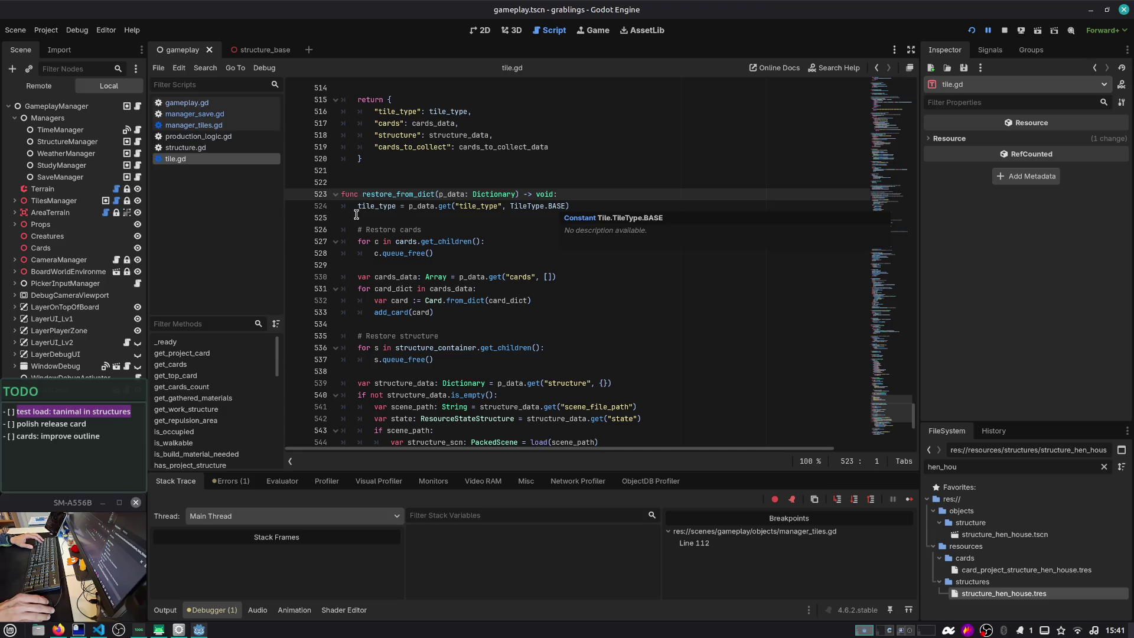
{"action": "double_click", "coordinate": [376, 206]}
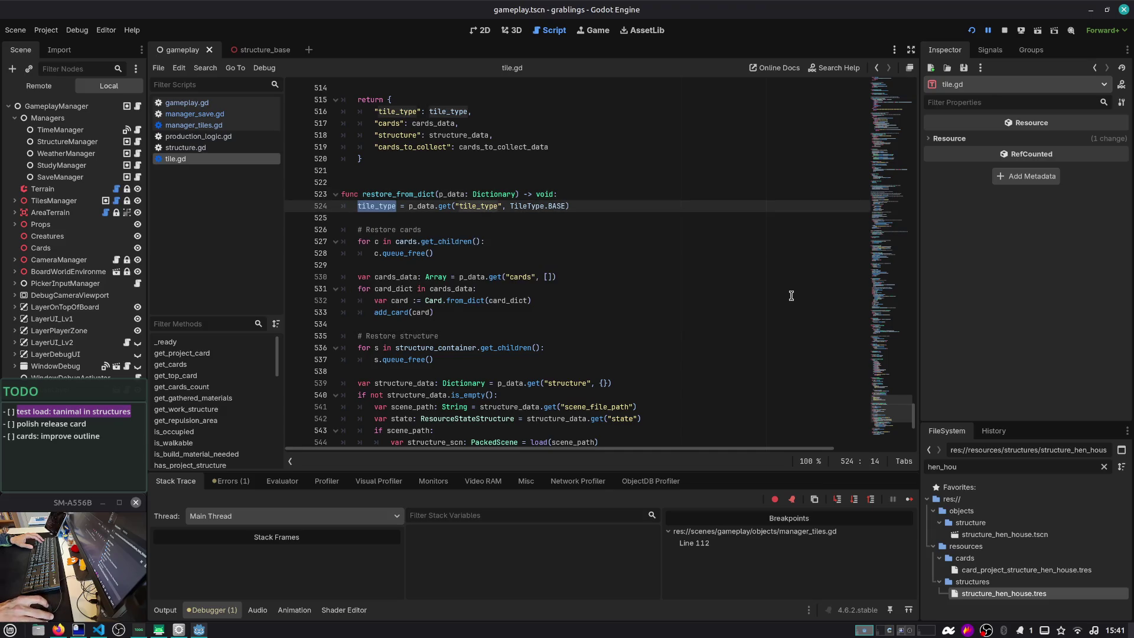
{"action": "scroll", "coordinate": [739, 271], "scroll_direction": "down", "scroll_amount": 3}
{"action": "scroll", "coordinate": [476, 236], "scroll_direction": "down", "scroll_amount": 4}
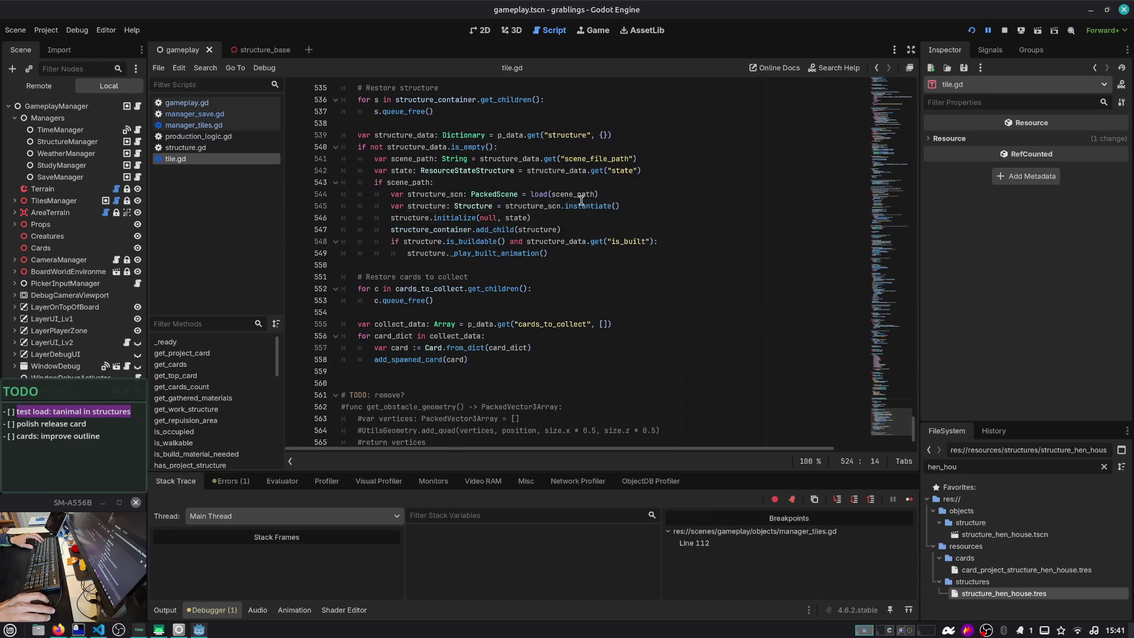
{"action": "double_click", "coordinate": [581, 198]}
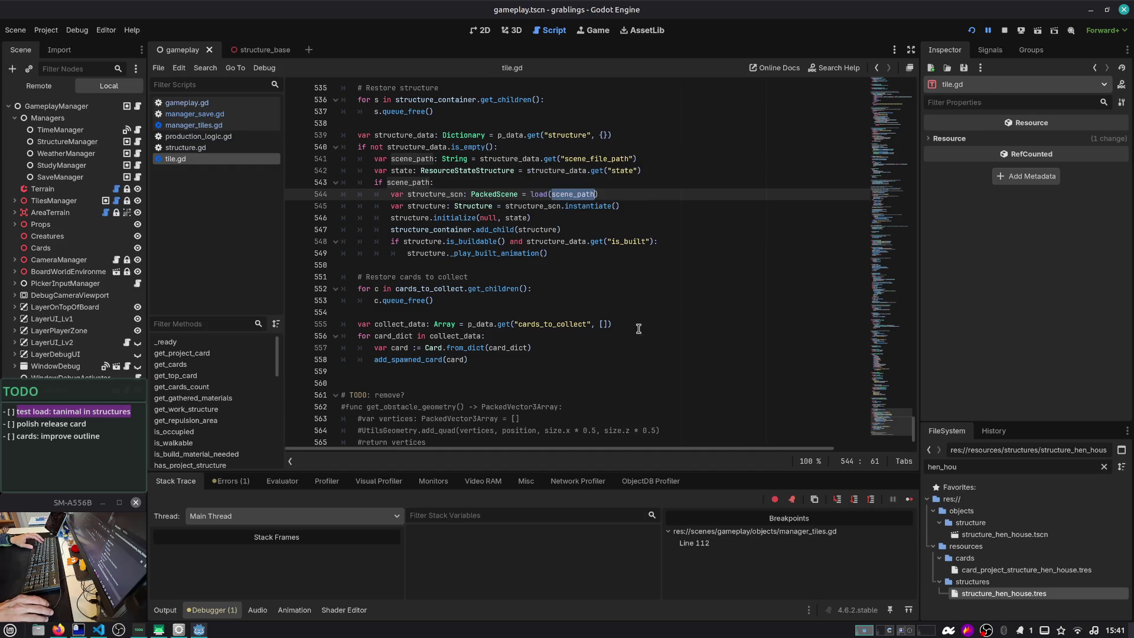
{"action": "scroll", "coordinate": [358, 263], "scroll_direction": "up", "scroll_amount": 4}
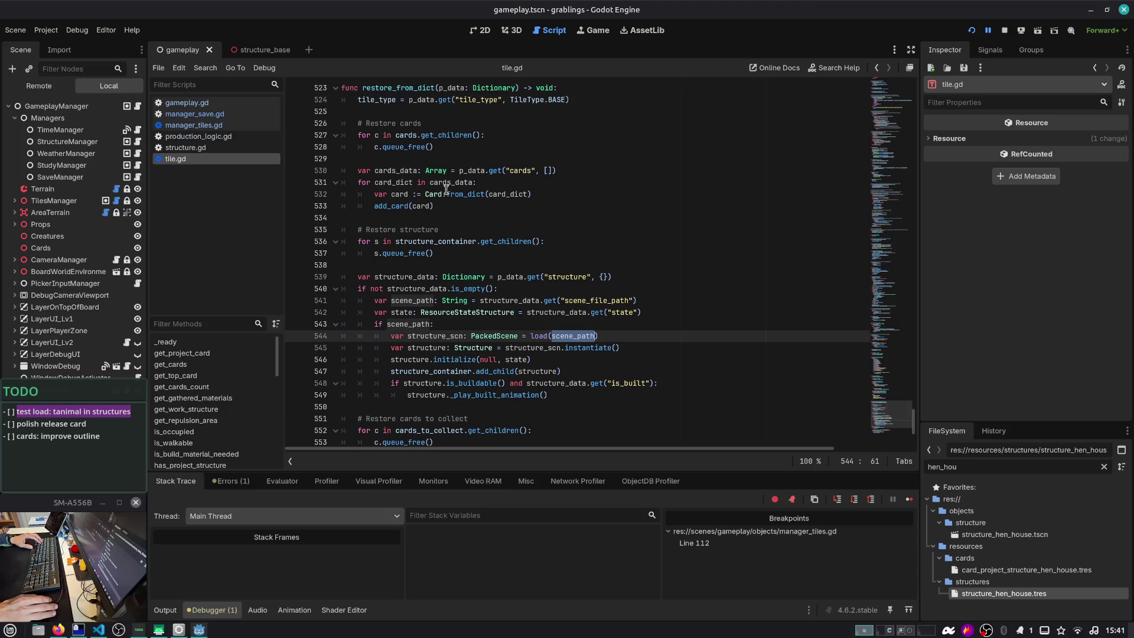
{"action": "scroll", "coordinate": [441, 246], "scroll_direction": "down", "scroll_amount": 4}
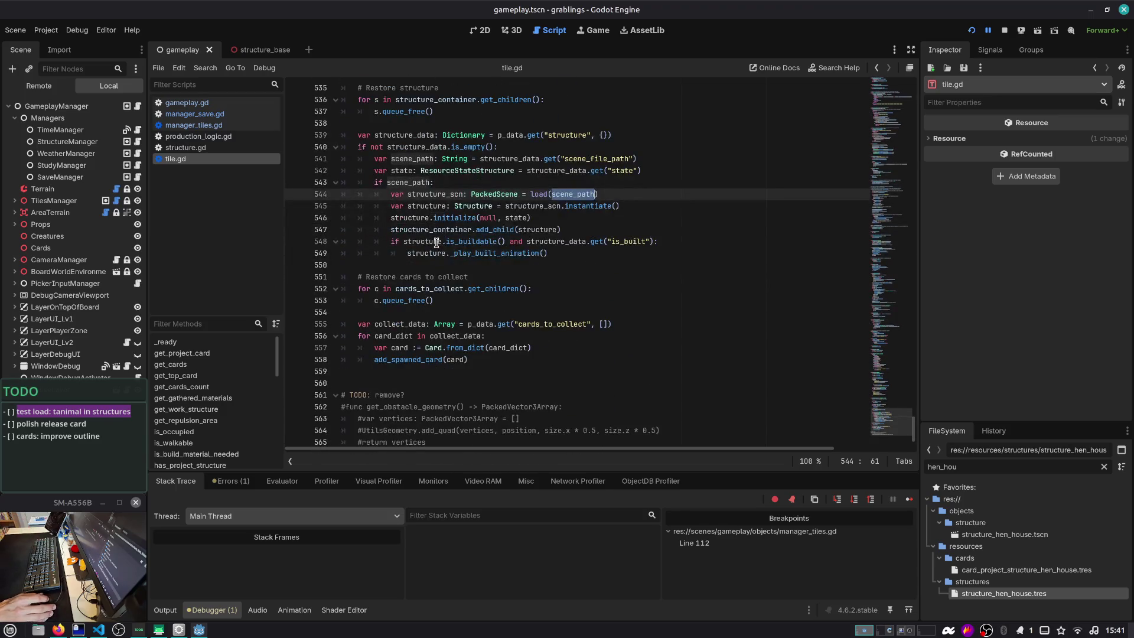
{"action": "mouse_move", "coordinate": [432, 234]}
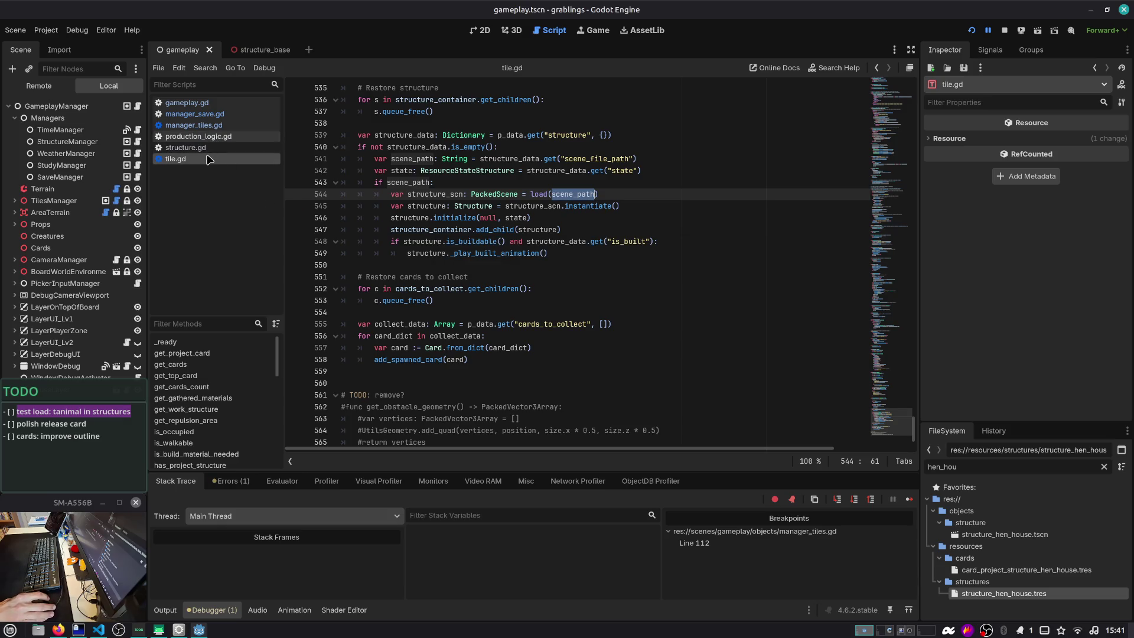
{"action": "left_click", "coordinate": [204, 125]}
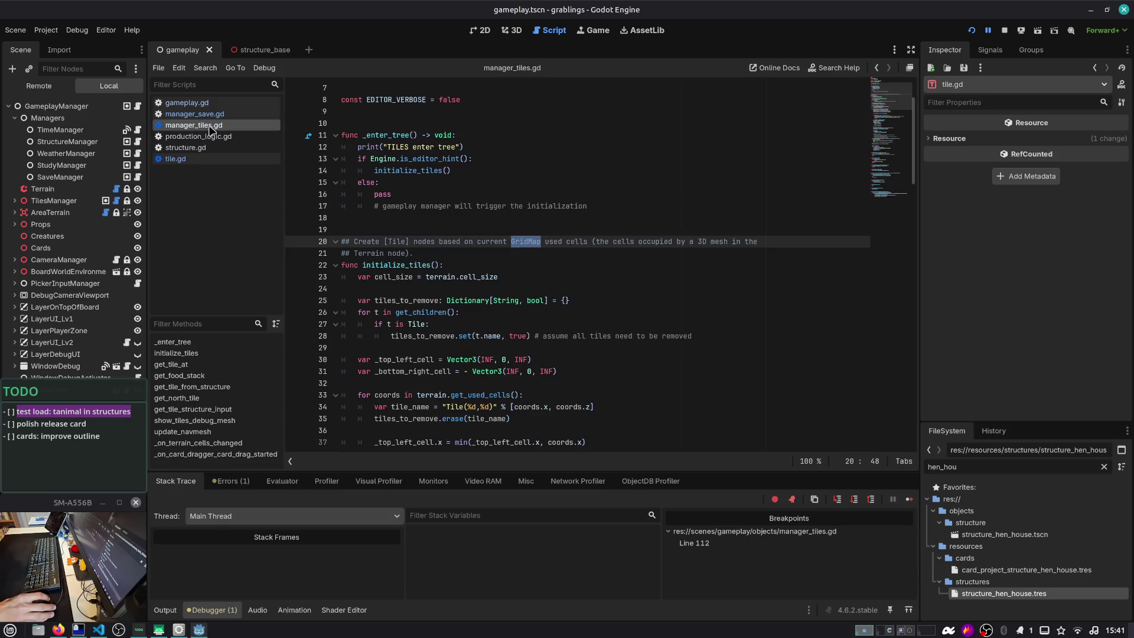
Step: Delete the 'TILES enter tree' debug print line from _enter_tree
{"action": "left_click", "coordinate": [502, 172]}
{"action": "key", "text": "Up"}
{"action": "key", "text": "Up"}
{"action": "key", "text": "ctrl+shift+k"}
{"action": "key", "text": "Down"}
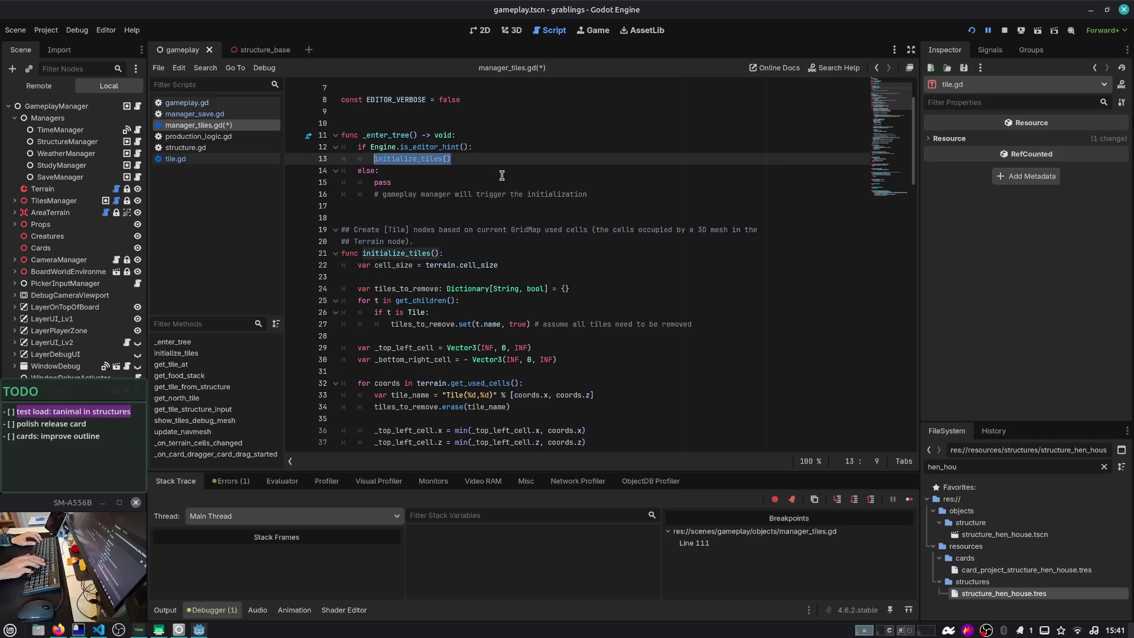
Step: Add an initialize_tiles() call under else, then run the game and load the first save slot
{"action": "key", "text": "Down"}
{"action": "key", "text": "Left"}
{"action": "key", "text": "End"}
{"action": "key", "text": "Return"}
{"action": "type", "text": "initialize_tiles()"}
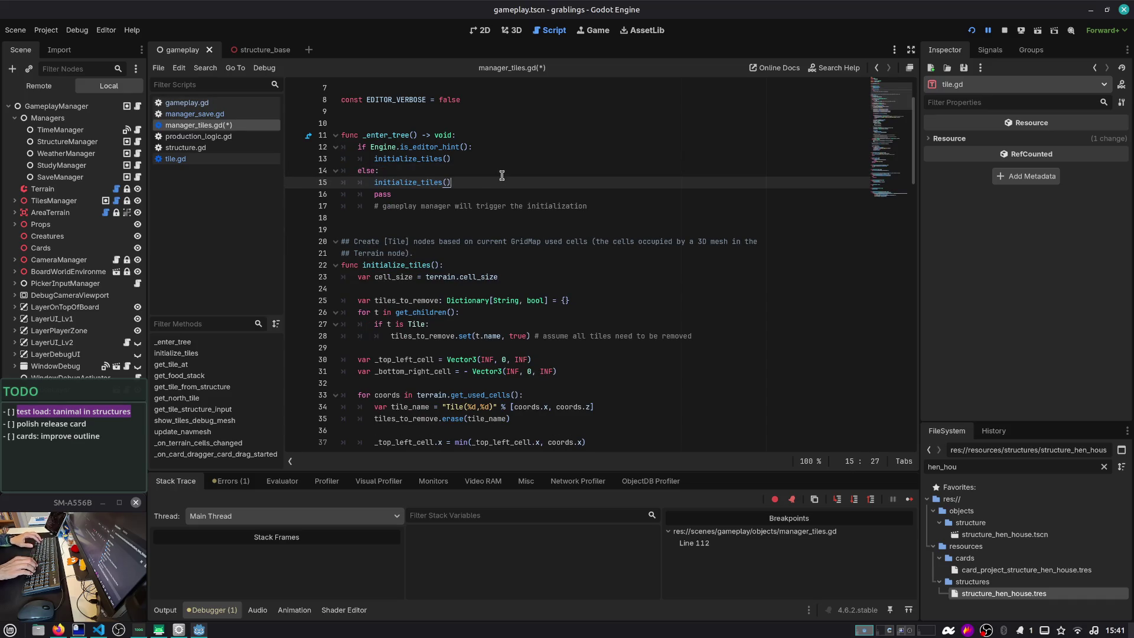
{"action": "key", "text": "F5"}
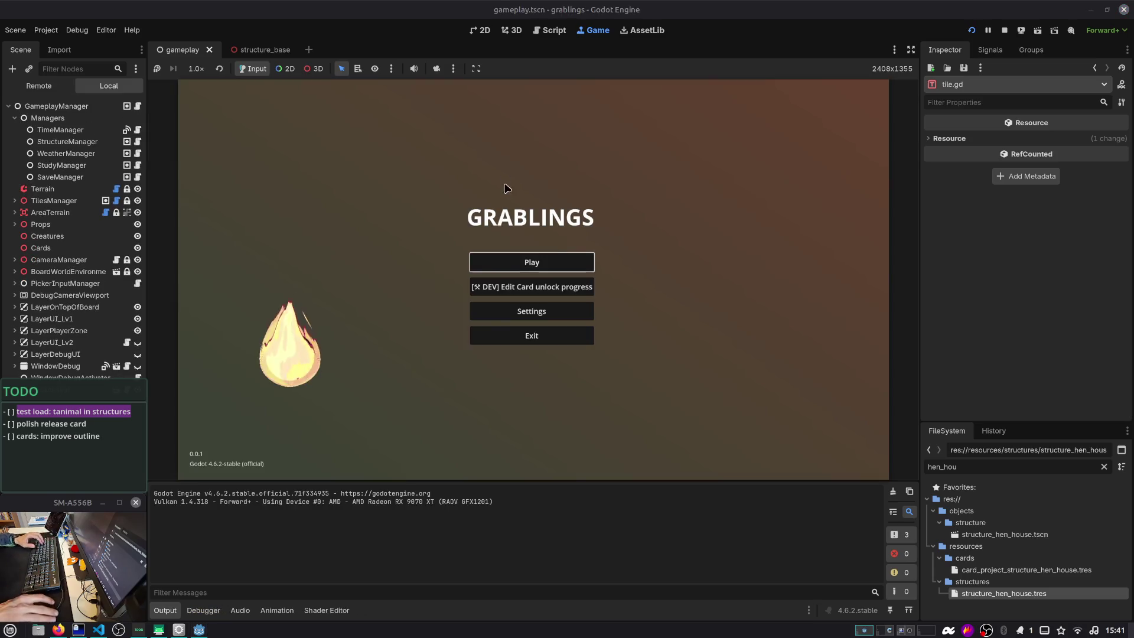
{"action": "left_click", "coordinate": [514, 273]}
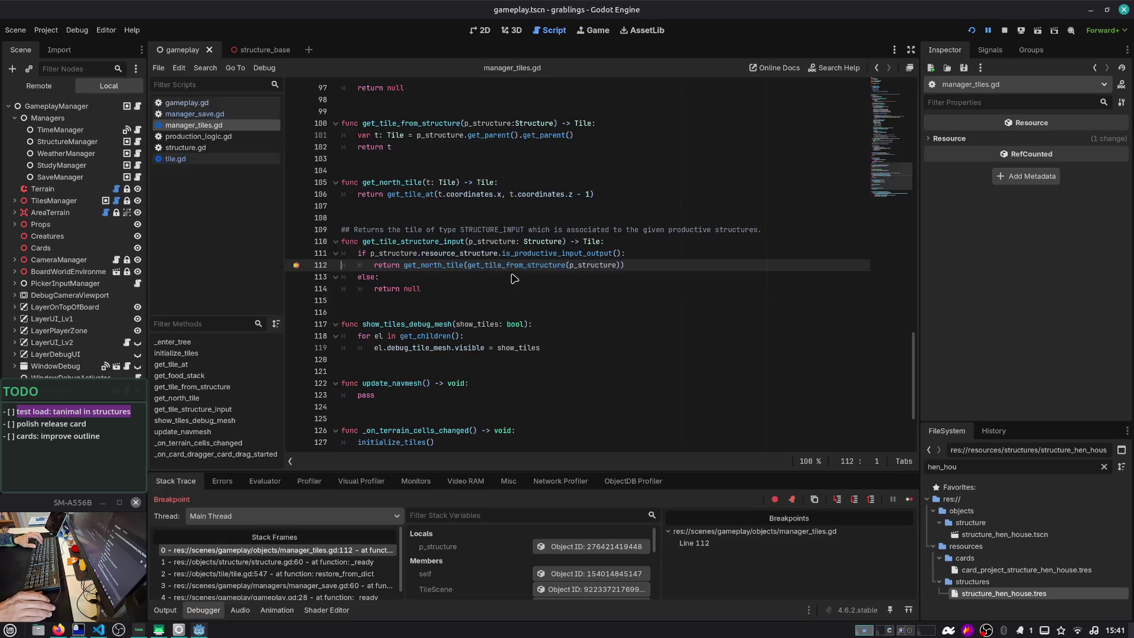
Step: Remove the line 112 breakpoint, step into get_tile_from_structure, inspect tile t, and resume
{"action": "left_click", "coordinate": [295, 265]}
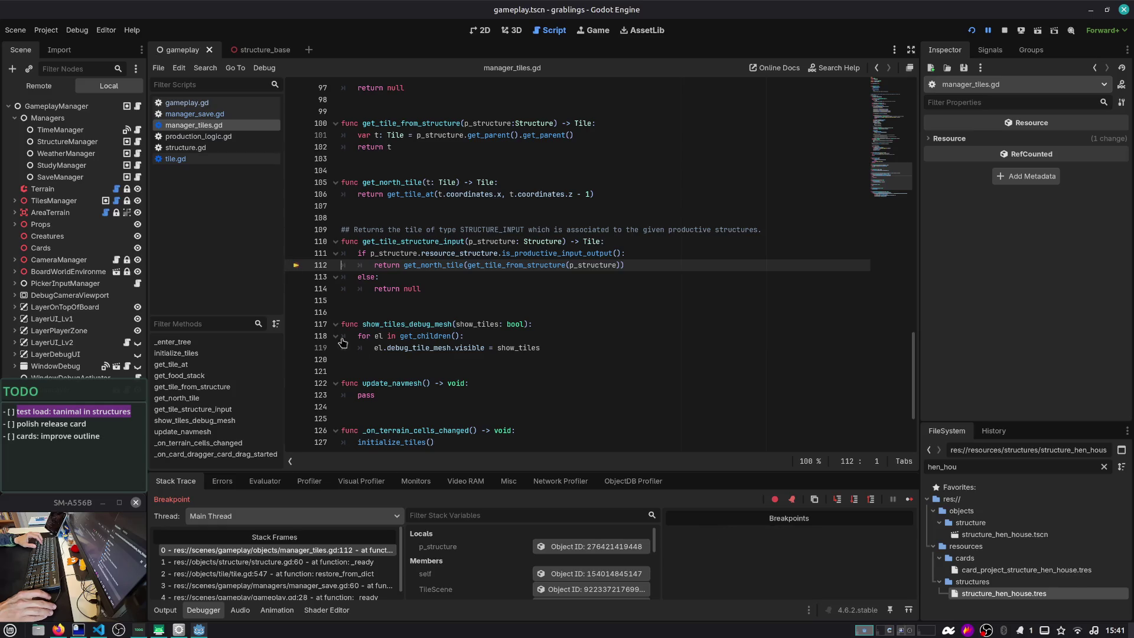
{"action": "left_click", "coordinate": [838, 500]}
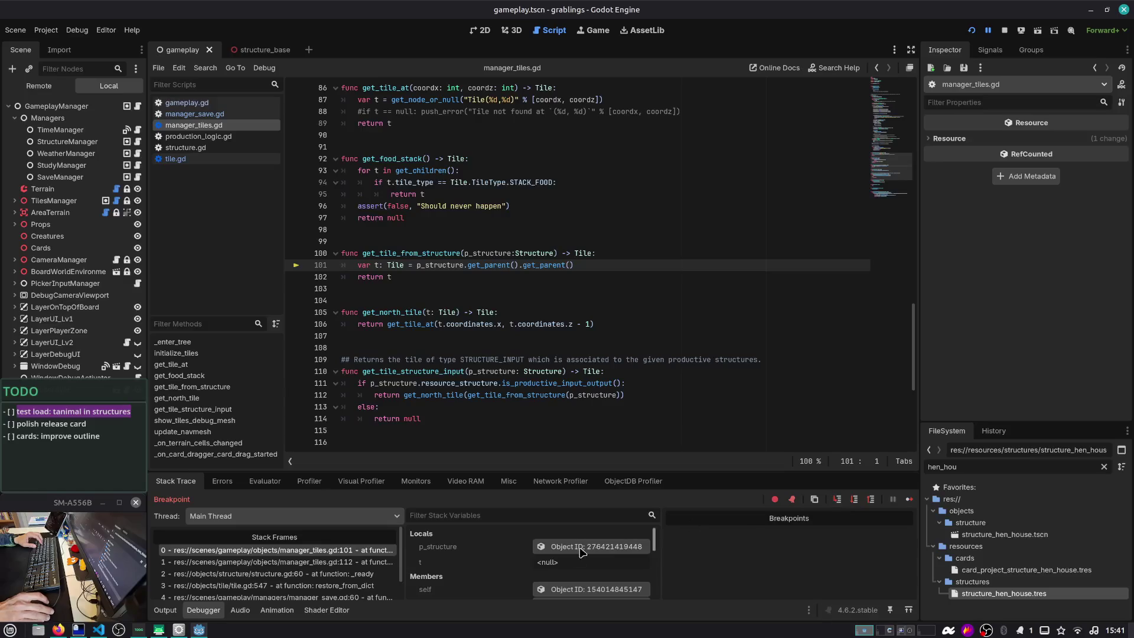
{"action": "left_click", "coordinate": [855, 499]}
{"action": "left_click", "coordinate": [590, 563]}
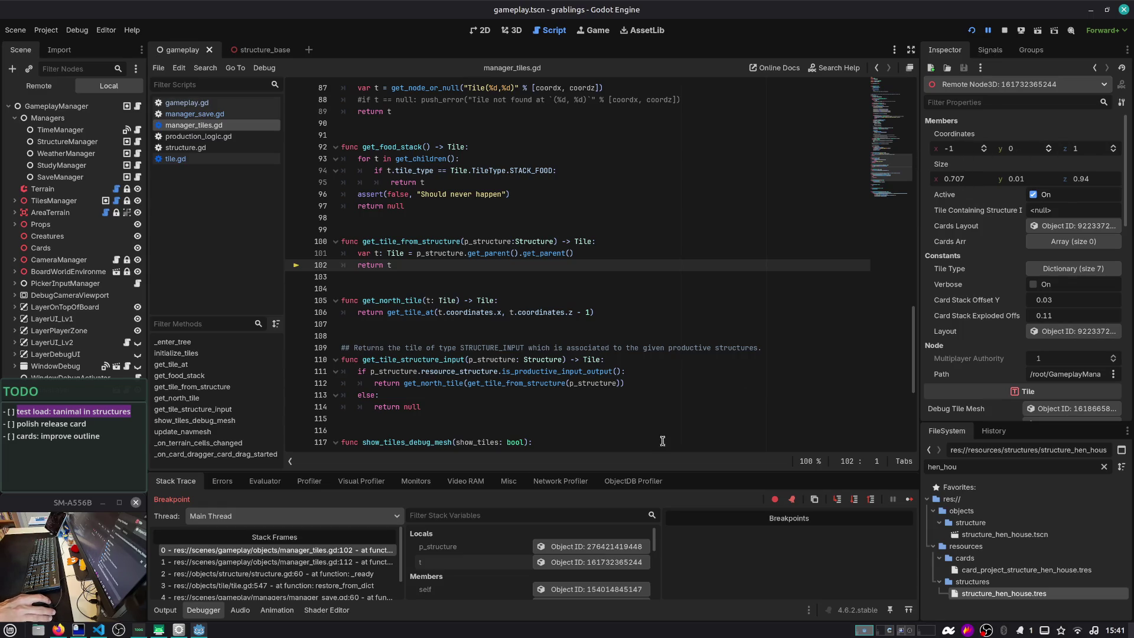
{"action": "left_click", "coordinate": [970, 34]}
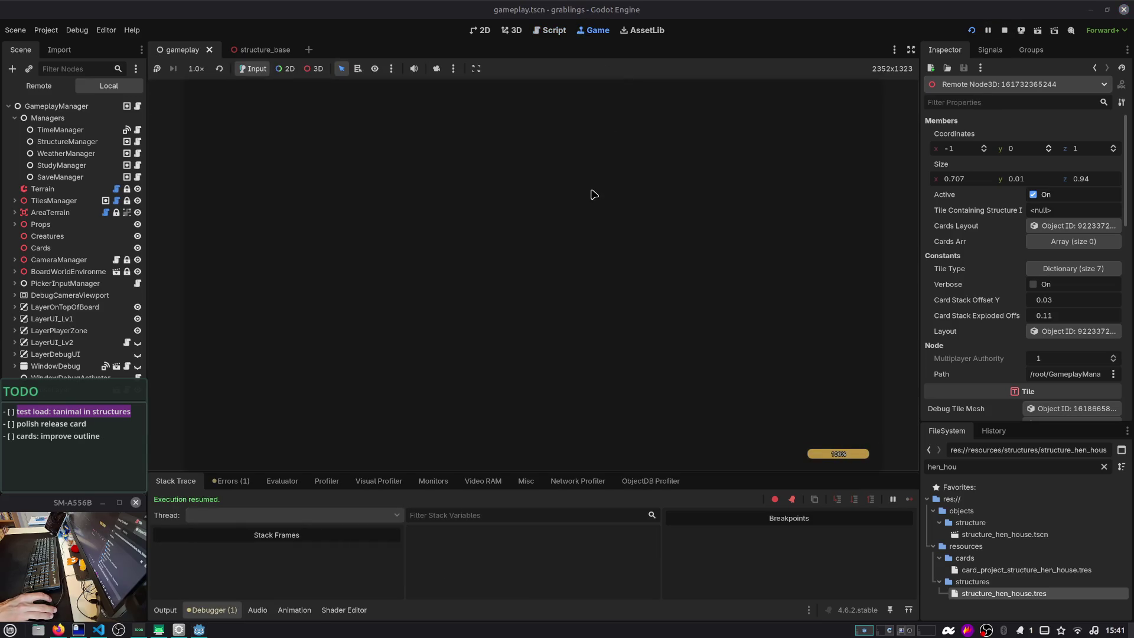
Step: Show the Output log and drag the chicken from the board into the hen house pen
{"action": "scroll", "coordinate": [449, 284], "scroll_direction": "up", "scroll_amount": 2}
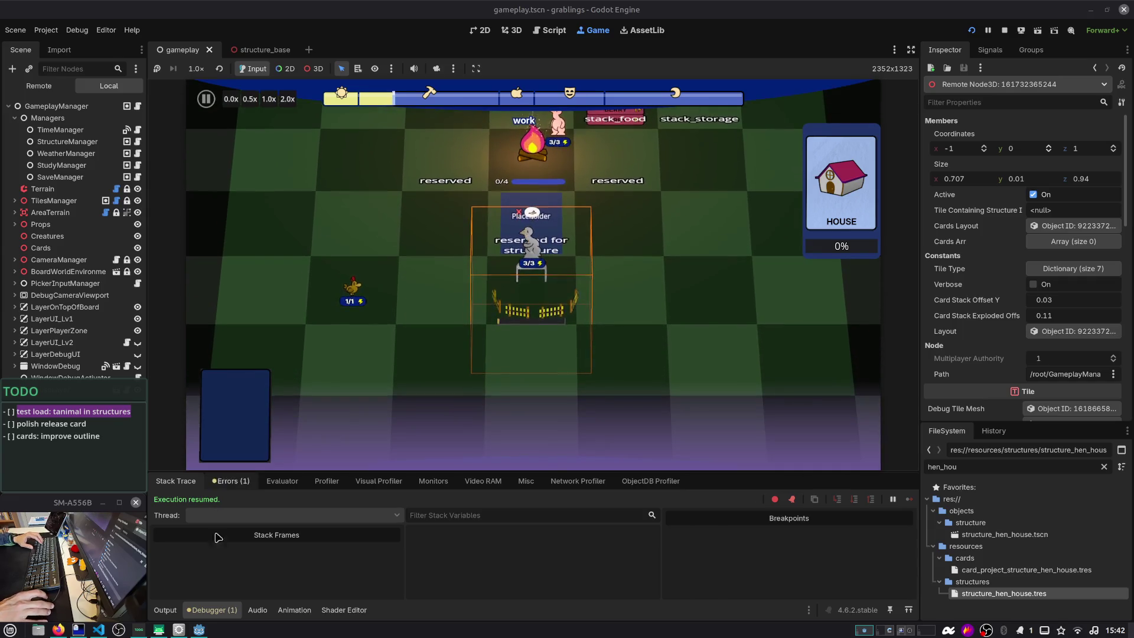
{"action": "left_click", "coordinate": [165, 611]}
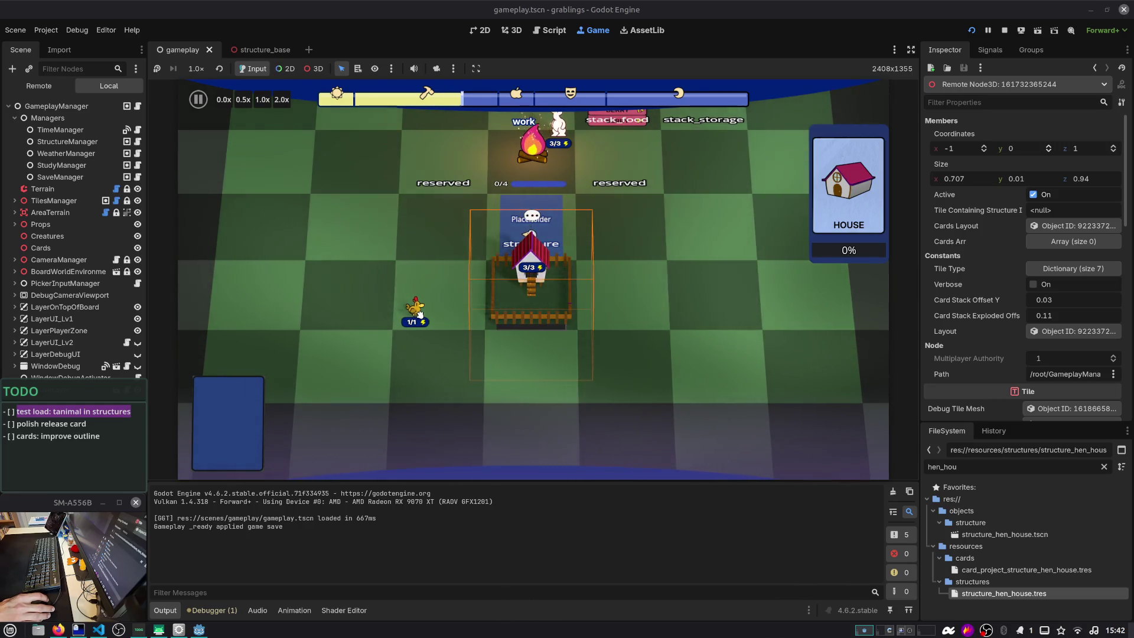
{"action": "left_click_drag", "start_coordinate": [419, 313], "coordinate": [506, 297]}
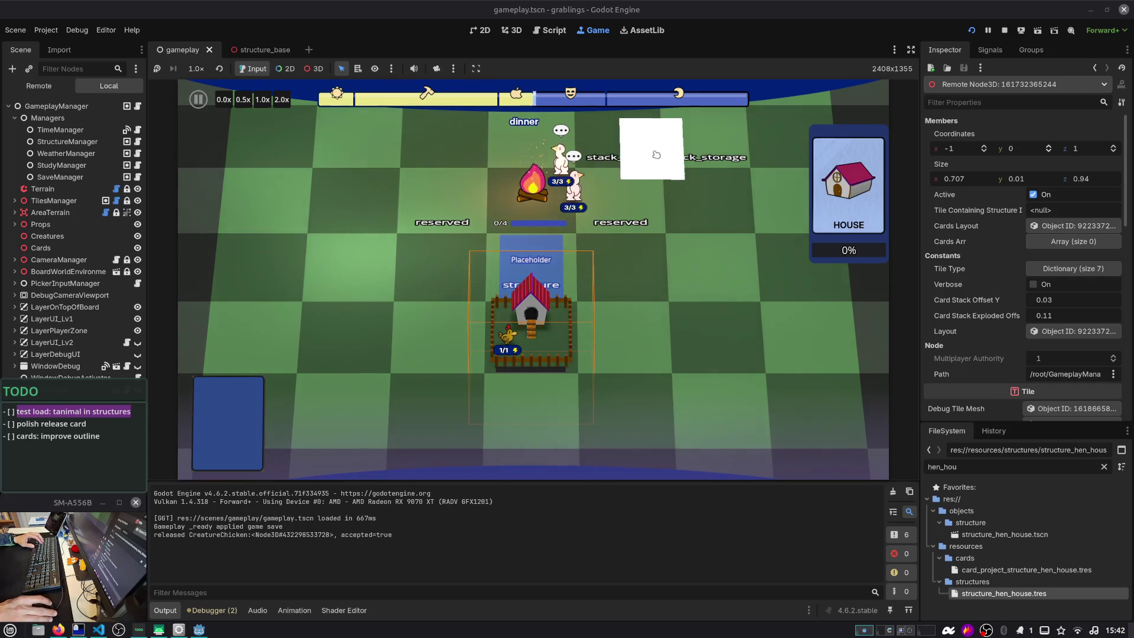
Step: Add two Berry cards to the hand from the F3 debug window and put one on stack_food
{"action": "key", "text": "F3"}
{"action": "left_click", "coordinate": [958, 333]}
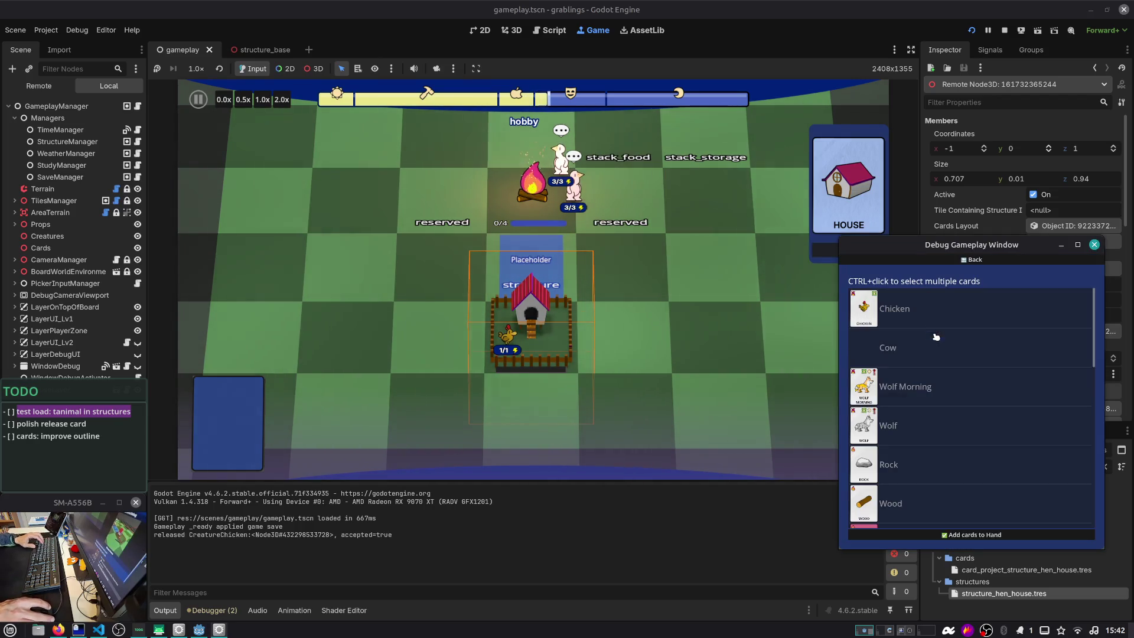
{"action": "scroll", "coordinate": [925, 363], "scroll_direction": "down", "scroll_amount": 3}
{"action": "scroll", "coordinate": [928, 401], "scroll_direction": "up", "scroll_amount": 3}
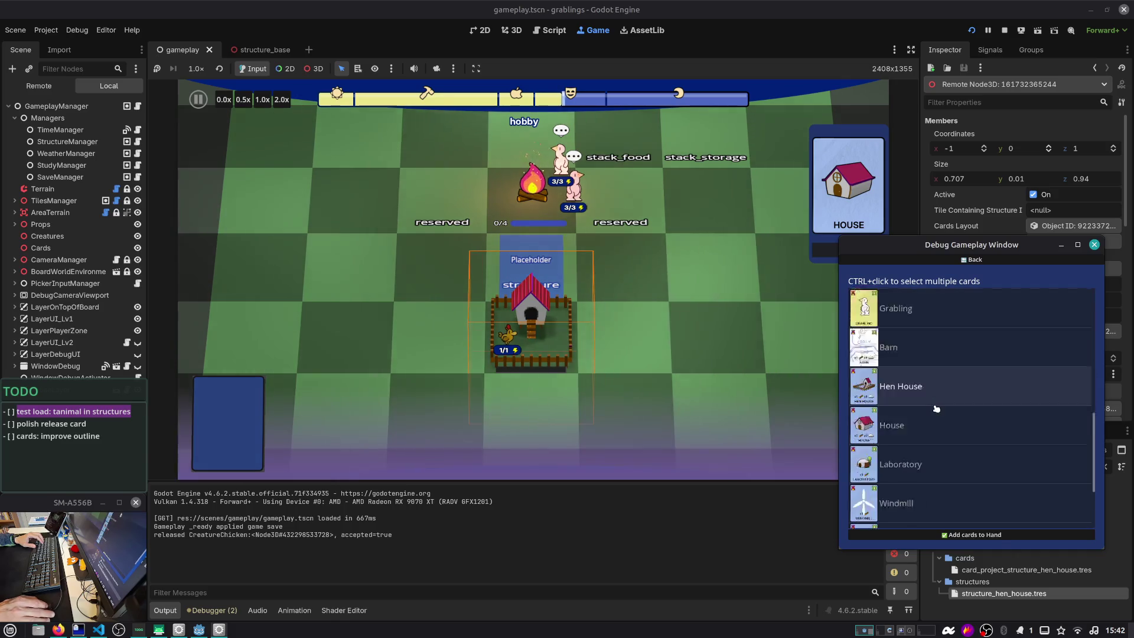
{"action": "scroll", "coordinate": [927, 426], "scroll_direction": "up", "scroll_amount": 5}
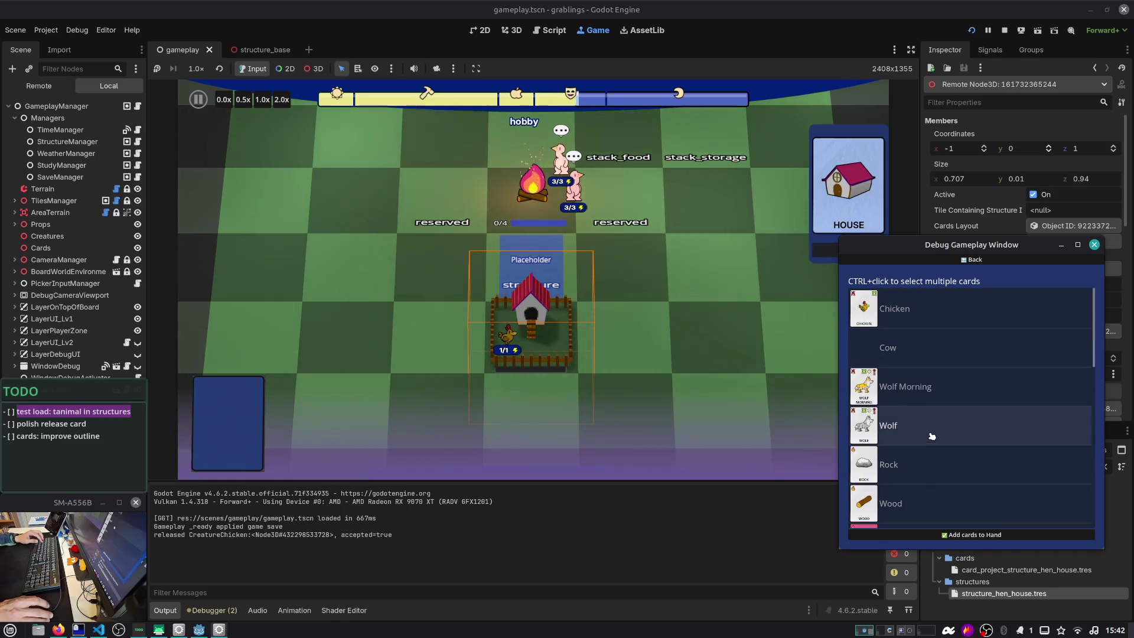
{"action": "scroll", "coordinate": [916, 422], "scroll_direction": "down", "scroll_amount": 1}
{"action": "left_click", "coordinate": [914, 421]}
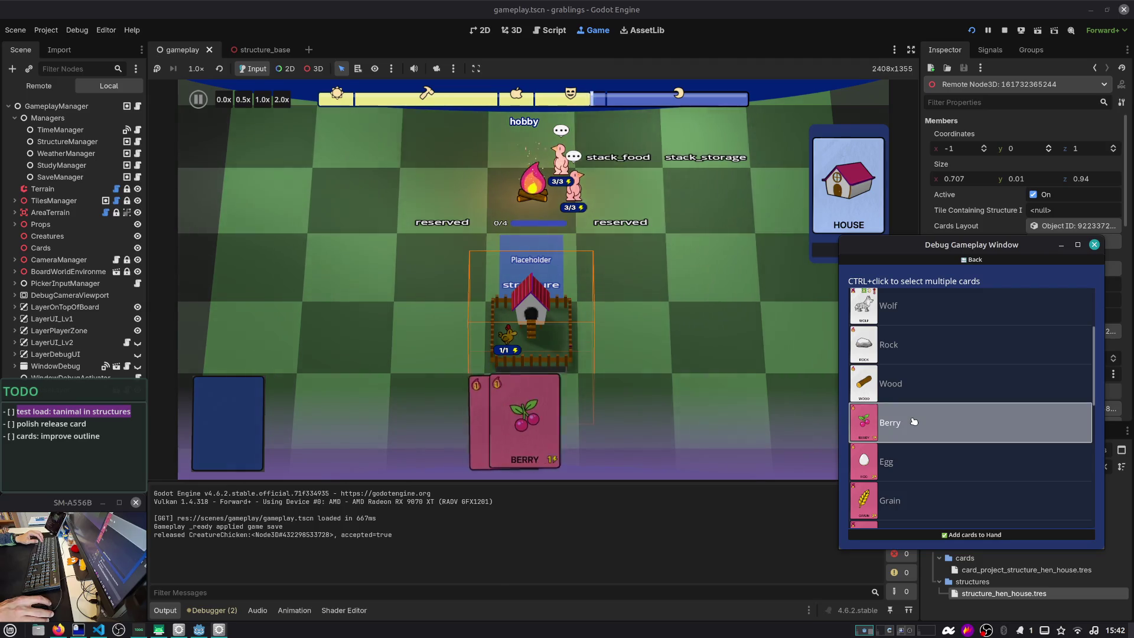
{"action": "left_click", "coordinate": [914, 421]}
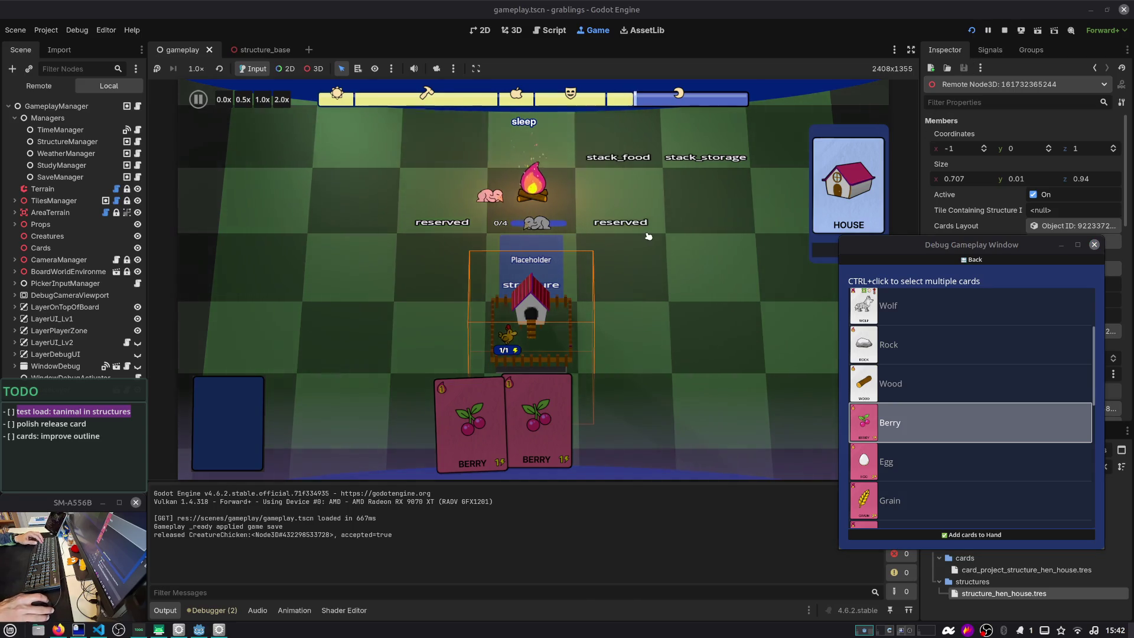
{"action": "left_click_drag", "start_coordinate": [537, 419], "coordinate": [618, 142]}
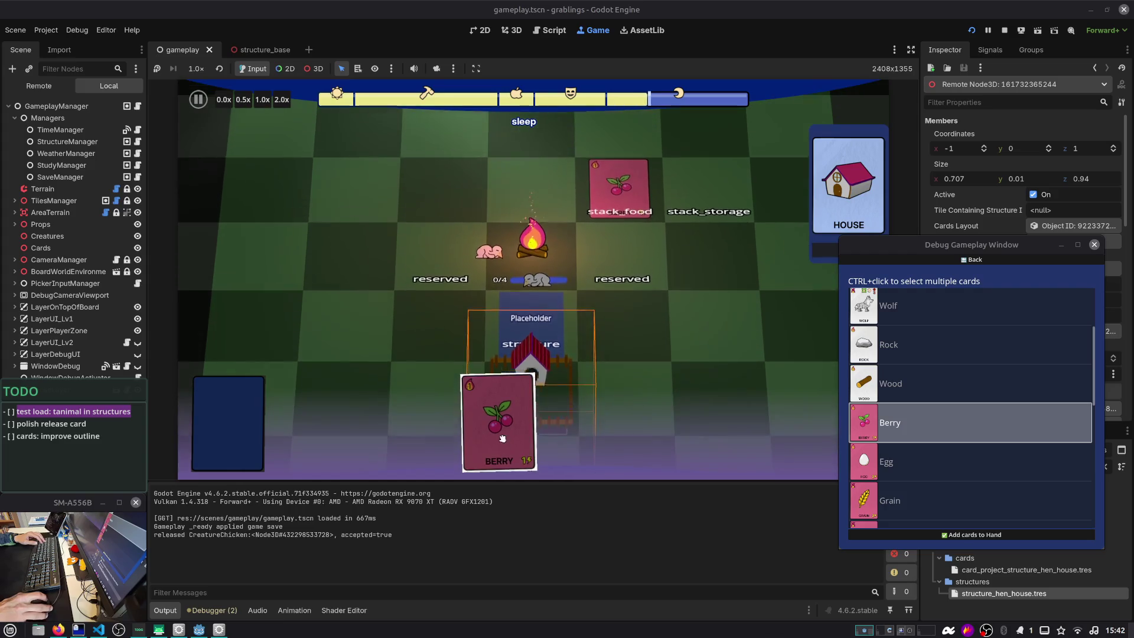
{"action": "mouse_move", "coordinate": [511, 431]}
{"action": "left_mouse_down"}
{"action": "mouse_move", "coordinate": [528, 417]}
{"action": "mouse_move", "coordinate": [532, 385]}
{"action": "mouse_move", "coordinate": [559, 369]}
{"action": "mouse_move", "coordinate": [544, 400]}
{"action": "mouse_move", "coordinate": [555, 357]}
{"action": "mouse_move", "coordinate": [539, 378]}
{"action": "mouse_move", "coordinate": [535, 420]}
{"action": "mouse_move", "coordinate": [548, 418]}
{"action": "left_mouse_up"}
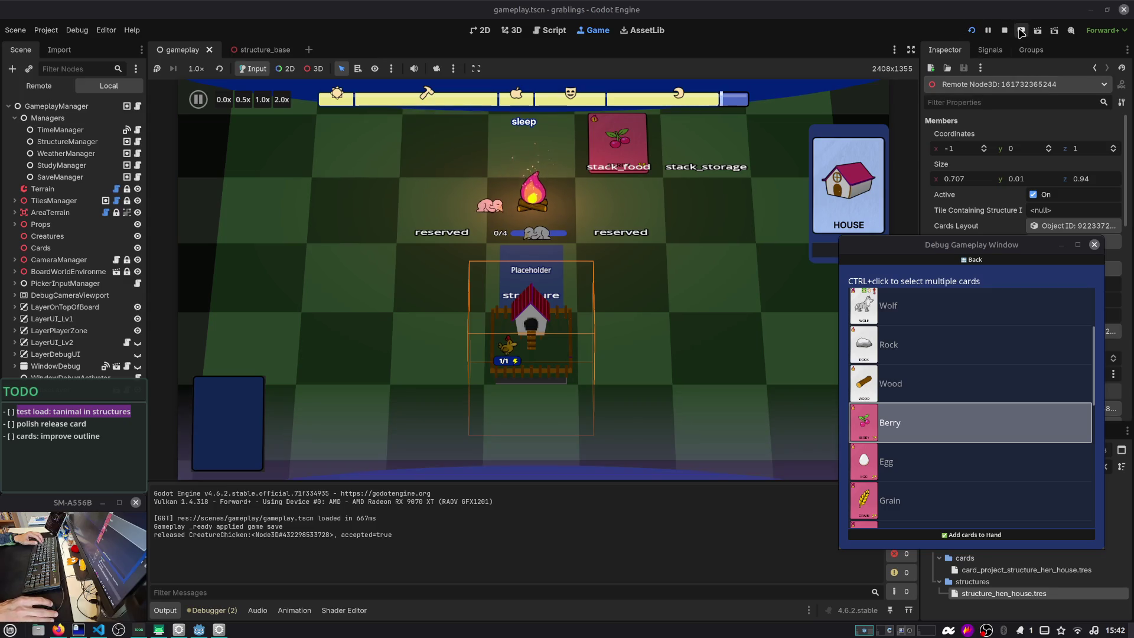
Step: Place another Berry on the placeholder structure, speed up work, then pause and save the game
{"action": "left_click", "coordinate": [898, 420]}
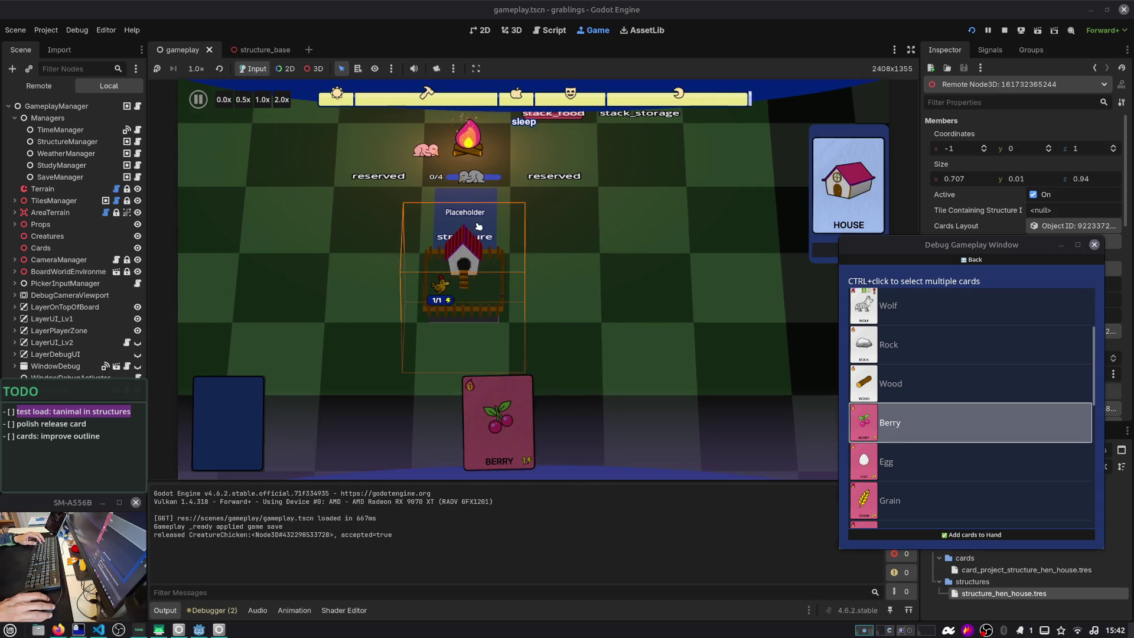
{"action": "mouse_move", "coordinate": [617, 425]}
{"action": "left_mouse_down"}
{"action": "mouse_move", "coordinate": [591, 354]}
{"action": "mouse_move", "coordinate": [476, 216]}
{"action": "left_mouse_up"}
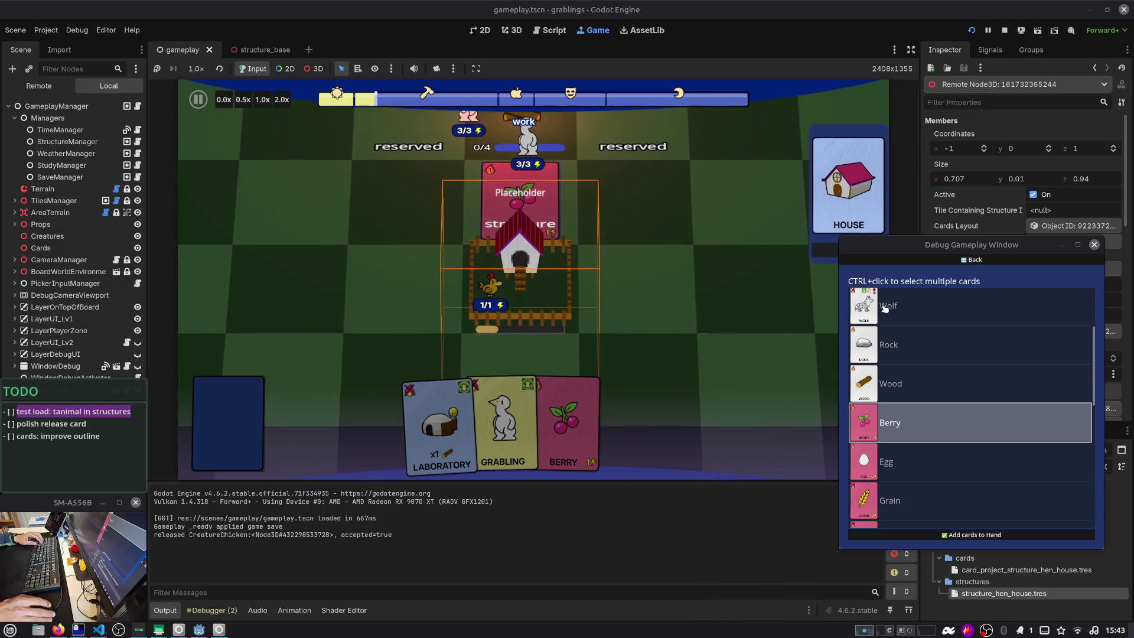
{"action": "left_click", "coordinate": [972, 260]}
{"action": "left_click", "coordinate": [1019, 319]}
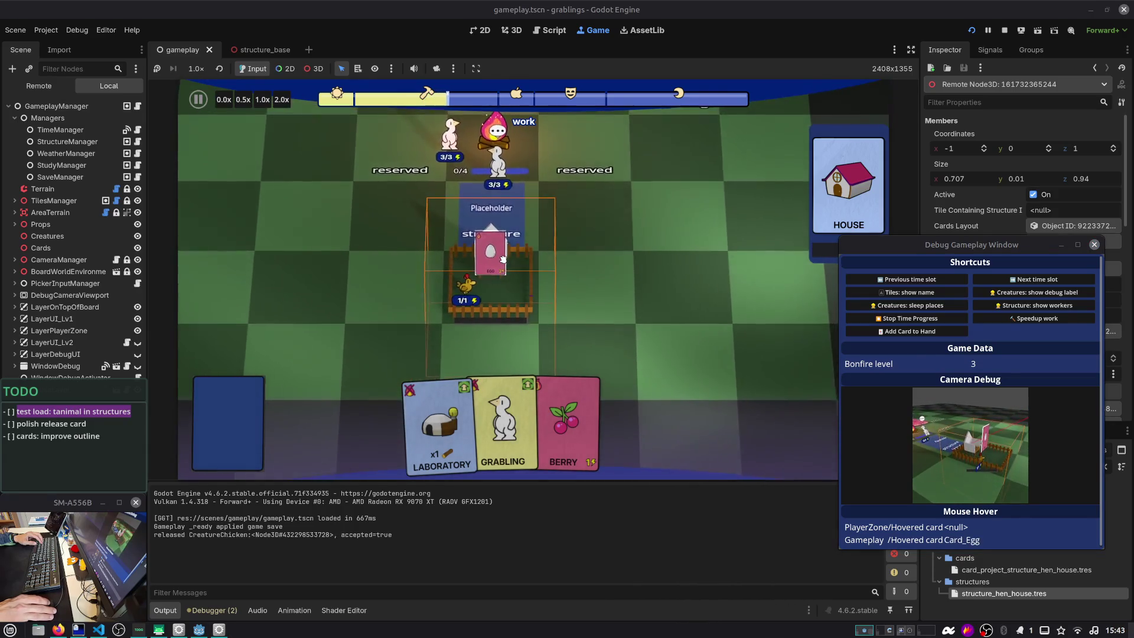
{"action": "key", "text": "Escape"}
{"action": "left_click", "coordinate": [519, 272]}
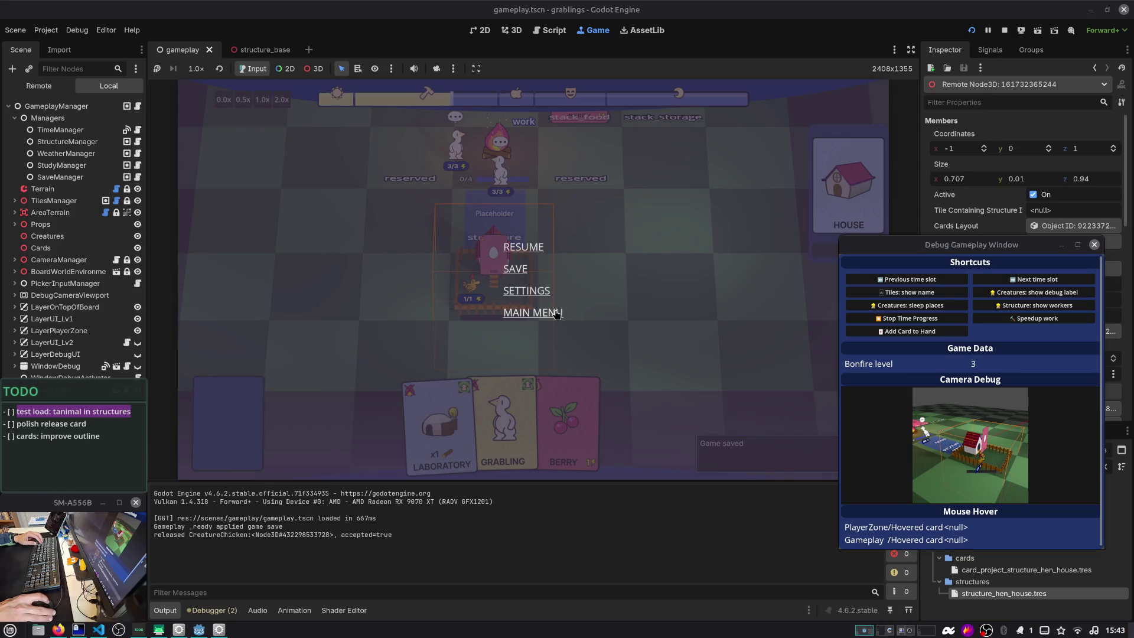
Step: Quit to the main menu, reload Slot 1 via Continue, and put the egg card on stack_food
{"action": "left_click", "coordinate": [556, 313]}
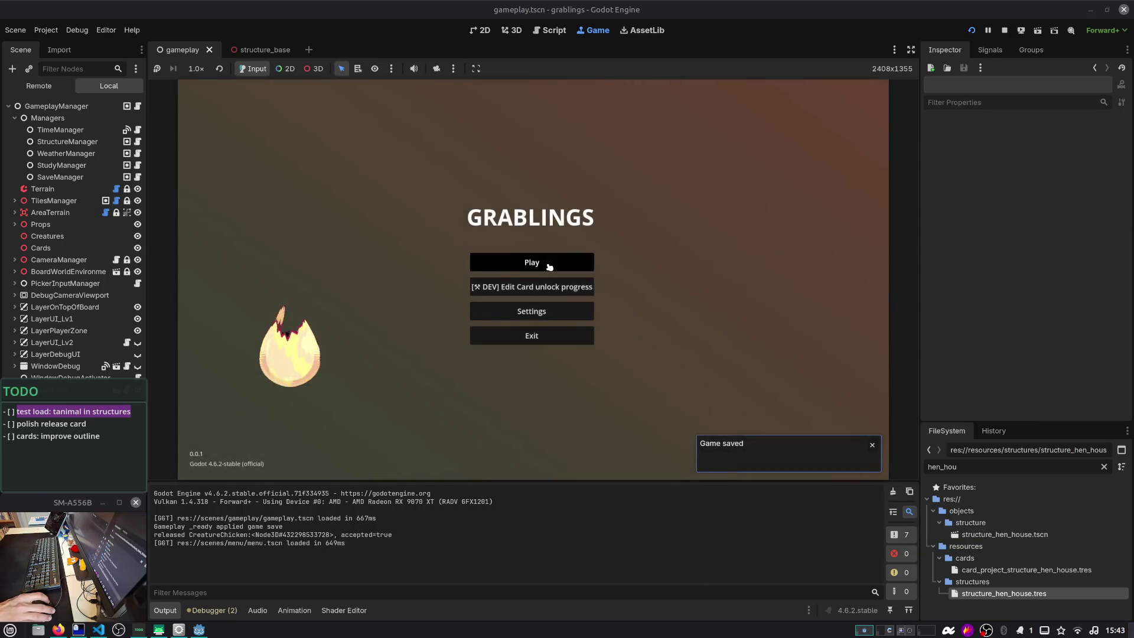
{"action": "left_click", "coordinate": [548, 265]}
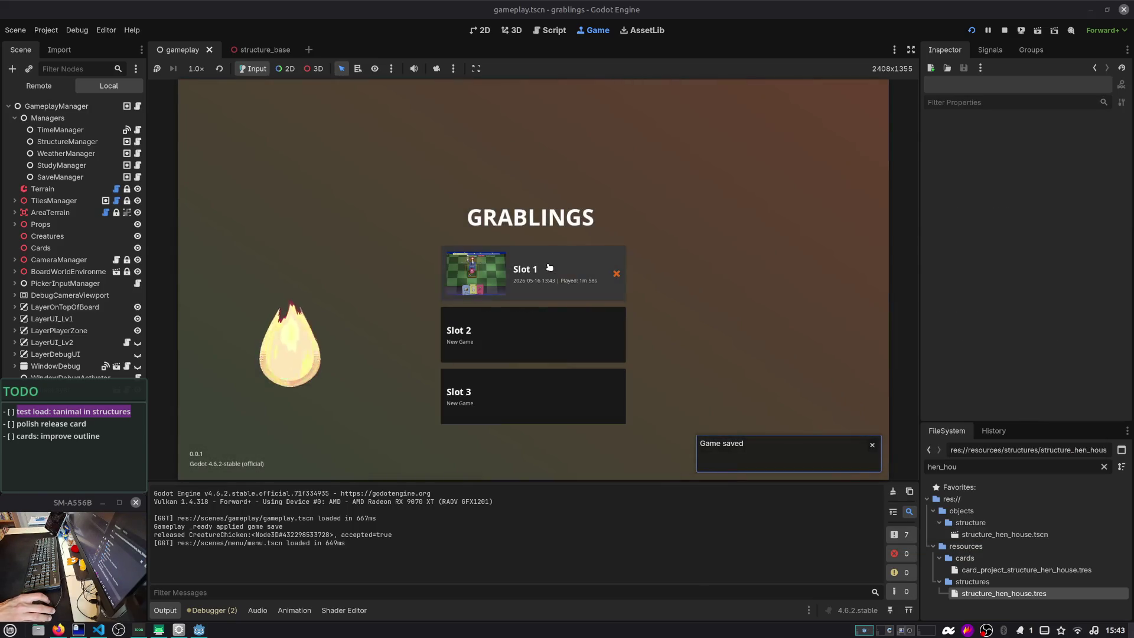
{"action": "left_click", "coordinate": [549, 267]}
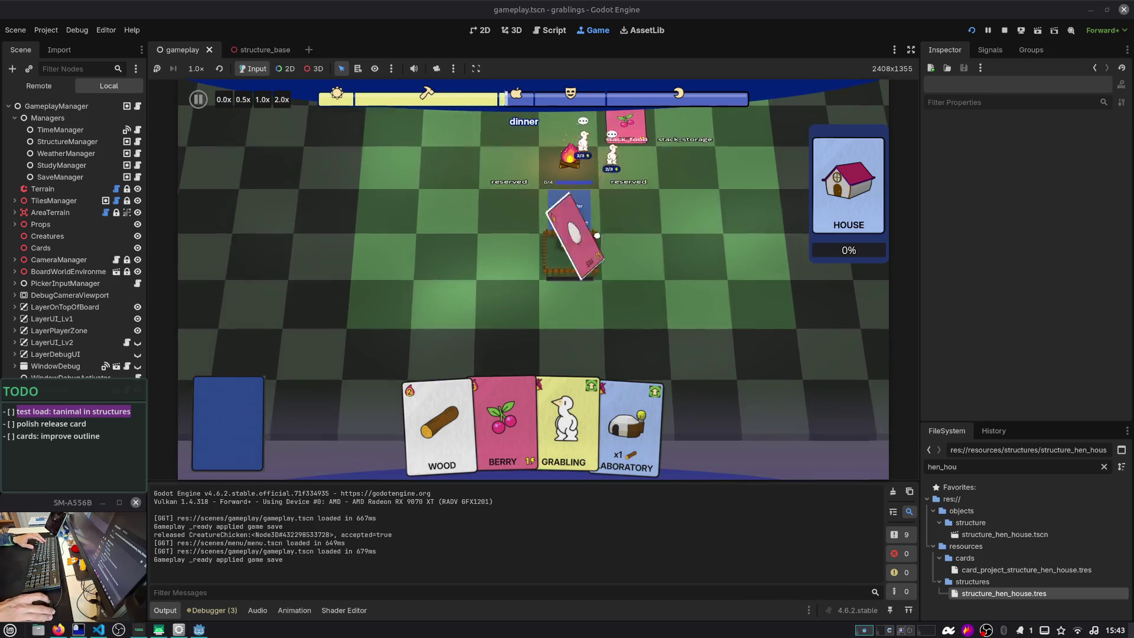
{"action": "left_click_drag", "start_coordinate": [597, 235], "coordinate": [629, 180]}
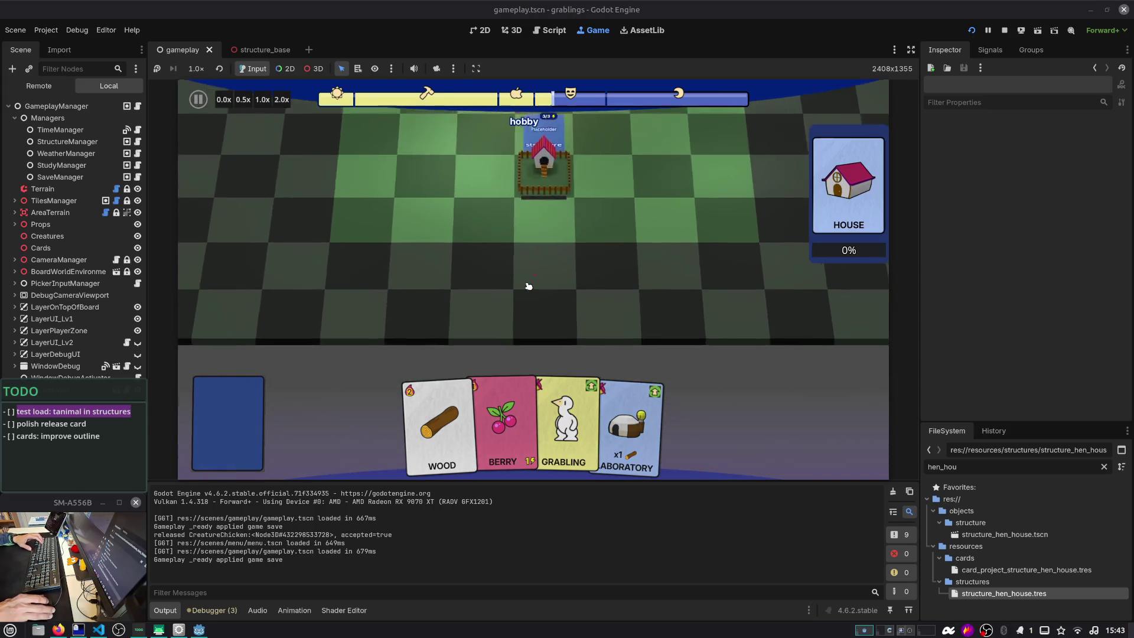
Step: Pause the game, view the Remote scene tree, and try filtering for 'chick' and 'anima' before clearing
{"action": "left_click", "coordinate": [988, 31]}
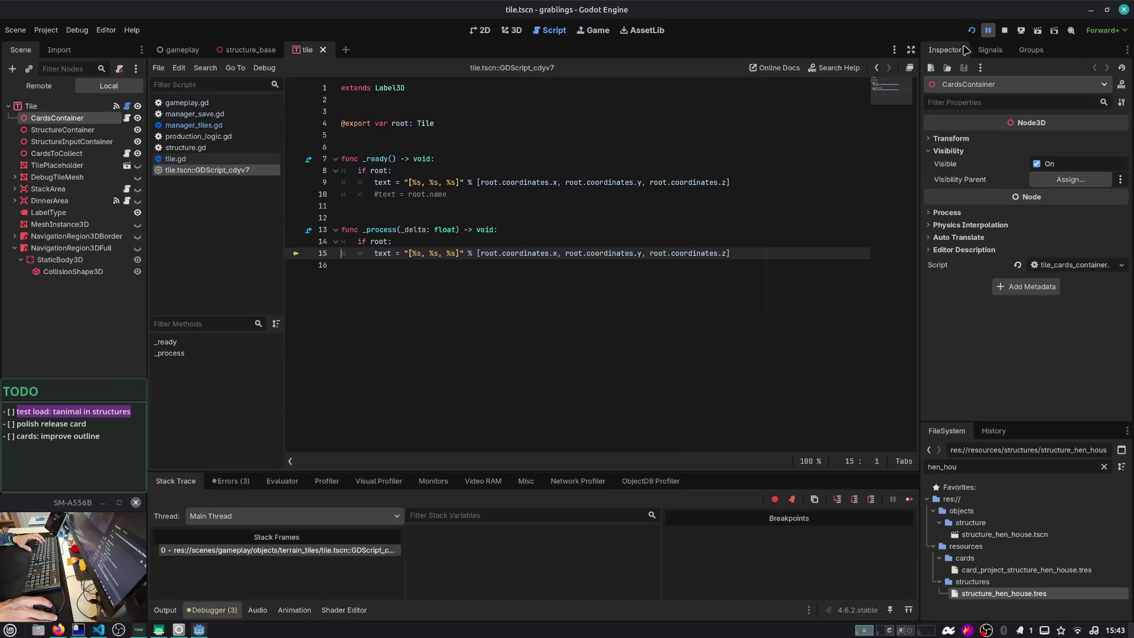
{"action": "left_click", "coordinate": [39, 85]}
{"action": "left_click", "coordinate": [69, 68]}
{"action": "type", "text": "chick"}
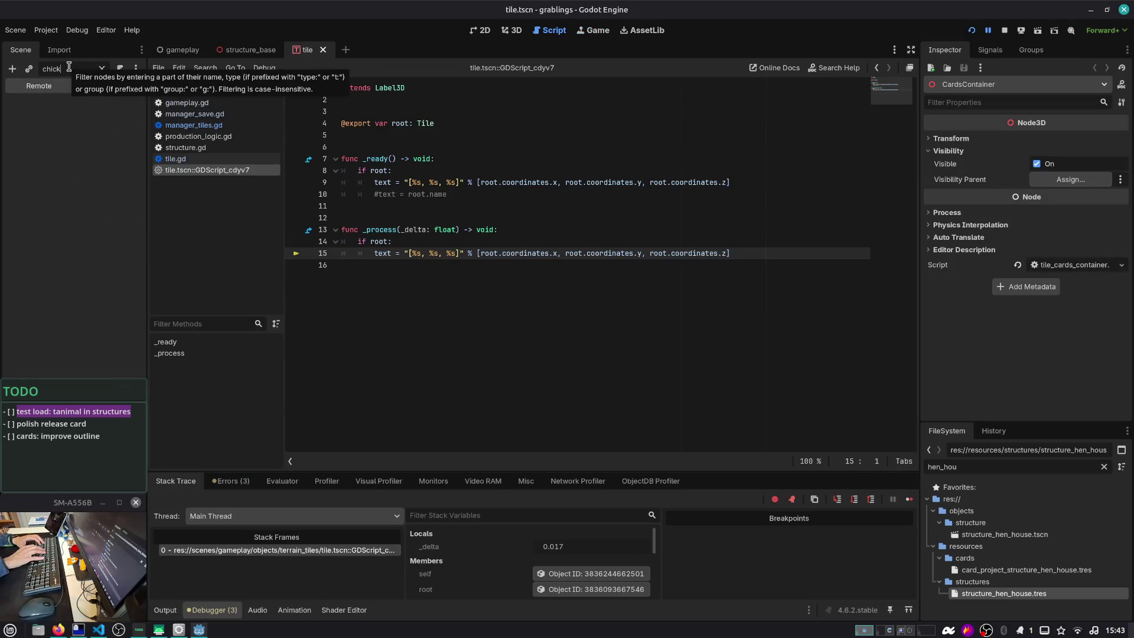
{"action": "key", "text": "BackSpace"}
{"action": "key", "text": "BackSpace"}
{"action": "key", "text": "BackSpace"}
{"action": "type", "text": "anima"}
{"action": "double_click", "coordinate": [69, 66]}
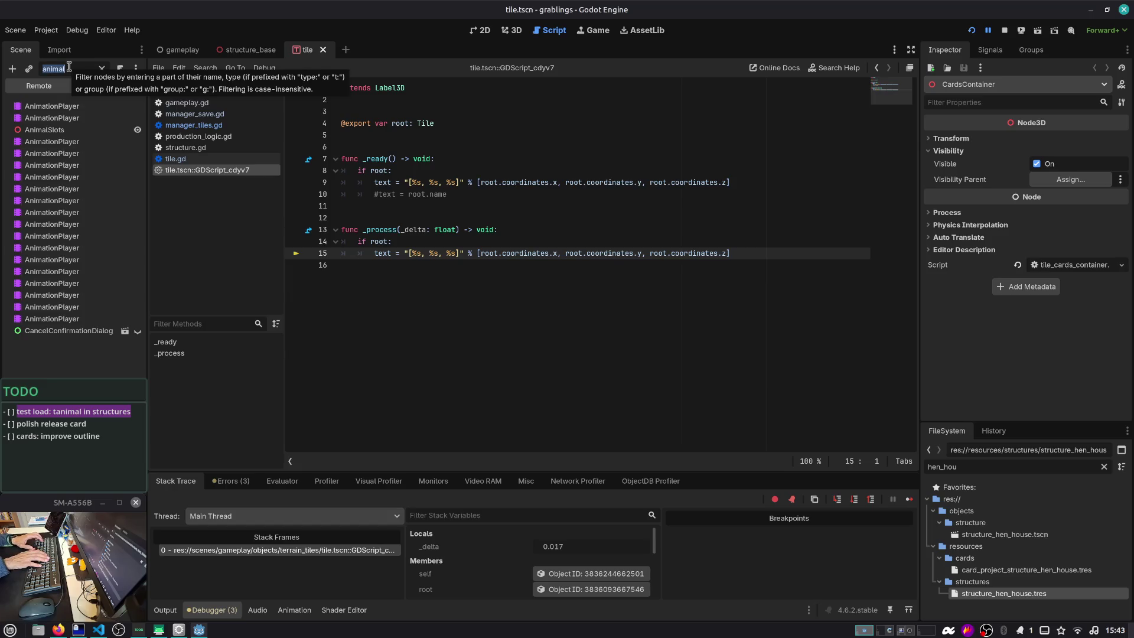
{"action": "key", "text": "BackSpace"}
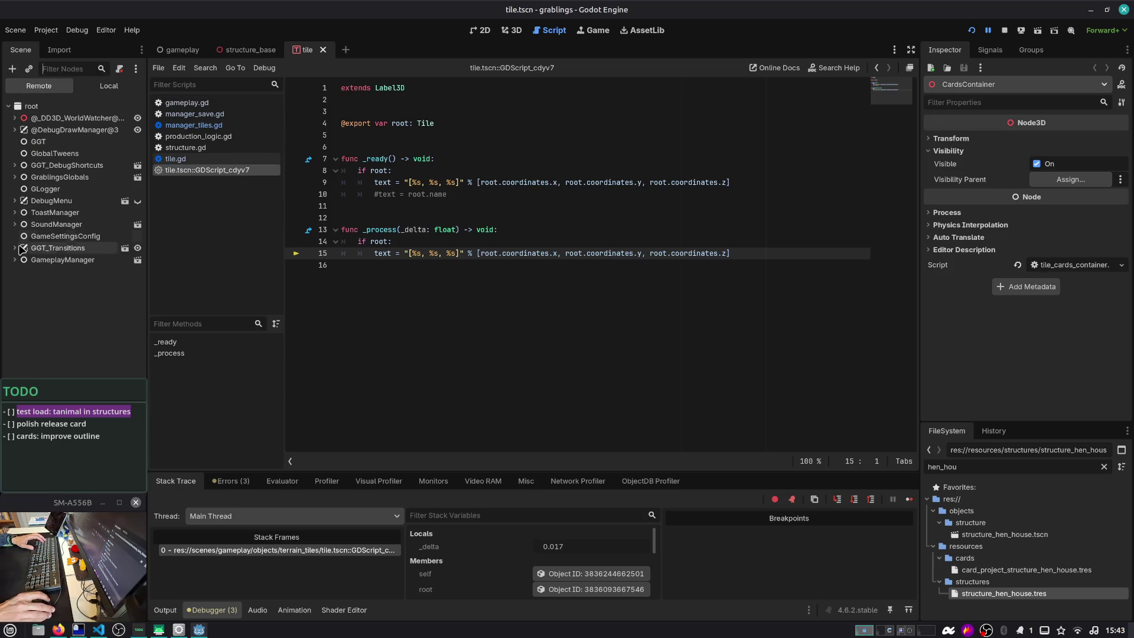
Step: Expand GameplayManager > Creatures to find only Grabling3 and Grabling4, then bring the terminal forward
{"action": "left_click", "coordinate": [15, 260]}
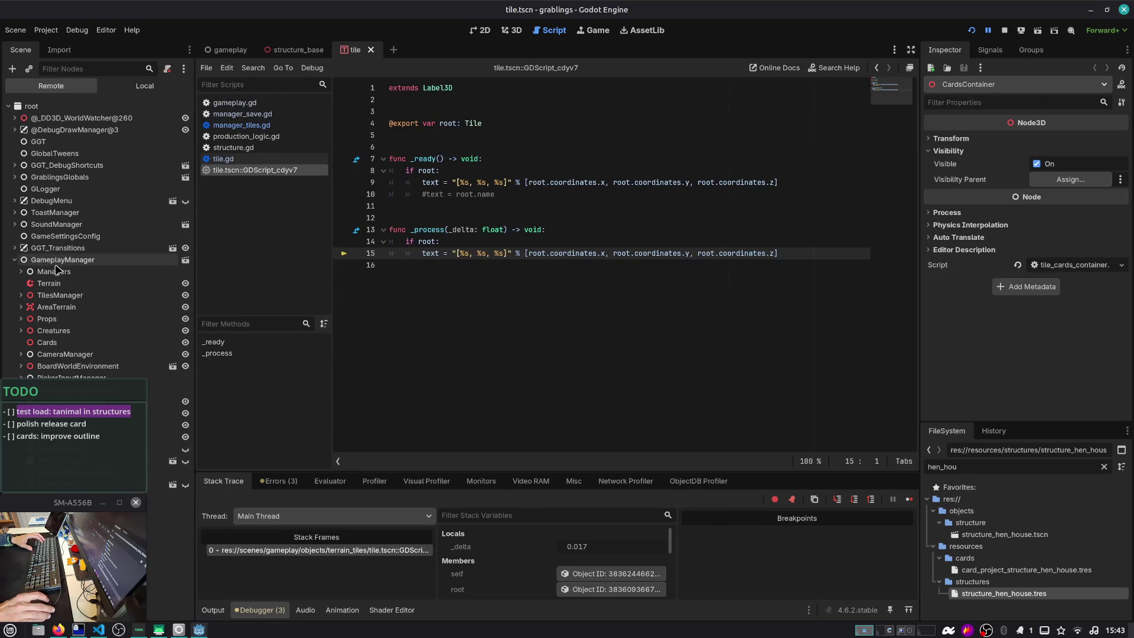
{"action": "left_click", "coordinate": [20, 331]}
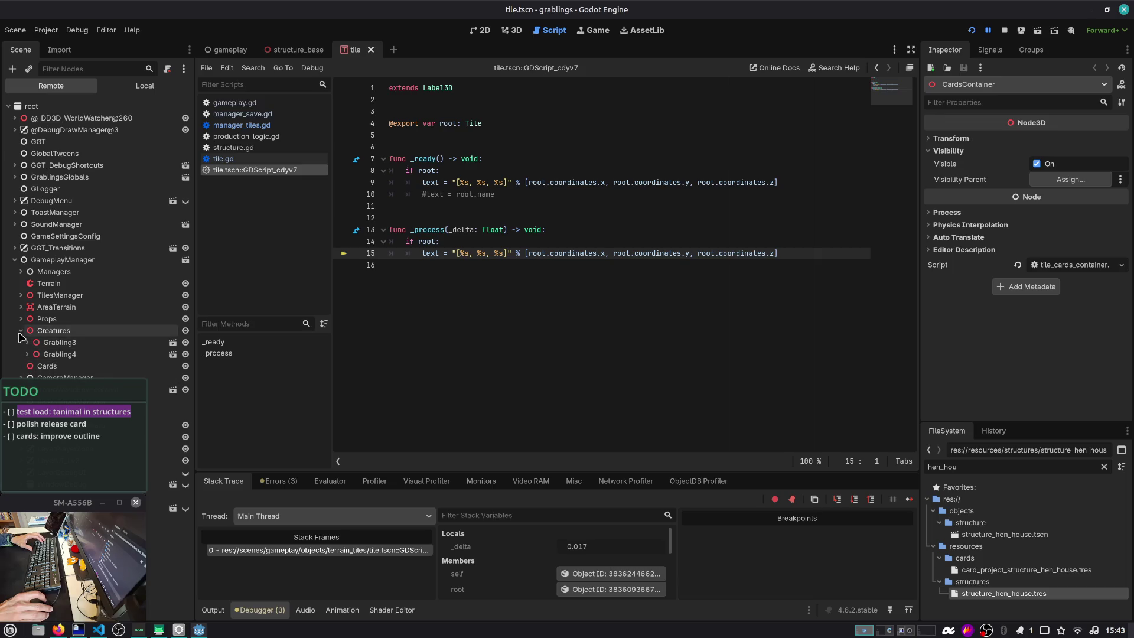
{"action": "left_click", "coordinate": [21, 331]}
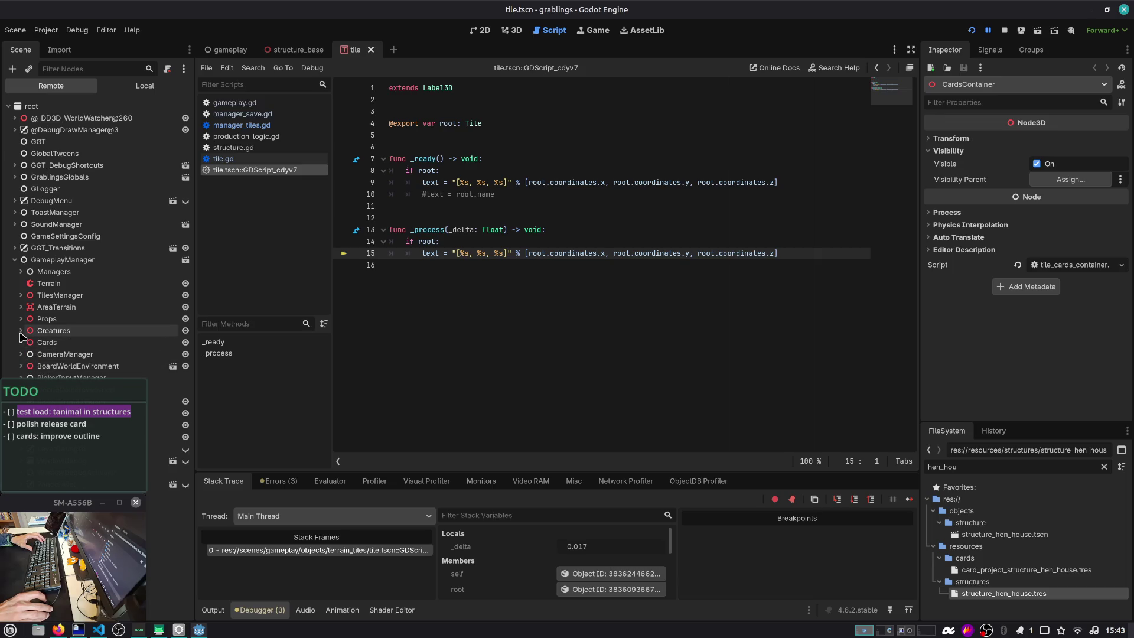
{"action": "left_click", "coordinate": [20, 332]}
{"action": "left_click", "coordinate": [21, 331]}
{"action": "left_click", "coordinate": [243, 113]}
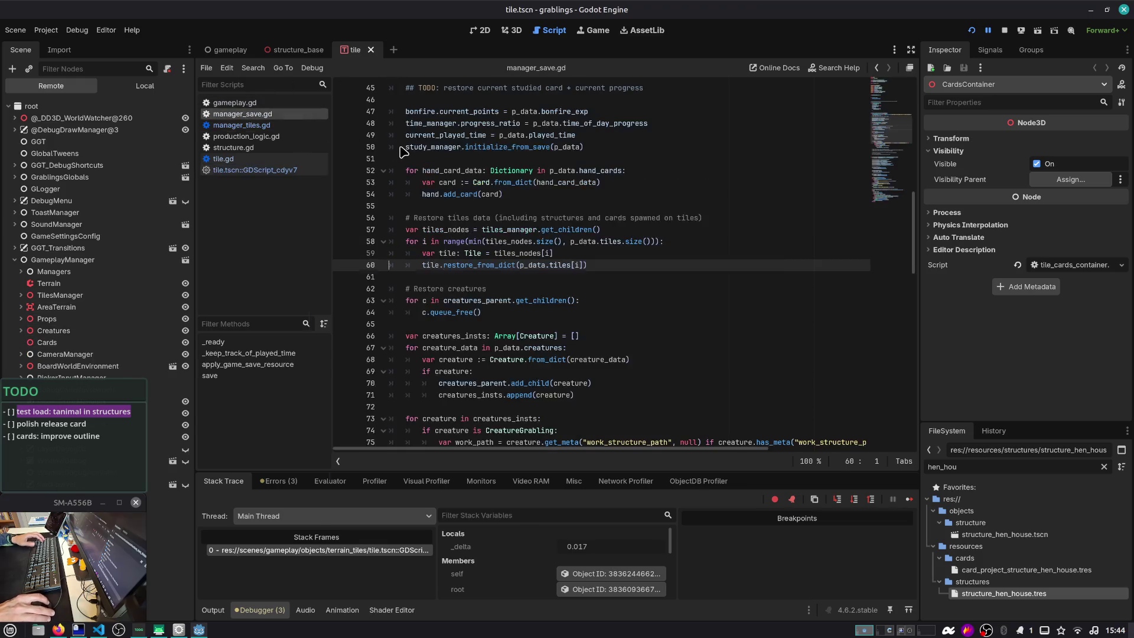
{"action": "key", "text": "alt+Tab"}
{"action": "key", "text": "super+Up"}
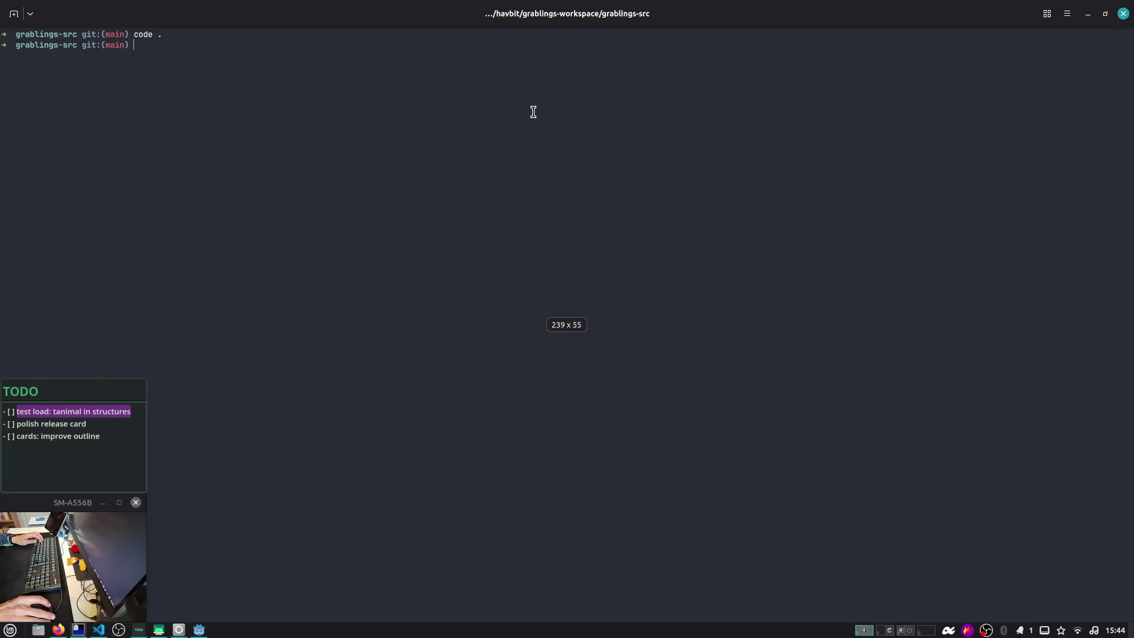
Step: Print the saves path from saves_path.txt and split the terminal into side-by-side panes
{"action": "key", "text": "ctrl+l"}
{"action": "type", "text": "cat sac"}
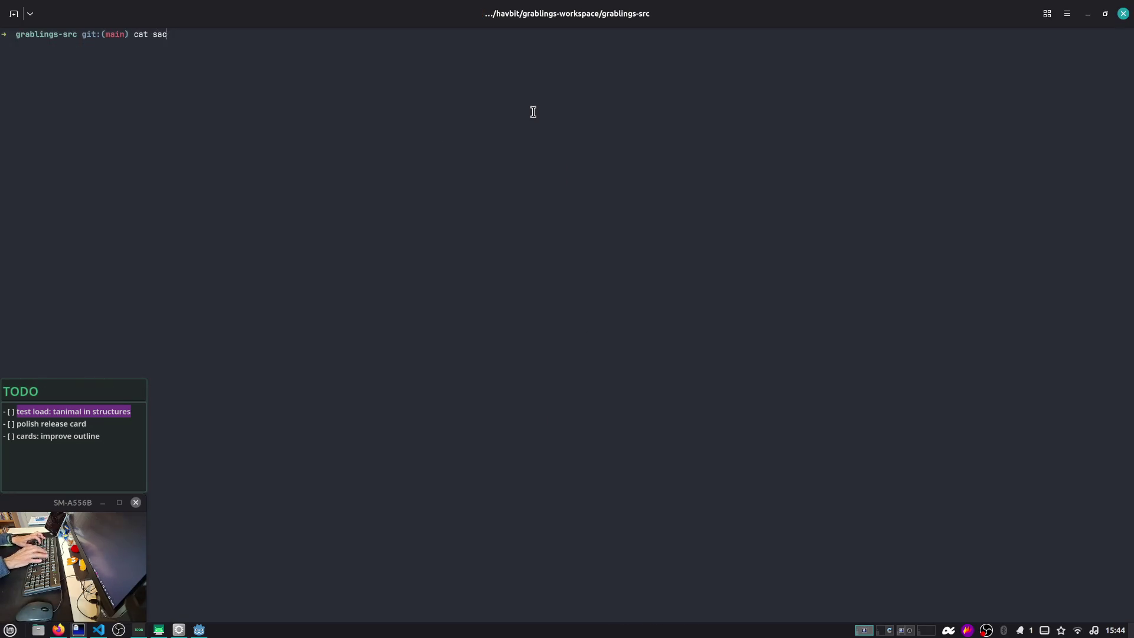
{"action": "key", "text": "Tab"}
{"action": "key", "text": "Return"}
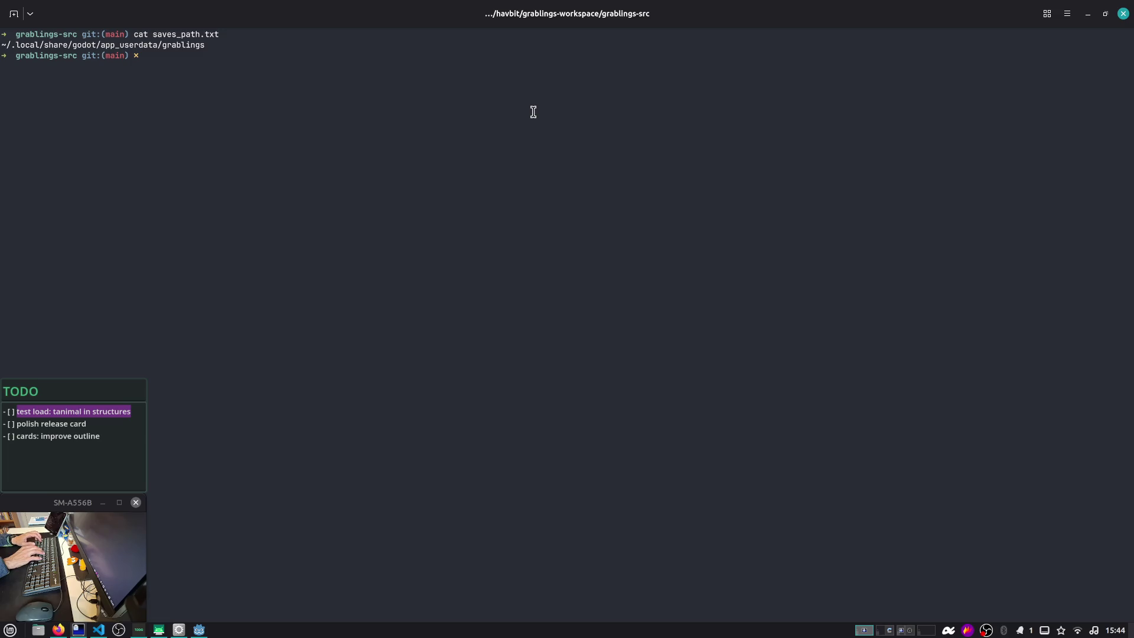
{"action": "right_click", "coordinate": [533, 112]}
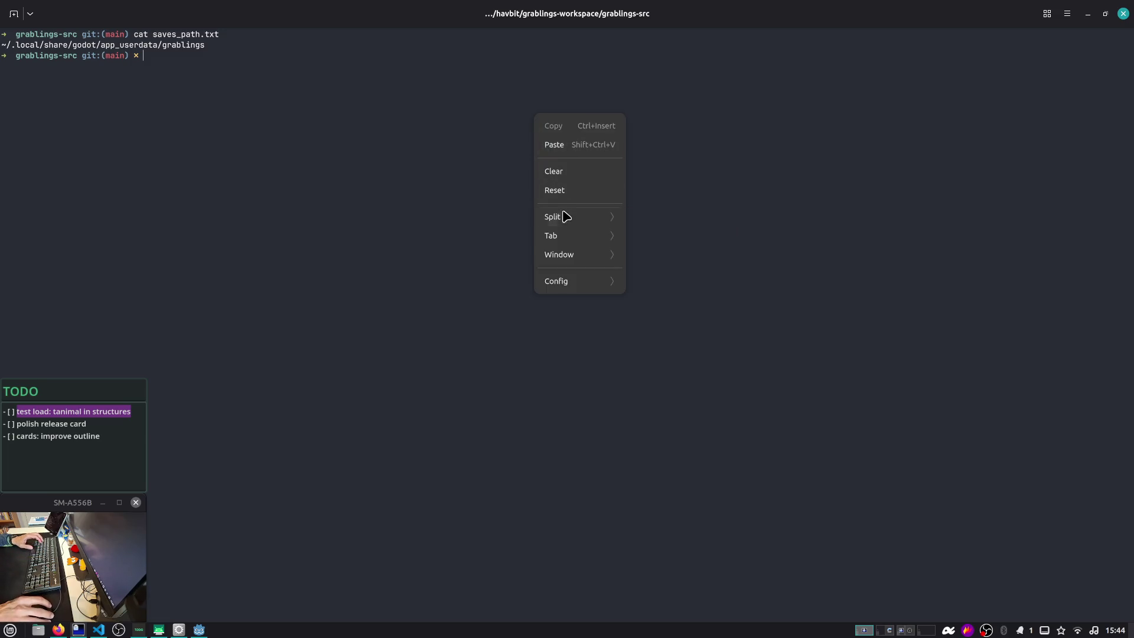
{"action": "mouse_move", "coordinate": [598, 220]}
{"action": "left_click", "coordinate": [652, 296]}
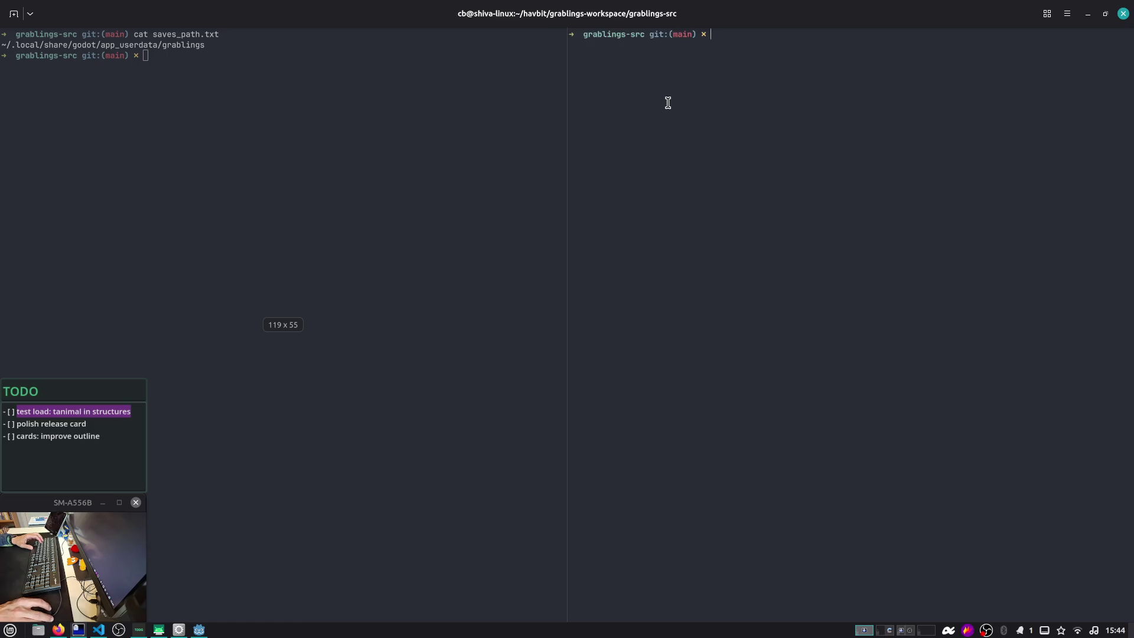
Step: In the new pane, cd into the grablings saves folder and open grb_save_0.tres in nvim
{"action": "type", "text": "cd ~/.local/share/godot/app"}
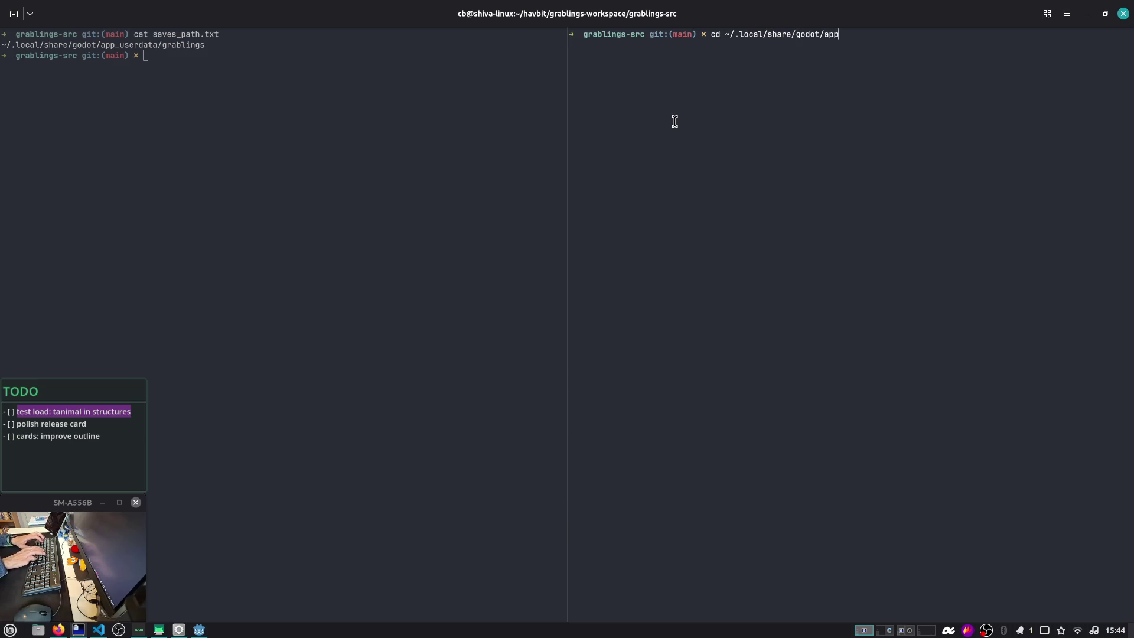
{"action": "key", "text": "Tab"}
{"action": "key", "text": "Return"}
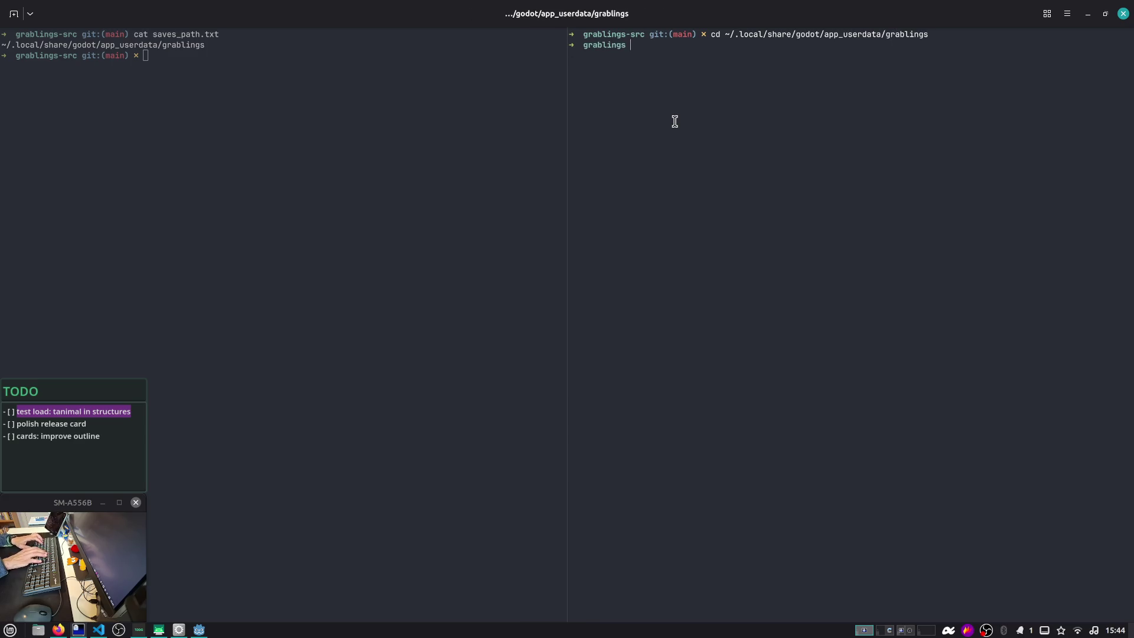
{"action": "type", "text": "ls"}
{"action": "key", "text": "Return"}
{"action": "key", "text": "Tab"}
{"action": "type", "text": "a"}
{"action": "key", "text": "Tab"}
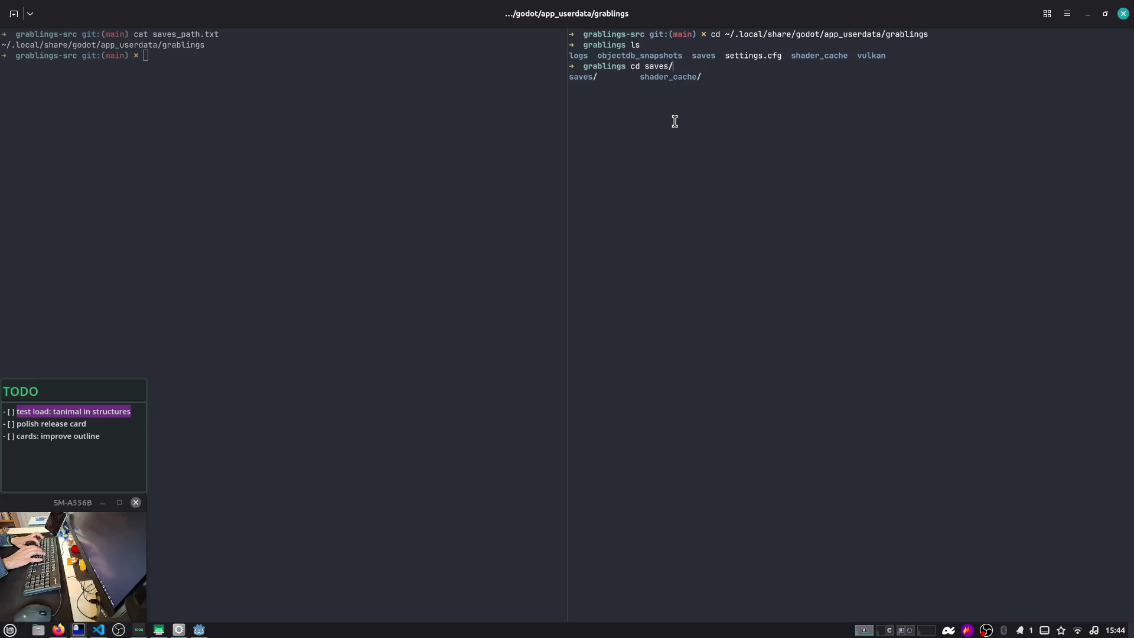
{"action": "key", "text": "Return"}
{"action": "key", "text": "ctrl+l"}
{"action": "type", "text": "l"}
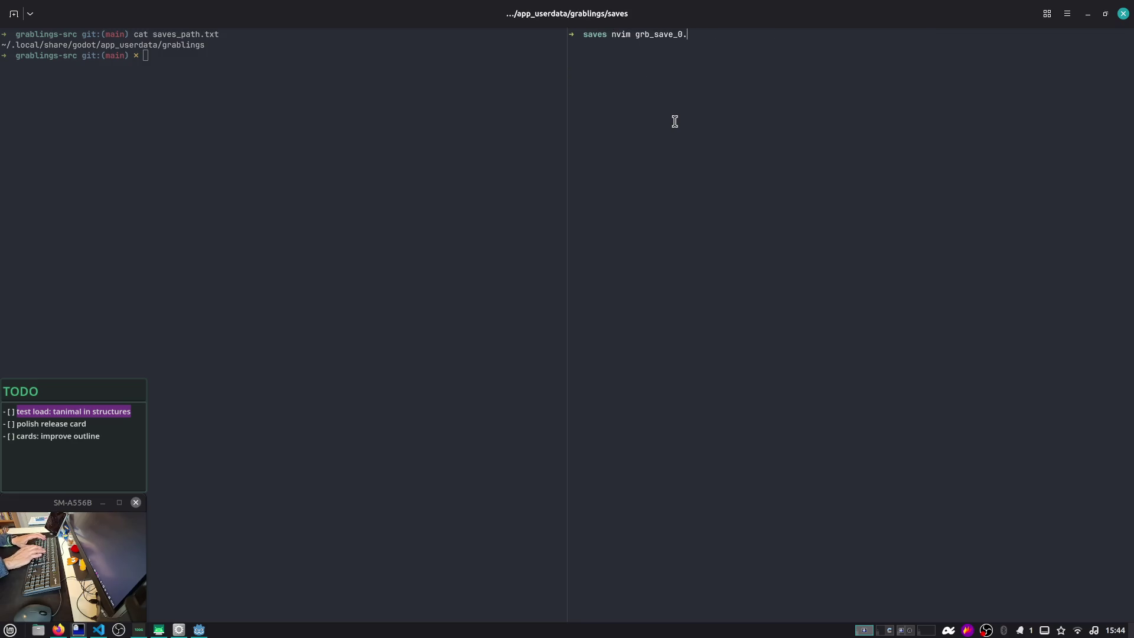
{"action": "key", "text": "Tab"}
{"action": "key", "text": "Tab"}
{"action": "key", "text": "Tab"}
{"action": "key", "text": "Return"}
{"action": "key", "text": "Return"}
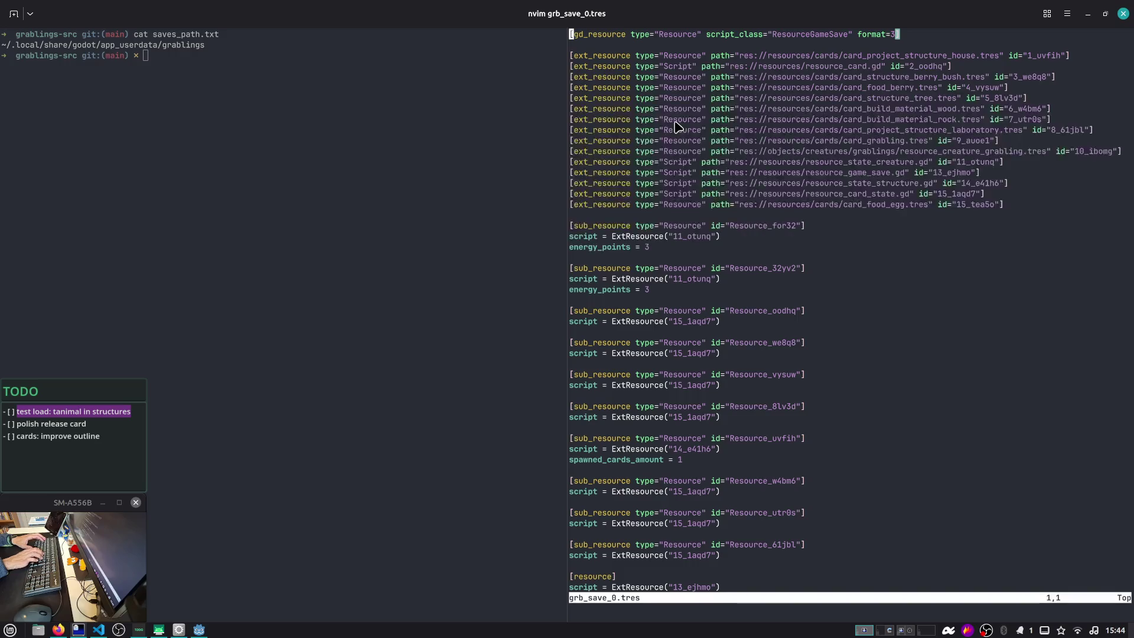
Step: Search the save file for chick, animal and creature, finding no chick or animal entries
{"action": "type", "text": "/"}
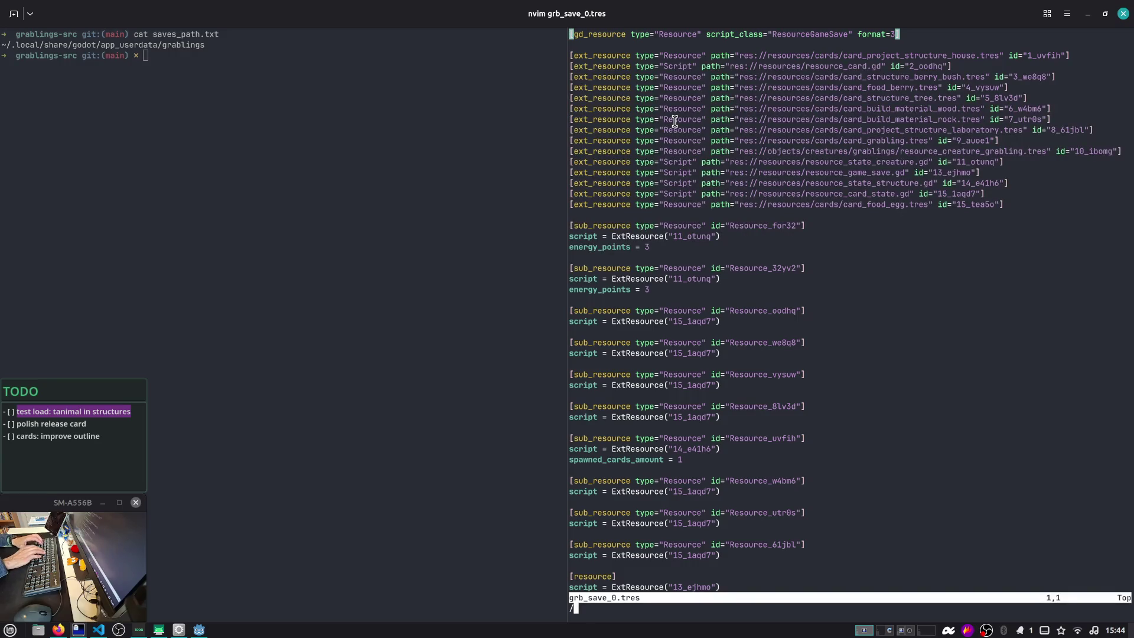
{"action": "type", "text": "k"}
{"action": "key", "text": "Return"}
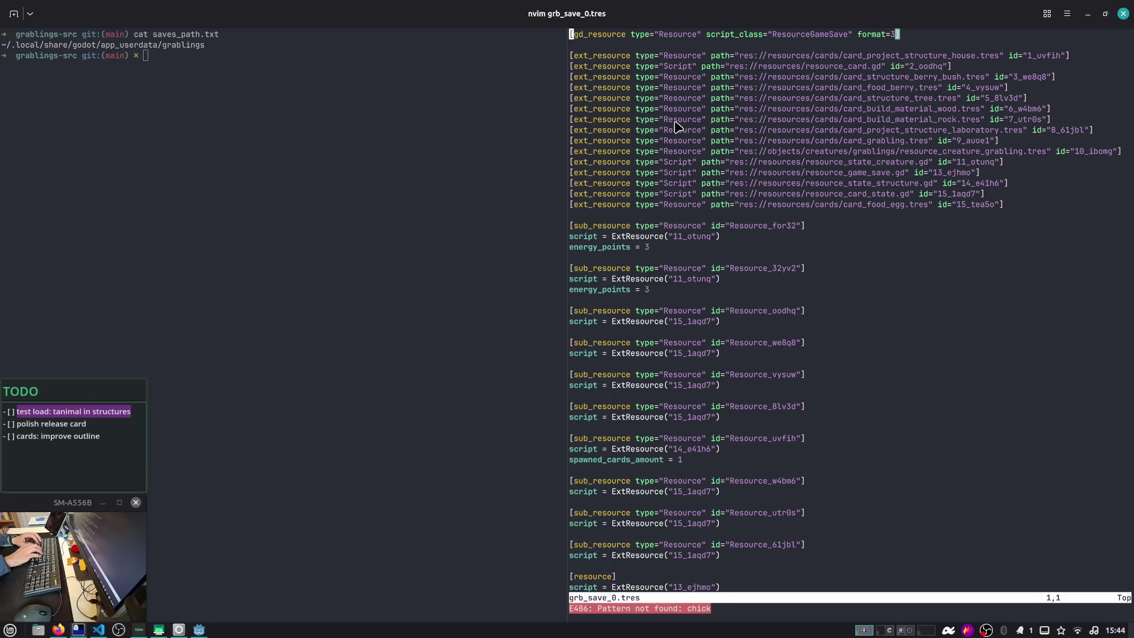
{"action": "key", "text": "j"}
{"action": "key", "text": "j"}
{"action": "key", "text": "j"}
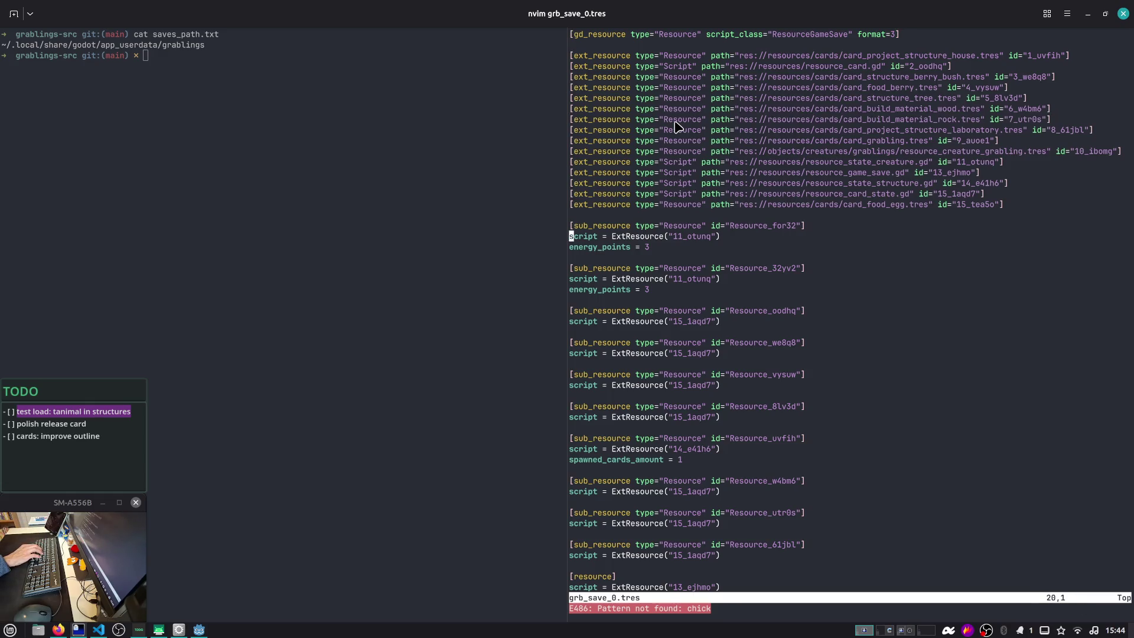
{"action": "key", "text": "k"}
{"action": "key", "text": "k"}
{"action": "key", "text": "k"}
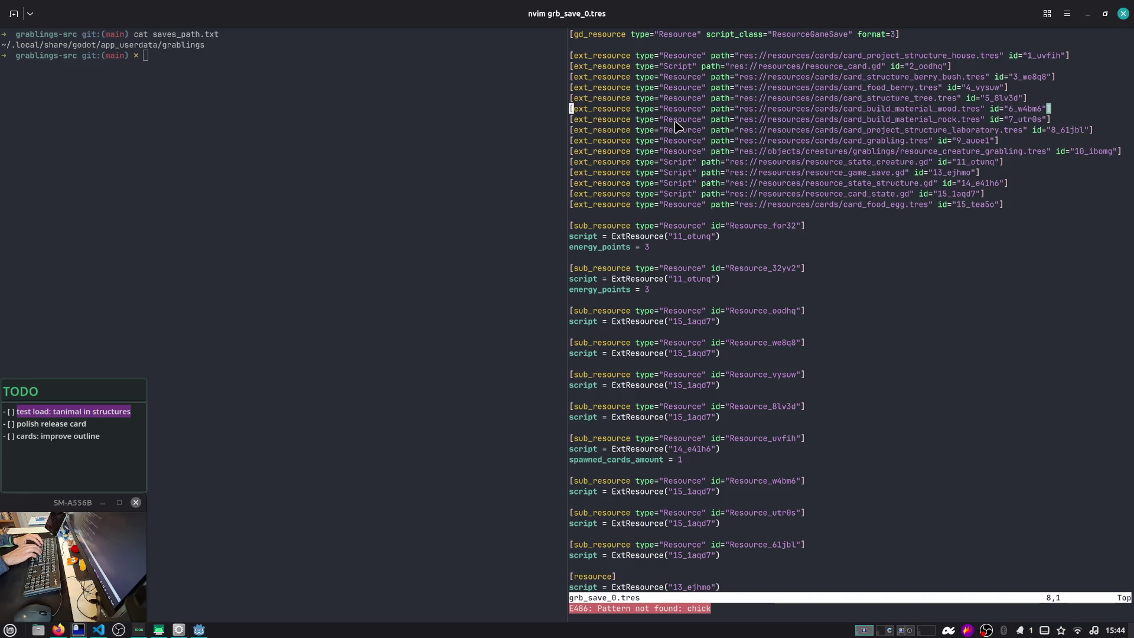
{"action": "type", "text": "/animal"}
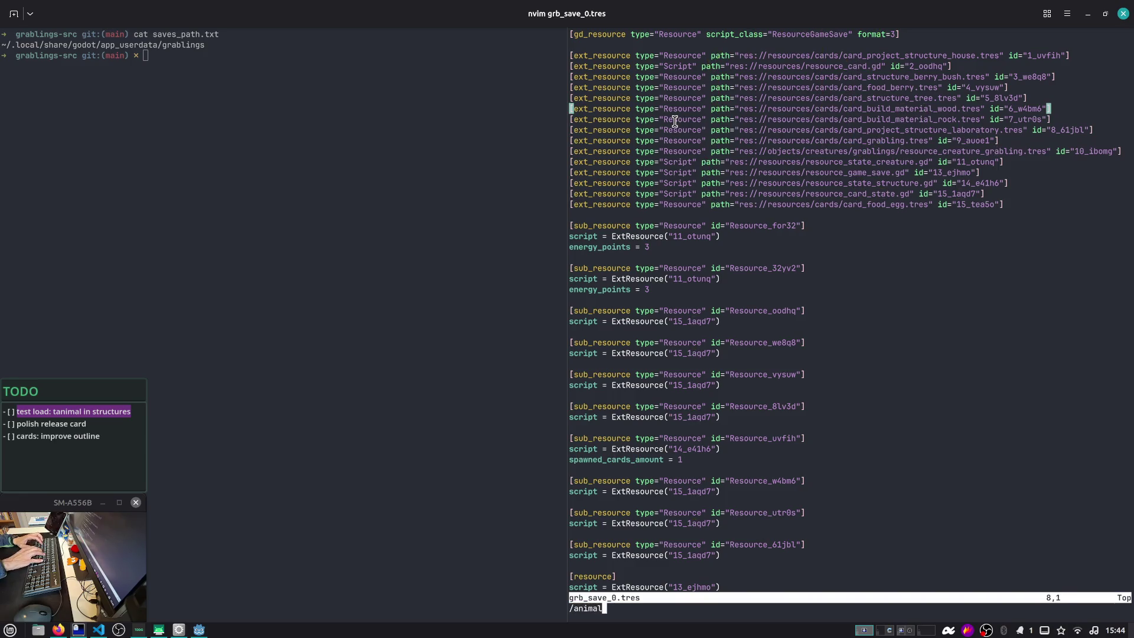
{"action": "key", "text": "Return"}
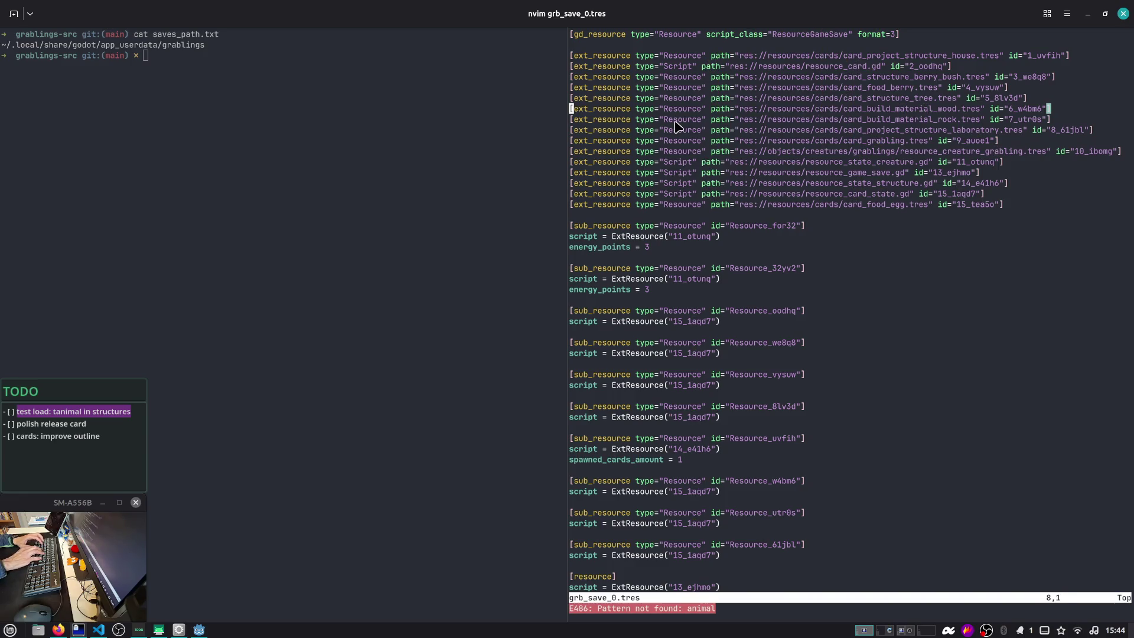
{"action": "type", "text": "/creature"}
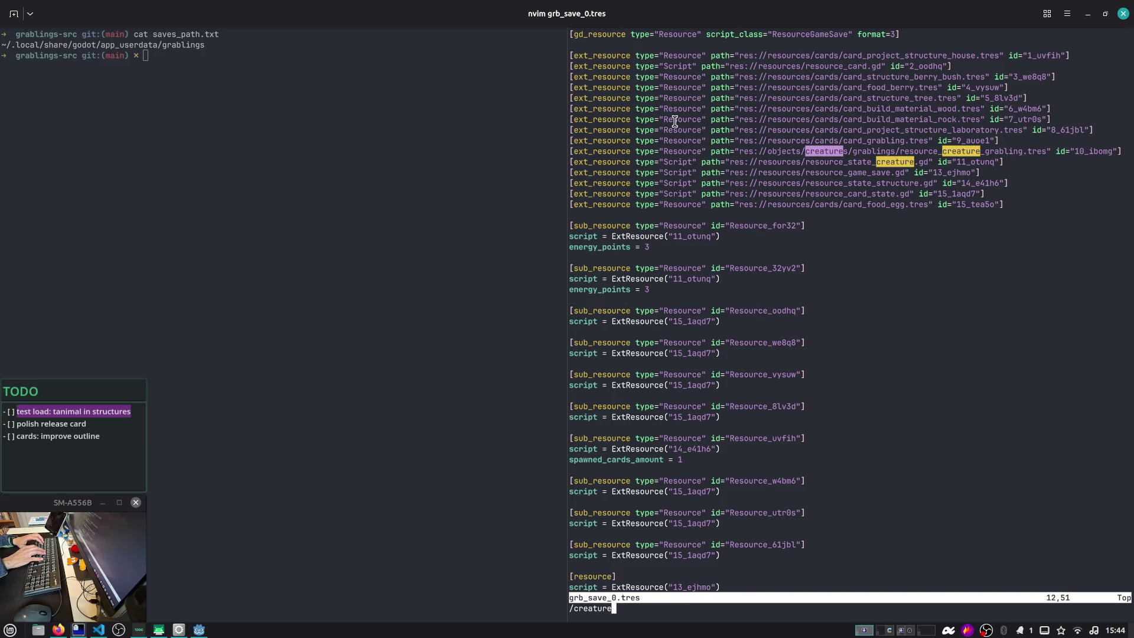
Step: Cycle through the three resource_creature_grabling matches, then return to the Godot editor
{"action": "double_click", "coordinate": [870, 163]}
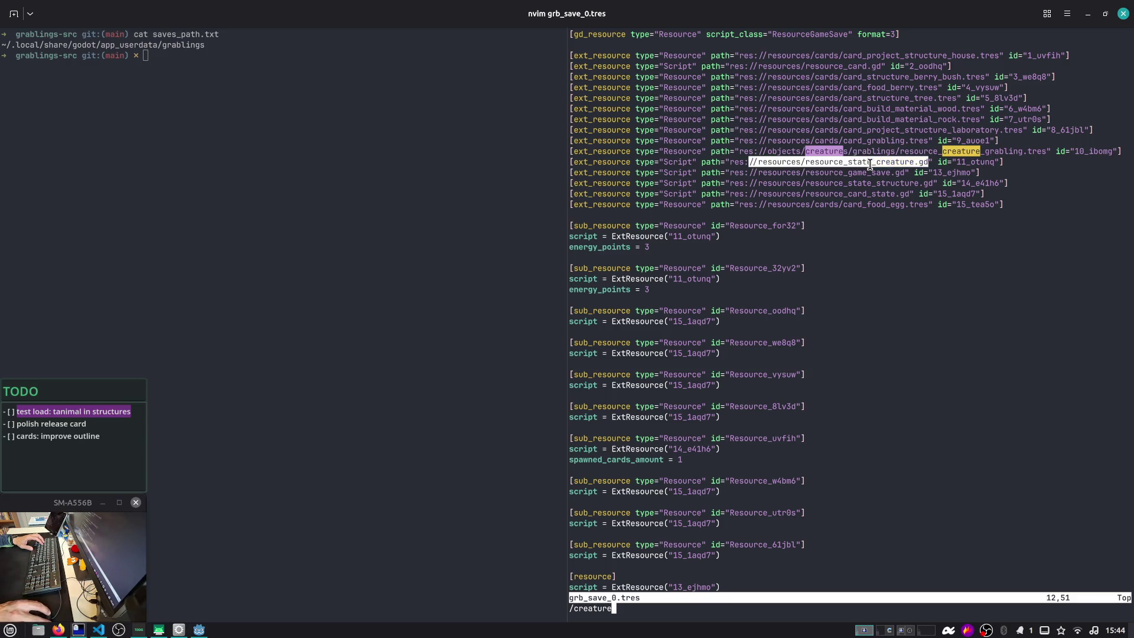
{"action": "left_click", "coordinate": [953, 153]}
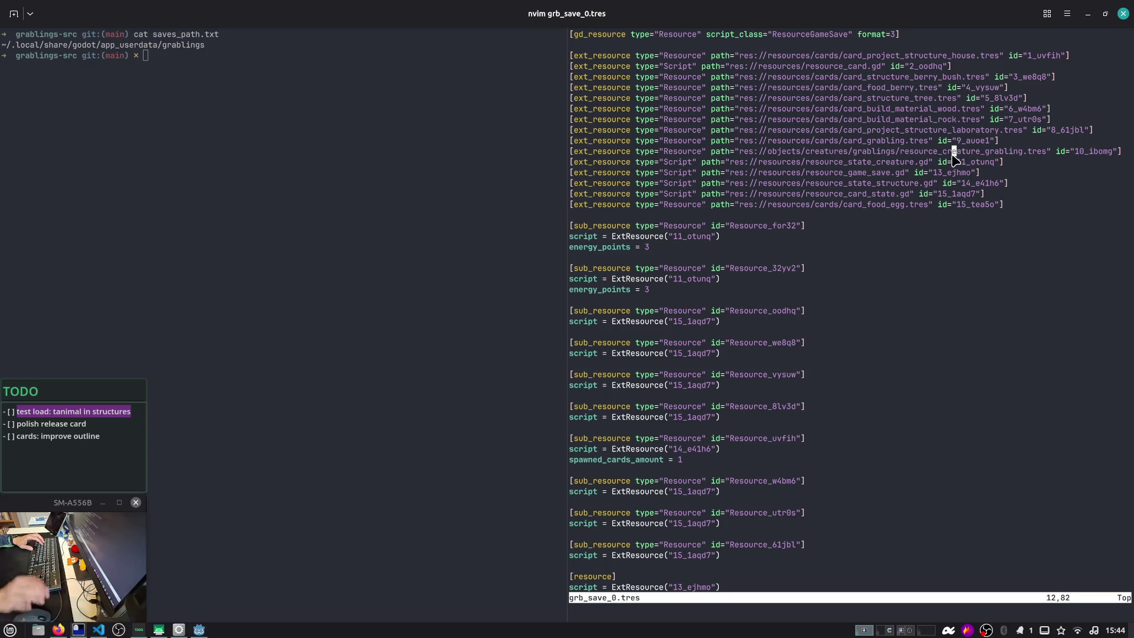
{"action": "key", "text": "asterisk"}
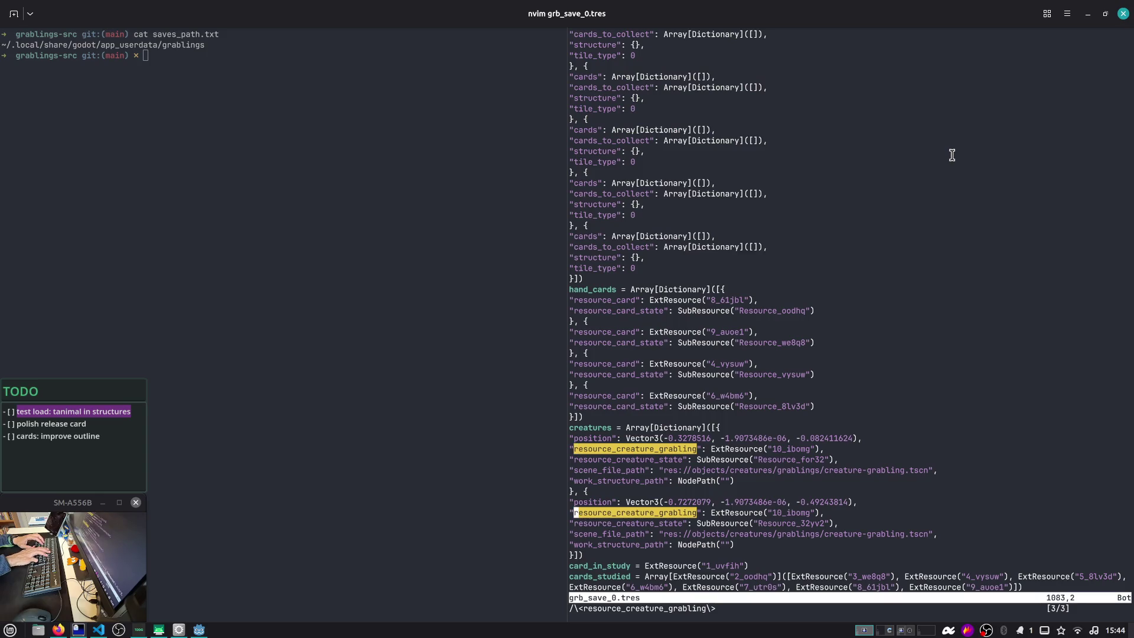
{"action": "key", "text": "n"}
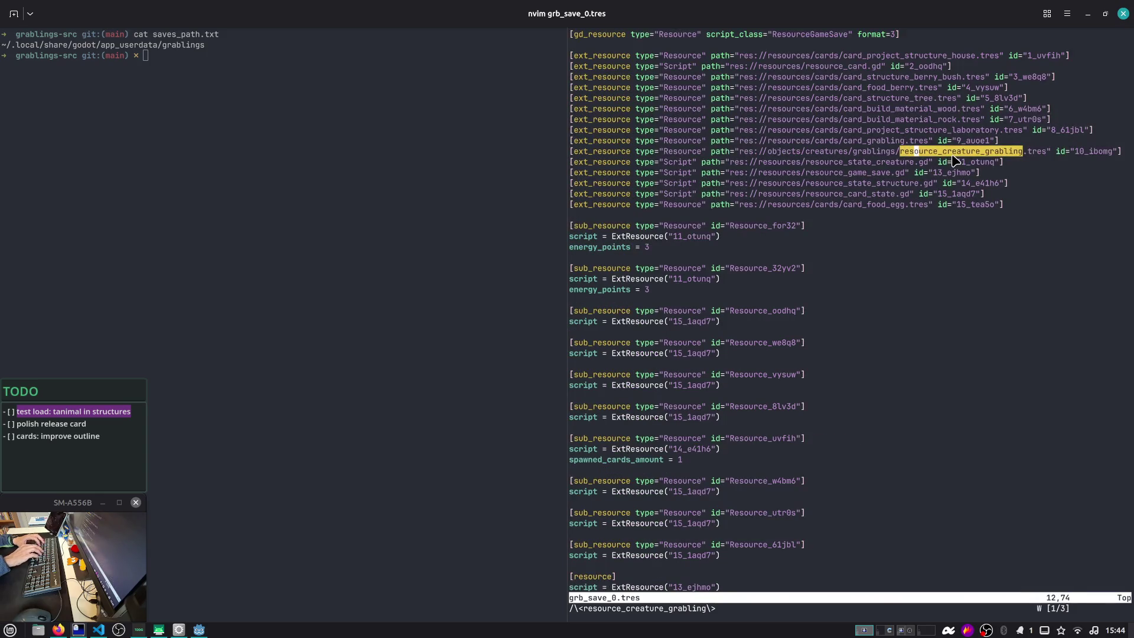
{"action": "left_click", "coordinate": [953, 155]}
{"action": "key", "text": "asterisk"}
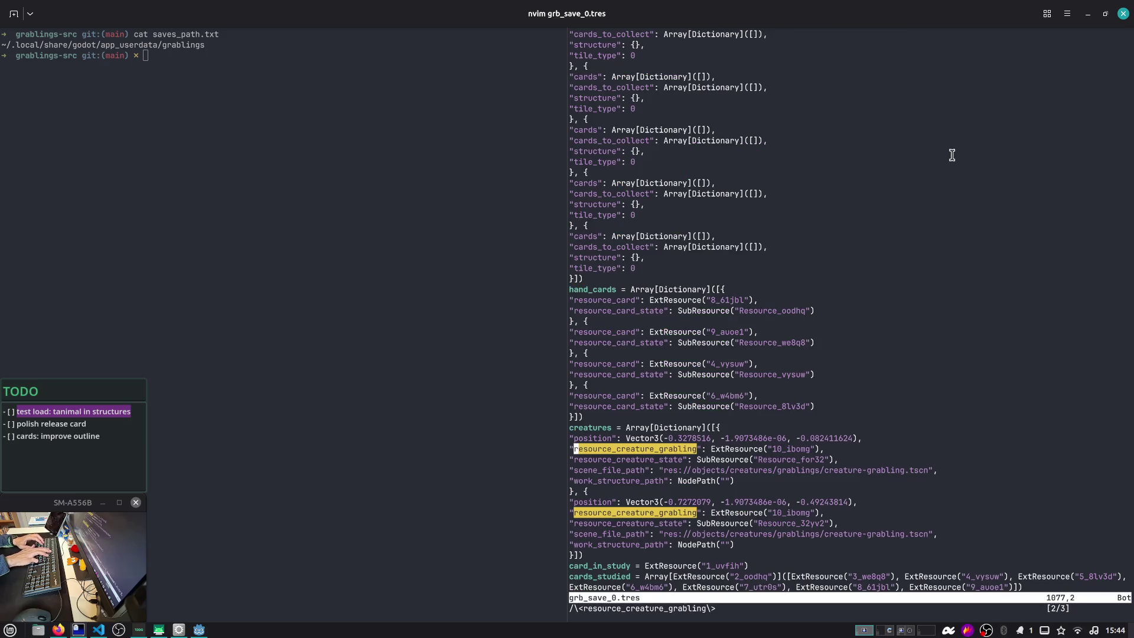
{"action": "key", "text": "n"}
{"action": "key", "text": "n"}
{"action": "key", "text": "n"}
{"action": "key", "text": "n"}
{"action": "key", "text": "n"}
{"action": "key", "text": "alt+Tab"}
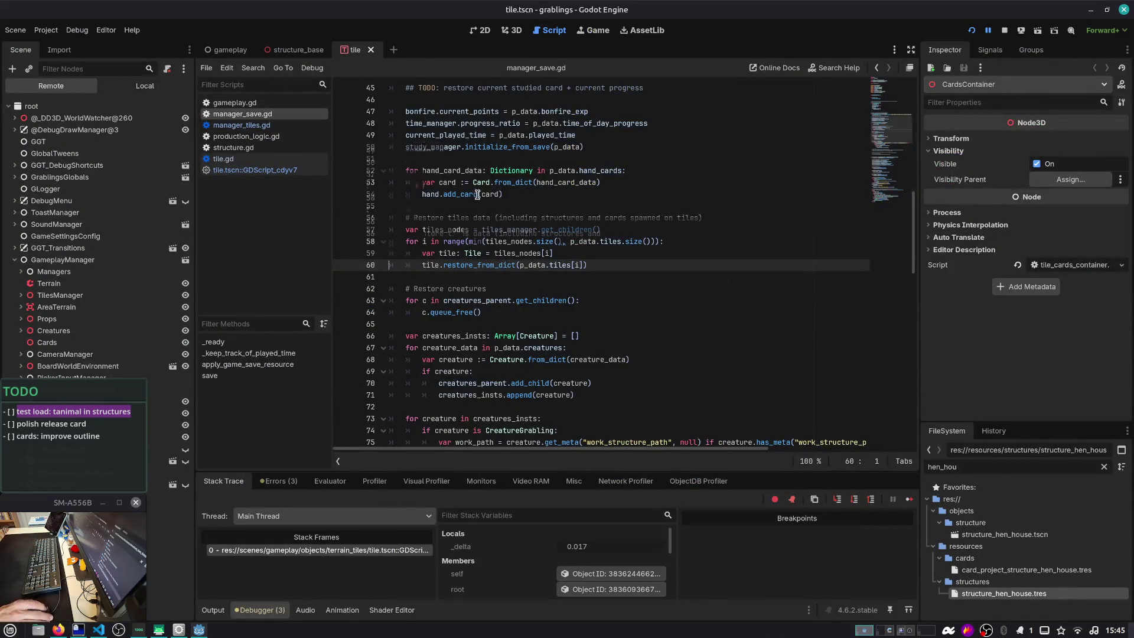
Step: Jump to the save function in manager_save.gd using the function list
{"action": "scroll", "coordinate": [483, 199], "scroll_direction": "up", "scroll_amount": 4}
{"action": "key", "text": "ctrl+alt+f"}
{"action": "type", "text": "save"}
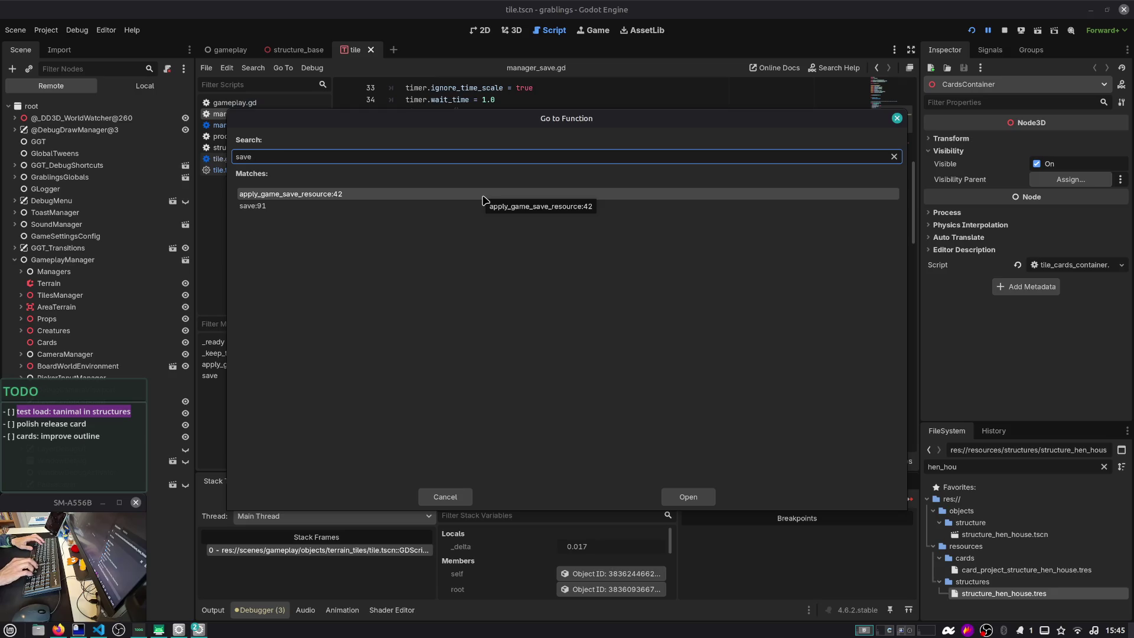
{"action": "key", "text": "Down"}
{"action": "key", "text": "Return"}
{"action": "scroll", "coordinate": [482, 212], "scroll_direction": "down", "scroll_amount": 9}
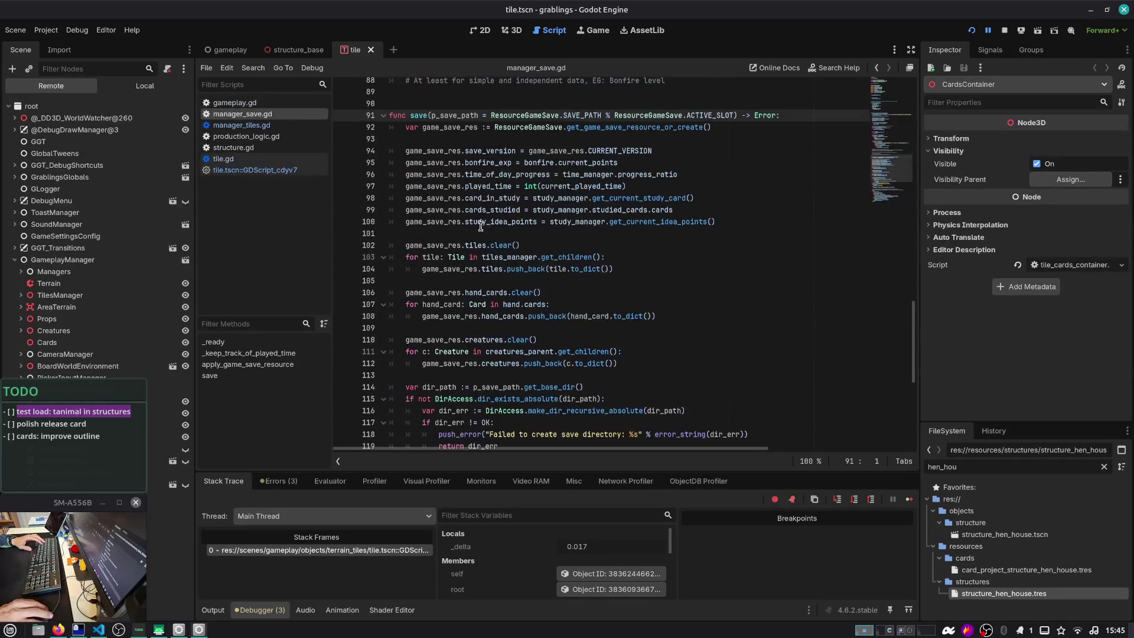
Step: Trace the uses of game_save_res, creatures and creatures_parent in the save function
{"action": "double_click", "coordinate": [429, 212]}
{"action": "scroll", "coordinate": [449, 224], "scroll_direction": "down", "scroll_amount": 3}
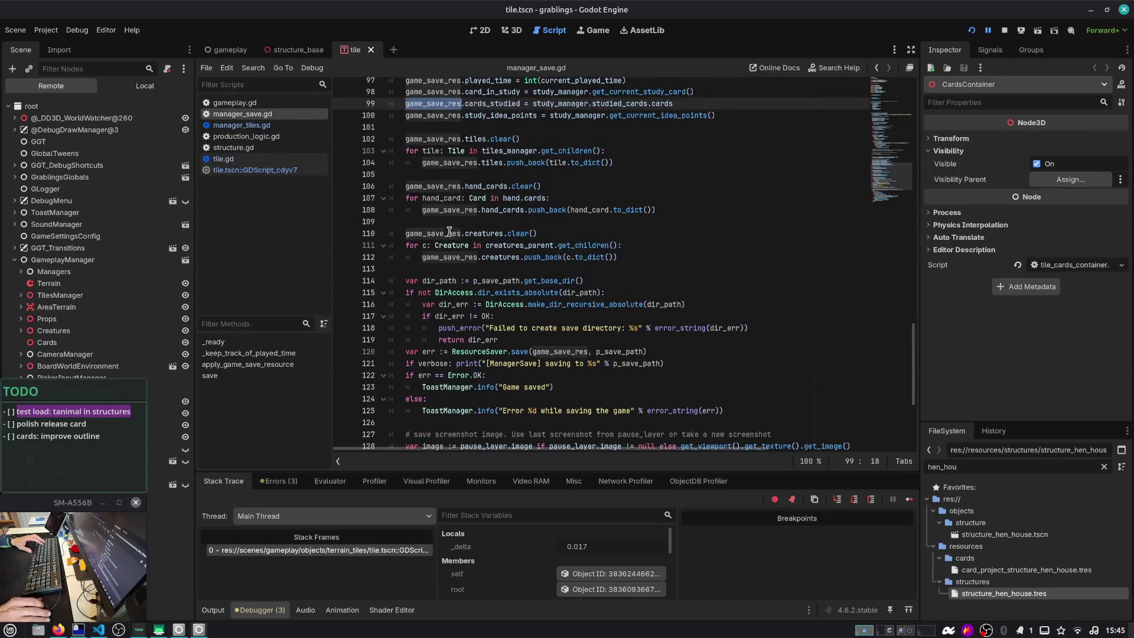
{"action": "scroll", "coordinate": [449, 231], "scroll_direction": "down", "scroll_amount": 5}
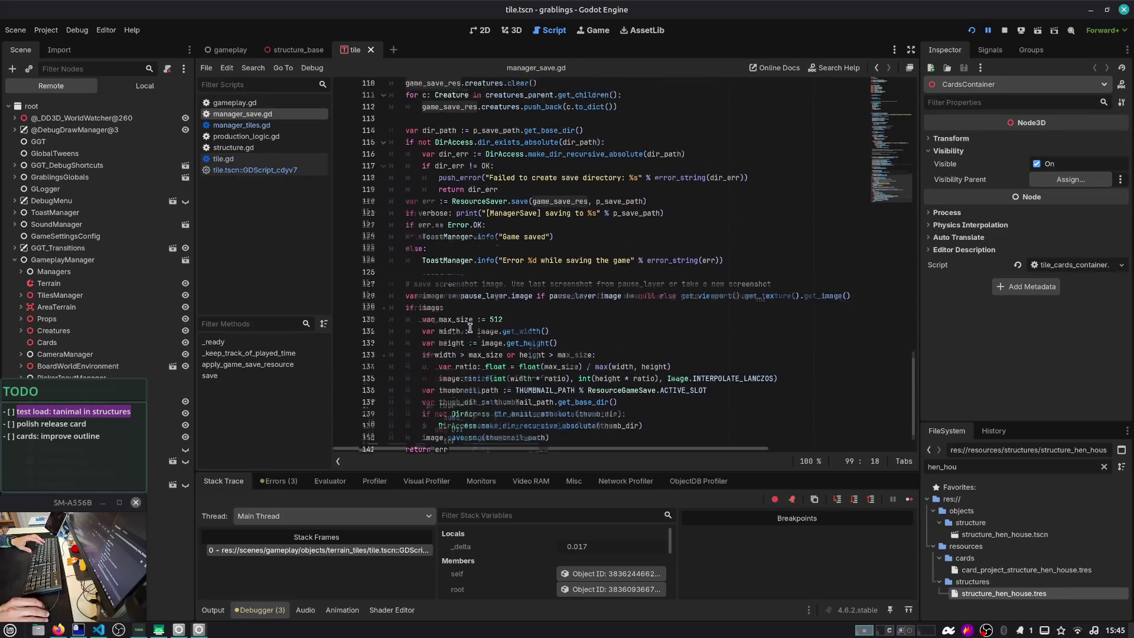
{"action": "scroll", "coordinate": [471, 327], "scroll_direction": "up", "scroll_amount": 7}
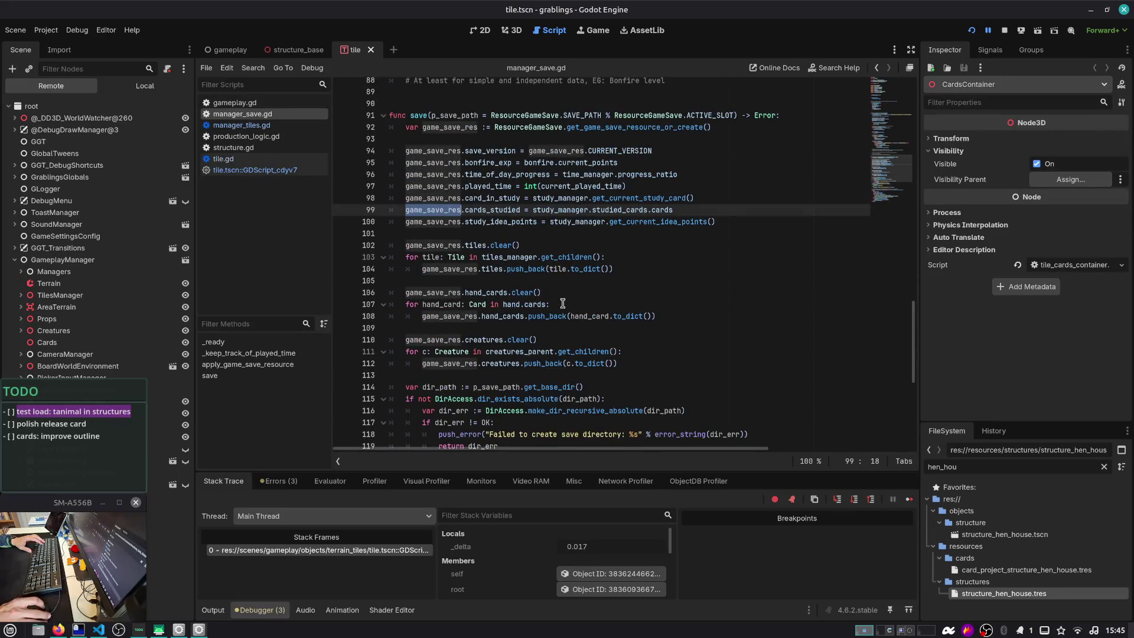
{"action": "double_click", "coordinate": [450, 339]}
{"action": "double_click", "coordinate": [474, 340]}
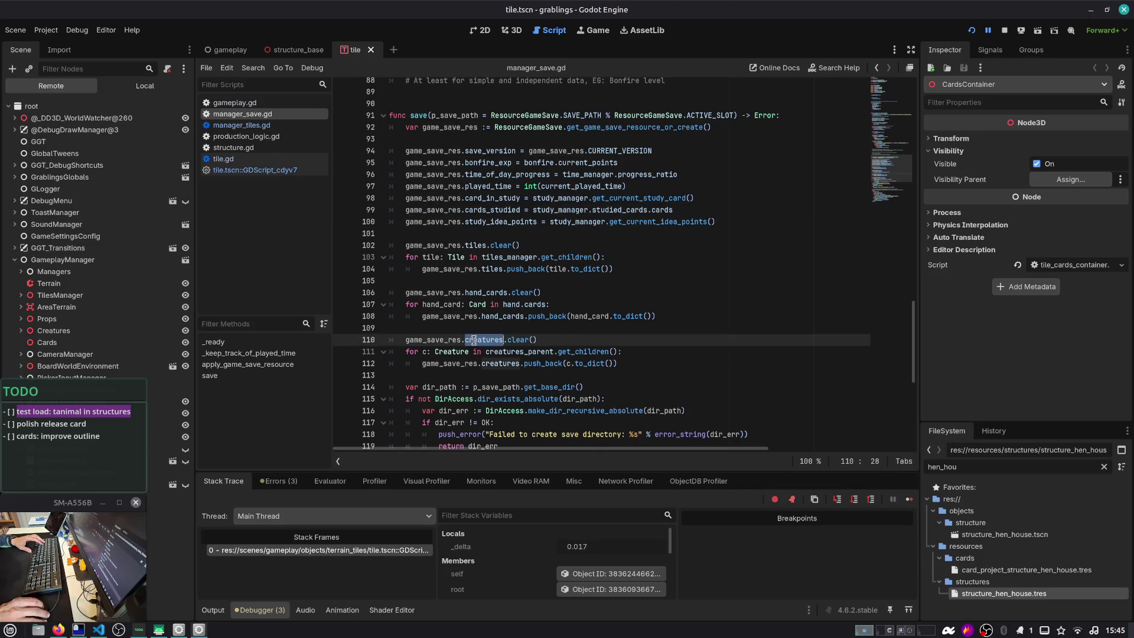
{"action": "scroll", "coordinate": [476, 339], "scroll_direction": "down", "scroll_amount": 1}
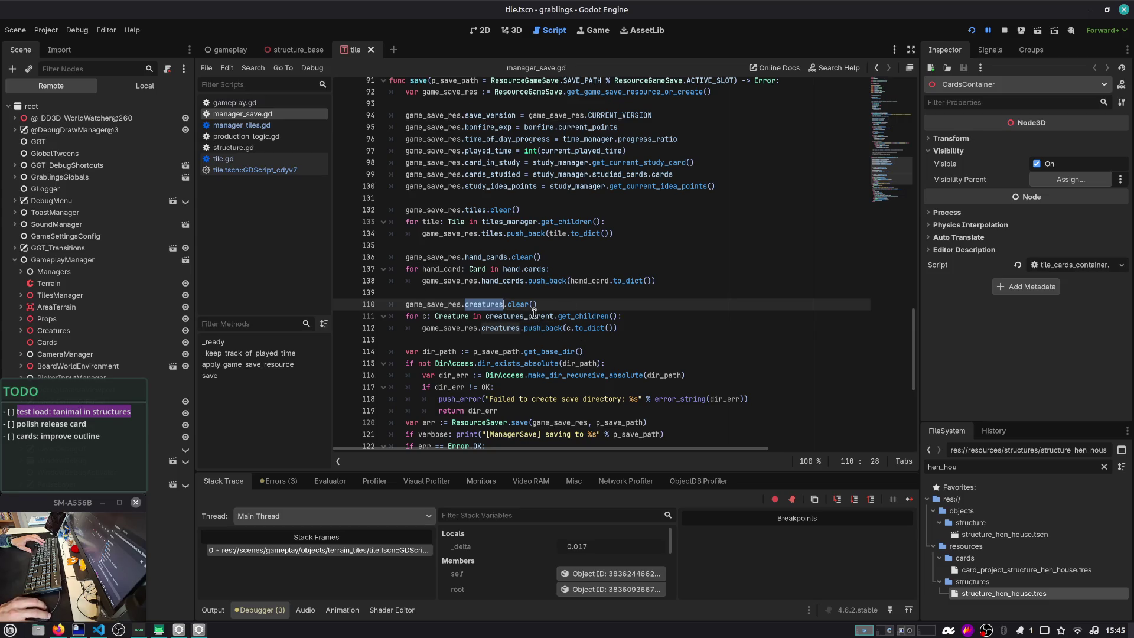
{"action": "key", "text": "F3"}
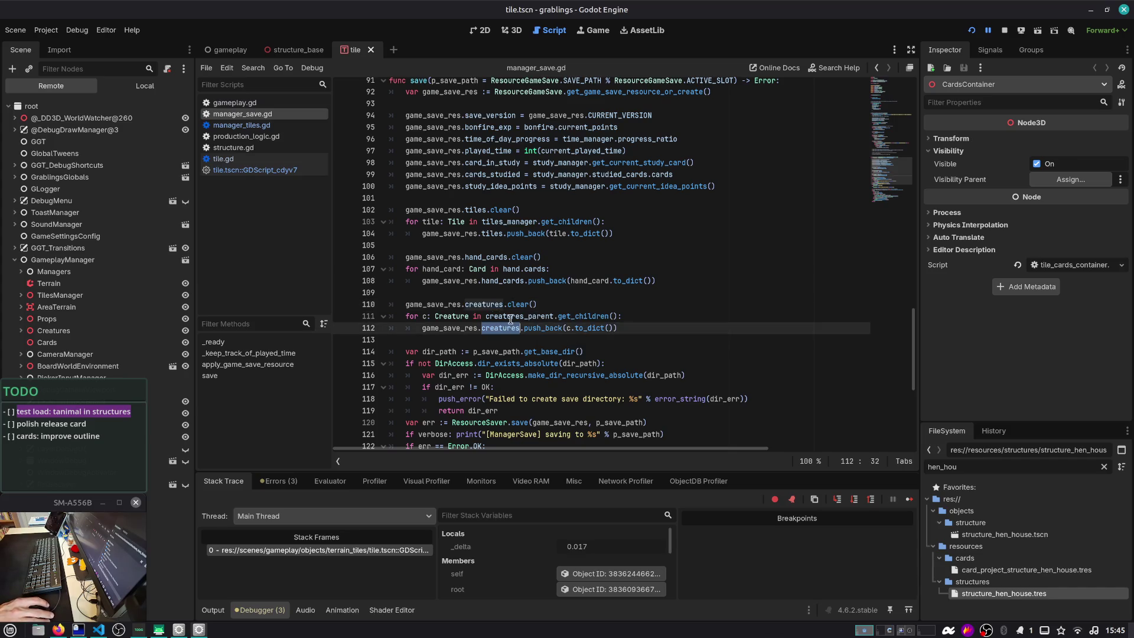
{"action": "double_click", "coordinate": [511, 319]}
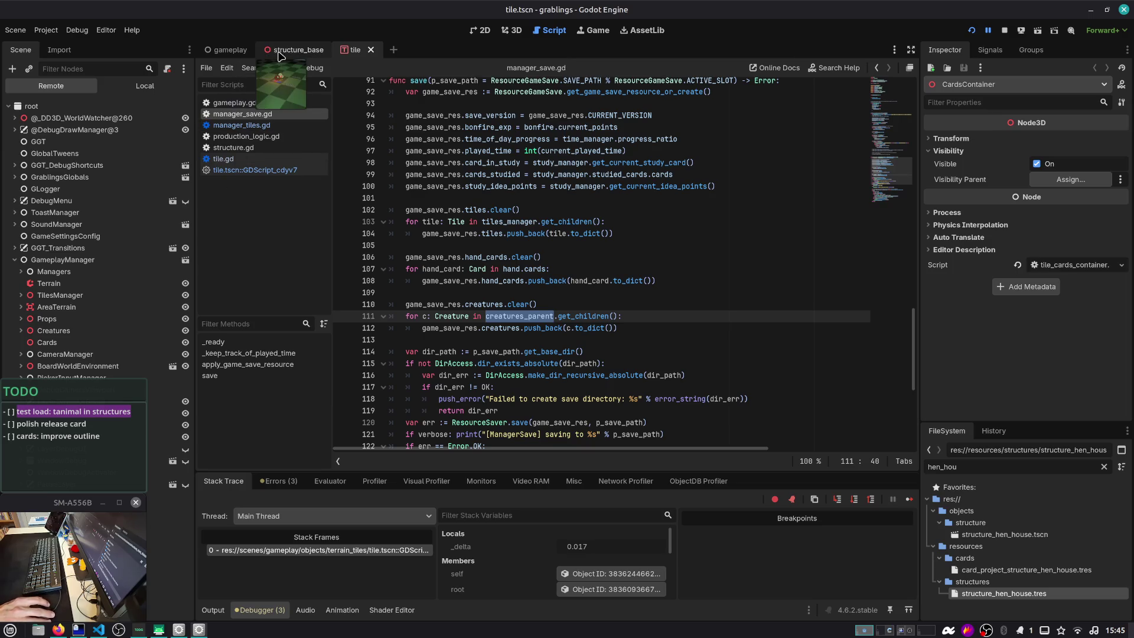
Step: Expand Creatures in the gameplay scene, then show the structure_base scene in 3D
{"action": "left_click", "coordinate": [229, 50]}
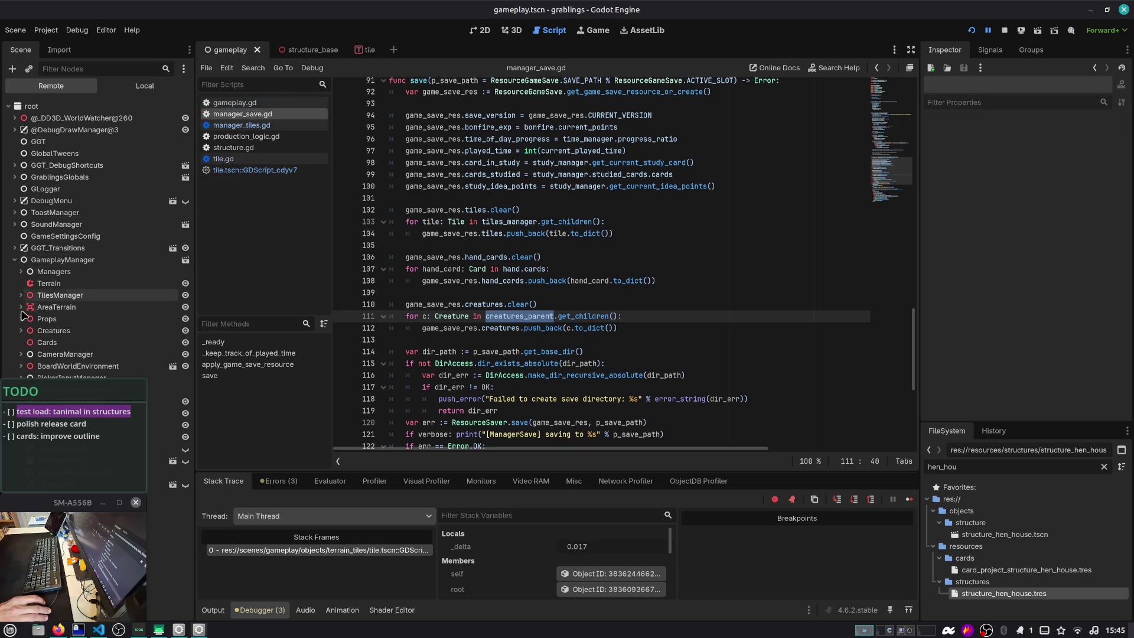
{"action": "left_click", "coordinate": [21, 332]}
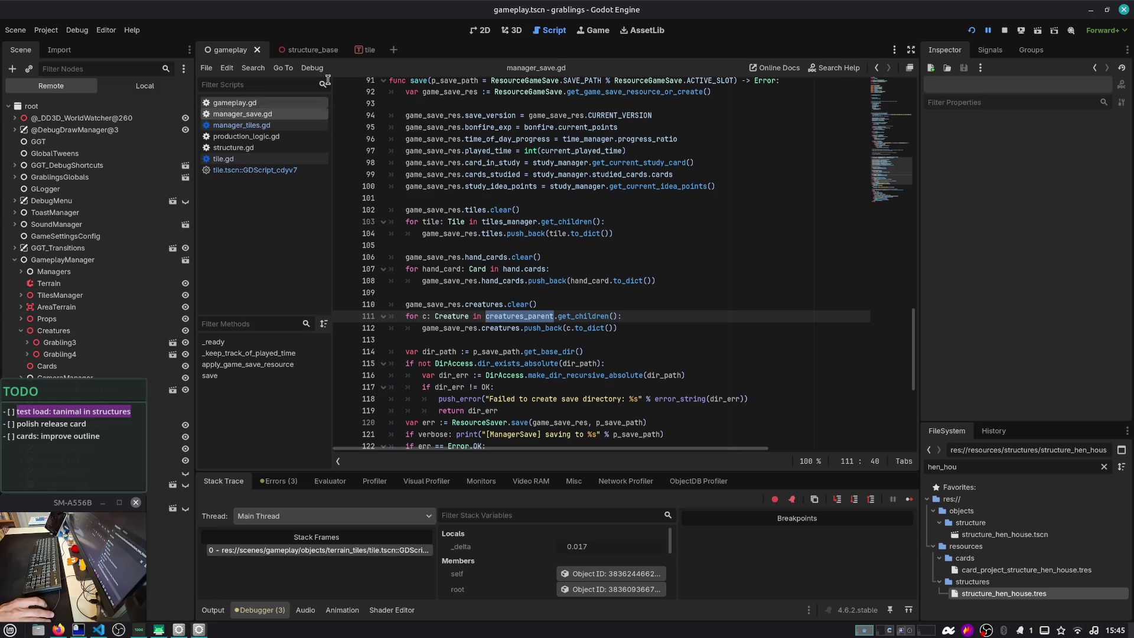
{"action": "left_click", "coordinate": [328, 55]}
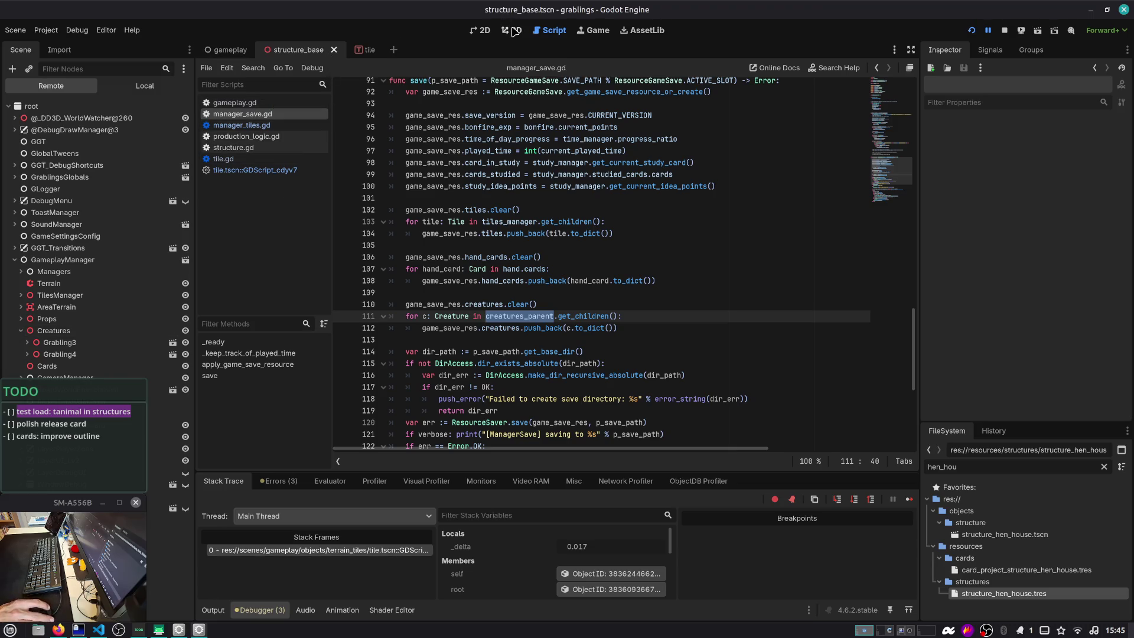
{"action": "left_click", "coordinate": [515, 30]}
Step: Quick-open the gameplay_henhouse scene with Ctrl+Shift+O, then close it again
{"action": "key", "text": "ctrl+shift+o"}
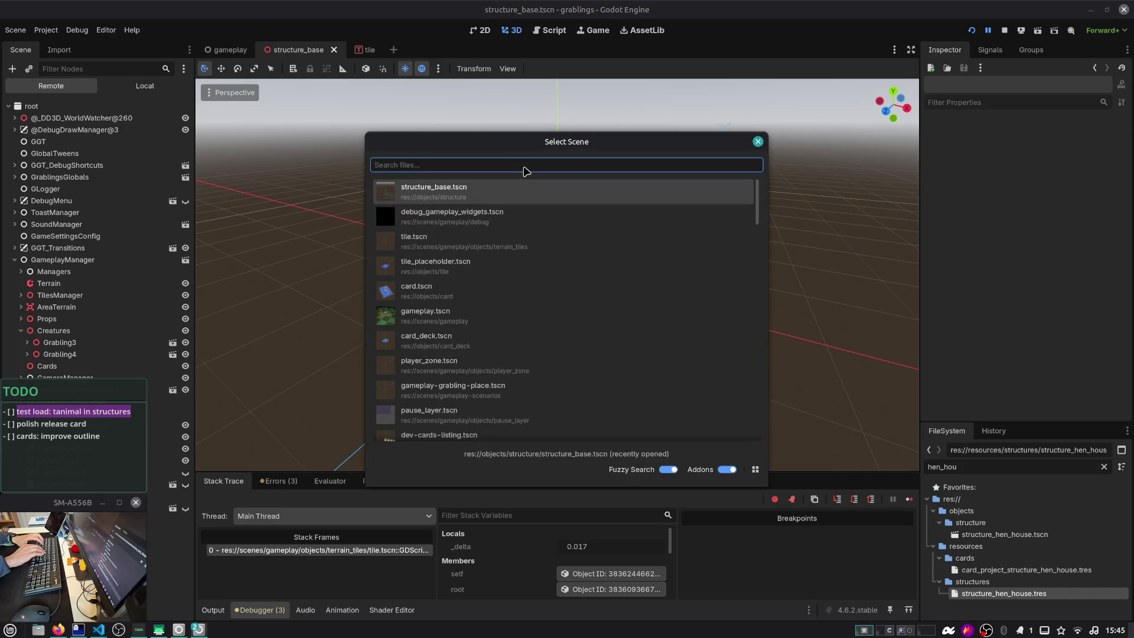
{"action": "type", "text": "henhouse"}
{"action": "key", "text": "Return"}
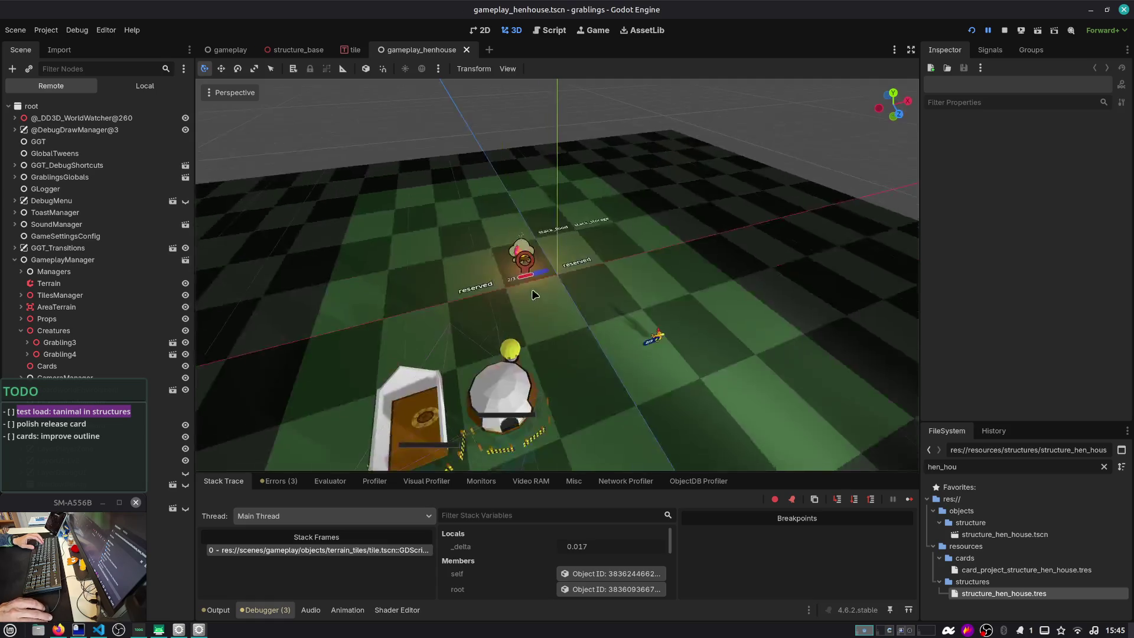
{"action": "scroll", "coordinate": [596, 269], "scroll_direction": "up", "scroll_amount": 5}
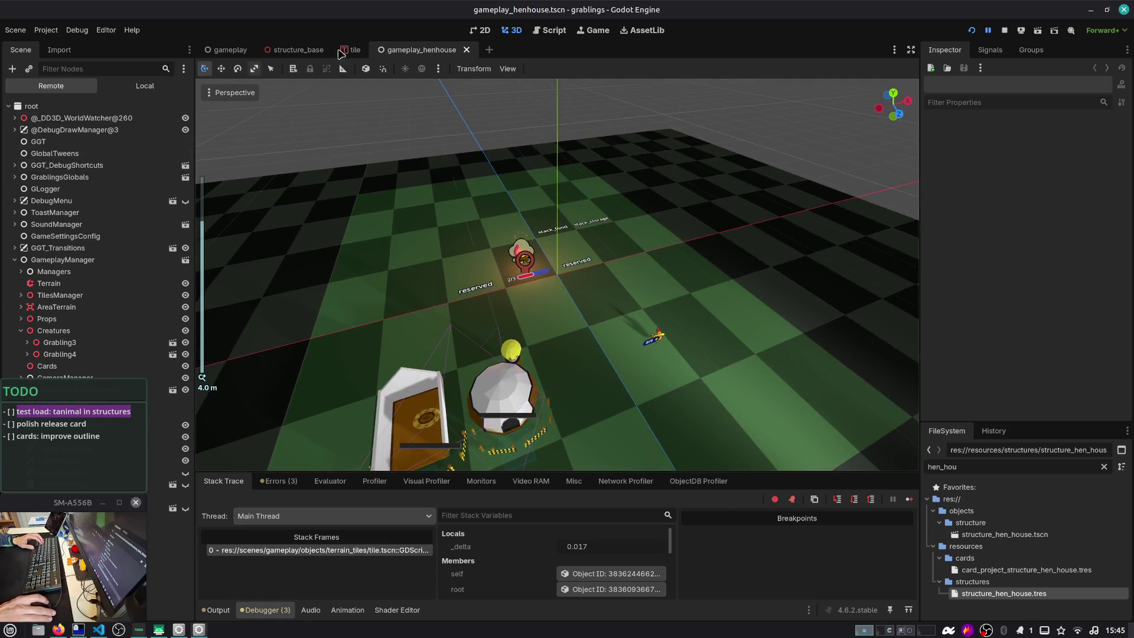
{"action": "middle_click", "coordinate": [434, 50]}
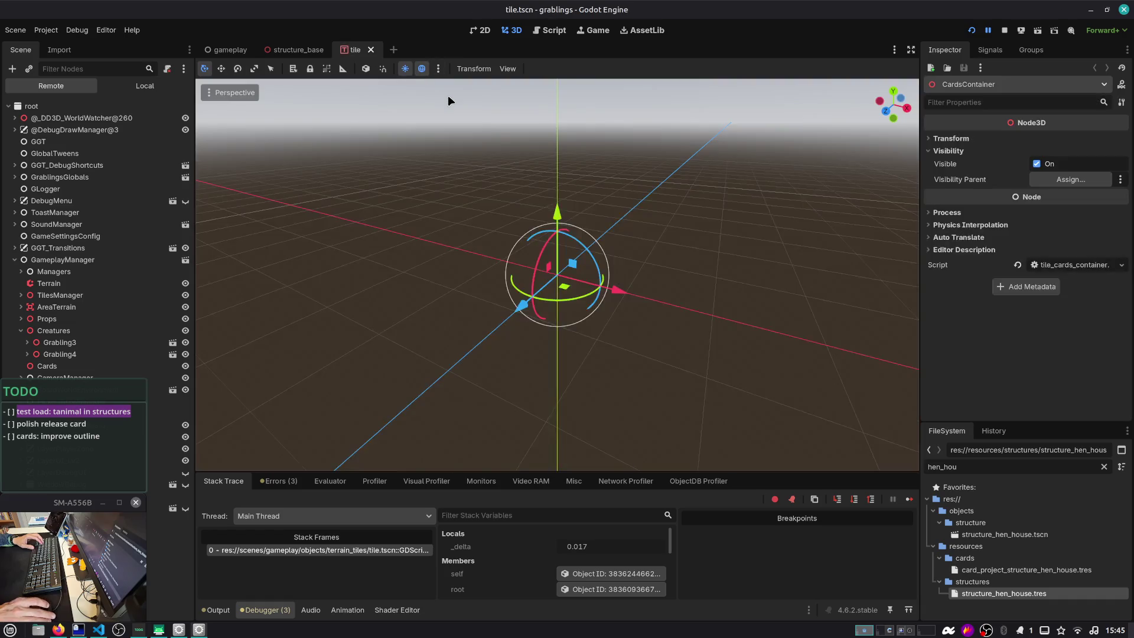
Step: Open structure_hen_house.tscn and stop the running game with F8
{"action": "key", "text": "ctrl+shift+o"}
{"action": "type", "text": "henhoy"}
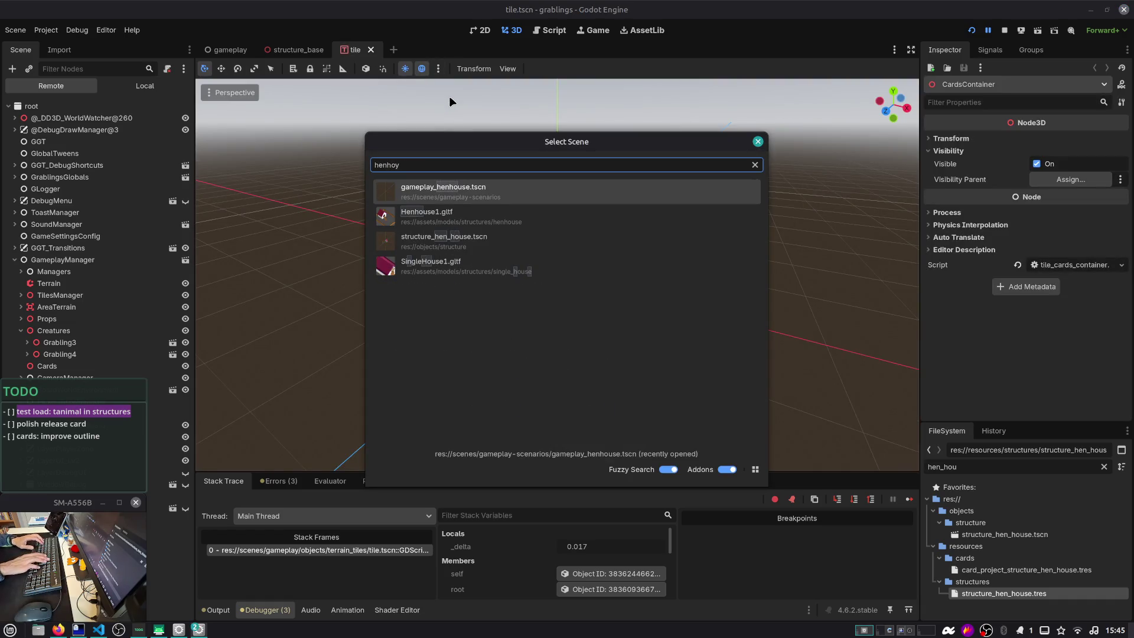
{"action": "key", "text": "Down"}
{"action": "key", "text": "Down"}
{"action": "key", "text": "Return"}
{"action": "scroll", "coordinate": [449, 102], "scroll_direction": "up", "scroll_amount": 5}
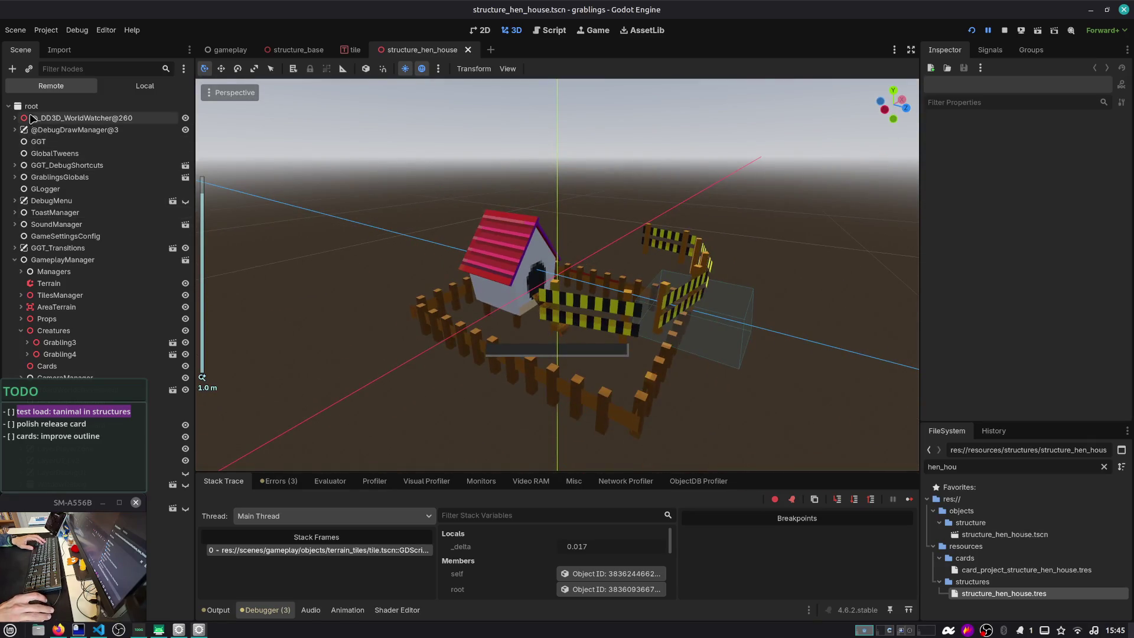
{"action": "left_click", "coordinate": [31, 249]}
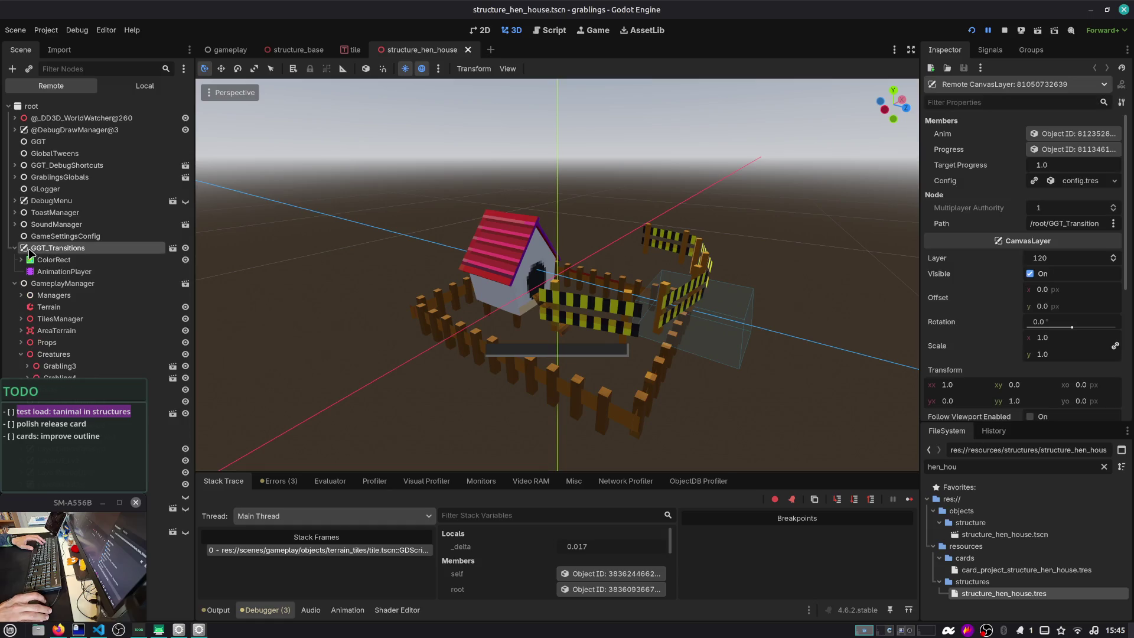
{"action": "key", "text": "F8"}
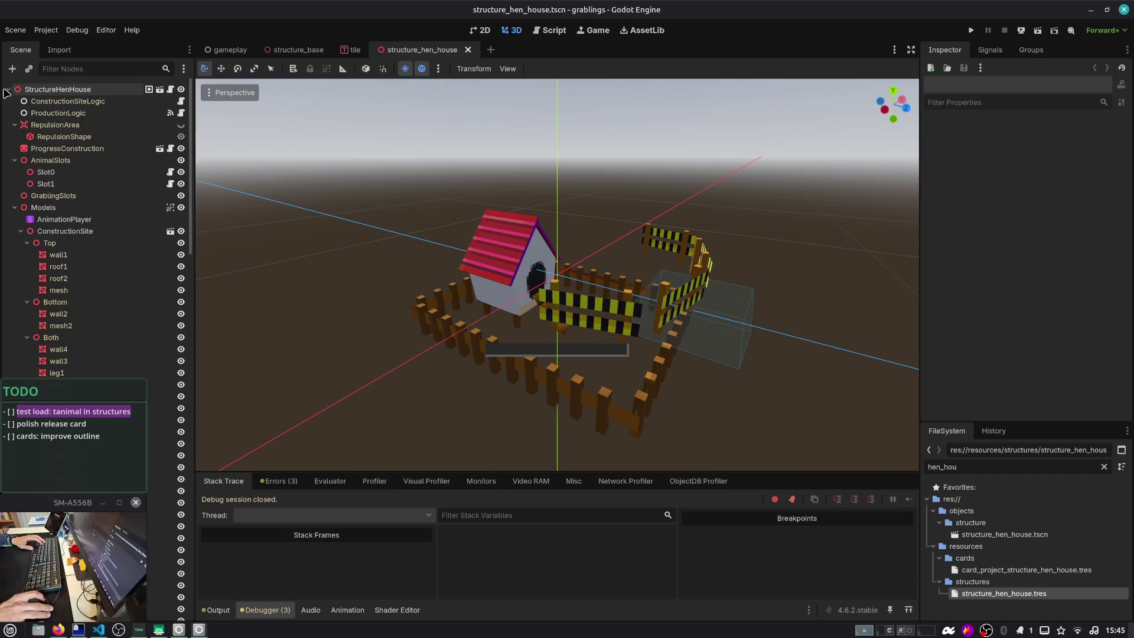
Step: Open structure.gd from the script attached to the AnimalSlots > Slot0 node
{"action": "left_click", "coordinate": [15, 125]}
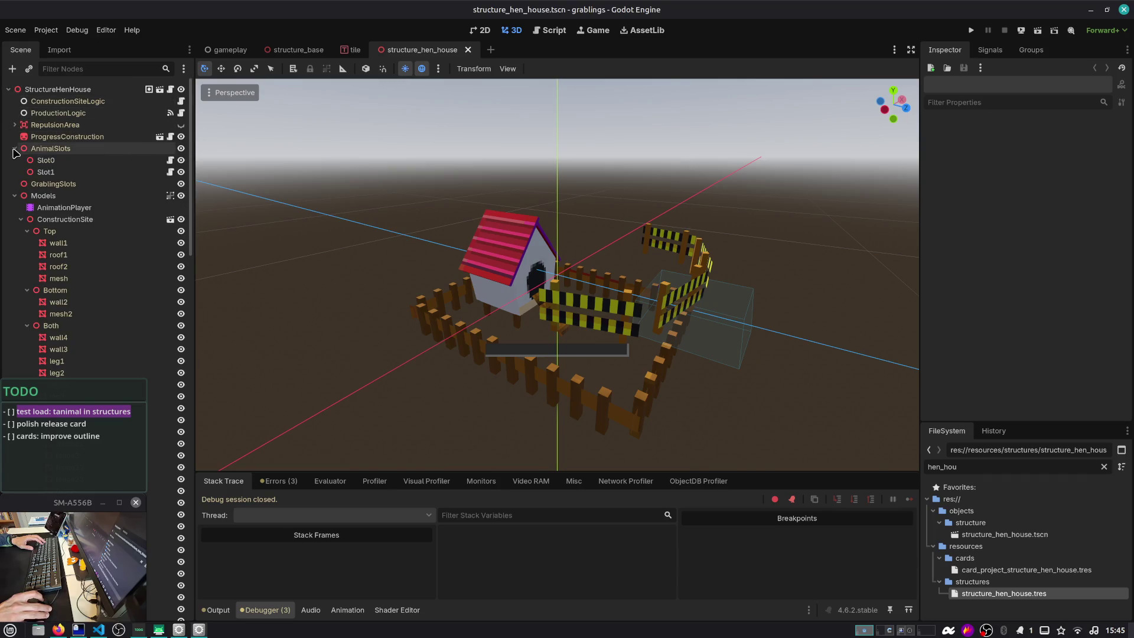
{"action": "left_click", "coordinate": [50, 152]}
{"action": "left_click", "coordinate": [46, 160]}
{"action": "left_click", "coordinate": [57, 172]}
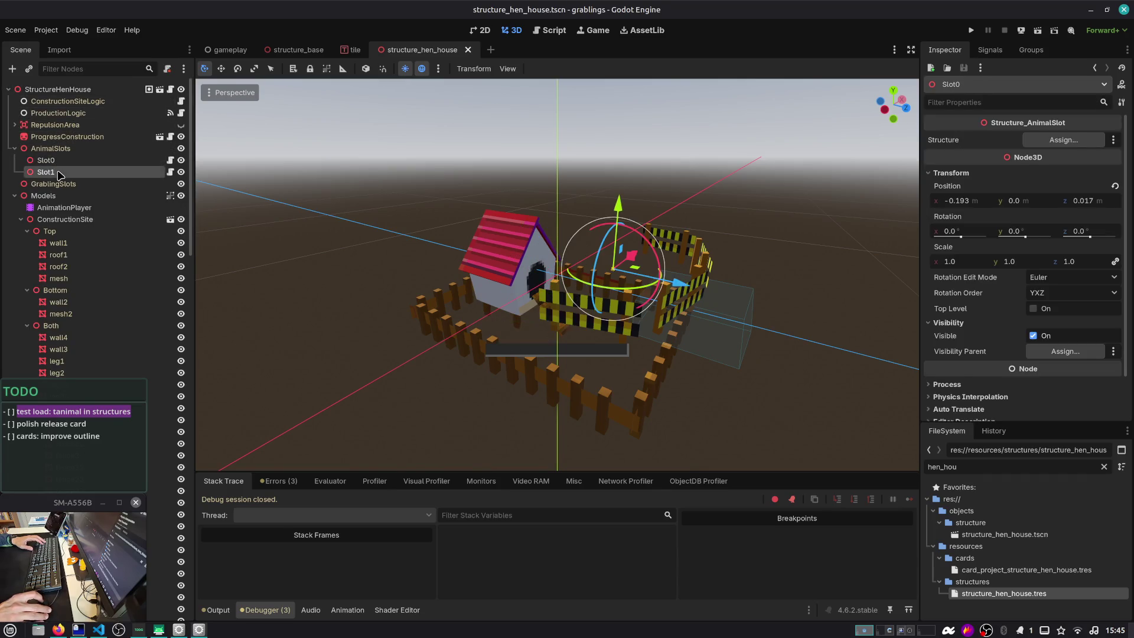
{"action": "key", "text": "Up"}
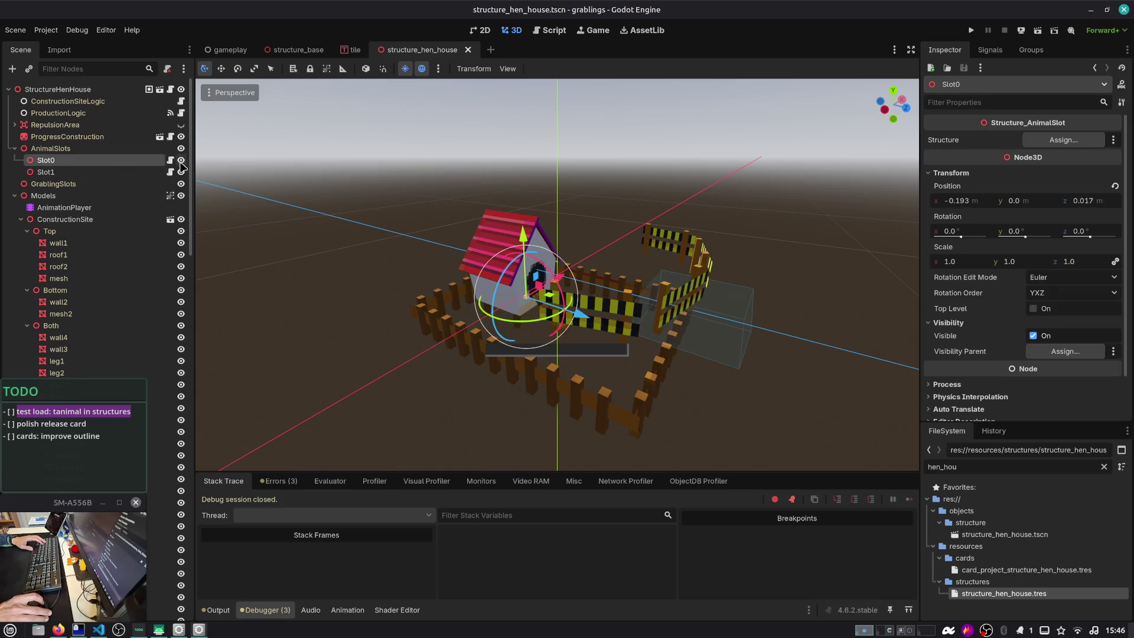
{"action": "left_click", "coordinate": [171, 160]}
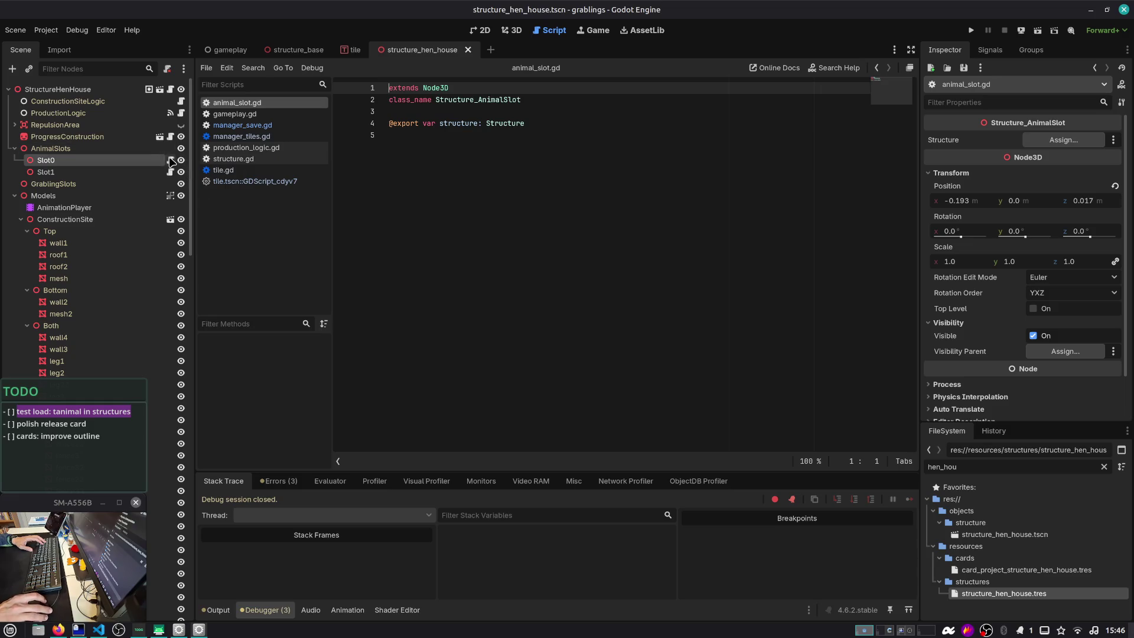
{"action": "left_click", "coordinate": [171, 90]}
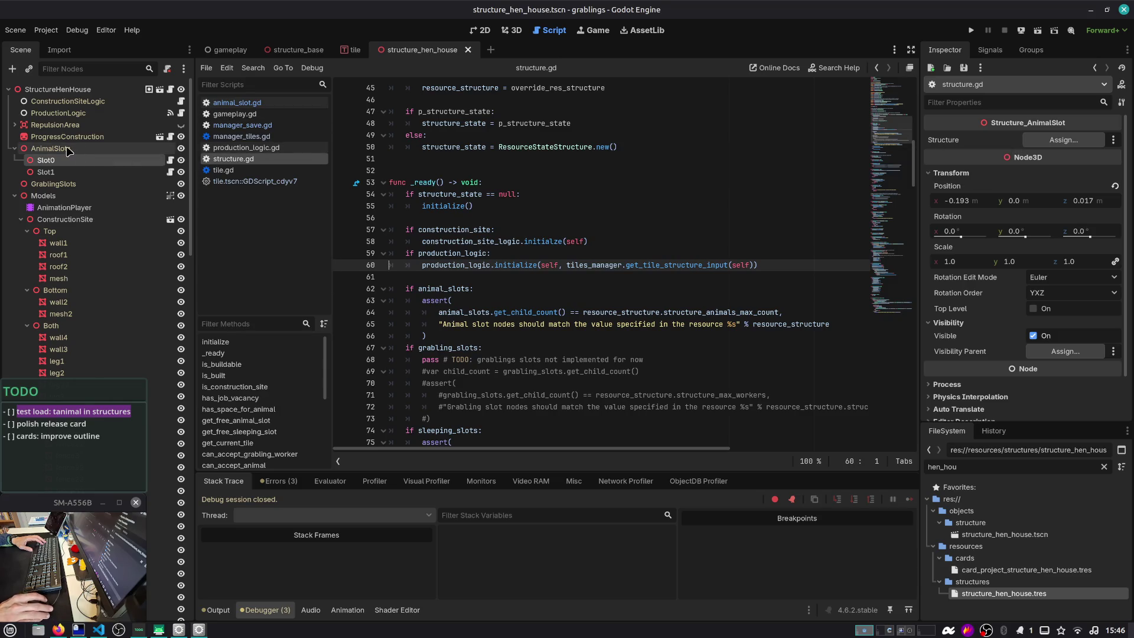
Step: Collapse the AnimalSlots and Models nodes and return focus to the structure.gd code
{"action": "left_click", "coordinate": [15, 149]}
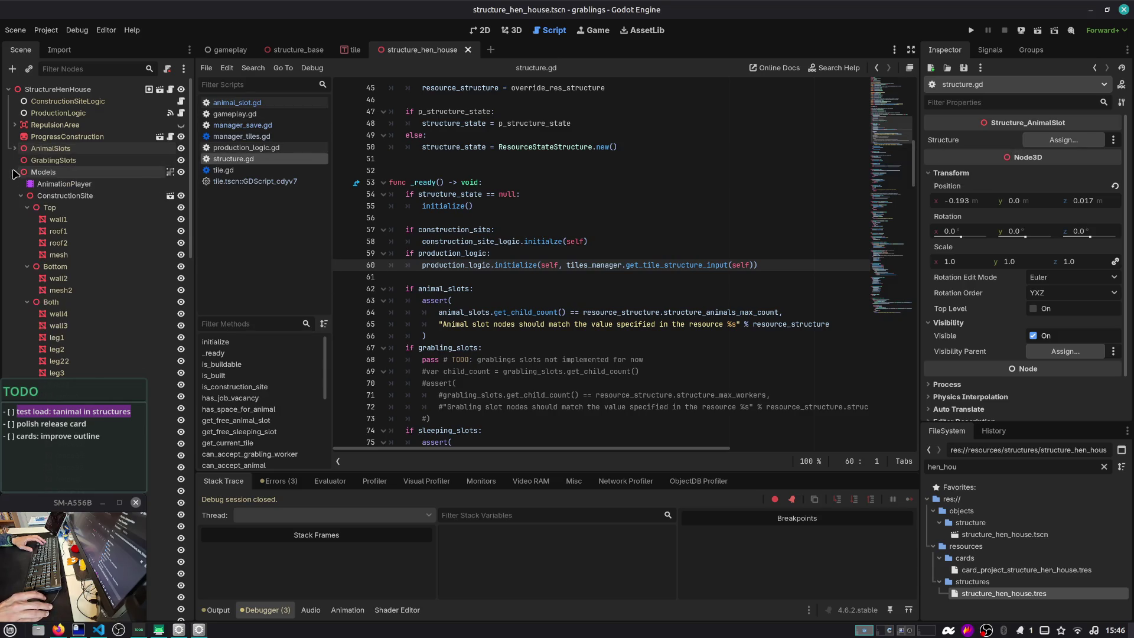
{"action": "left_click", "coordinate": [15, 172]}
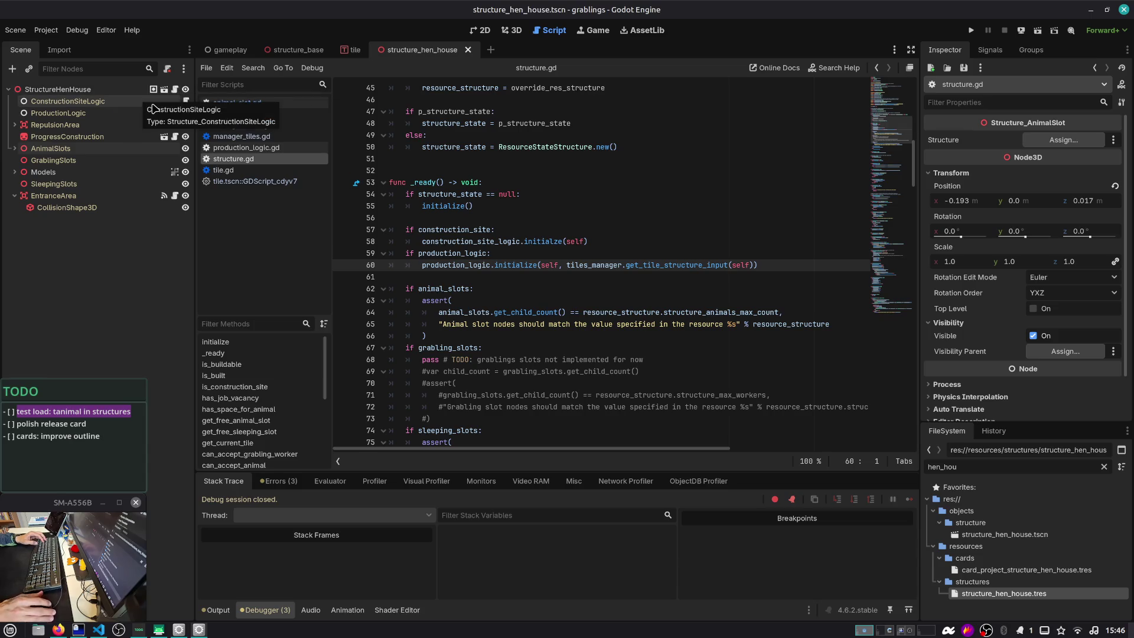
{"action": "key", "text": "ctrl+alt+Right"}
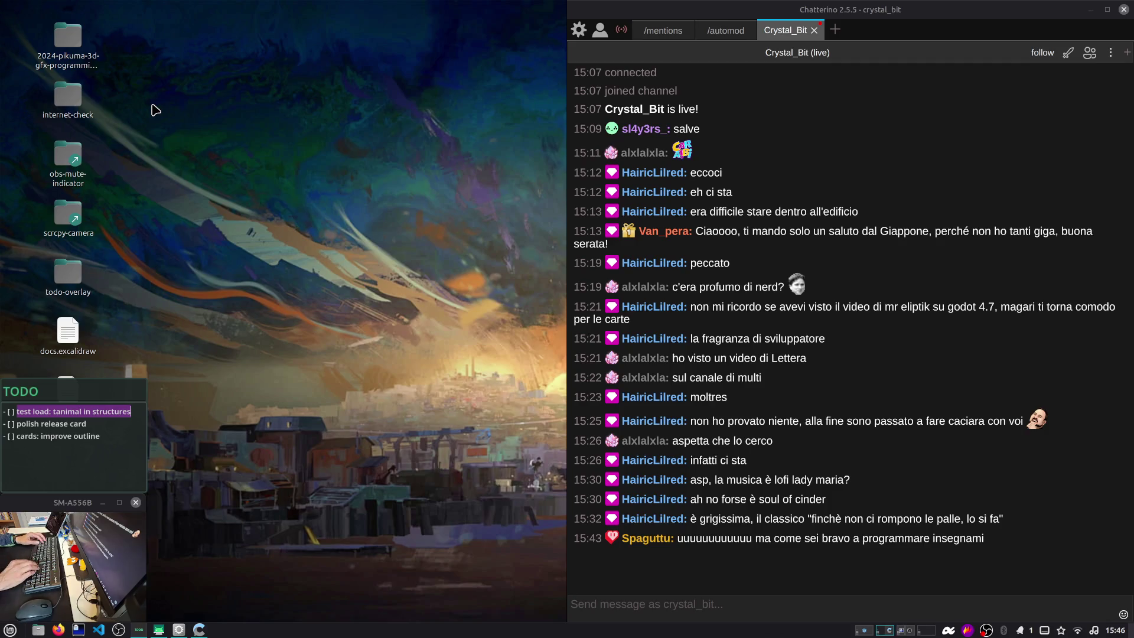
{"action": "key", "text": "ctrl+alt+Left"}
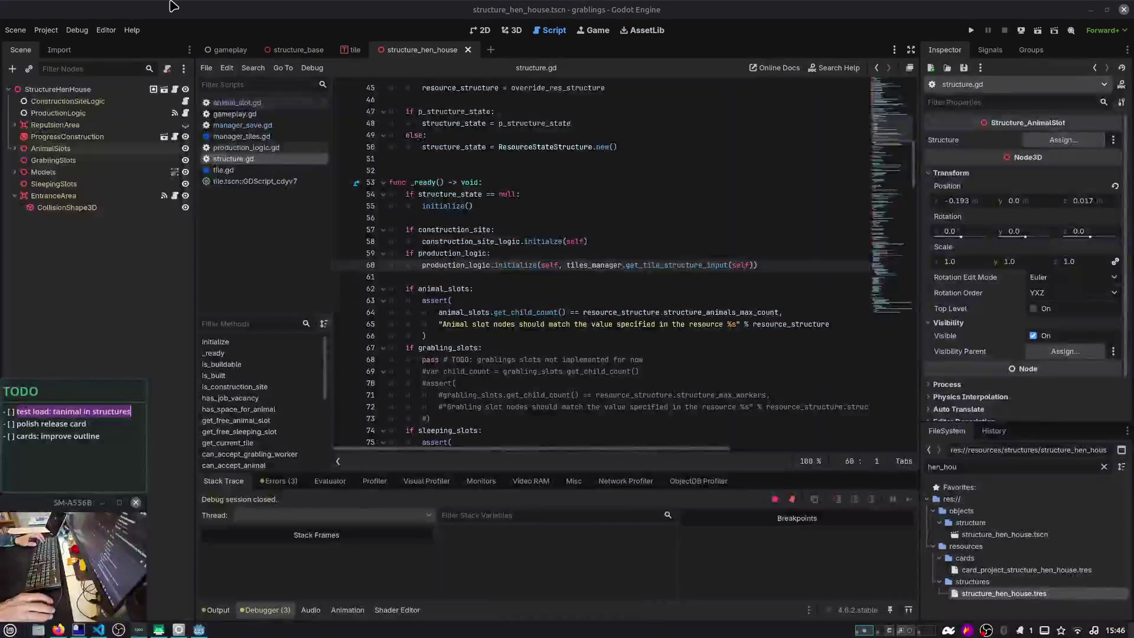
{"action": "left_click", "coordinate": [395, 153]}
Step: Close the built-in tile.tscn::GDScript_cdyv7 script and widen the code editor
{"action": "left_click_drag", "start_coordinate": [332, 175], "coordinate": [327, 176]}
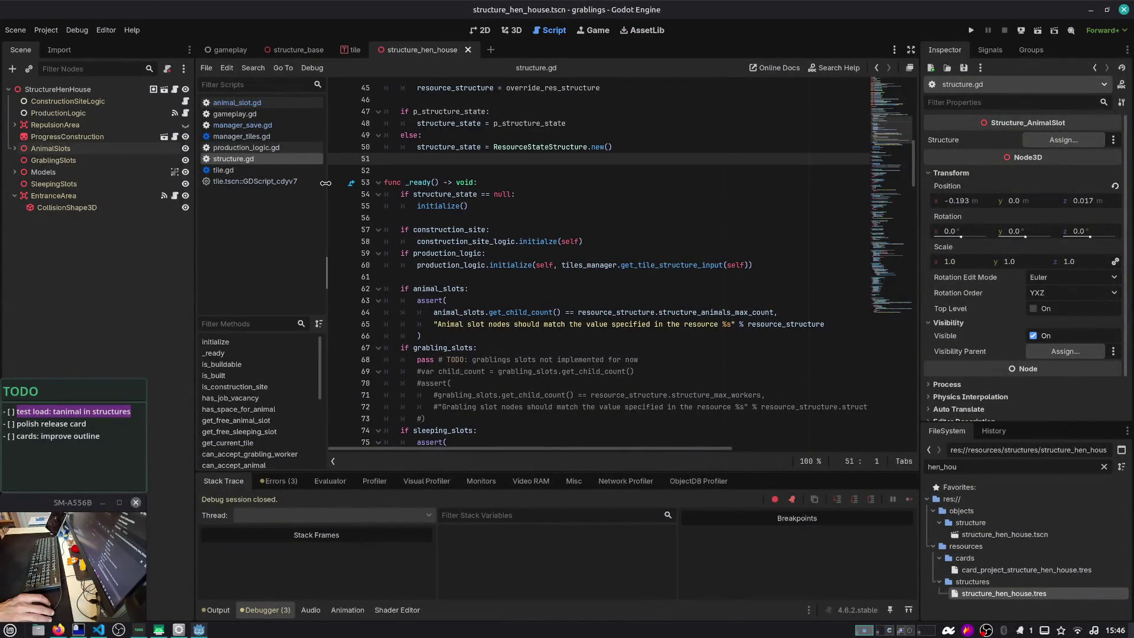
{"action": "middle_click", "coordinate": [293, 182]}
{"action": "left_click", "coordinate": [490, 241]}
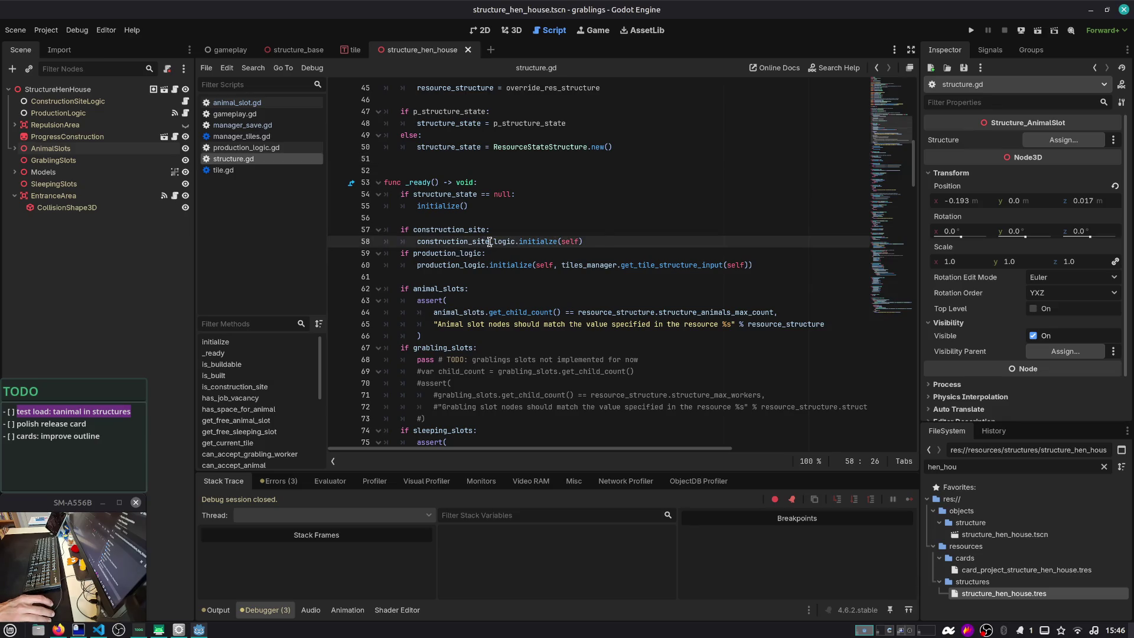
{"action": "scroll", "coordinate": [489, 241], "scroll_direction": "down", "scroll_amount": 3}
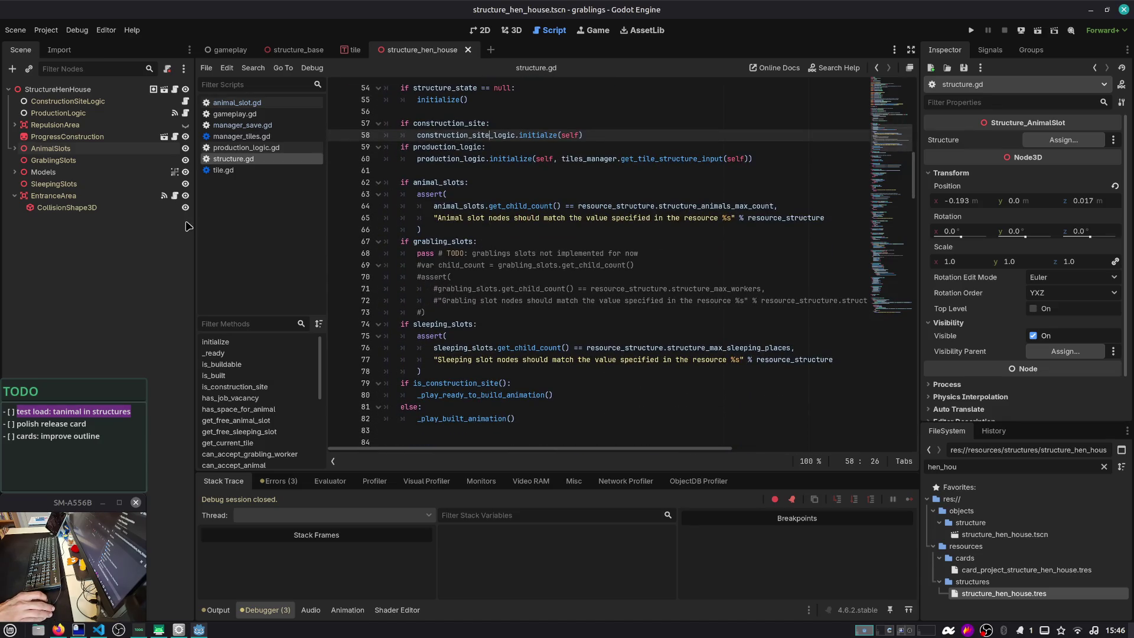
{"action": "left_click_drag", "start_coordinate": [193, 208], "coordinate": [172, 208]}
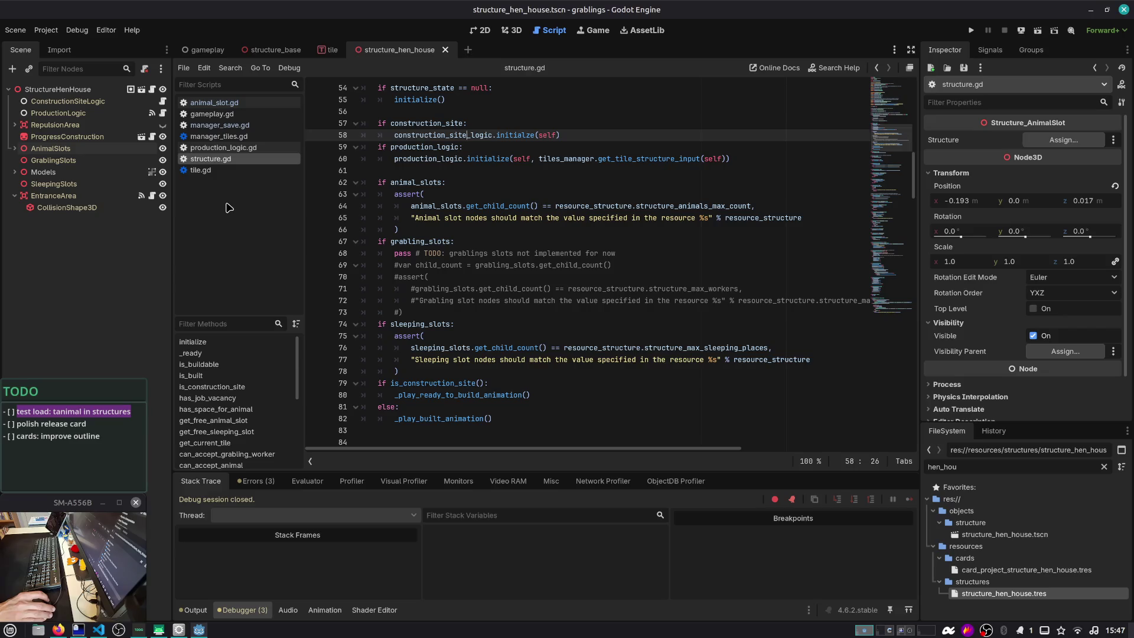
{"action": "left_click", "coordinate": [394, 205]}
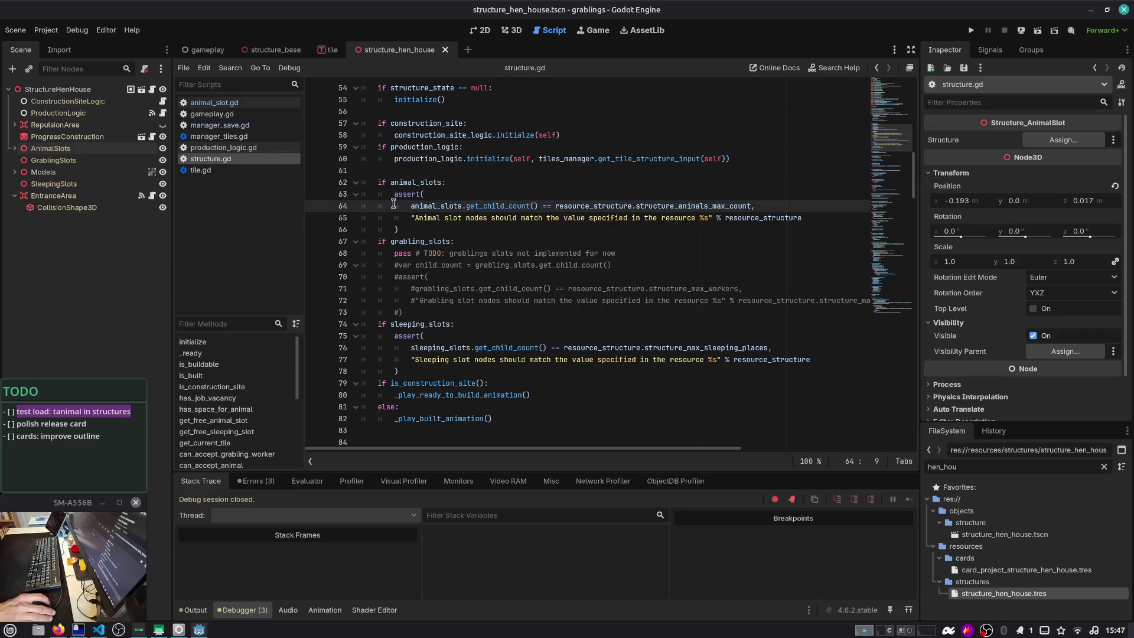
Step: Check the Kanban board in Firefox, then return to the hen house 3D view
{"action": "key", "text": "alt+Tab"}
{"action": "key", "text": "alt+Tab"}
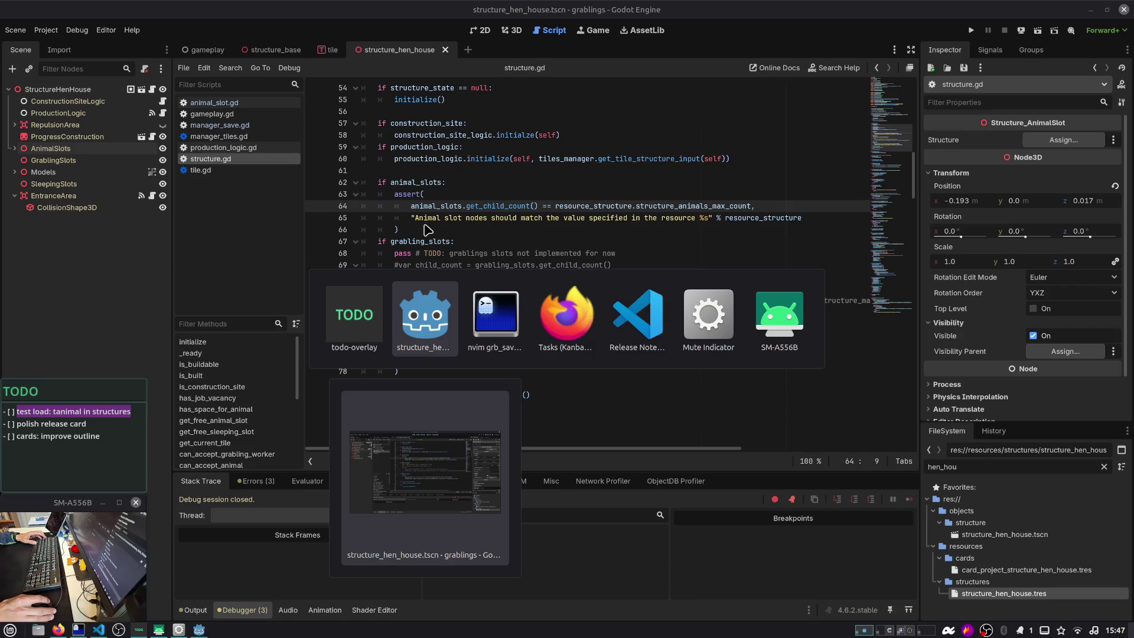
{"action": "key", "text": "alt+Tab"}
{"action": "key", "text": "alt+Tab"}
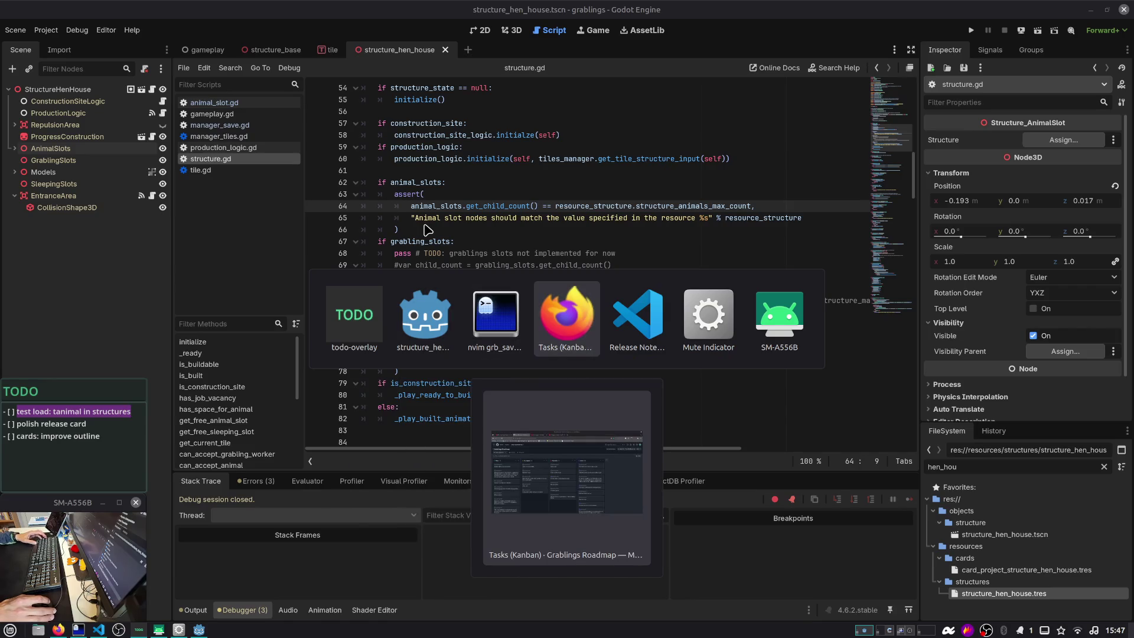
{"action": "key", "text": "alt+Tab"}
{"action": "key", "text": "alt+Tab"}
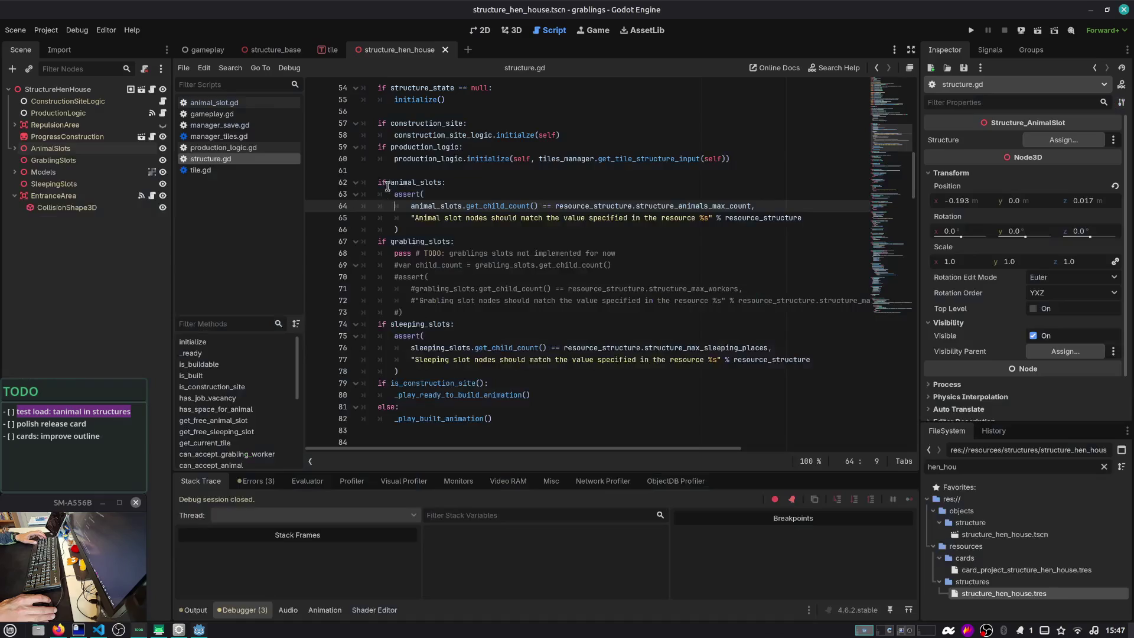
{"action": "key", "text": "ctrl+F2"}
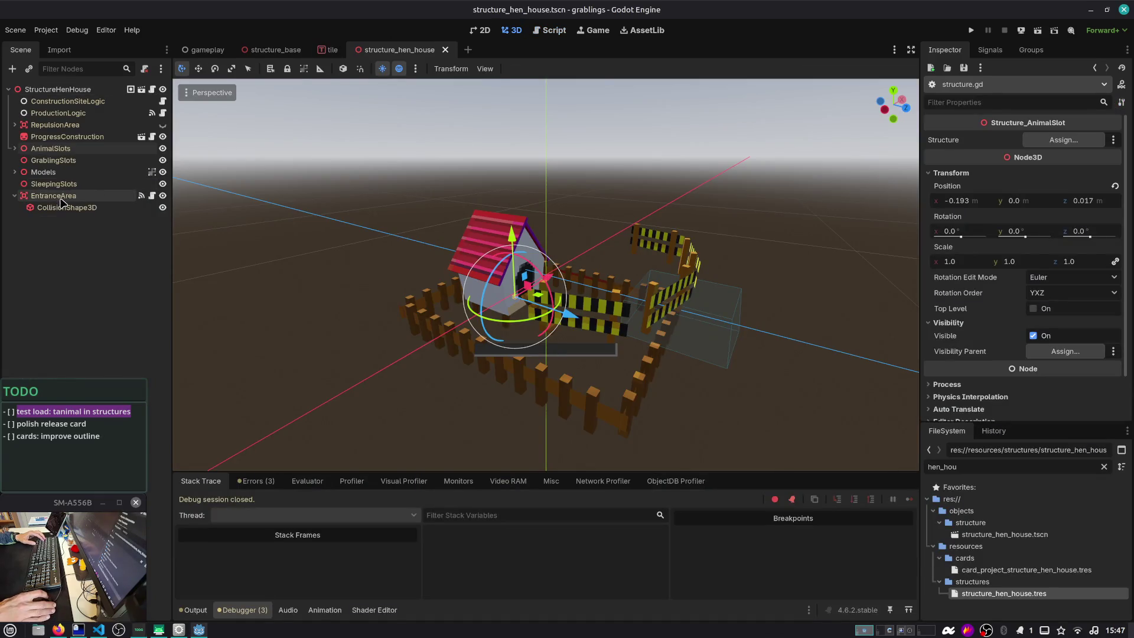
Step: Orbit the hen house, inspect AnimalSlots Slot0 and Slot1, then bring up structure.gd
{"action": "left_click", "coordinate": [56, 160]}
{"action": "left_click_drag", "start_coordinate": [235, 171], "coordinate": [612, 223]}
{"action": "scroll", "coordinate": [612, 222], "scroll_direction": "up", "scroll_amount": 1}
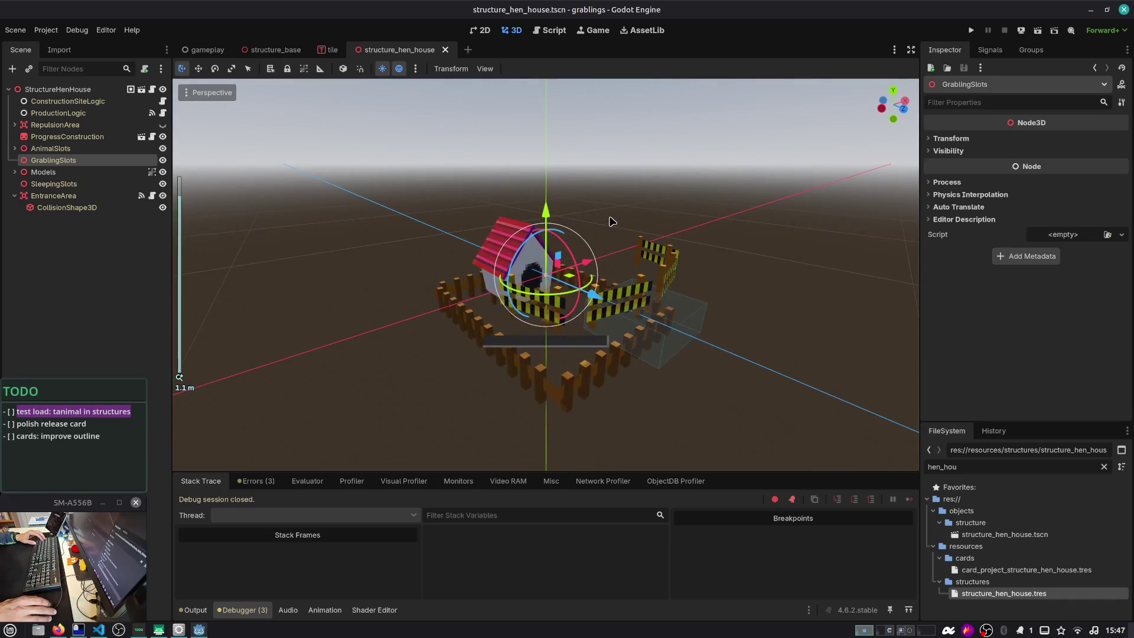
{"action": "left_click", "coordinate": [15, 148]}
{"action": "left_click", "coordinate": [45, 160]}
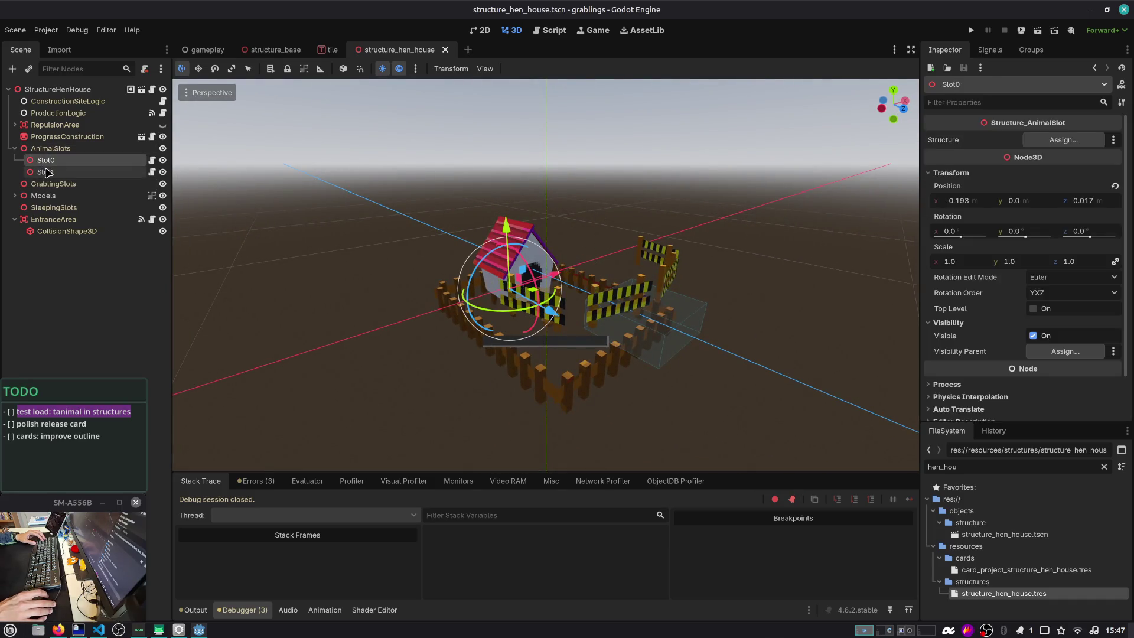
{"action": "left_click", "coordinate": [46, 172]}
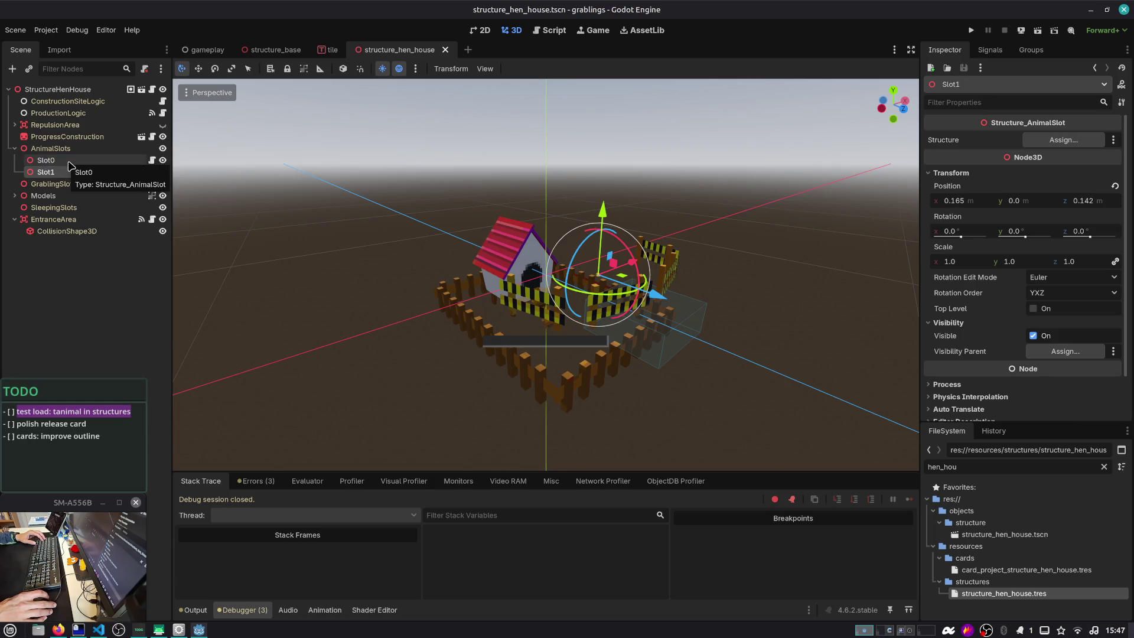
{"action": "left_click", "coordinate": [152, 89]}
{"action": "left_click", "coordinate": [562, 223]}
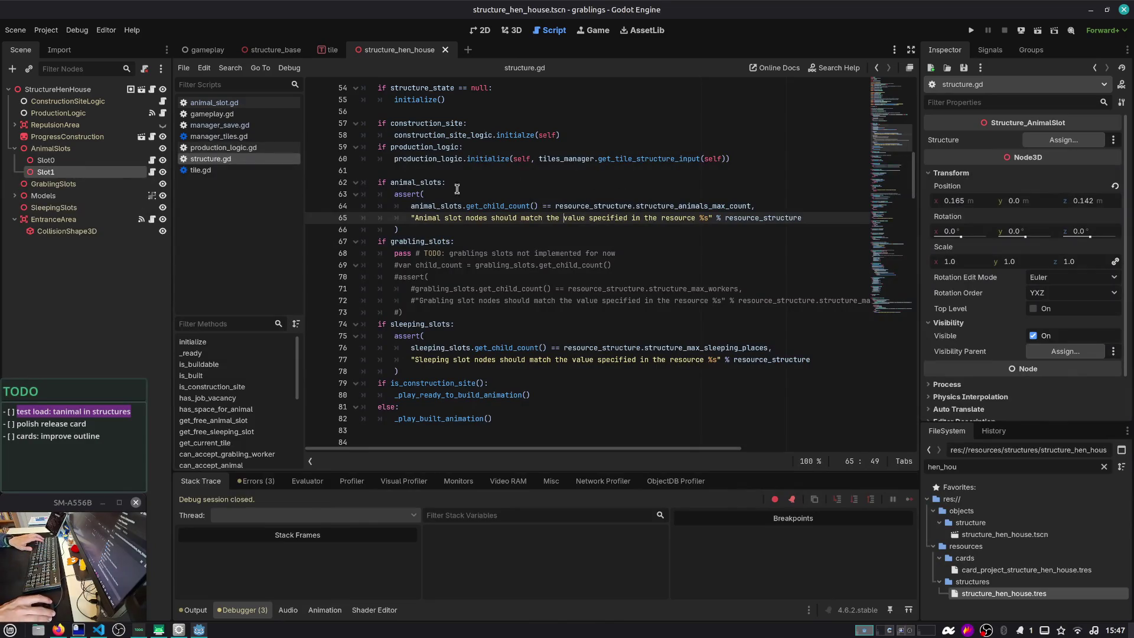
Step: Find every animal_slots occurrence in structure.gd and go to the use on line 110
{"action": "double_click", "coordinate": [415, 182]}
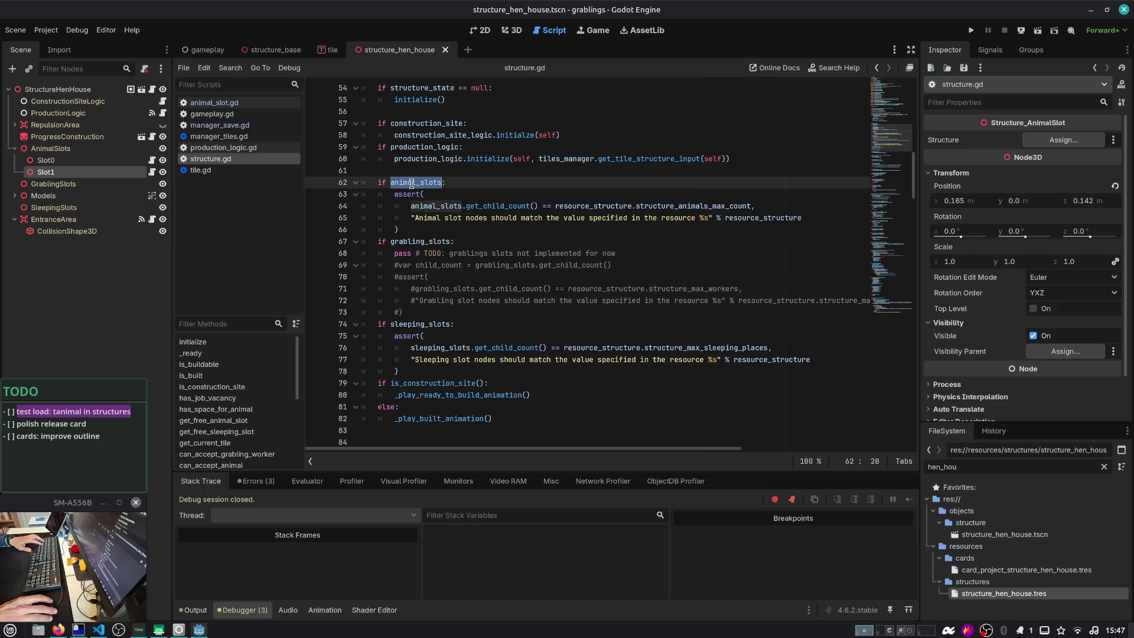
{"action": "mouse_move", "coordinate": [411, 184]}
{"action": "key", "text": "ctrl+f"}
{"action": "key", "text": "Return"}
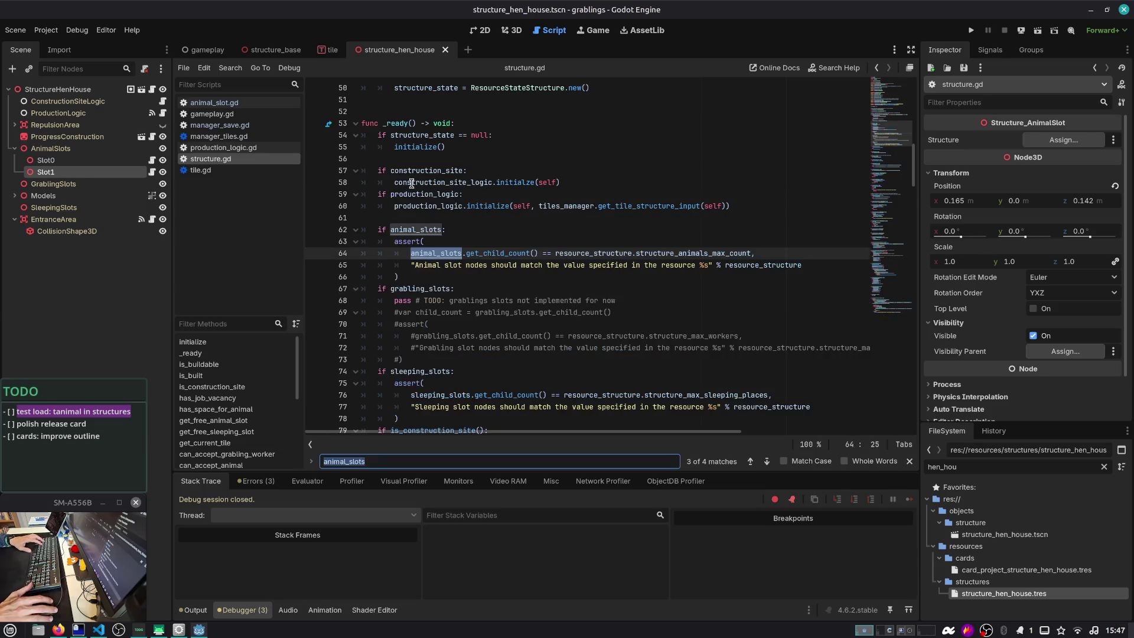
{"action": "key", "text": "Return"}
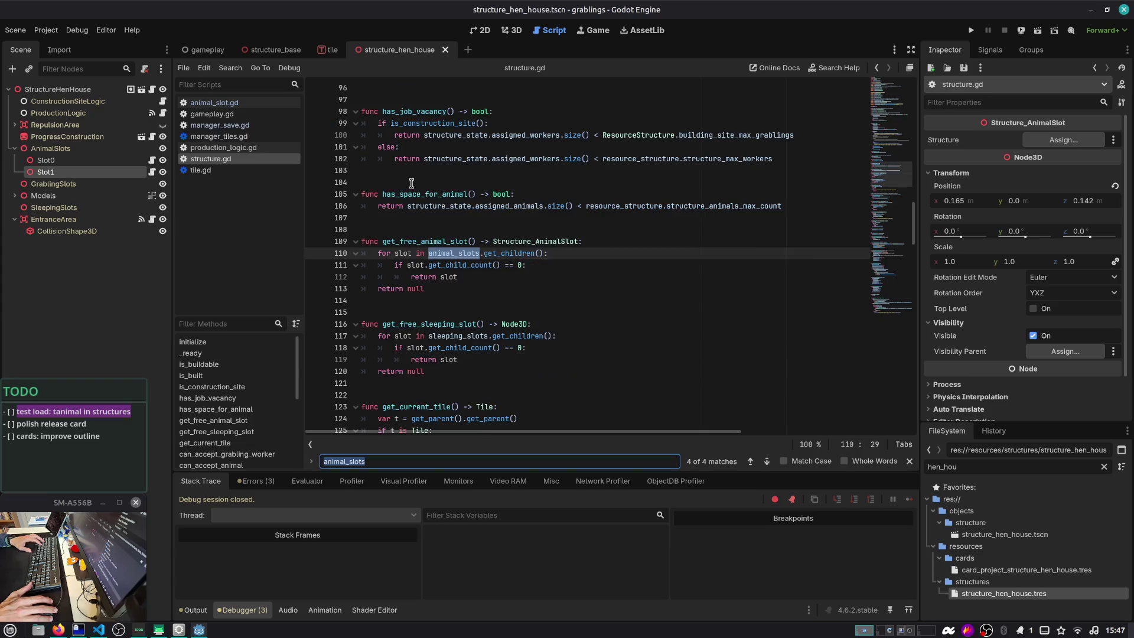
{"action": "key", "text": "Return"}
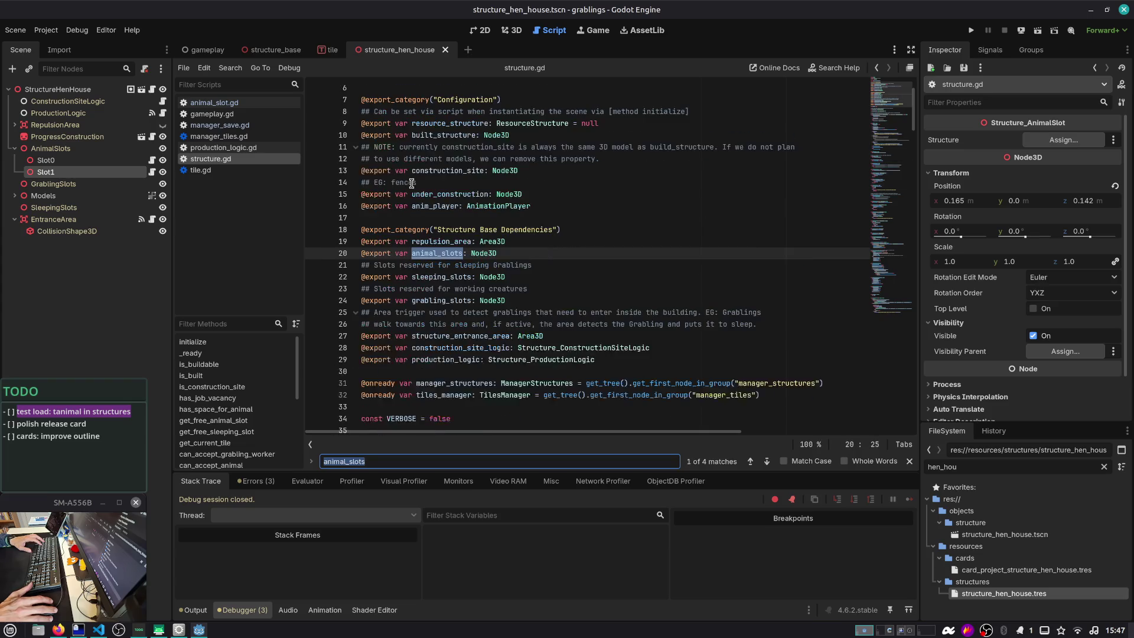
{"action": "key", "text": "Return"}
{"action": "key", "text": "ctrl+shift+f"}
{"action": "key", "text": "Return"}
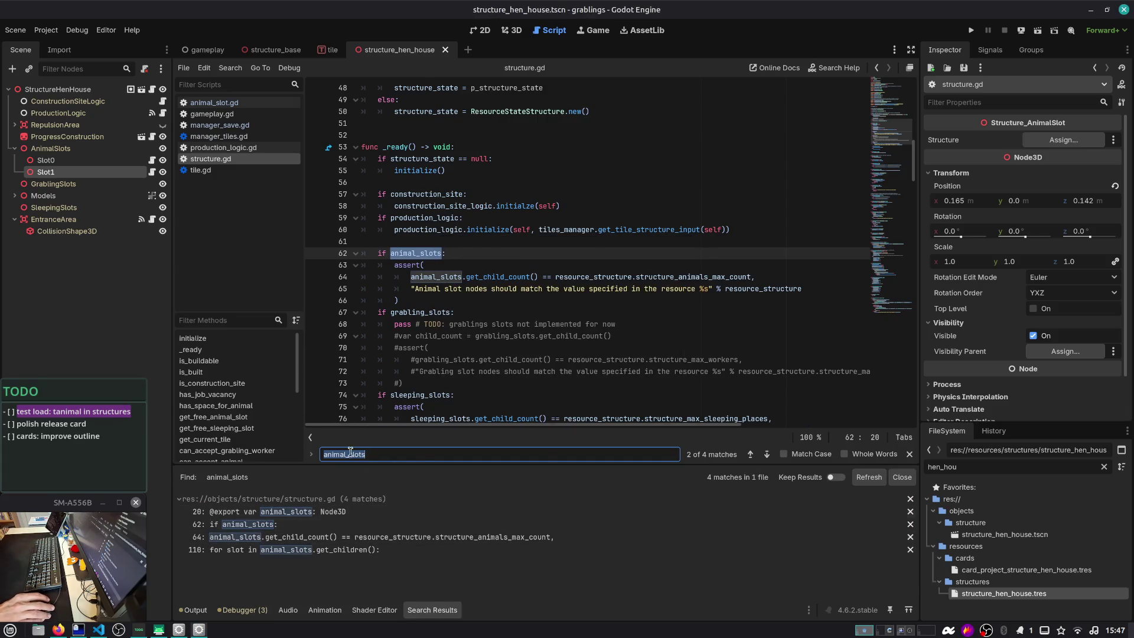
{"action": "left_click", "coordinate": [324, 550]}
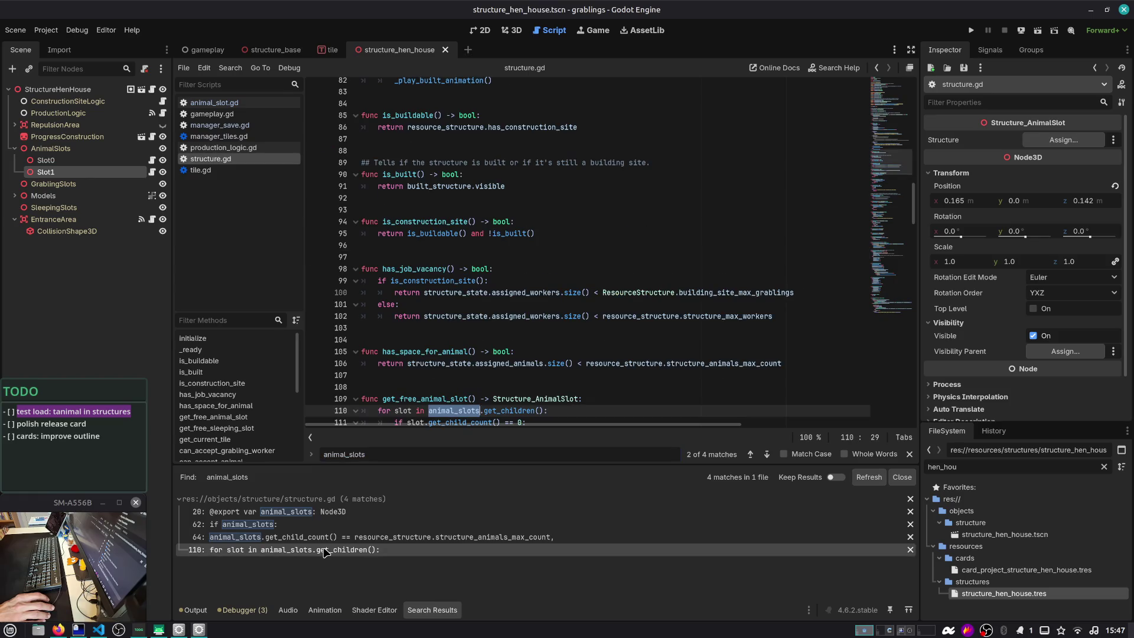
Step: Find all uses of get_free_animal_slot and go to the call on line 154
{"action": "double_click", "coordinate": [429, 399]}
{"action": "key", "text": "ctrl+shift+f"}
{"action": "key", "text": "Return"}
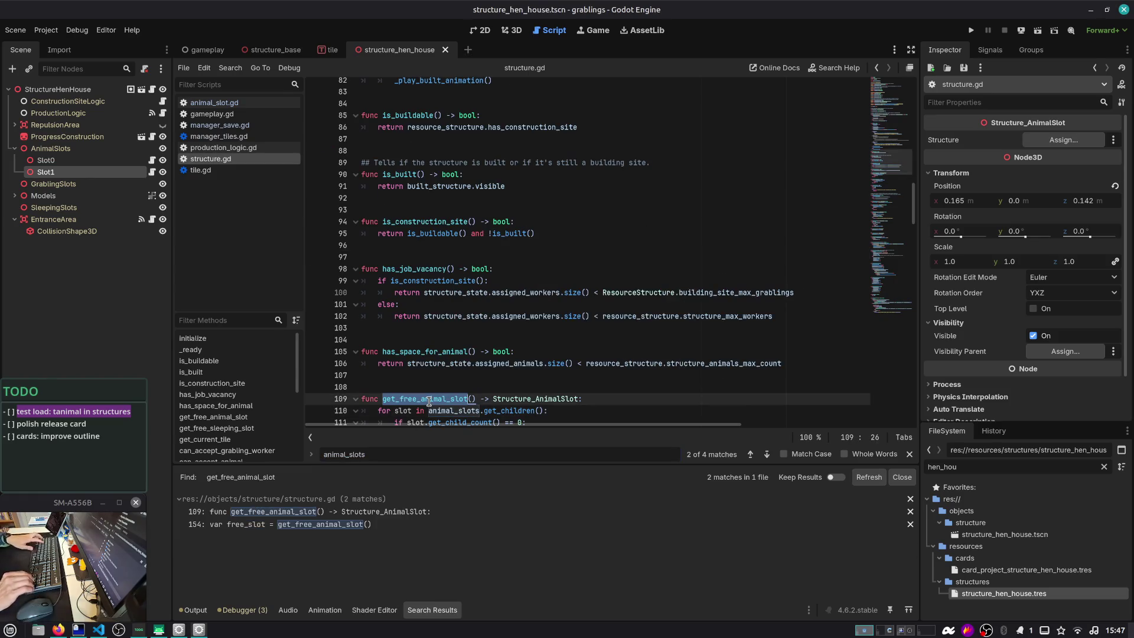
{"action": "left_click", "coordinate": [324, 524]}
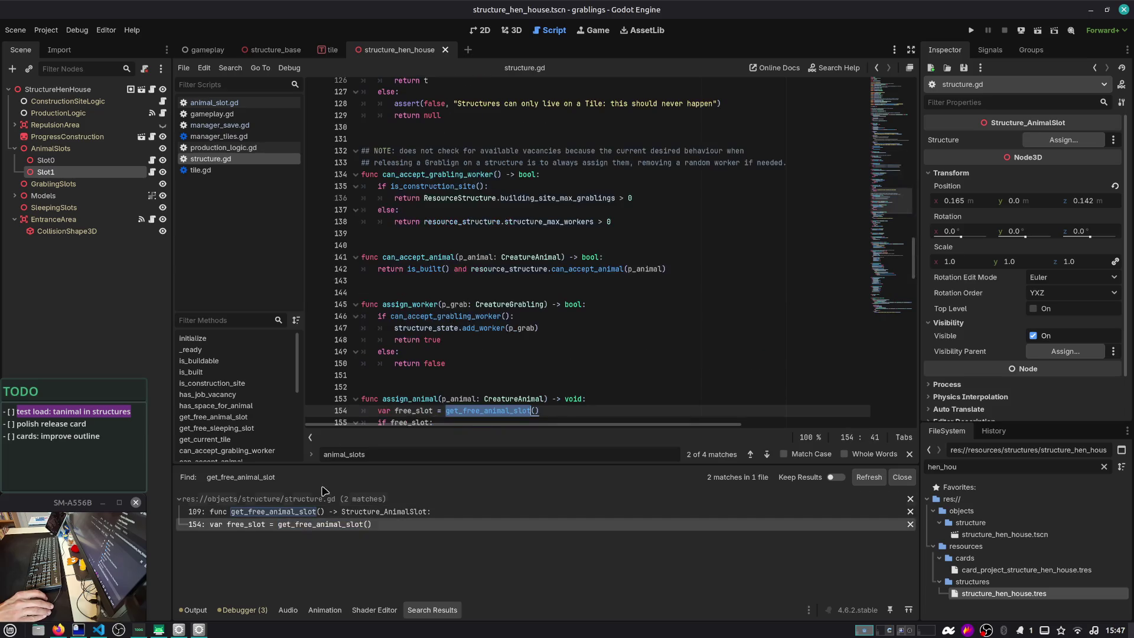
{"action": "scroll", "coordinate": [419, 333], "scroll_direction": "down", "scroll_amount": 3}
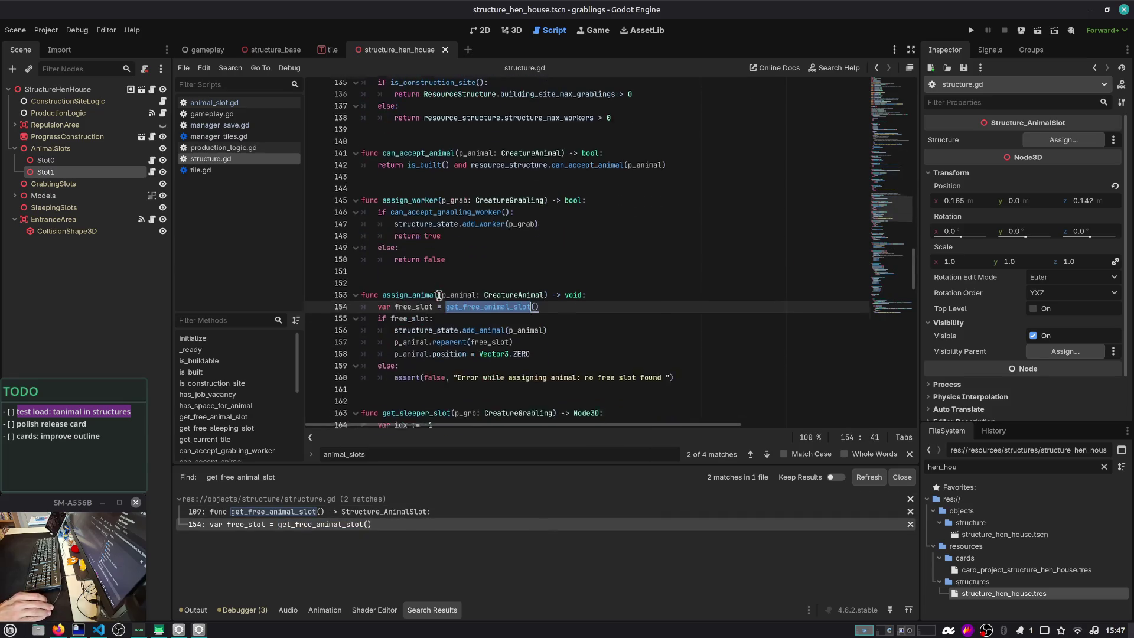
Step: Comment out the reparent(free_slot) and position = Vector3.ZERO lines in assign_animal
{"action": "double_click", "coordinate": [411, 292]}
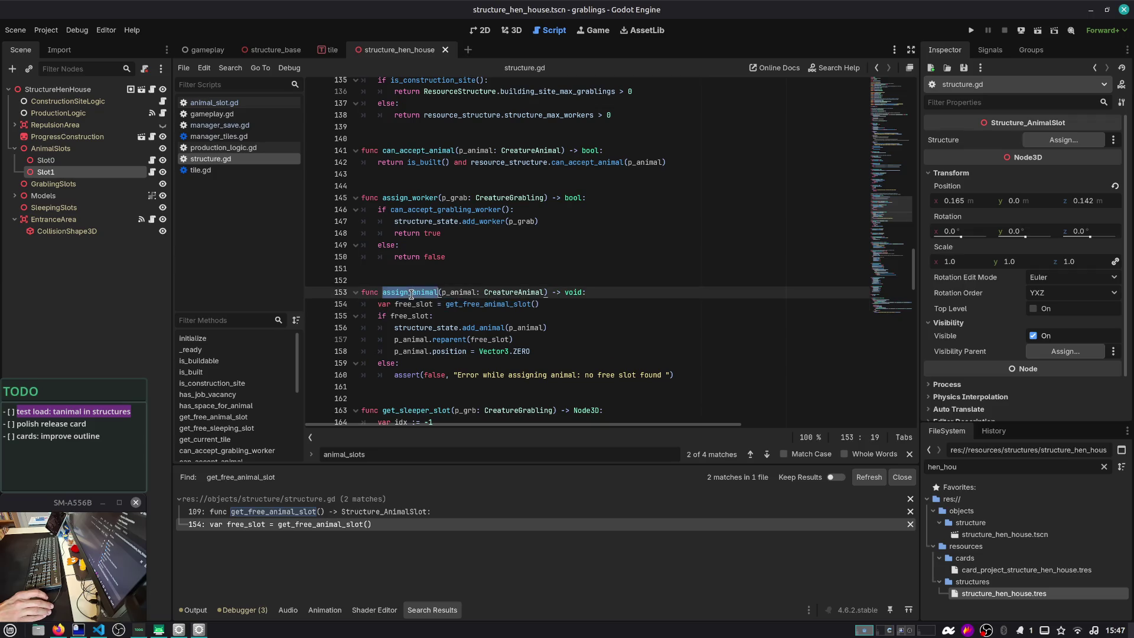
{"action": "scroll", "coordinate": [411, 294], "scroll_direction": "down", "scroll_amount": 1}
{"action": "double_click", "coordinate": [431, 292]}
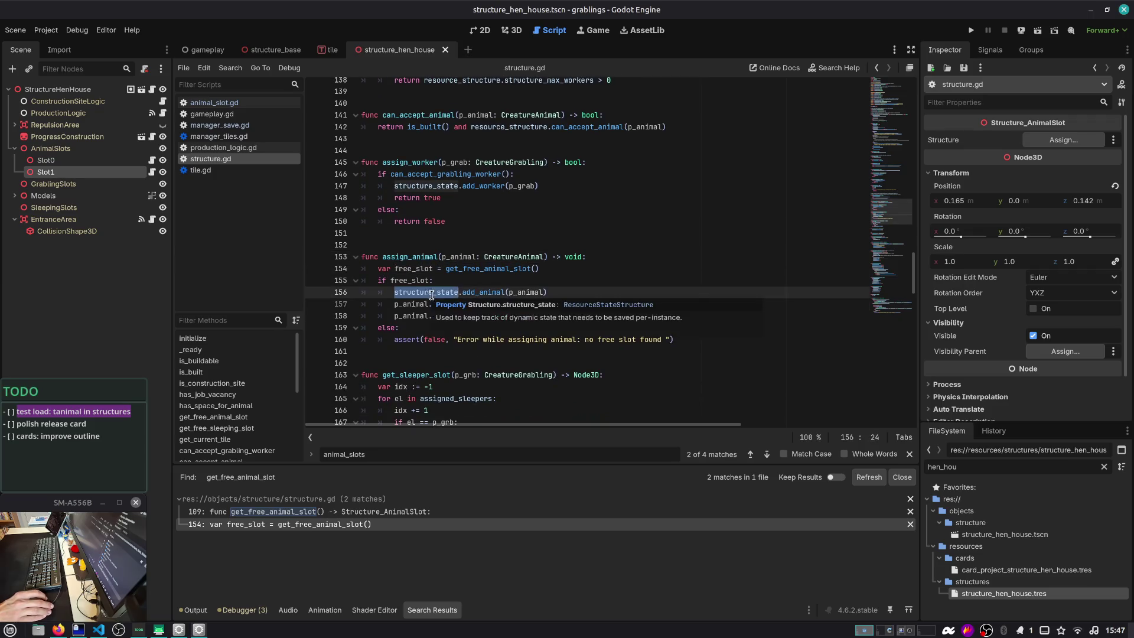
{"action": "left_click", "coordinate": [370, 304]}
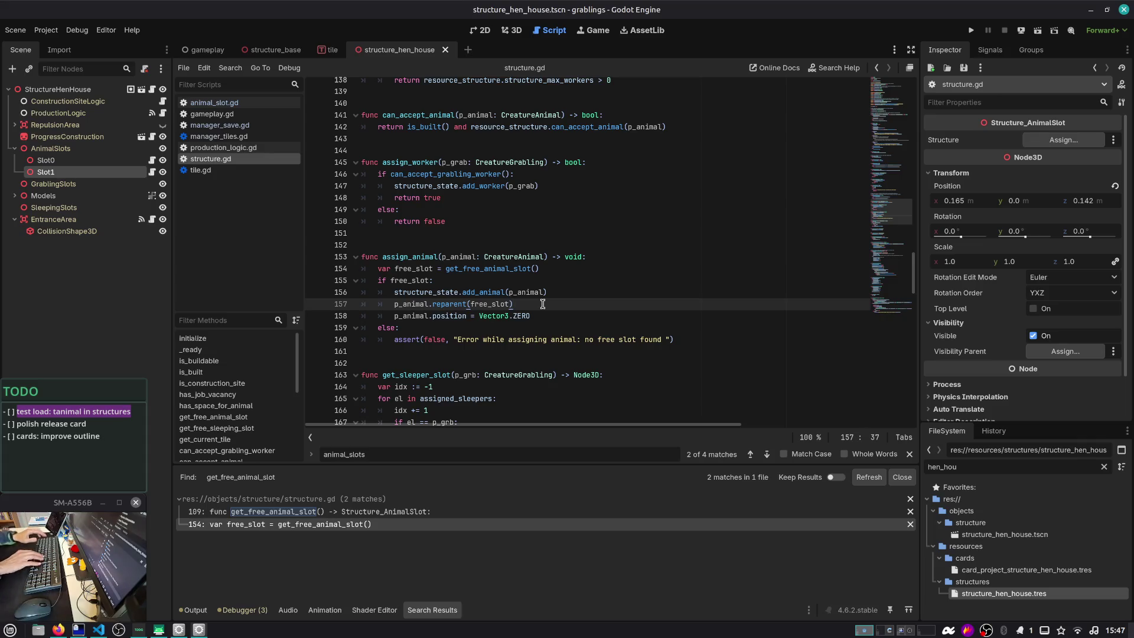
{"action": "key", "text": "shift+Down"}
{"action": "key", "text": "ctrl+k"}
{"action": "key", "text": "Up"}
{"action": "key", "text": "Up"}
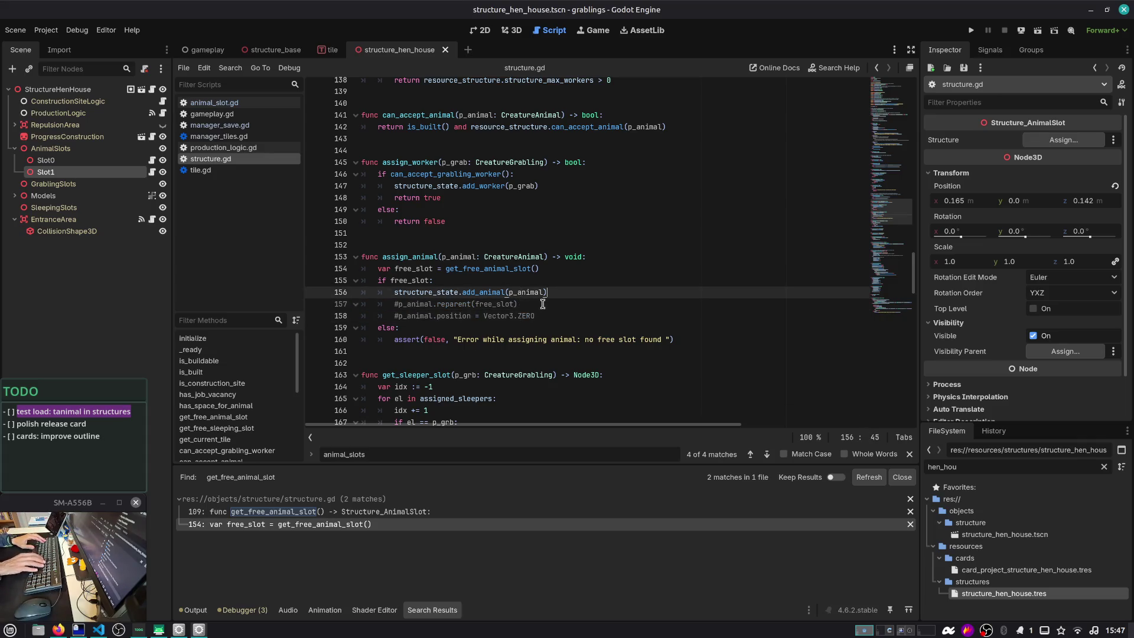
Step: Add p_animal.global_position = free_slot.global_position to assign_animal and save structure.gd
{"action": "key", "text": "Return"}
{"action": "type", "text": "p_animal.global_position = "}
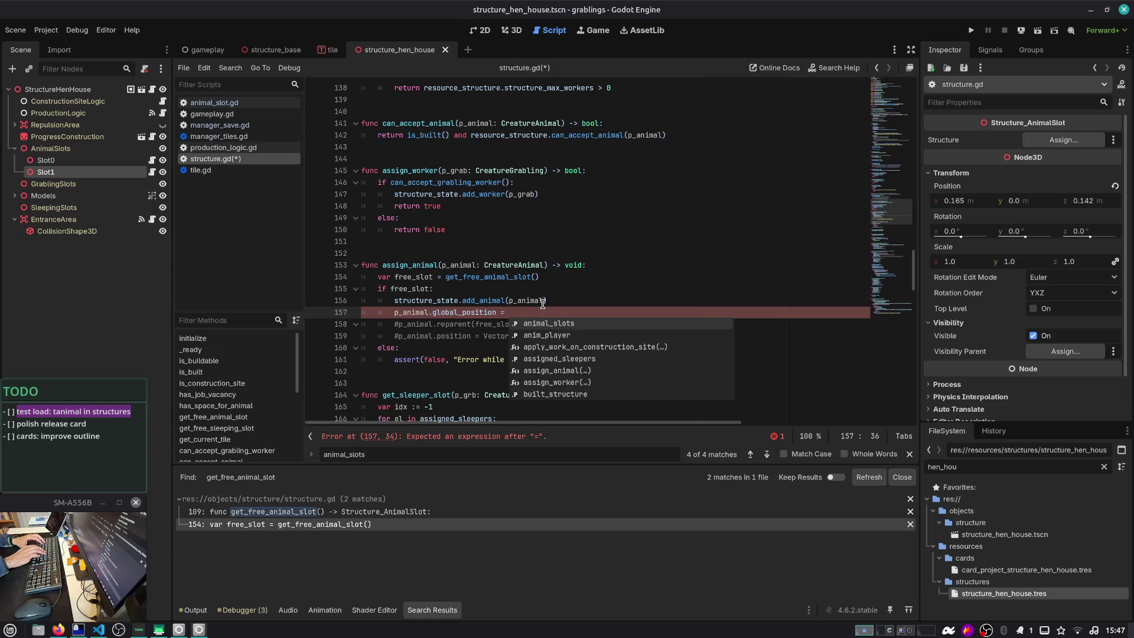
{"action": "type", "text": "free_slot.glo"}
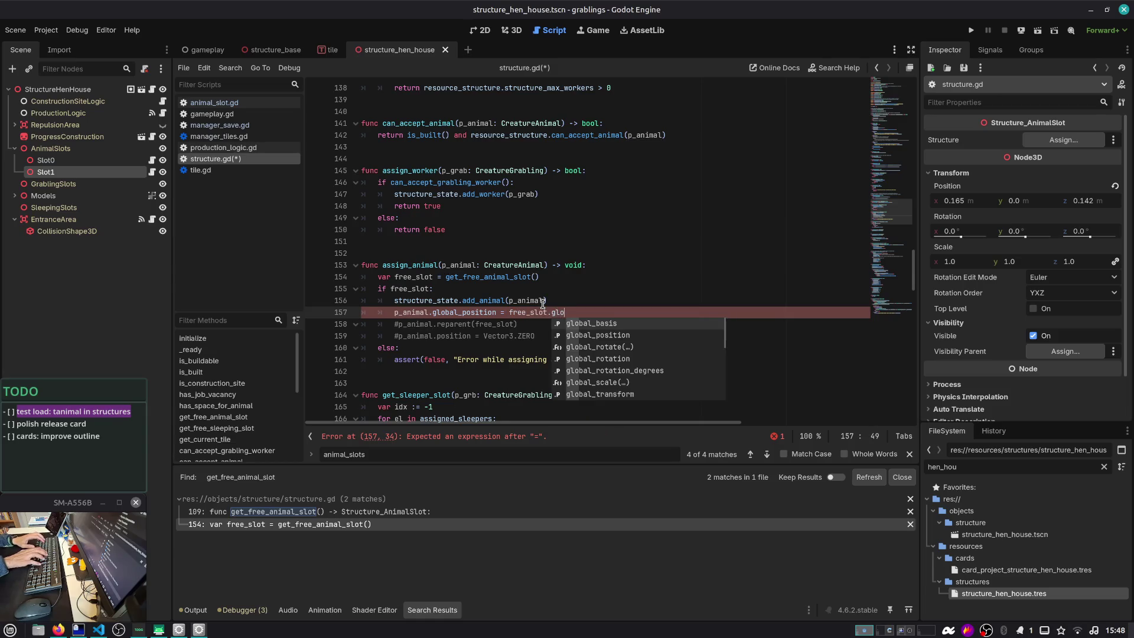
{"action": "key", "text": "Down"}
{"action": "key", "text": "Return"}
{"action": "key", "text": "ctrl+s"}
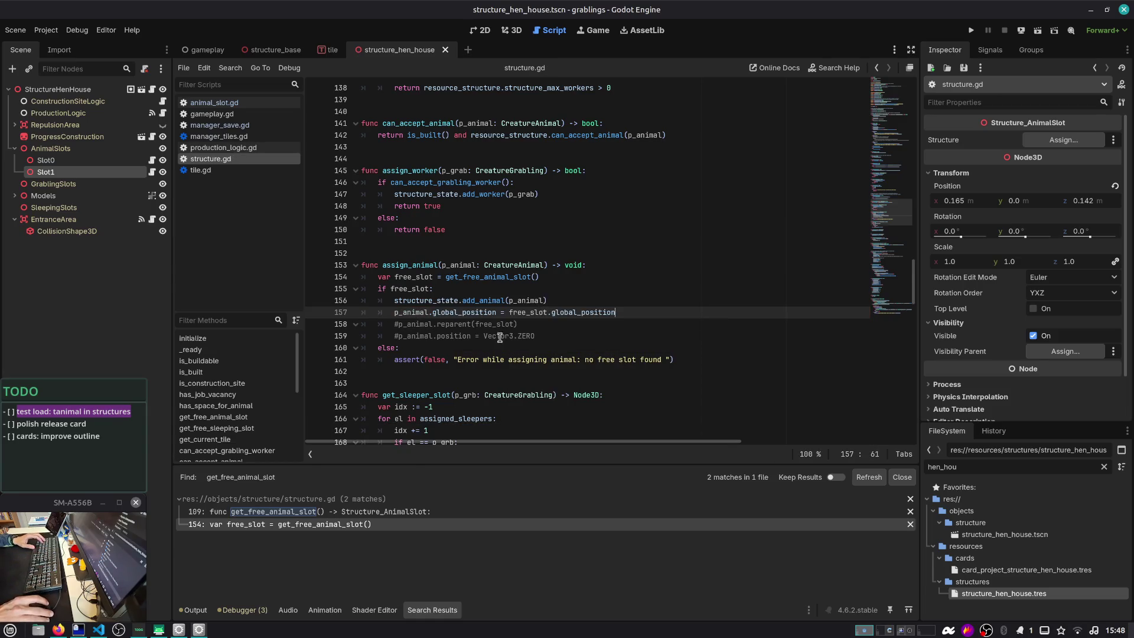
Step: Delete the old commented-out lines and review the add_animal(p_animal) call on line 156
{"action": "left_click", "coordinate": [442, 325]}
{"action": "key", "text": "ctrl+shift+k"}
{"action": "key", "text": "ctrl+shift+k"}
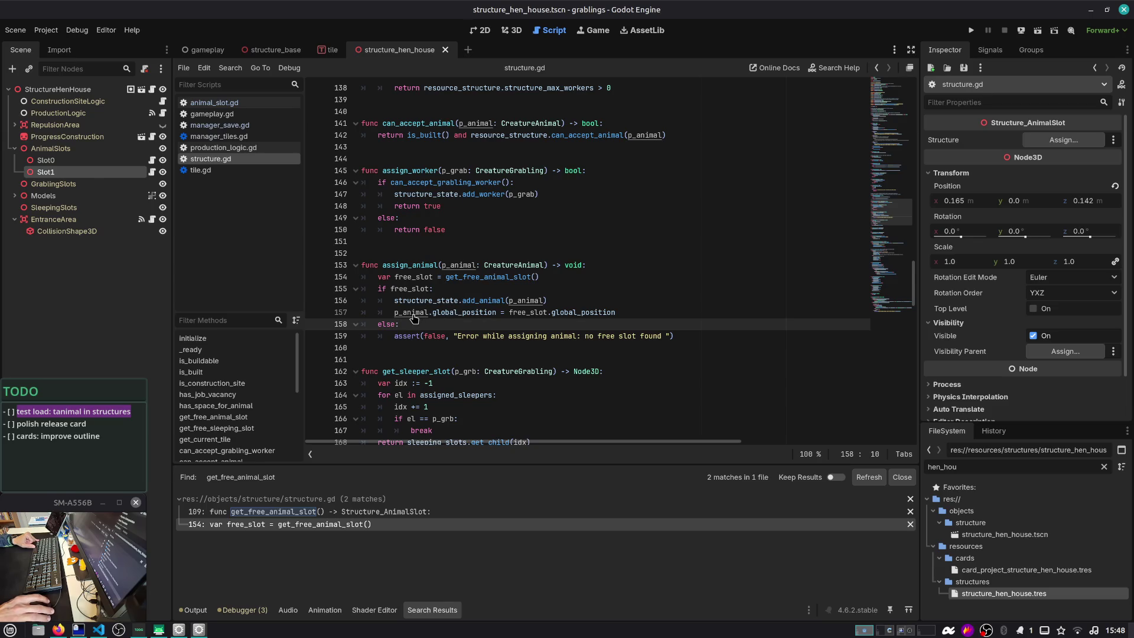
{"action": "double_click", "coordinate": [427, 301]}
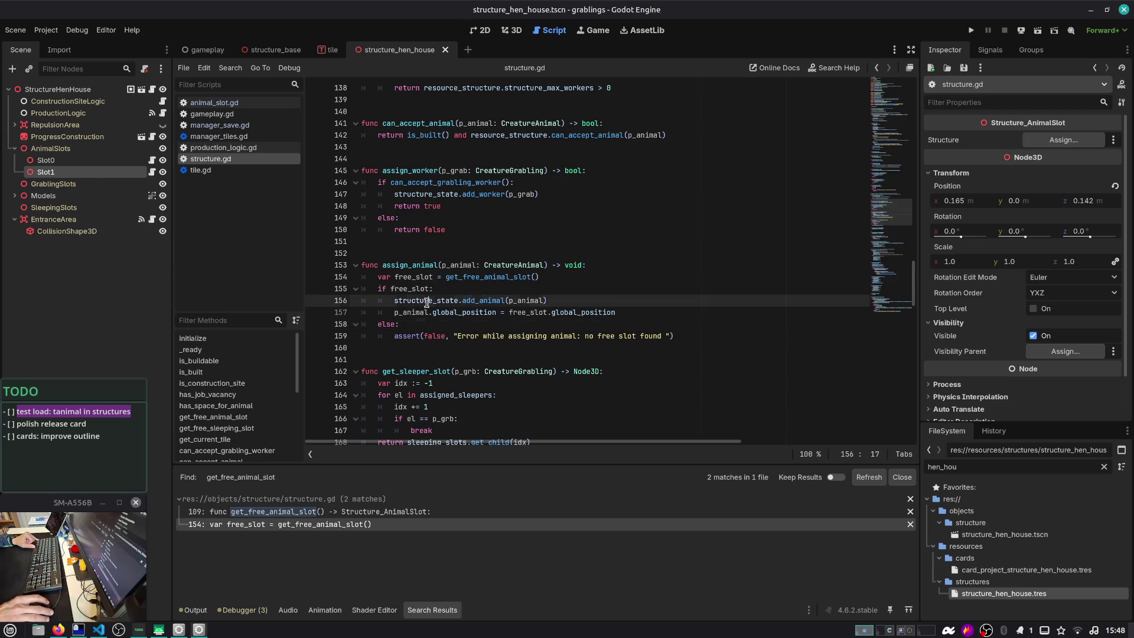
{"action": "double_click", "coordinate": [485, 302]}
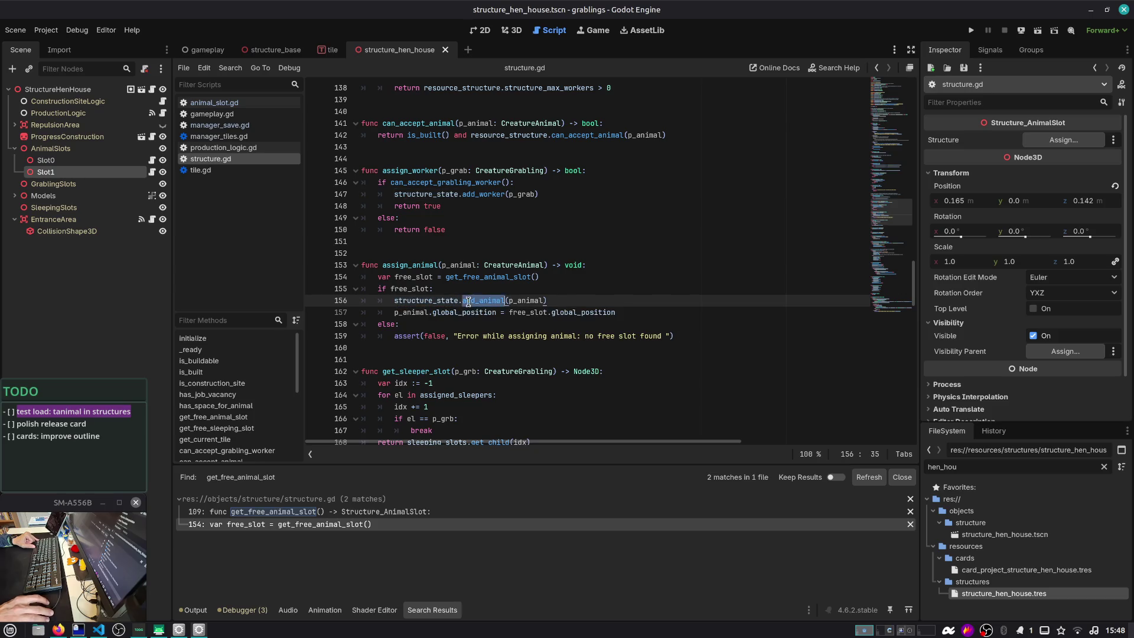
{"action": "double_click", "coordinate": [527, 301]}
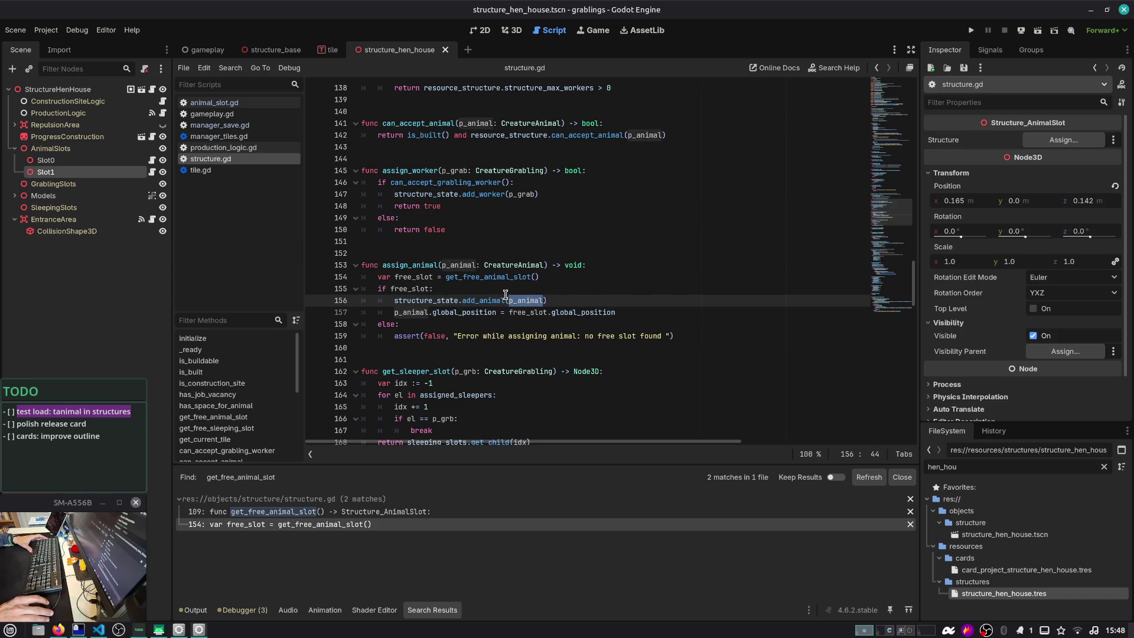
{"action": "double_click", "coordinate": [523, 302]}
Step: Open creature_animal.gd from the CreatureAnimal type on line 153
{"action": "mouse_move", "coordinate": [450, 295]}
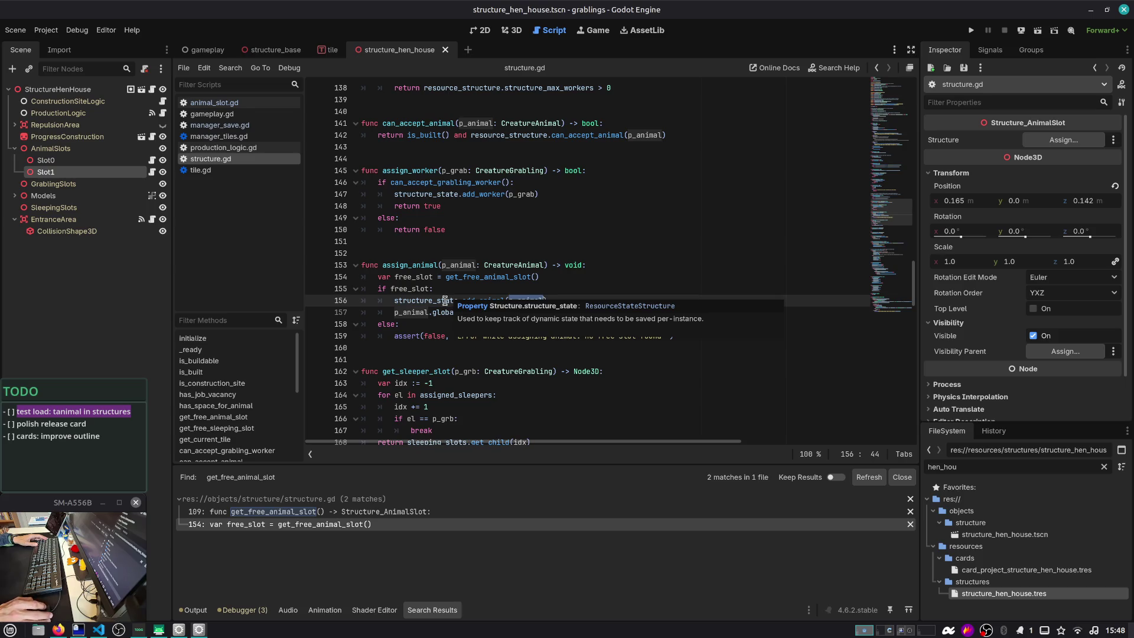
{"action": "scroll", "coordinate": [444, 301], "scroll_direction": "down", "scroll_amount": 1}
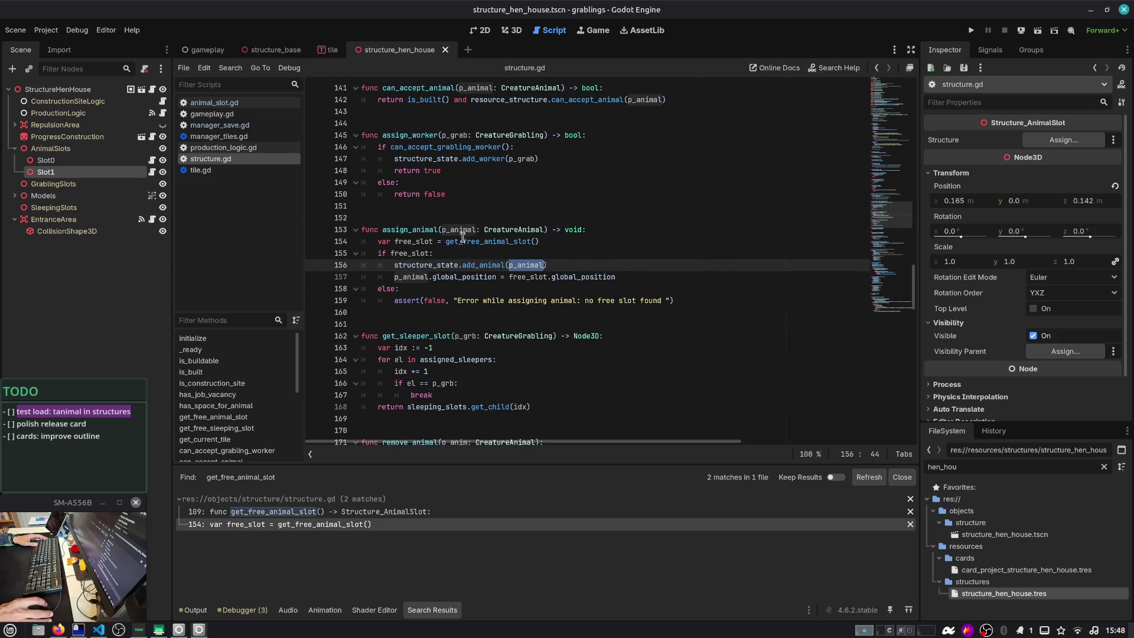
{"action": "double_click", "coordinate": [525, 231]}
{"action": "left_click", "coordinate": [526, 233], "text": "ctrl"}
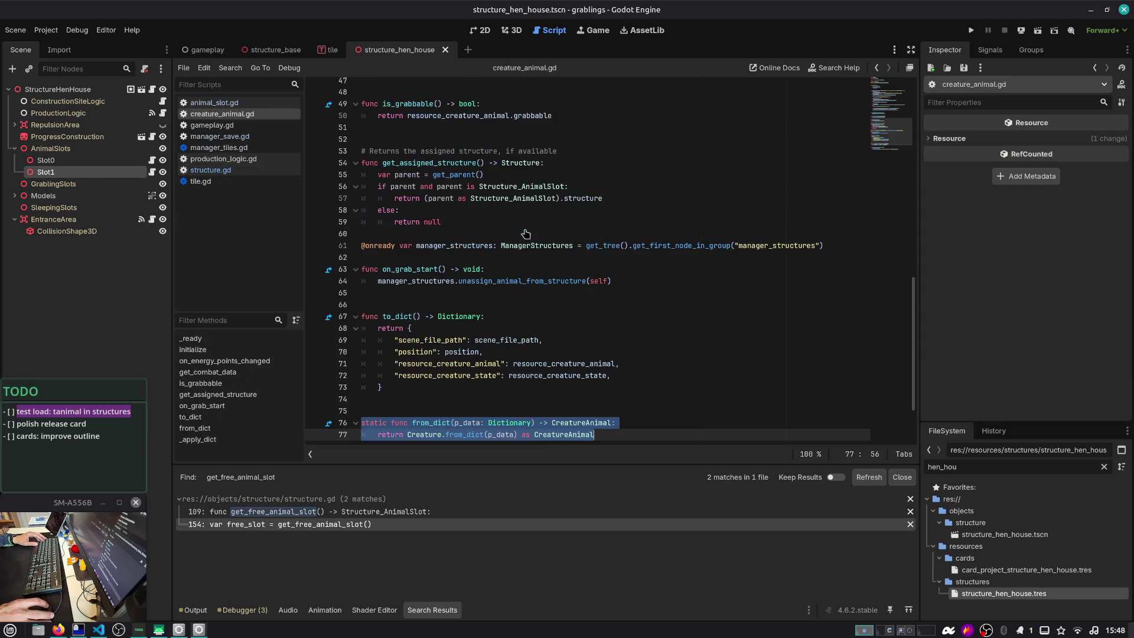
Step: Search creature_animal.gd for get_parent and start a return get_meta(" line in get_assigned_structure
{"action": "scroll", "coordinate": [527, 326], "scroll_direction": "down", "scroll_amount": 2}
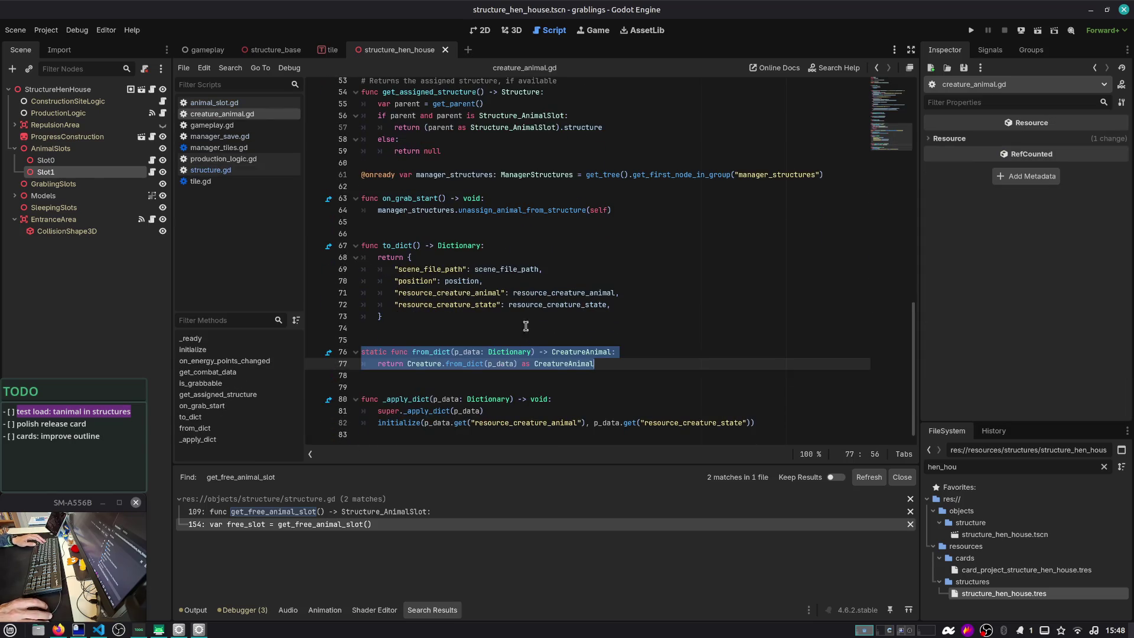
{"action": "left_click", "coordinate": [526, 326]}
{"action": "key", "text": "ctrl+f"}
{"action": "type", "text": "get_parent"}
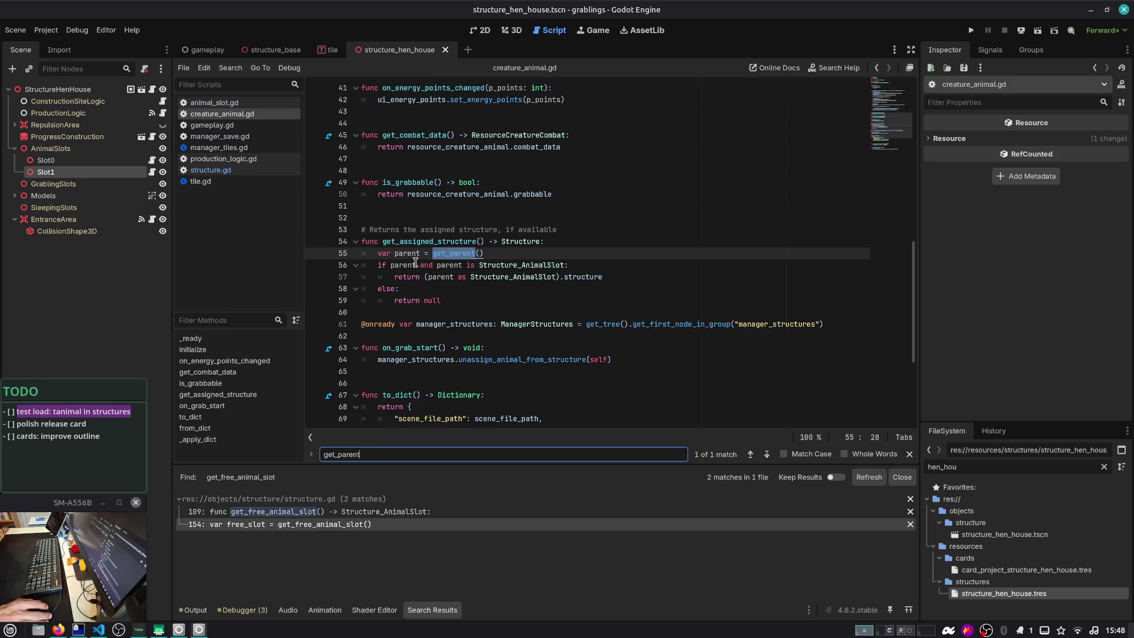
{"action": "double_click", "coordinate": [417, 243]}
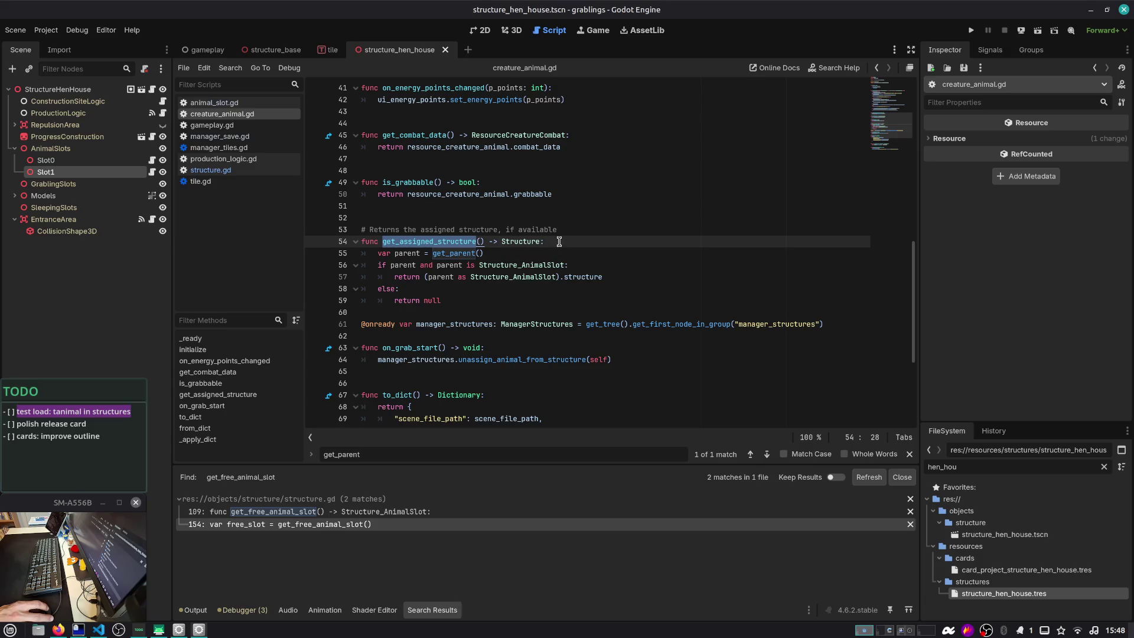
{"action": "left_click", "coordinate": [603, 239]}
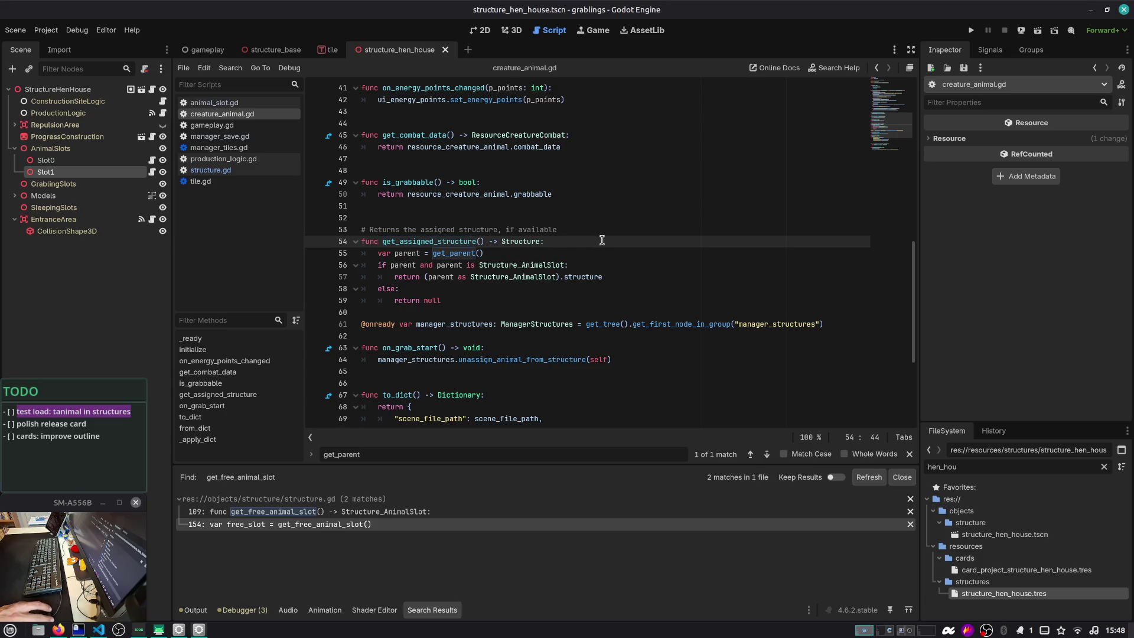
{"action": "key", "text": "Return"}
{"action": "type", "text": "return get_"}
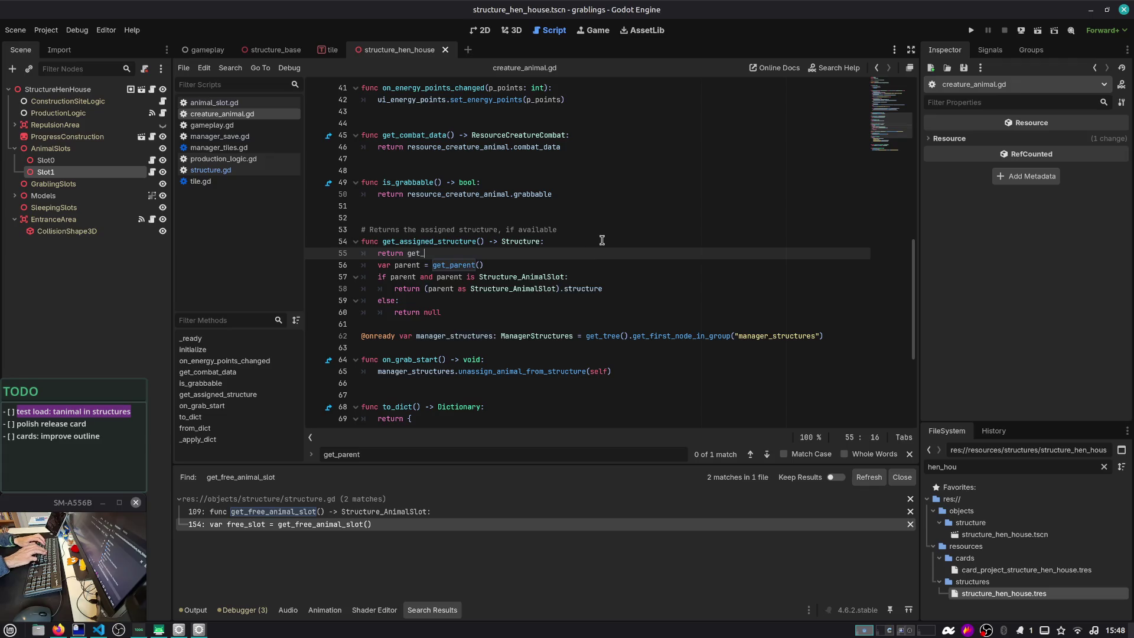
{"action": "type", "text": "meta(\""}
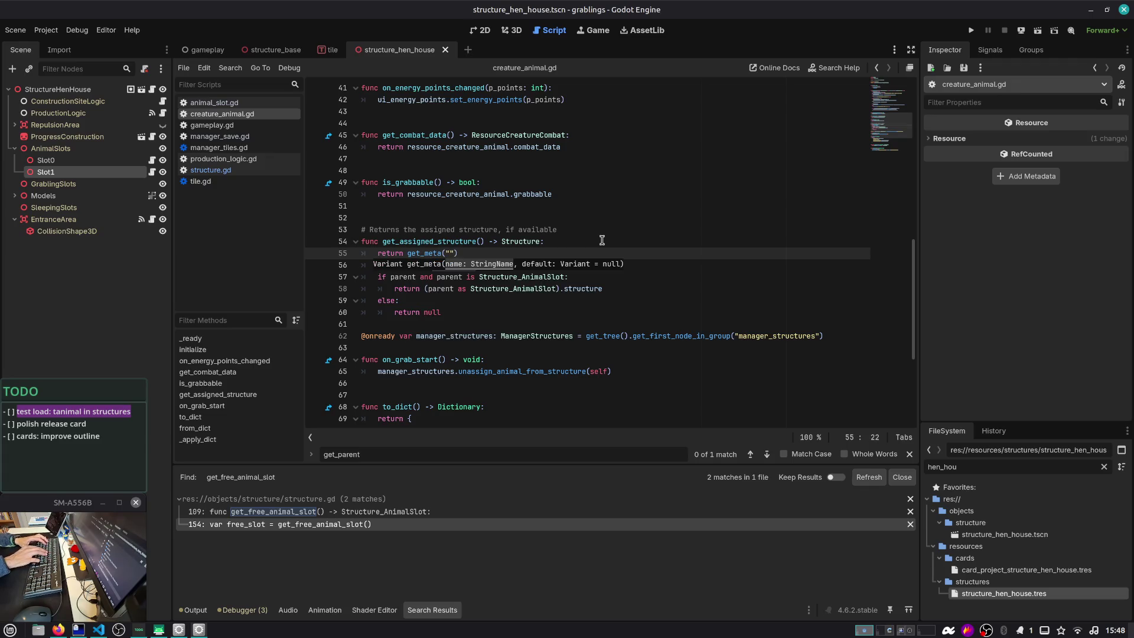
{"action": "key", "text": "shift+Home"}
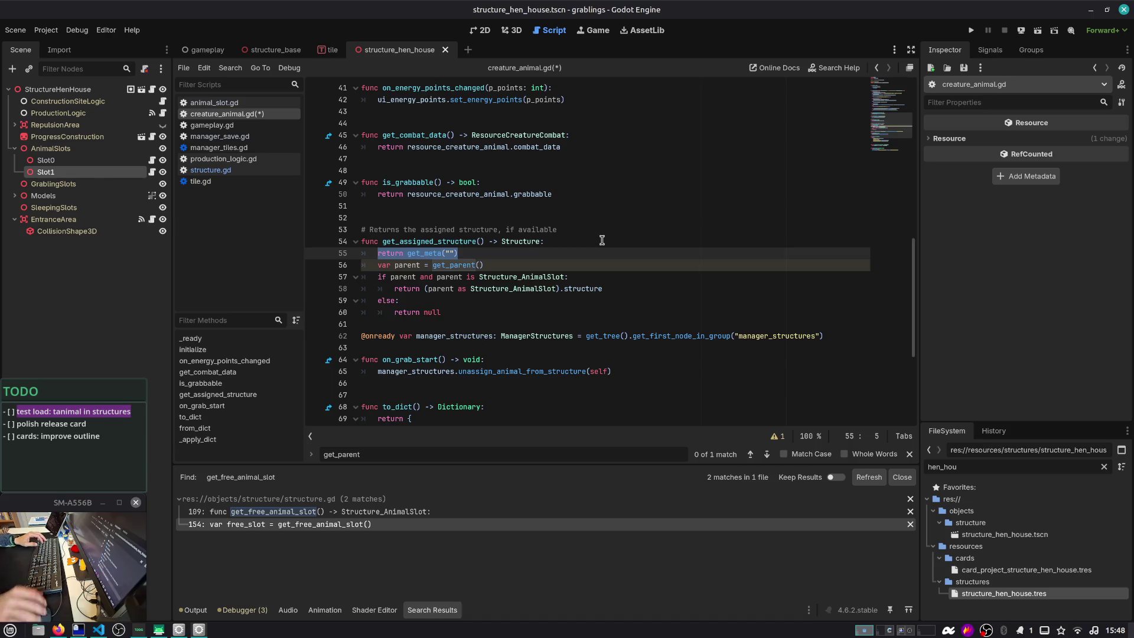
Step: View the ResourceCreatureAnimal class definition, then go back to creature_animal.gd
{"action": "scroll", "coordinate": [444, 165], "scroll_direction": "up", "scroll_amount": 10}
{"action": "double_click", "coordinate": [444, 163]}
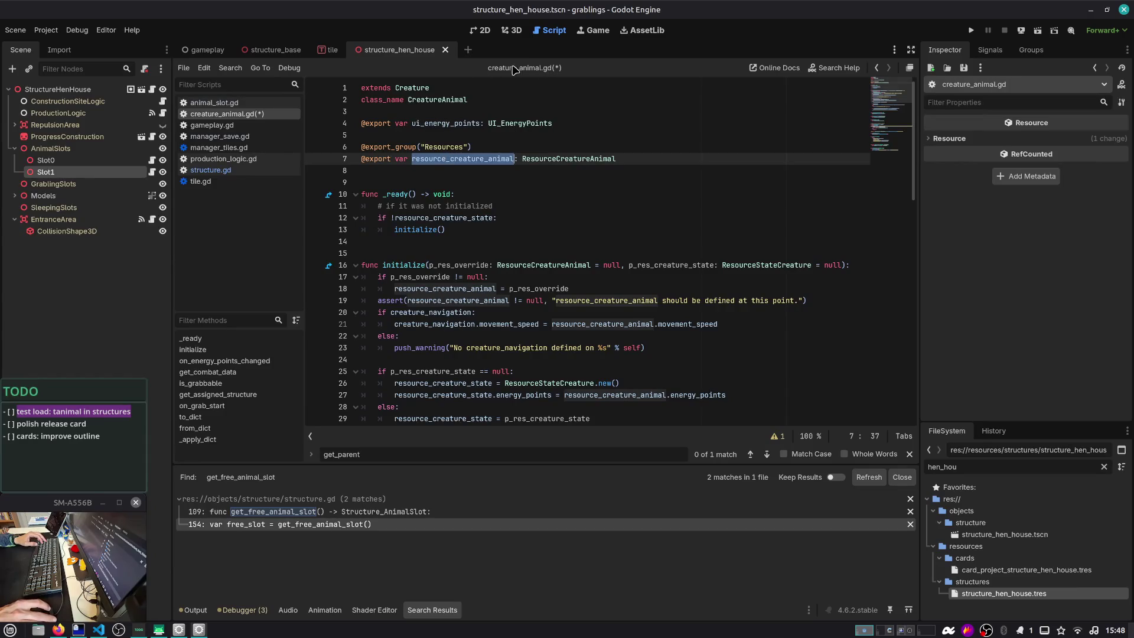
{"action": "left_click", "coordinate": [583, 161], "text": "ctrl"}
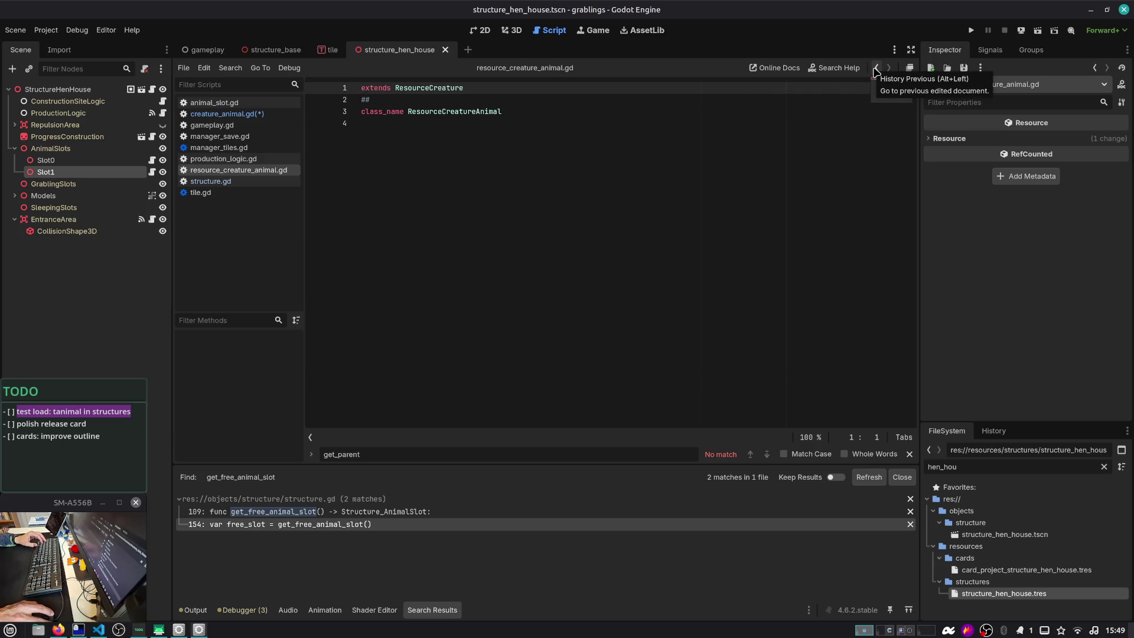
{"action": "left_click", "coordinate": [876, 71]}
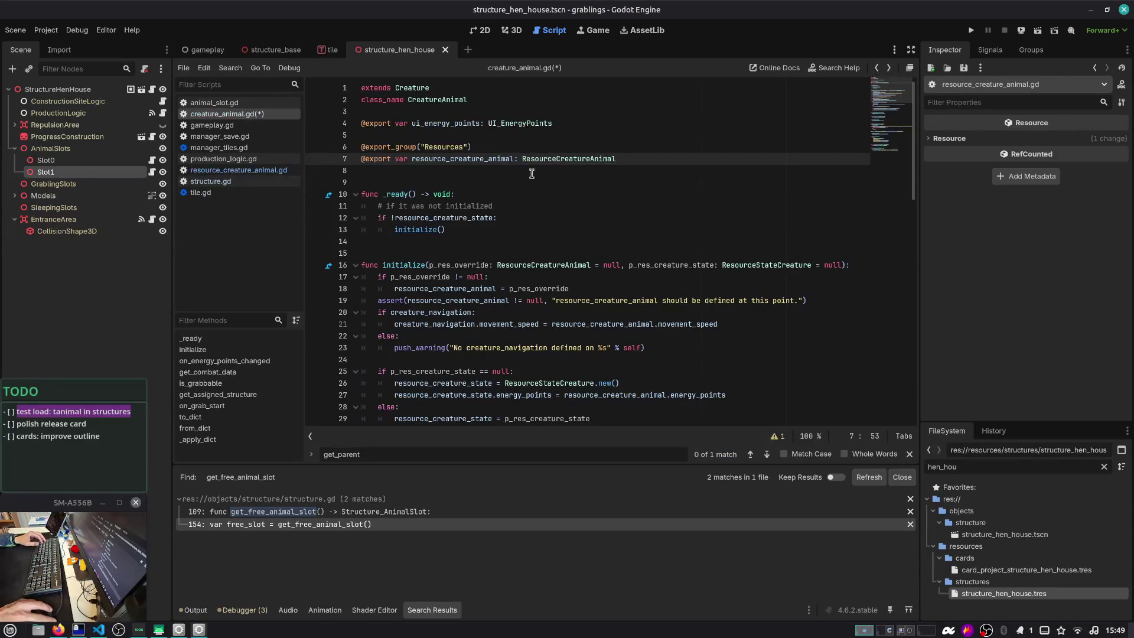
Step: Declare 'var assigned_structure: Structure' on line 9 of creature_animal.gd and save
{"action": "left_click", "coordinate": [513, 178]}
{"action": "type", "text": "ar assigned_structure: n"}
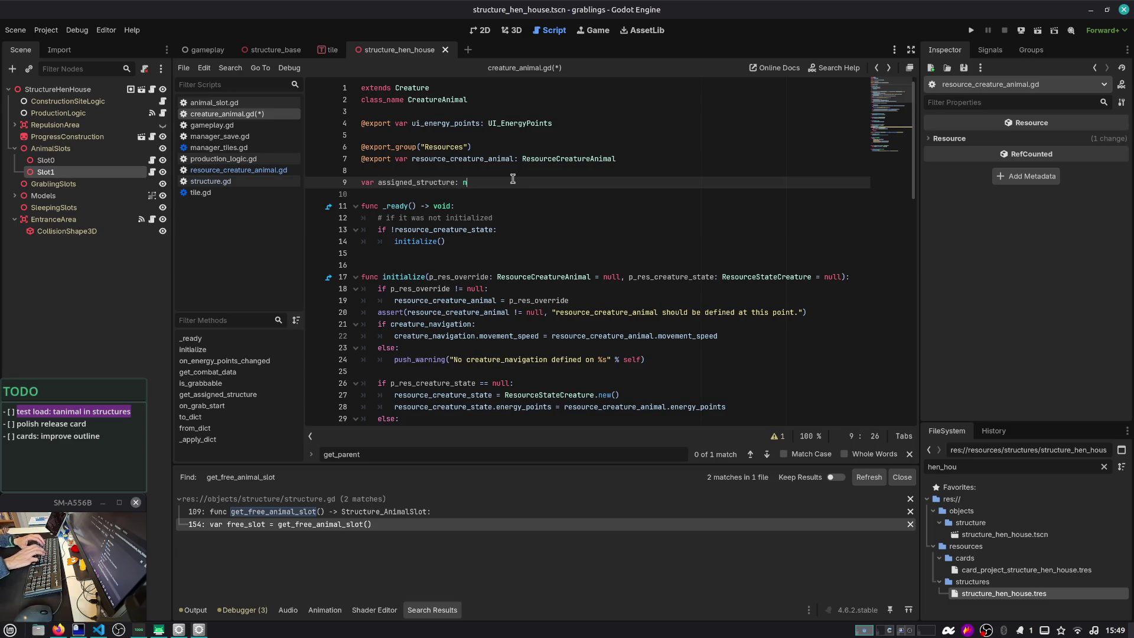
{"action": "type", "text": "Node"}
{"action": "key", "text": "Return"}
{"action": "left_click", "coordinate": [513, 178]}
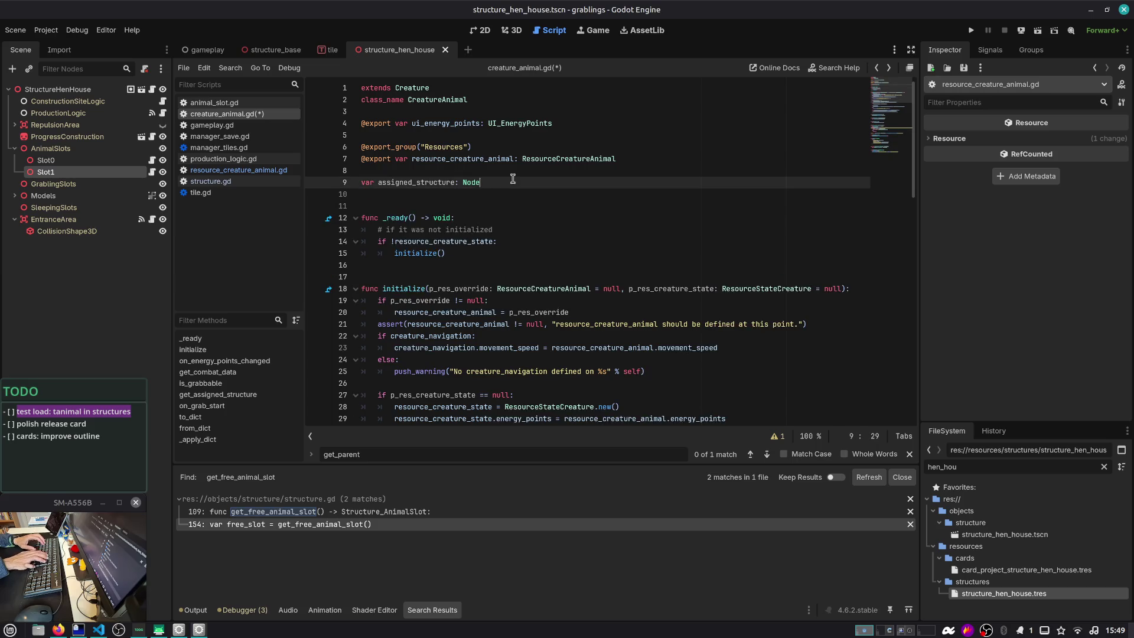
{"action": "double_click", "coordinate": [423, 183]}
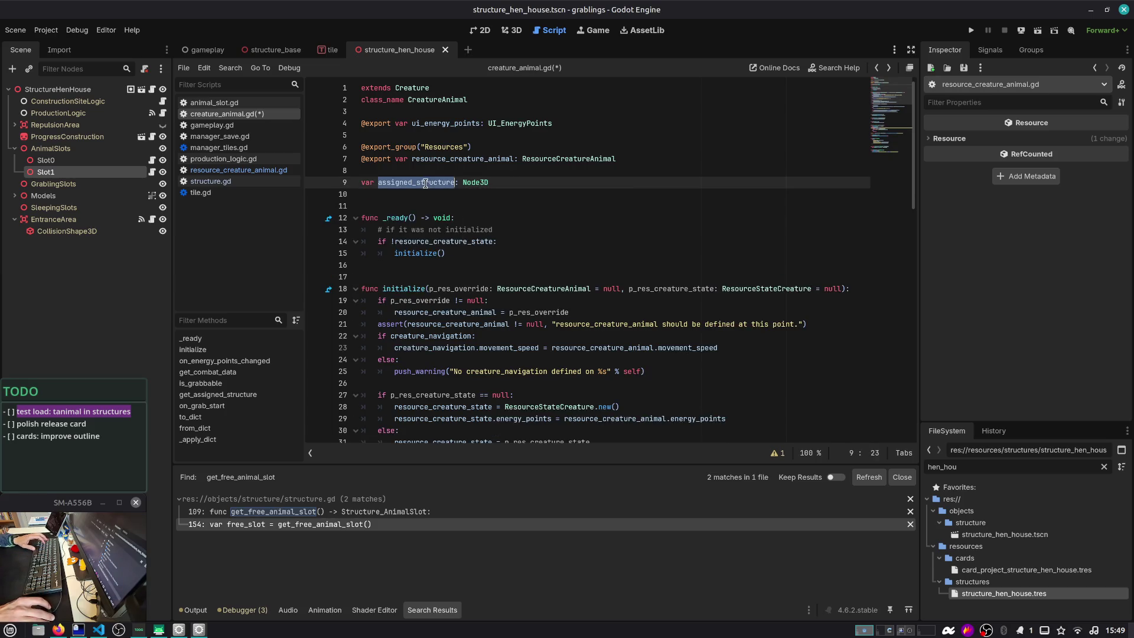
{"action": "double_click", "coordinate": [473, 183]}
{"action": "type", "text": "Struct"}
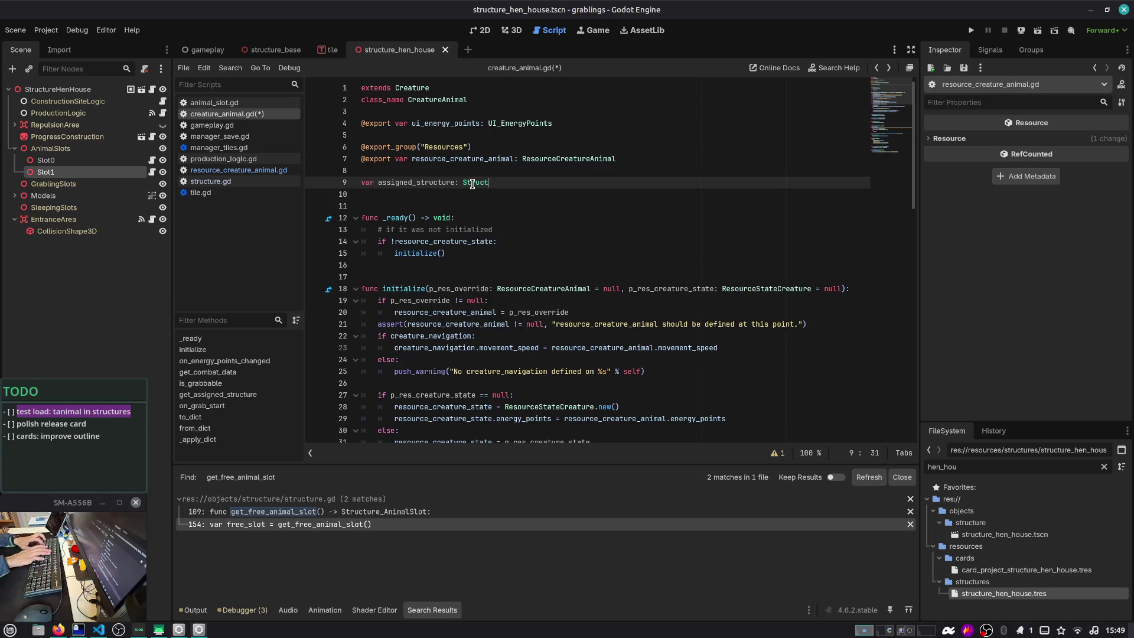
{"action": "type", "text": "ure"}
{"action": "key", "text": "ctrl+s"}
Step: Make get_assigned_structure return assigned_structure, comment out the old parent lookup, and save
{"action": "double_click", "coordinate": [415, 179]}
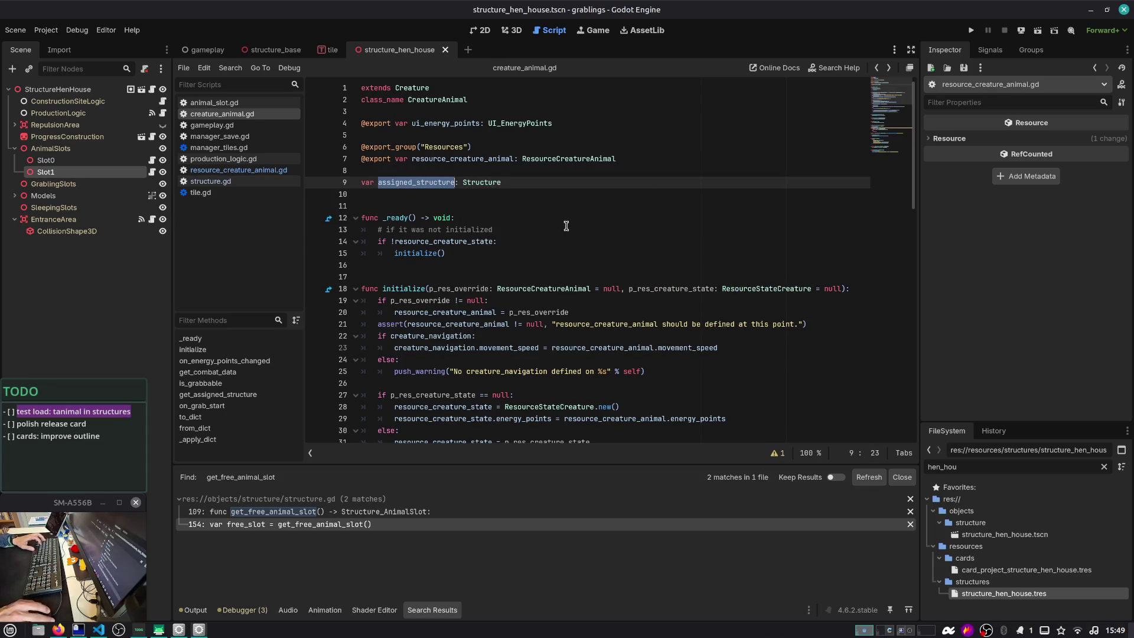
{"action": "scroll", "coordinate": [566, 226], "scroll_direction": "down", "scroll_amount": 10}
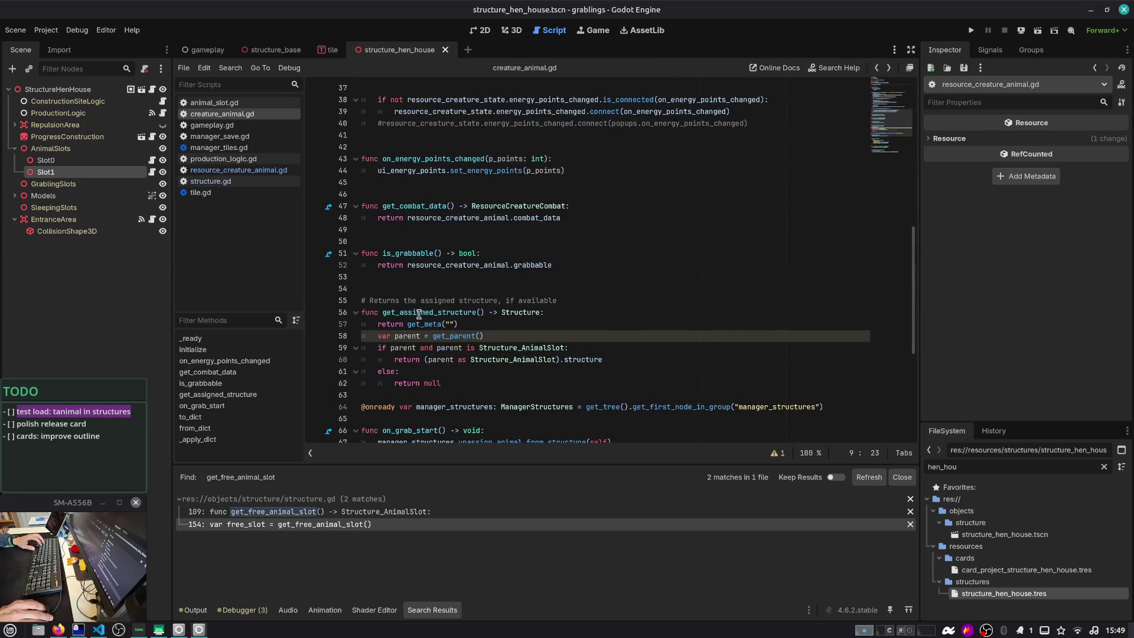
{"action": "left_click", "coordinate": [562, 309]}
{"action": "key", "text": "Return"}
{"action": "type", "text": "return"}
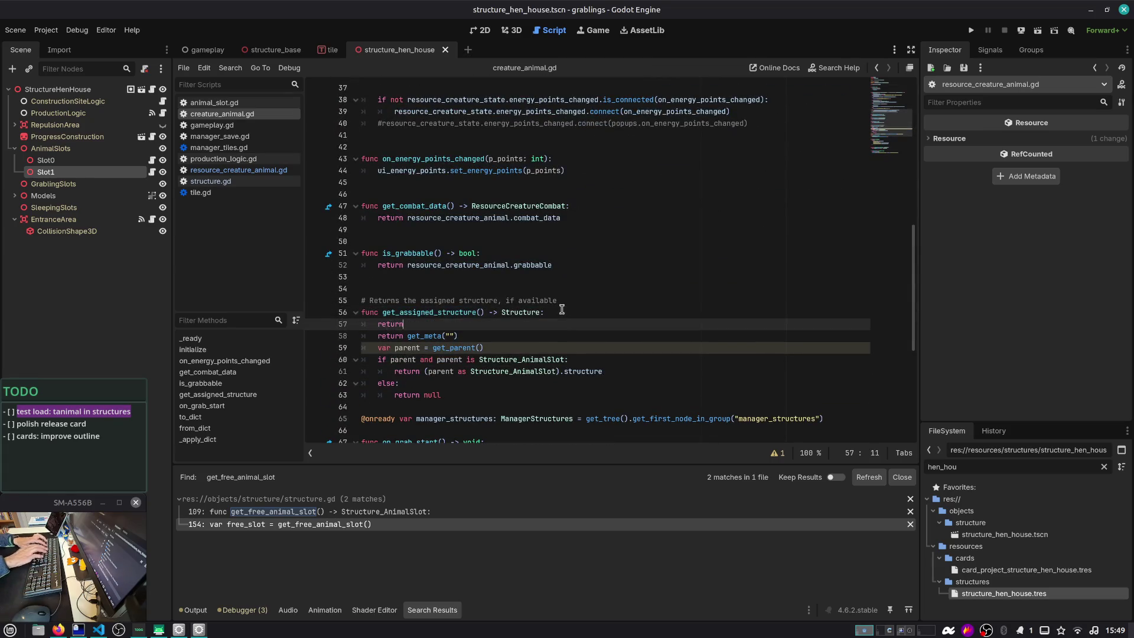
{"action": "type", "text": " assigned_structure"}
{"action": "key", "text": "Escape"}
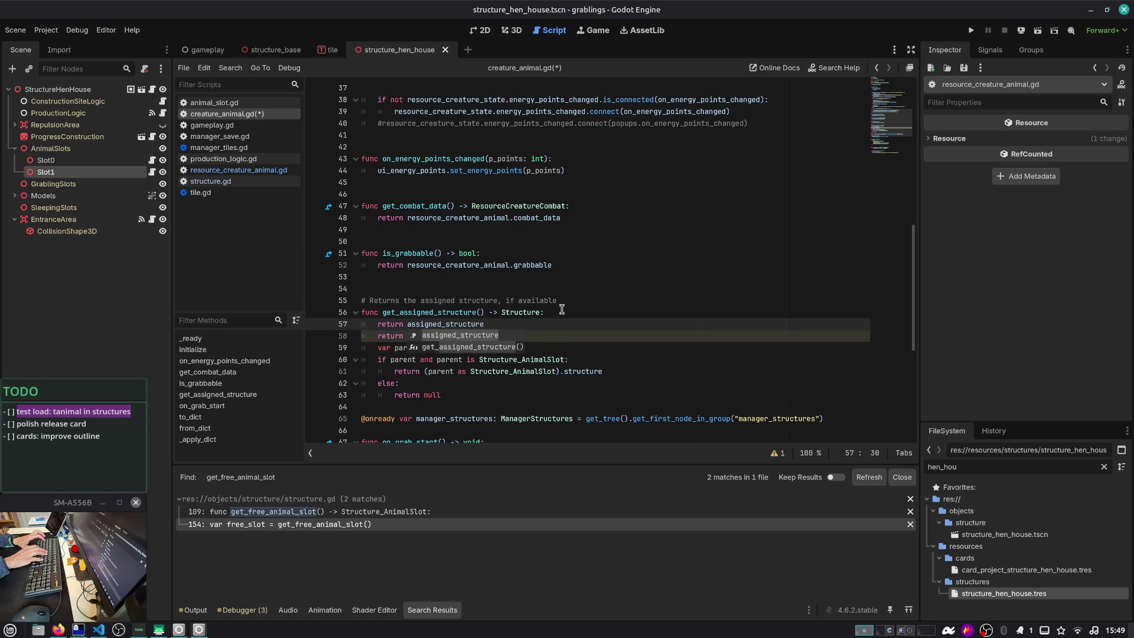
{"action": "key", "text": "Down"}
{"action": "key", "text": "Home"}
{"action": "key", "text": "shift+Down"}
{"action": "key", "text": "shift+Down"}
{"action": "key", "text": "shift+Down"}
{"action": "key", "text": "shift+End"}
{"action": "key", "text": "ctrl+k"}
{"action": "key", "text": "Up"}
{"action": "key", "text": "Up"}
{"action": "key", "text": "Up"}
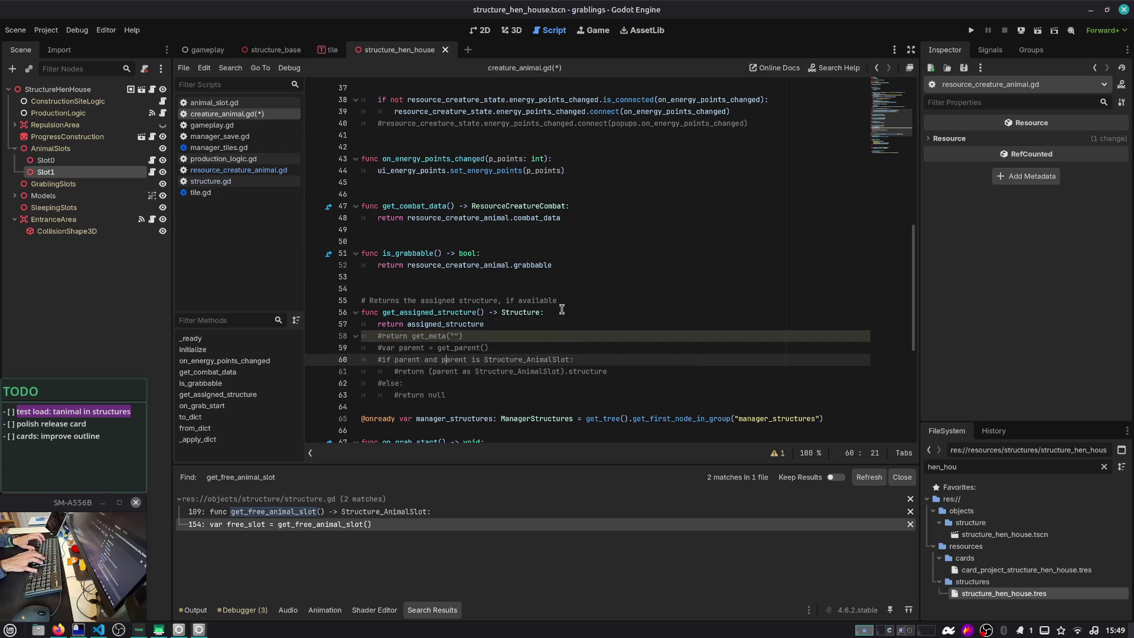
{"action": "key", "text": "ctrl+shift+k"}
{"action": "key", "text": "ctrl+s"}
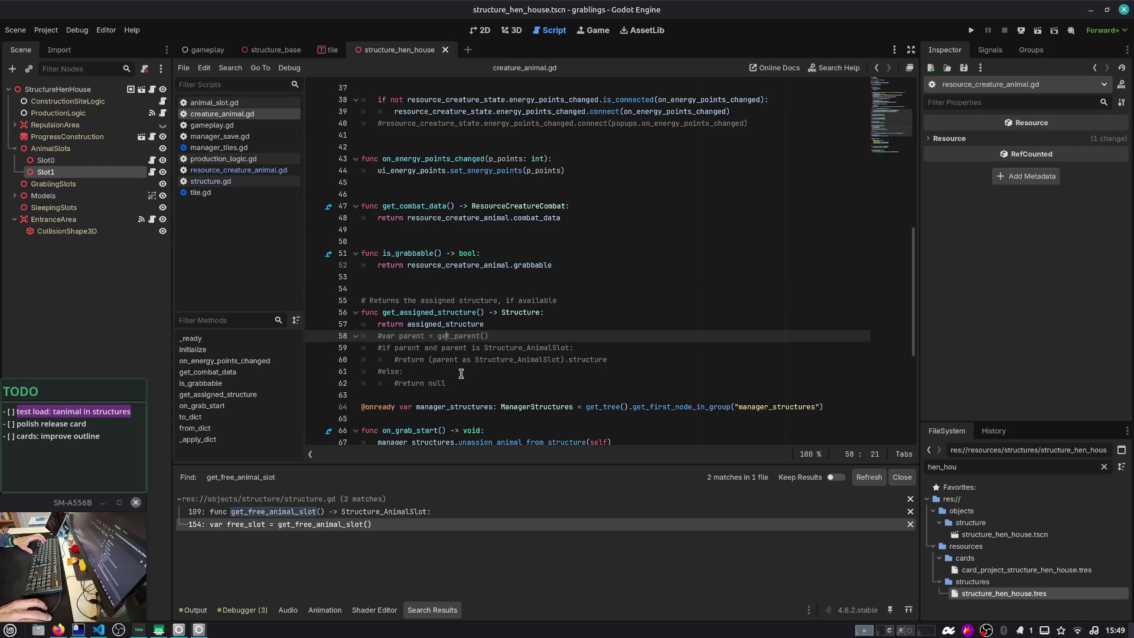
Step: Review get_assigned_structure and the assigned_structure declaration, then open the Creature base class script
{"action": "double_click", "coordinate": [467, 313]}
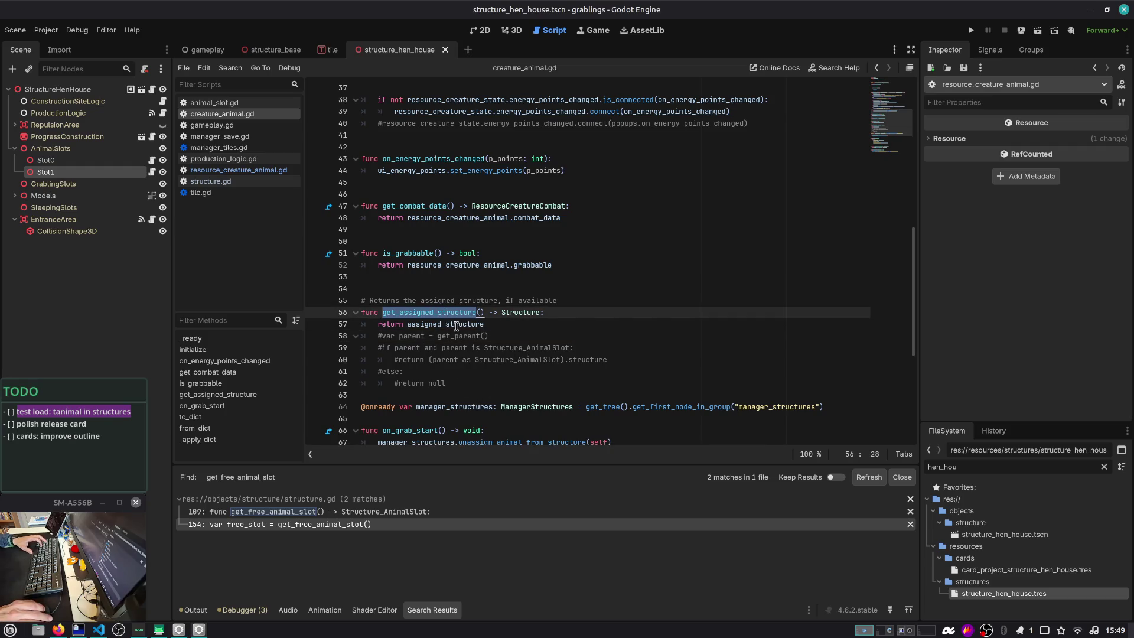
{"action": "mouse_move", "coordinate": [456, 326]}
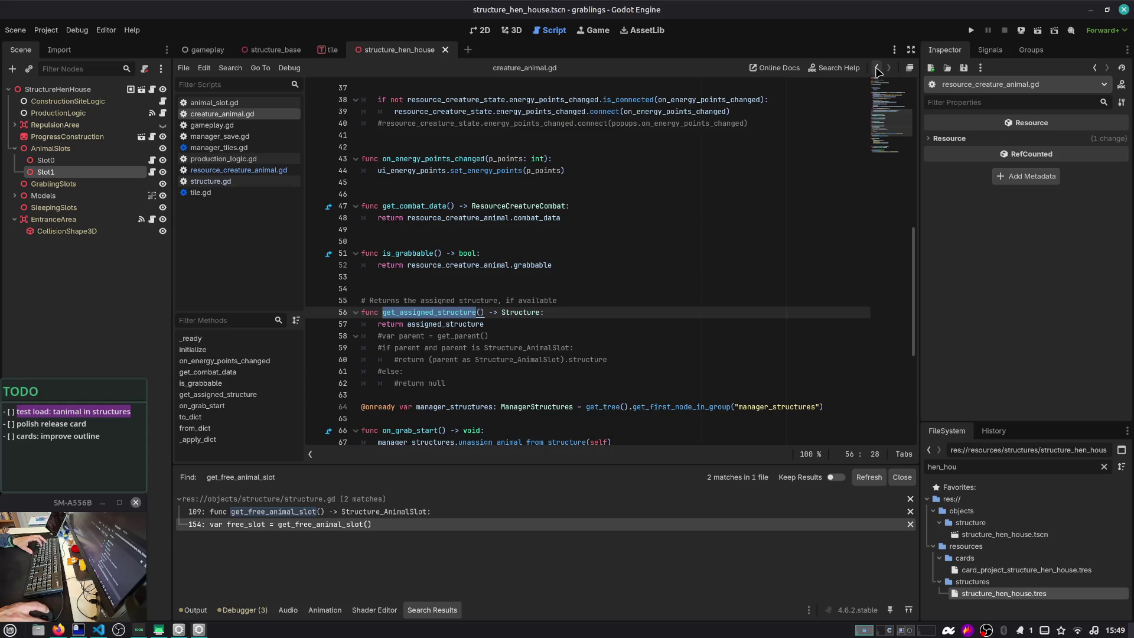
{"action": "scroll", "coordinate": [867, 118], "scroll_direction": "up", "scroll_amount": 10}
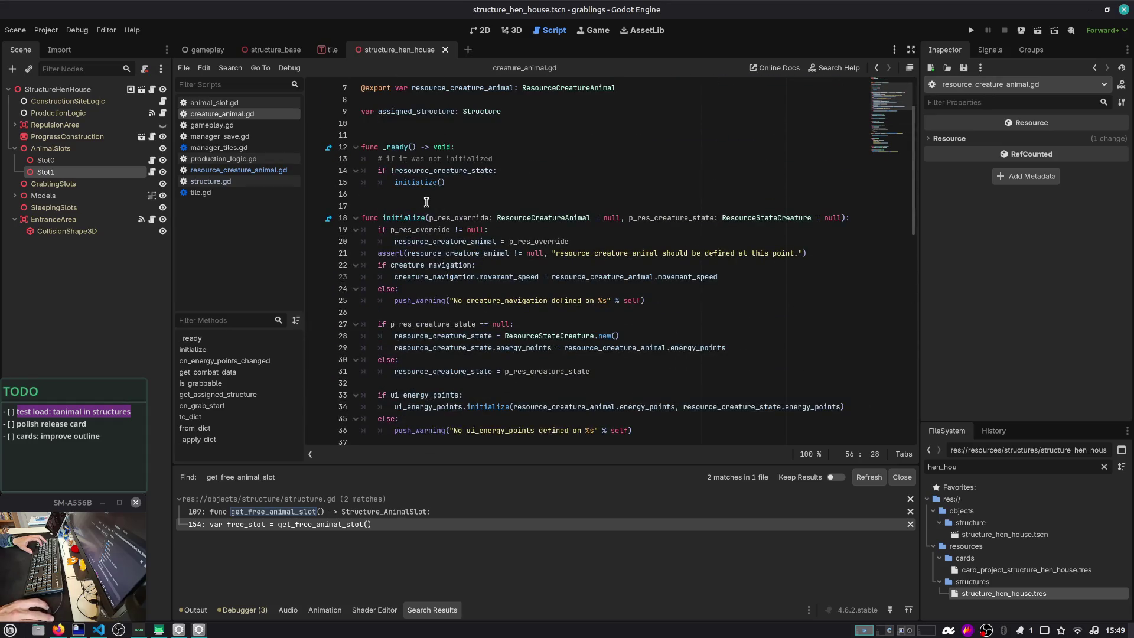
{"action": "scroll", "coordinate": [427, 202], "scroll_direction": "up", "scroll_amount": 2}
{"action": "double_click", "coordinate": [416, 182]}
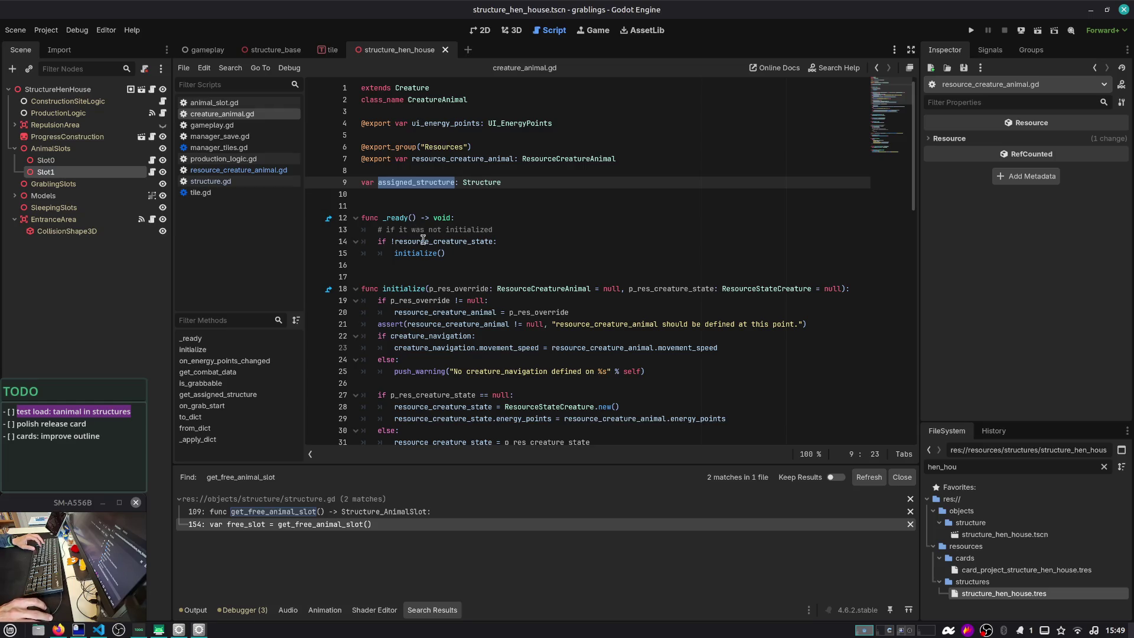
{"action": "scroll", "coordinate": [430, 247], "scroll_direction": "down", "scroll_amount": 15}
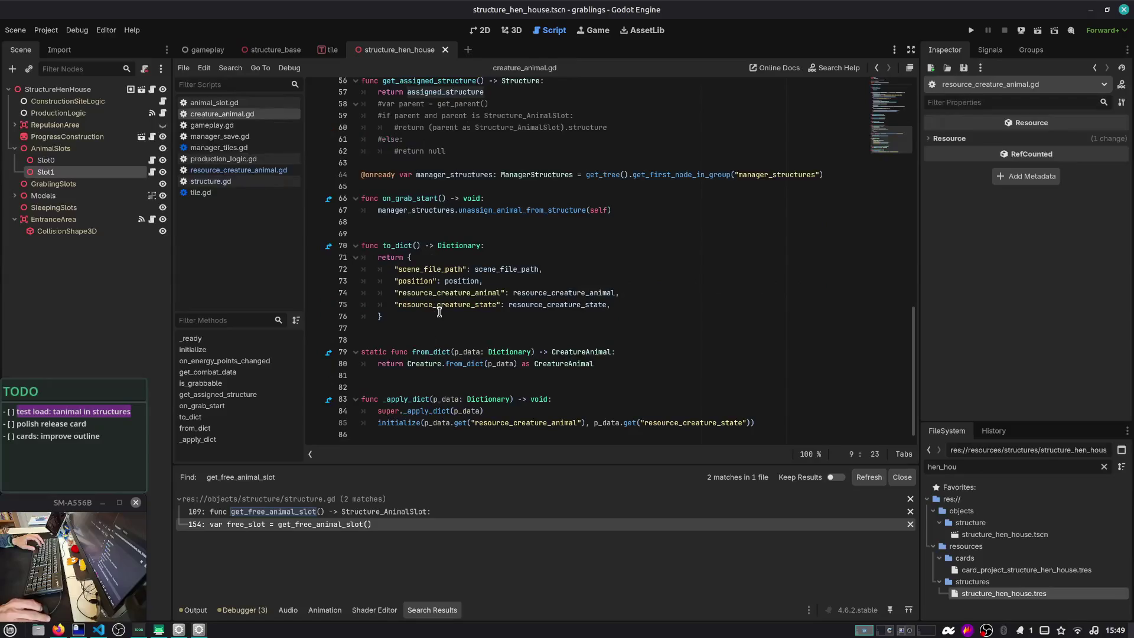
{"action": "scroll", "coordinate": [435, 350], "scroll_direction": "up", "scroll_amount": 15}
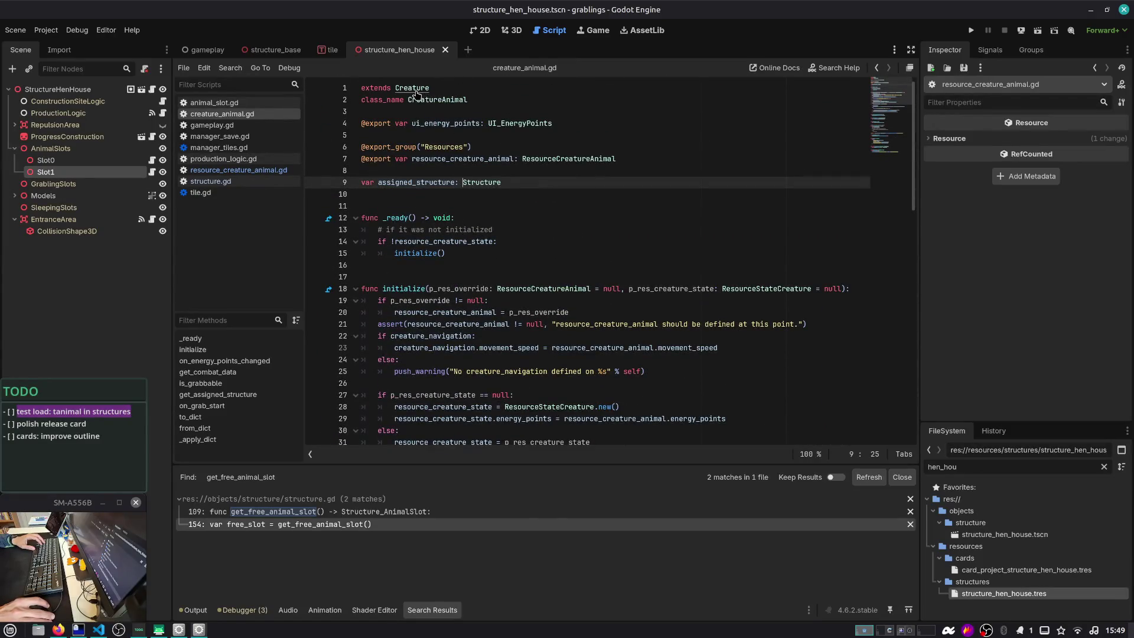
{"action": "left_click", "coordinate": [411, 89], "text": "ctrl"}
Step: Return to creature_animal.gd and draft an on_grab function below _apply_dict, then discard it
{"action": "scroll", "coordinate": [414, 236], "scroll_direction": "down", "scroll_amount": 7}
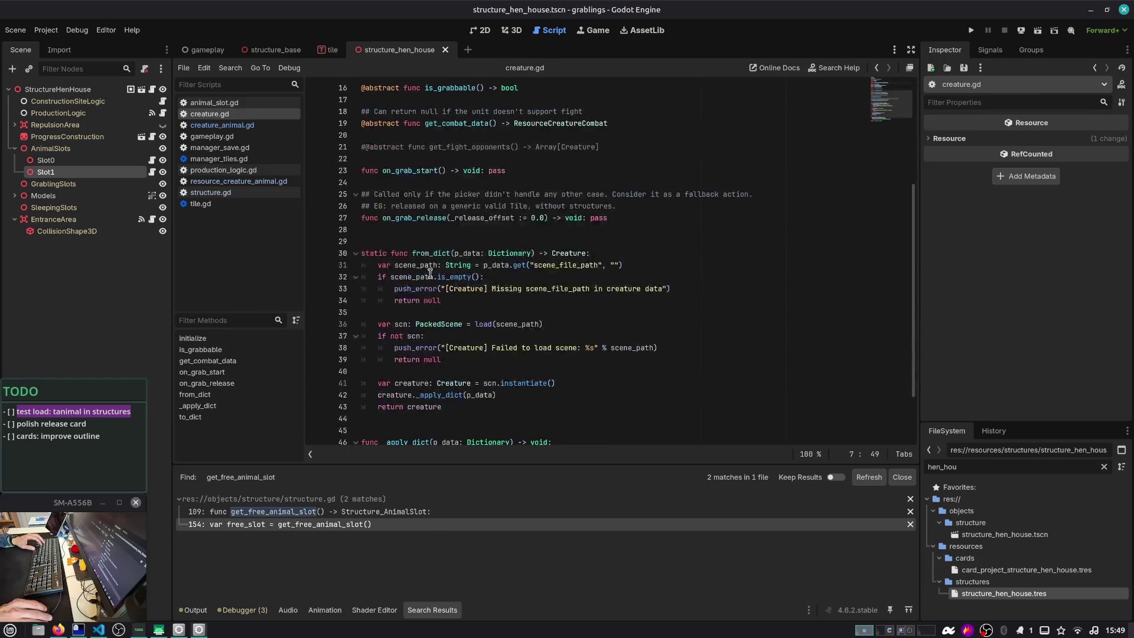
{"action": "scroll", "coordinate": [483, 388], "scroll_direction": "up", "scroll_amount": 3}
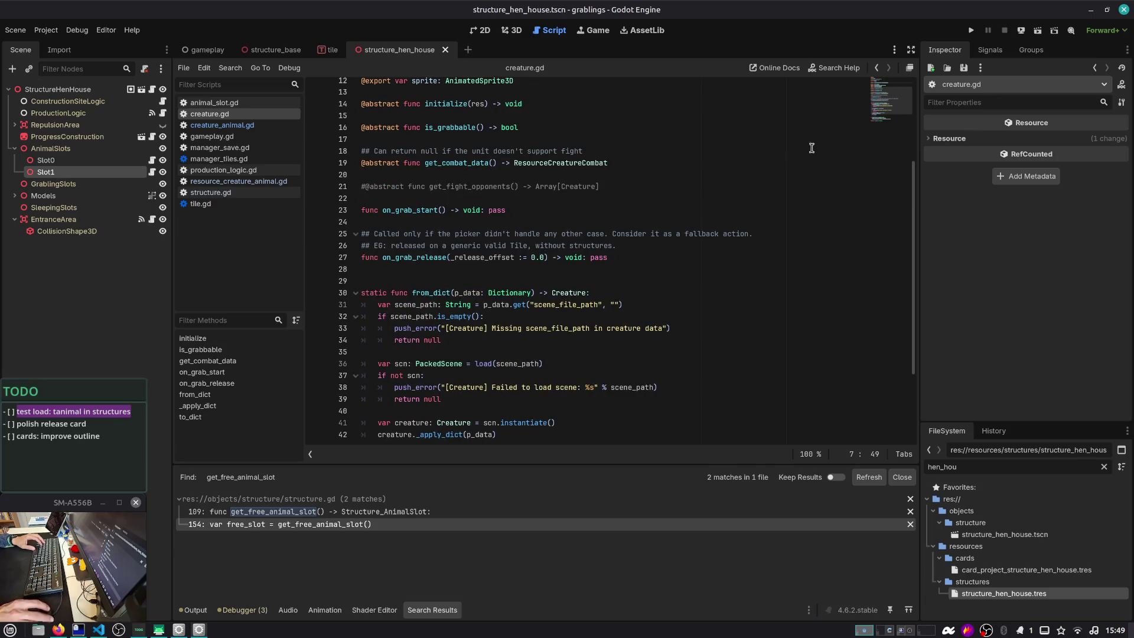
{"action": "left_click", "coordinate": [878, 69]}
{"action": "scroll", "coordinate": [451, 344], "scroll_direction": "down", "scroll_amount": 15}
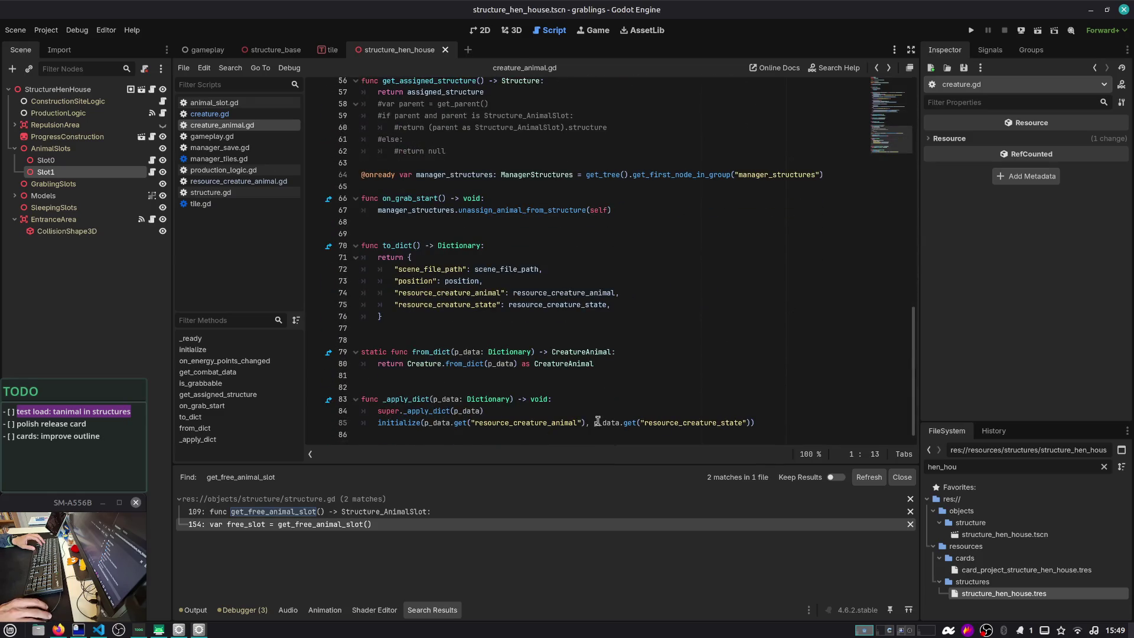
{"action": "left_click", "coordinate": [771, 422]}
{"action": "key", "text": "Return"}
{"action": "key", "text": "Down"}
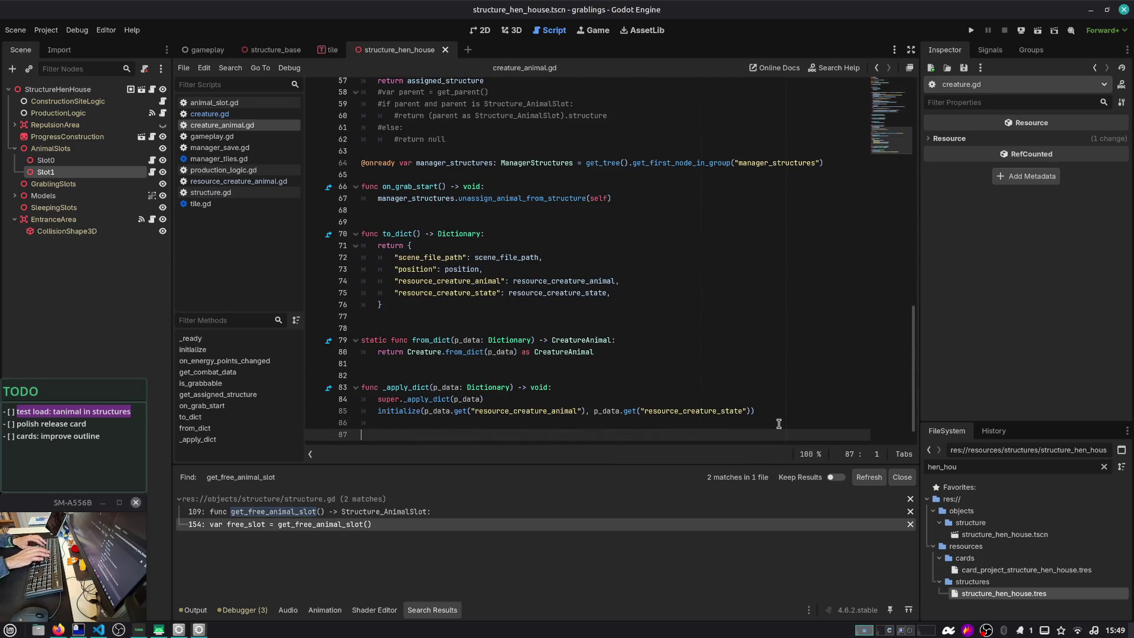
{"action": "key", "text": "Return"}
{"action": "type", "text": "func _on"}
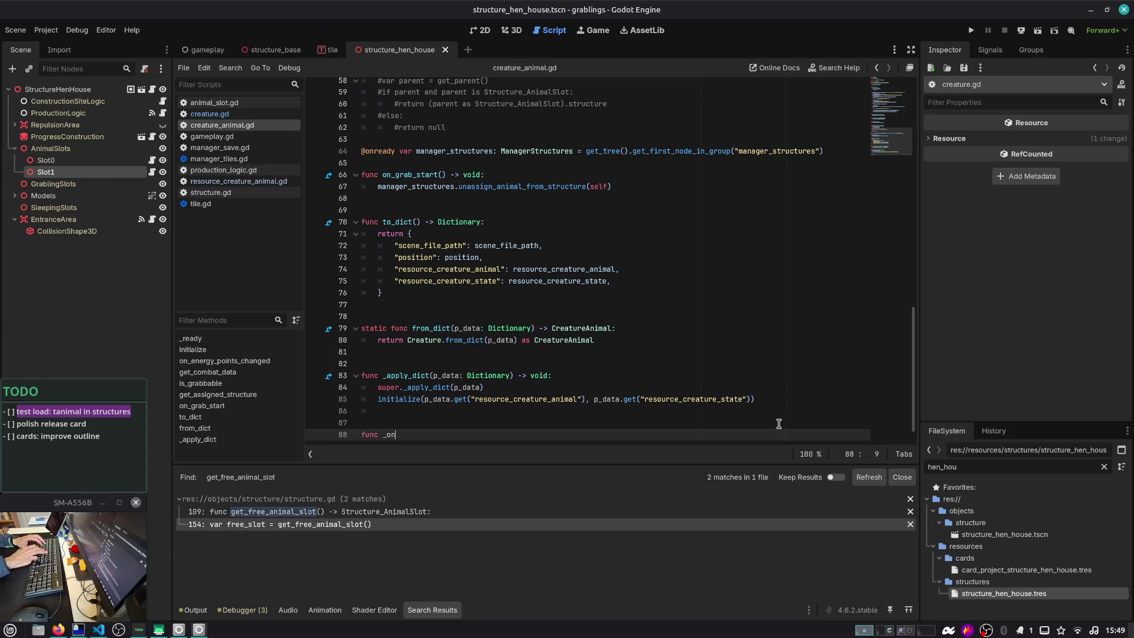
{"action": "key", "text": "BackSpace"}
{"action": "key", "text": "BackSpace"}
{"action": "key", "text": "BackSpace"}
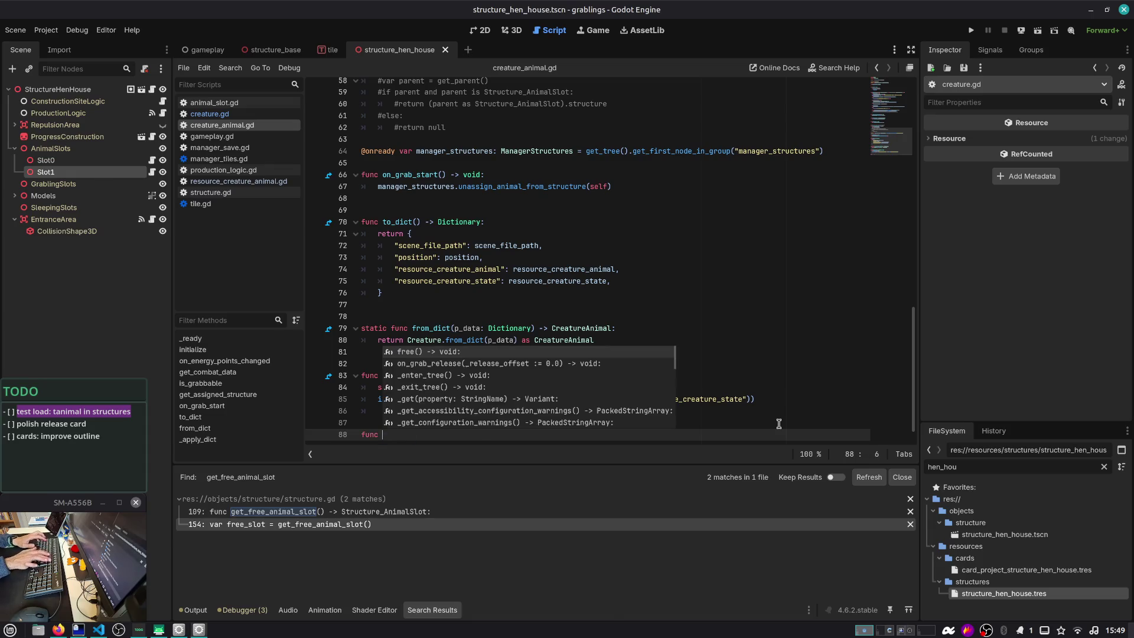
{"action": "type", "text": "on_gra"}
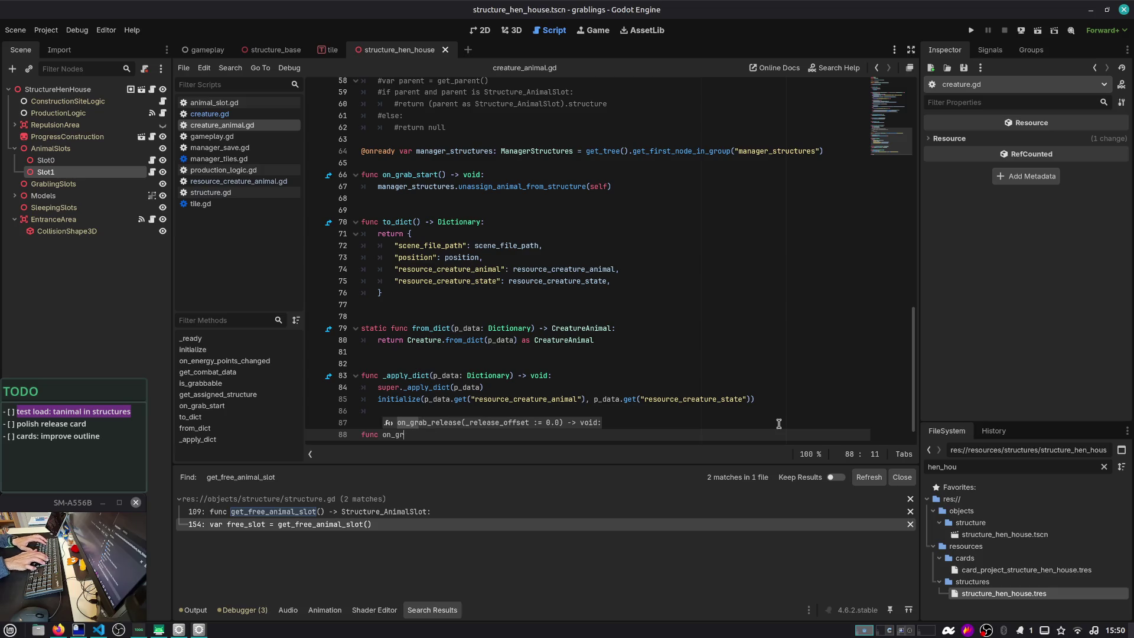
{"action": "key", "text": "BackSpace"}
{"action": "key", "text": "BackSpace"}
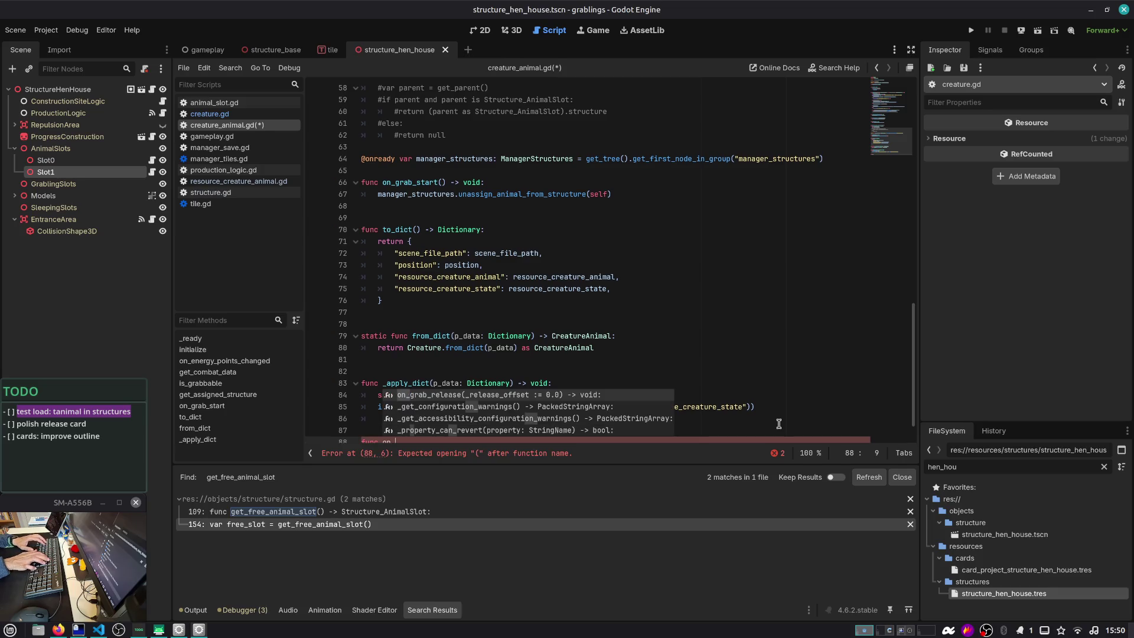
{"action": "key", "text": "BackSpace"}
{"action": "key", "text": "BackSpace"}
{"action": "key", "text": "BackSpace"}
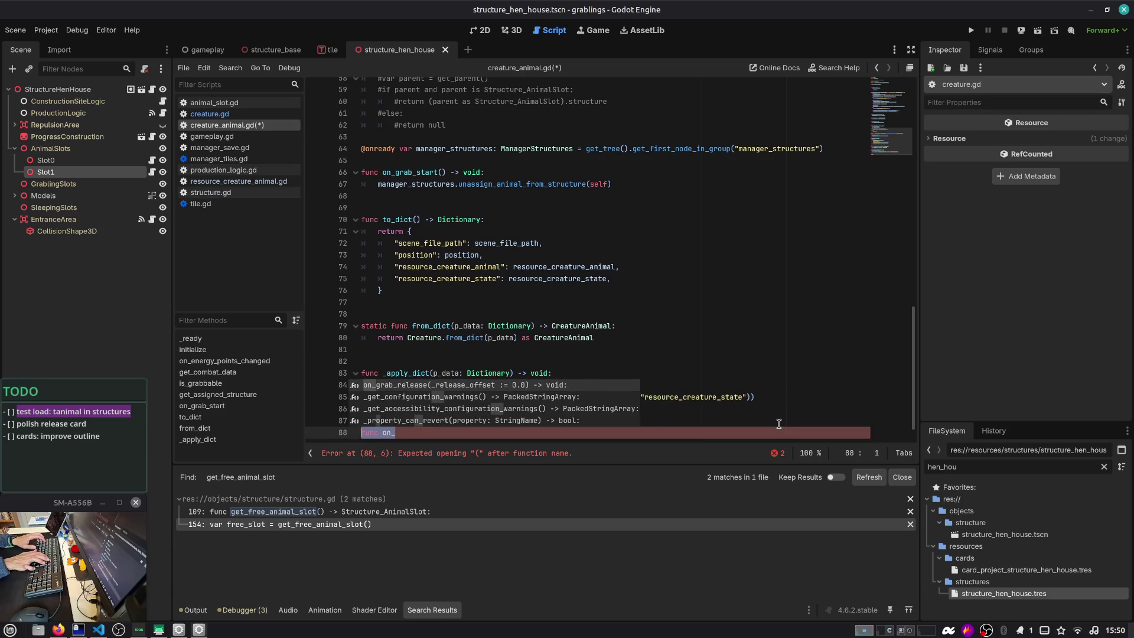
Step: Search the script for 'grab_start' and jump to the unassign_animal_from_structure definition
{"action": "key", "text": "ctrl+f"}
{"action": "type", "text": "grag"}
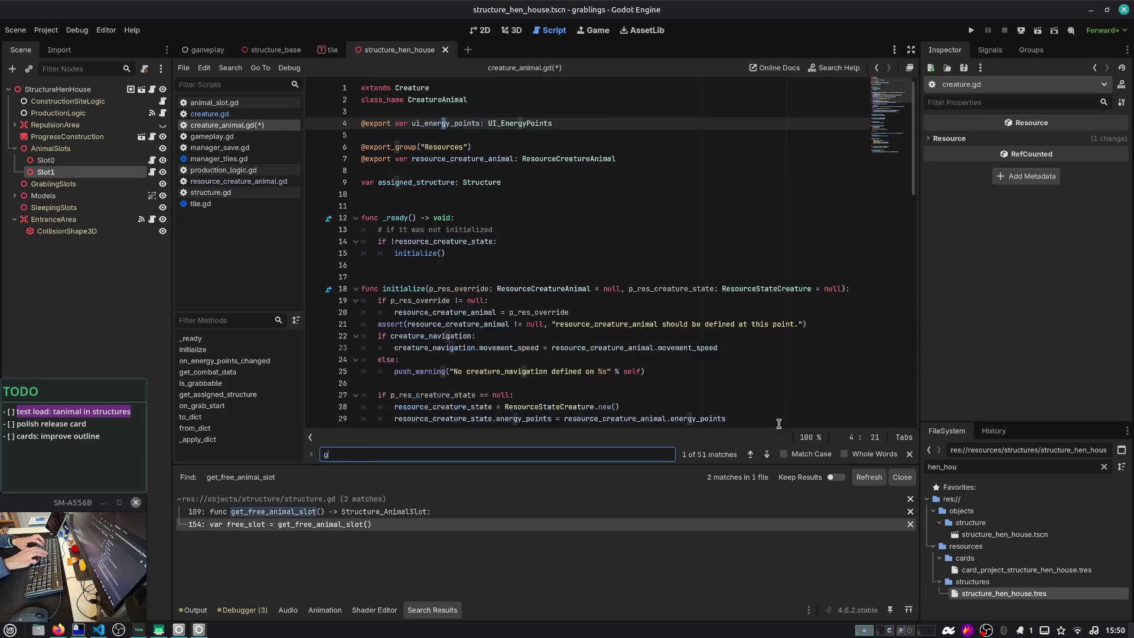
{"action": "key", "text": "BackSpace"}
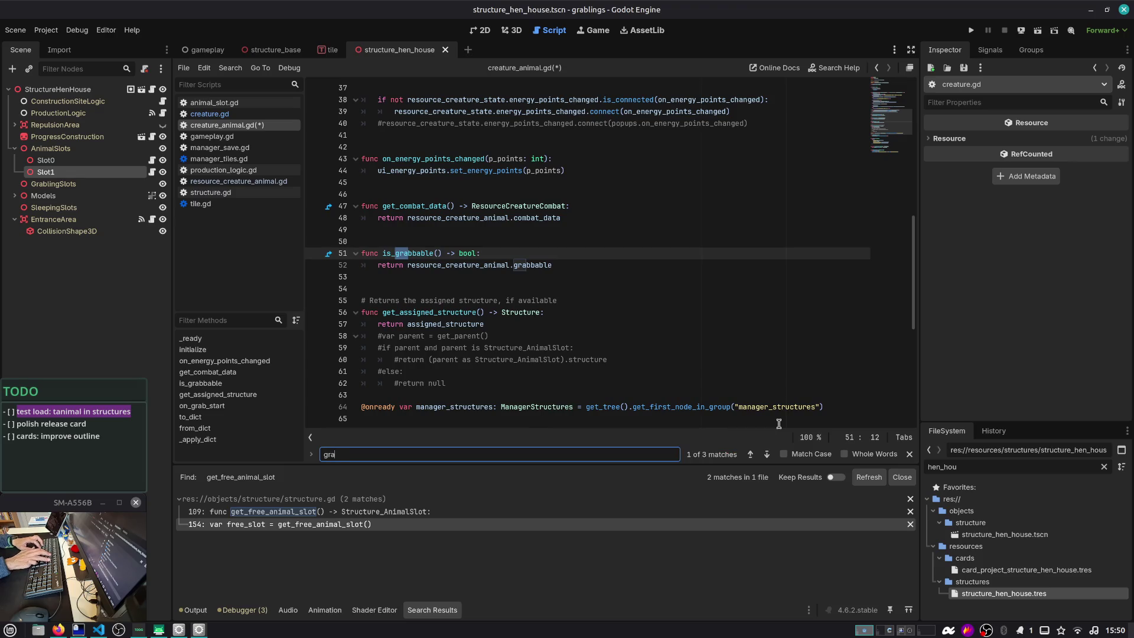
{"action": "type", "text": "b_start"}
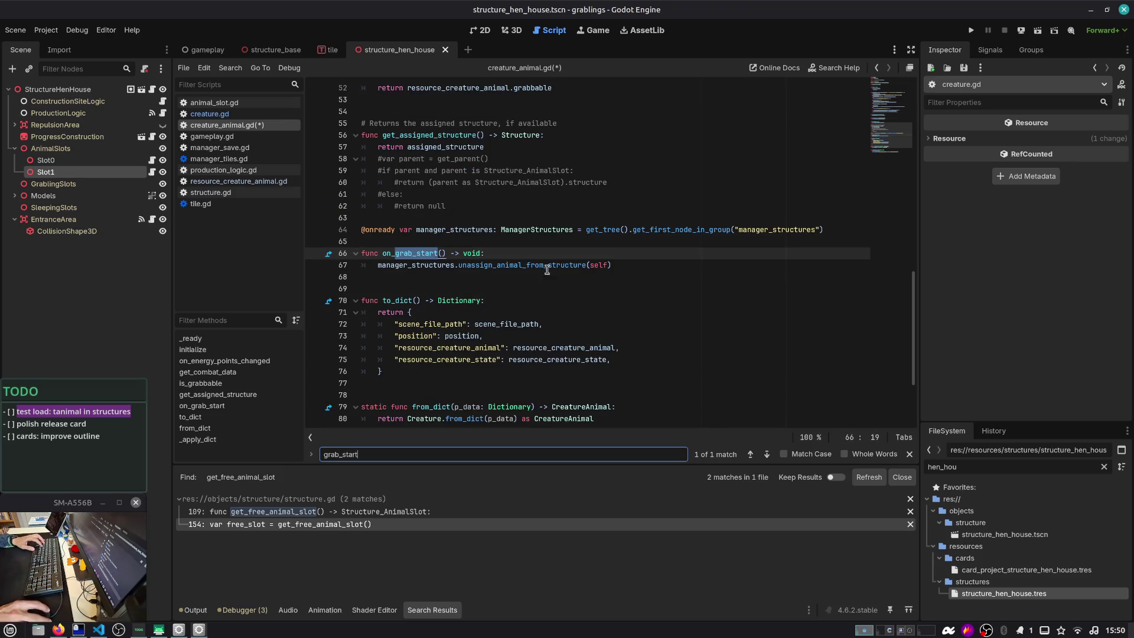
{"action": "left_click", "coordinate": [418, 268]}
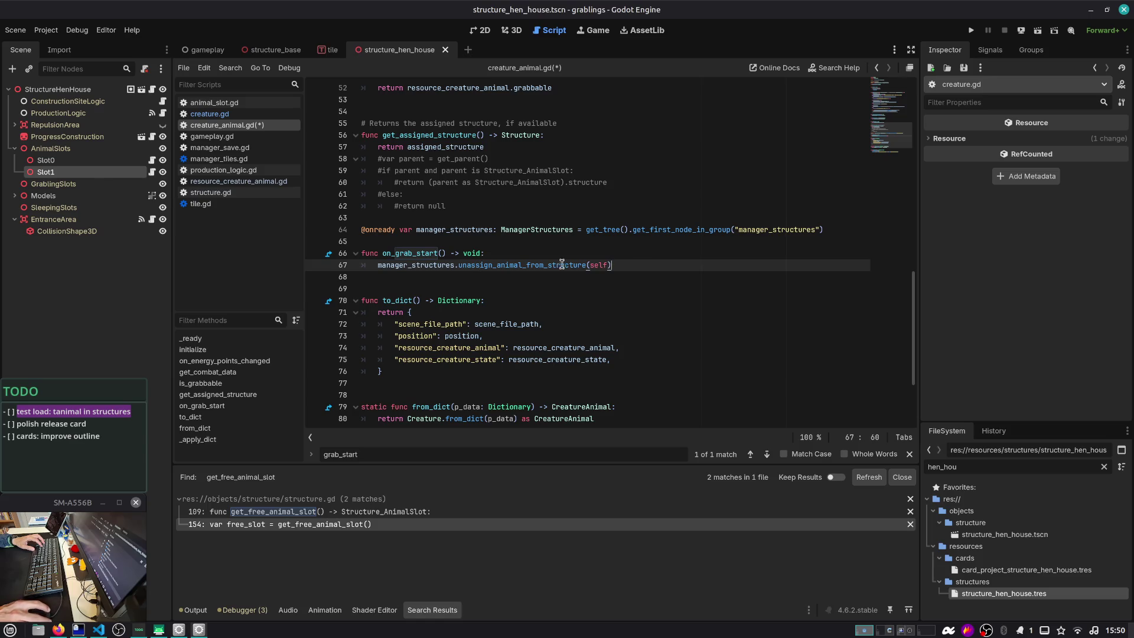
{"action": "left_click", "coordinate": [552, 266], "text": "ctrl"}
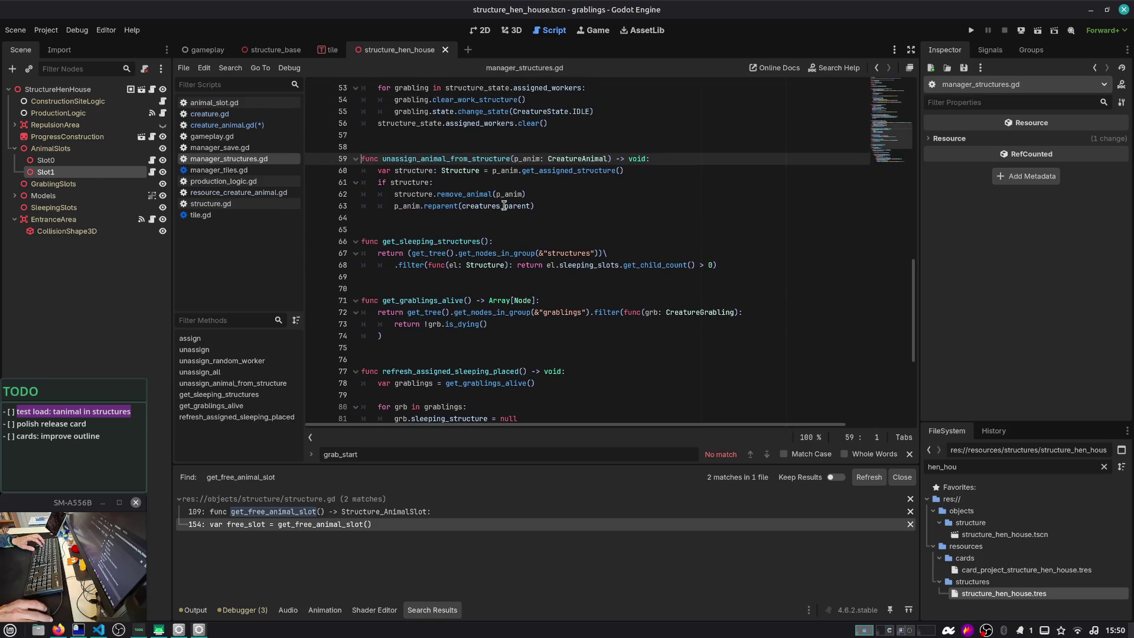
Step: Comment out the creatures_parent reparent call on line 63 of unassign_animal_from_structure
{"action": "double_click", "coordinate": [478, 159]}
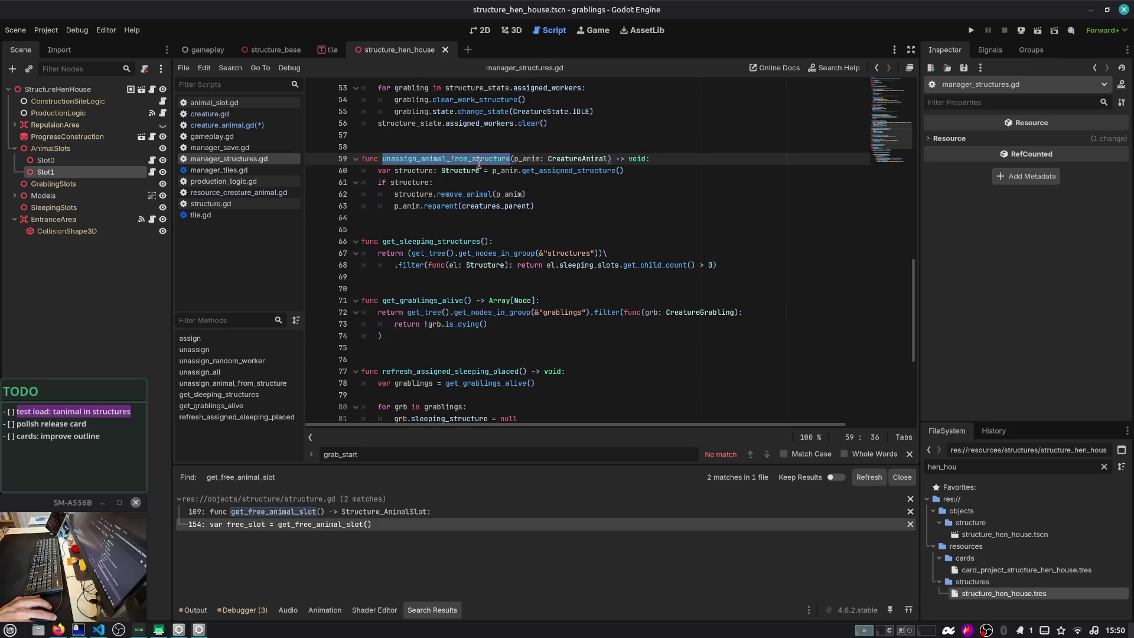
{"action": "scroll", "coordinate": [453, 218], "scroll_direction": "up", "scroll_amount": 1}
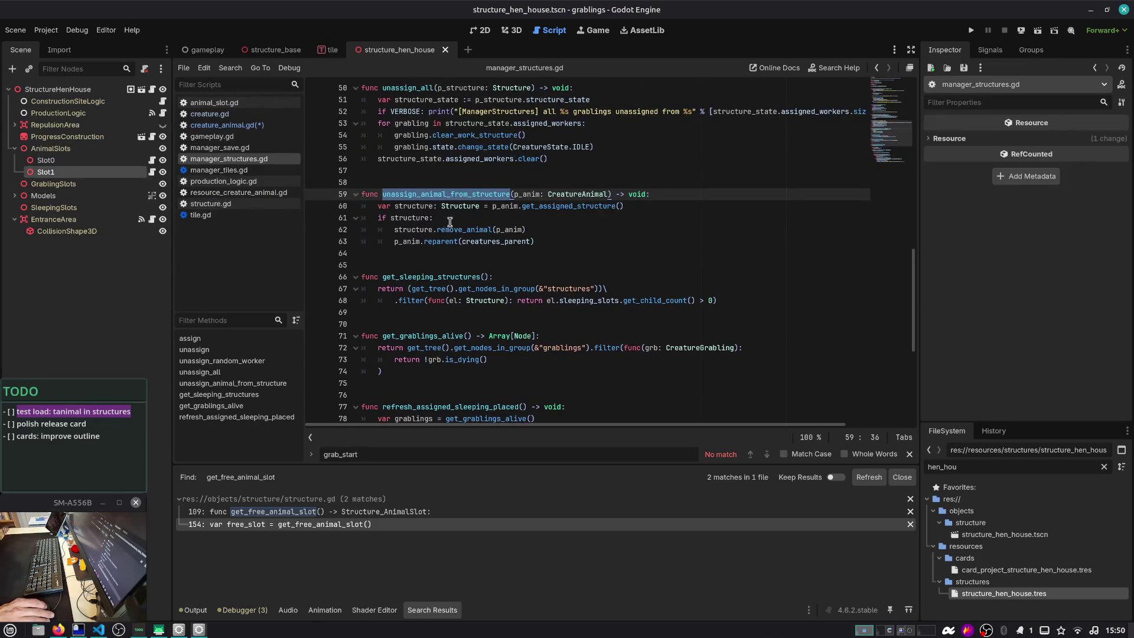
{"action": "double_click", "coordinate": [575, 205]}
{"action": "double_click", "coordinate": [409, 218]}
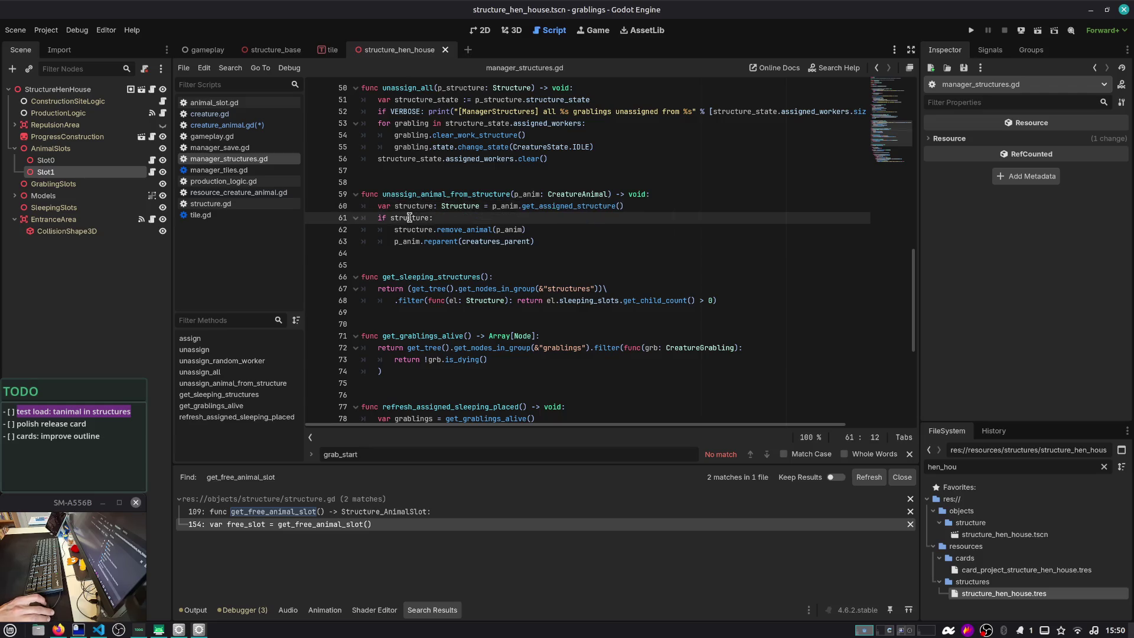
{"action": "double_click", "coordinate": [495, 242]}
{"action": "key", "text": "ctrl+k"}
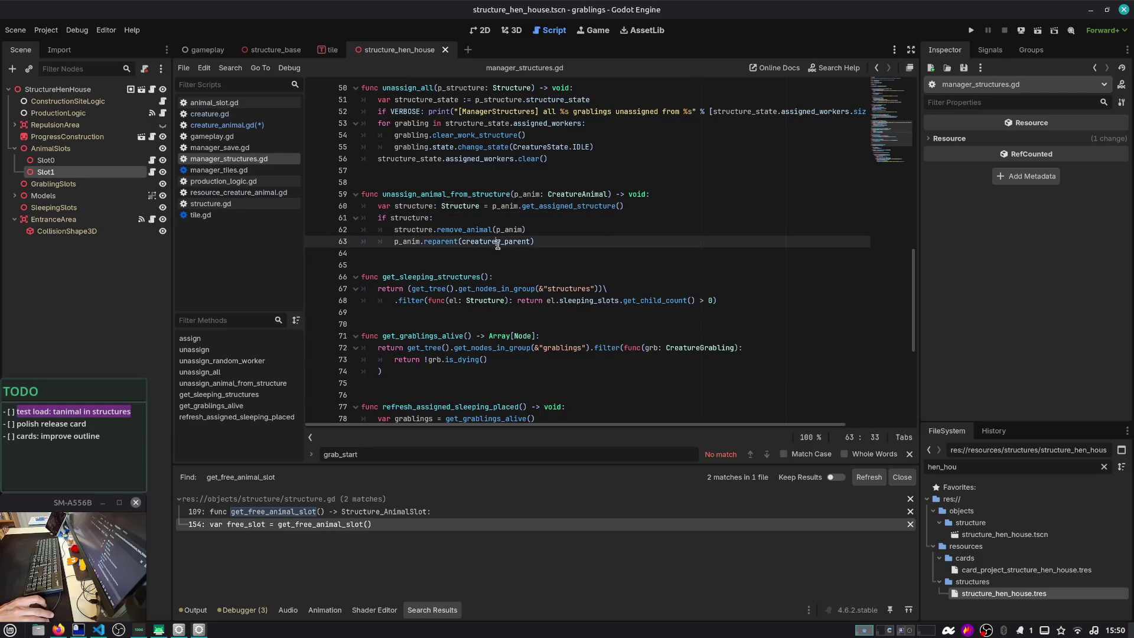
{"action": "key", "text": "Escape"}
Step: Review the unassign_animal_from_structure function and save the modified scripts
{"action": "left_click", "coordinate": [603, 231]}
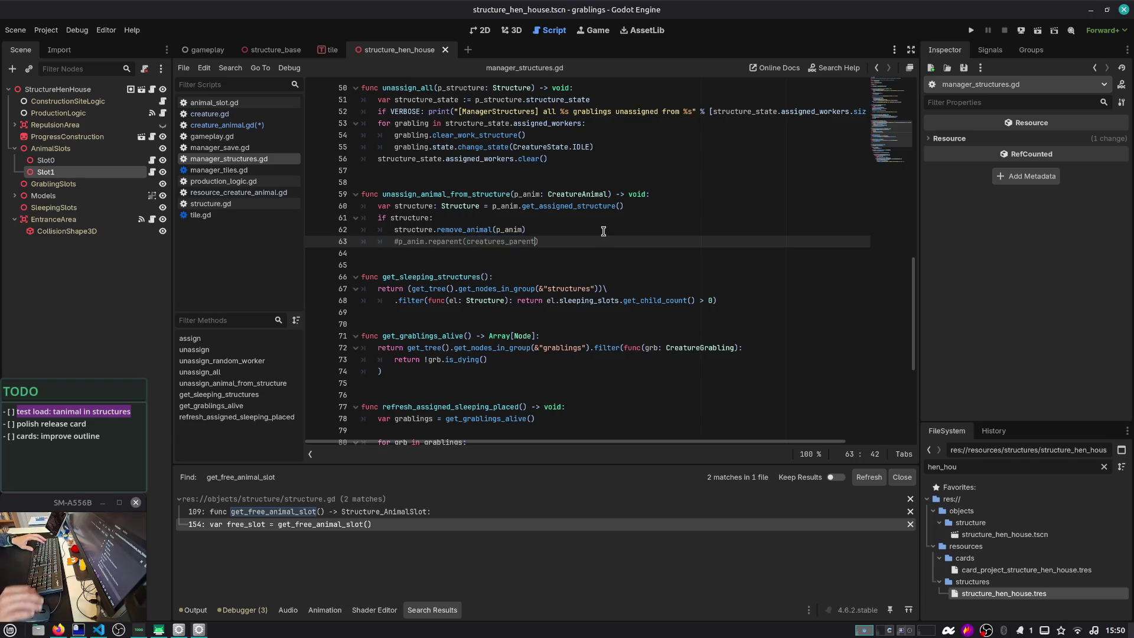
{"action": "left_click", "coordinate": [431, 194]}
{"action": "double_click", "coordinate": [432, 193]}
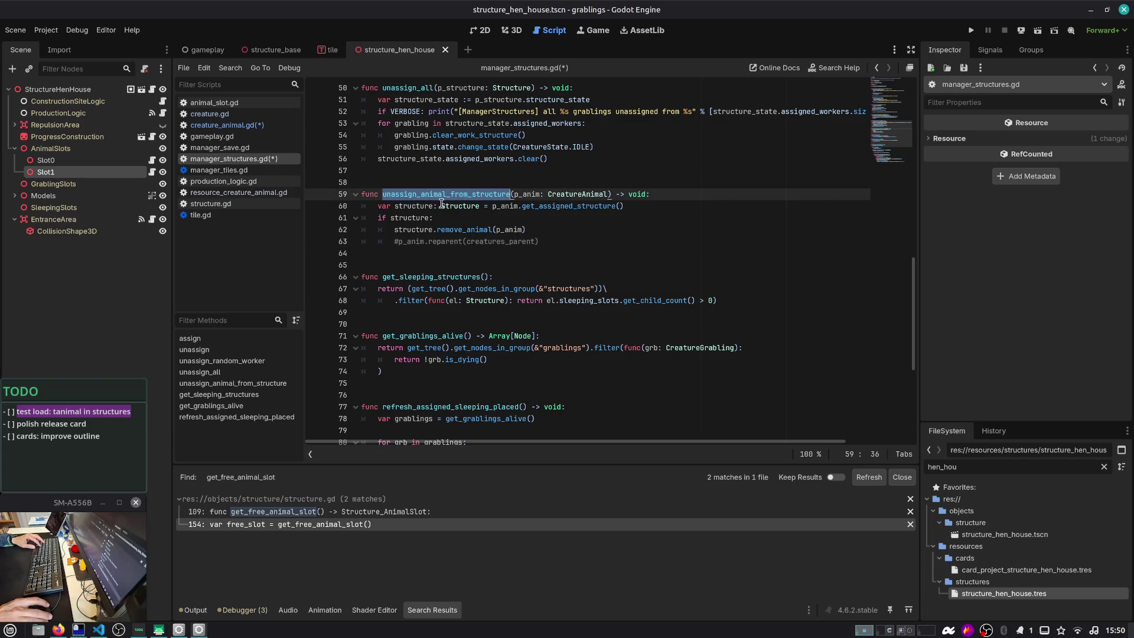
{"action": "double_click", "coordinate": [484, 241]}
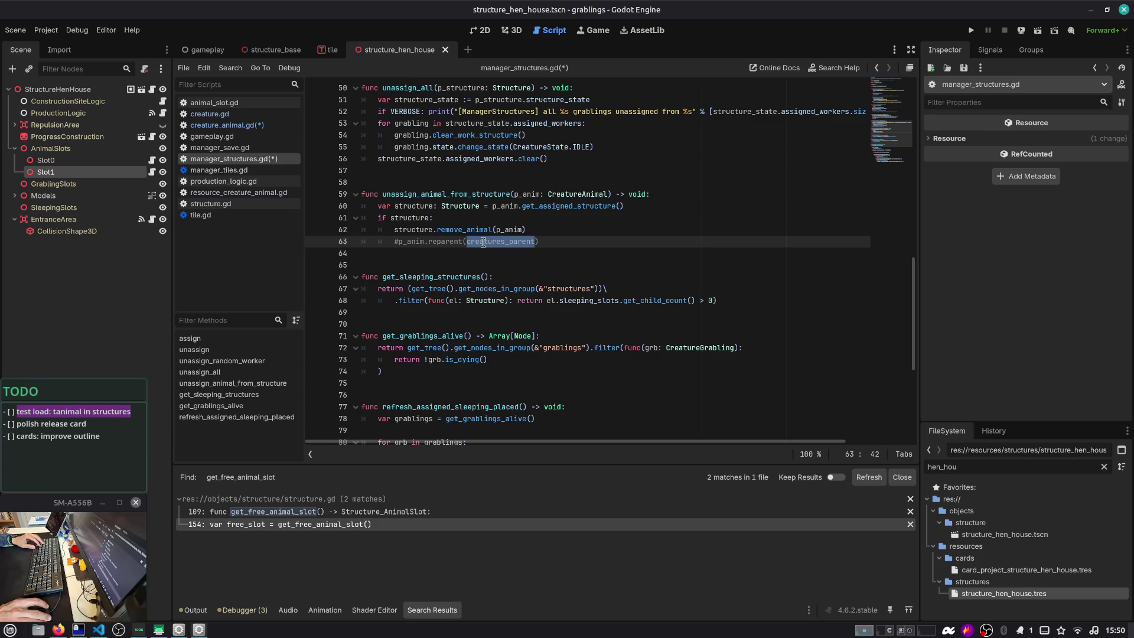
{"action": "double_click", "coordinate": [460, 195]}
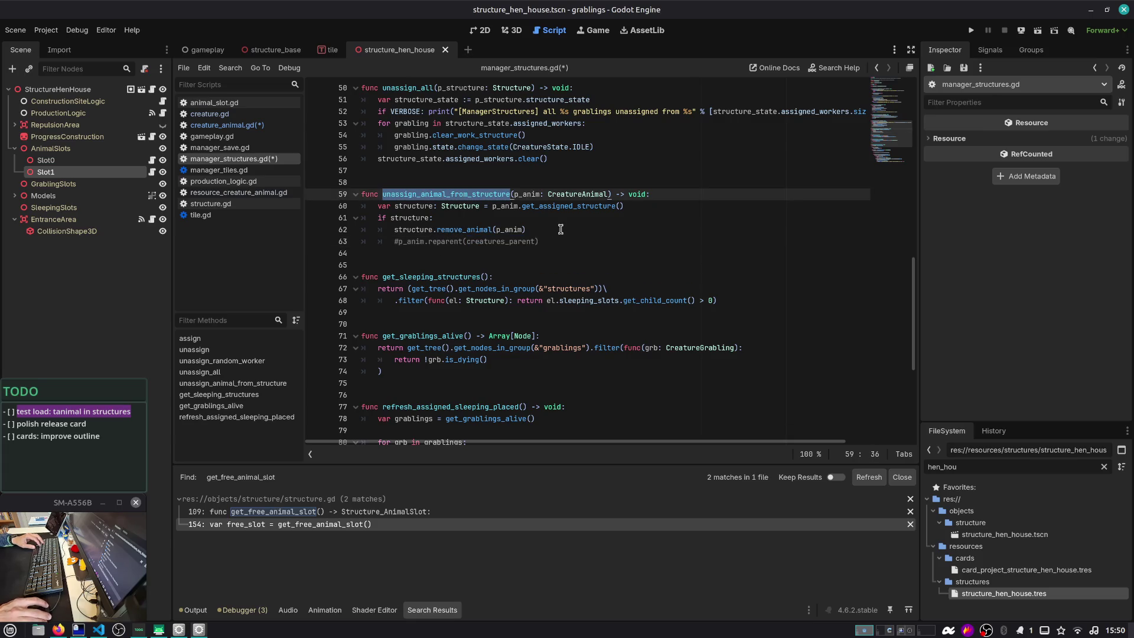
{"action": "key", "text": "ctrl+s"}
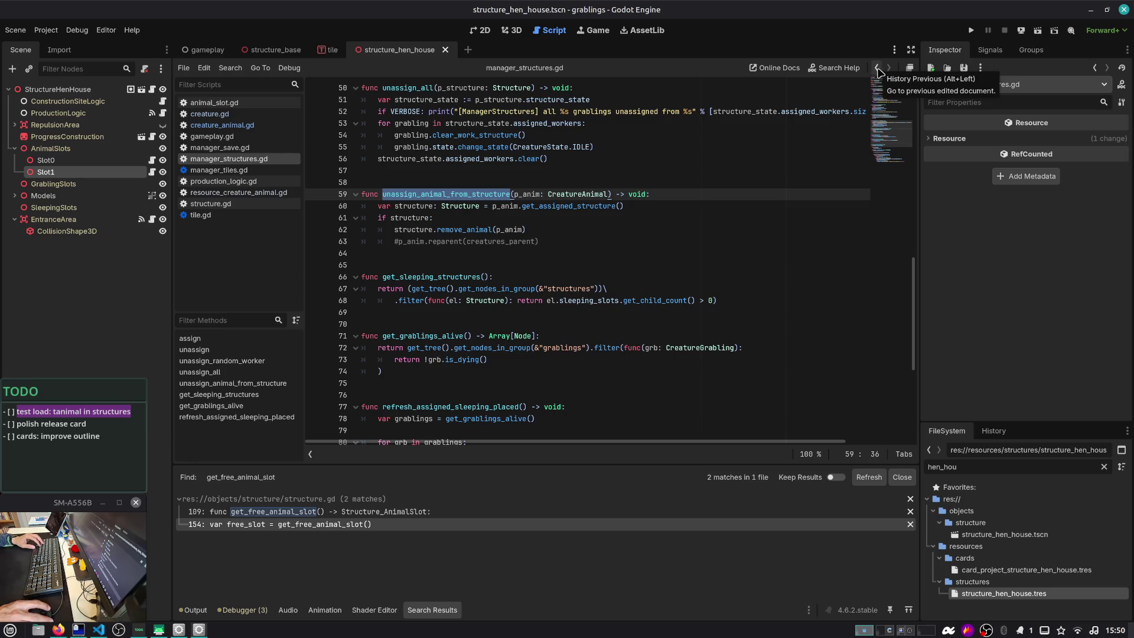
Step: Browse manager_structures.gd and place the caret on the blank line above unassign_animal_from_structure
{"action": "scroll", "coordinate": [478, 187], "scroll_direction": "up", "scroll_amount": 8}
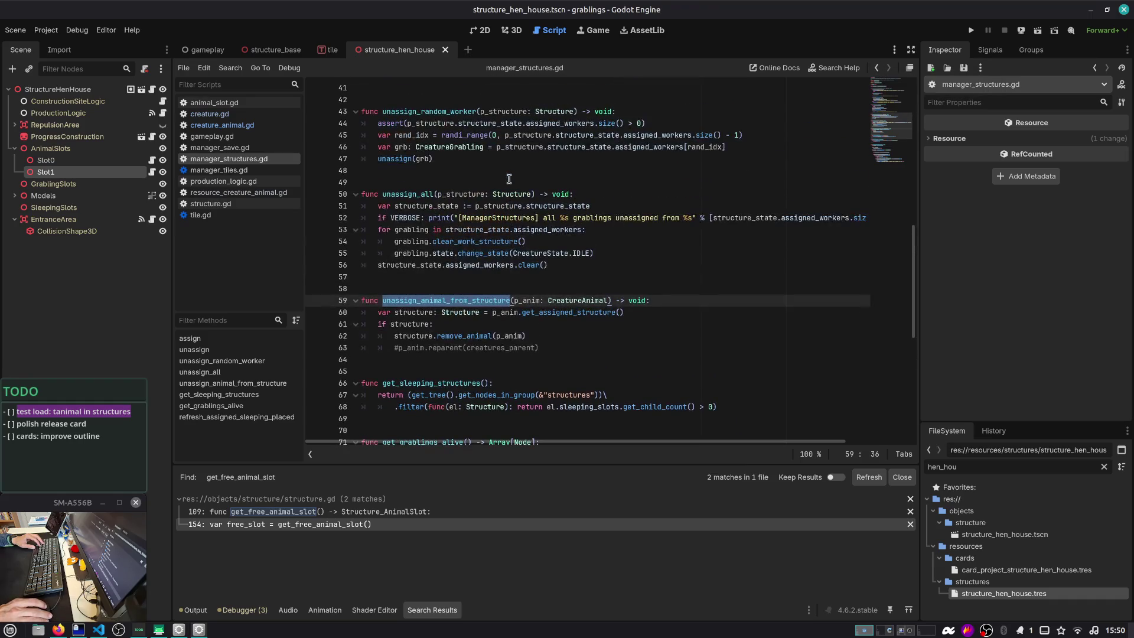
{"action": "scroll", "coordinate": [476, 188], "scroll_direction": "up", "scroll_amount": 5}
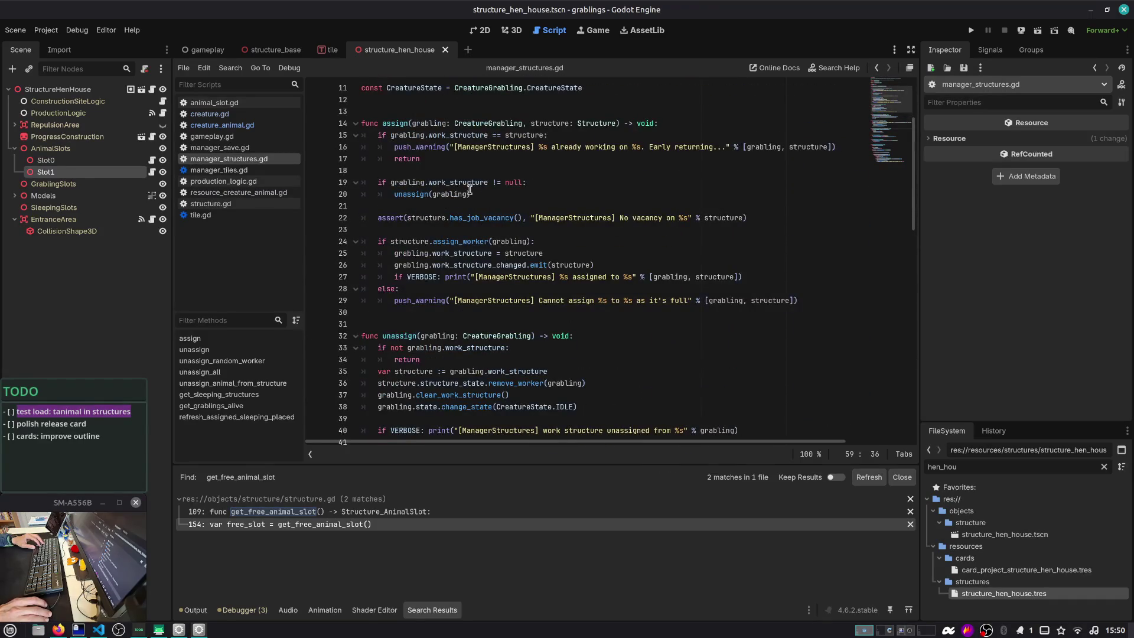
{"action": "scroll", "coordinate": [423, 159], "scroll_direction": "down", "scroll_amount": 12}
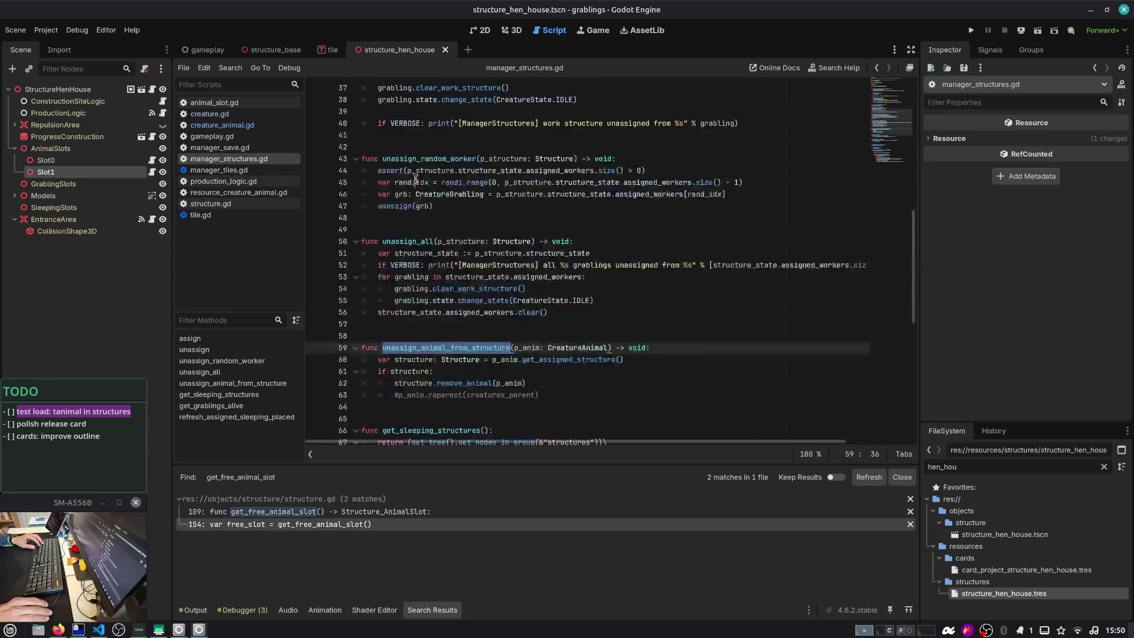
{"action": "scroll", "coordinate": [428, 236], "scroll_direction": "down", "scroll_amount": 7}
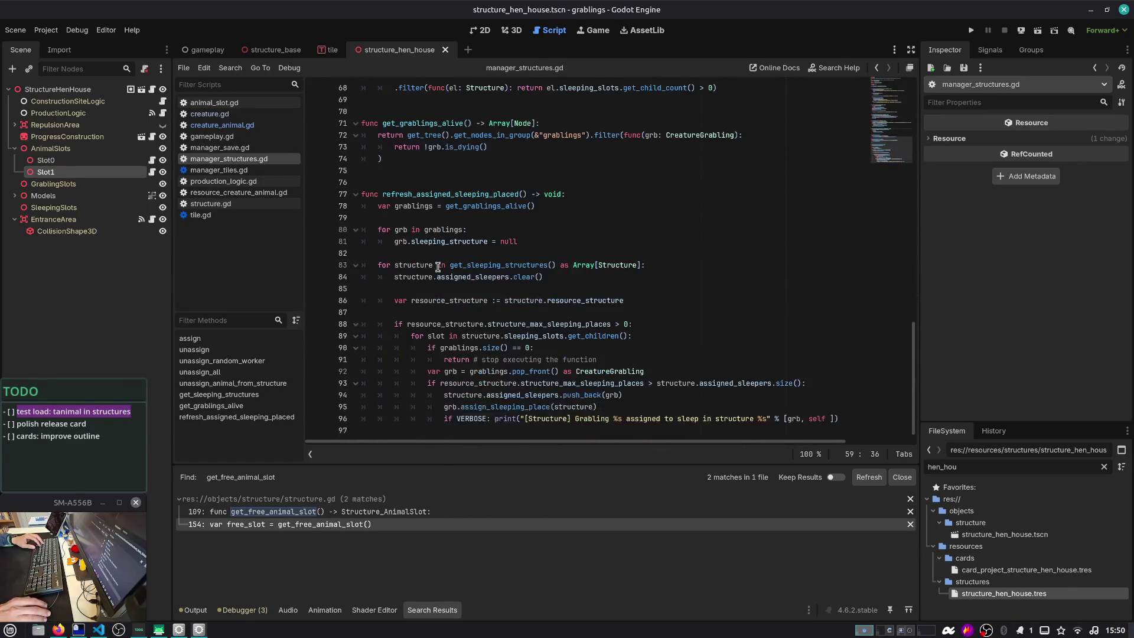
{"action": "scroll", "coordinate": [438, 267], "scroll_direction": "up", "scroll_amount": 4}
{"action": "scroll", "coordinate": [438, 267], "scroll_direction": "up", "scroll_amount": 5}
{"action": "left_click", "coordinate": [426, 289]}
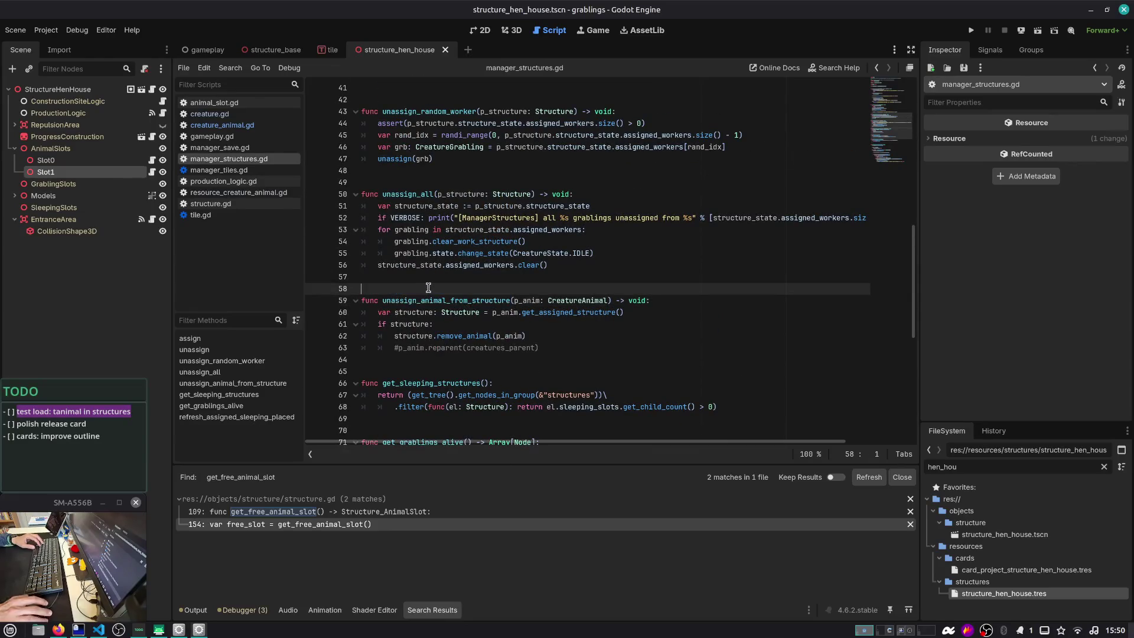
Step: Start an assing_animal_to_structure function taking a CreatureAnimal p_anim and a Structure p_struct
{"action": "key", "text": "Return"}
{"action": "key", "text": "Return"}
{"action": "type", "text": "fu"}
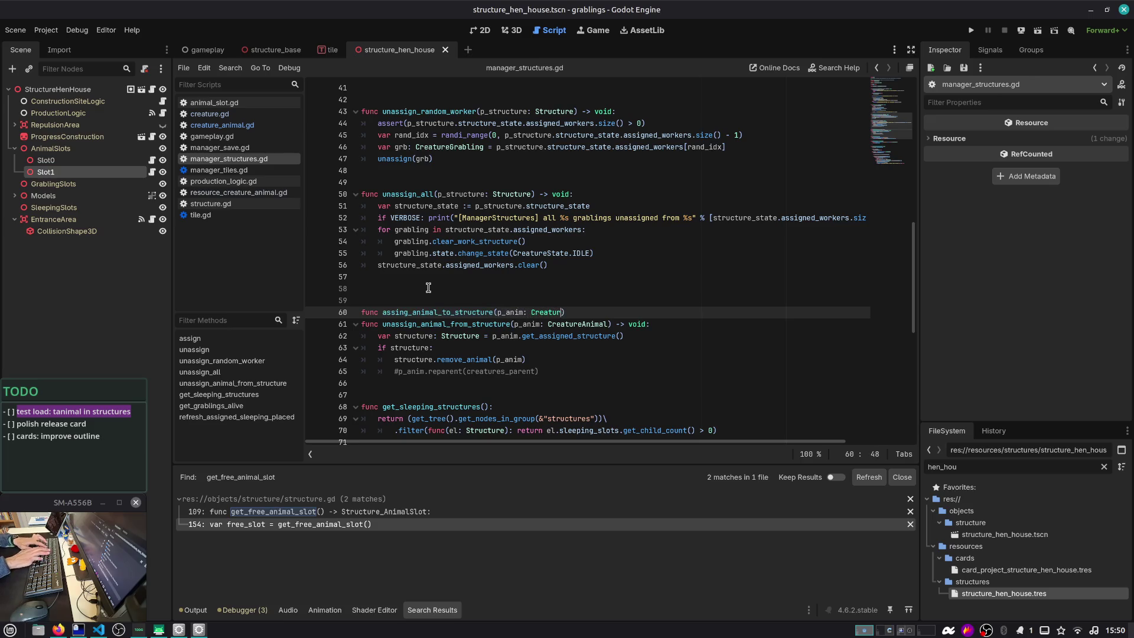
{"action": "type", "text": "animal"}
{"action": "key", "text": "Return"}
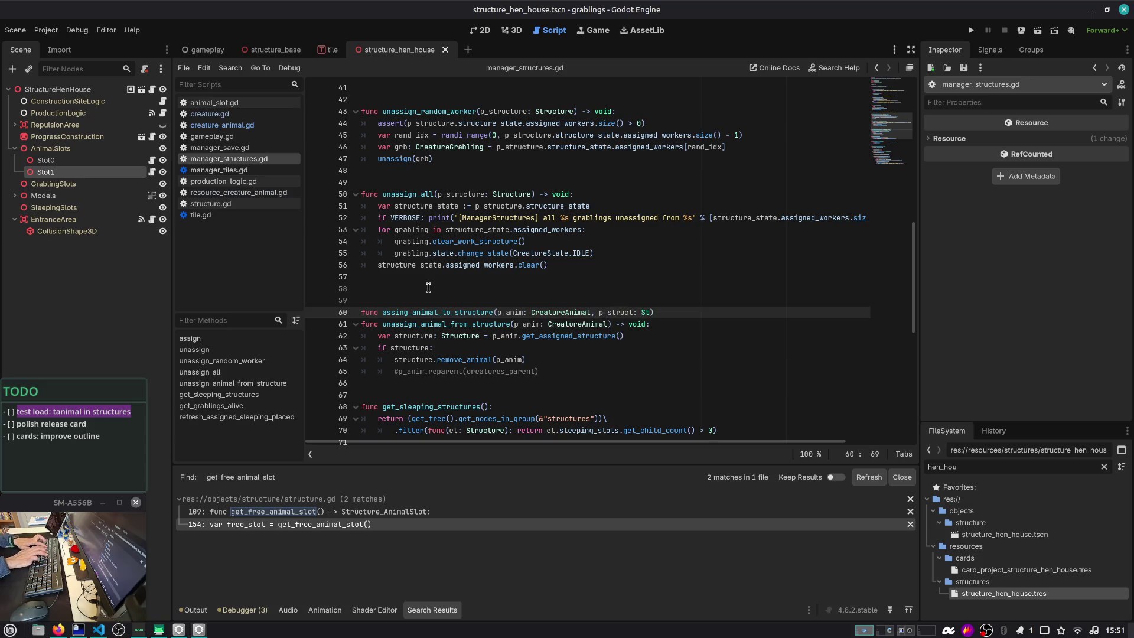
{"action": "type", "text": "ructure) -> voi"}
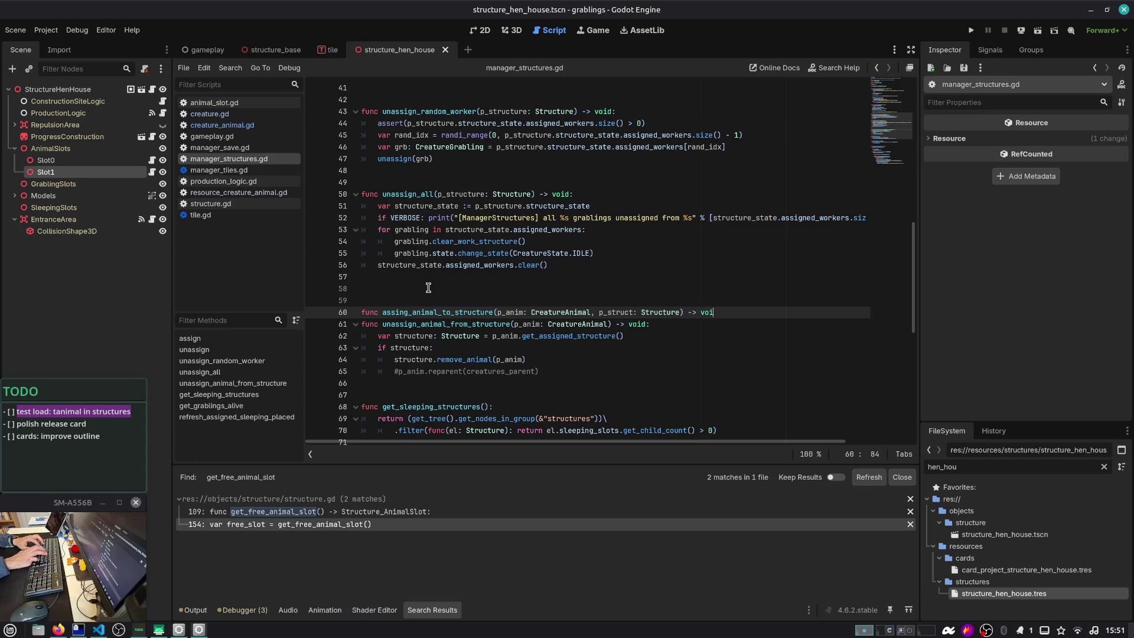
{"action": "key", "text": "BackSpace"}
{"action": "type", "text": ":"}
{"action": "key", "text": "Return"}
{"action": "type", "text": "pass"}
{"action": "key", "text": "Return"}
{"action": "key", "text": "Return"}
{"action": "key", "text": "Up"}
{"action": "key", "text": "Up"}
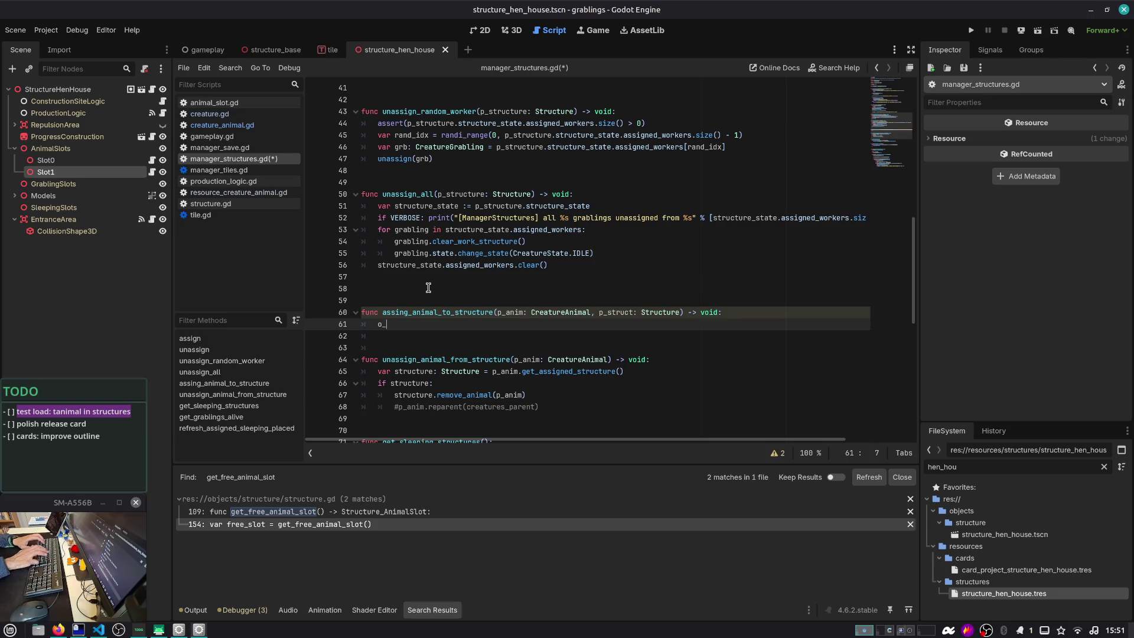
Step: Set p_anim.assigned_structure and call p_struct.structure_state.add_animal(p_anim), save, and inspect add_animal
{"action": "key", "text": "BackSpace"}
{"action": "type", "text": "nim.stru"}
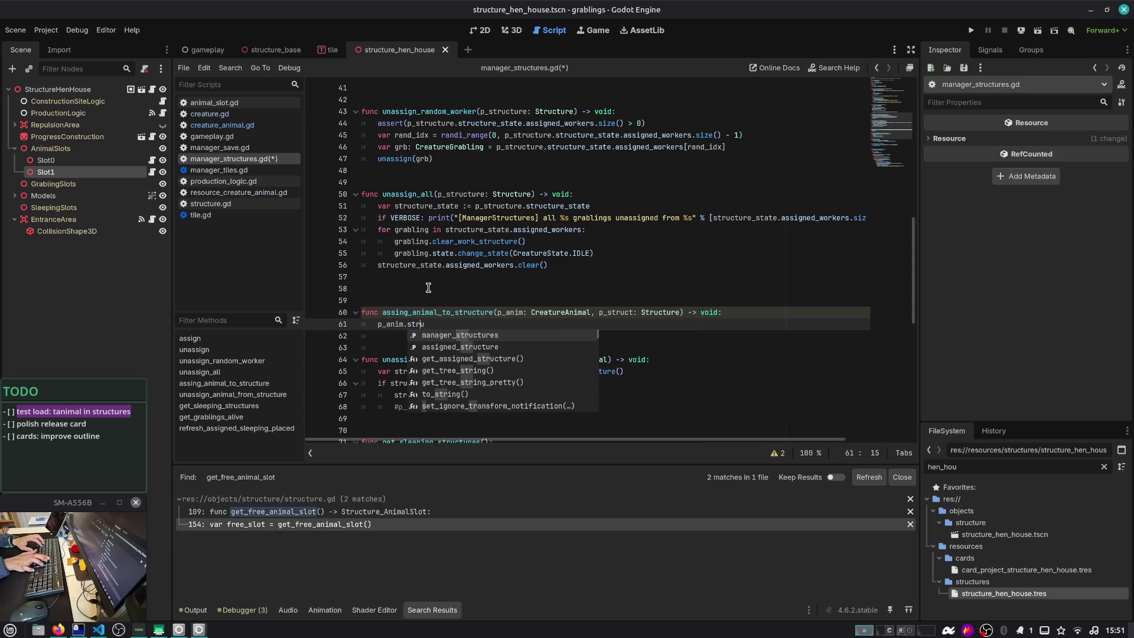
{"action": "key", "text": "Down"}
{"action": "key", "text": "Return"}
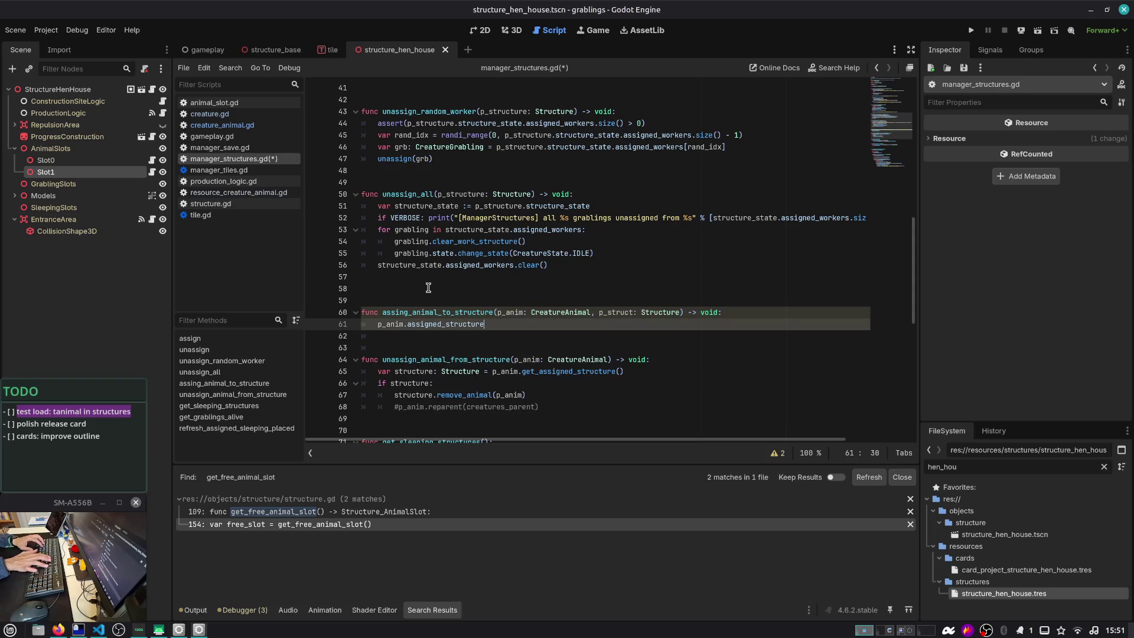
{"action": "type", "text": "uct"}
{"action": "key", "text": "Return"}
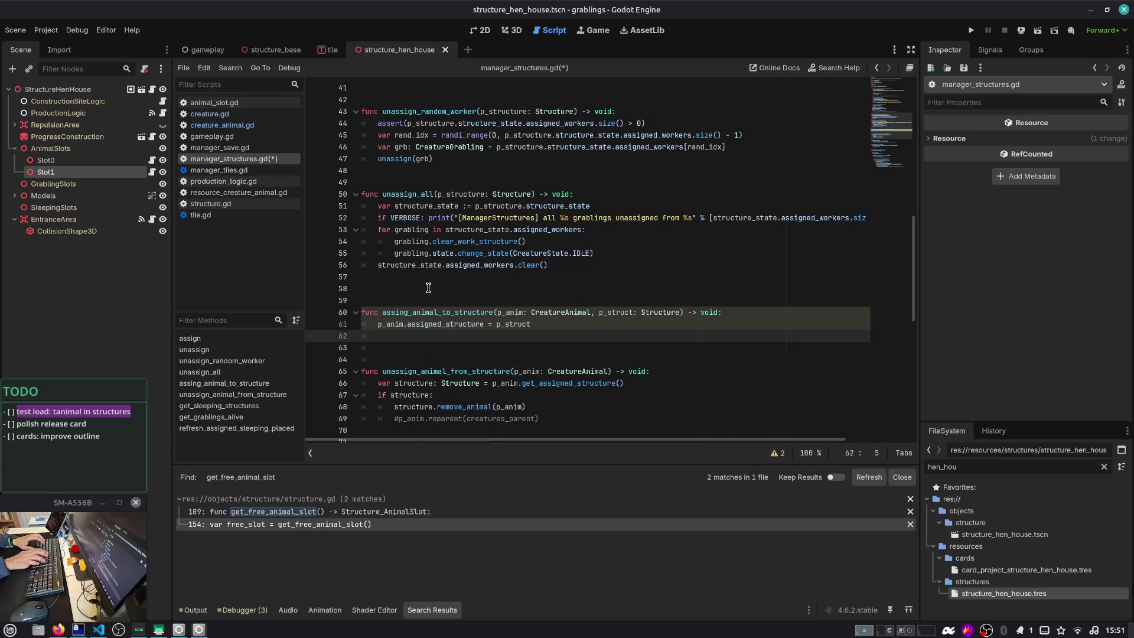
{"action": "type", "text": "struct.a"}
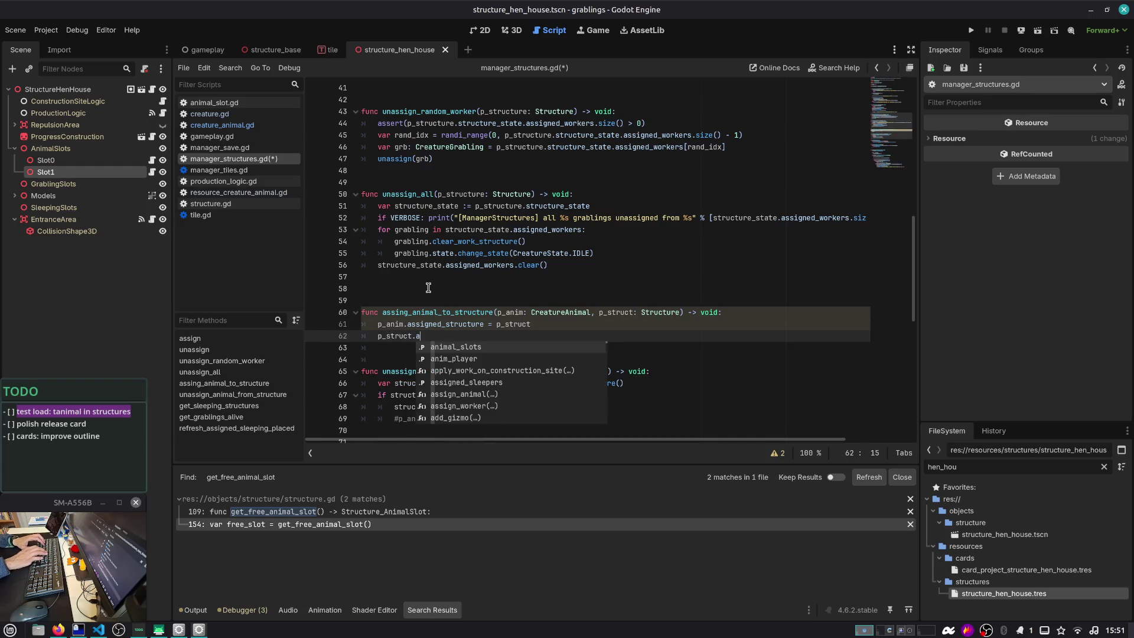
{"action": "key", "text": "BackSpace"}
{"action": "type", "text": "structure_state.ani"}
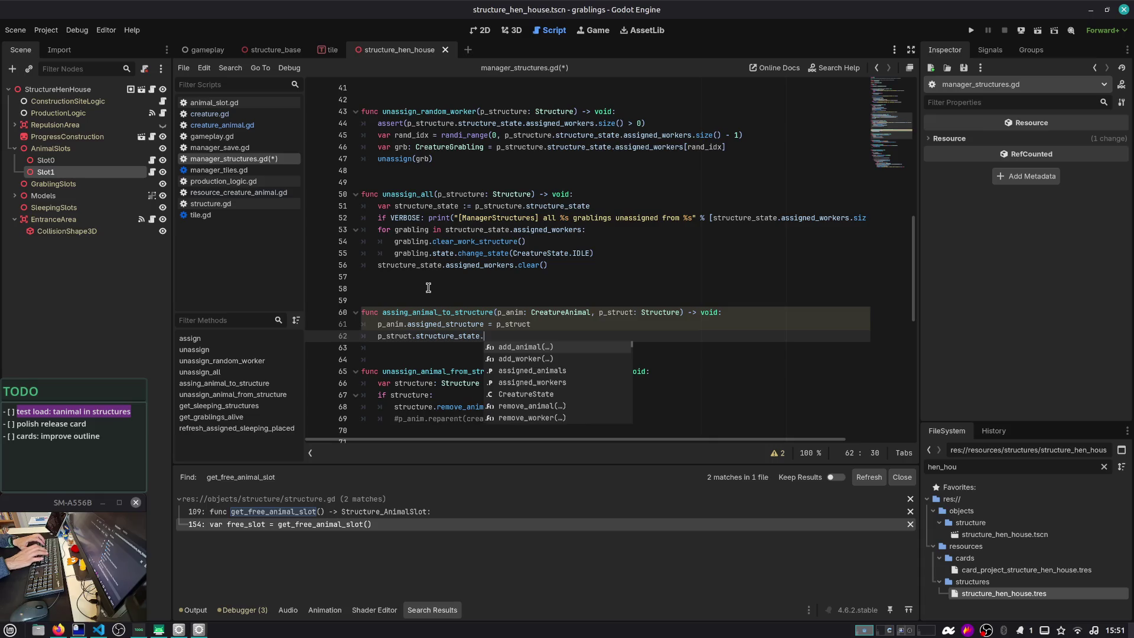
{"action": "key", "text": "Return"}
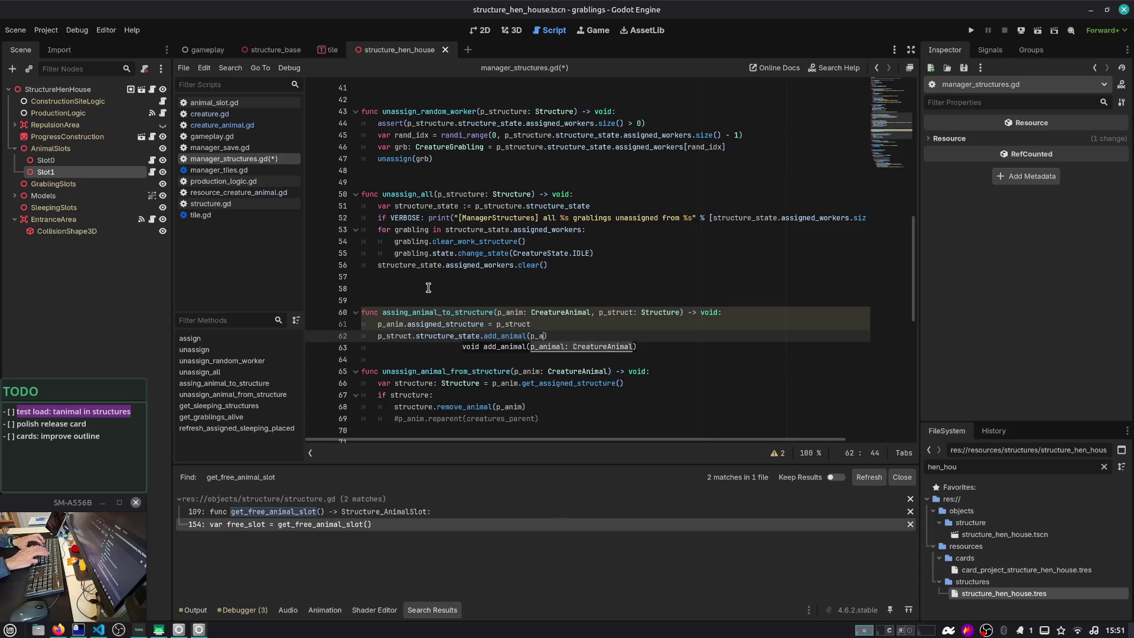
{"action": "type", "text": "nim"}
{"action": "key", "text": "ctrl+s"}
{"action": "left_click", "coordinate": [506, 340]}
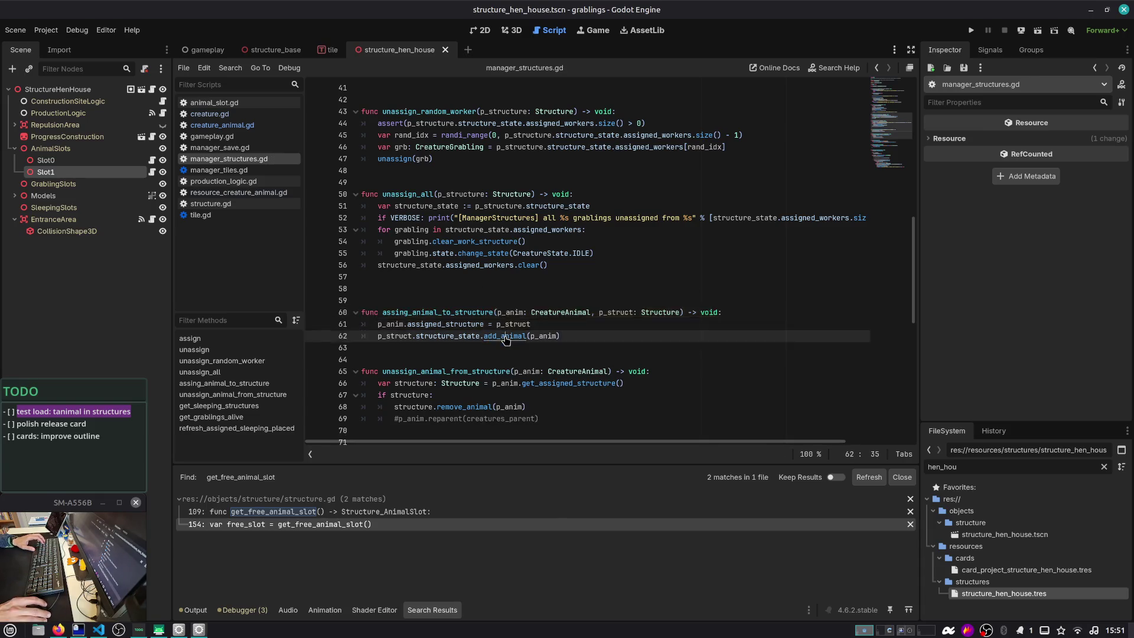
{"action": "left_click", "coordinate": [506, 341], "text": "ctrl"}
Step: Check add_animal's assigned_animals array, then return to manager_structures.gd's assing_animal_to_structure
{"action": "double_click", "coordinate": [561, 312]}
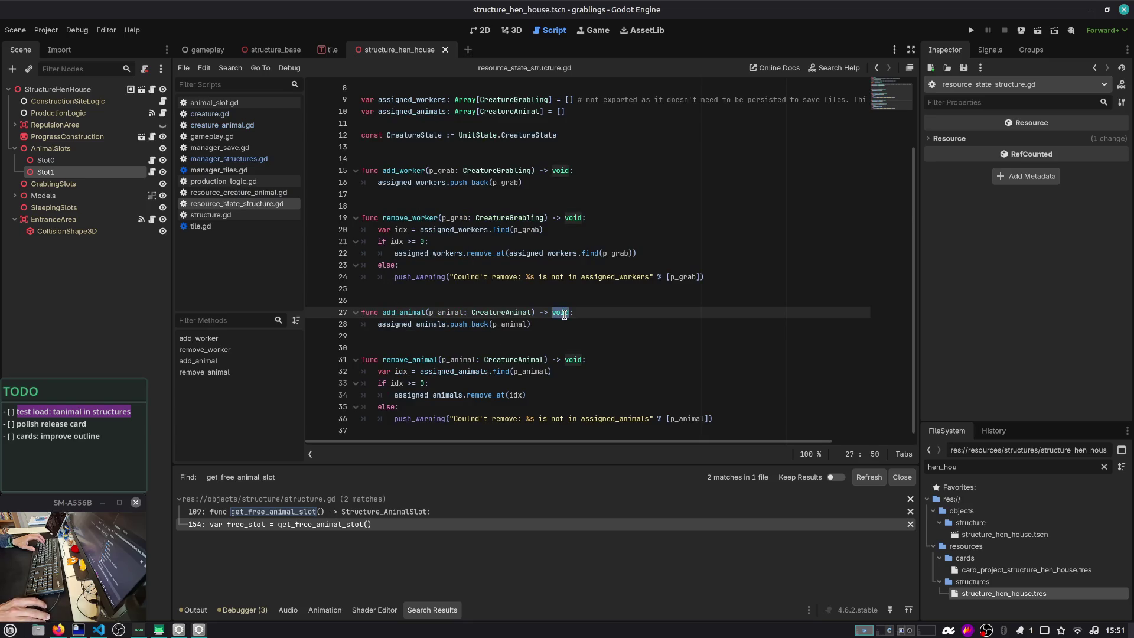
{"action": "double_click", "coordinate": [412, 326]}
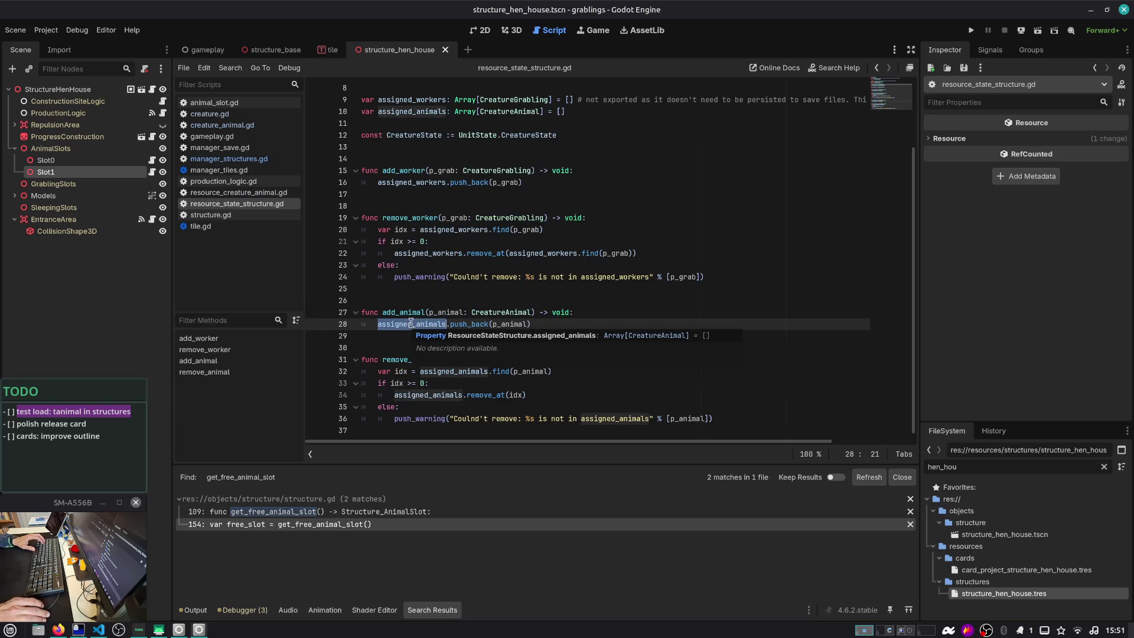
{"action": "left_click", "coordinate": [876, 74]}
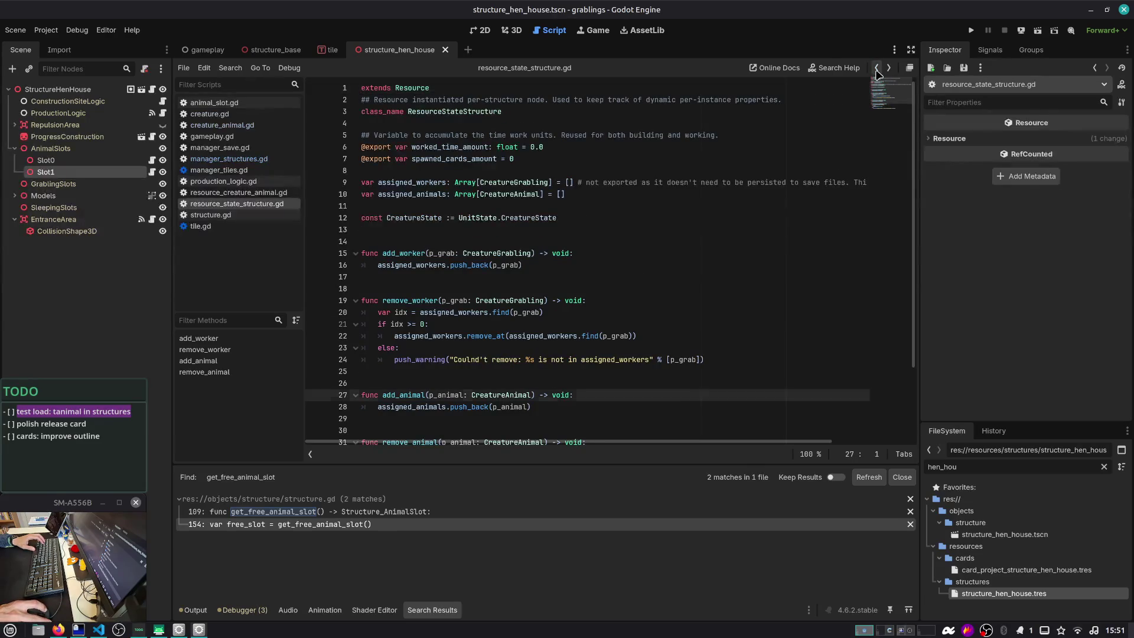
{"action": "scroll", "coordinate": [473, 306], "scroll_direction": "down", "scroll_amount": 3}
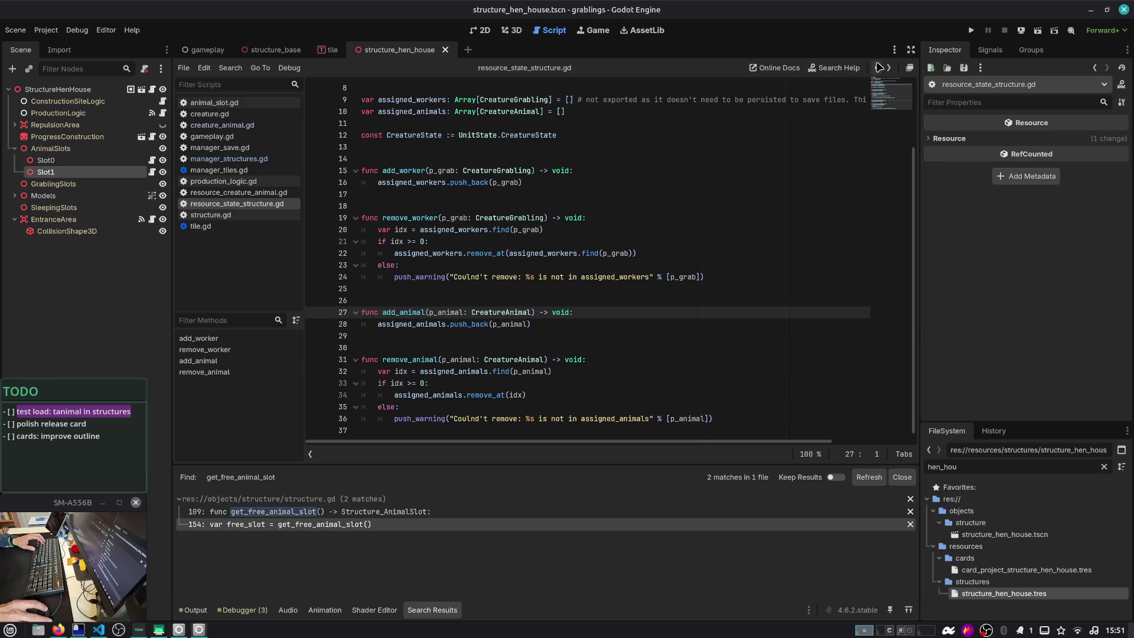
{"action": "left_click", "coordinate": [879, 67]}
{"action": "double_click", "coordinate": [455, 313]}
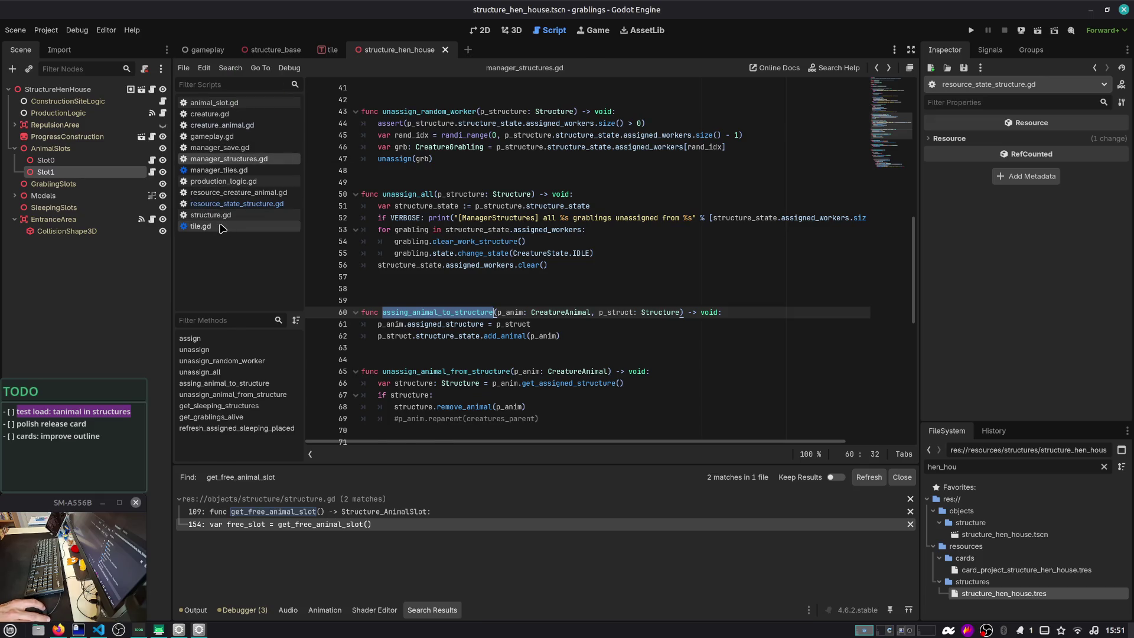
Step: Open structure.gd, add a blank line under 'if free_slot:' in assign_animal, then switch to the gameplay scene
{"action": "left_click", "coordinate": [222, 228]}
{"action": "scroll", "coordinate": [393, 214], "scroll_direction": "up", "scroll_amount": 2}
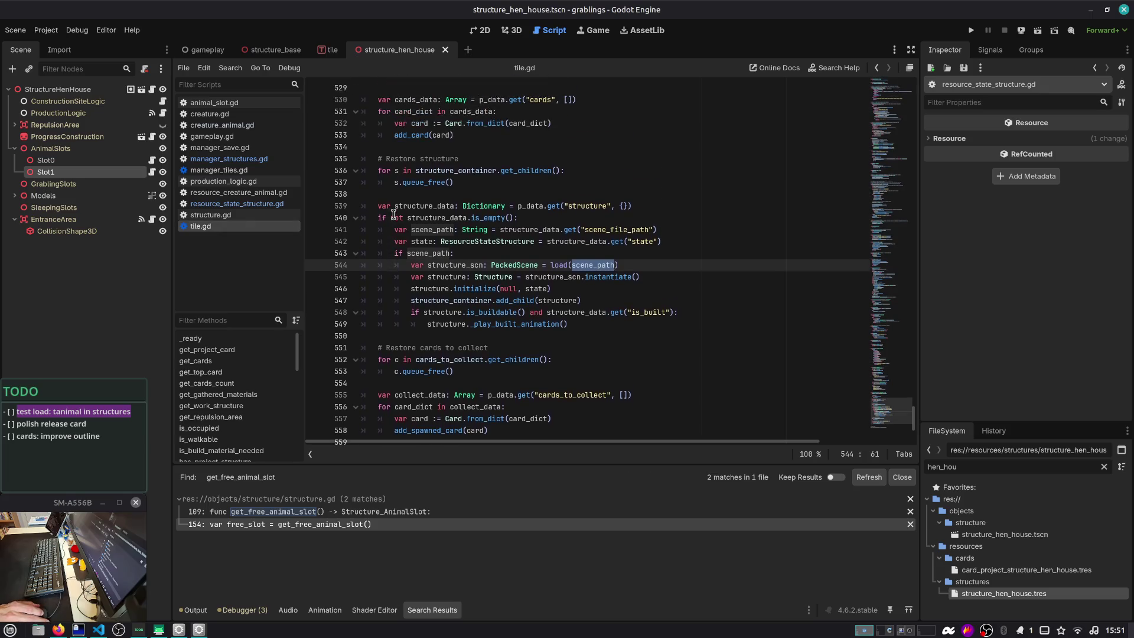
{"action": "left_click", "coordinate": [238, 216]}
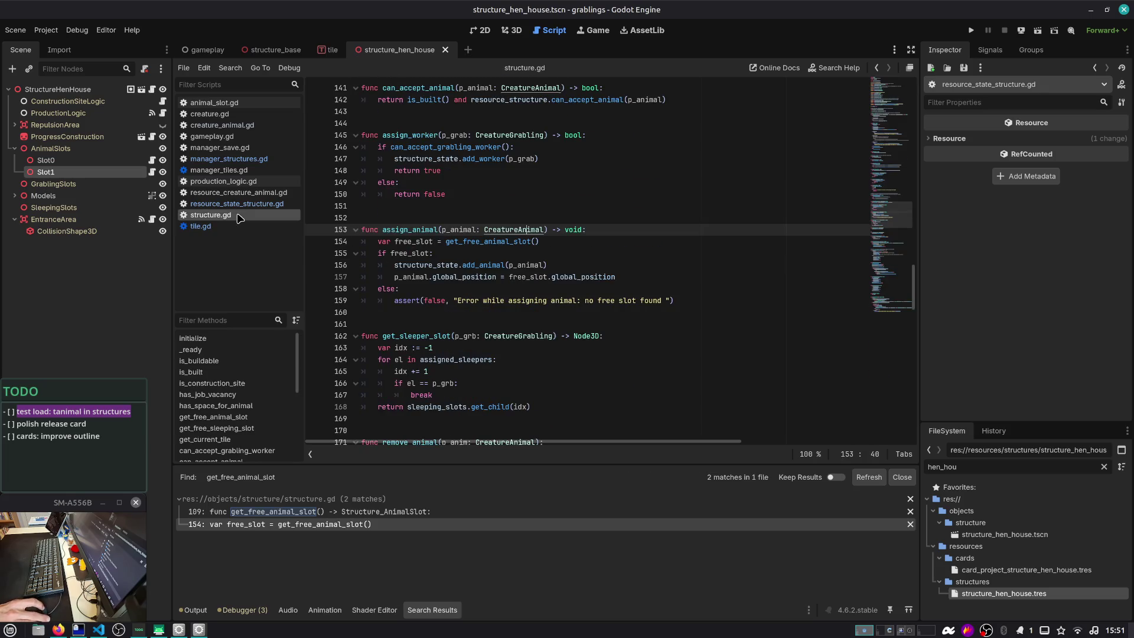
{"action": "double_click", "coordinate": [415, 231]}
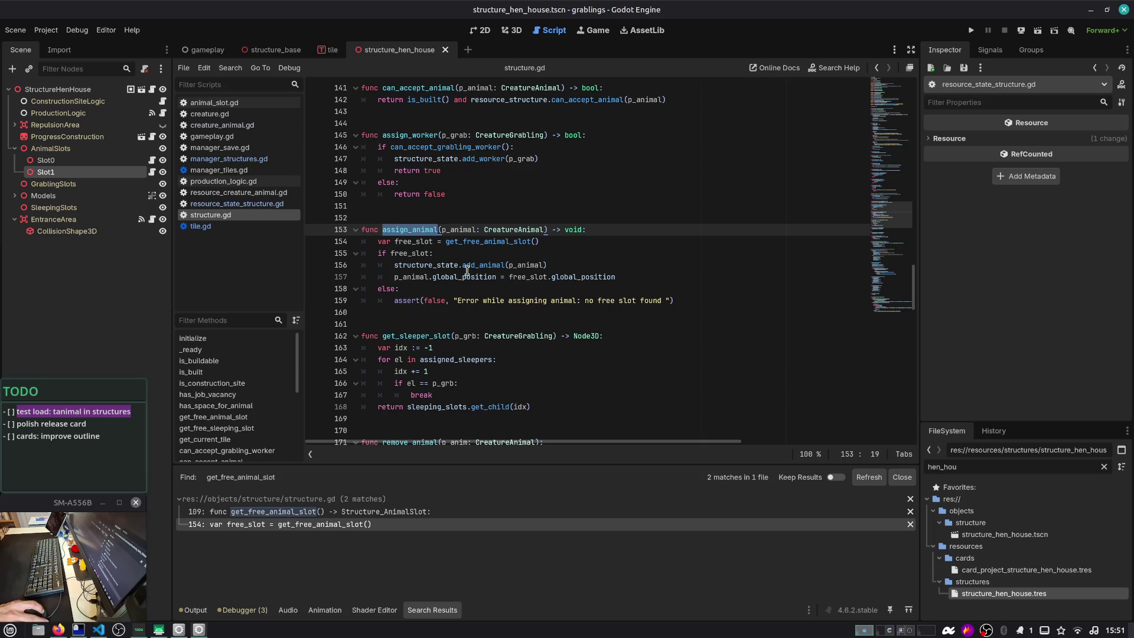
{"action": "left_click", "coordinate": [578, 265]}
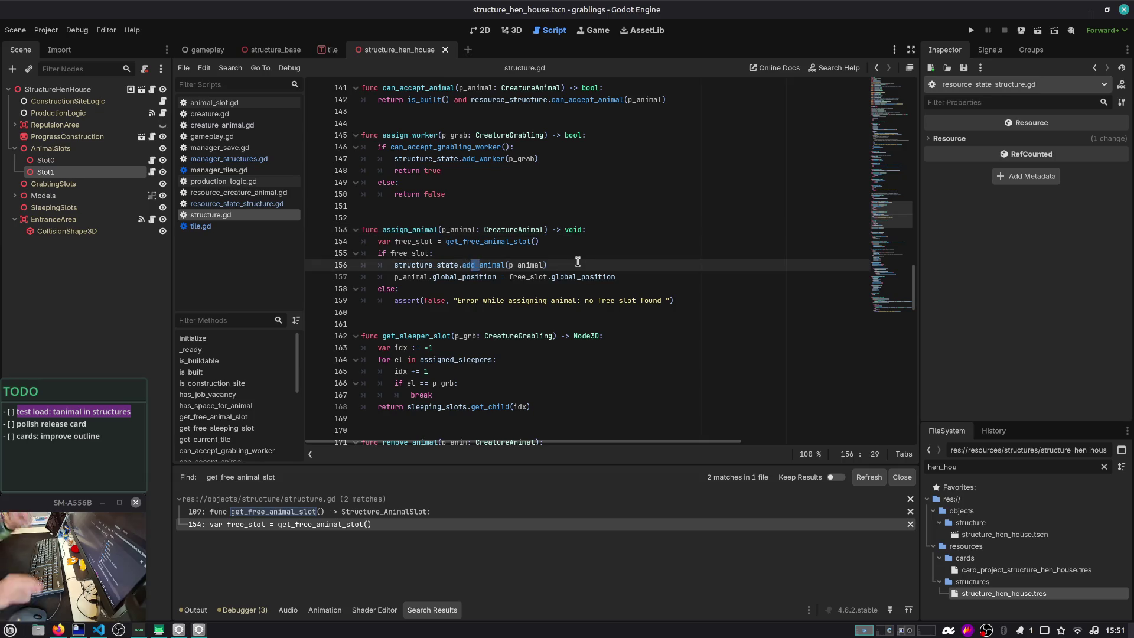
{"action": "key", "text": "ctrl+shift+Return"}
{"action": "type", "text": "assing_animal_to_structure"}
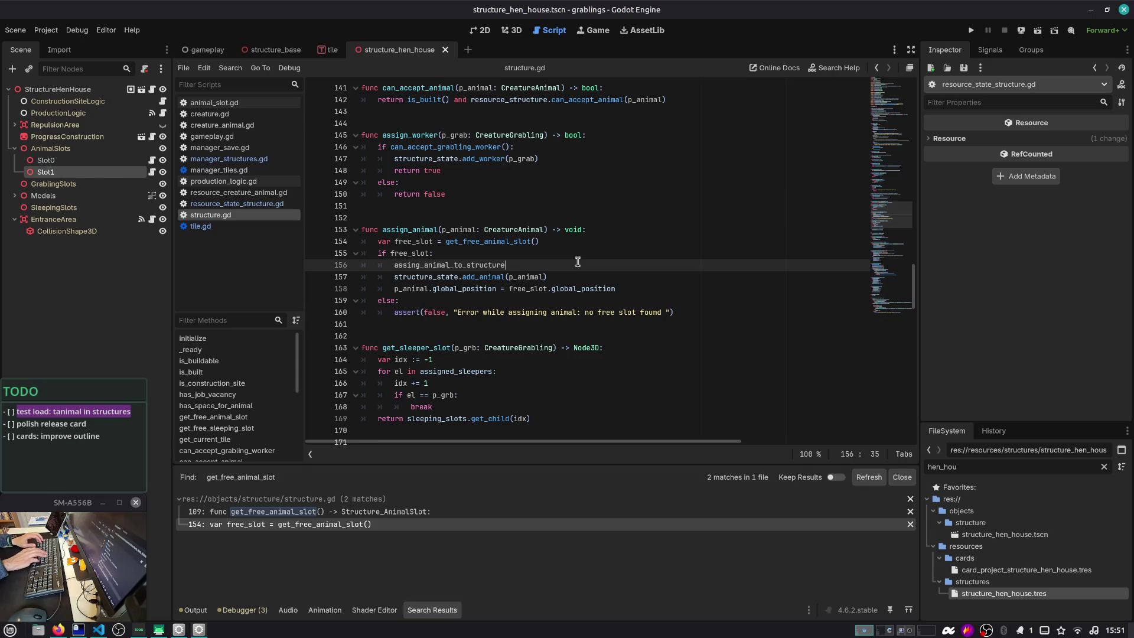
{"action": "key", "text": "shift+Home"}
{"action": "key", "text": "BackSpace"}
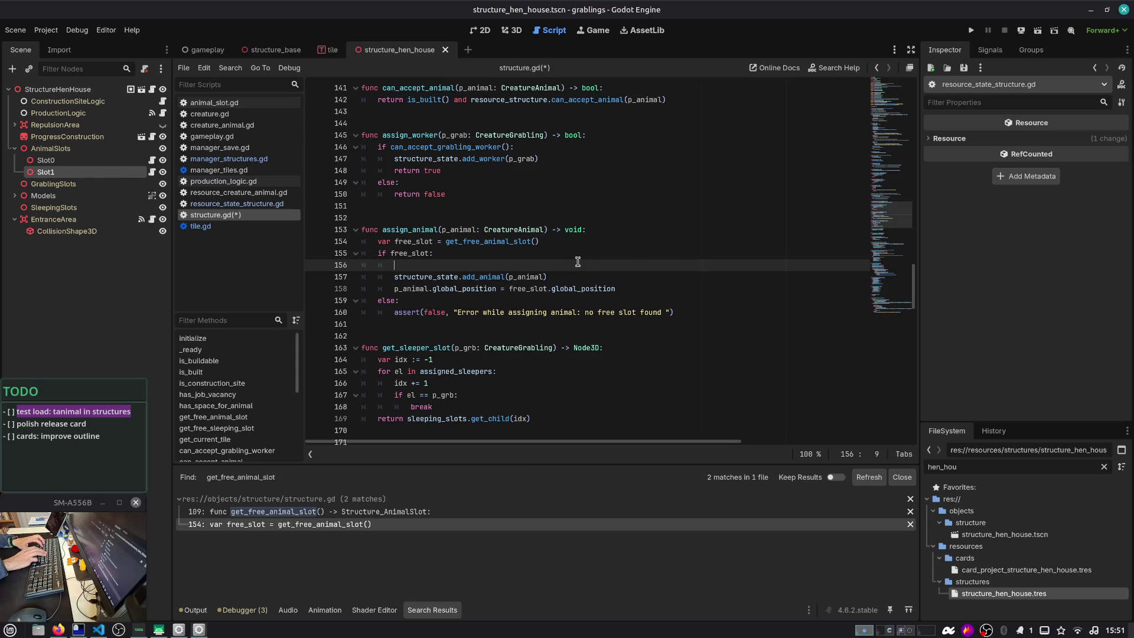
{"action": "left_click", "coordinate": [207, 50]}
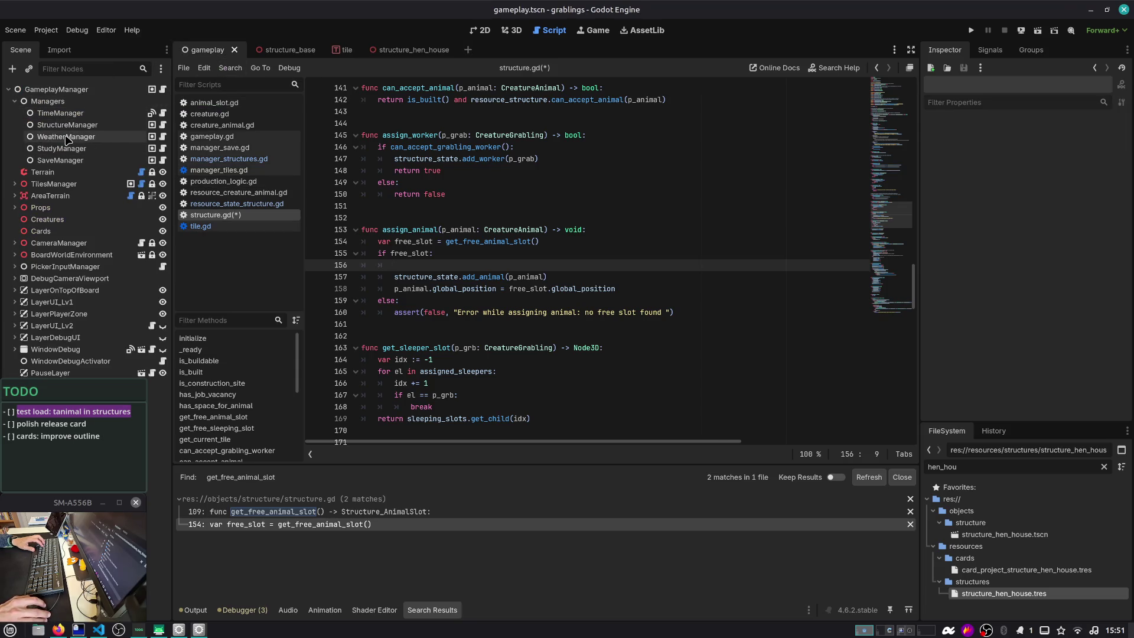
Step: Check structure.gd's manager_structures variable, then search functions for 'ass' to reach assign_animal
{"action": "left_click", "coordinate": [885, 84]}
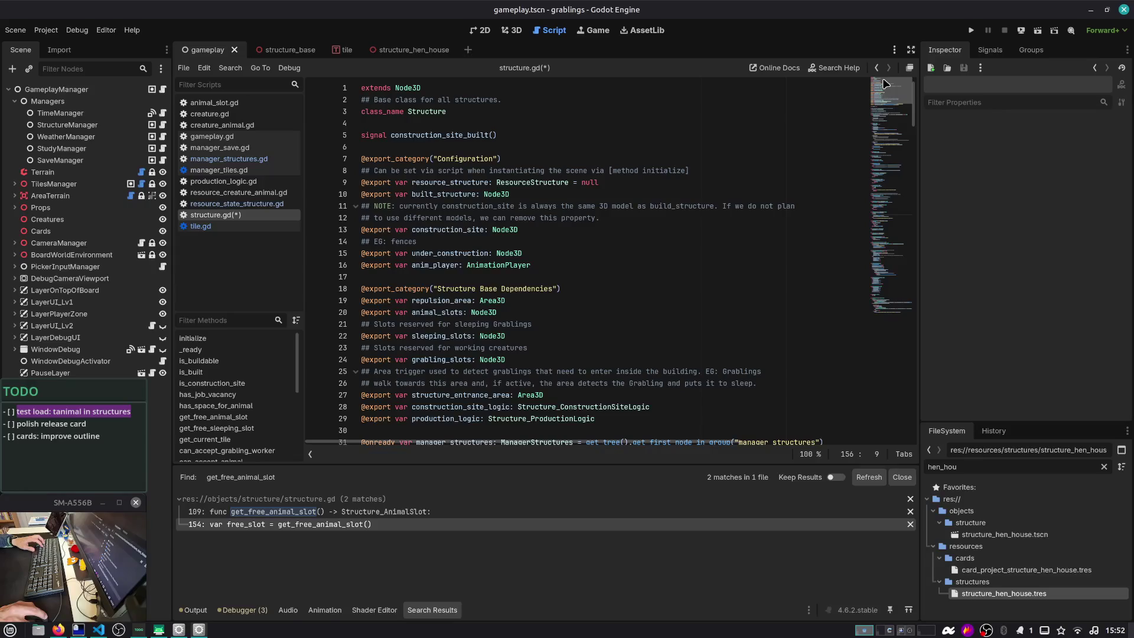
{"action": "scroll", "coordinate": [525, 186], "scroll_direction": "down", "scroll_amount": 4}
{"action": "double_click", "coordinate": [464, 300]}
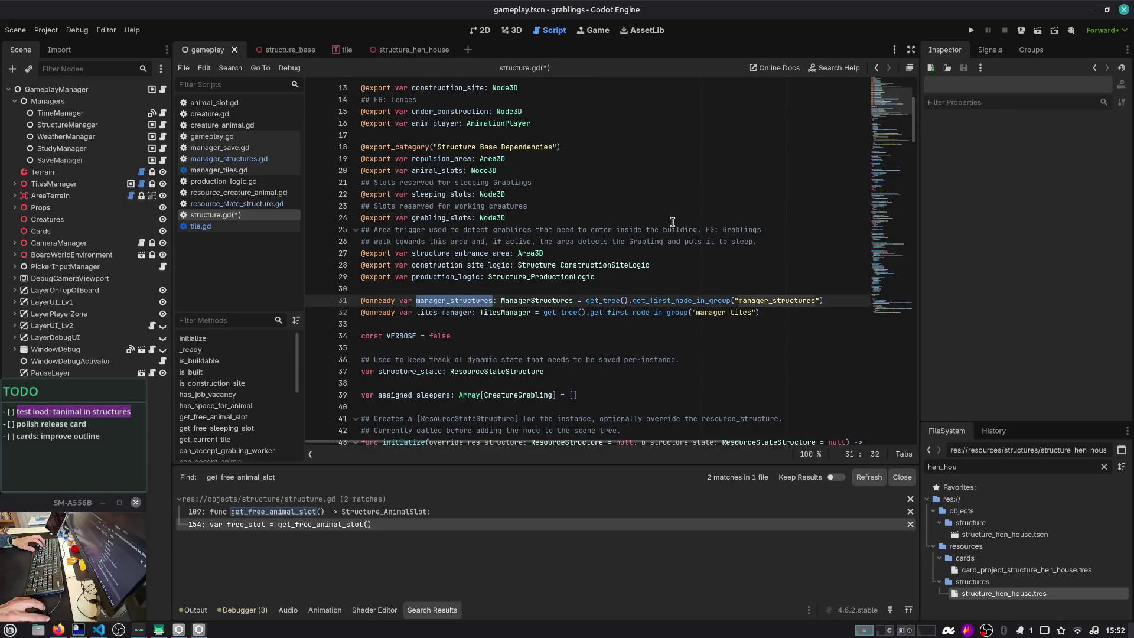
{"action": "left_click", "coordinate": [889, 235]}
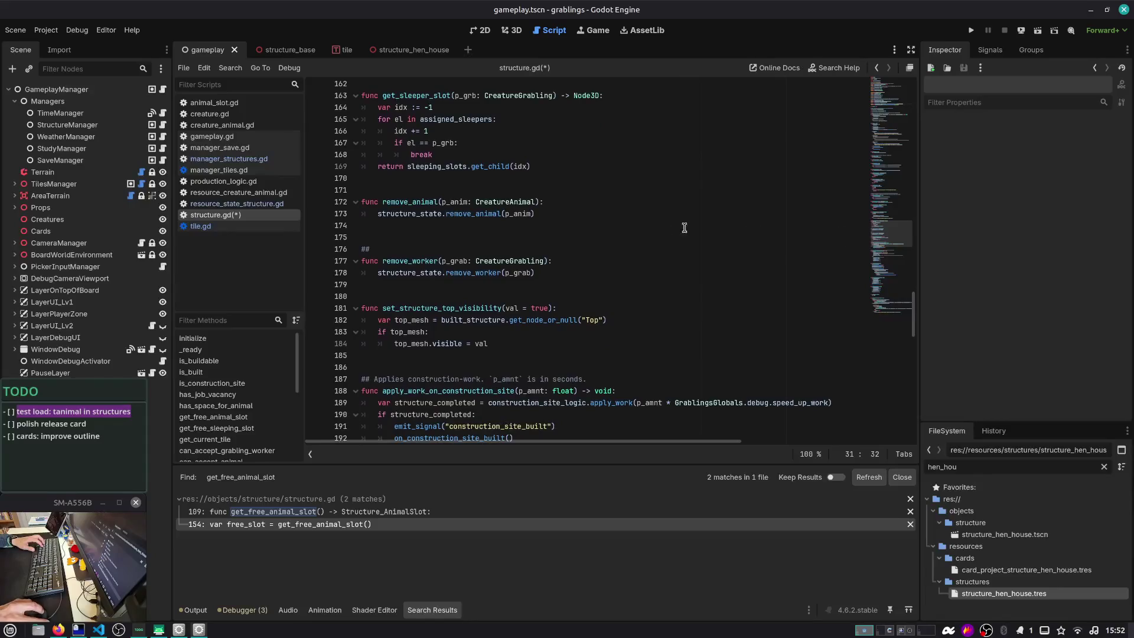
{"action": "key", "text": "ctrl+alt+f"}
{"action": "type", "text": "ass"}
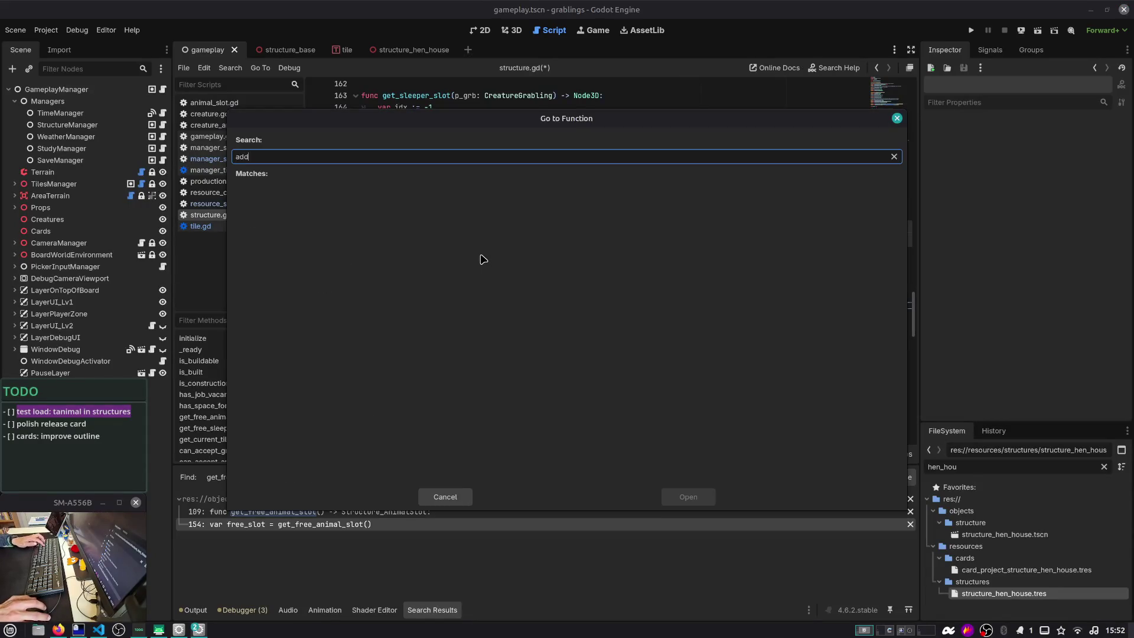
{"action": "key", "text": "Down"}
{"action": "key", "text": "Return"}
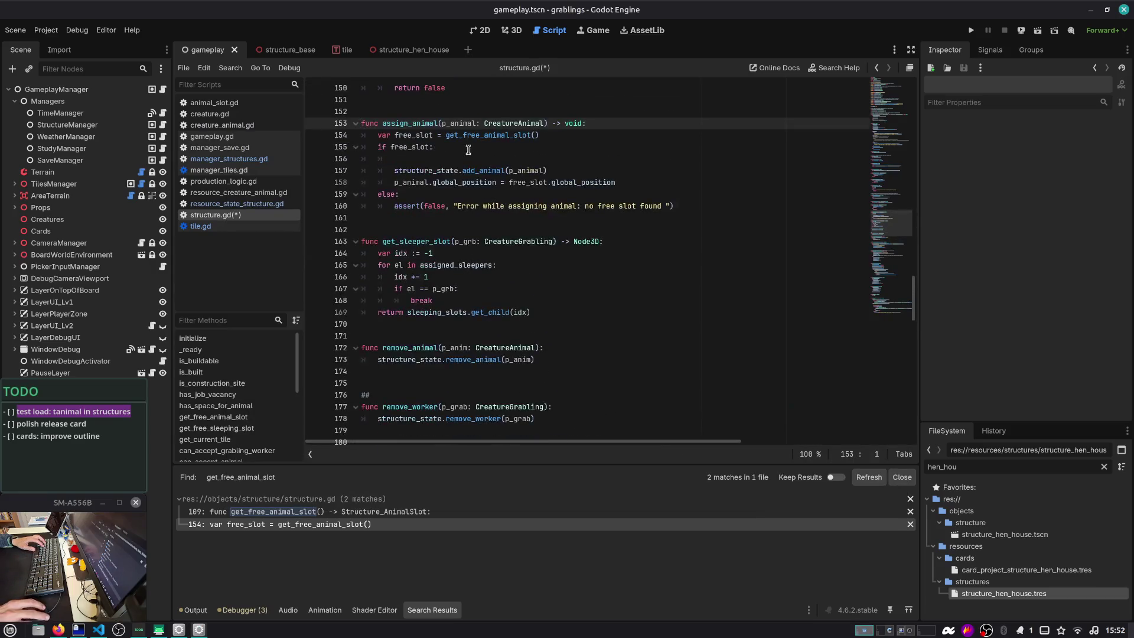
Step: Add a manager_structures.assing_animal_to_structure(p_animal, self) call after the free slot lookup
{"action": "left_click", "coordinate": [567, 135]}
{"action": "key", "text": "Return"}
{"action": "type", "text": "stru"}
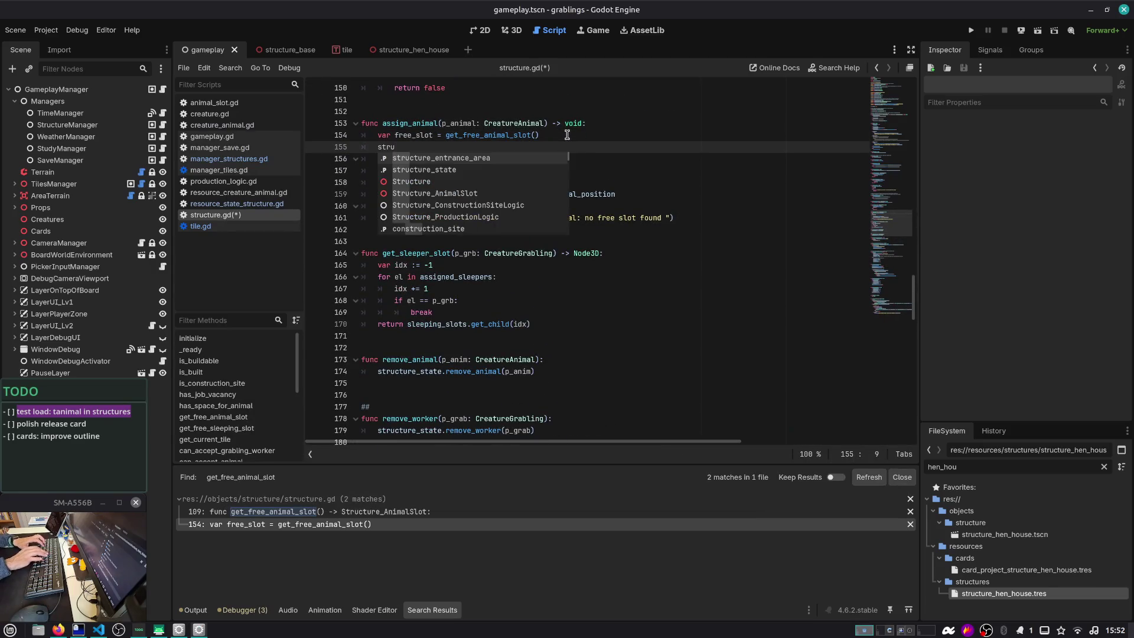
{"action": "type", "text": "cture_mn"}
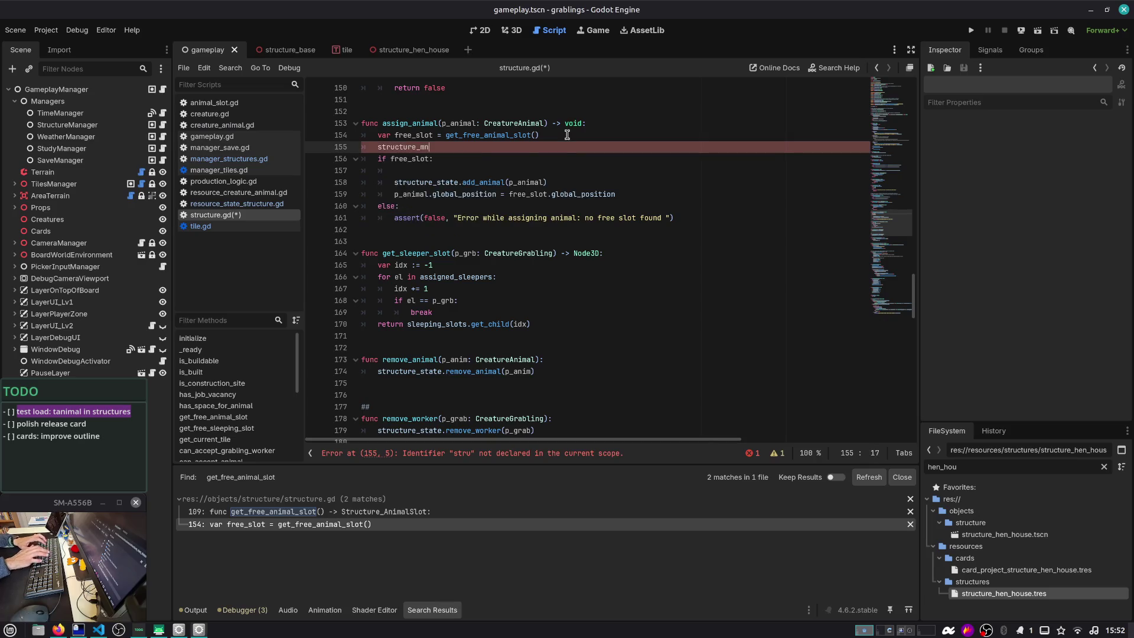
{"action": "key", "text": "ctrl+BackSpace"}
{"action": "type", "text": "maan"}
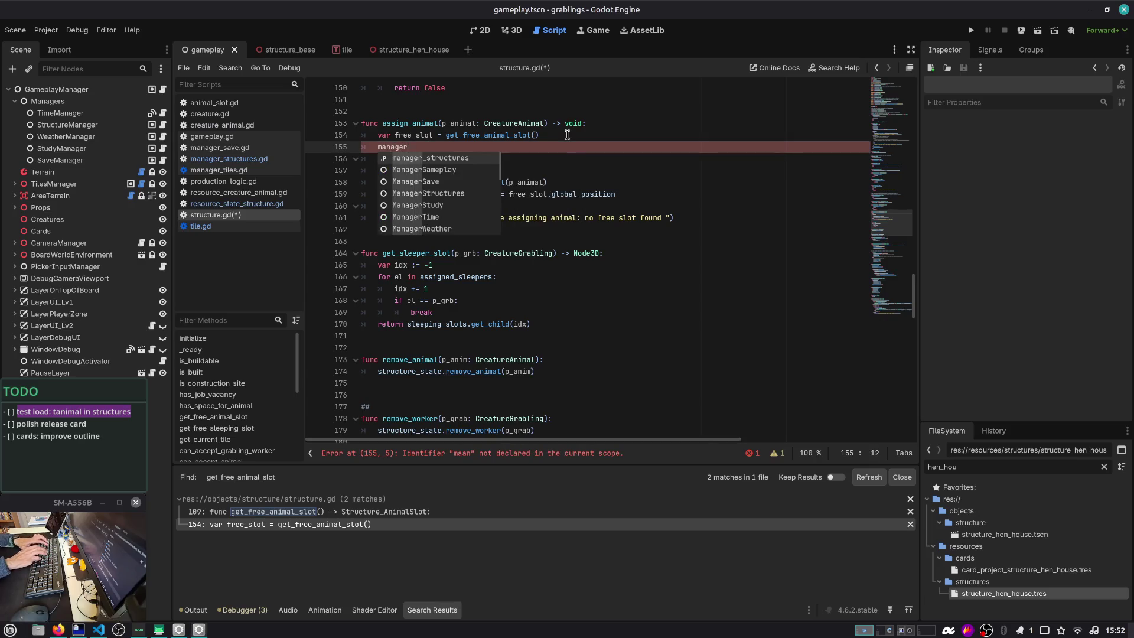
{"action": "key", "text": "Return"}
{"action": "type", "text": ".ass"}
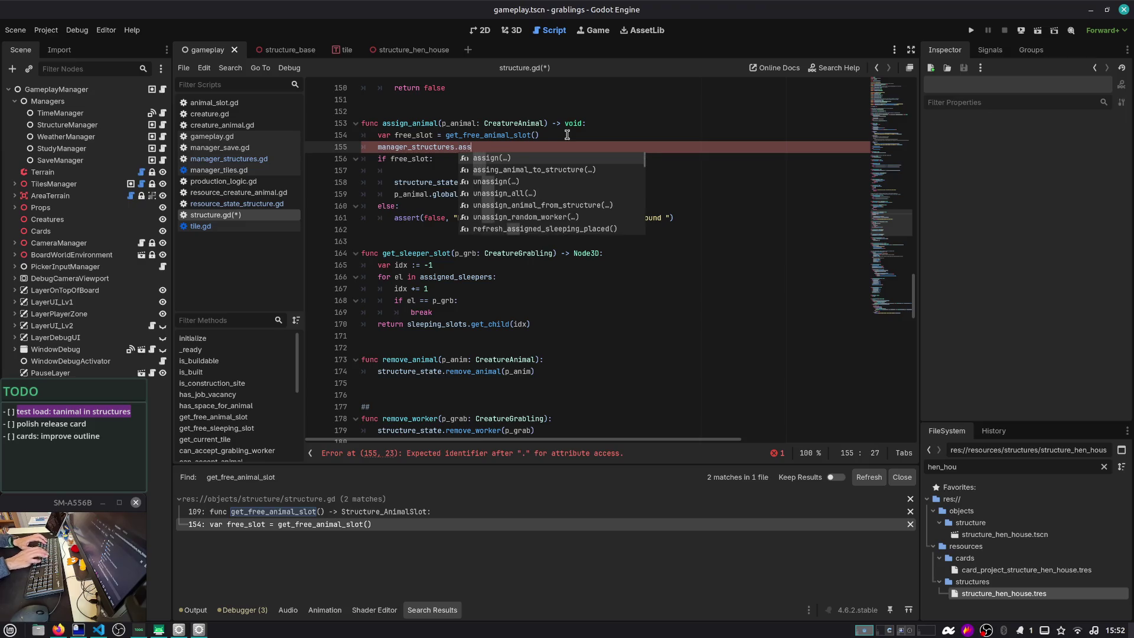
{"action": "key", "text": "Return"}
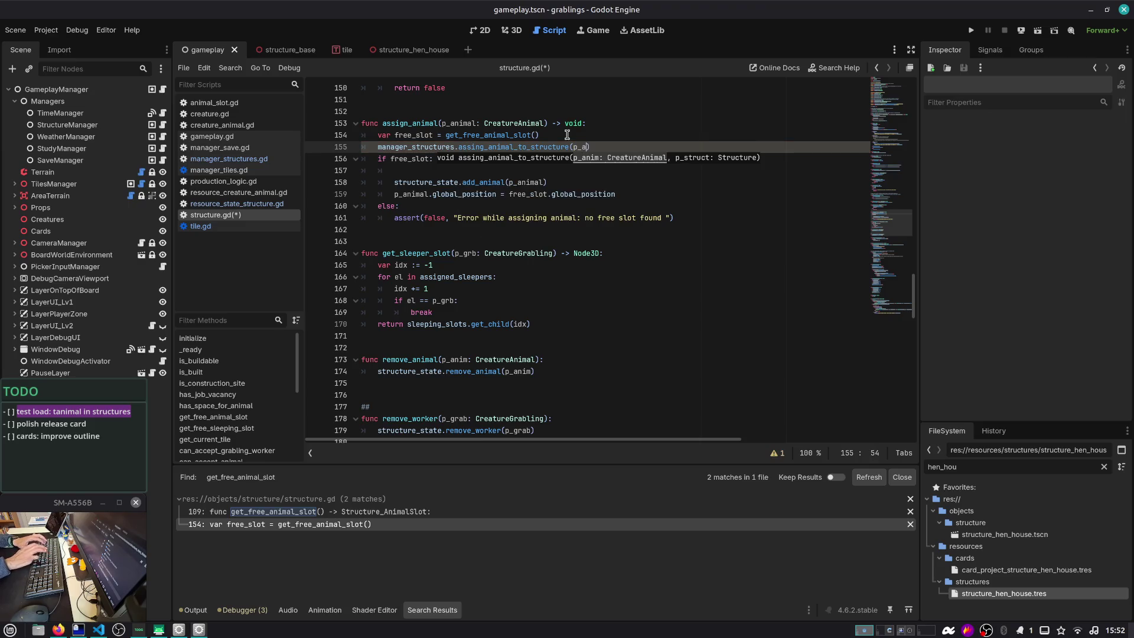
{"action": "type", "text": "nimal"}
Step: Move and indent the call under 'if free_slot:', then comment out structure_state.add_animal
{"action": "key", "text": "Down"}
{"action": "key", "text": "Down"}
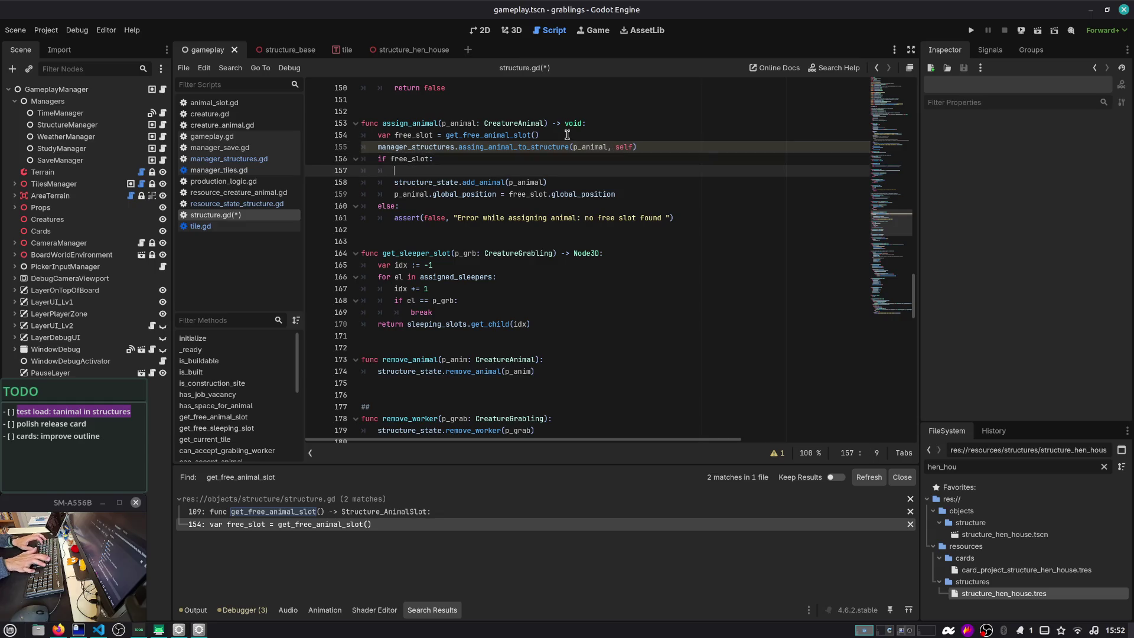
{"action": "key", "text": "ctrl+shift+k"}
{"action": "key", "text": "Up"}
{"action": "key", "text": "Up"}
{"action": "key", "text": "alt+Down"}
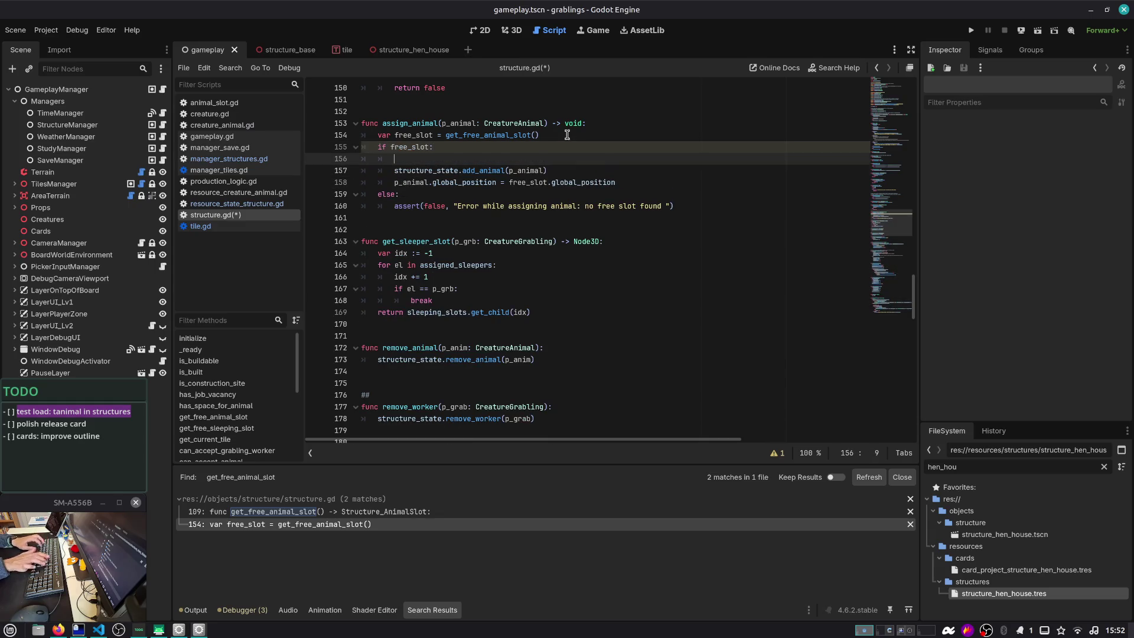
{"action": "key", "text": "Down"}
{"action": "key", "text": "ctrl+shift+Return"}
{"action": "key", "text": "Up"}
{"action": "key", "text": "Tab"}
{"action": "key", "text": "Down"}
{"action": "key", "text": "Down"}
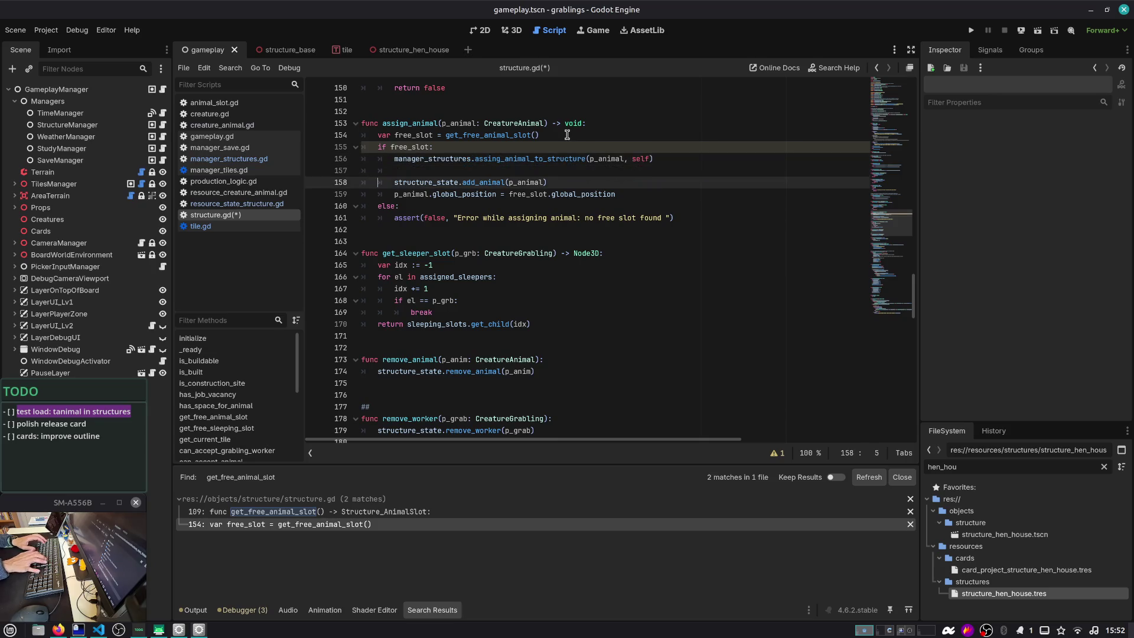
{"action": "key", "text": "ctrl+k"}
{"action": "key", "text": "Up"}
{"action": "key", "text": "ctrl+shift+k"}
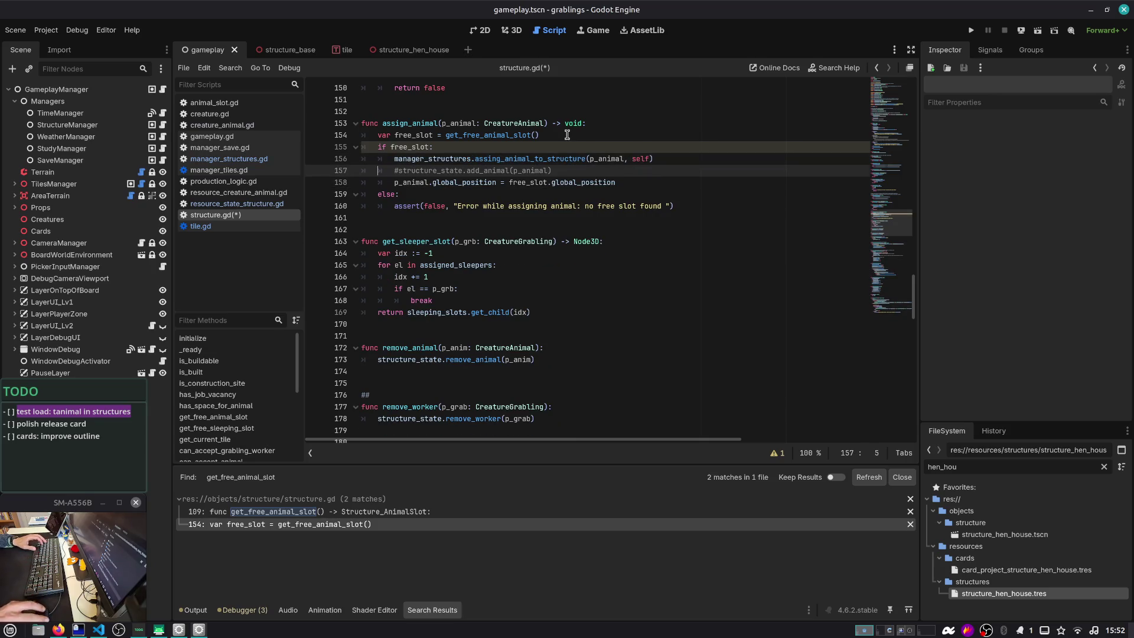
Step: Inspect the global_position, p_animal and free_slot references on line 158
{"action": "left_click", "coordinate": [564, 182]}
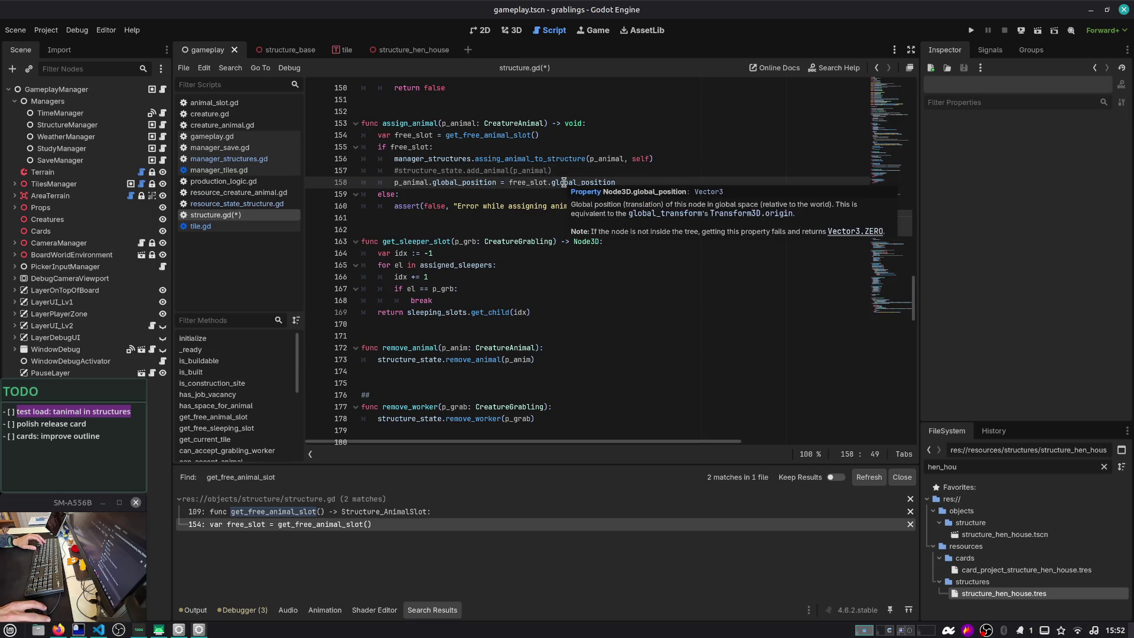
{"action": "double_click", "coordinate": [413, 182]}
{"action": "double_click", "coordinate": [549, 183]}
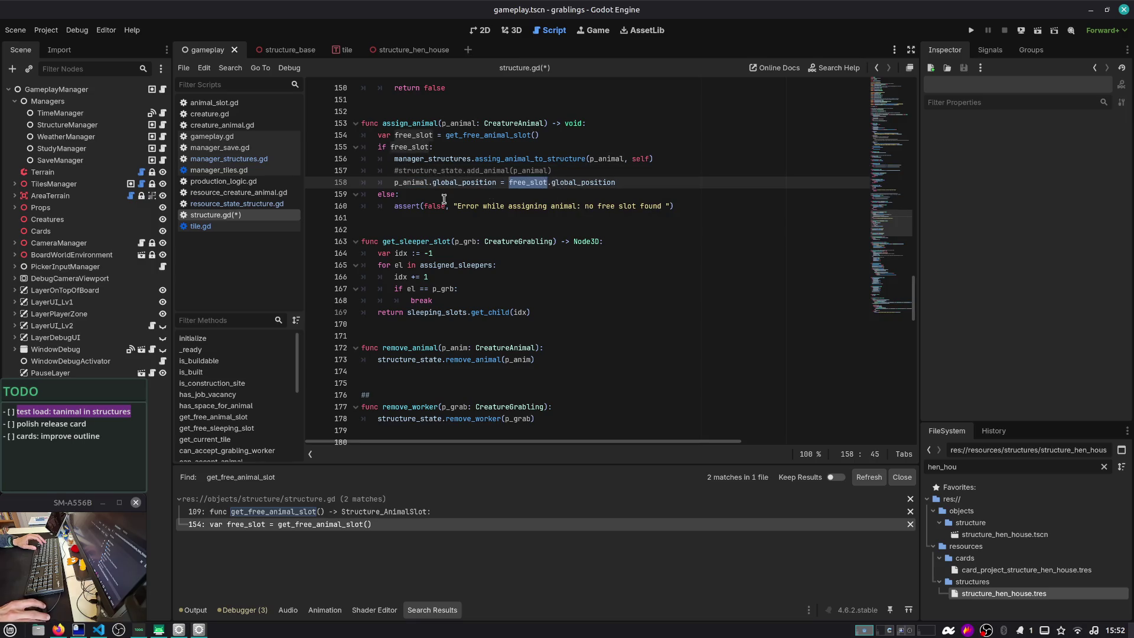
{"action": "left_click", "coordinate": [507, 171]}
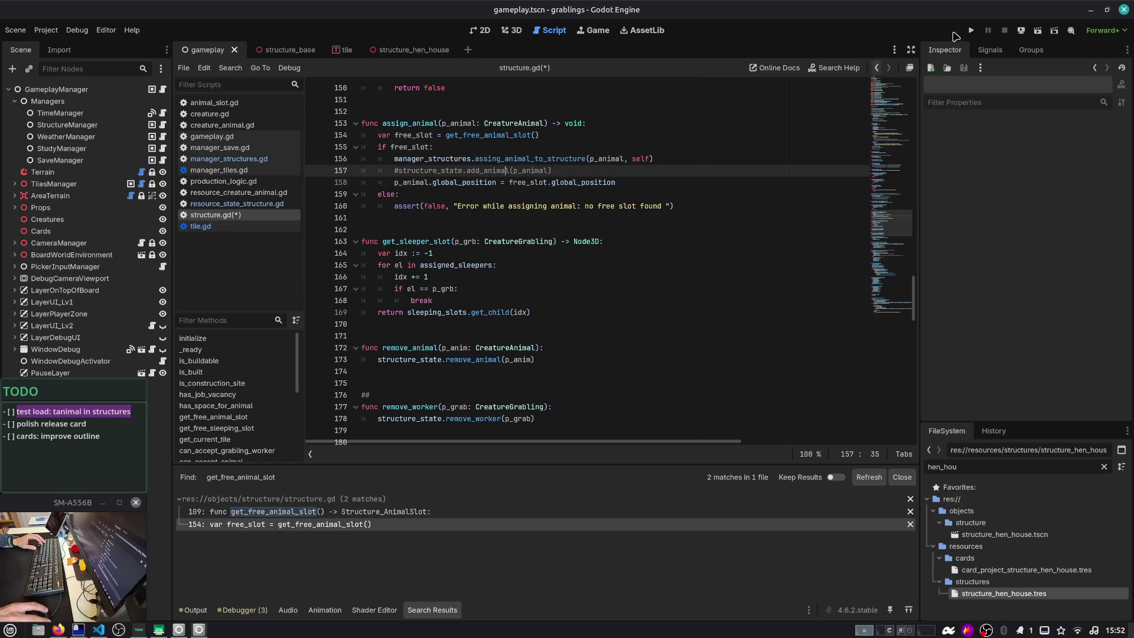
Step: Run the game, load the save, and drop a debug Chicken card into the hen house
{"action": "left_click", "coordinate": [971, 31]}
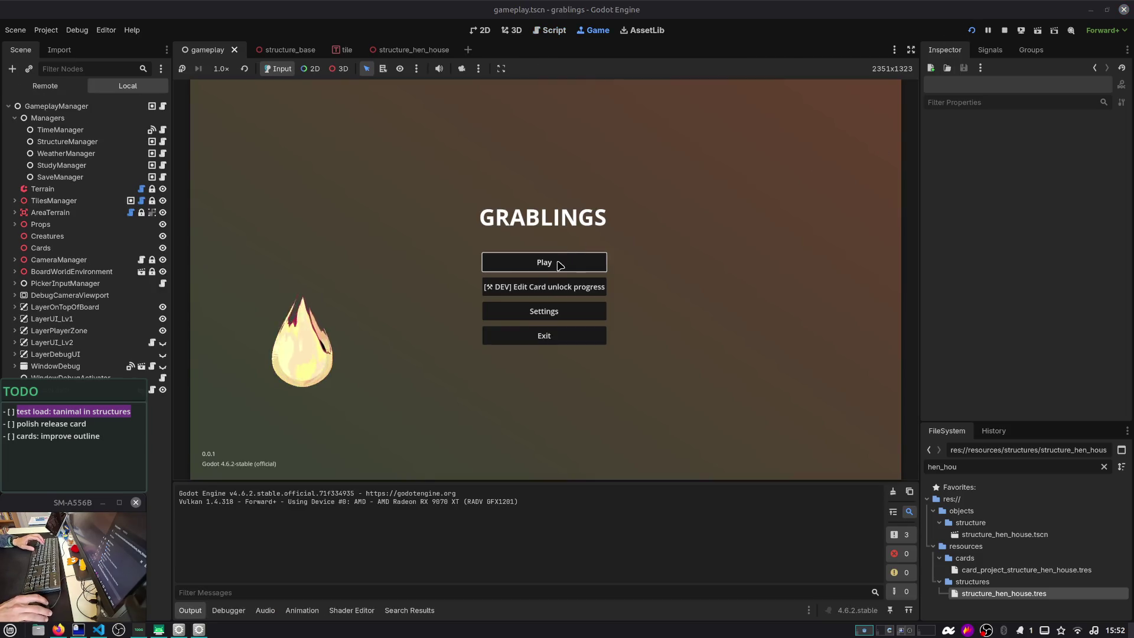
{"action": "left_click", "coordinate": [558, 264]}
{"action": "left_click", "coordinate": [555, 268]}
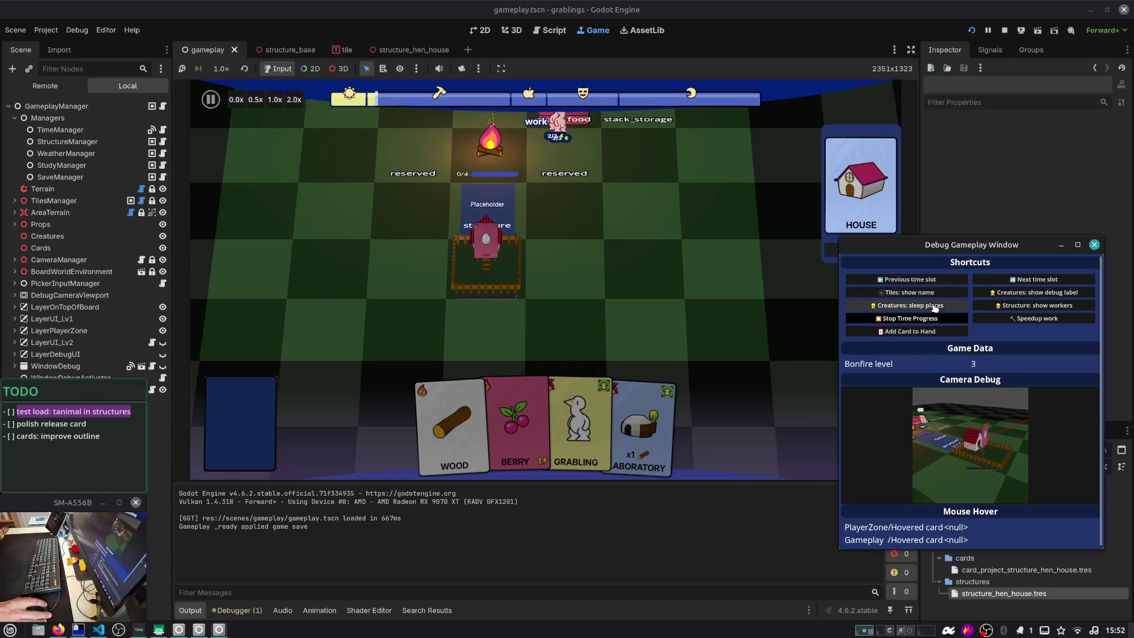
{"action": "left_click", "coordinate": [920, 332]}
{"action": "double_click", "coordinate": [922, 308]}
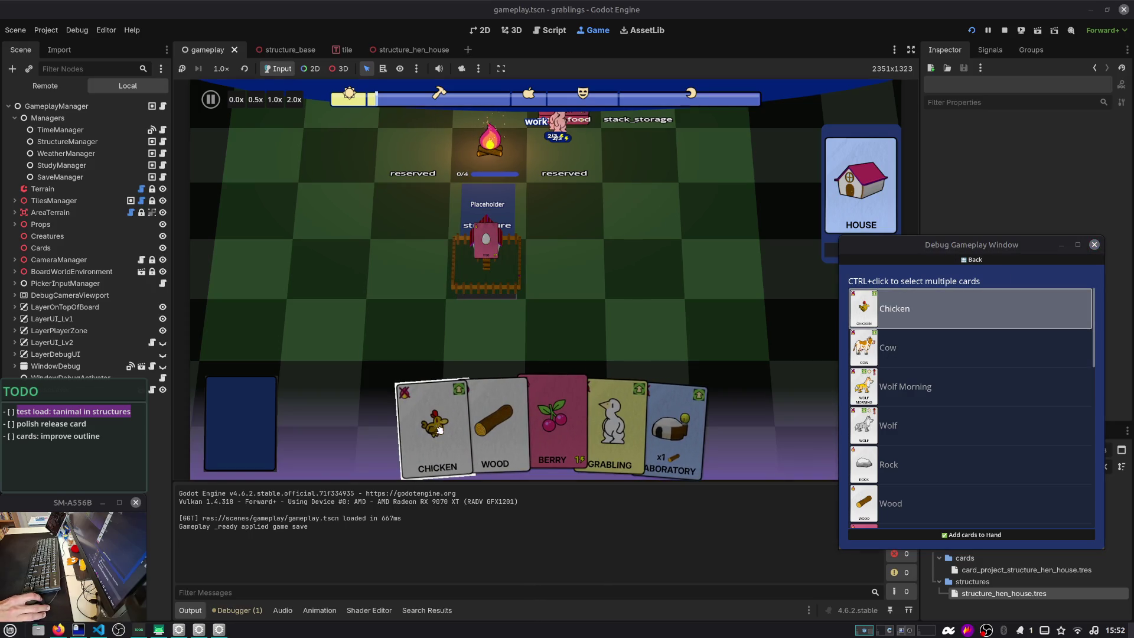
{"action": "mouse_move", "coordinate": [439, 412]}
{"action": "left_mouse_down"}
{"action": "mouse_move", "coordinate": [449, 417]}
{"action": "mouse_move", "coordinate": [514, 242]}
{"action": "mouse_move", "coordinate": [664, 262]}
{"action": "mouse_move", "coordinate": [600, 270]}
{"action": "left_mouse_up"}
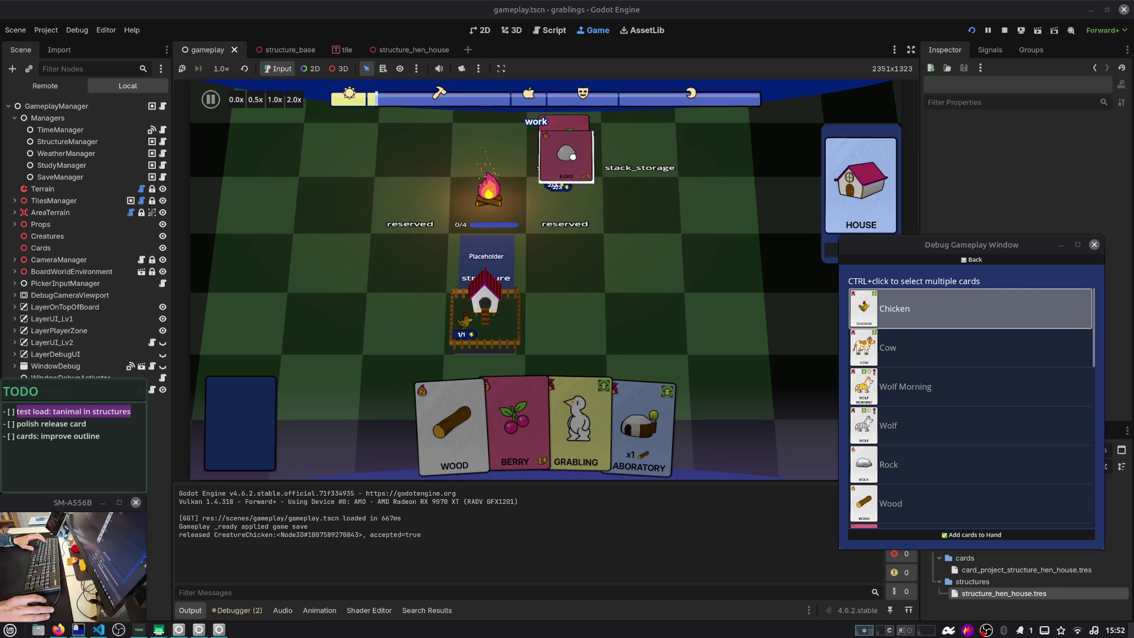
Step: Try giving the BERRY card to the hen house, then place it in stack_storage
{"action": "mouse_move", "coordinate": [514, 422]}
{"action": "left_mouse_down"}
{"action": "mouse_move", "coordinate": [520, 254]}
{"action": "mouse_move", "coordinate": [550, 270]}
{"action": "left_mouse_up"}
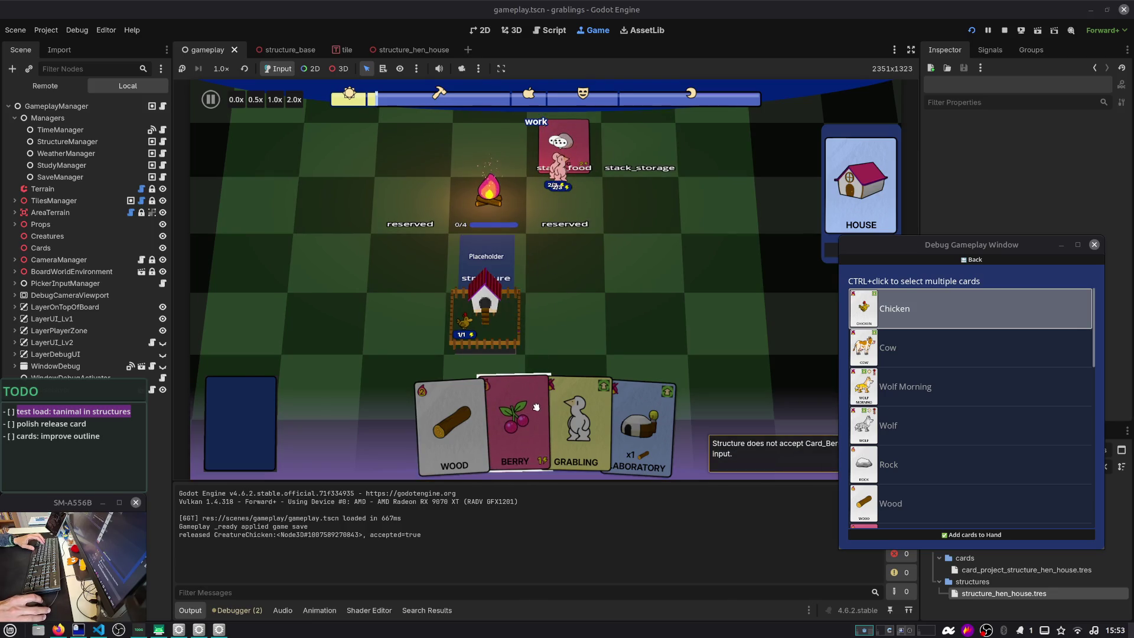
{"action": "left_click_drag", "start_coordinate": [512, 413], "coordinate": [485, 284]}
{"action": "left_click_drag", "start_coordinate": [511, 412], "coordinate": [484, 292]}
{"action": "left_click_drag", "start_coordinate": [895, 244], "coordinate": [978, 318]}
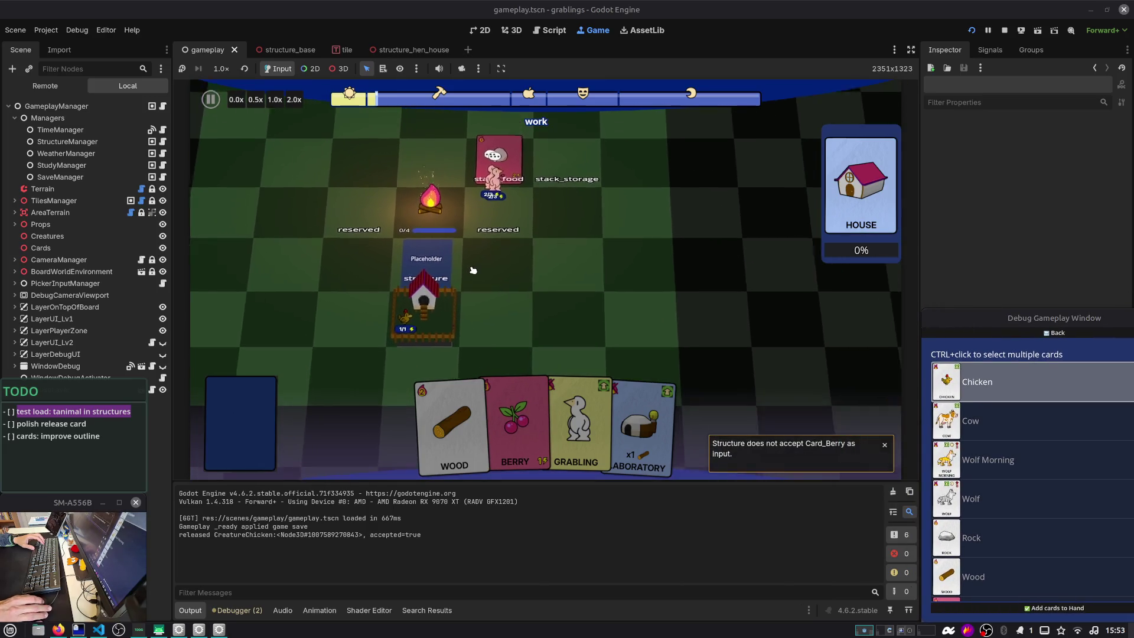
{"action": "mouse_move", "coordinate": [512, 413]}
{"action": "left_mouse_down"}
{"action": "mouse_move", "coordinate": [500, 253]}
{"action": "mouse_move", "coordinate": [464, 177]}
{"action": "left_mouse_up"}
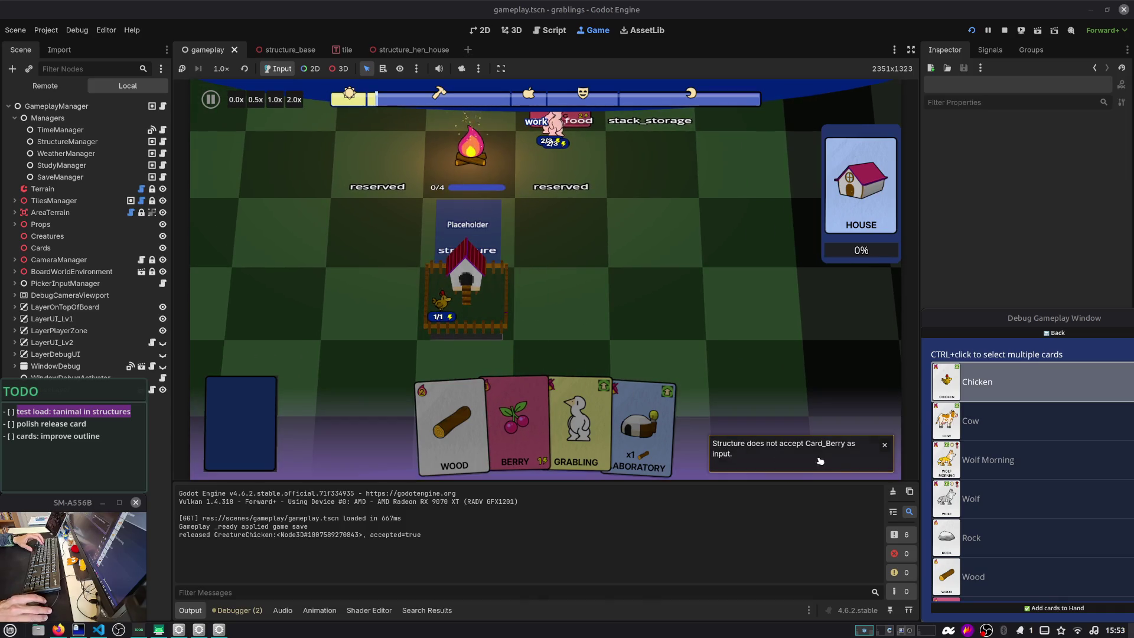
{"action": "mouse_move", "coordinate": [517, 423]}
{"action": "left_mouse_down"}
{"action": "mouse_move", "coordinate": [523, 342]}
{"action": "mouse_move", "coordinate": [574, 182]}
{"action": "mouse_move", "coordinate": [478, 322]}
{"action": "left_mouse_up"}
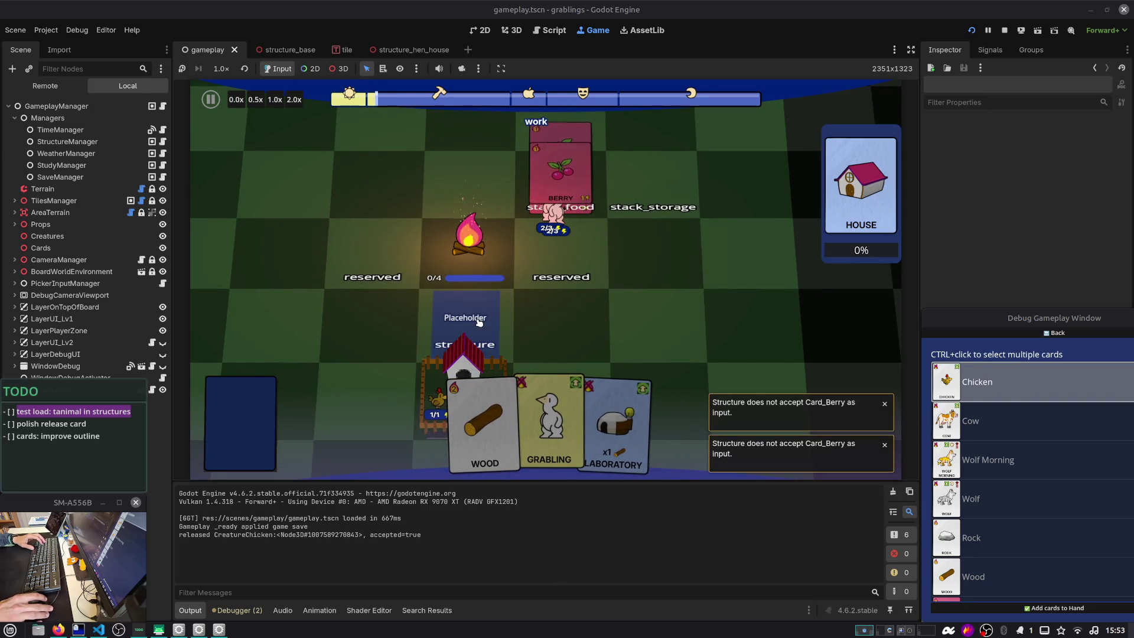
Step: Add Grain, Milk and Egg cards and try feeding each to the placeholder structure
{"action": "scroll", "coordinate": [993, 440], "scroll_direction": "down", "scroll_amount": 5}
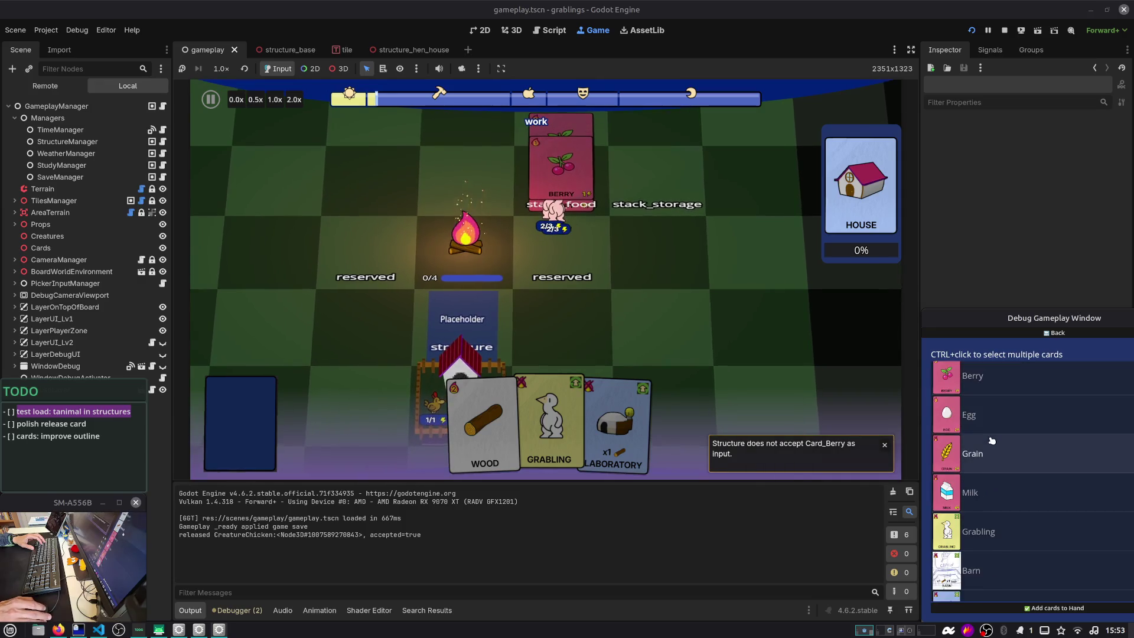
{"action": "double_click", "coordinate": [992, 452]}
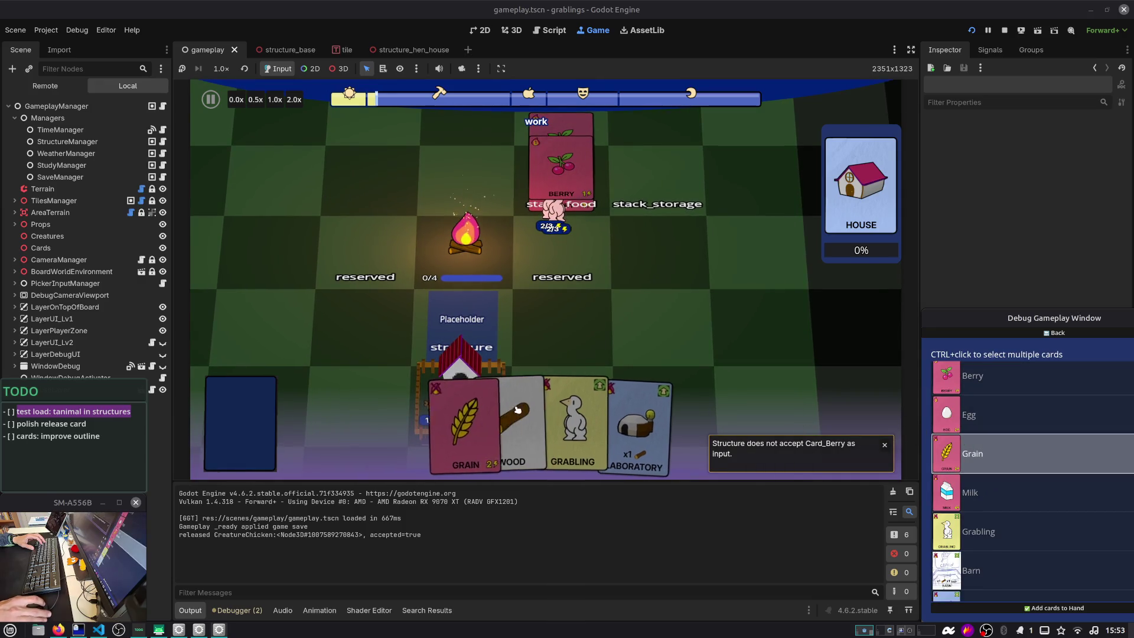
{"action": "left_click_drag", "start_coordinate": [463, 425], "coordinate": [461, 312]}
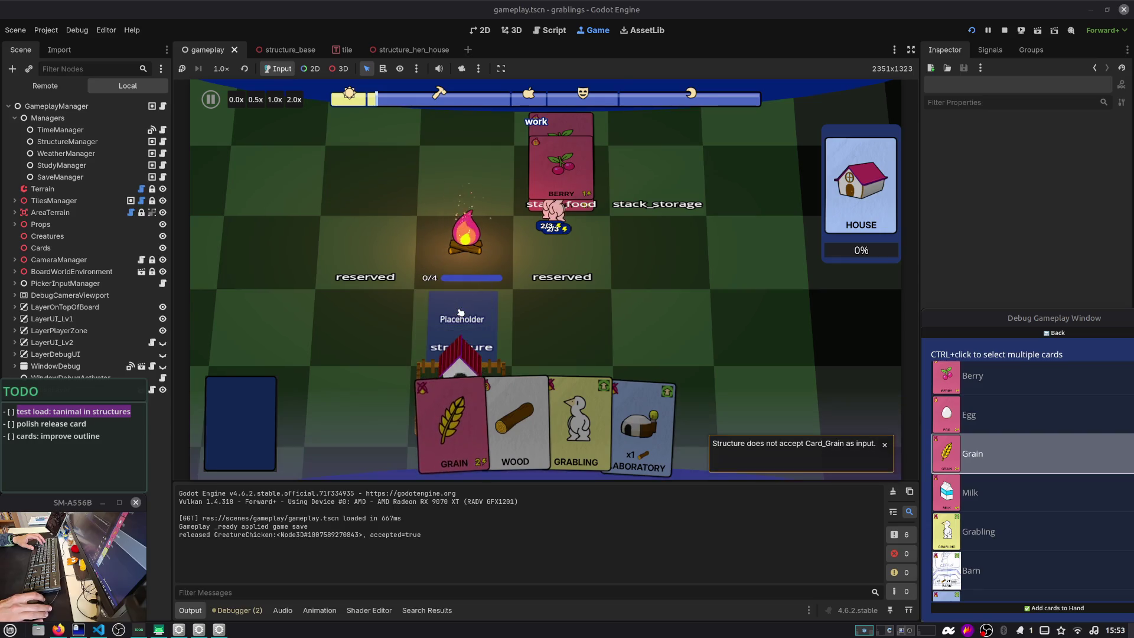
{"action": "double_click", "coordinate": [972, 492]}
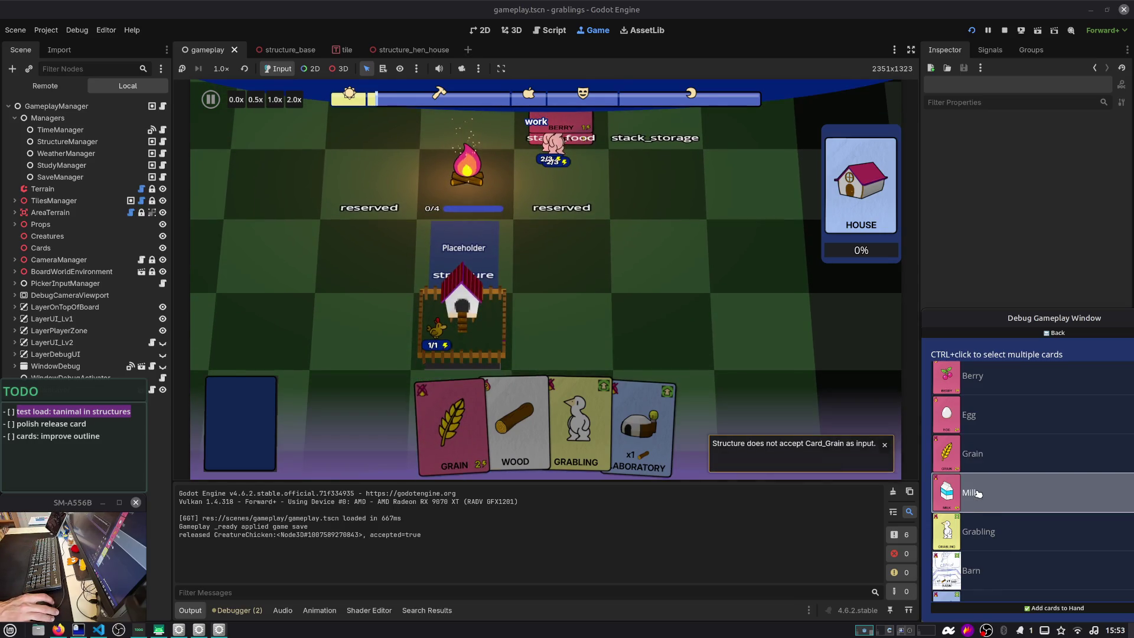
{"action": "double_click", "coordinate": [972, 414]}
{"action": "left_click_drag", "start_coordinate": [445, 258], "coordinate": [446, 258]}
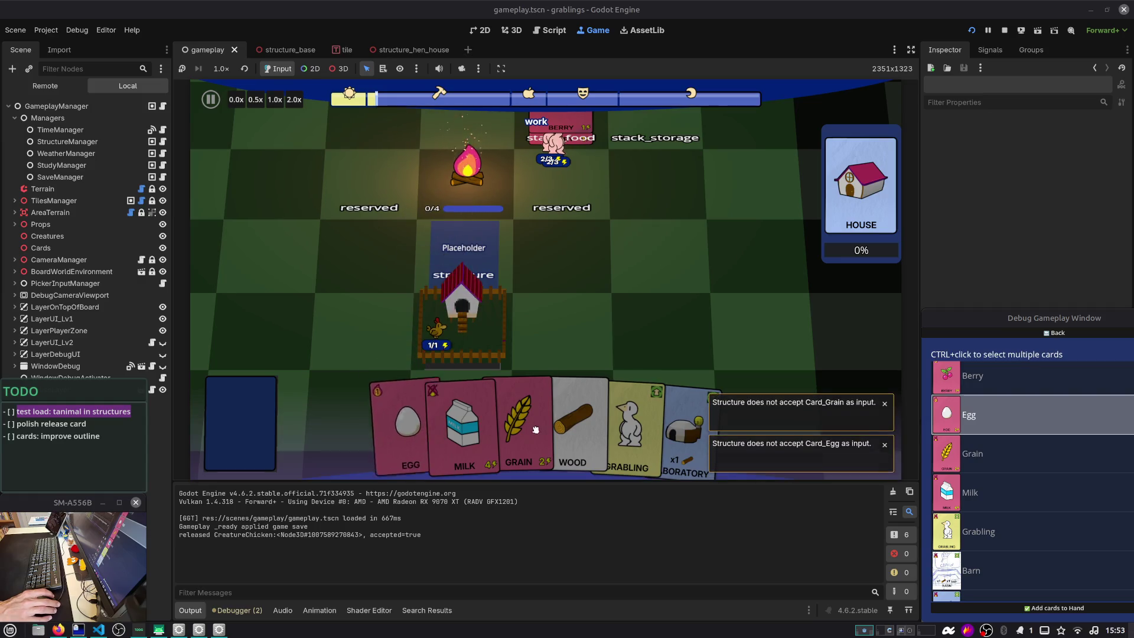
{"action": "mouse_move", "coordinate": [464, 426]}
{"action": "left_mouse_down"}
{"action": "mouse_move", "coordinate": [490, 269]}
{"action": "mouse_move", "coordinate": [481, 304]}
{"action": "mouse_move", "coordinate": [492, 319]}
{"action": "left_mouse_up"}
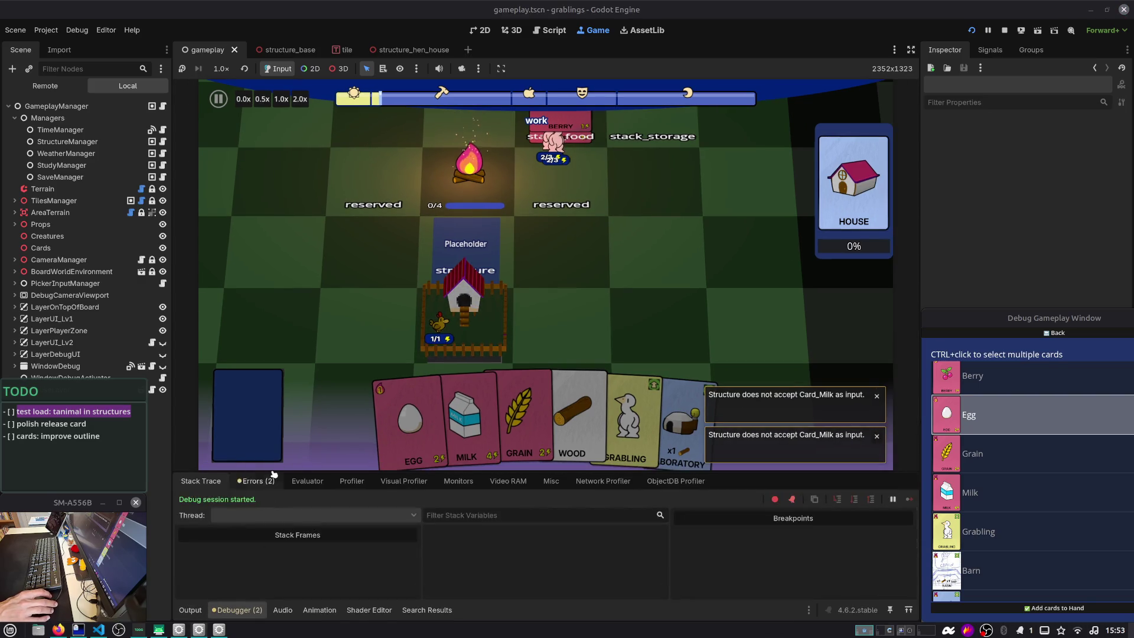
Step: Jump from the Errors list to production_logic.gd and delete the push_warning line
{"action": "left_click", "coordinate": [260, 481]}
{"action": "double_click", "coordinate": [335, 526]}
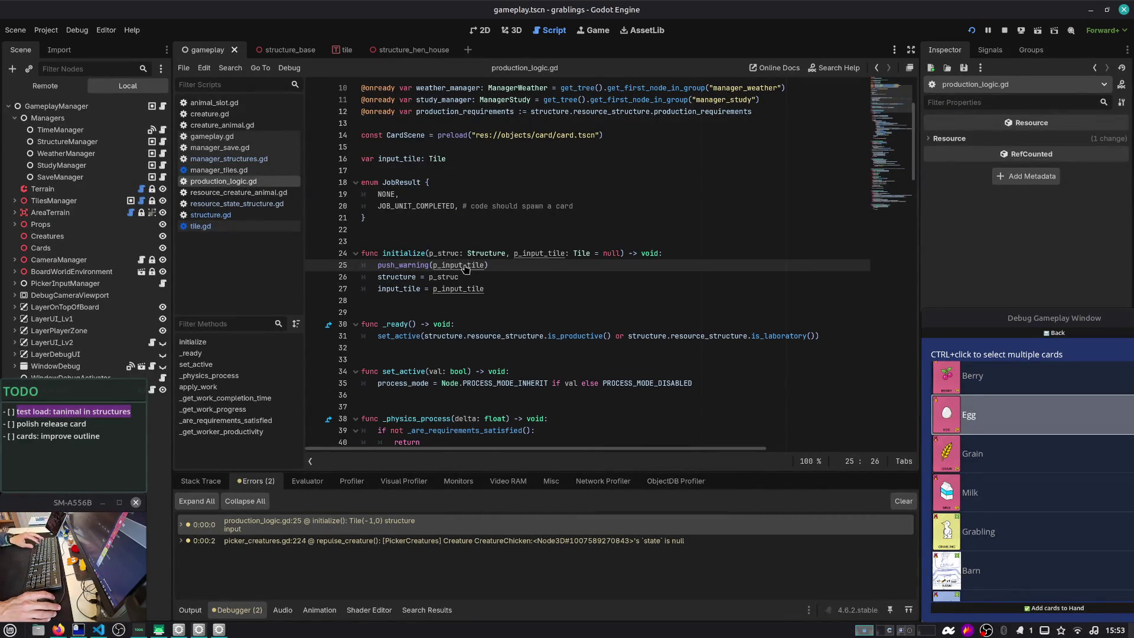
{"action": "key", "text": "ctrl+shift+k"}
Step: Open the picker_creatures.gd null-state warning and view its repulse logic
{"action": "double_click", "coordinate": [376, 542]}
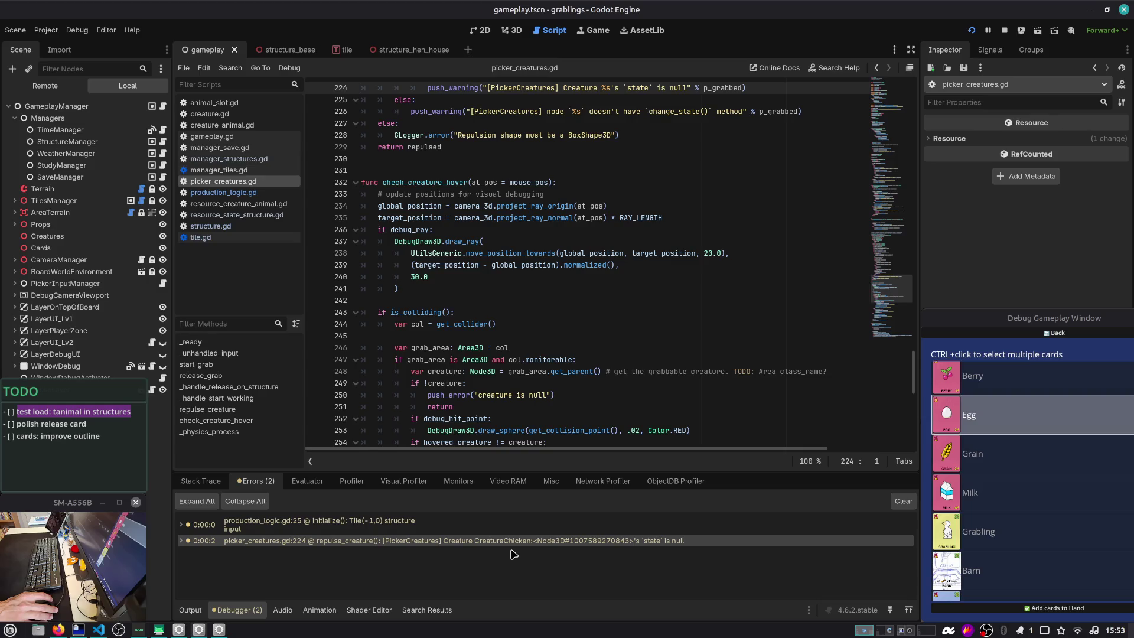
{"action": "scroll", "coordinate": [507, 302], "scroll_direction": "up", "scroll_amount": 2}
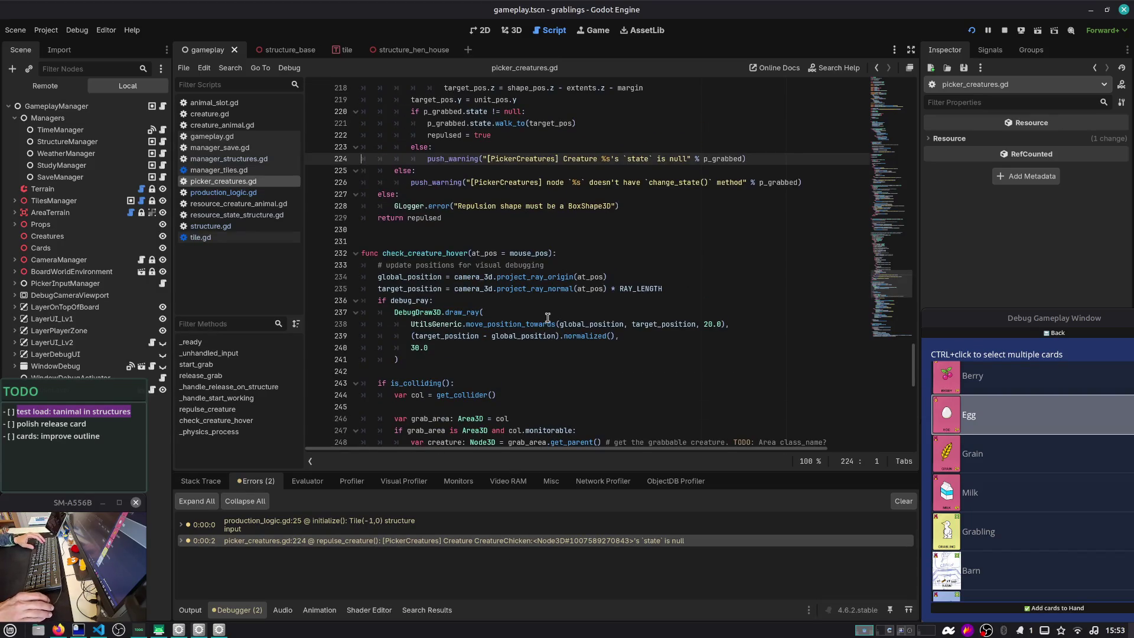
{"action": "scroll", "coordinate": [549, 316], "scroll_direction": "up", "scroll_amount": 2}
{"action": "scroll", "coordinate": [668, 284], "scroll_direction": "up", "scroll_amount": 5}
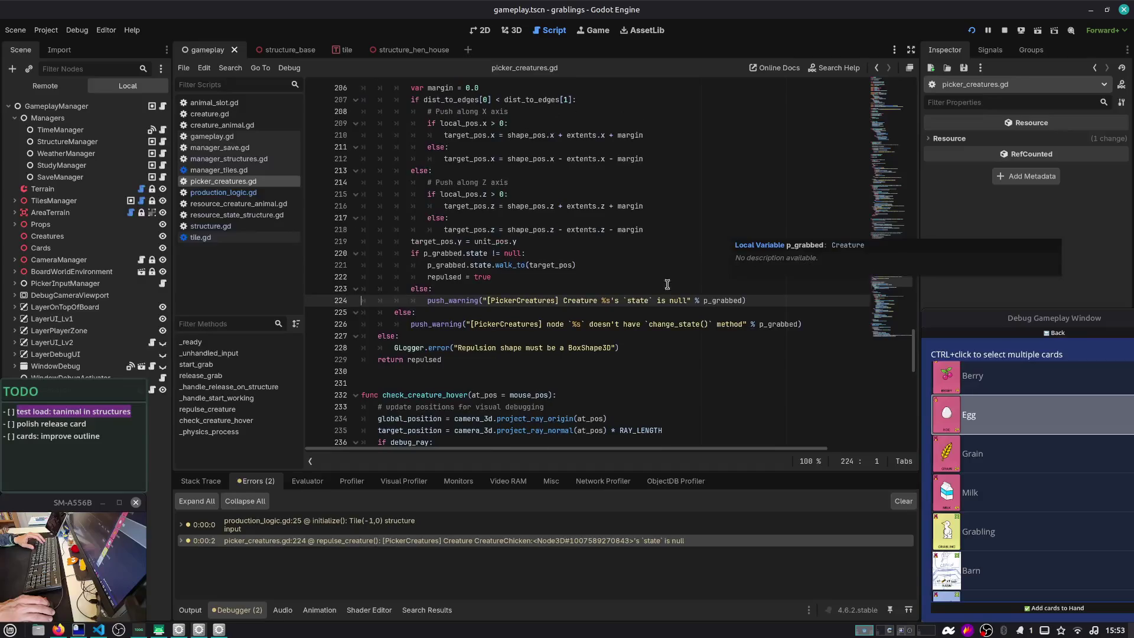
{"action": "scroll", "coordinate": [517, 295], "scroll_direction": "up", "scroll_amount": 9}
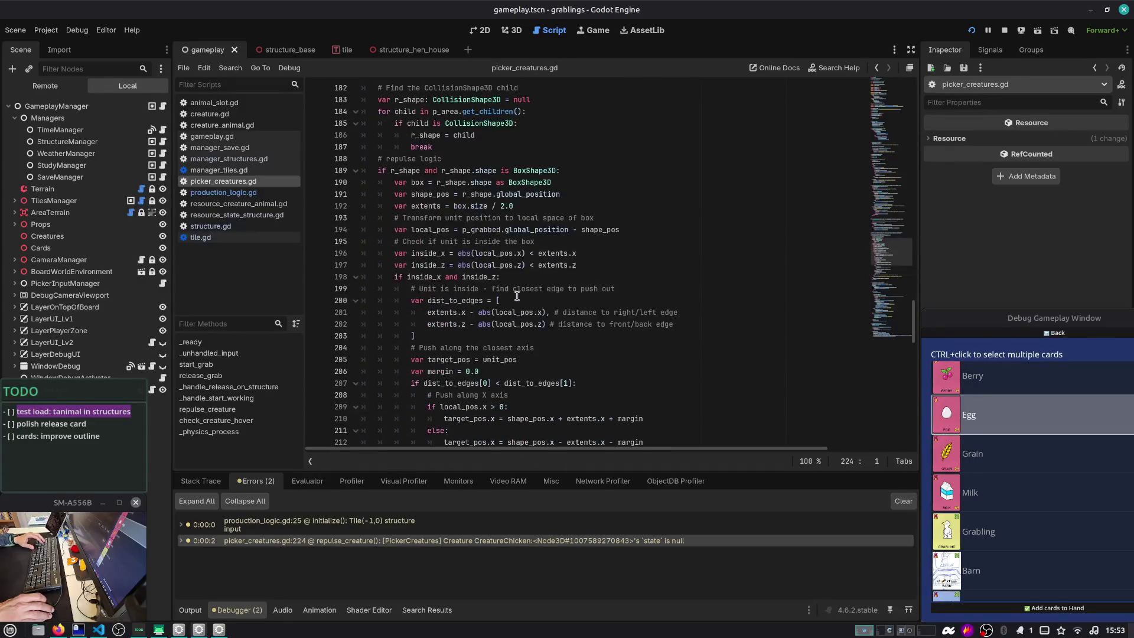
{"action": "scroll", "coordinate": [517, 295], "scroll_direction": "down", "scroll_amount": 6}
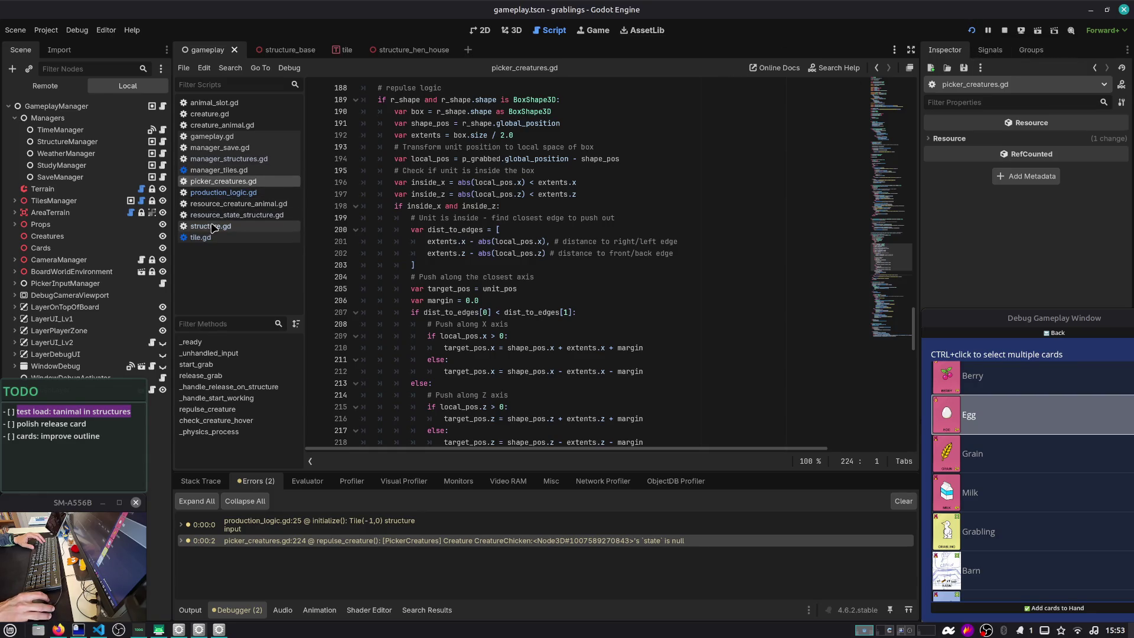
Step: Drop the Milk card onto the placeholder structure in the running game
{"action": "left_click", "coordinate": [596, 31]}
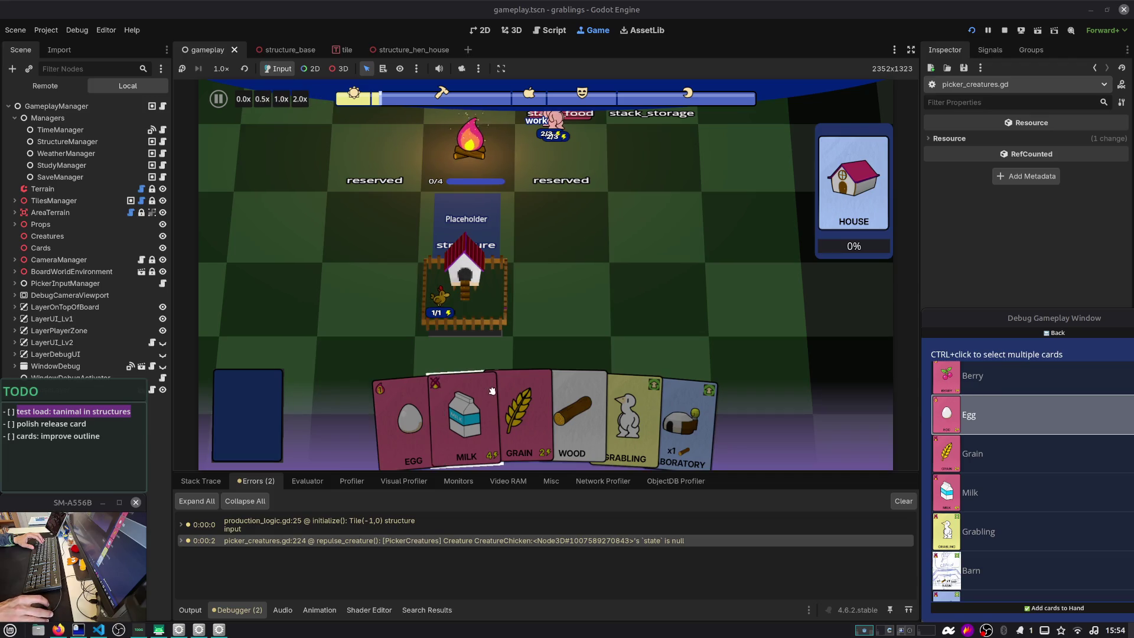
{"action": "left_click_drag", "start_coordinate": [492, 391], "coordinate": [473, 222]}
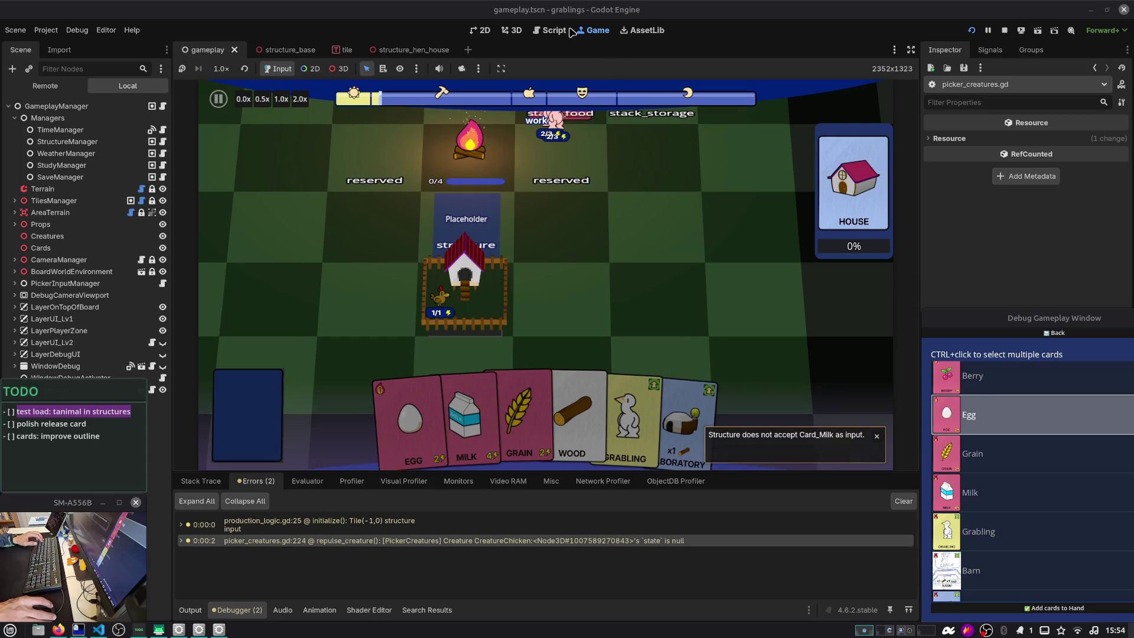
{"action": "left_click", "coordinate": [569, 31]}
Step: Find 'structure does not a' in all files, open card_release_handler.gd's match, and relaunch
{"action": "key", "text": "ctrl+shift+f"}
{"action": "type", "text": "sd"}
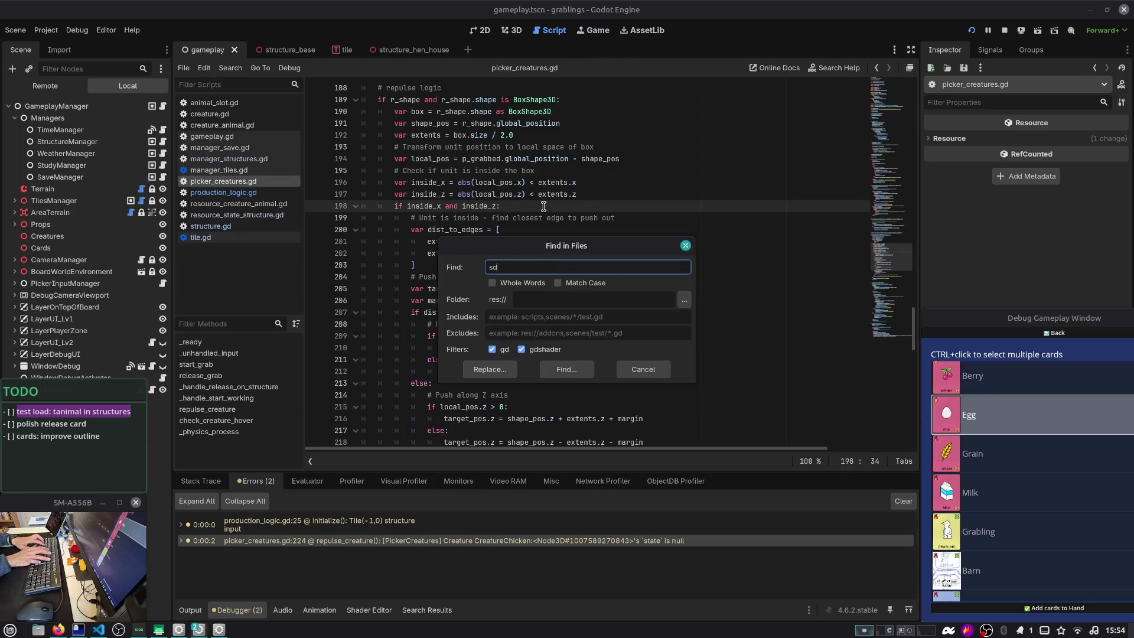
{"action": "key", "text": "BackSpace"}
{"action": "key", "text": "BackSpace"}
{"action": "type", "text": "structure does not accep"}
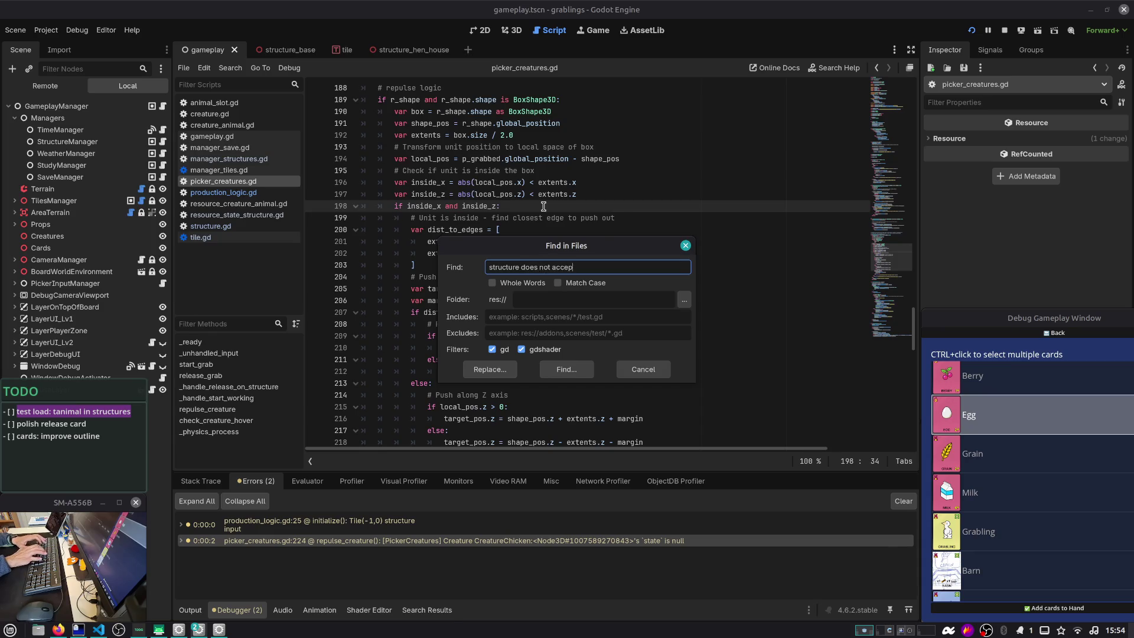
{"action": "key", "text": "Return"}
{"action": "left_click", "coordinate": [445, 513]}
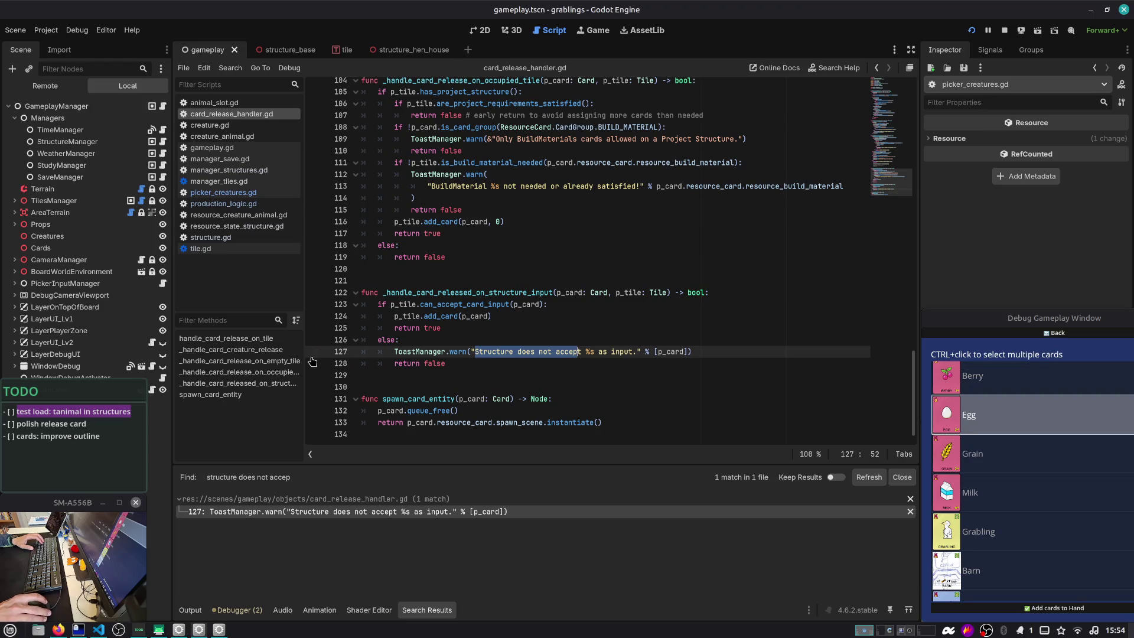
{"action": "key", "text": "F5"}
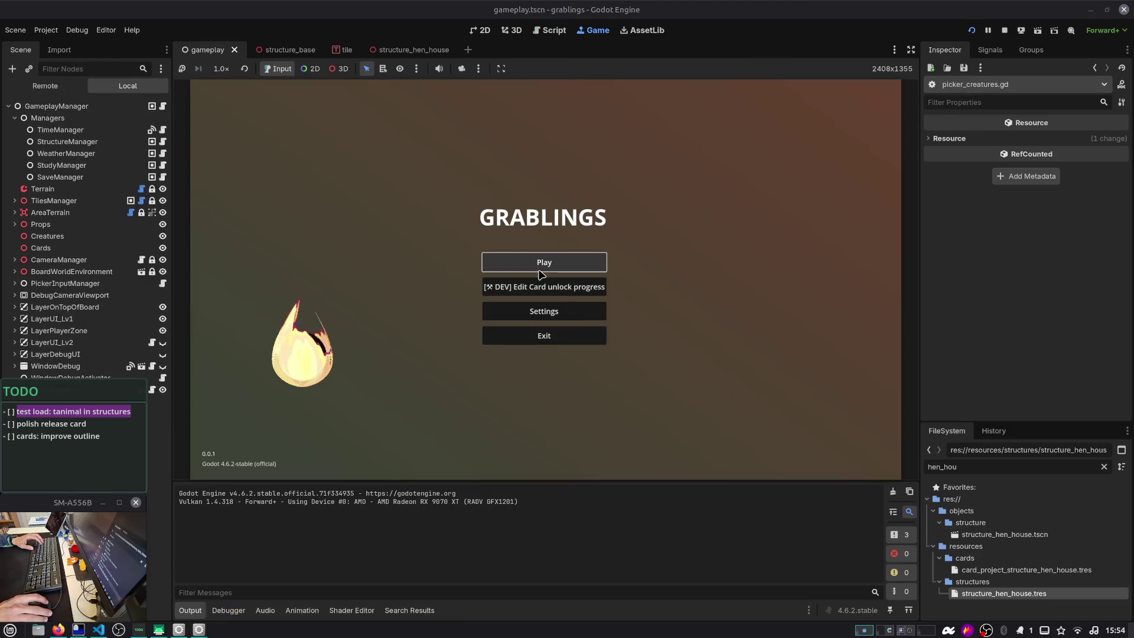
Step: Load the first save slot, pause with Esc, and focus the Chatterino chat on Workspace 2
{"action": "left_click", "coordinate": [539, 271]}
{"action": "left_click", "coordinate": [563, 338]}
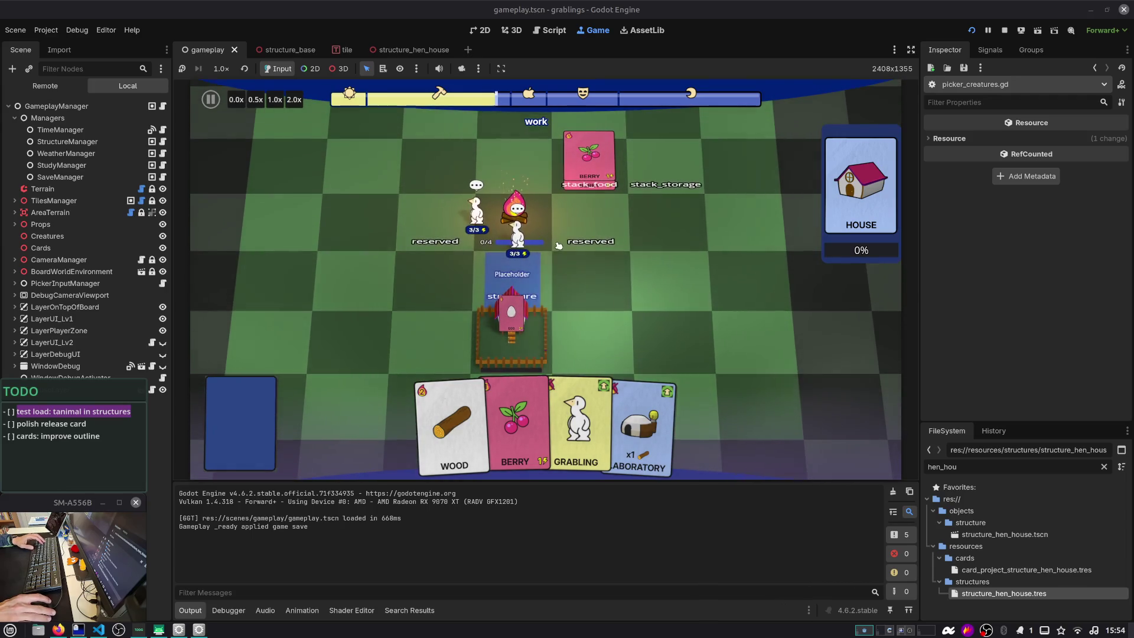
{"action": "key", "text": "Escape"}
{"action": "key", "text": "ctrl+alt+Right"}
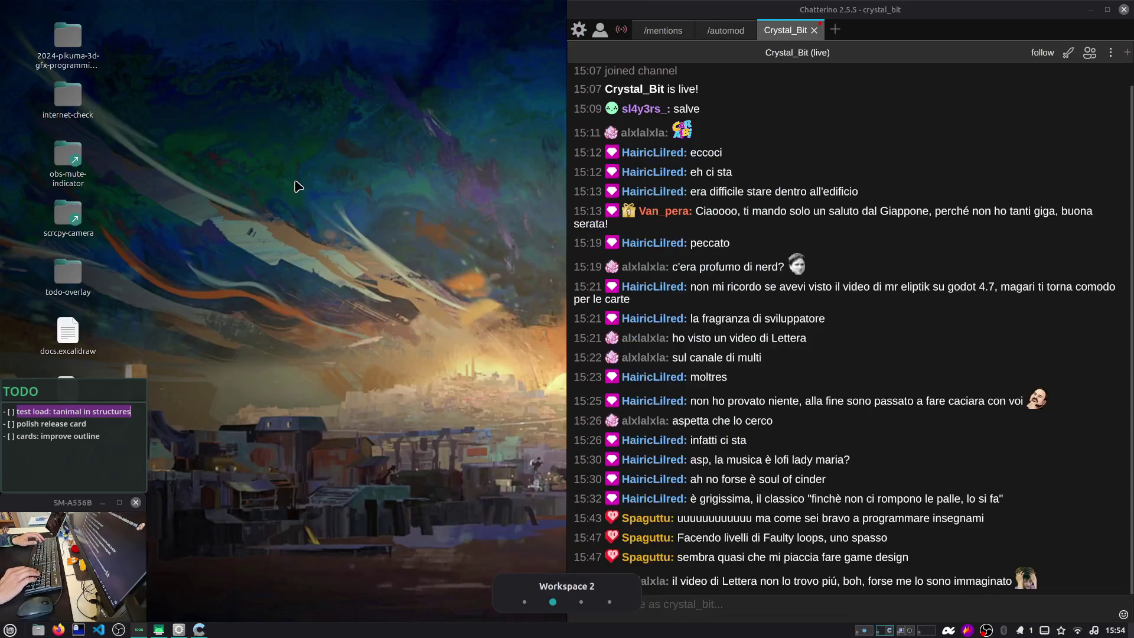
{"action": "left_click", "coordinate": [799, 394]}
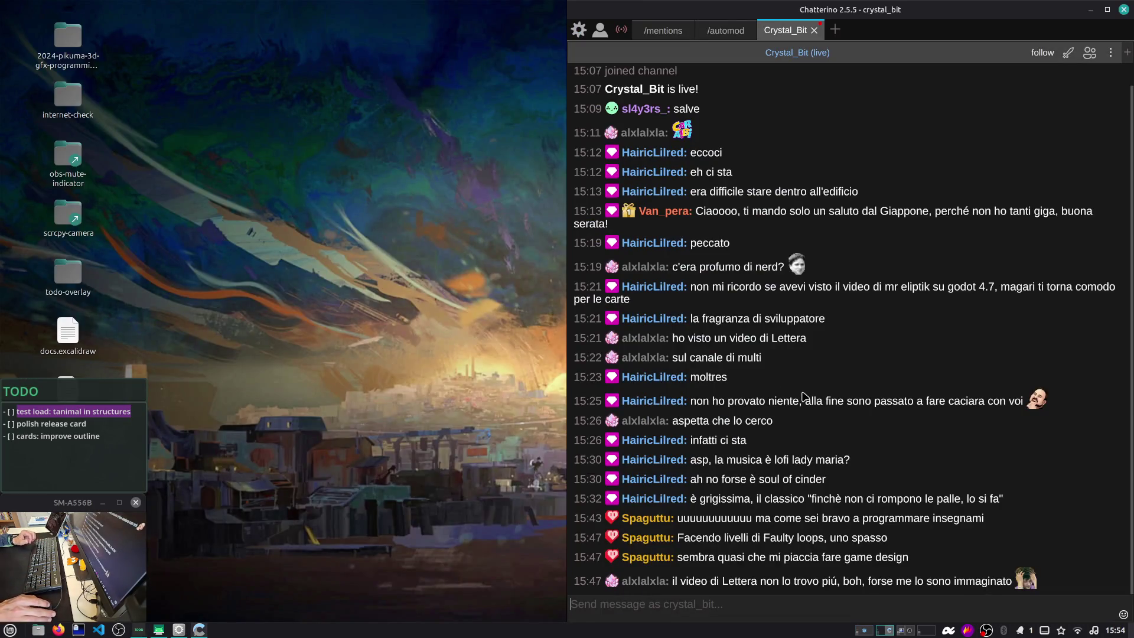
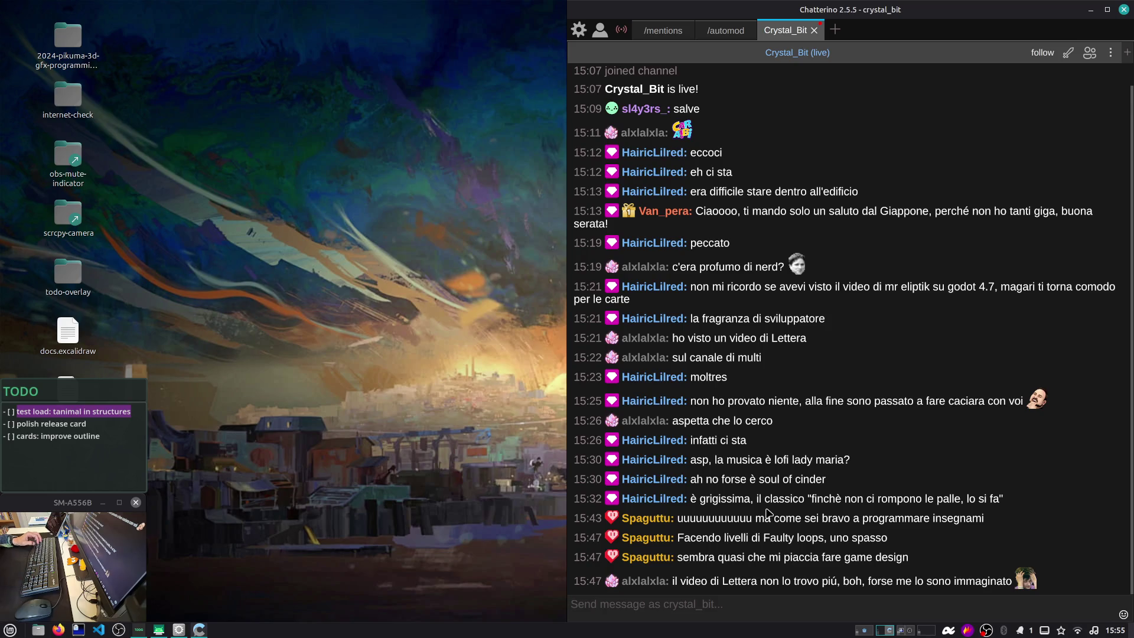
Step: Switch from Chatterino to the Godot editor, where the Grablings game's pause menu is showing
{"action": "key", "text": "alt+Tab"}
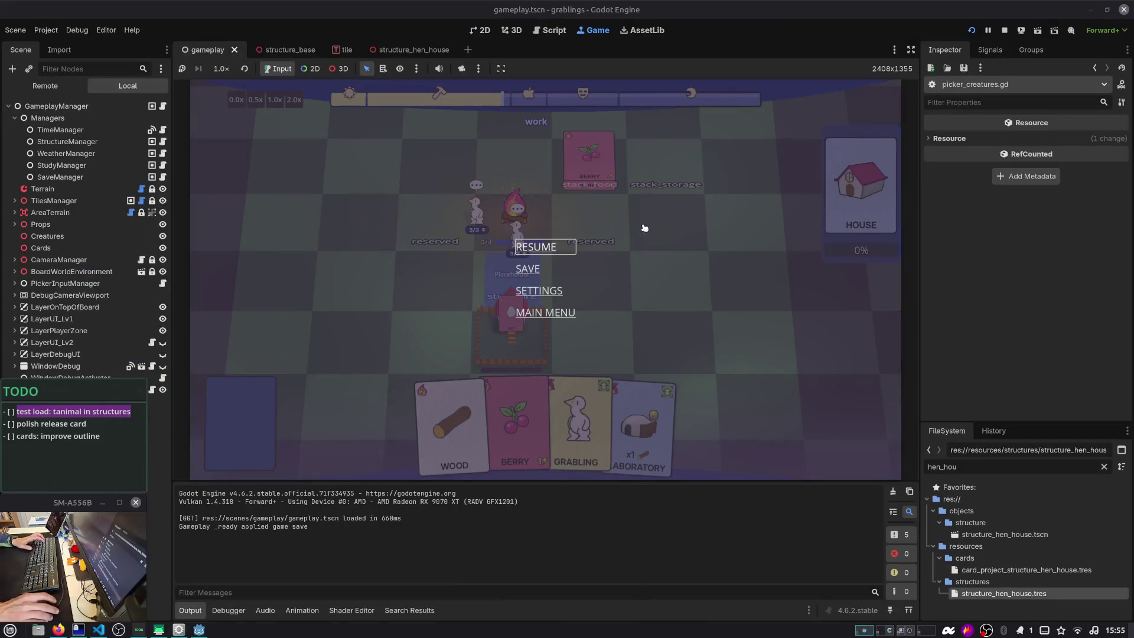
Step: Resume the paused game and open the Debug Gameplay window with F1, moving it lower
{"action": "left_click", "coordinate": [558, 253]}
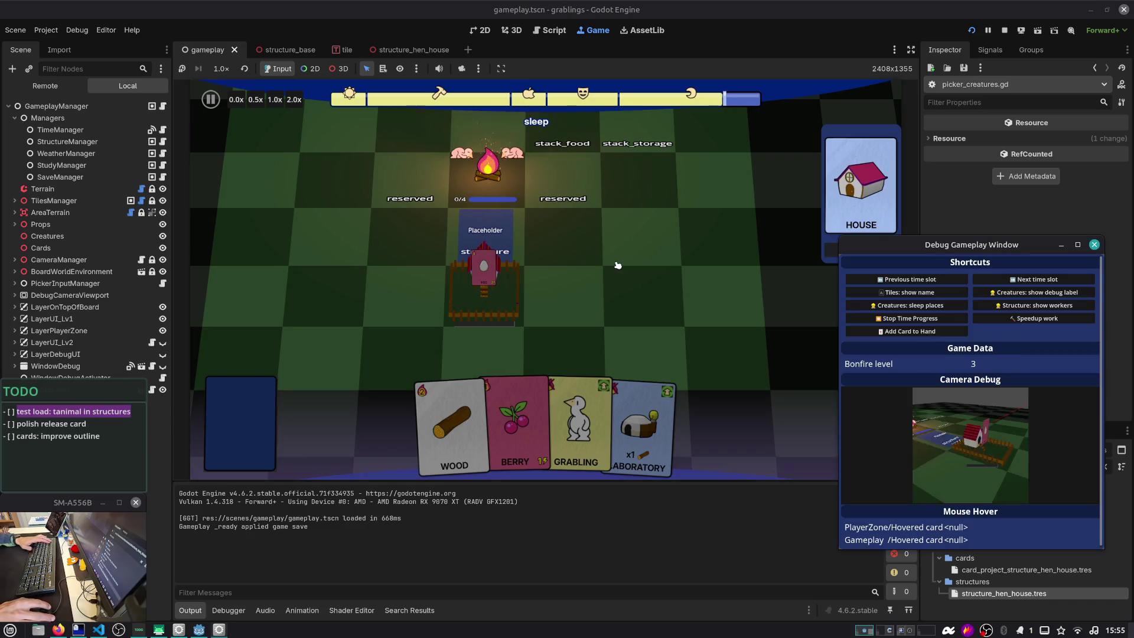
{"action": "key", "text": "F1"}
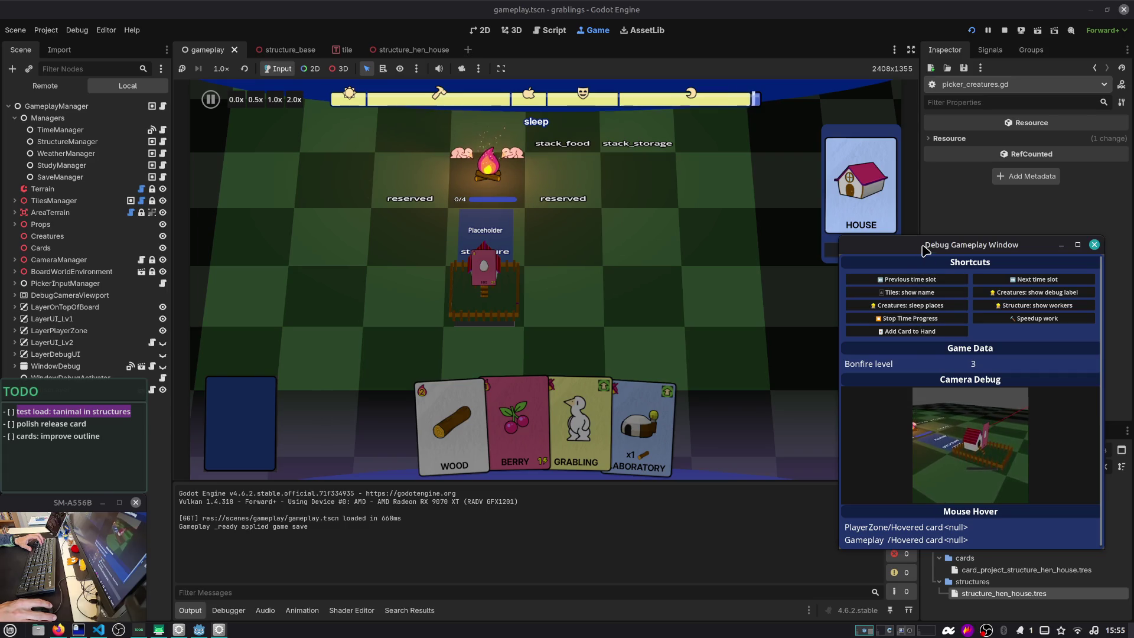
{"action": "left_click_drag", "start_coordinate": [924, 245], "coordinate": [941, 275]}
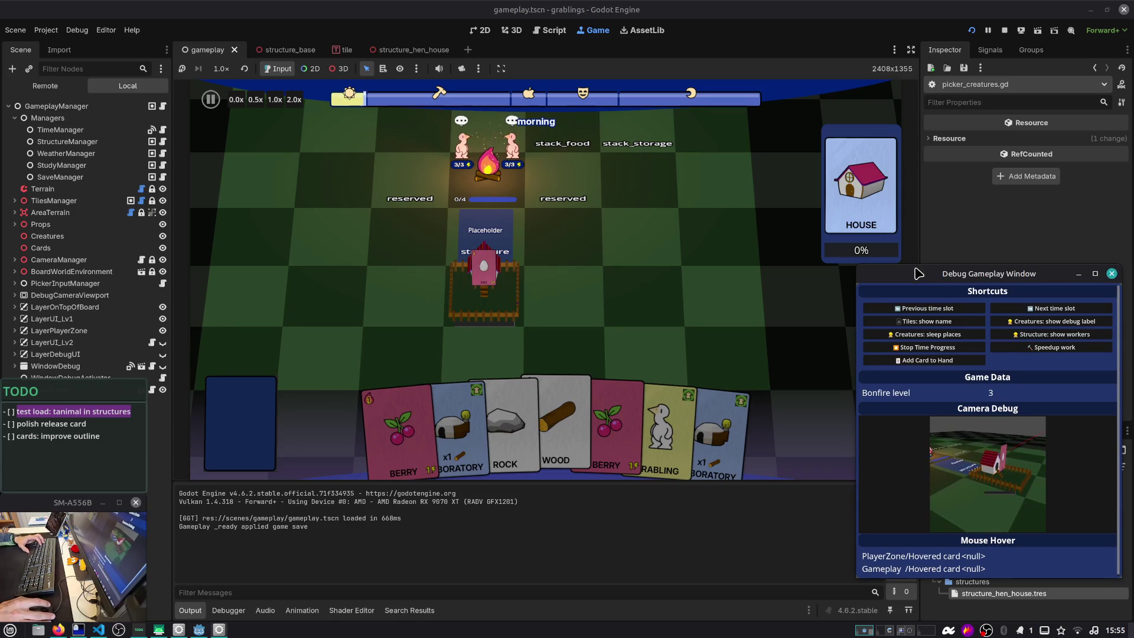
Step: Recentre the board on the structure, advance to the next time slot, and open the Add Card list
{"action": "left_click", "coordinate": [691, 325]}
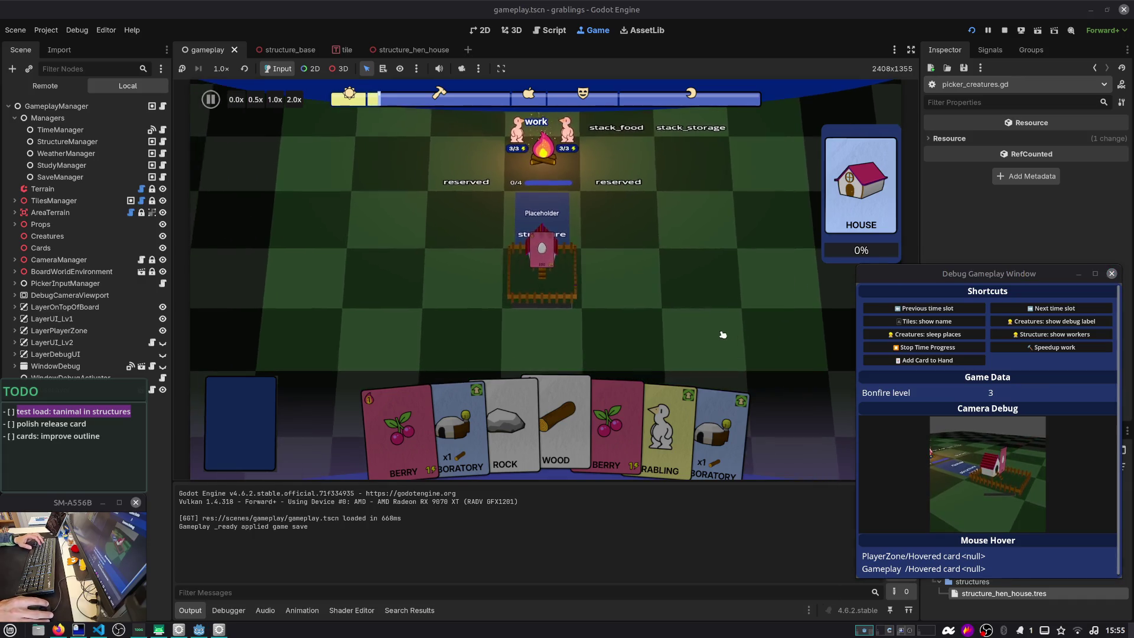
{"action": "key", "text": "a"}
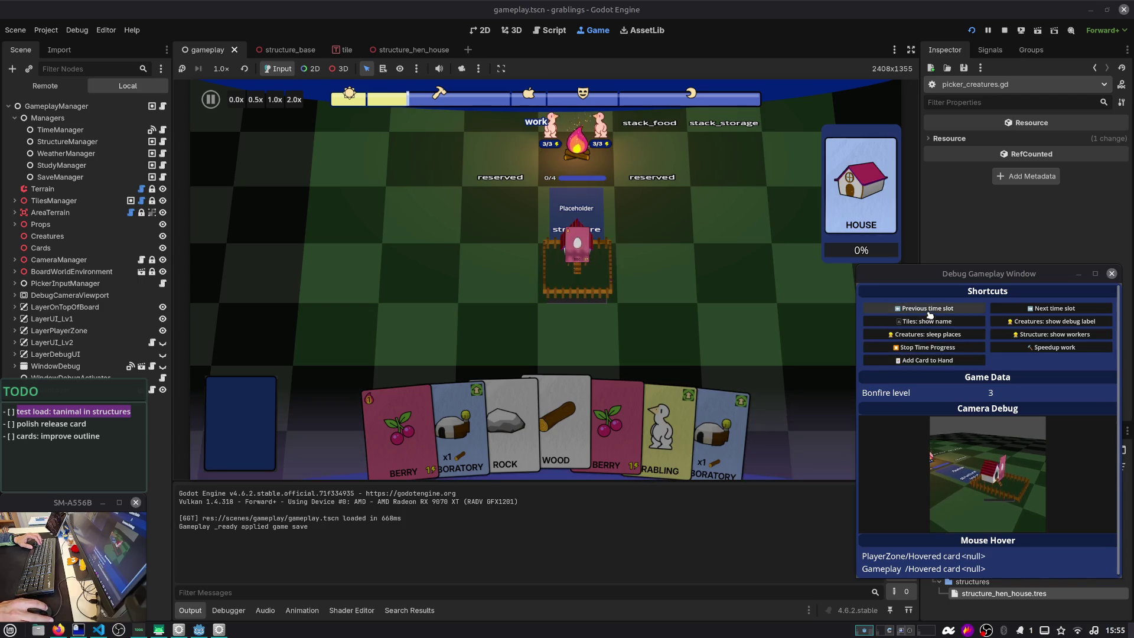
{"action": "left_click_drag", "start_coordinate": [930, 270], "coordinate": [937, 306]}
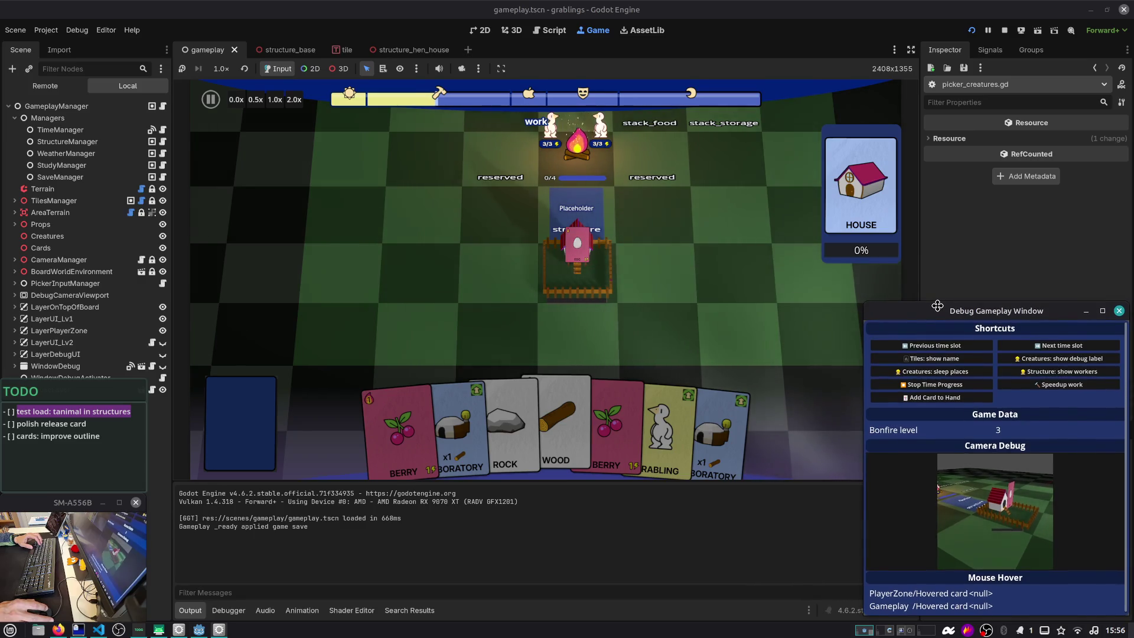
{"action": "mouse_move", "coordinate": [785, 322]}
{"action": "left_mouse_down"}
{"action": "mouse_move", "coordinate": [707, 362]}
{"action": "mouse_move", "coordinate": [703, 375]}
{"action": "left_mouse_up"}
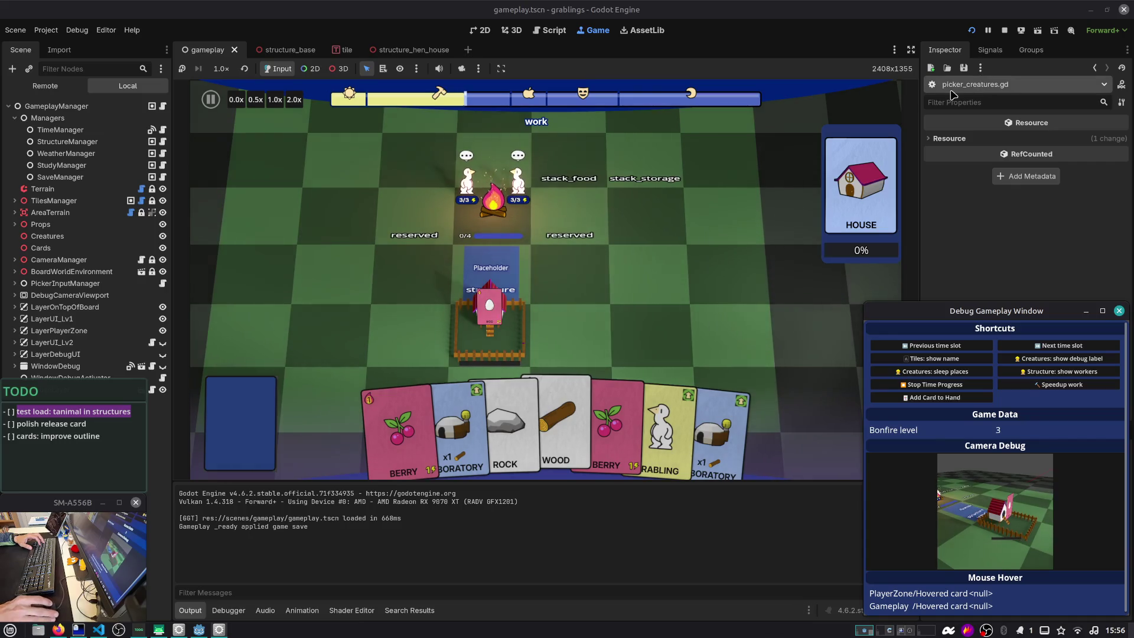
{"action": "left_click", "coordinate": [939, 346]}
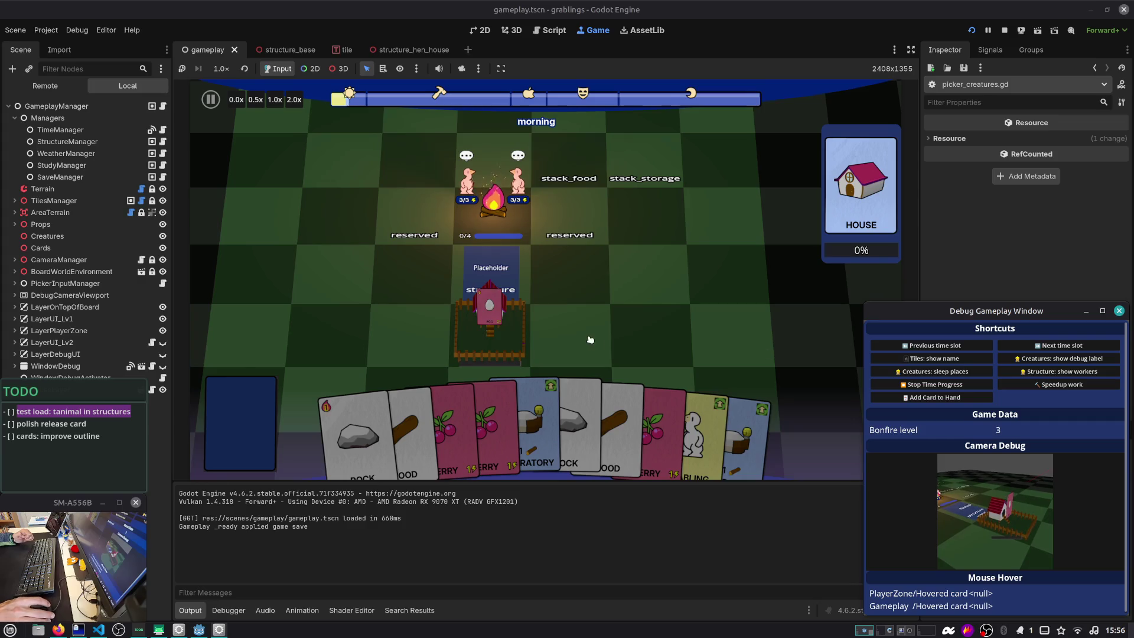
{"action": "left_click", "coordinate": [935, 397]}
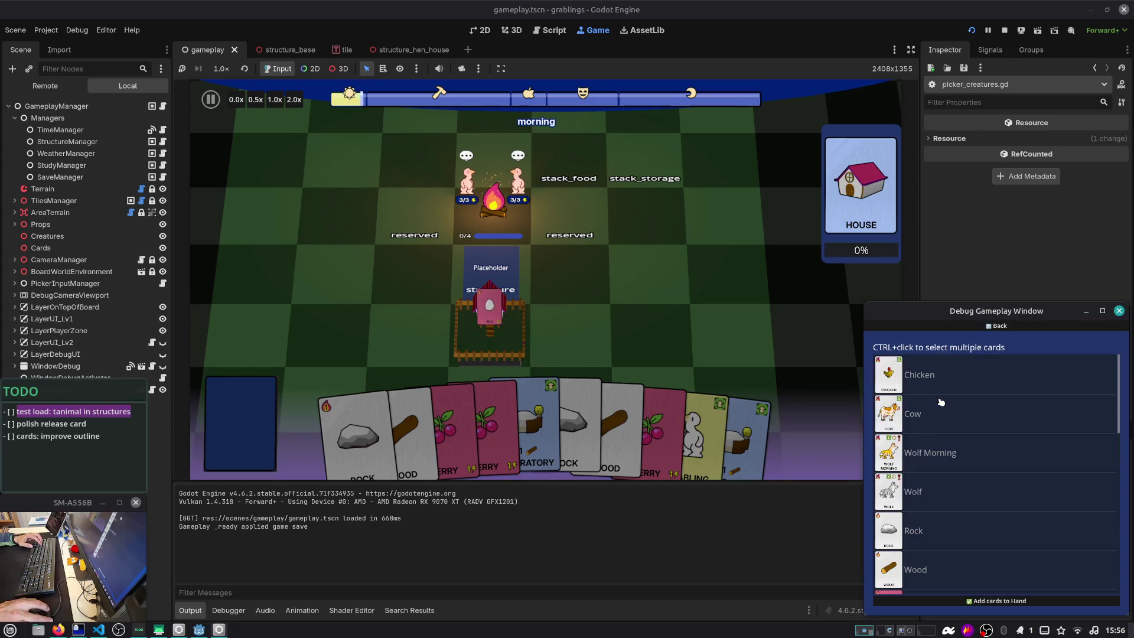
Step: Add a Chicken card into the hen house, then drop a Berry card there to hit the breakpoint
{"action": "left_click", "coordinate": [945, 375]}
{"action": "mouse_move", "coordinate": [355, 425]}
{"action": "left_mouse_down"}
{"action": "mouse_move", "coordinate": [417, 223]}
{"action": "mouse_move", "coordinate": [424, 260]}
{"action": "mouse_move", "coordinate": [490, 245]}
{"action": "left_mouse_up"}
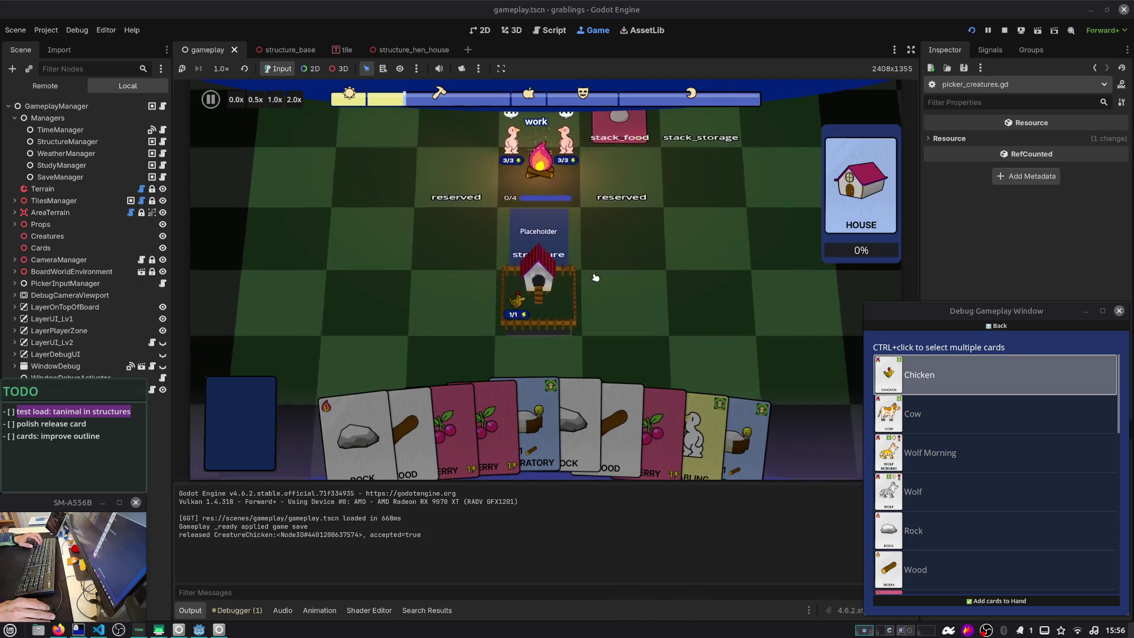
{"action": "left_click_drag", "start_coordinate": [494, 435], "coordinate": [534, 251]}
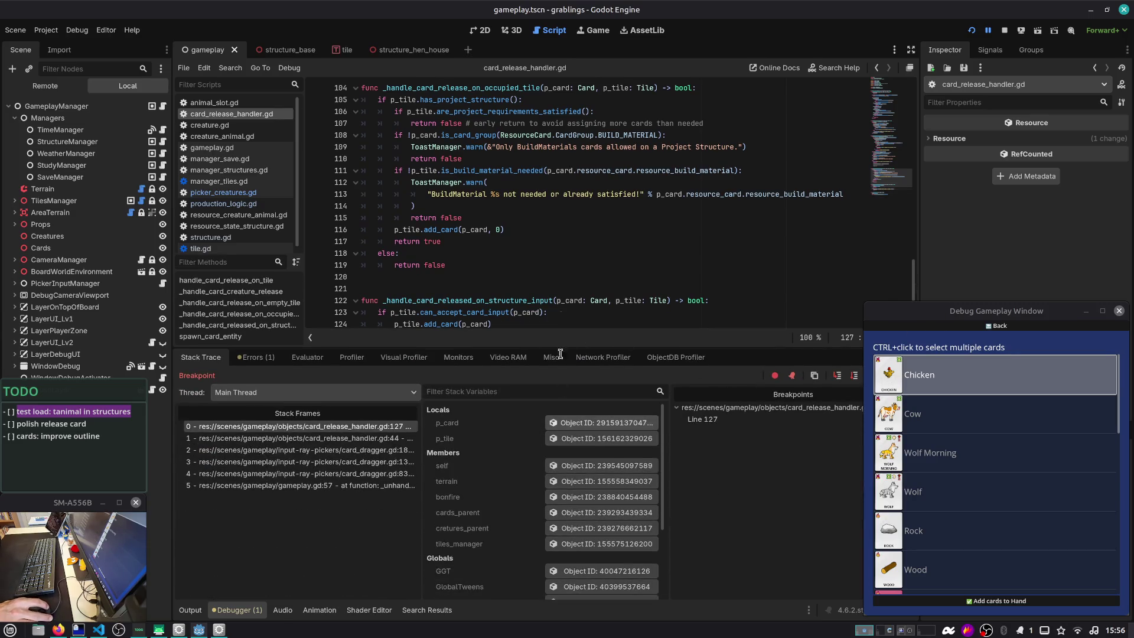
Step: Inspect the dropped p_card object and read the can_accept_card_input documentation in a widened inspector
{"action": "scroll", "coordinate": [460, 192], "scroll_direction": "down", "scroll_amount": 2}
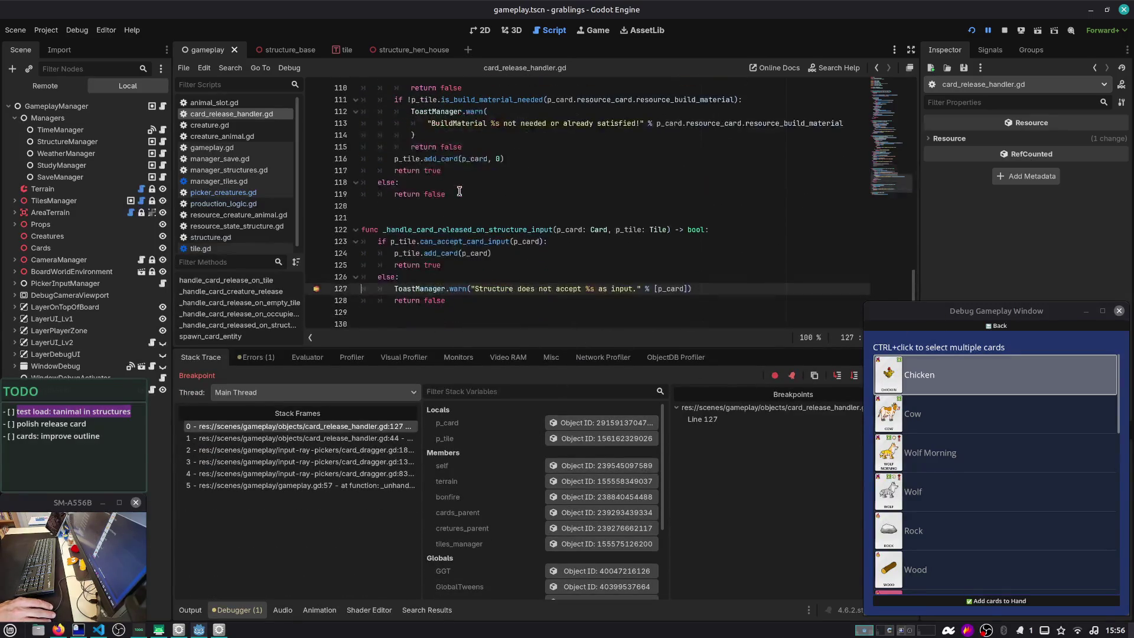
{"action": "left_click", "coordinate": [584, 425]}
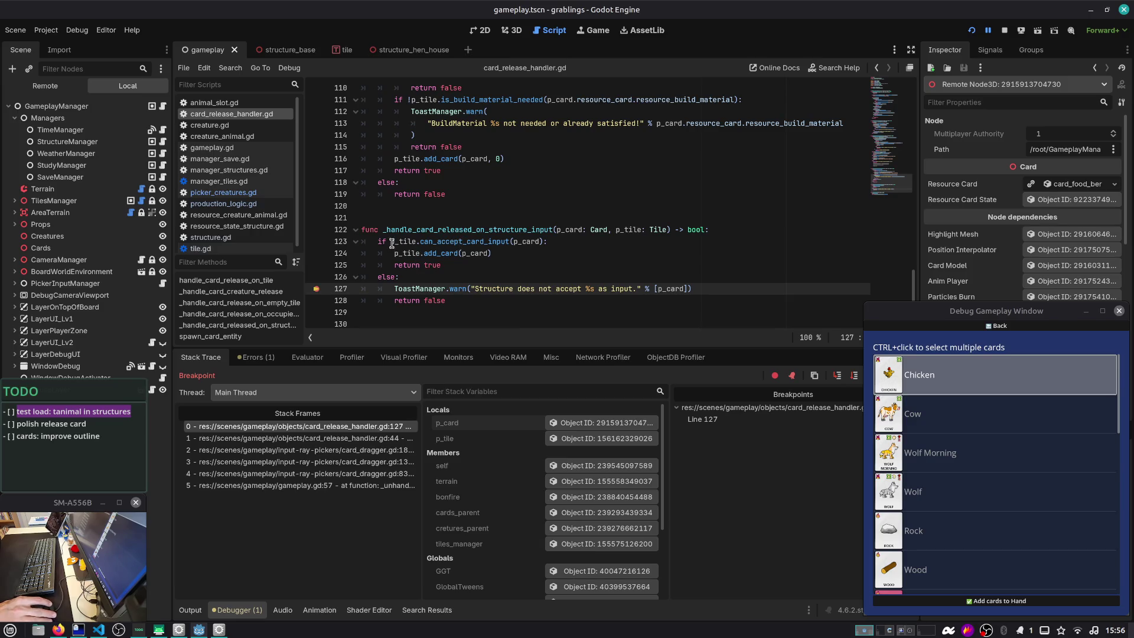
{"action": "double_click", "coordinate": [441, 242]}
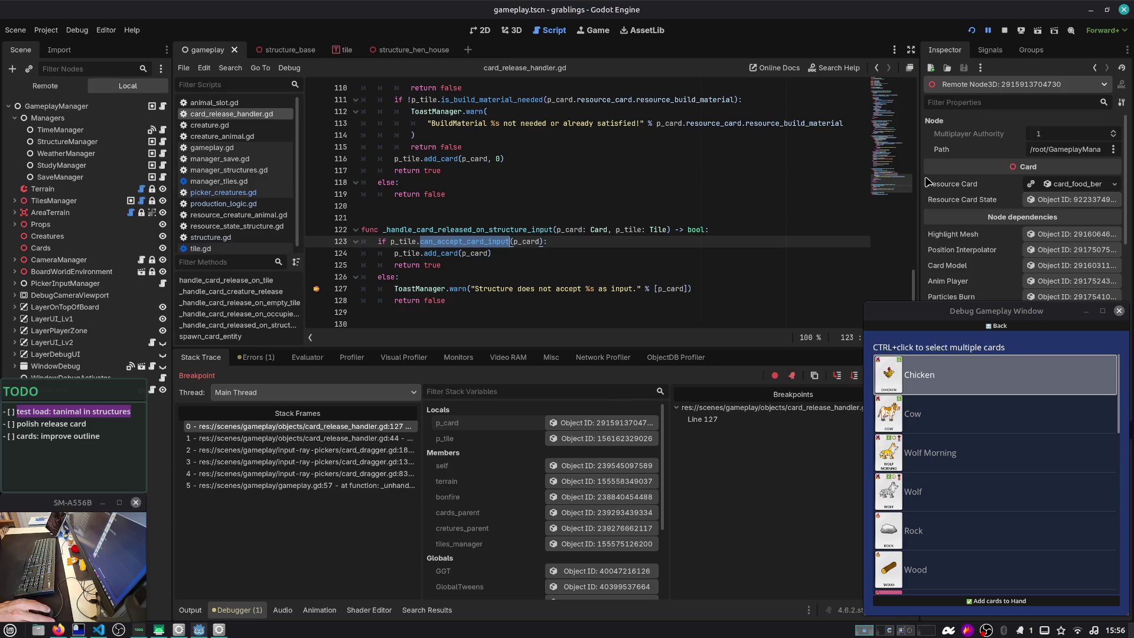
{"action": "left_click_drag", "start_coordinate": [919, 172], "coordinate": [812, 172]}
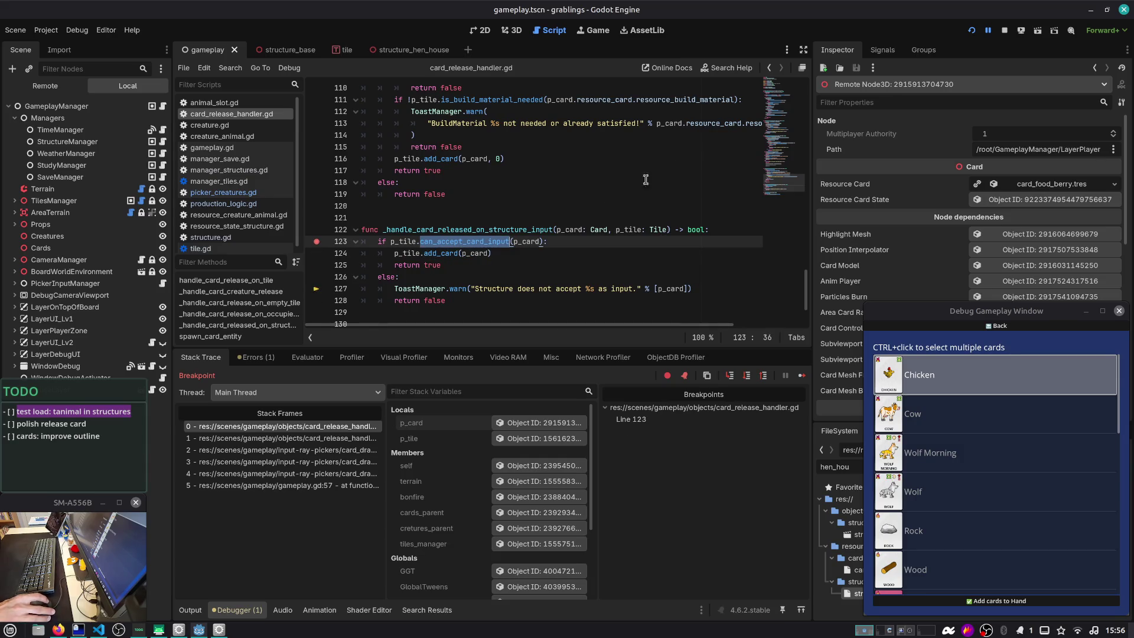
Step: Resume execution, drop another Berry card on the hen house, and step into can_accept_card_input
{"action": "left_click", "coordinate": [987, 32]}
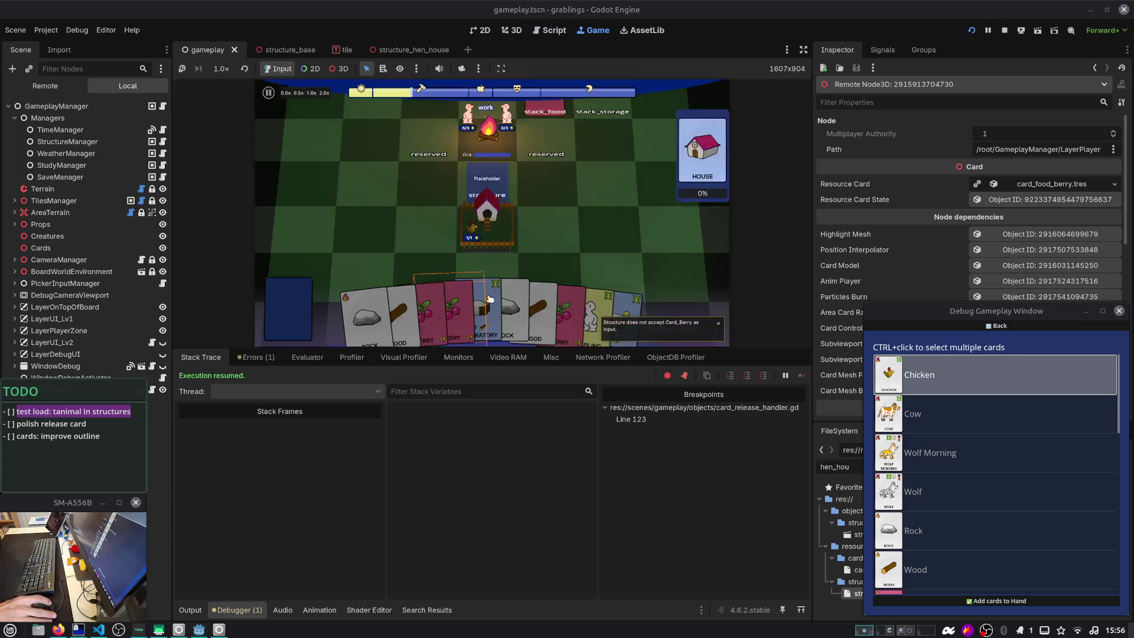
{"action": "left_click_drag", "start_coordinate": [438, 308], "coordinate": [492, 192]}
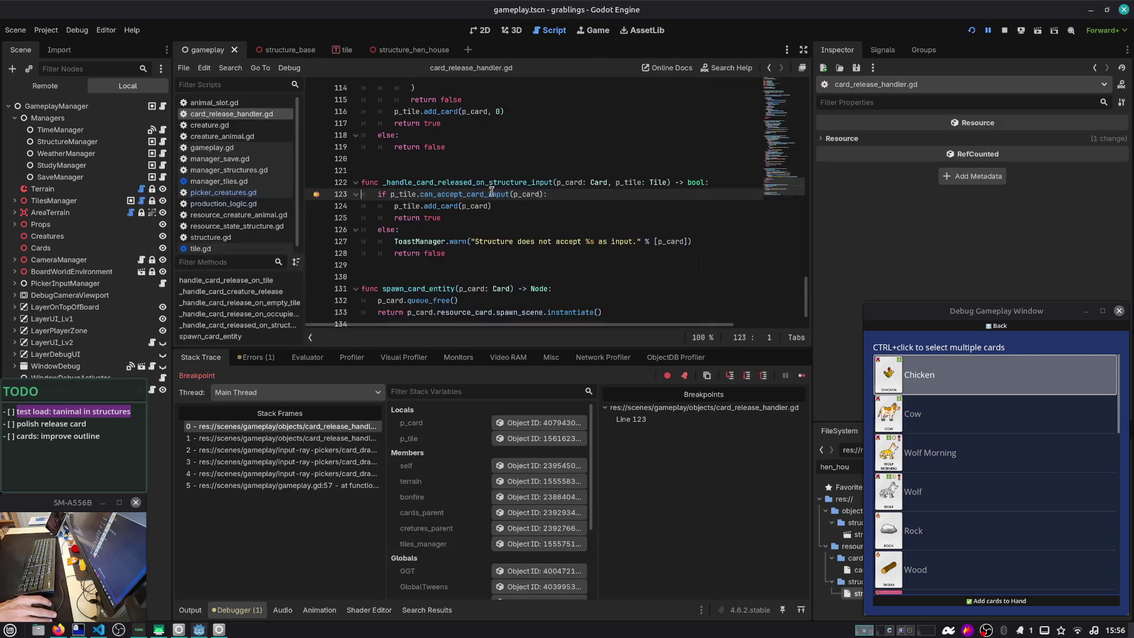
{"action": "left_click", "coordinate": [733, 376]}
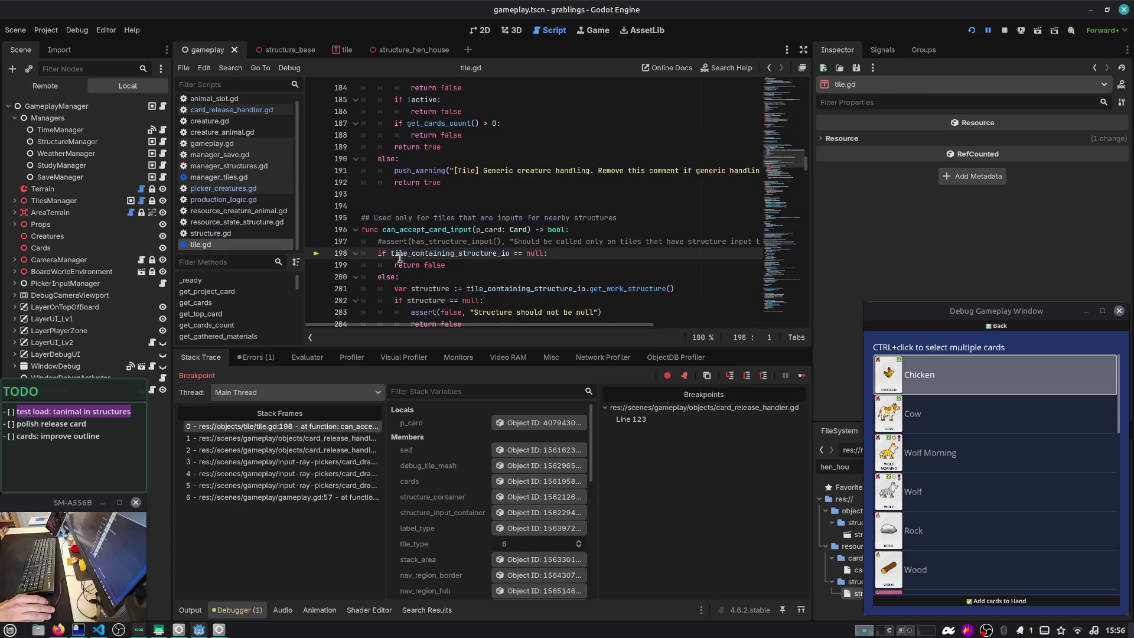
Step: Hide the script list in tile.gd and select tile_containing_structure_io to check it
{"action": "scroll", "coordinate": [400, 257], "scroll_direction": "down", "scroll_amount": 1}
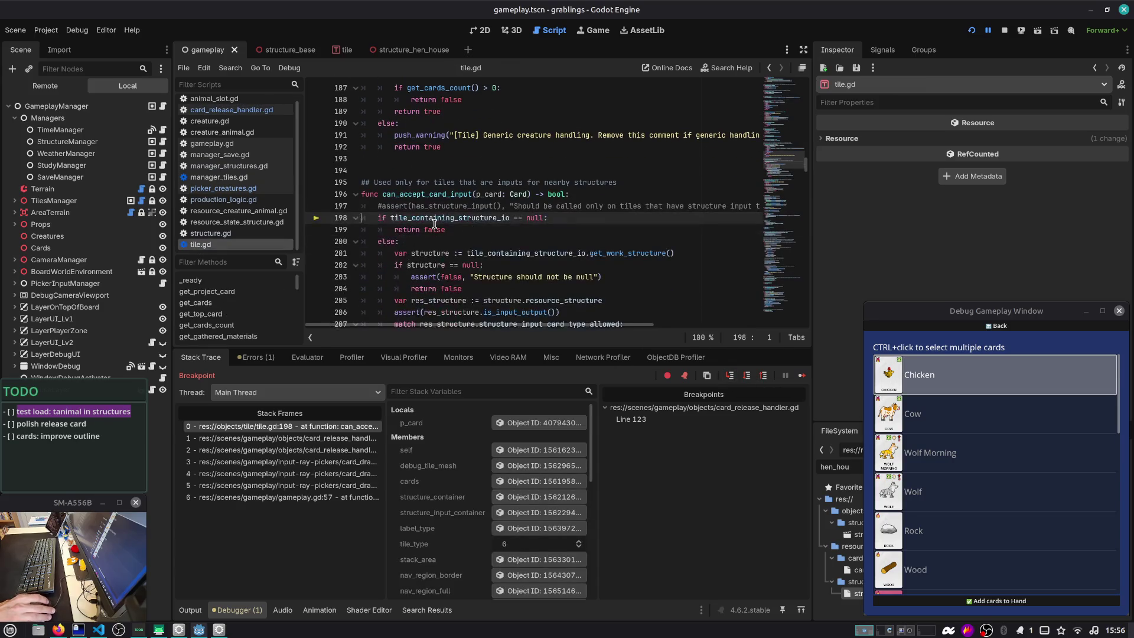
{"action": "left_click", "coordinate": [405, 240]}
{"action": "key", "text": "ctrl+backslash"}
{"action": "double_click", "coordinate": [283, 216]}
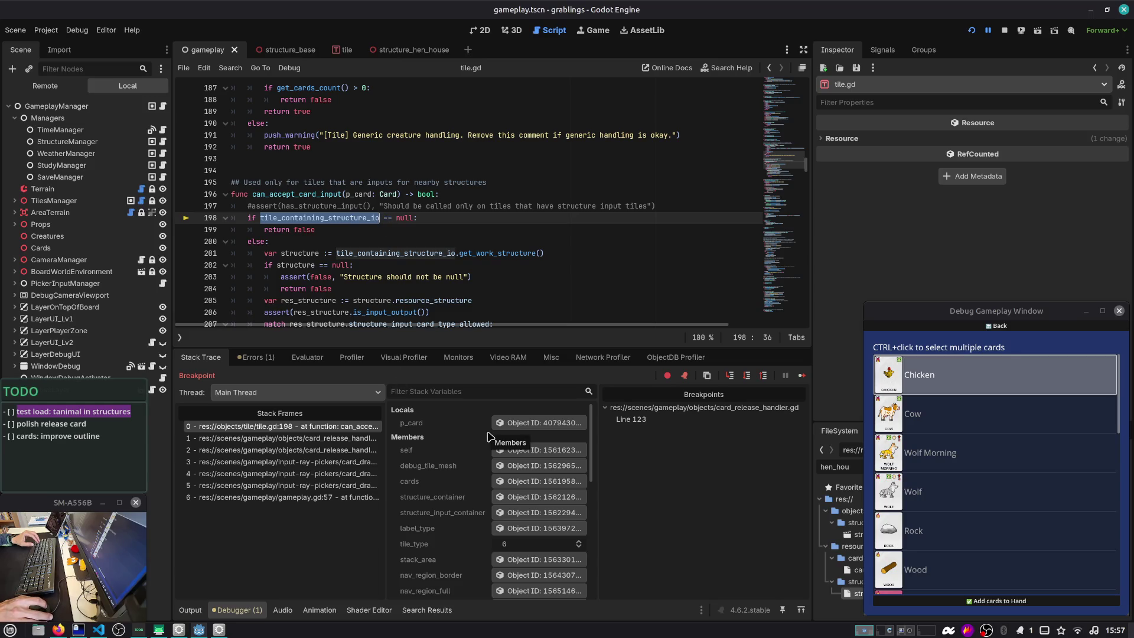
Step: Step over to line 199, confirm tile_containing_structure_io is null, and find its declaration on line 52
{"action": "left_click", "coordinate": [732, 376]}
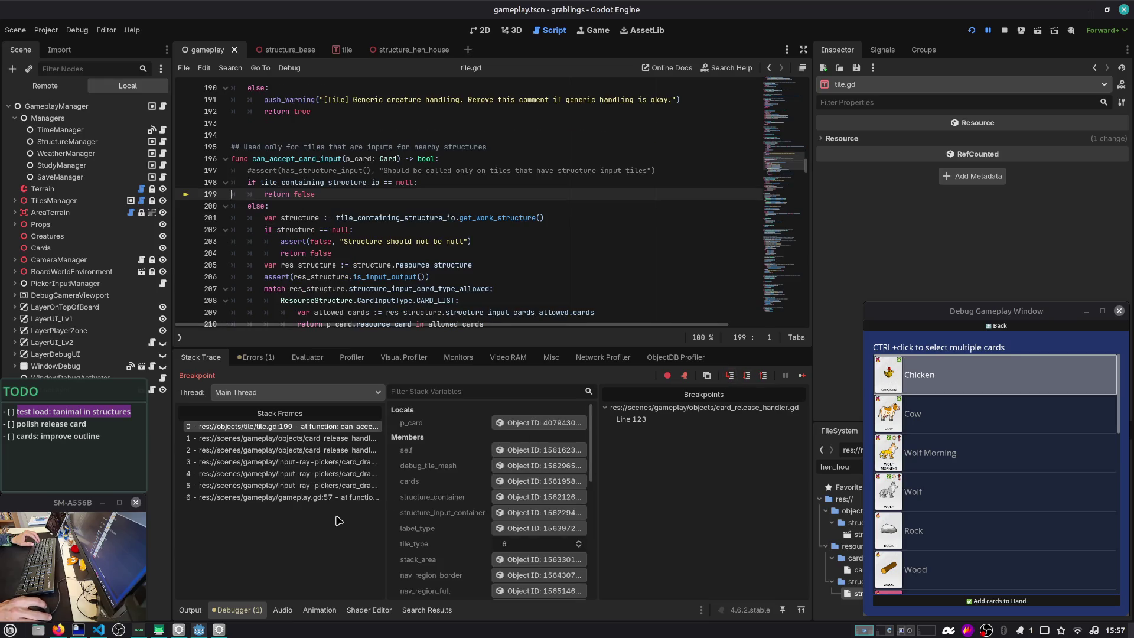
{"action": "scroll", "coordinate": [435, 525], "scroll_direction": "down", "scroll_amount": 5}
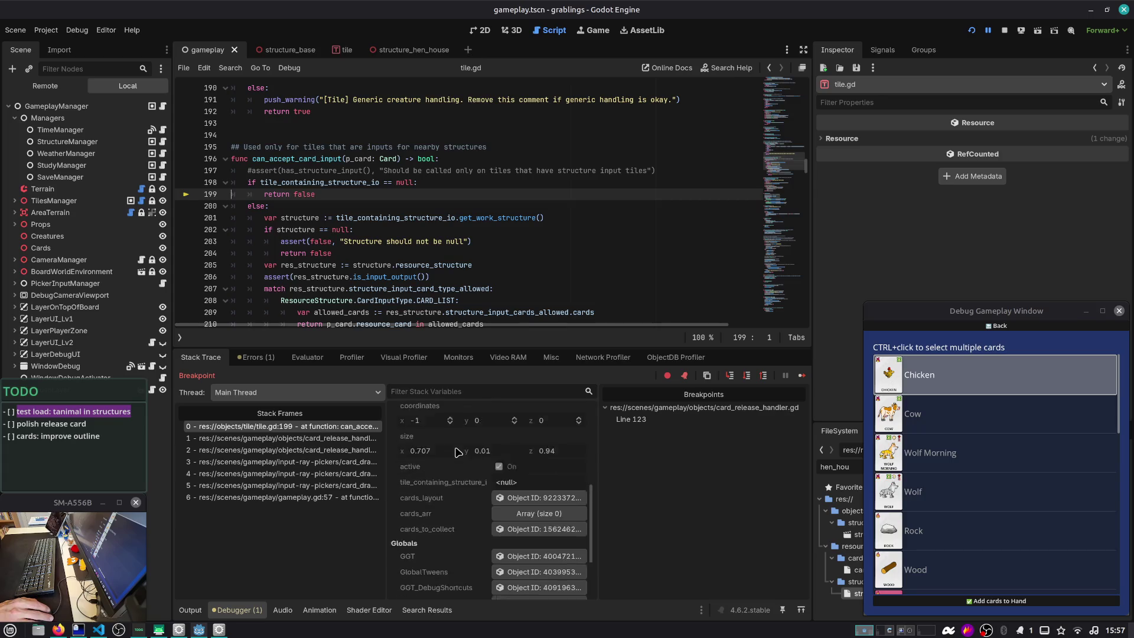
{"action": "scroll", "coordinate": [458, 547], "scroll_direction": "down", "scroll_amount": 2}
{"action": "scroll", "coordinate": [452, 549], "scroll_direction": "up", "scroll_amount": 4}
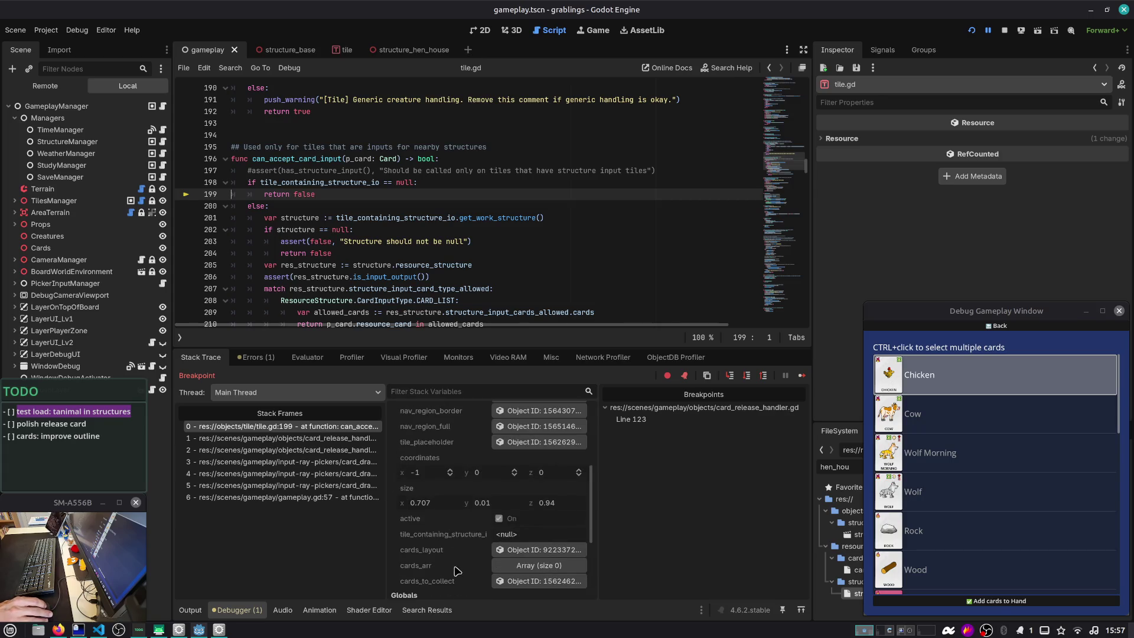
{"action": "double_click", "coordinate": [305, 183]}
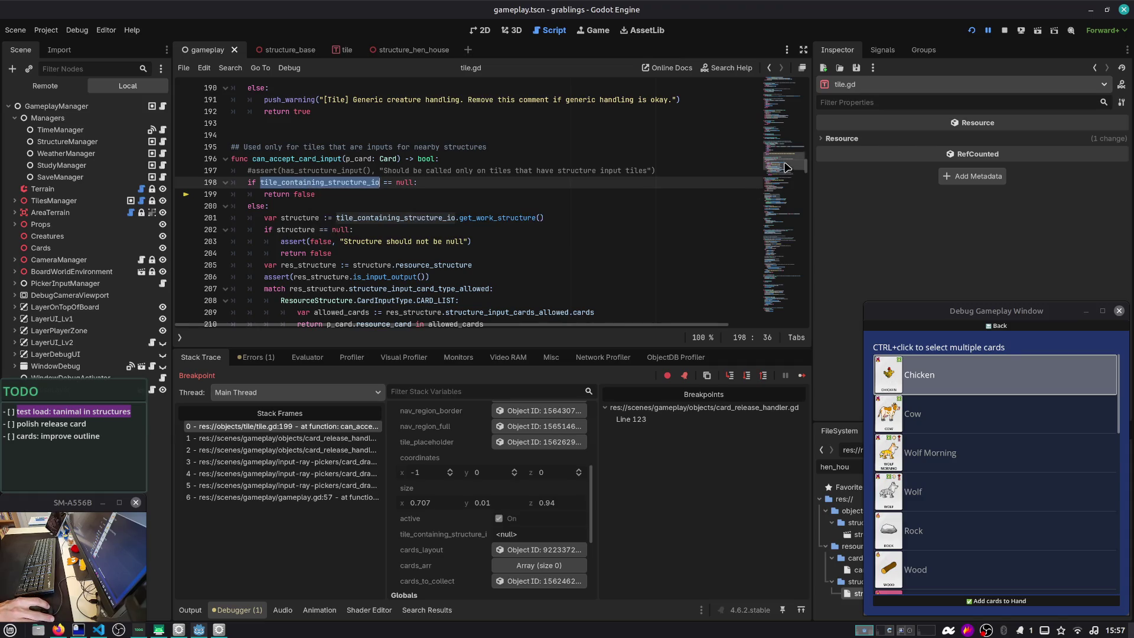
{"action": "left_click_drag", "start_coordinate": [780, 192], "coordinate": [784, 111]}
{"action": "scroll", "coordinate": [454, 150], "scroll_direction": "up", "scroll_amount": 3}
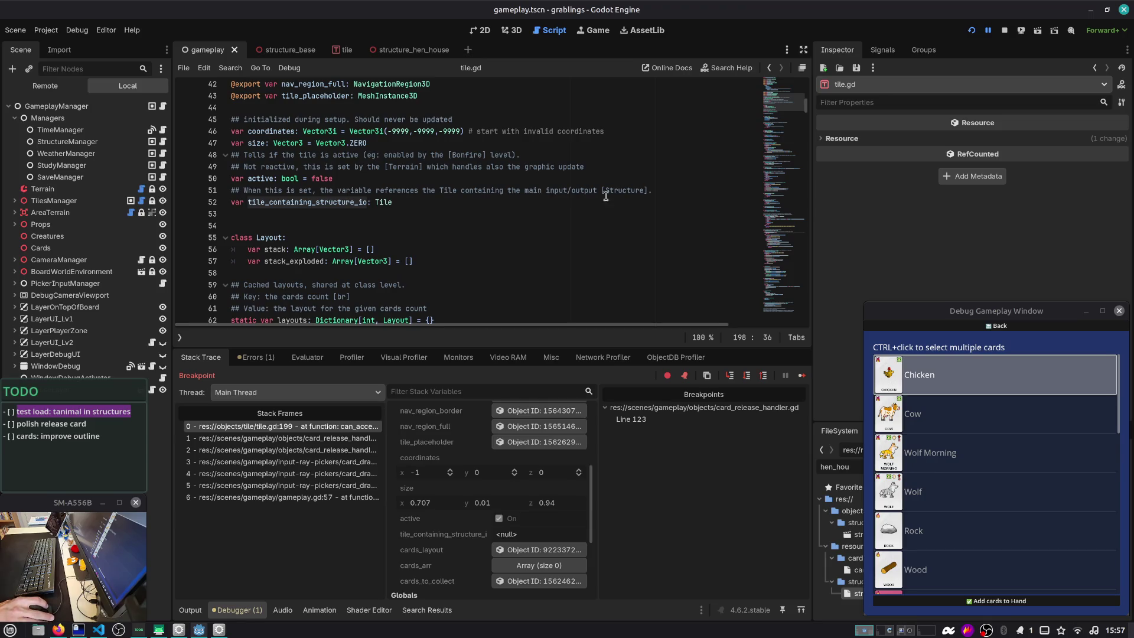
{"action": "double_click", "coordinate": [338, 204]}
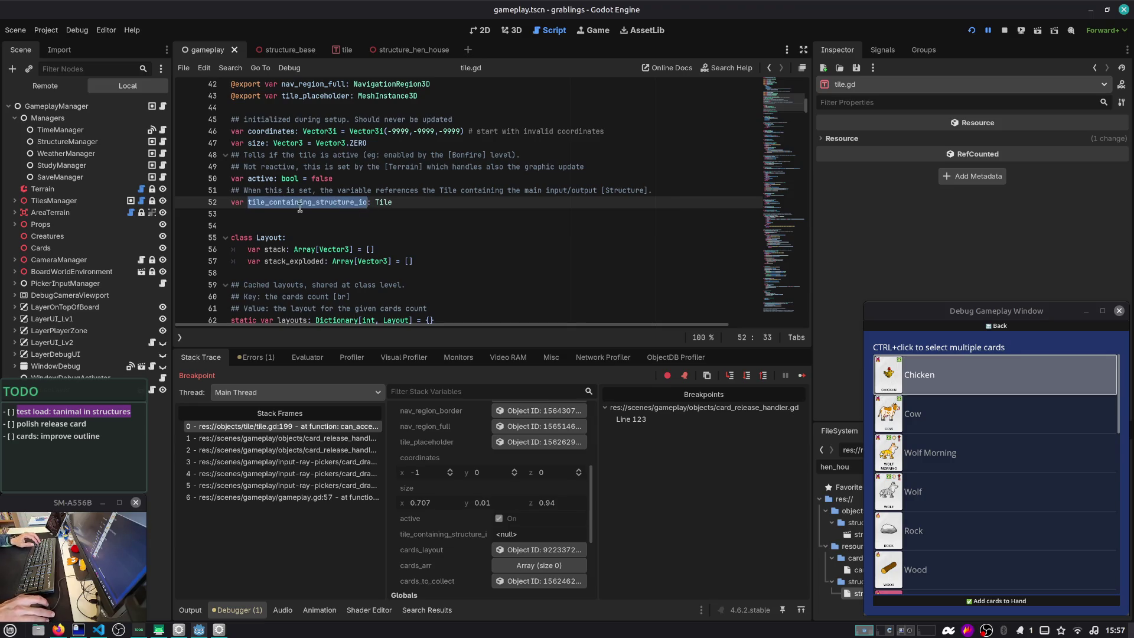
{"action": "left_click_drag", "start_coordinate": [173, 159], "coordinate": [239, 159]}
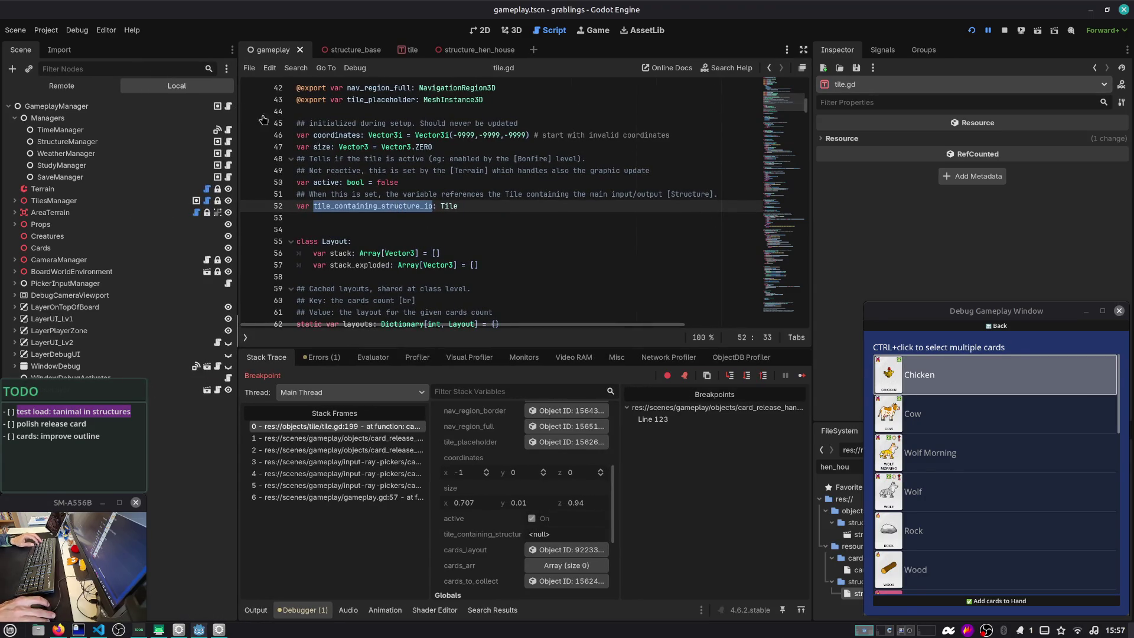
Step: Add the TODO item 'LOAD: tile_containing_structure_io not init', then return to Godot
{"action": "left_click", "coordinate": [135, 412]}
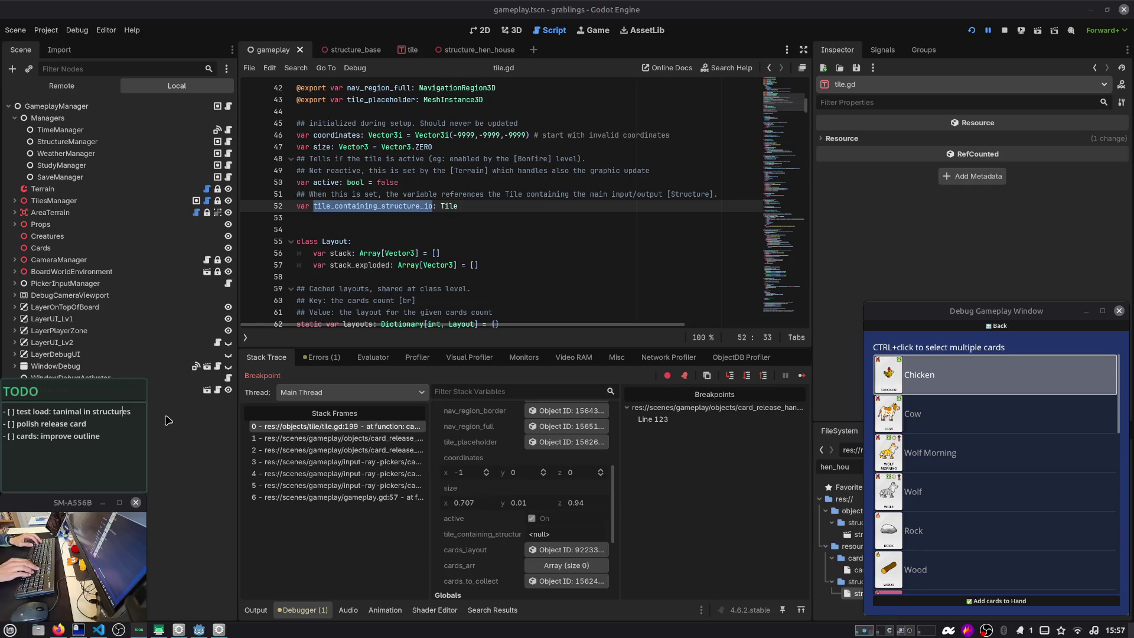
{"action": "key", "text": "Return"}
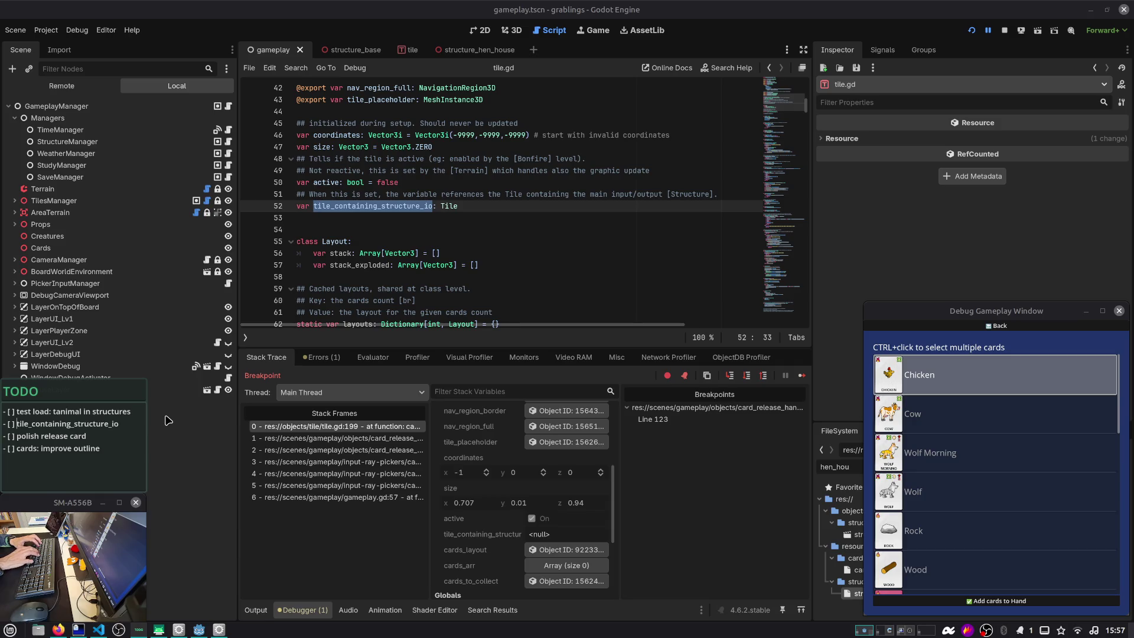
{"action": "type", "text": "LOAD:"}
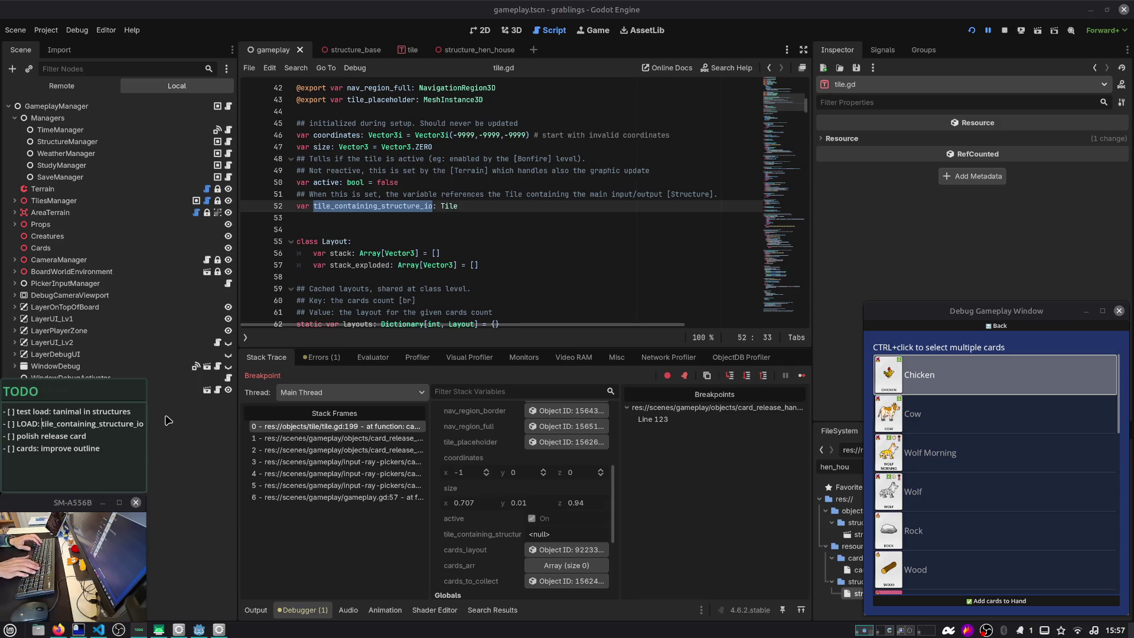
{"action": "key", "text": "End"}
{"action": "type", "text": "not i"}
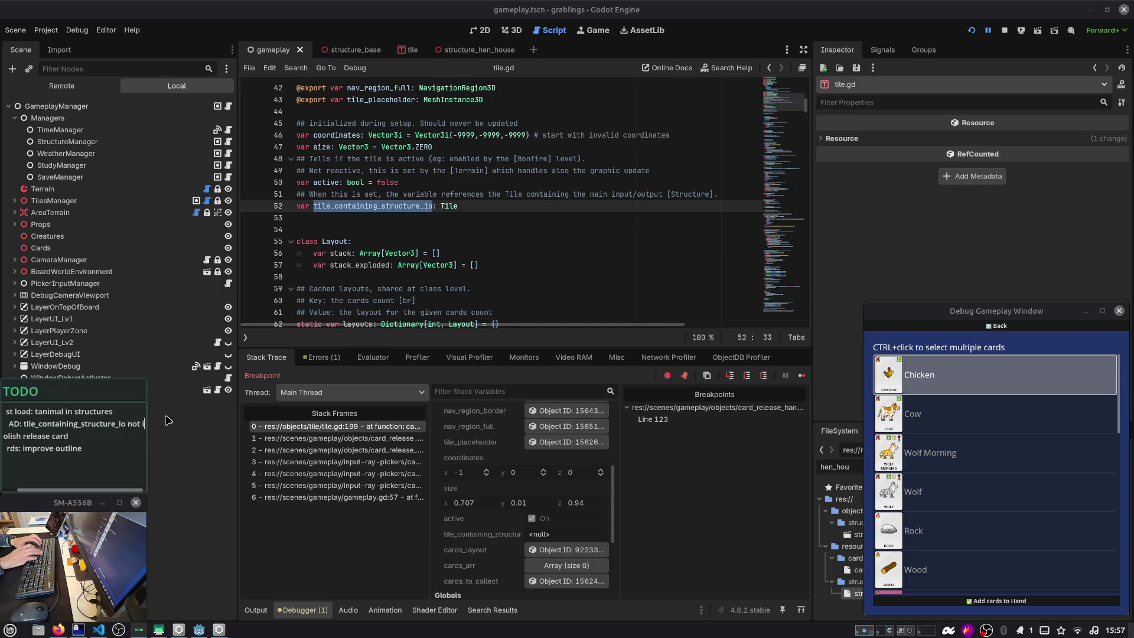
{"action": "type", "text": "nit"}
{"action": "left_click", "coordinate": [424, 253]}
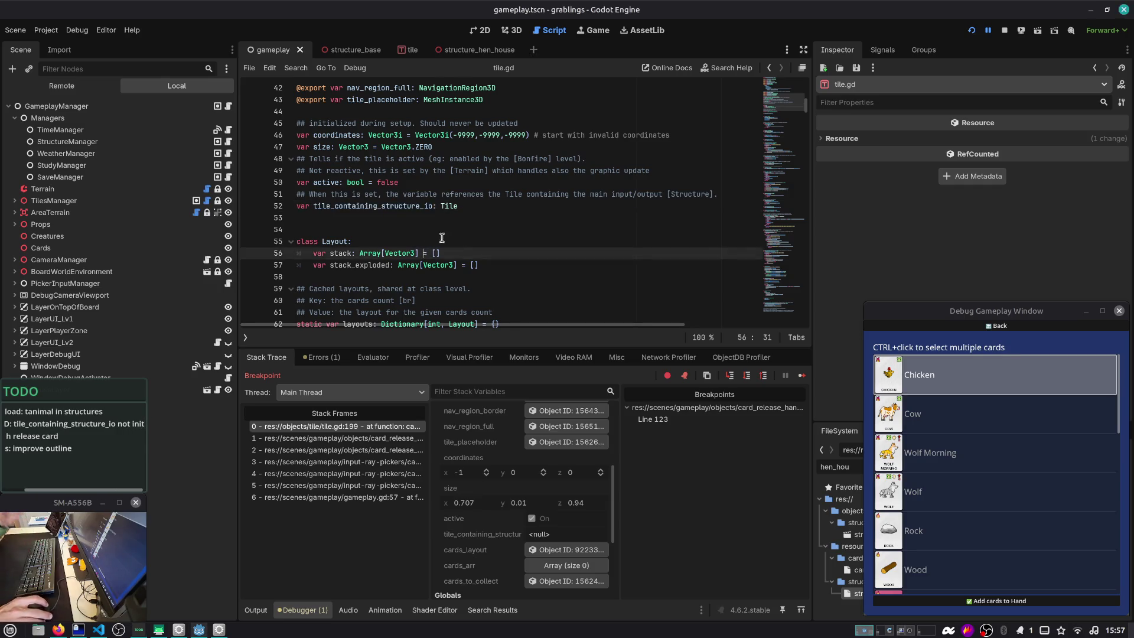
Step: Resume past the breakpoint and place a Hen House from the debug card list on the left tile
{"action": "left_click", "coordinate": [1006, 32]}
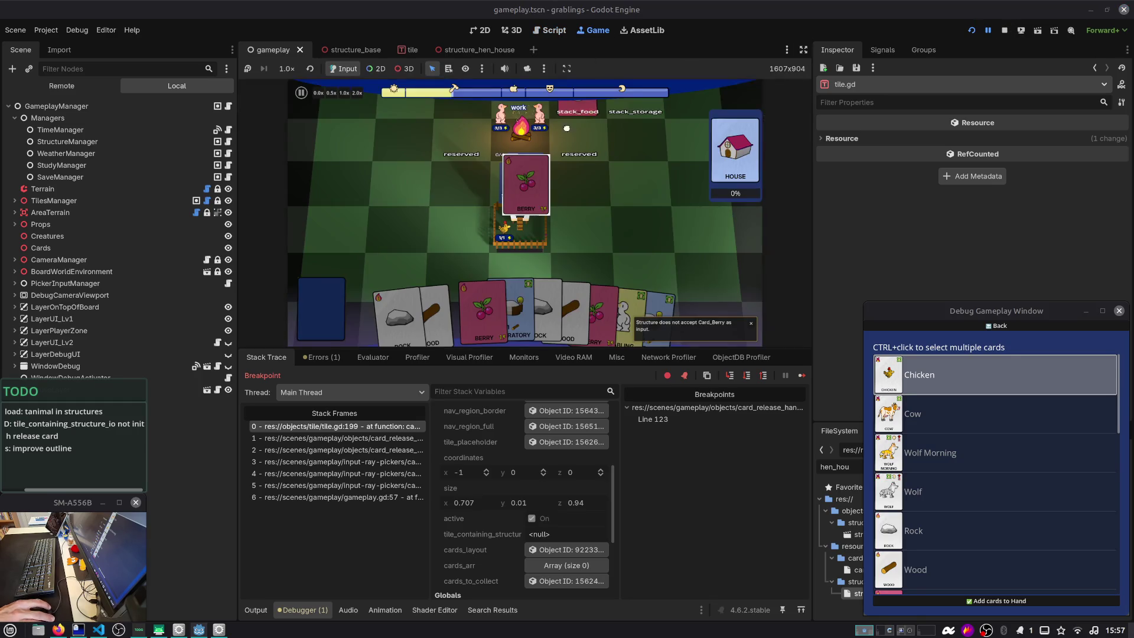
{"action": "left_click", "coordinate": [988, 31]}
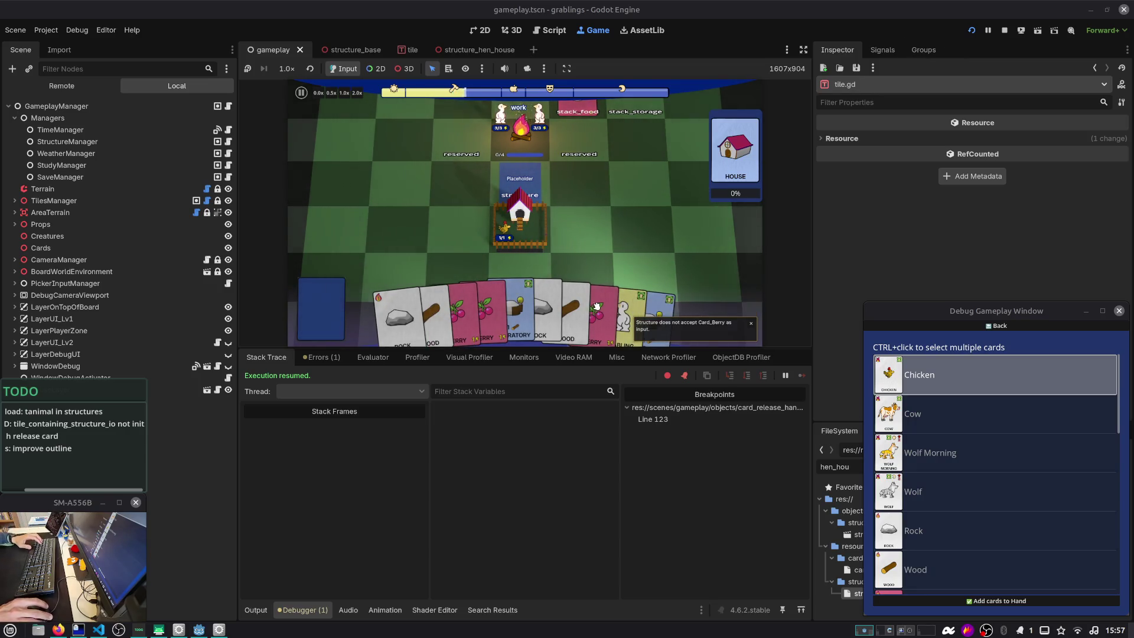
{"action": "scroll", "coordinate": [942, 444], "scroll_direction": "down", "scroll_amount": 10}
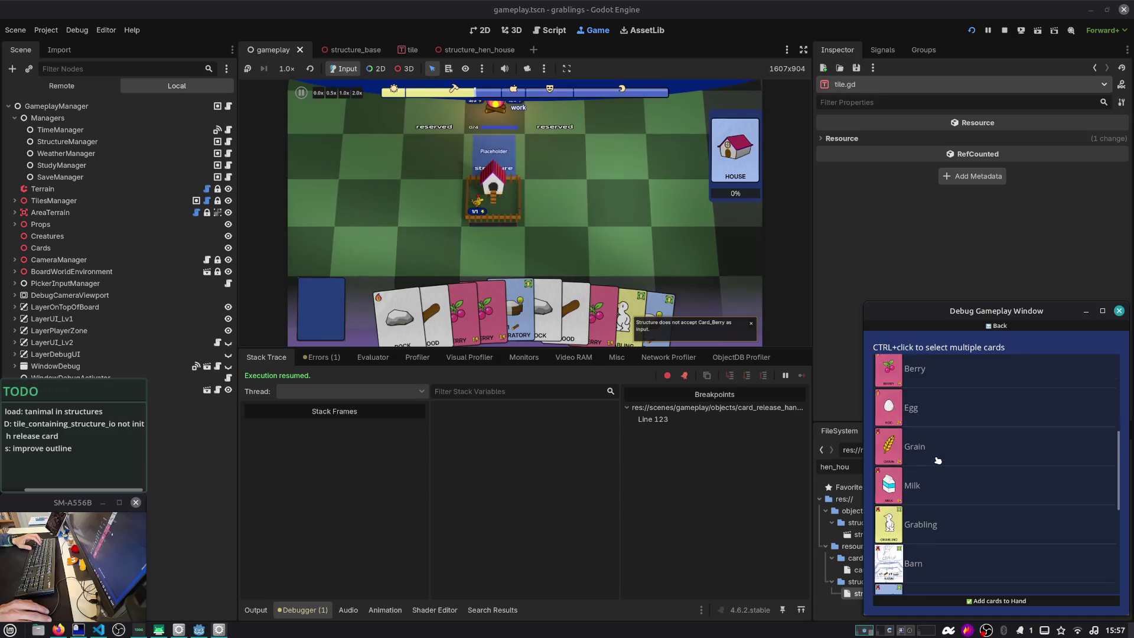
{"action": "left_click", "coordinate": [935, 452]}
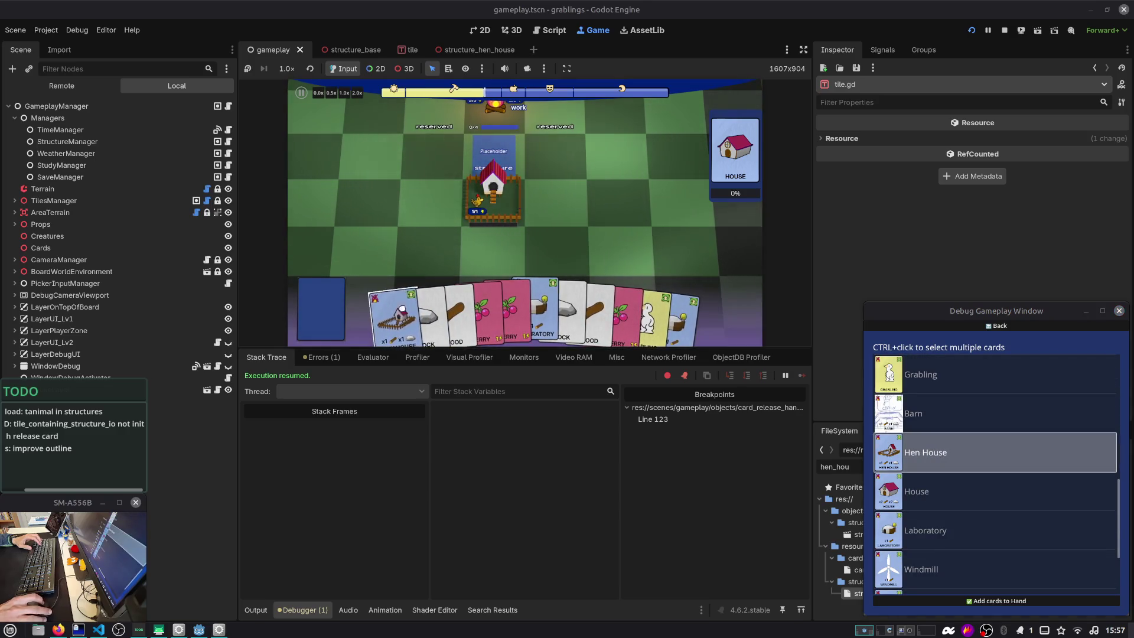
{"action": "left_click_drag", "start_coordinate": [399, 322], "coordinate": [374, 224]}
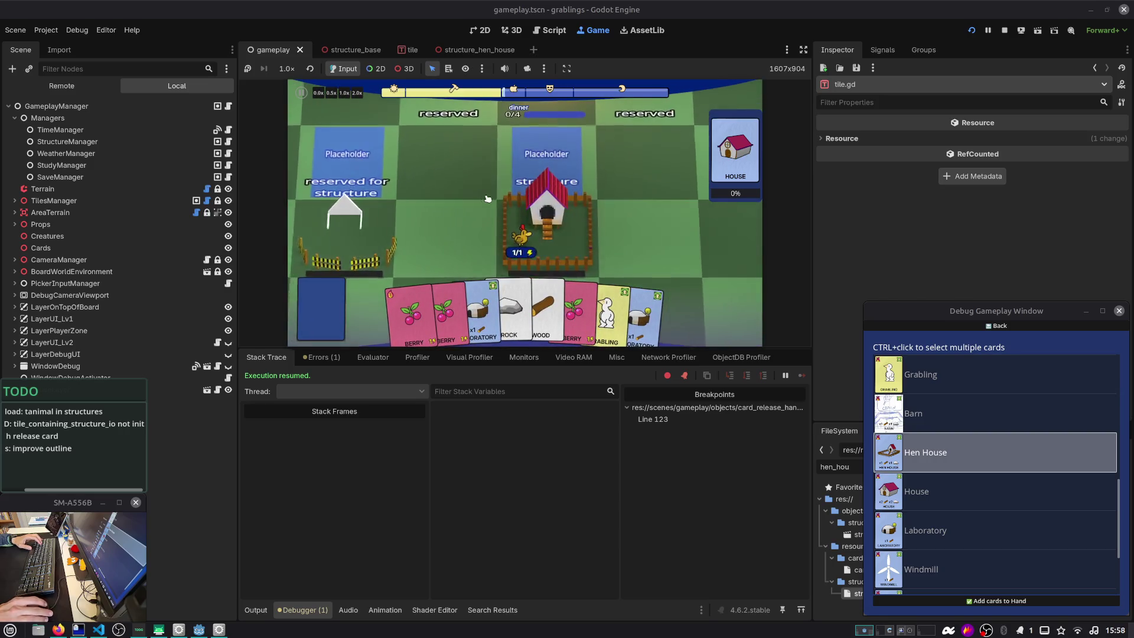
Step: Drop a Berry near storage, step back a time slot, and speed up the left structure's construction
{"action": "left_click_drag", "start_coordinate": [446, 313], "coordinate": [639, 123]}
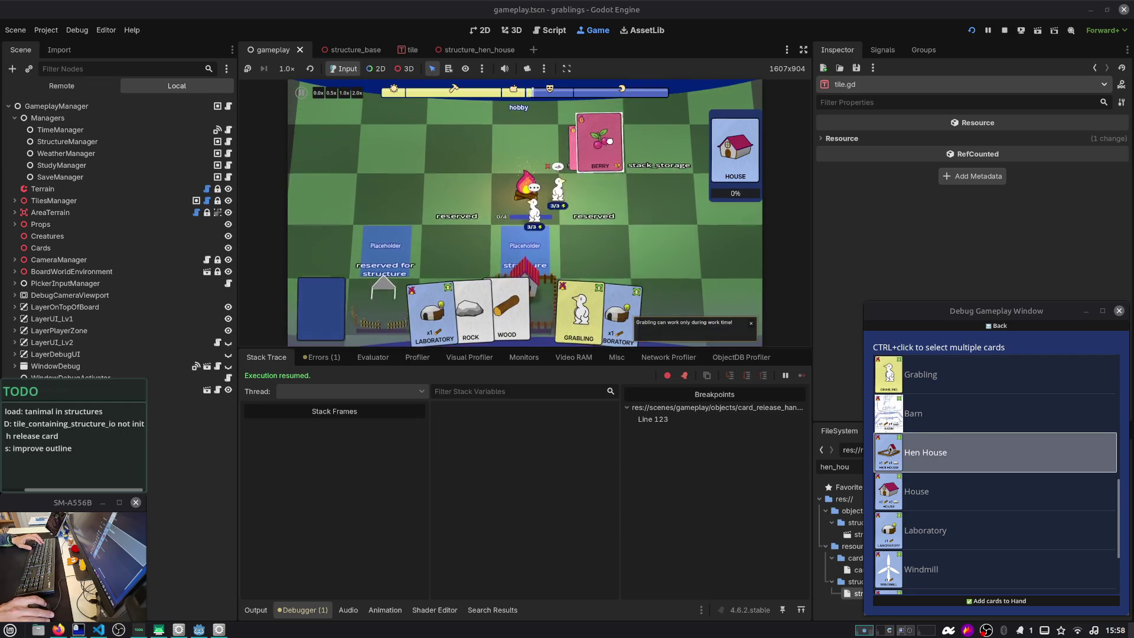
{"action": "left_click", "coordinate": [942, 327]}
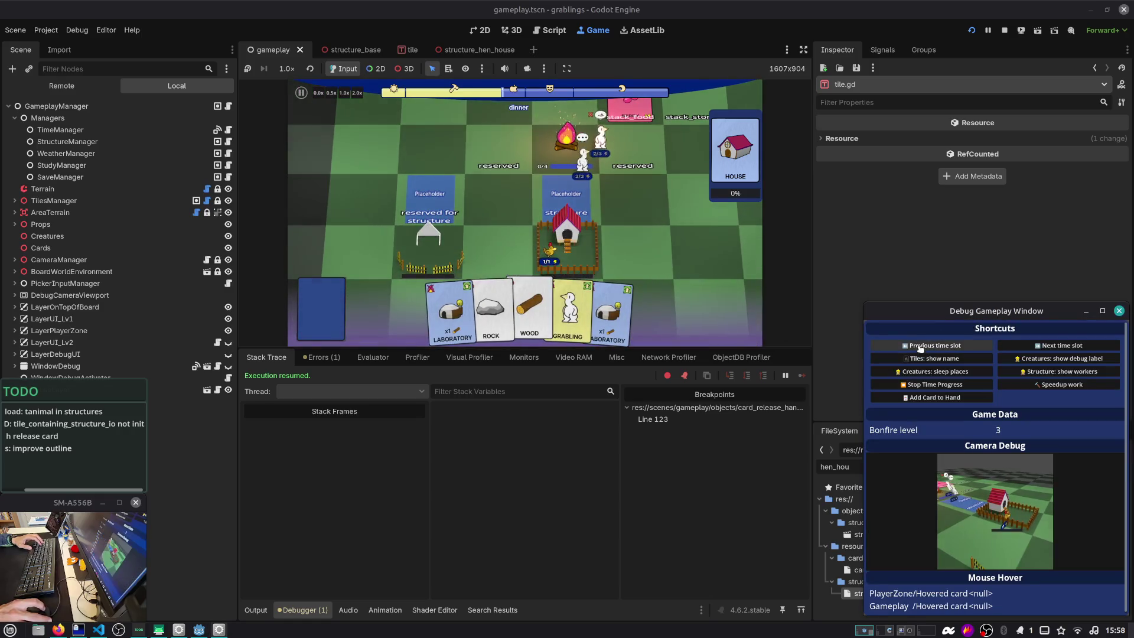
{"action": "left_click", "coordinate": [933, 346]}
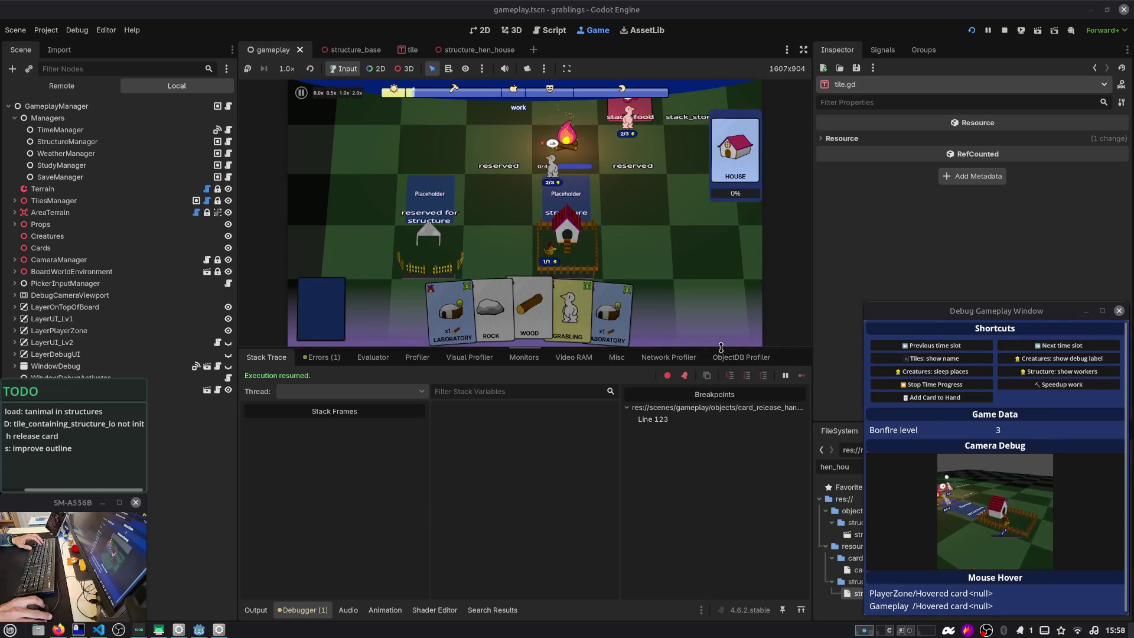
{"action": "left_click_drag", "start_coordinate": [532, 350], "coordinate": [532, 474]}
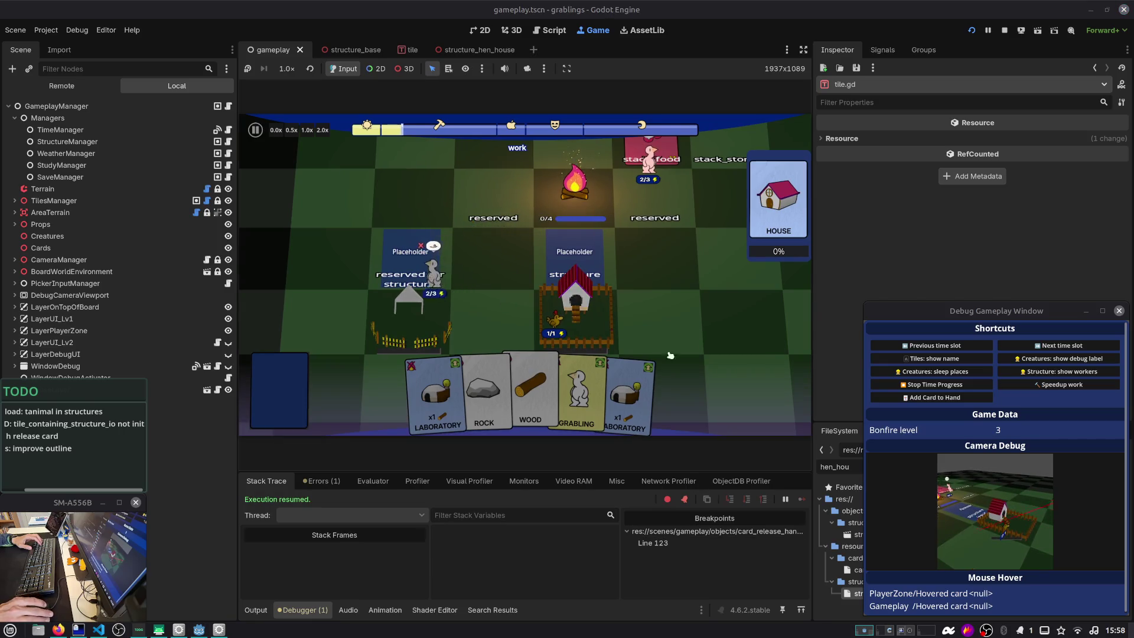
{"action": "left_click", "coordinate": [1048, 389]}
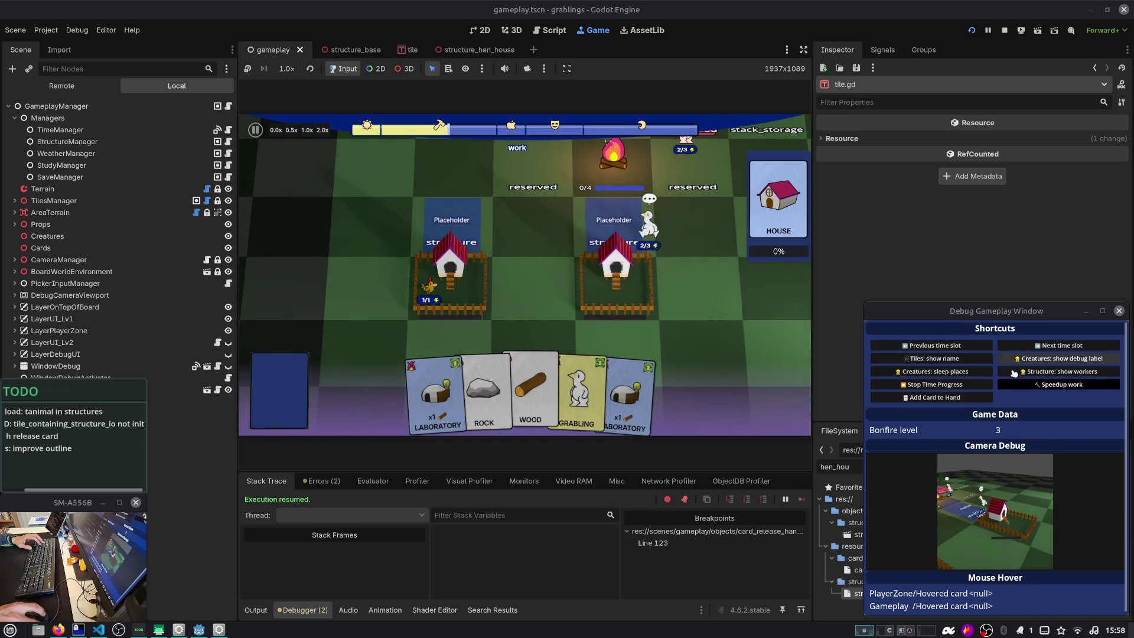
Step: Advance to the next time slot and drop a Berry card onto a hen house input to hit the breakpoint
{"action": "left_click", "coordinate": [931, 346]}
{"action": "left_click", "coordinate": [935, 397]}
{"action": "left_click", "coordinate": [935, 398]}
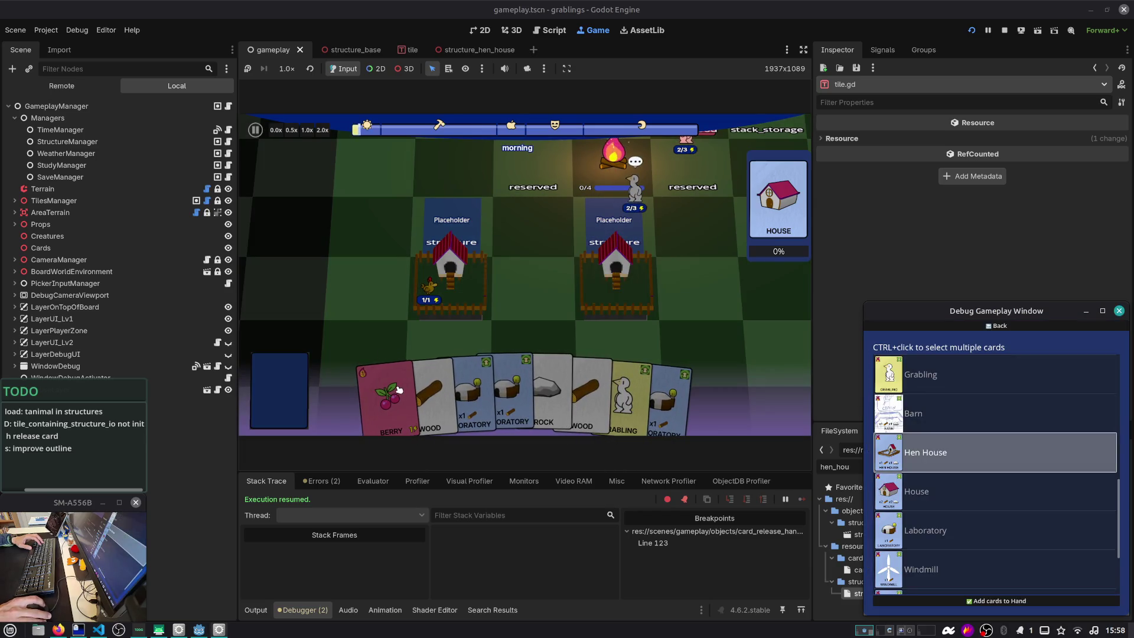
{"action": "left_click_drag", "start_coordinate": [413, 390], "coordinate": [465, 224]}
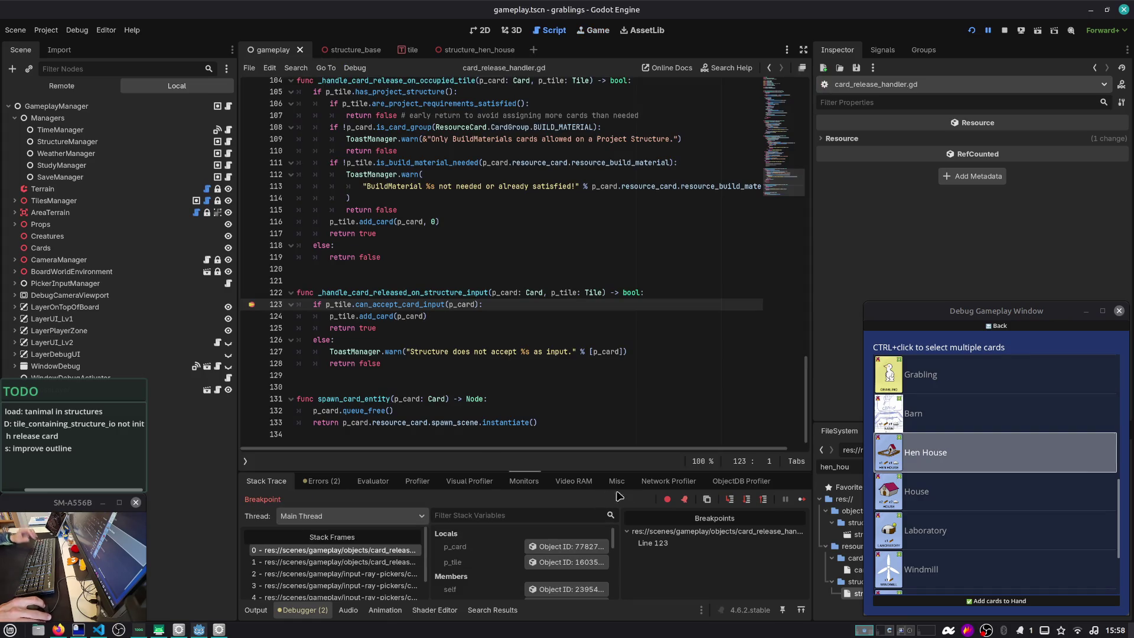
Step: Step through can_accept_card_input past the tile_containing_structure_io null check to line 201, then continue
{"action": "left_click", "coordinate": [730, 500]}
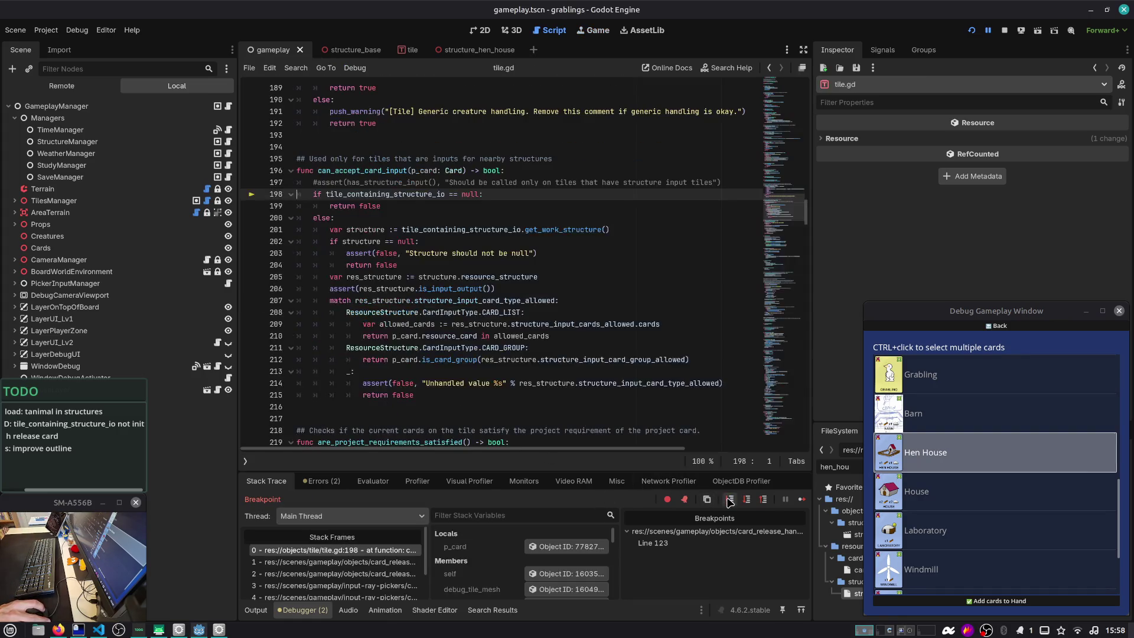
{"action": "left_click", "coordinate": [730, 500]}
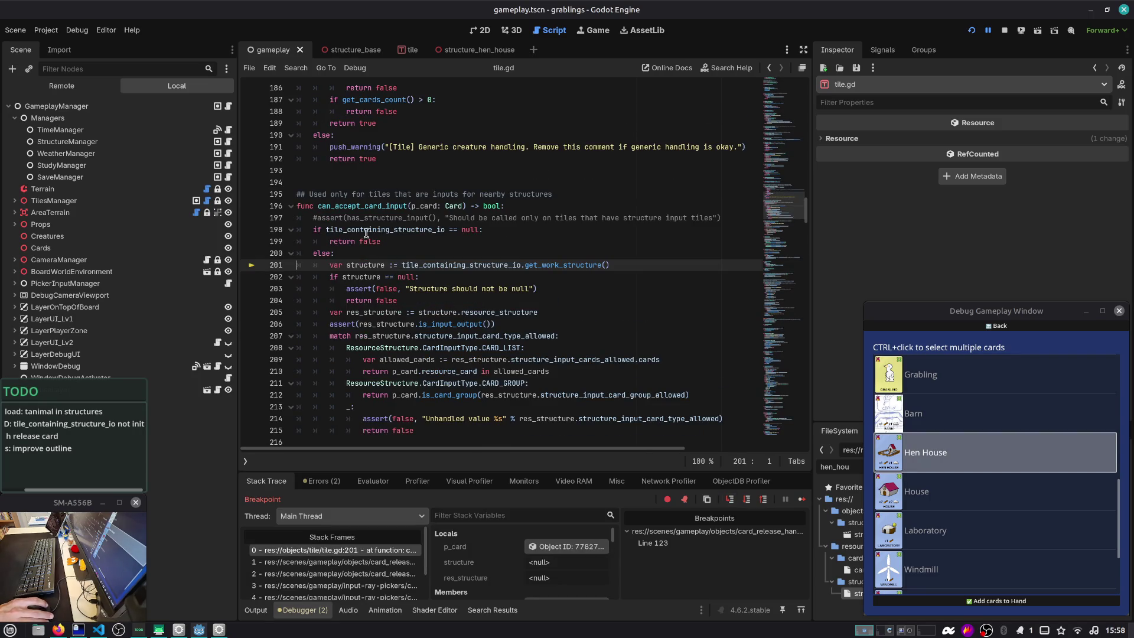
{"action": "double_click", "coordinate": [384, 230]}
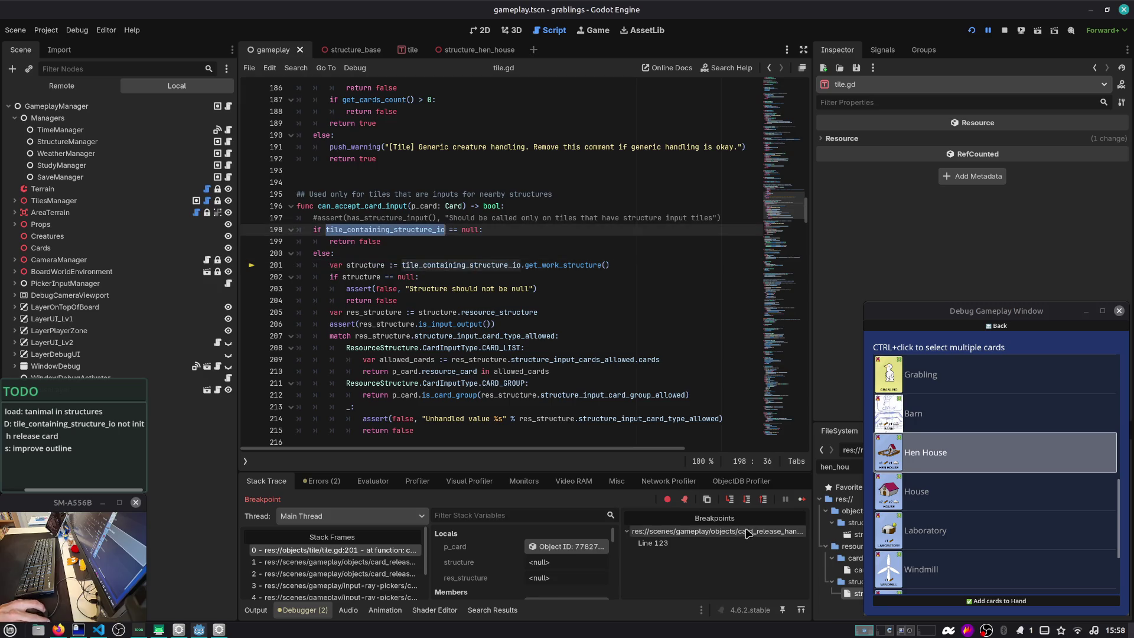
{"action": "left_click", "coordinate": [987, 31]}
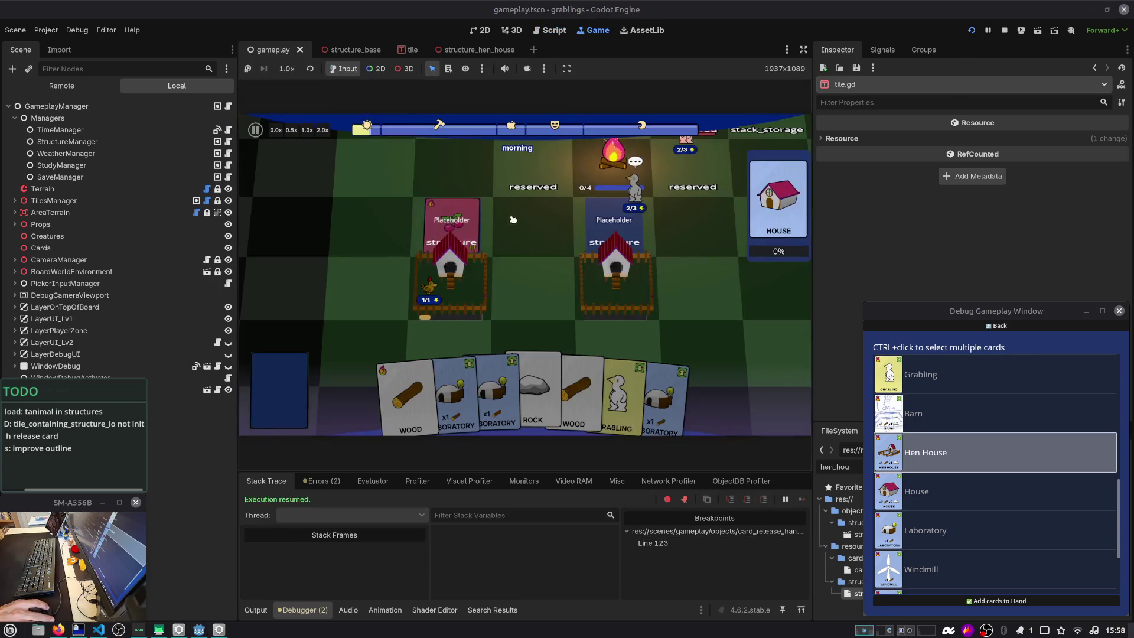
Step: Swap the structures between the two tiles, then stop the running game with F8
{"action": "mouse_move", "coordinate": [491, 213]}
{"action": "left_mouse_down"}
{"action": "mouse_move", "coordinate": [644, 184]}
{"action": "mouse_move", "coordinate": [620, 236]}
{"action": "left_mouse_up"}
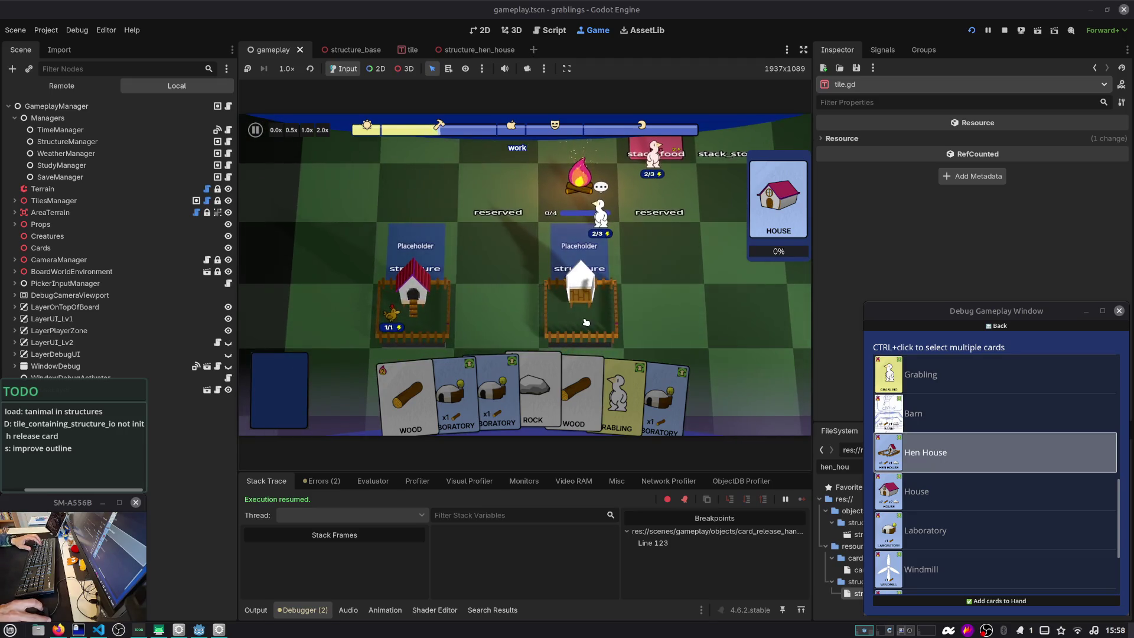
{"action": "key", "text": "F8"}
{"action": "double_click", "coordinate": [52, 426]}
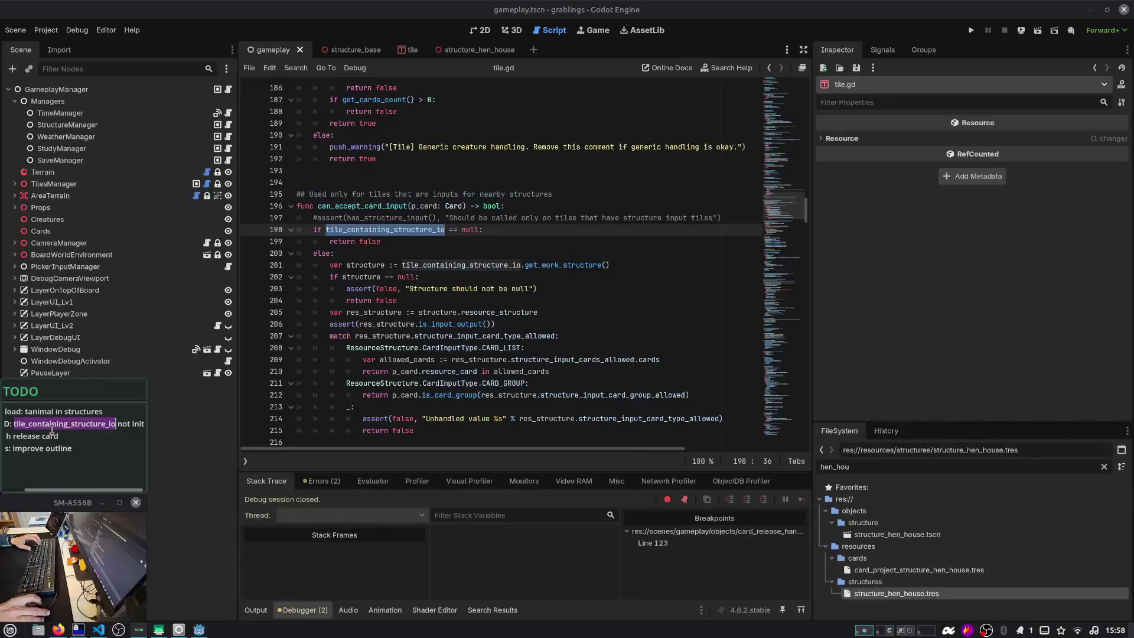
Step: Search the project for the 'Structure does not accept' warning and open its match in card_release_handler.gd
{"action": "left_click", "coordinate": [426, 206]}
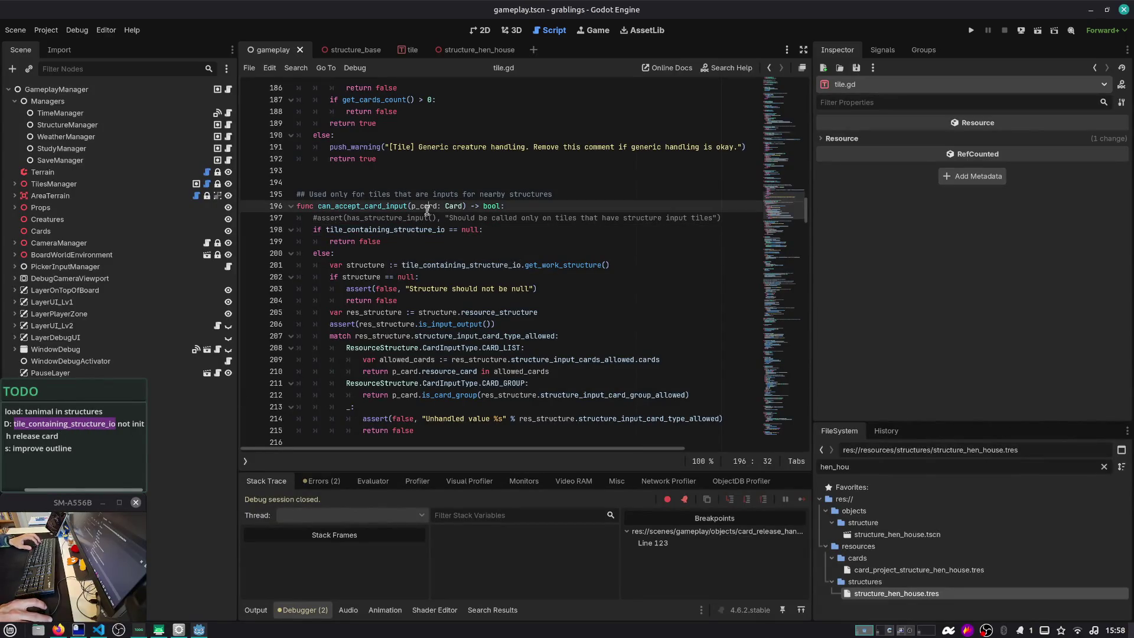
{"action": "key", "text": "ctrl+shift+f"}
{"action": "key", "text": "Return"}
{"action": "left_click", "coordinate": [366, 513]}
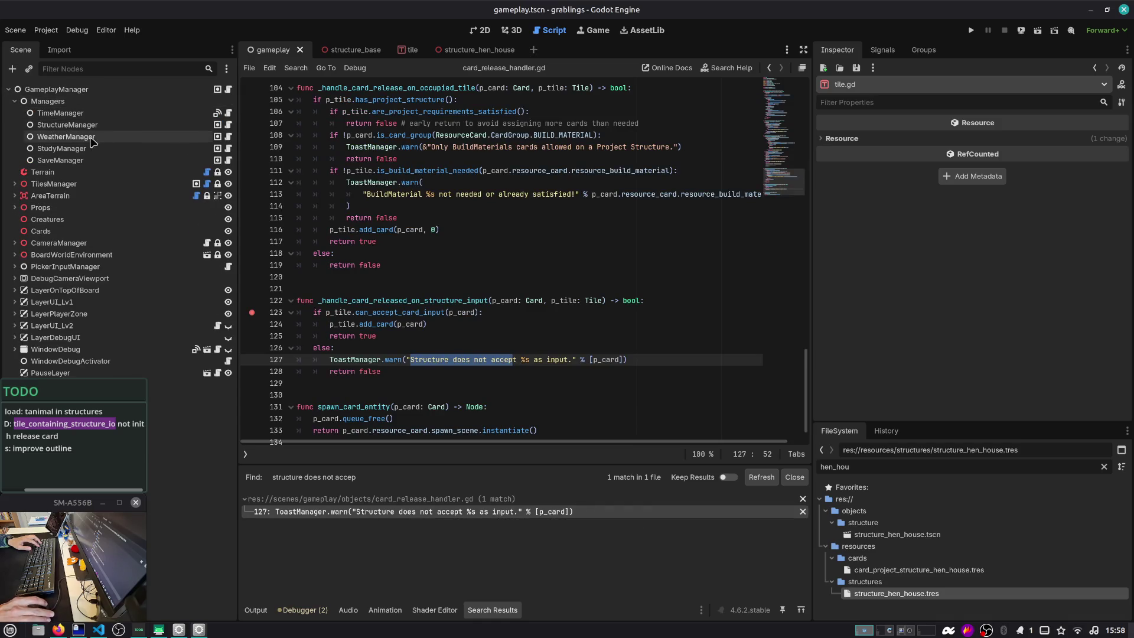
Step: In manager_save.gd, find occurrences of game_save_res, fold the save() function, and view the load code
{"action": "key", "text": "alt+Left"}
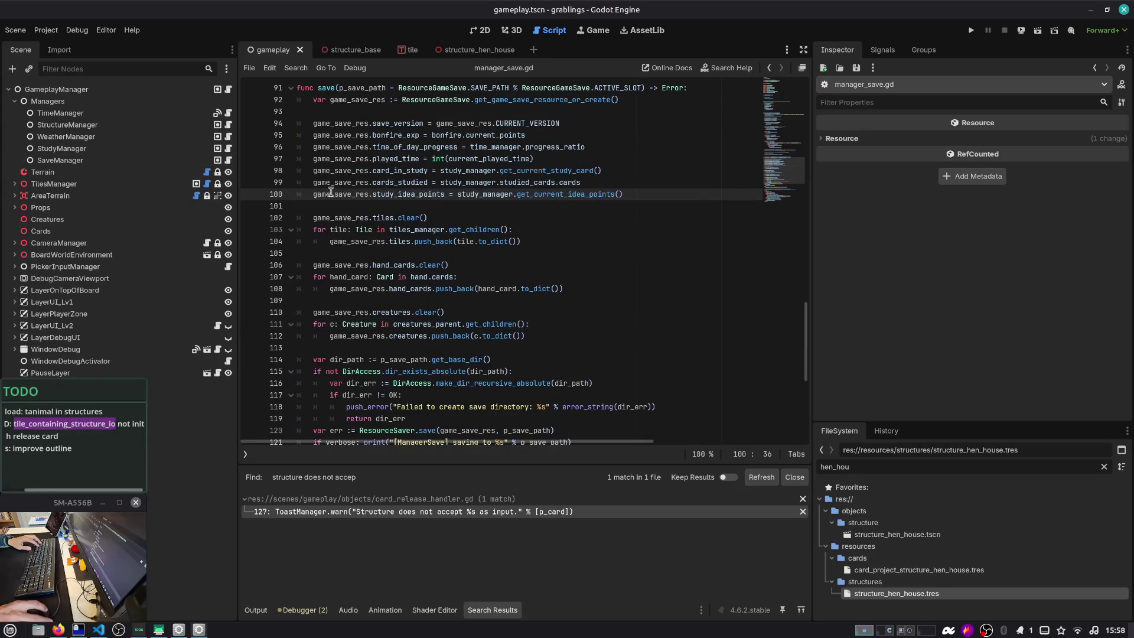
{"action": "double_click", "coordinate": [331, 194]}
{"action": "key", "text": "ctrl+f"}
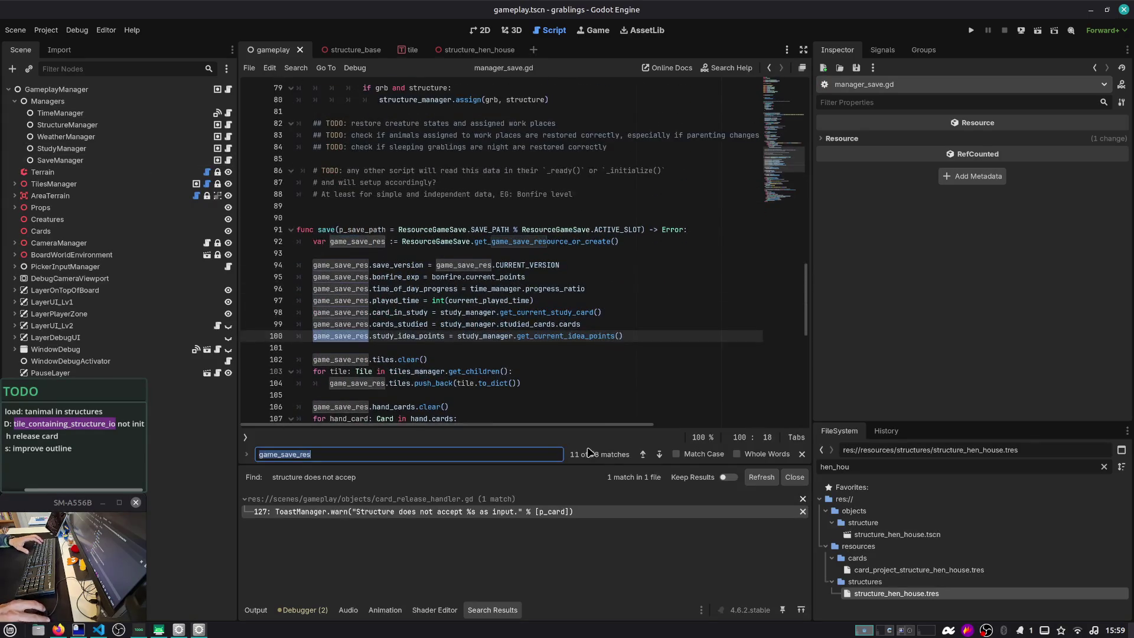
{"action": "left_click_drag", "start_coordinate": [599, 465], "coordinate": [591, 495]}
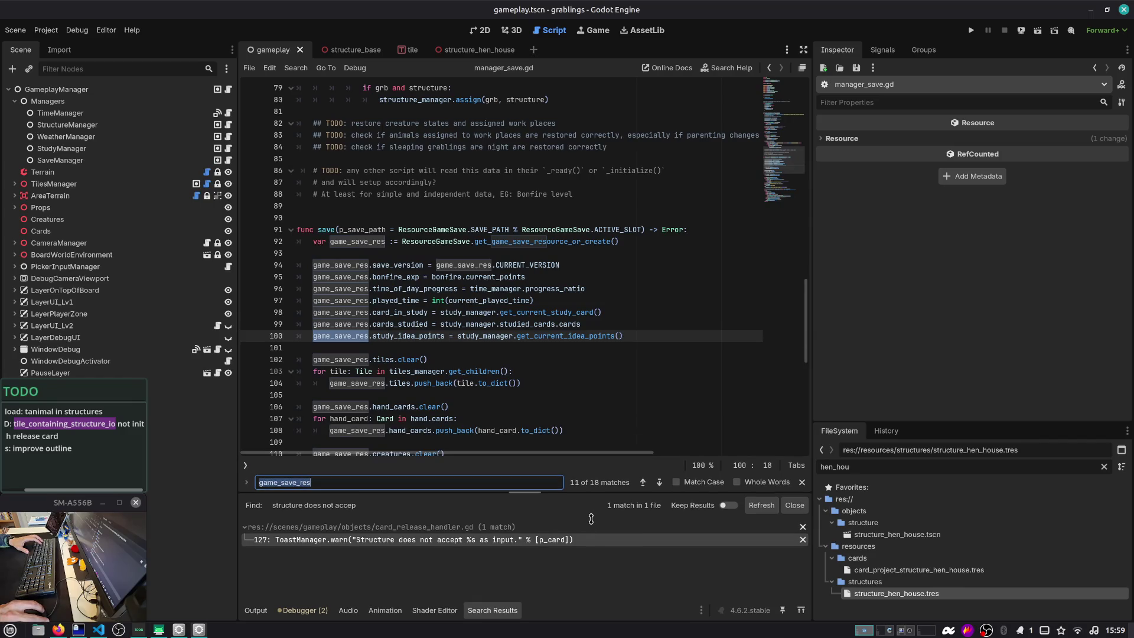
{"action": "key", "text": "Escape"}
{"action": "double_click", "coordinate": [377, 335]}
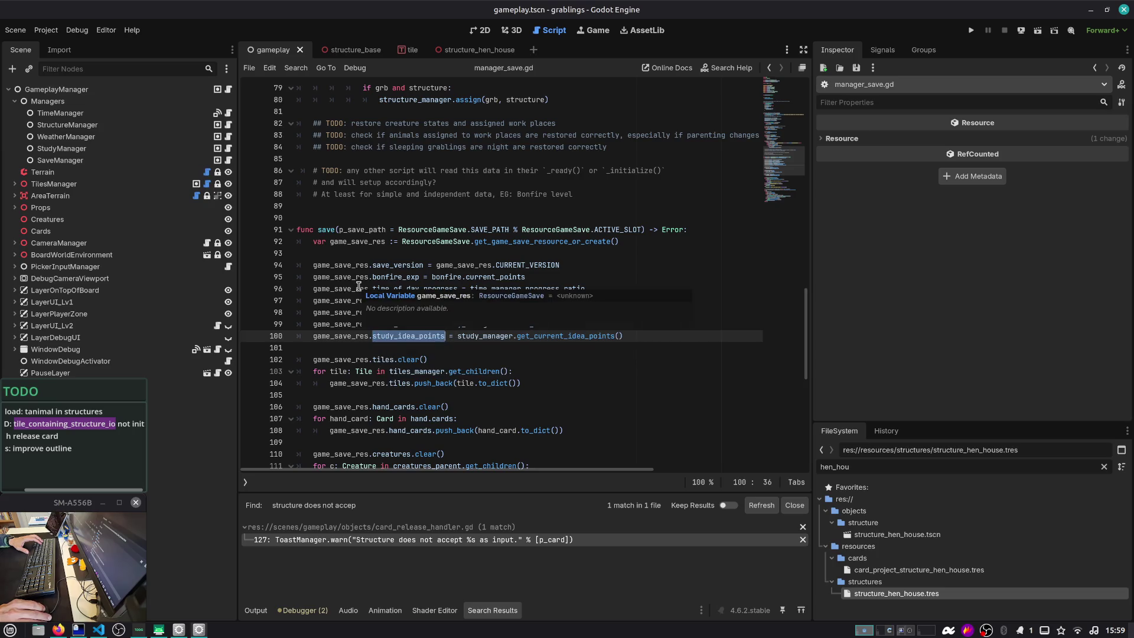
{"action": "left_click", "coordinate": [291, 230]}
{"action": "scroll", "coordinate": [314, 247], "scroll_direction": "up", "scroll_amount": 9}
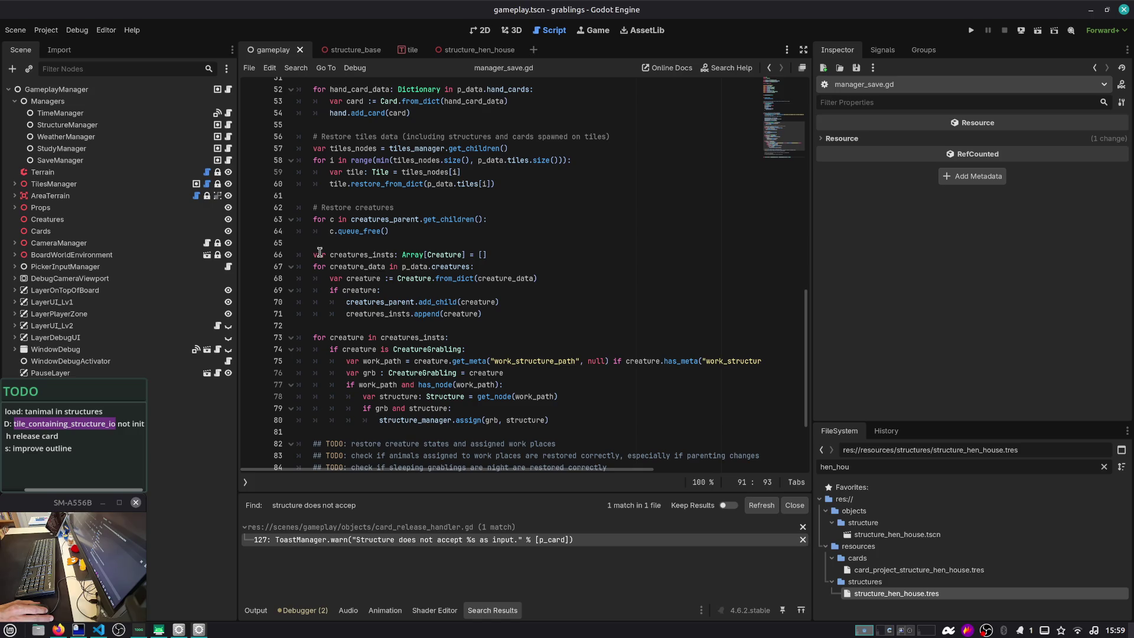
Step: Jump to restore_from_dict in tile.gd and highlight scene_path and the structure variables' usages
{"action": "left_click", "coordinate": [403, 185], "text": "ctrl"}
{"action": "scroll", "coordinate": [389, 257], "scroll_direction": "down", "scroll_amount": 5}
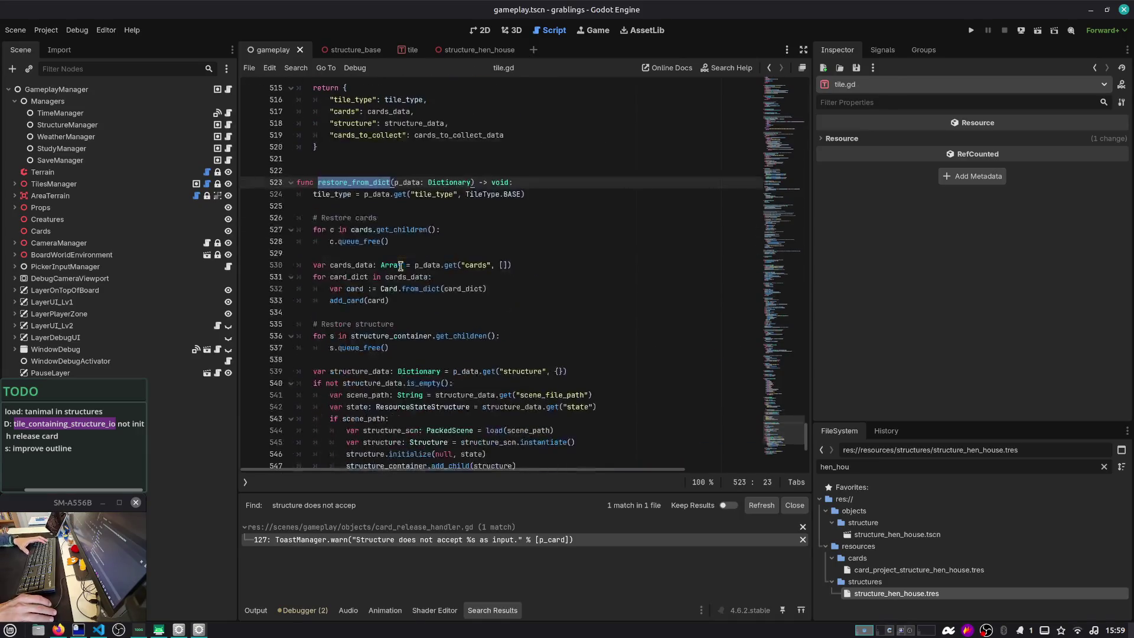
{"action": "scroll", "coordinate": [390, 265], "scroll_direction": "down", "scroll_amount": 2}
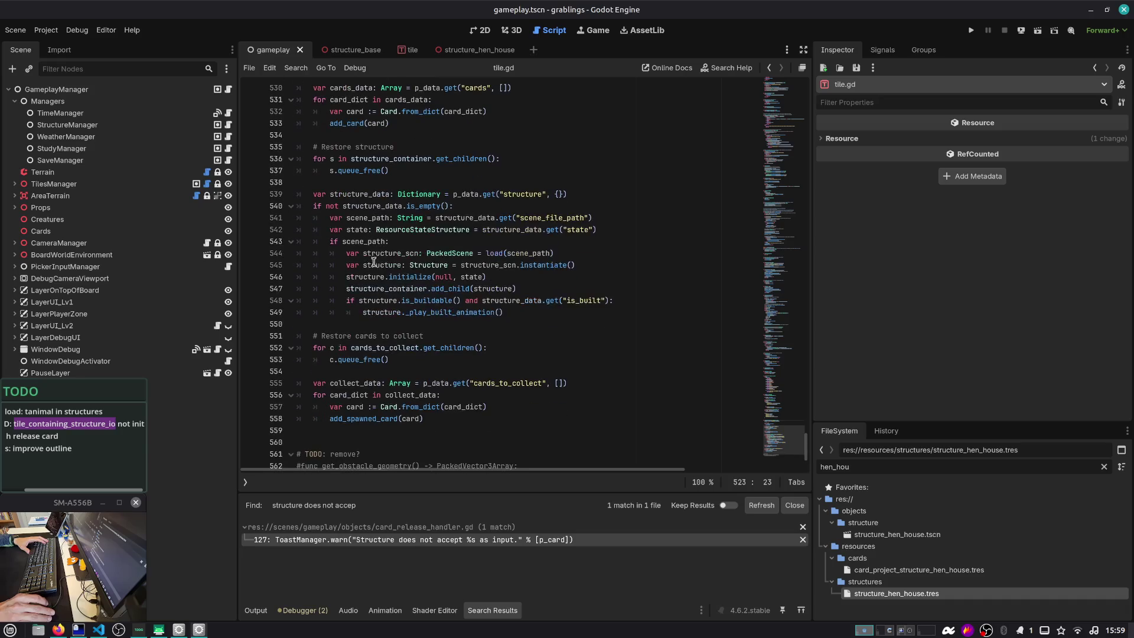
{"action": "double_click", "coordinate": [377, 241]}
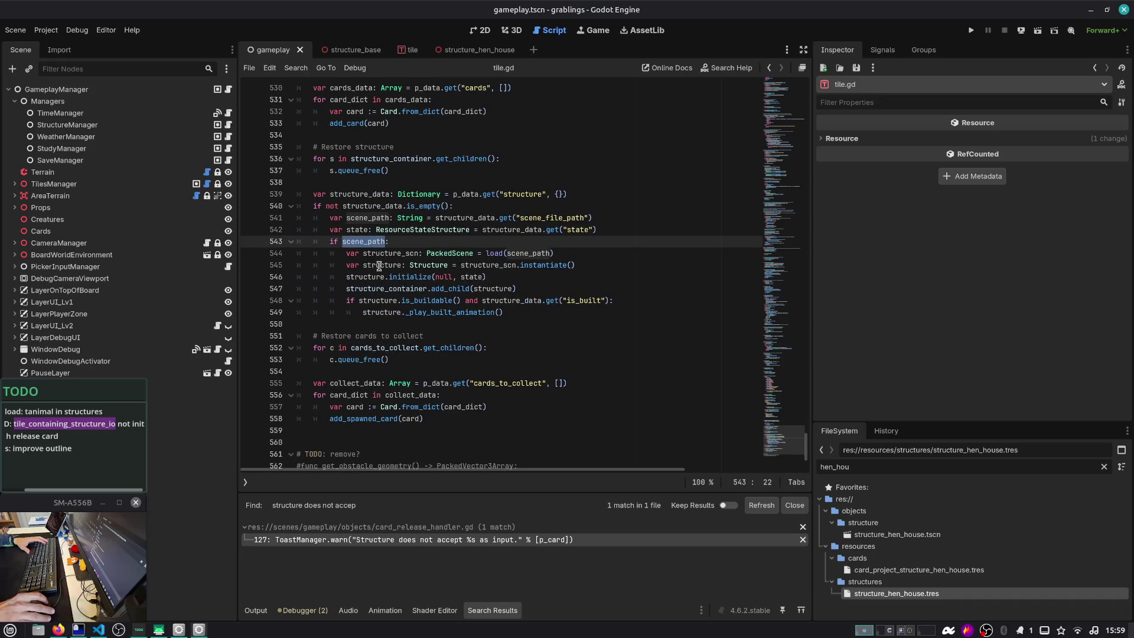
{"action": "double_click", "coordinate": [379, 266]}
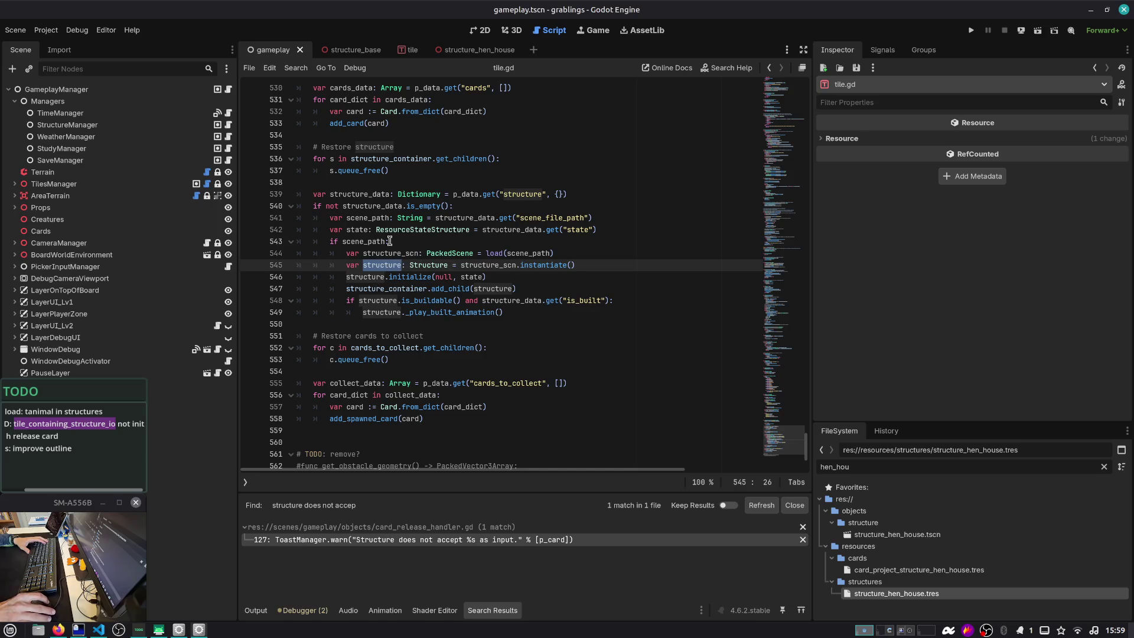
{"action": "double_click", "coordinate": [364, 241]}
{"action": "double_click", "coordinate": [384, 252]}
{"action": "double_click", "coordinate": [385, 265]}
Step: Add a new indented line after the built-animation call on line 549
{"action": "left_click", "coordinate": [410, 297]}
{"action": "left_click", "coordinate": [548, 313]}
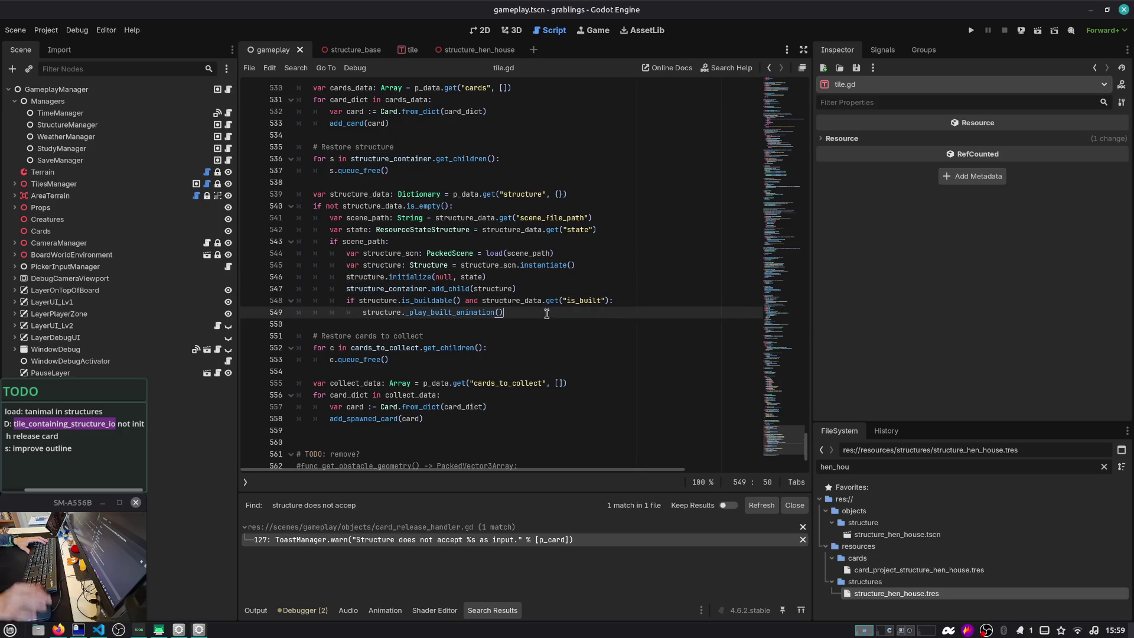
{"action": "key", "text": "Return"}
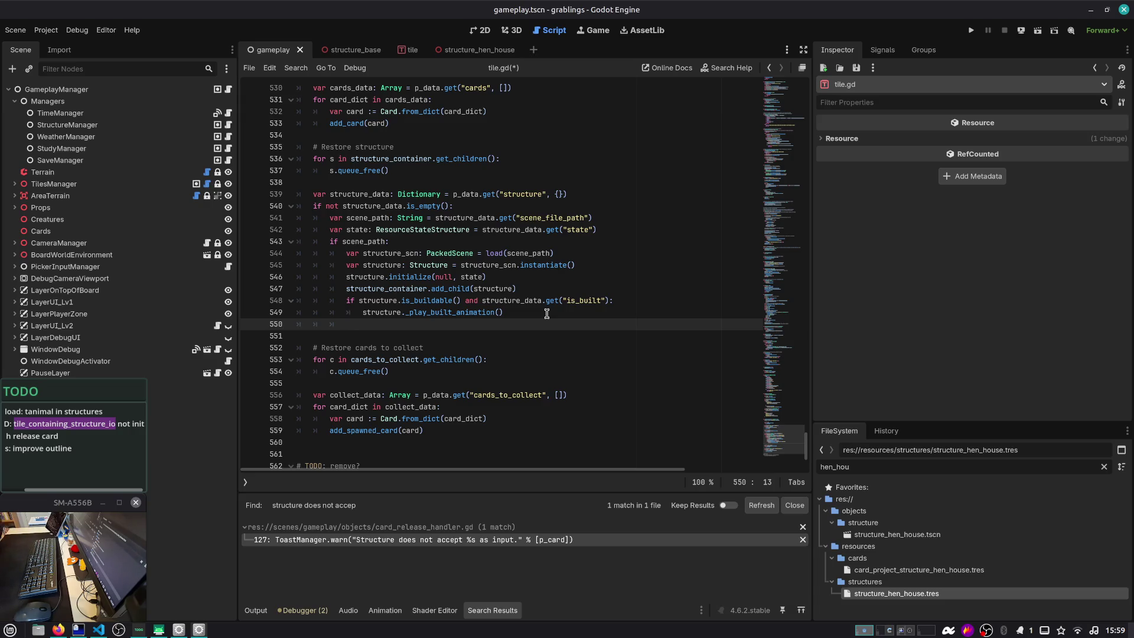
Step: Launch the Excalidraw whiteboard from KRunner using 'excl'
{"action": "key", "text": "alt+space"}
{"action": "type", "text": "excl"}
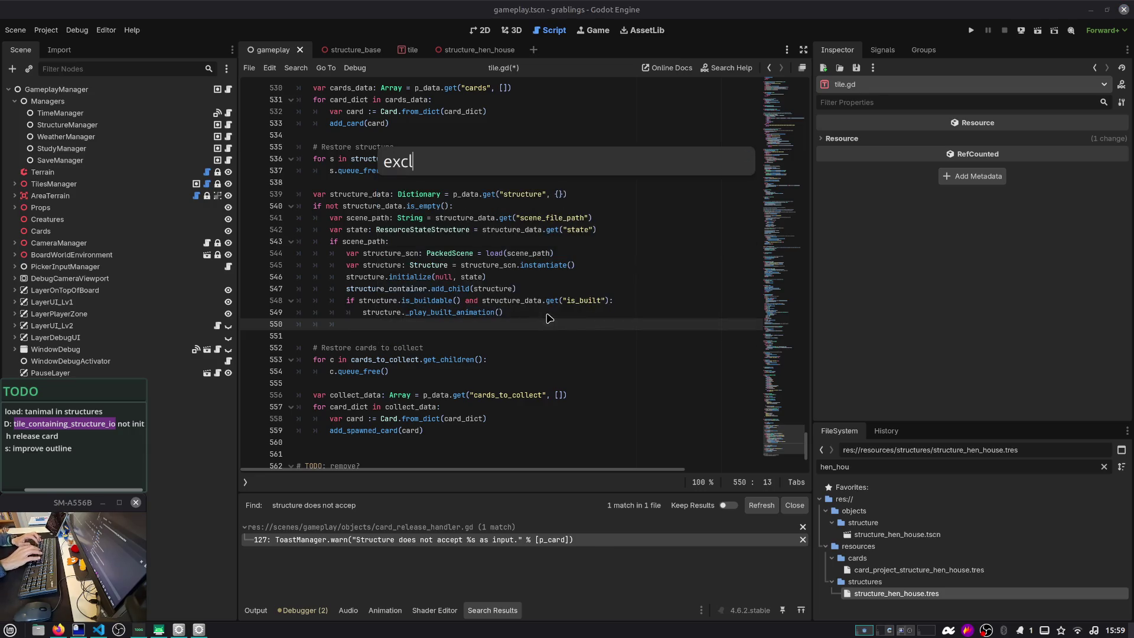
{"action": "key", "text": "Return"}
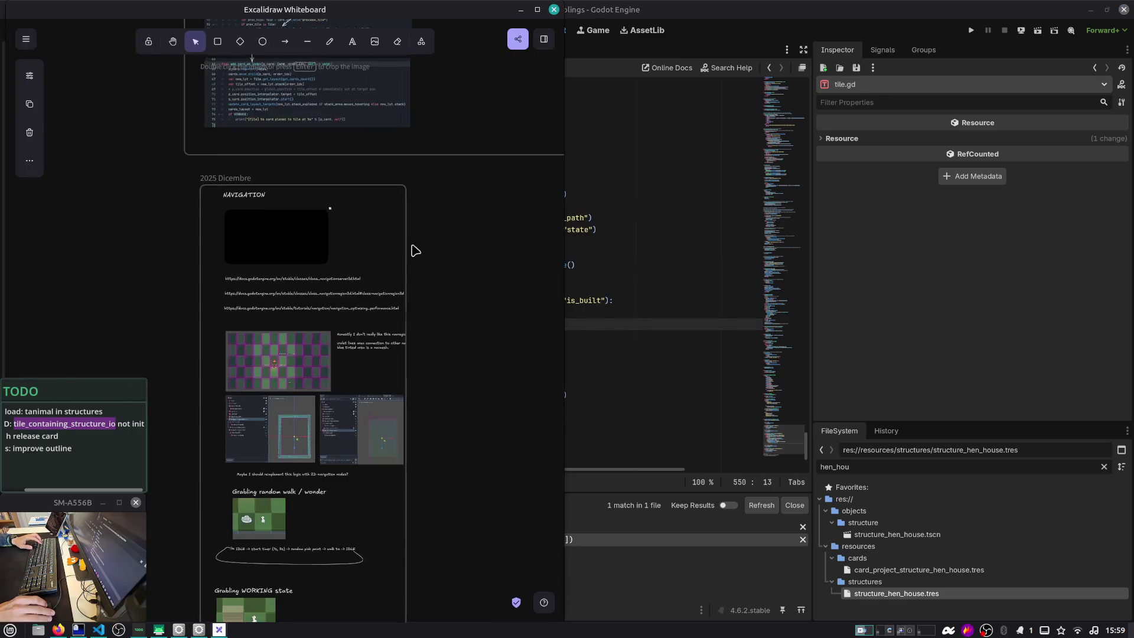
Step: Scroll and pan around the Excalidraw board to review the notes below the screenshot
{"action": "scroll", "coordinate": [393, 291], "scroll_direction": "down", "scroll_amount": 2}
{"action": "scroll", "coordinate": [310, 277], "scroll_direction": "up", "scroll_amount": 10}
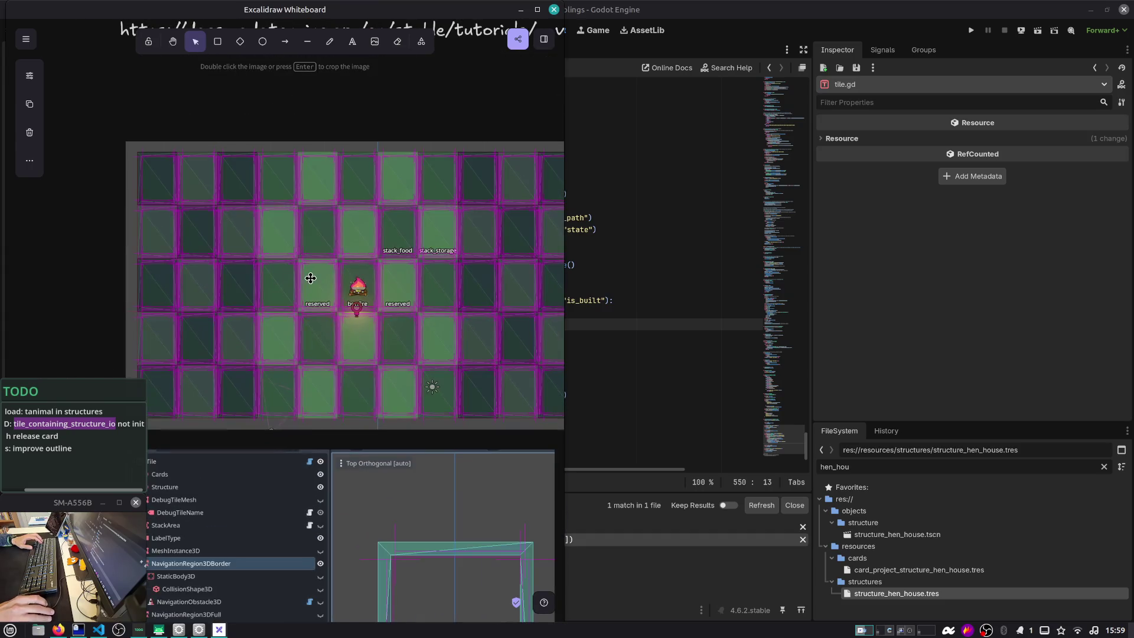
{"action": "scroll", "coordinate": [311, 278], "scroll_direction": "down", "scroll_amount": 5}
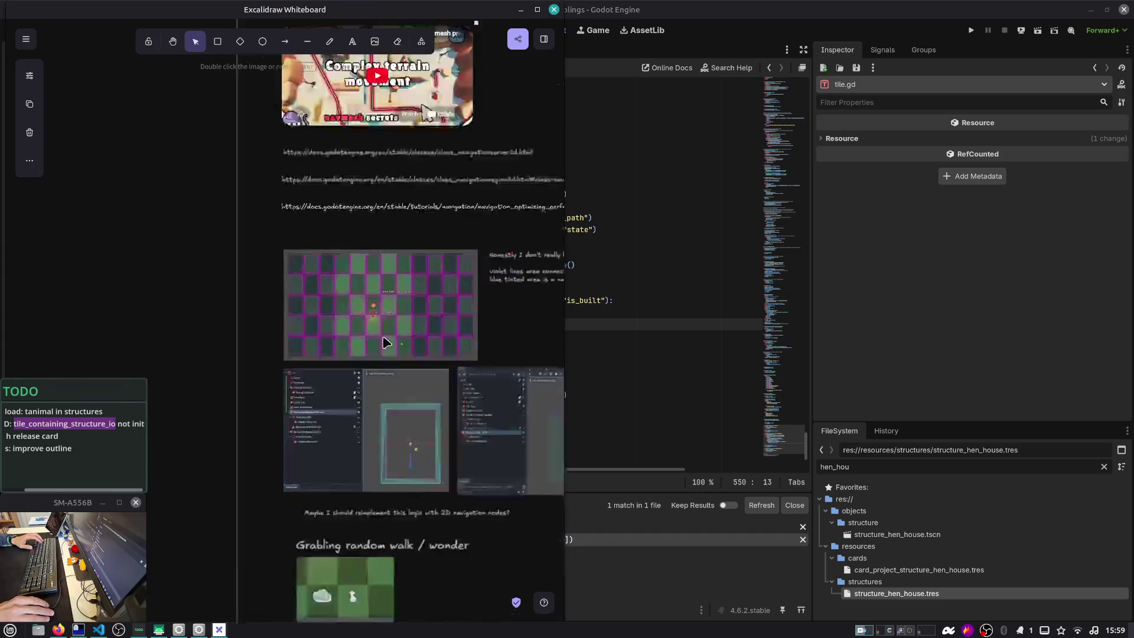
{"action": "left_click_drag", "start_coordinate": [413, 422], "coordinate": [344, 221]}
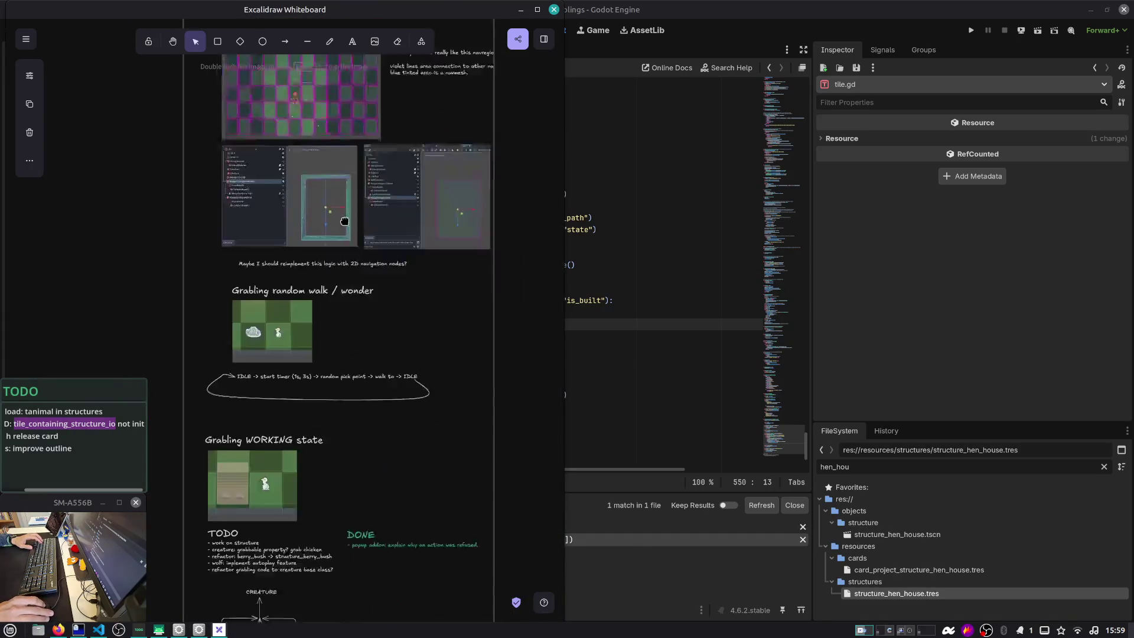
{"action": "scroll", "coordinate": [398, 235], "scroll_direction": "down", "scroll_amount": 5}
{"action": "scroll", "coordinate": [405, 433], "scroll_direction": "down", "scroll_amount": 3}
{"action": "scroll", "coordinate": [352, 274], "scroll_direction": "down", "scroll_amount": 6}
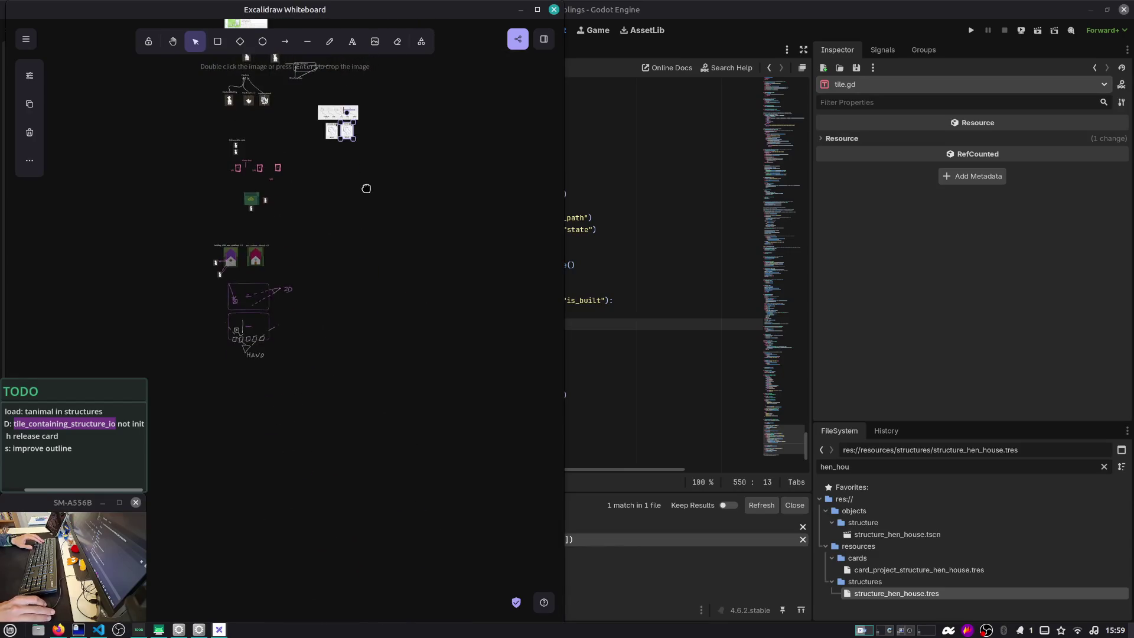
{"action": "scroll", "coordinate": [355, 201], "scroll_direction": "down", "scroll_amount": 10}
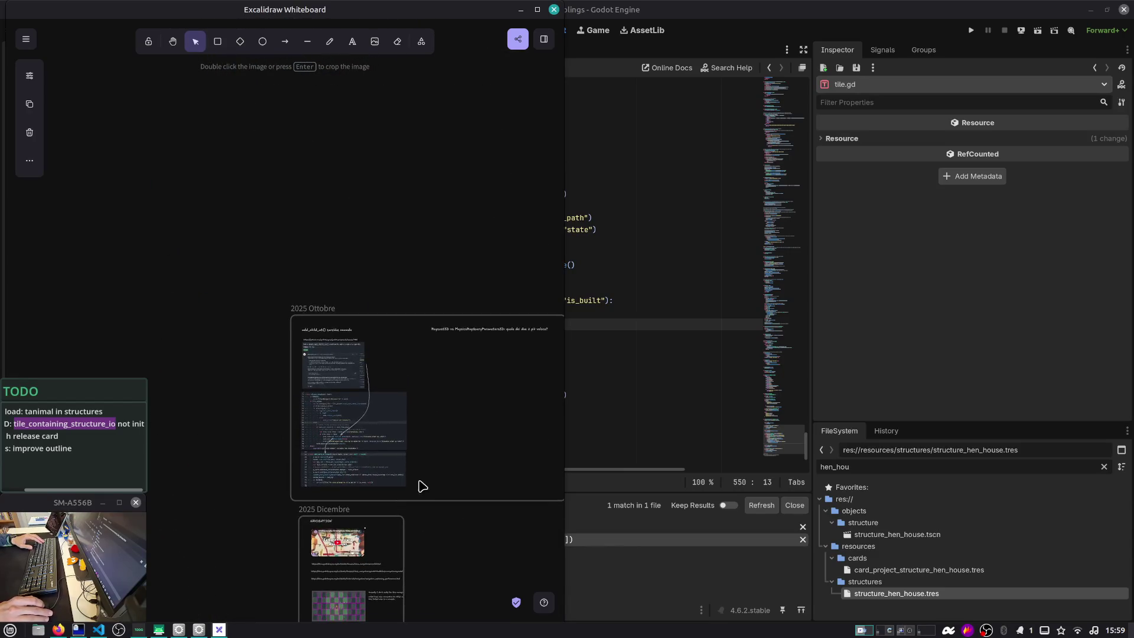
{"action": "scroll", "coordinate": [362, 278], "scroll_direction": "down", "scroll_amount": 3}
{"action": "scroll", "coordinate": [425, 369], "scroll_direction": "down", "scroll_amount": 1}
{"action": "scroll", "coordinate": [352, 274], "scroll_direction": "up", "scroll_amount": 5}
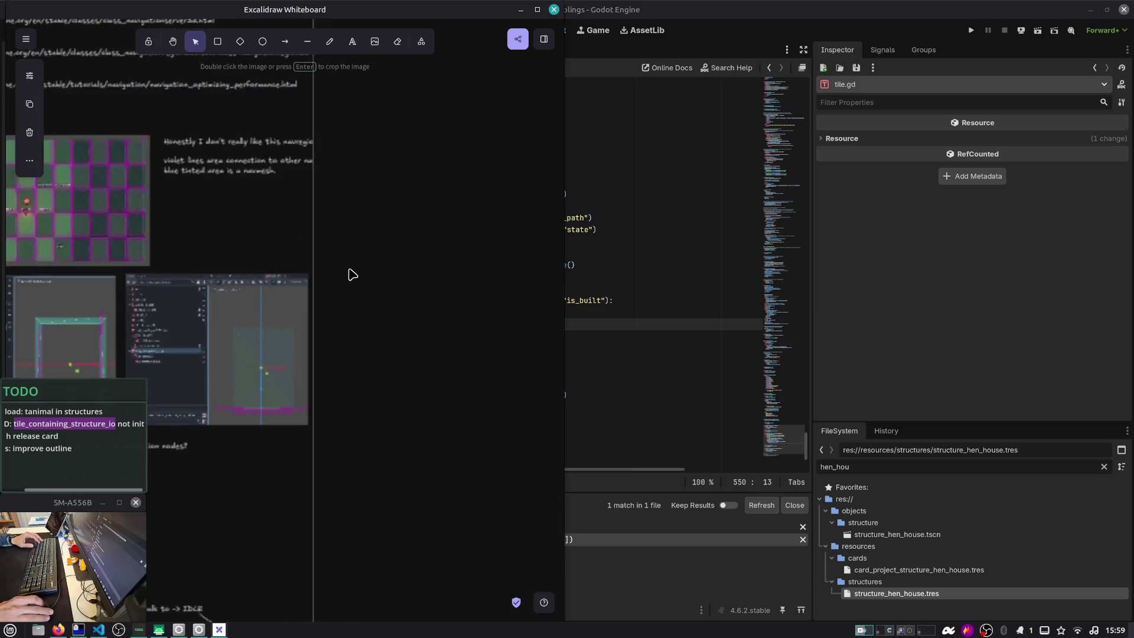
{"action": "scroll", "coordinate": [352, 274], "scroll_direction": "up", "scroll_amount": 5}
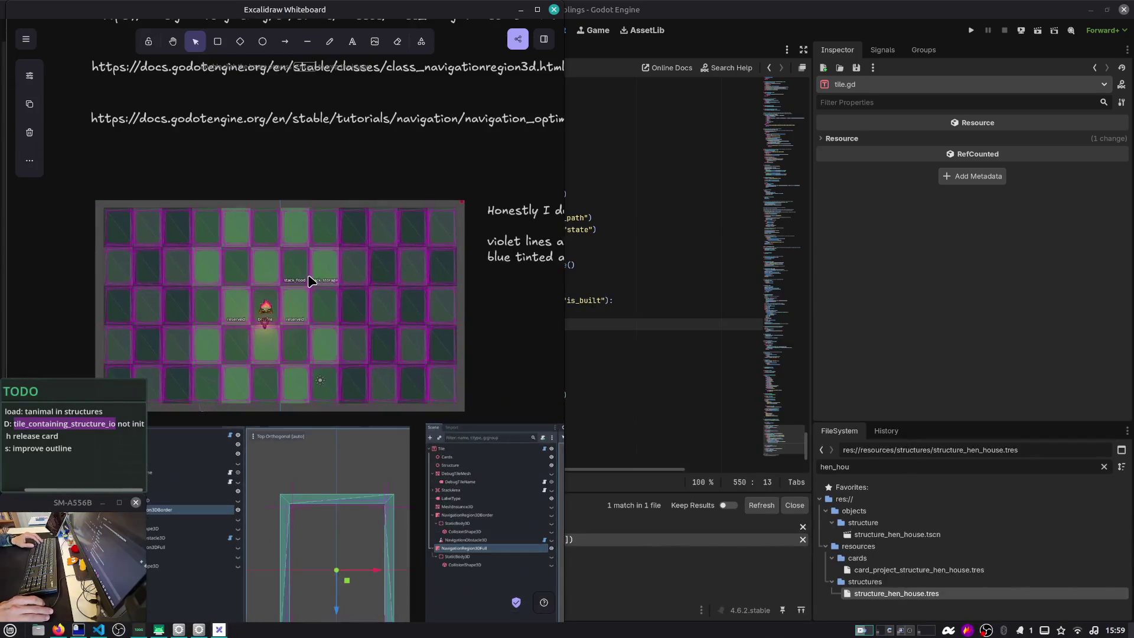
{"action": "scroll", "coordinate": [336, 269], "scroll_direction": "up", "scroll_amount": 5}
Step: Move the checkerboard navigation screenshot slightly up-left, then return to the Godot editor
{"action": "left_click", "coordinate": [158, 200]}
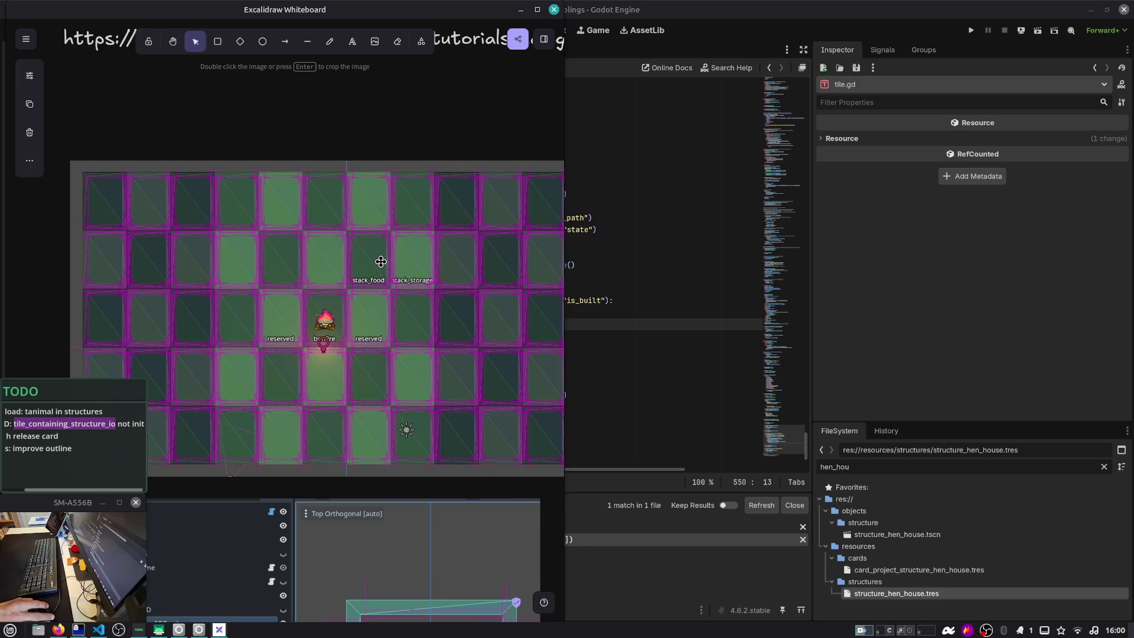
{"action": "left_click_drag", "start_coordinate": [392, 332], "coordinate": [374, 319]}
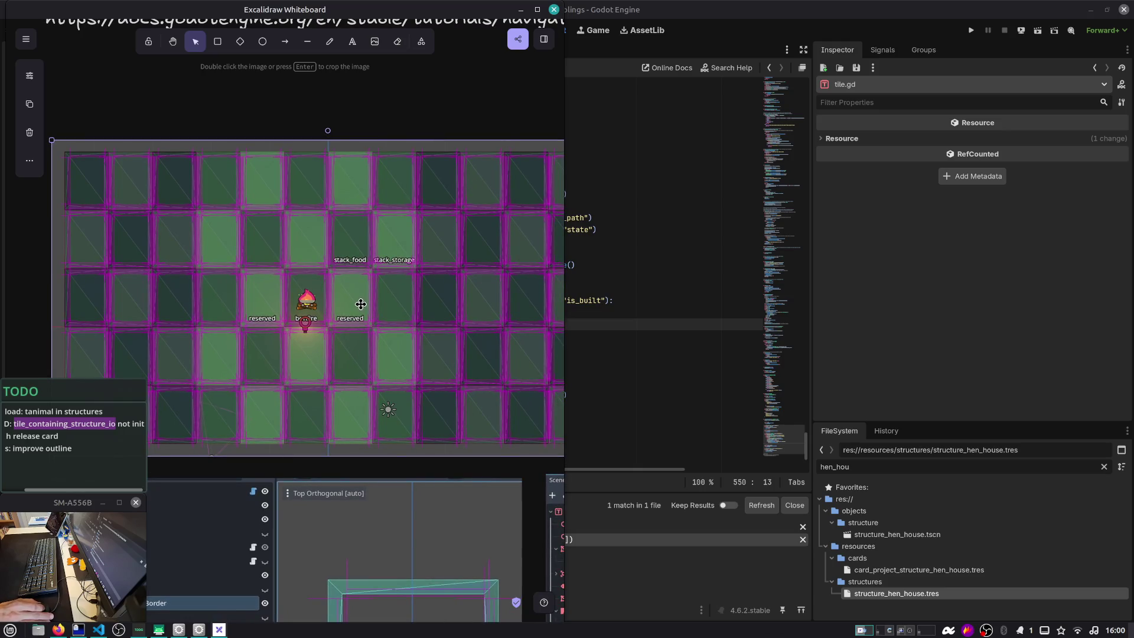
{"action": "left_click_drag", "start_coordinate": [364, 290], "coordinate": [333, 276]}
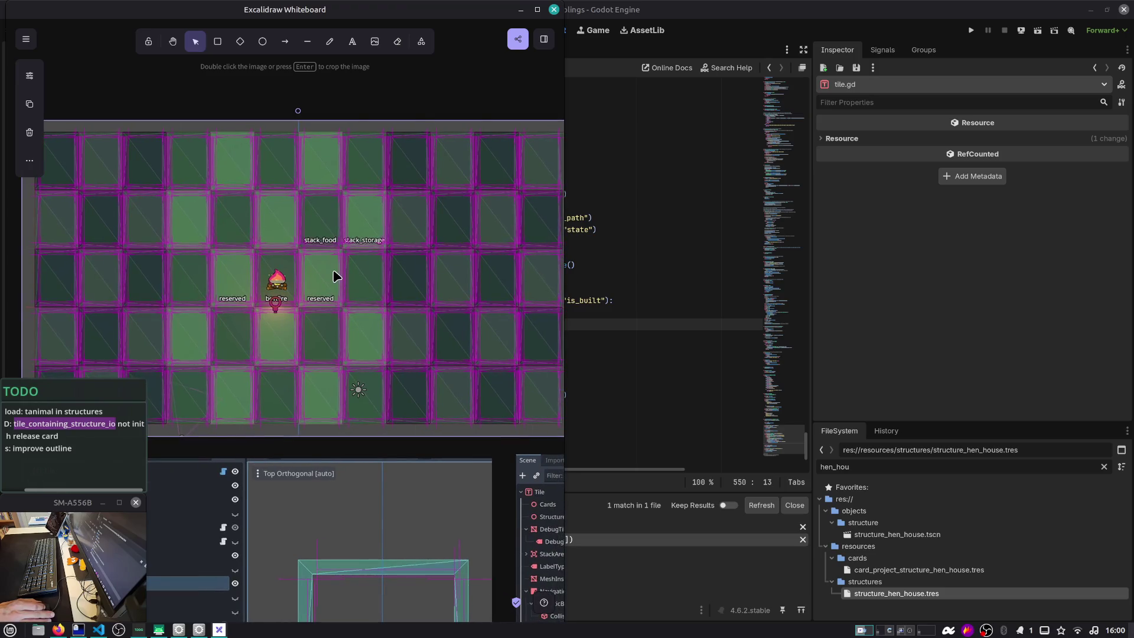
{"action": "left_click", "coordinate": [631, 265]}
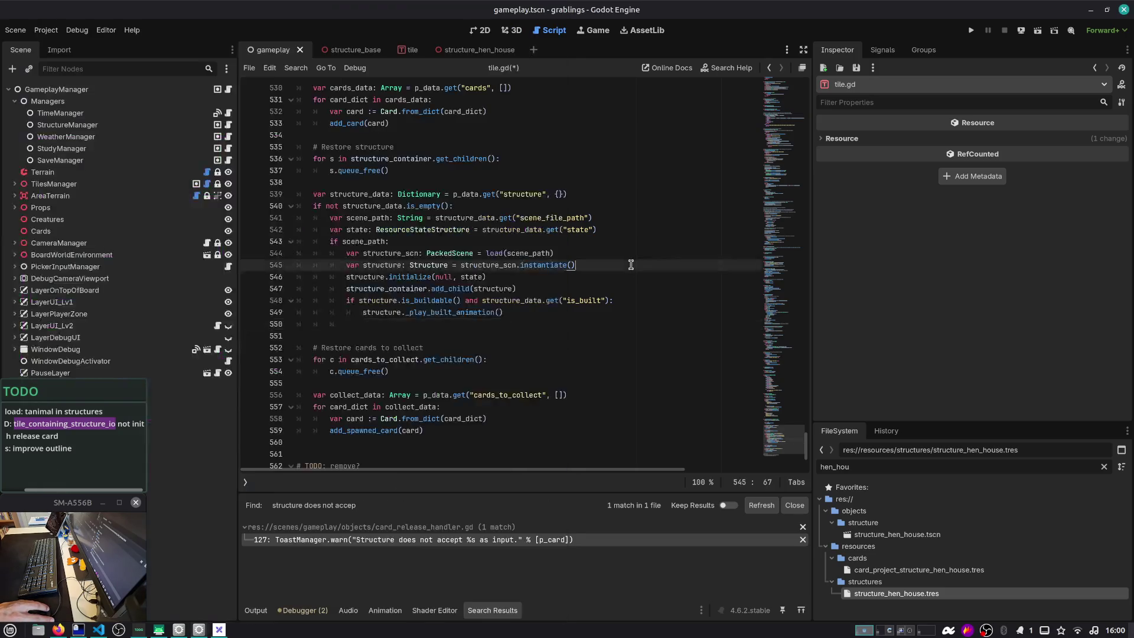
Step: Go back to can_accept_card_input's else line 190, then switch to manager_save.gd
{"action": "left_click", "coordinate": [769, 68]}
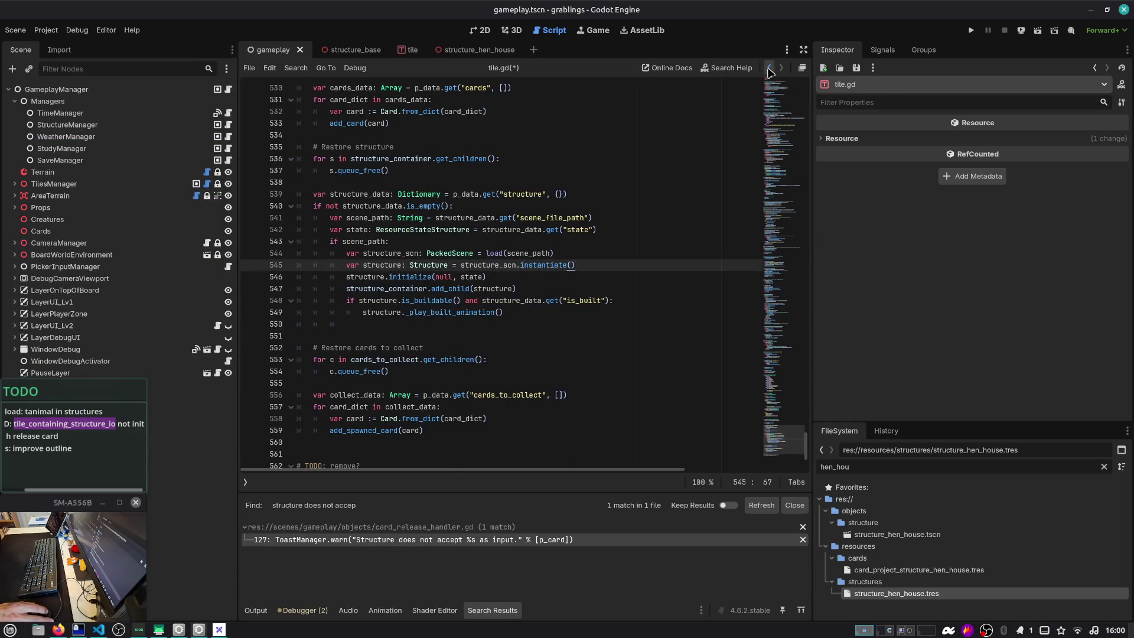
{"action": "left_click", "coordinate": [770, 68]}
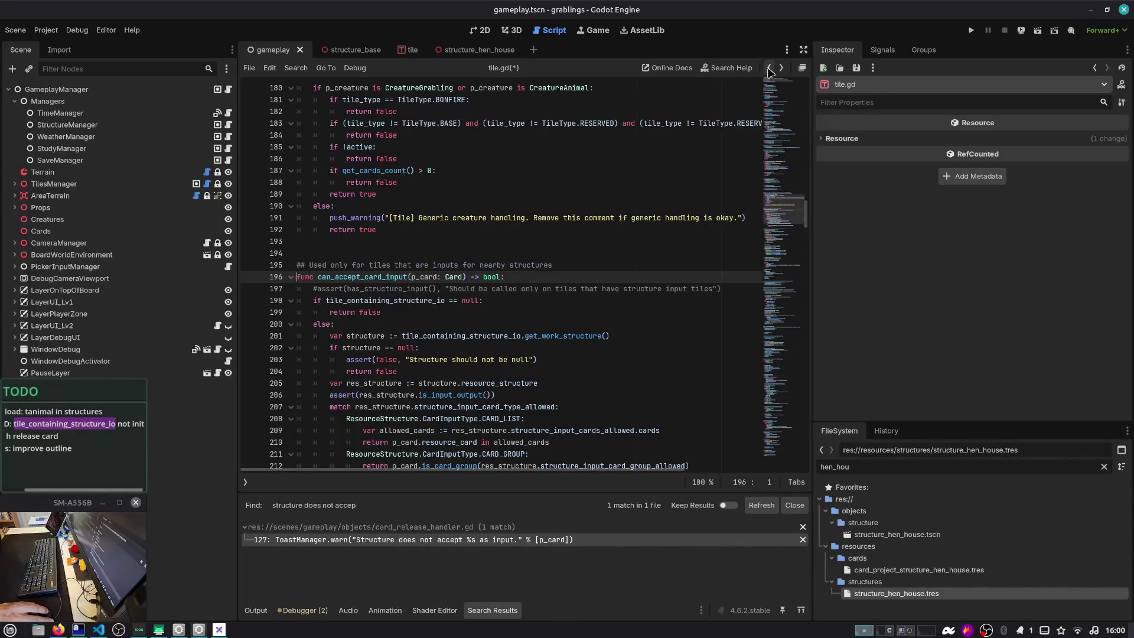
{"action": "left_click", "coordinate": [770, 69]}
{"action": "left_click", "coordinate": [549, 137]}
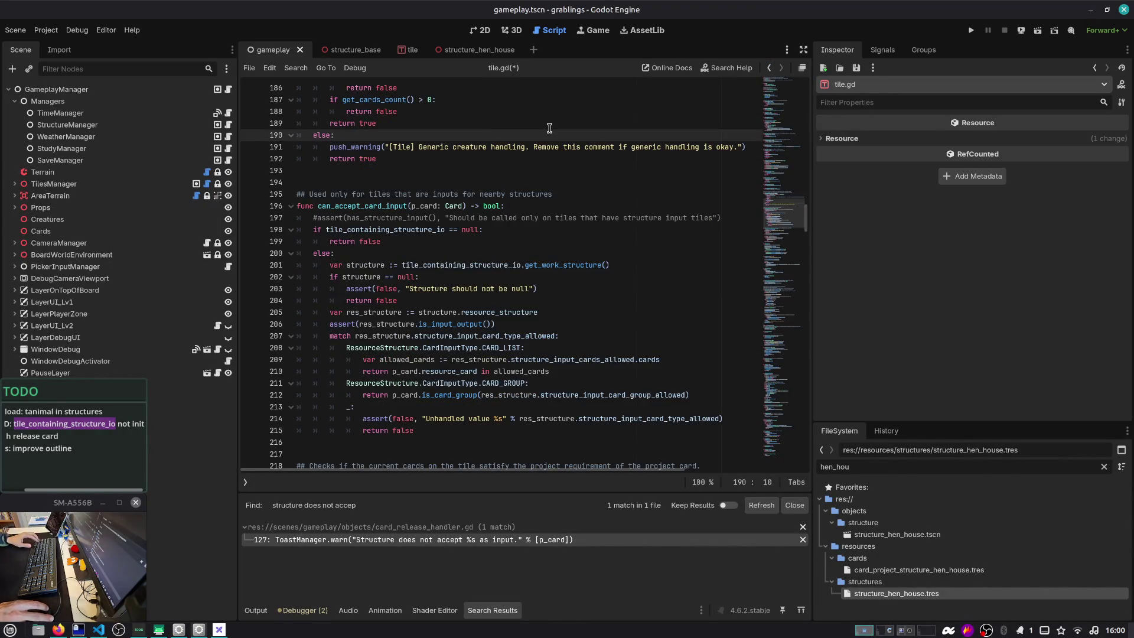
{"action": "key", "text": "ctrl+backslash"}
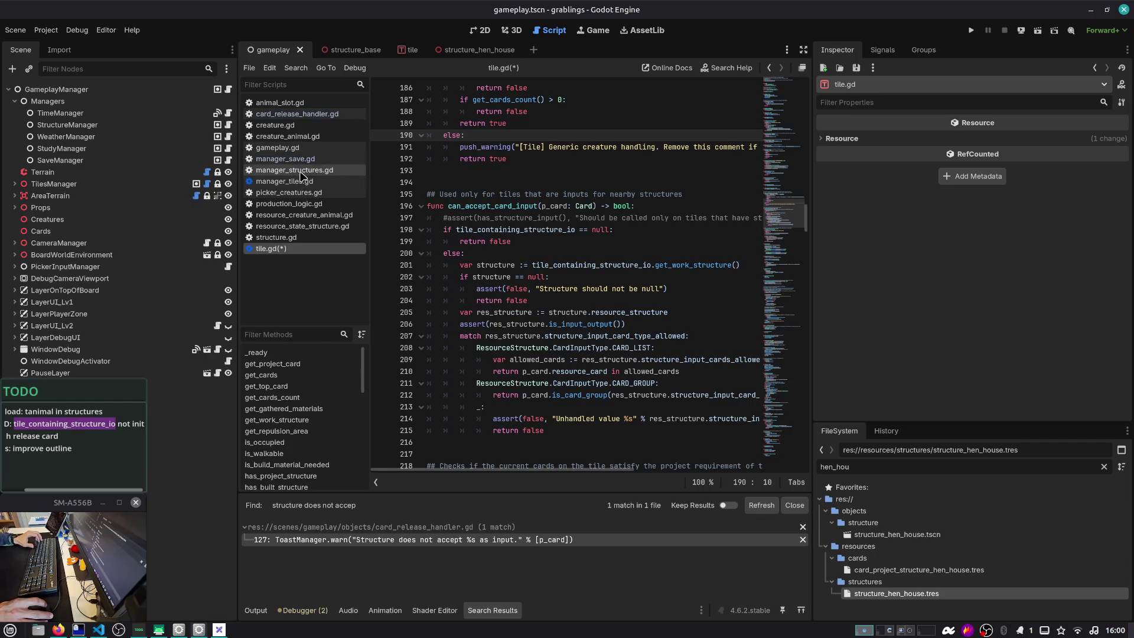
{"action": "left_click", "coordinate": [301, 158]}
{"action": "key", "text": "ctrl+backslash"}
Step: Inspect tiles_nodes, min and restore_from_dict in the tile-restore loop, ending at line 60
{"action": "scroll", "coordinate": [363, 189], "scroll_direction": "up", "scroll_amount": 1}
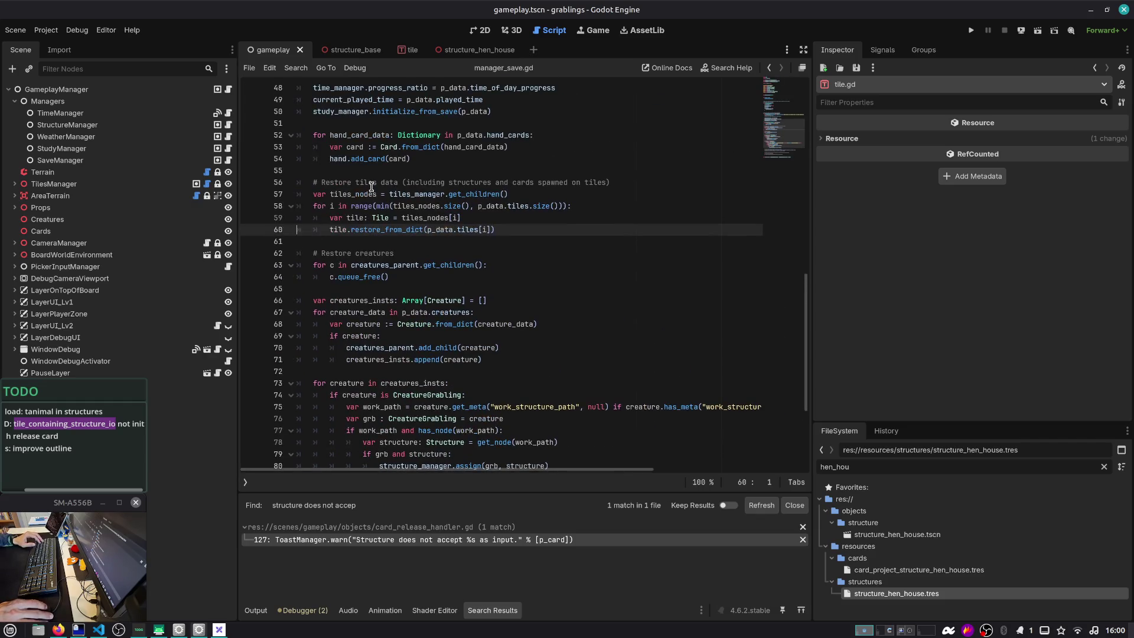
{"action": "left_click", "coordinate": [363, 183]}
{"action": "double_click", "coordinate": [363, 193]}
{"action": "scroll", "coordinate": [363, 193], "scroll_direction": "up", "scroll_amount": 1}
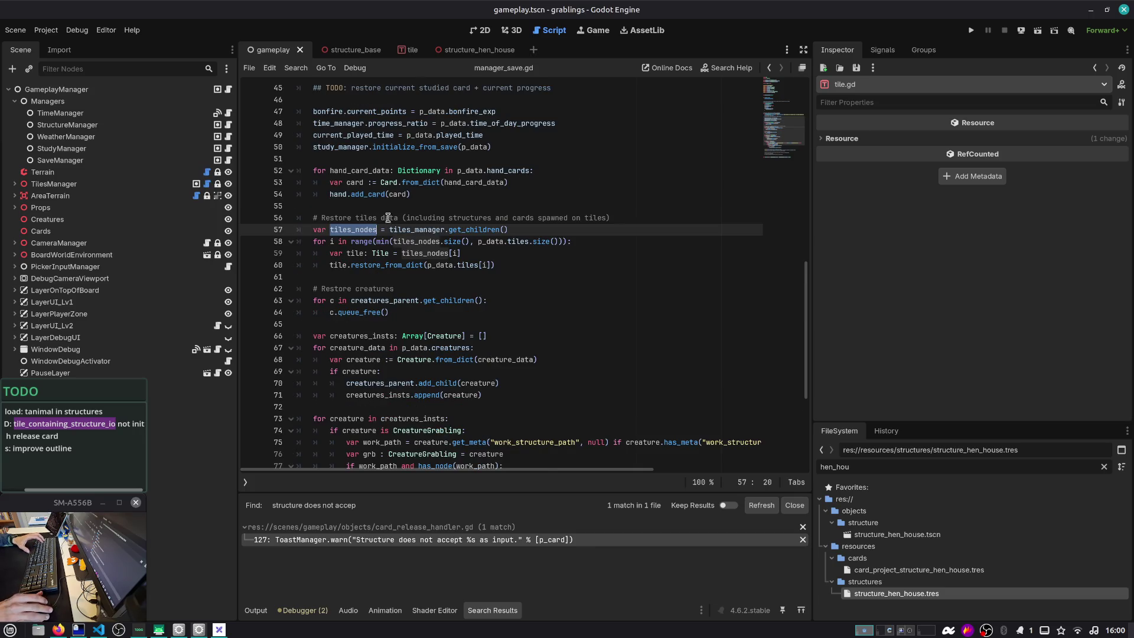
{"action": "mouse_move", "coordinate": [429, 234]}
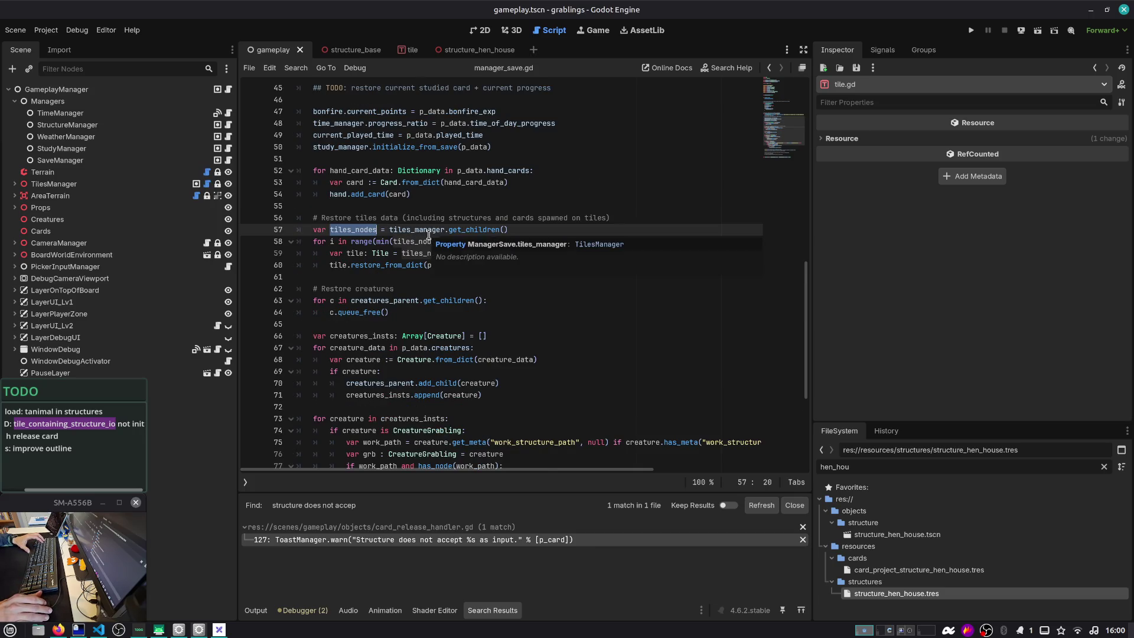
{"action": "double_click", "coordinate": [382, 241]}
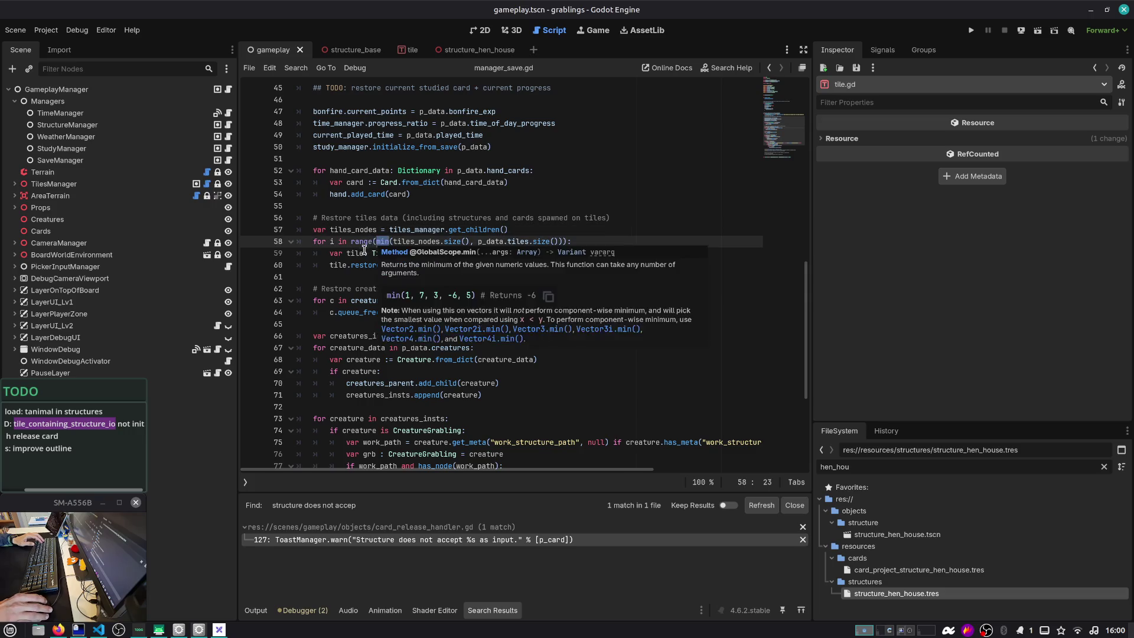
{"action": "scroll", "coordinate": [361, 272], "scroll_direction": "up", "scroll_amount": 1}
{"action": "scroll", "coordinate": [357, 296], "scroll_direction": "down", "scroll_amount": 1}
{"action": "double_click", "coordinate": [385, 265]}
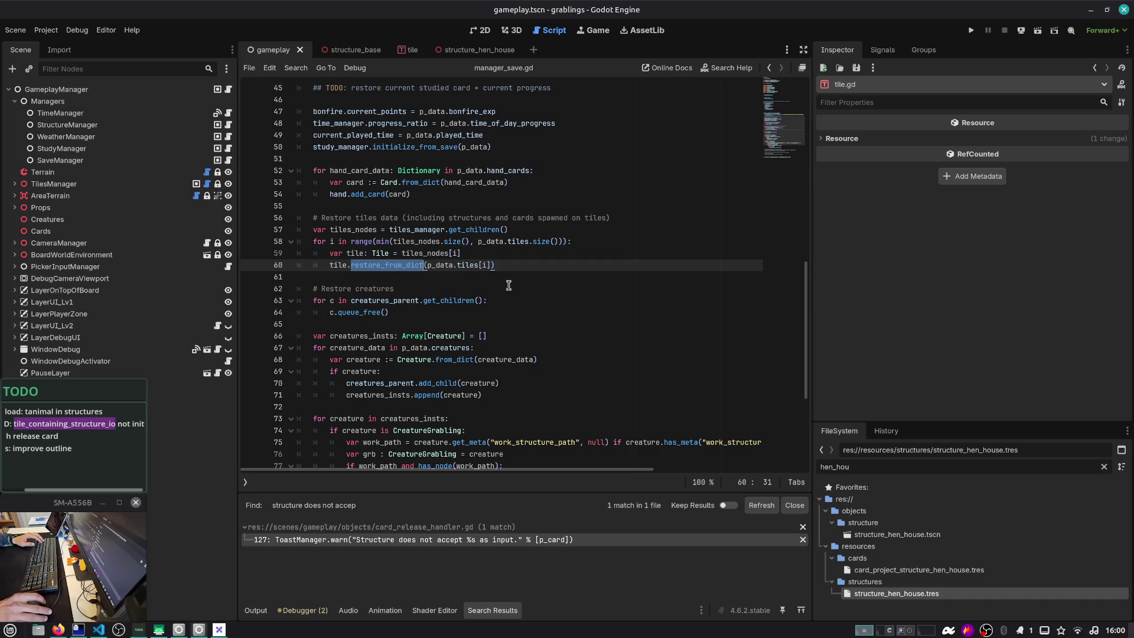
{"action": "left_click", "coordinate": [524, 266]}
Step: Add a second-pass comment about setting references to other tiles/structures below the loop
{"action": "key", "text": "Return"}
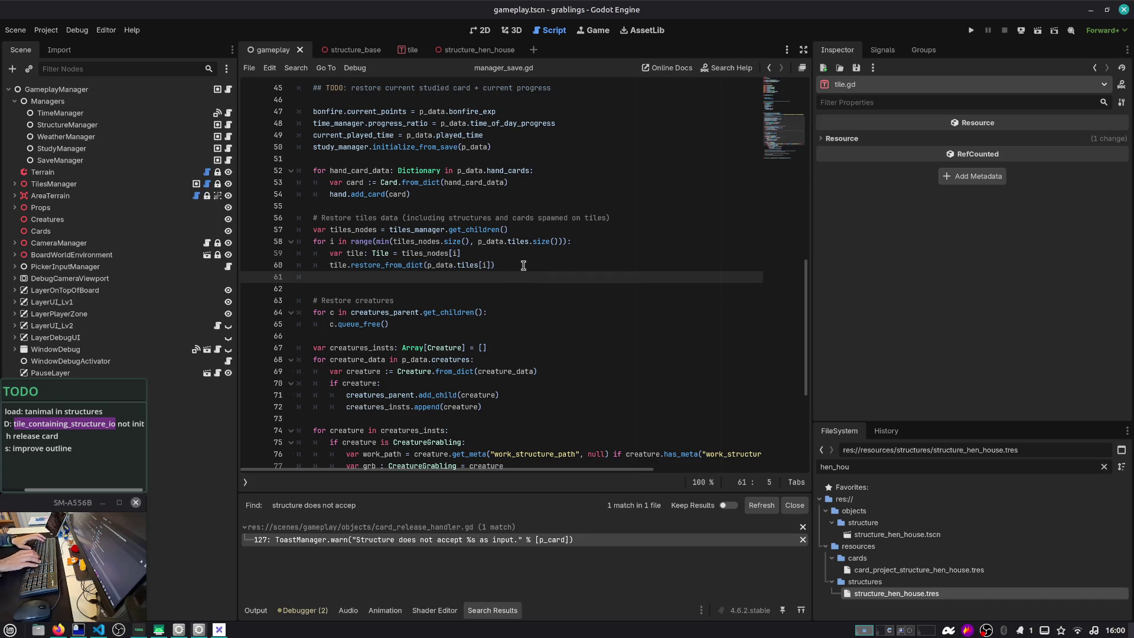
{"action": "key", "text": "Return"}
{"action": "type", "text": "# Second pass "}
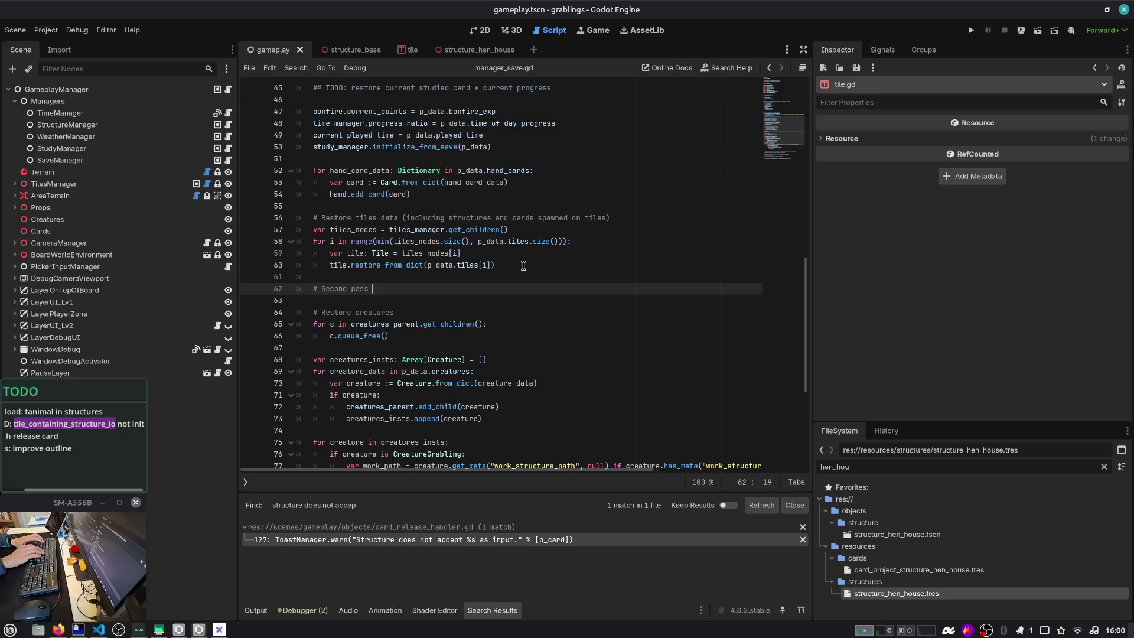
{"action": "type", "text": "wheere"}
{"action": "type", "text": "tile_containing_structure_io"}
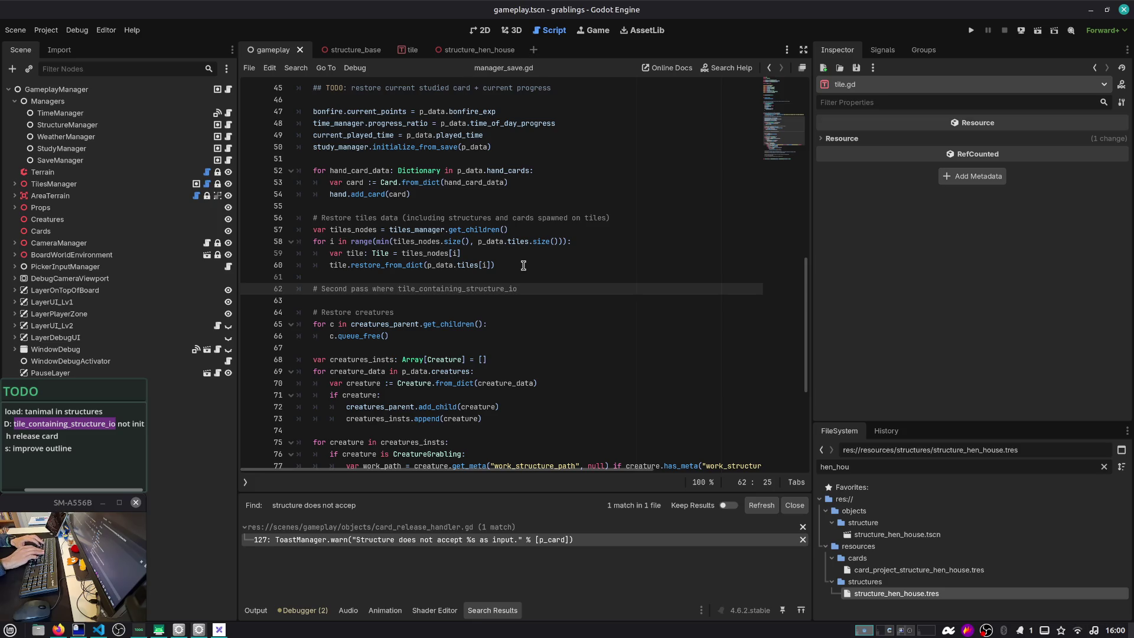
{"action": "type", "text": "references to other "}
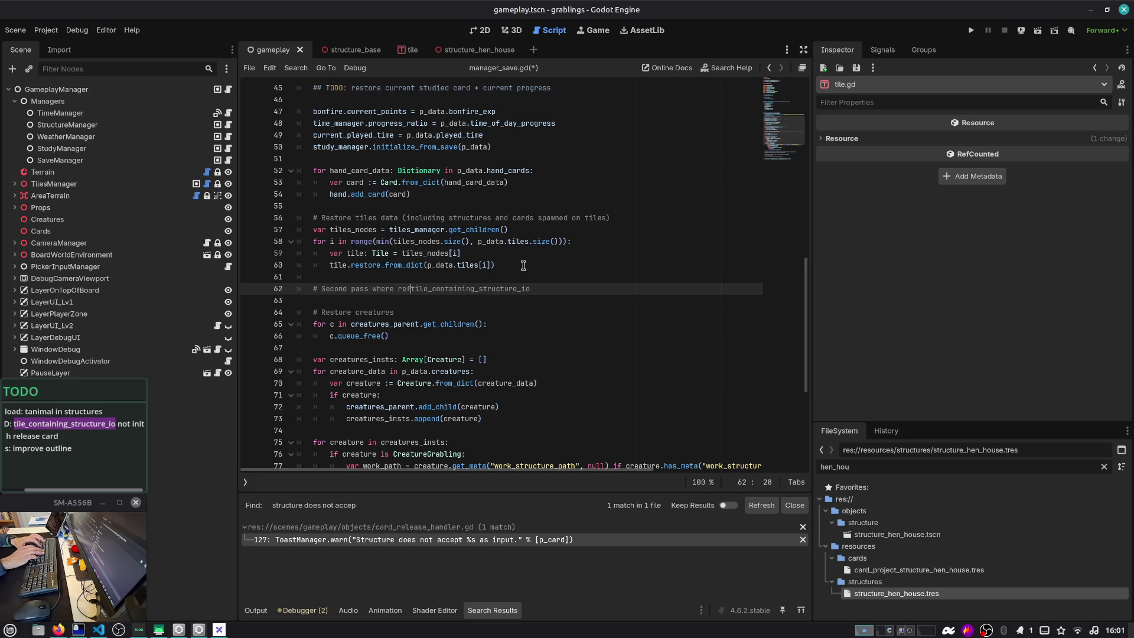
{"action": "type", "text": "tiles/structures "}
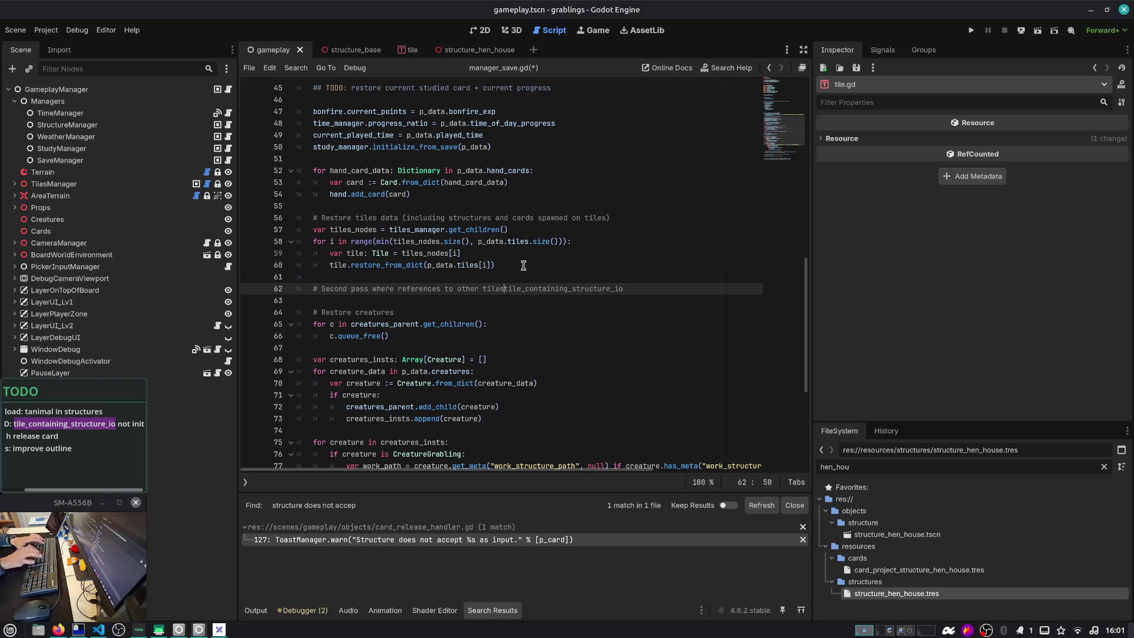
{"action": "type", "text": "are set. EG:"}
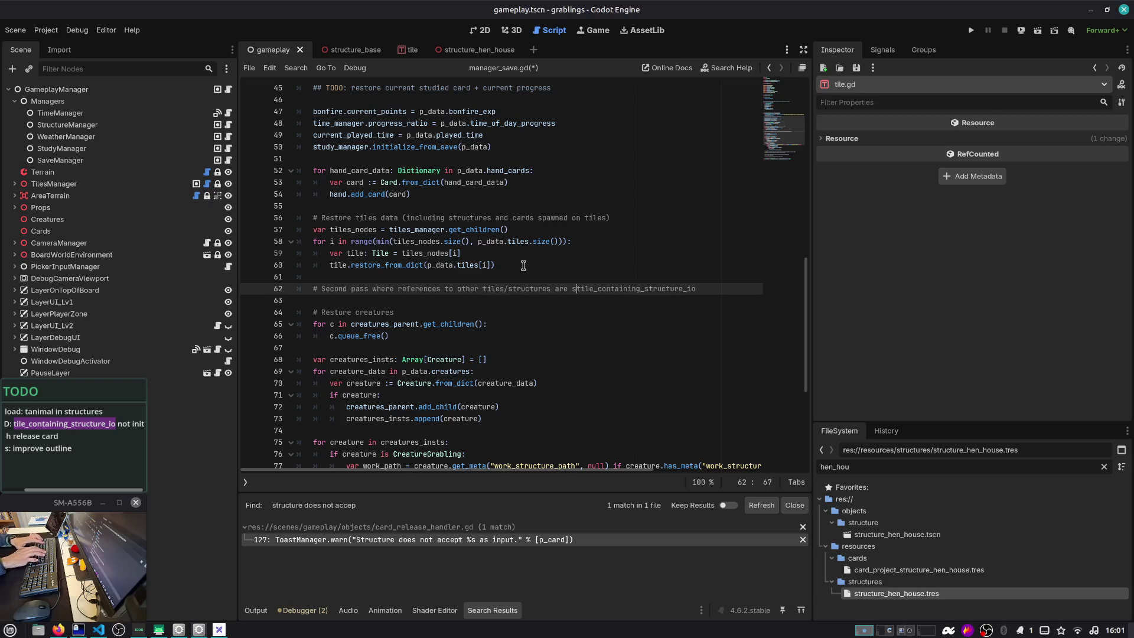
Step: Paste a copy of the three-line tile restore loop under the second-pass comment
{"action": "key", "text": "End"}
{"action": "key", "text": "Return"}
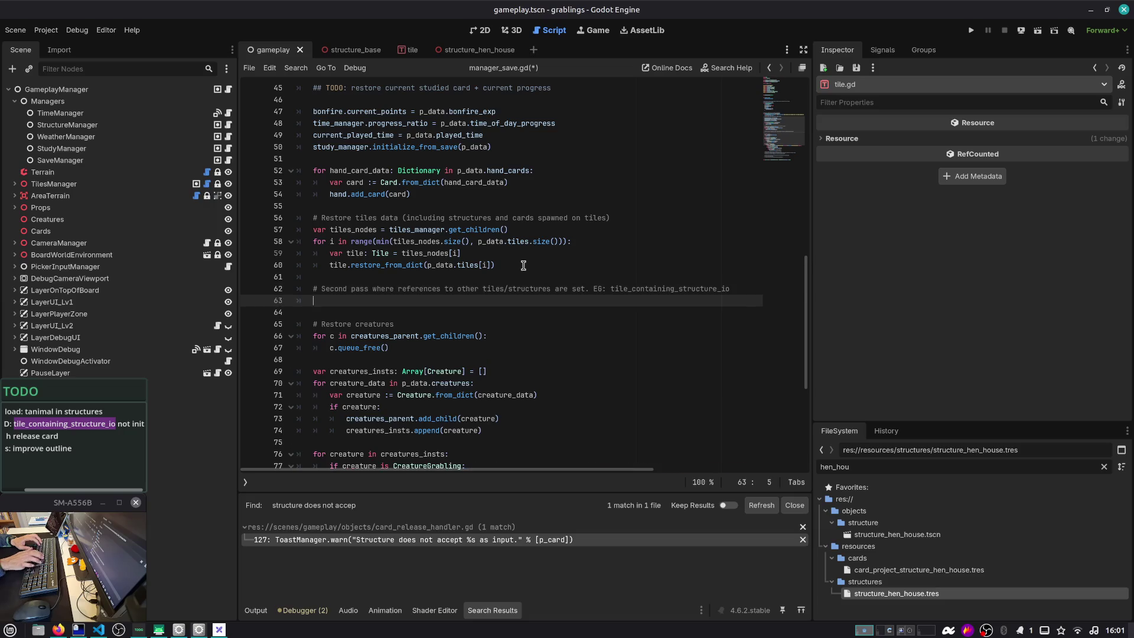
{"action": "key", "text": "Up"}
{"action": "key", "text": "Up"}
{"action": "key", "text": "Up"}
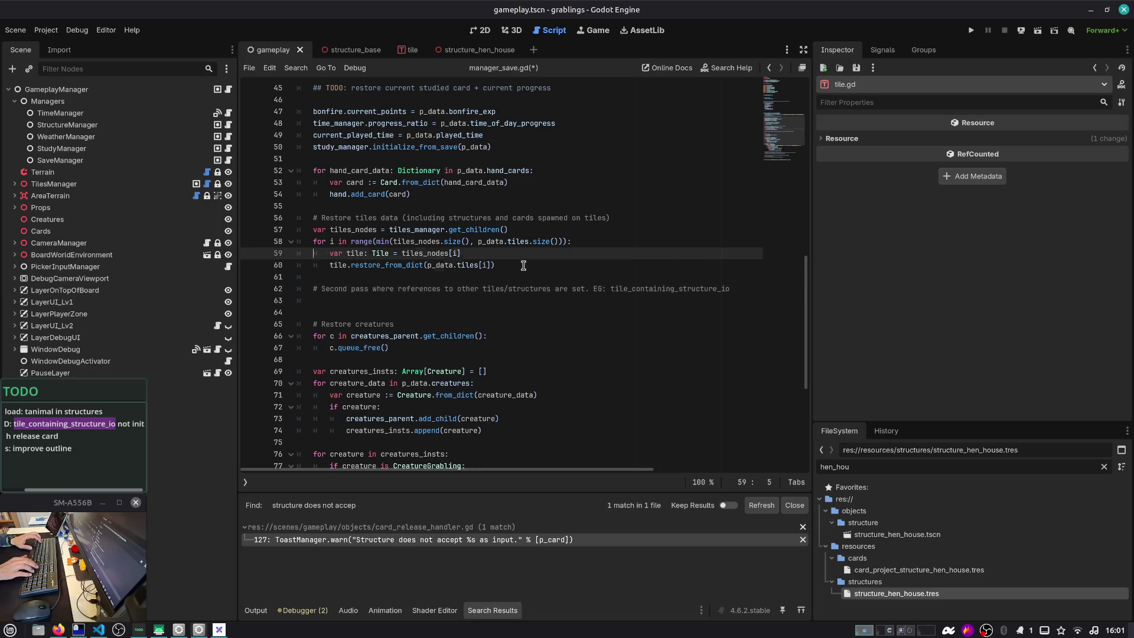
{"action": "key", "text": "Down"}
{"action": "key", "text": "Down"}
{"action": "key", "text": "Down"}
{"action": "key", "text": "Down"}
{"action": "key", "text": "Down"}
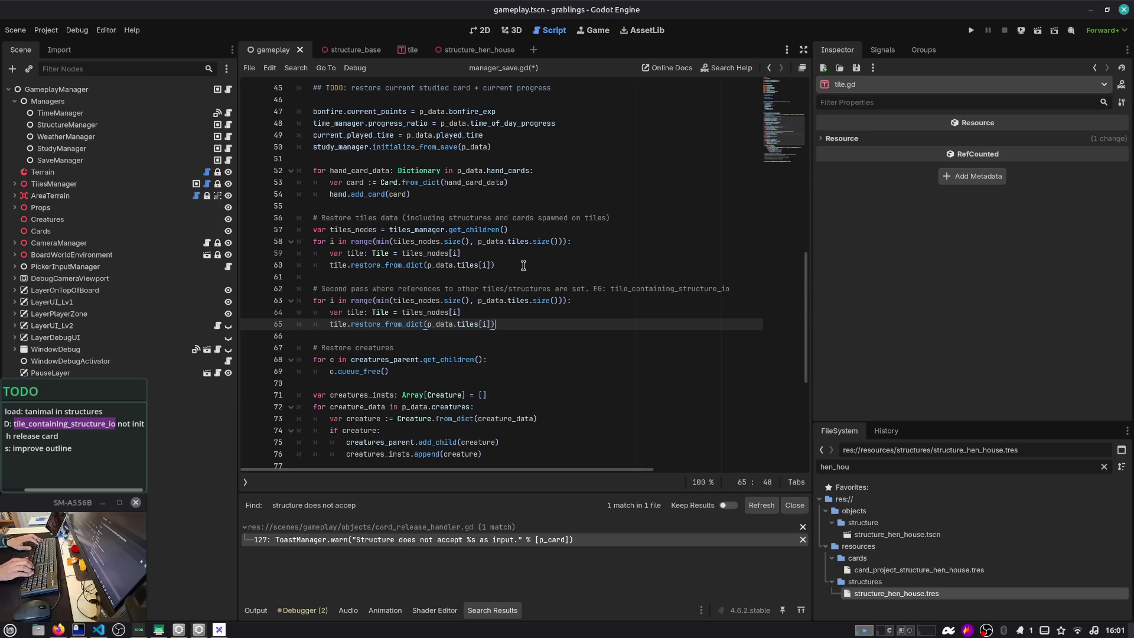
{"action": "key", "text": "ctrl+v"}
{"action": "key", "text": "Up"}
{"action": "key", "text": "Up"}
{"action": "key", "text": "ctrl+d"}
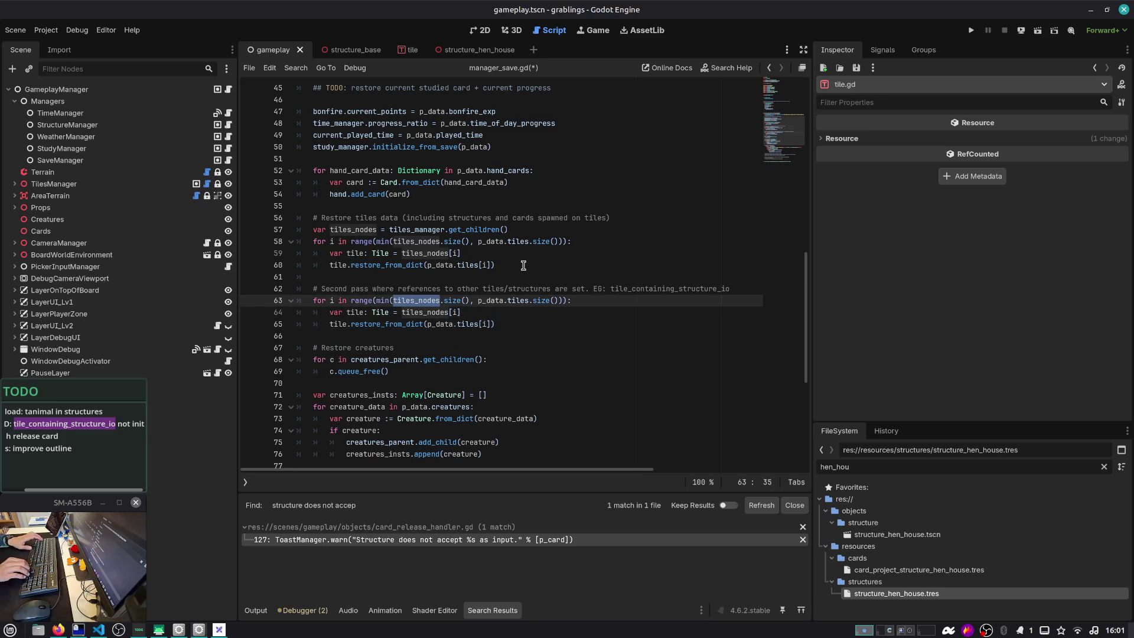
{"action": "key", "text": "Down"}
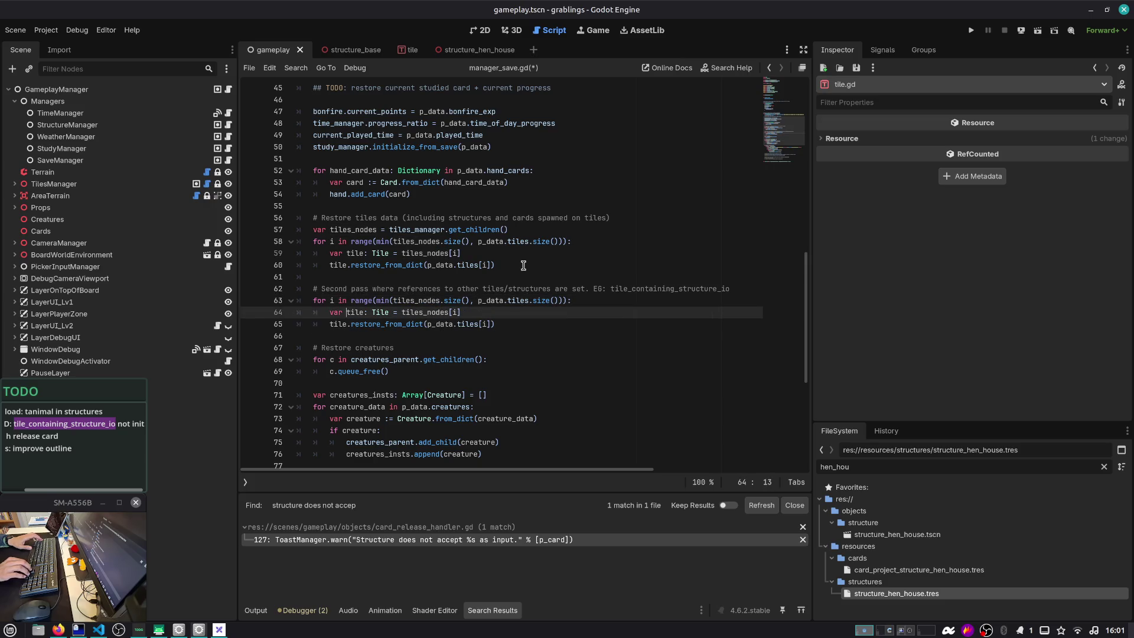
{"action": "key", "text": "ctrl+d"}
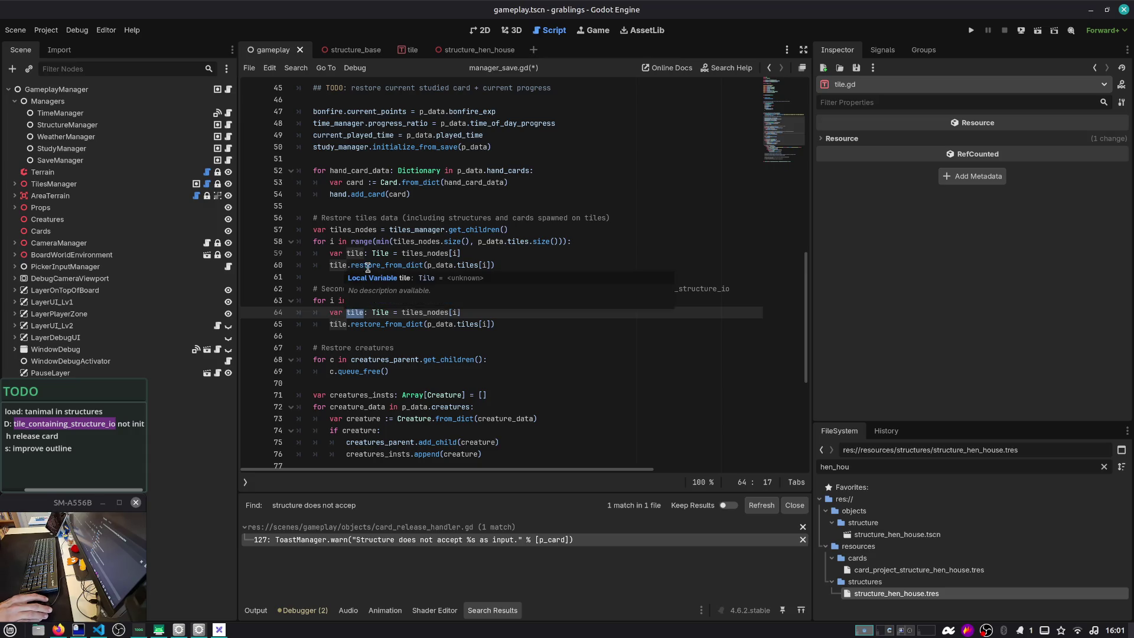
{"action": "double_click", "coordinate": [425, 254]}
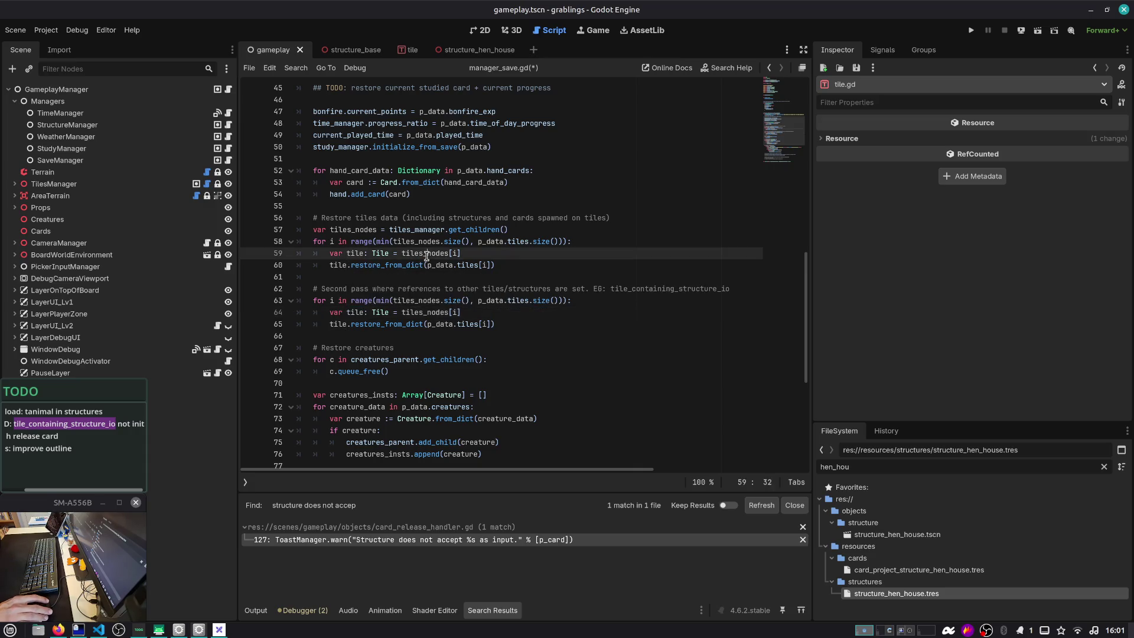
{"action": "scroll", "coordinate": [427, 256], "scroll_direction": "up", "scroll_amount": 1}
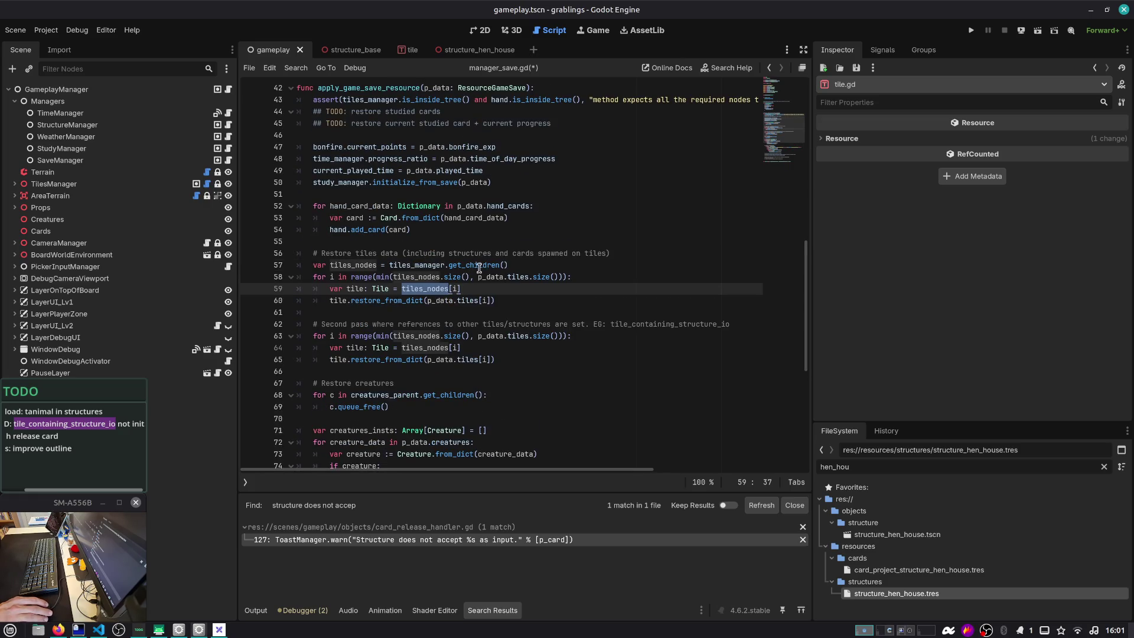
{"action": "left_click", "coordinate": [357, 336]}
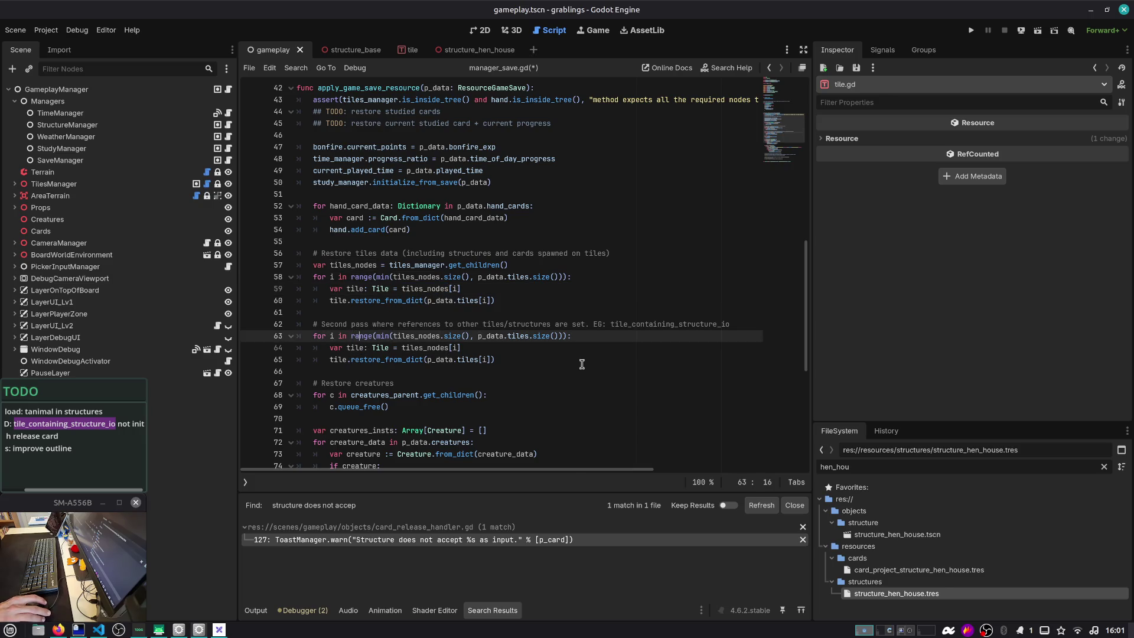
Step: Rewrite the loop header as 'for tile: Tile in tiles_manager.get_children():'
{"action": "key", "text": "shift+End"}
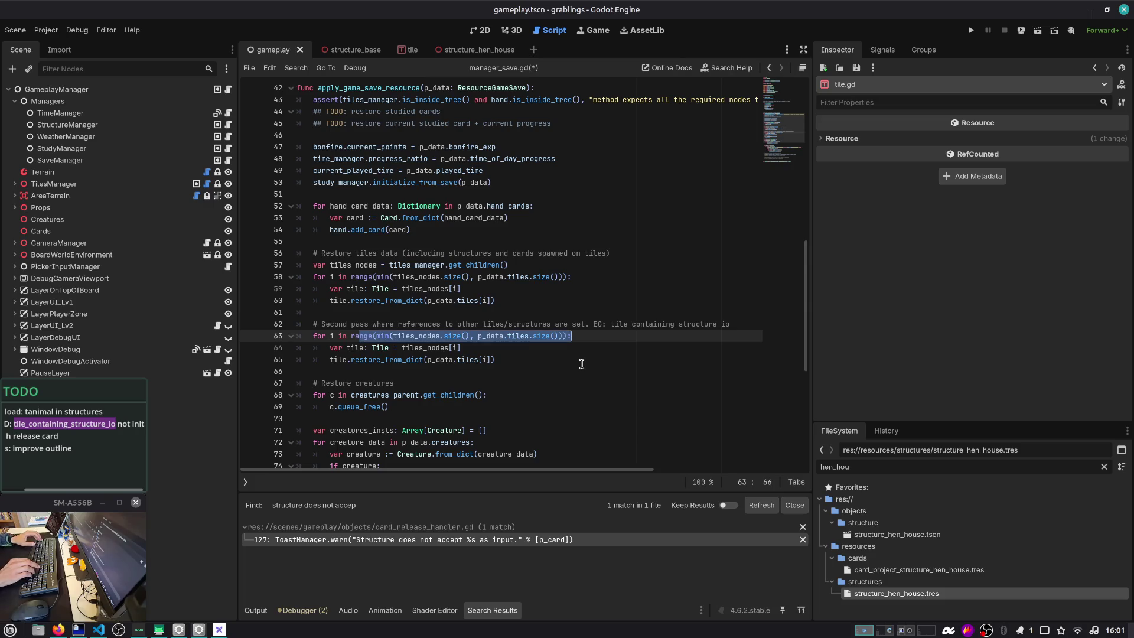
{"action": "key", "text": "BackSpace"}
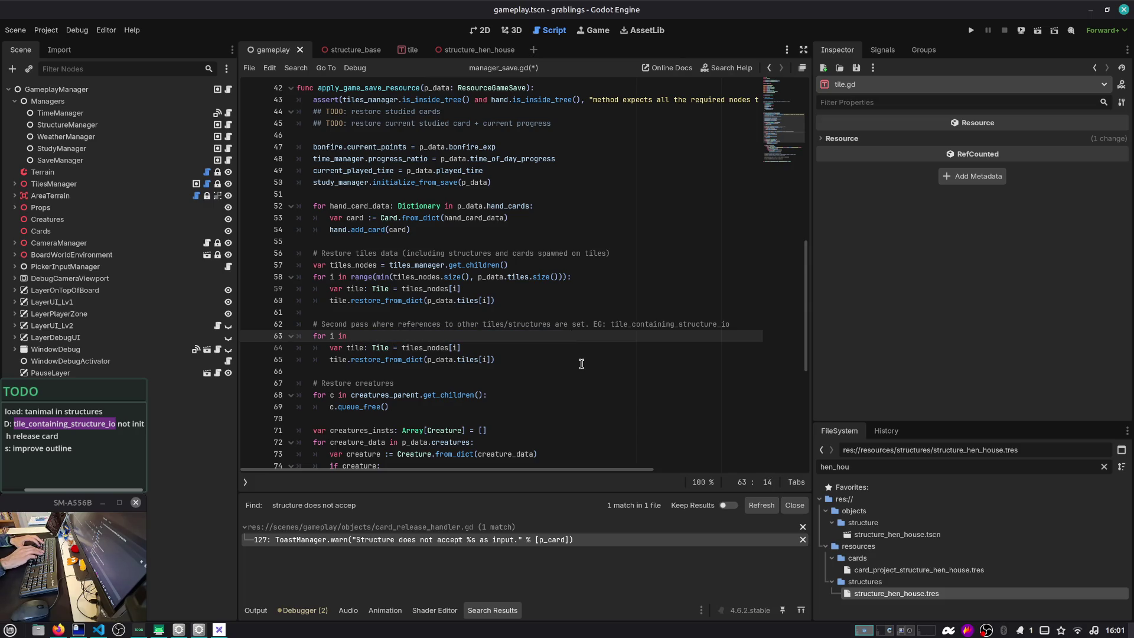
{"action": "key", "text": "ctrl+space"}
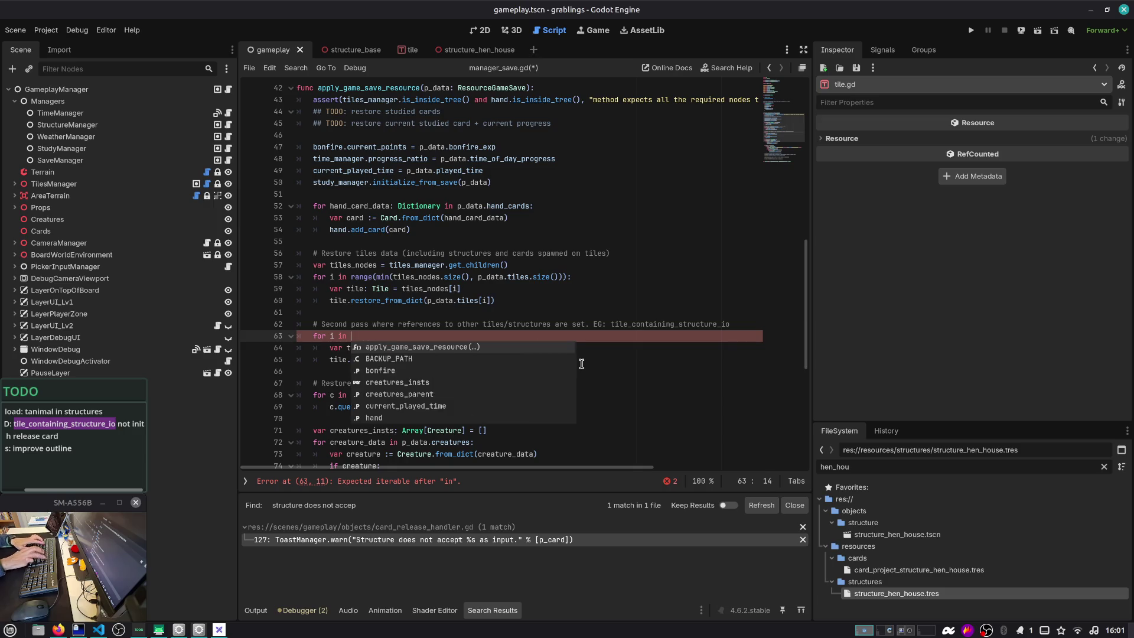
{"action": "type", "text": "tiles_manager.get_children"}
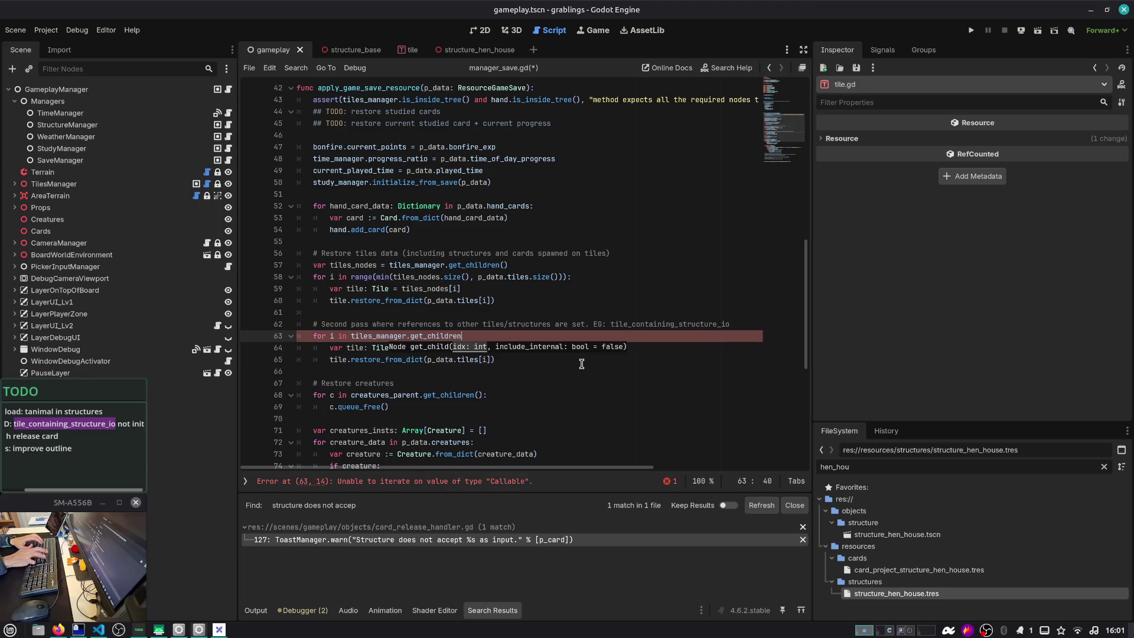
{"action": "key", "text": "Left"}
{"action": "type", "text": "()"}
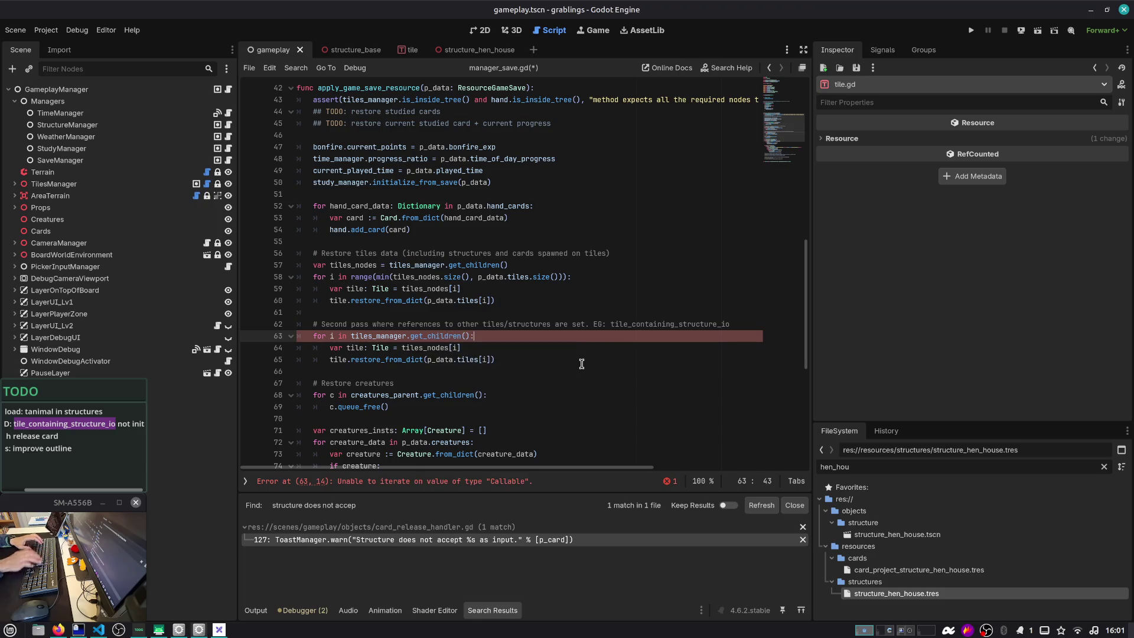
{"action": "key", "text": "Home"}
{"action": "key", "text": "Delete"}
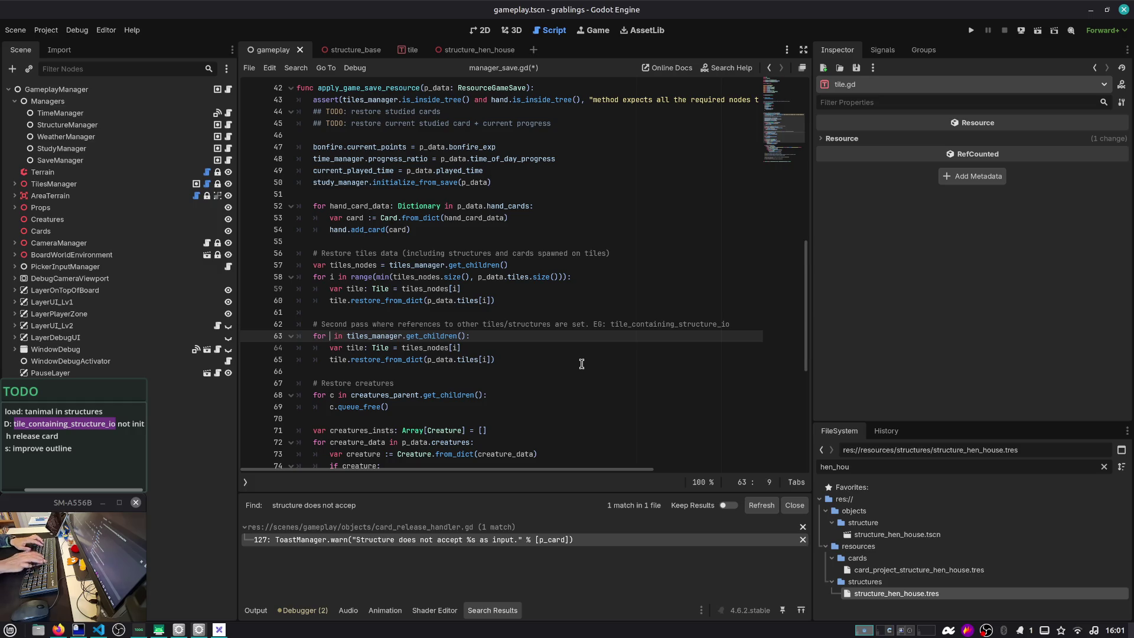
{"action": "type", "text": "tile: Tile"}
Step: Delete the old var tile and restore_from_dict lines, leaving an empty loop body
{"action": "key", "text": "Down"}
{"action": "key", "text": "ctrl+shift+k"}
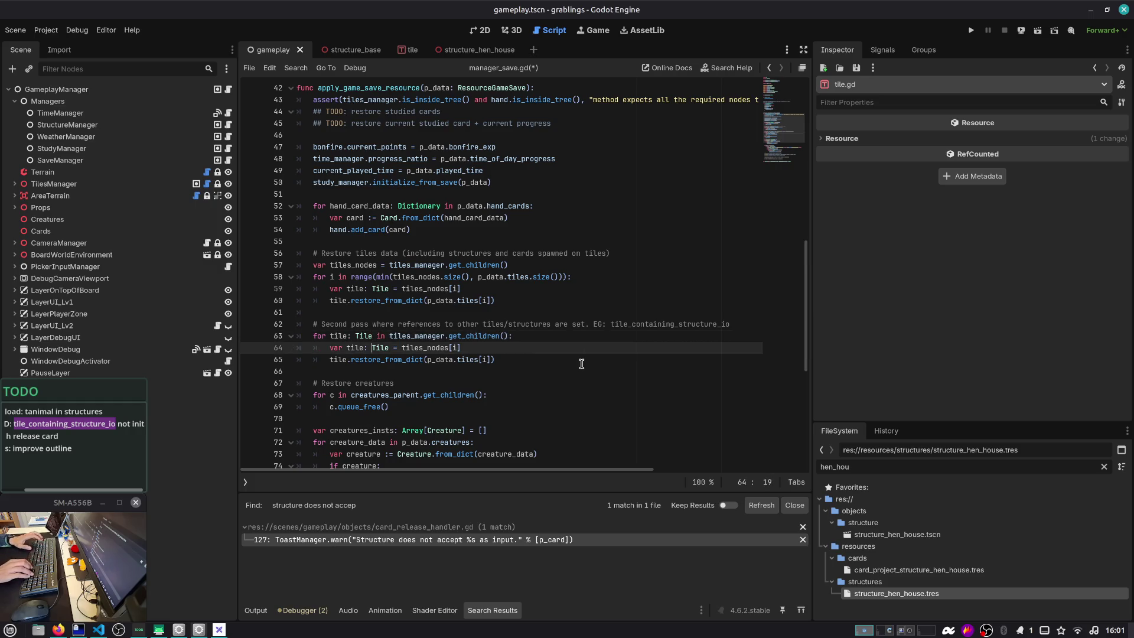
{"action": "key", "text": "Up"}
{"action": "key", "text": "ctrl+Right"}
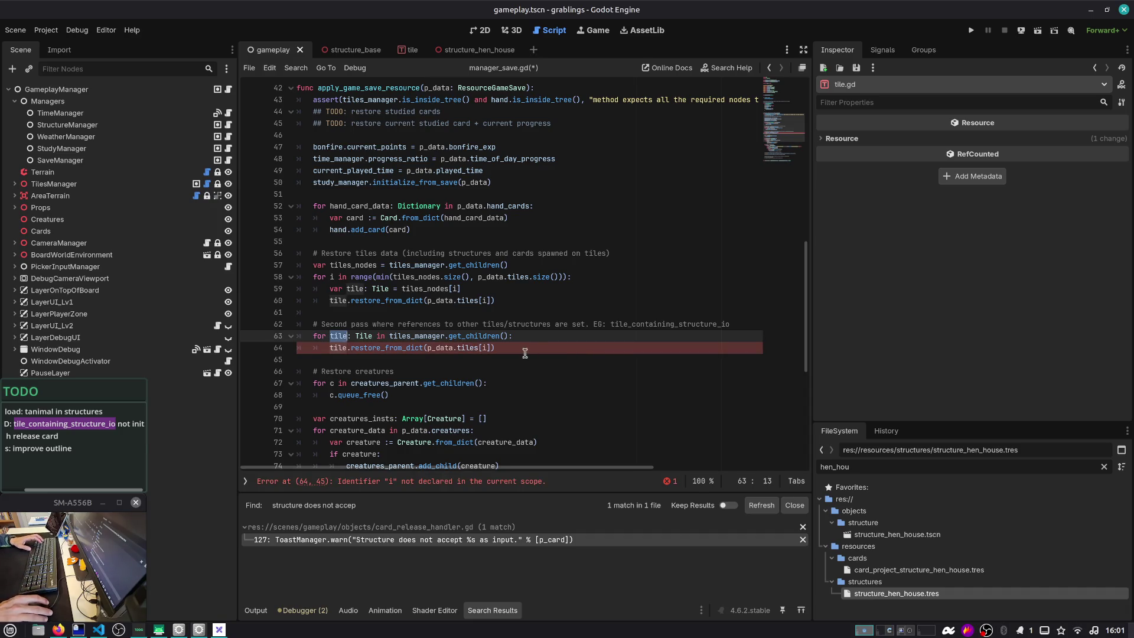
{"action": "key", "text": "Down"}
{"action": "key", "text": "End"}
{"action": "key", "text": "shift+Home"}
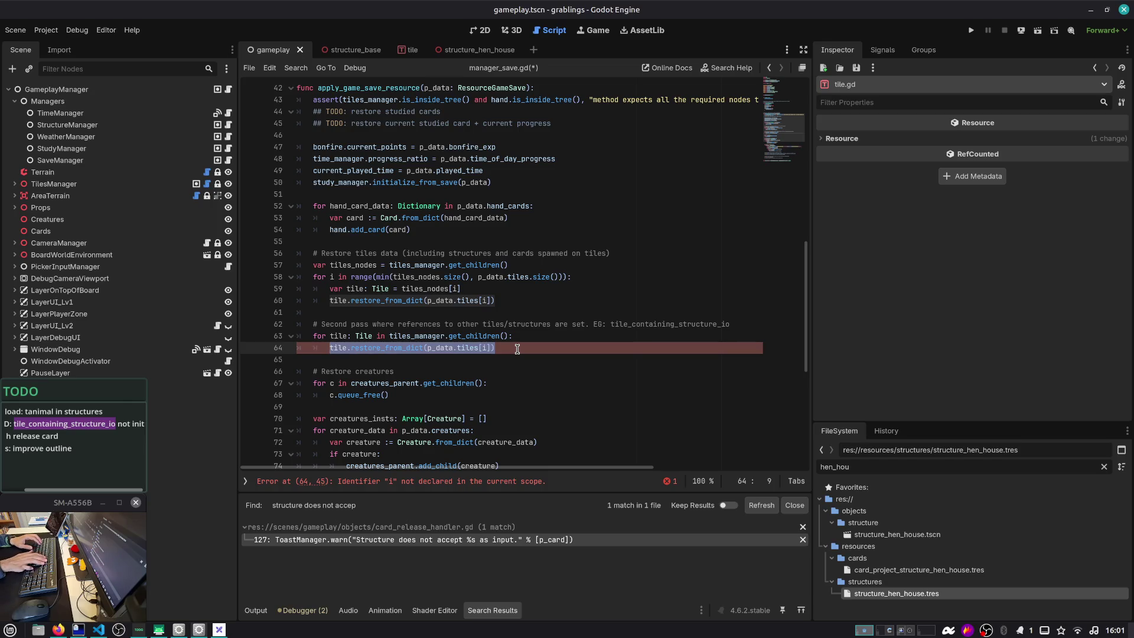
{"action": "key", "text": "Up"}
{"action": "key", "text": "Return"}
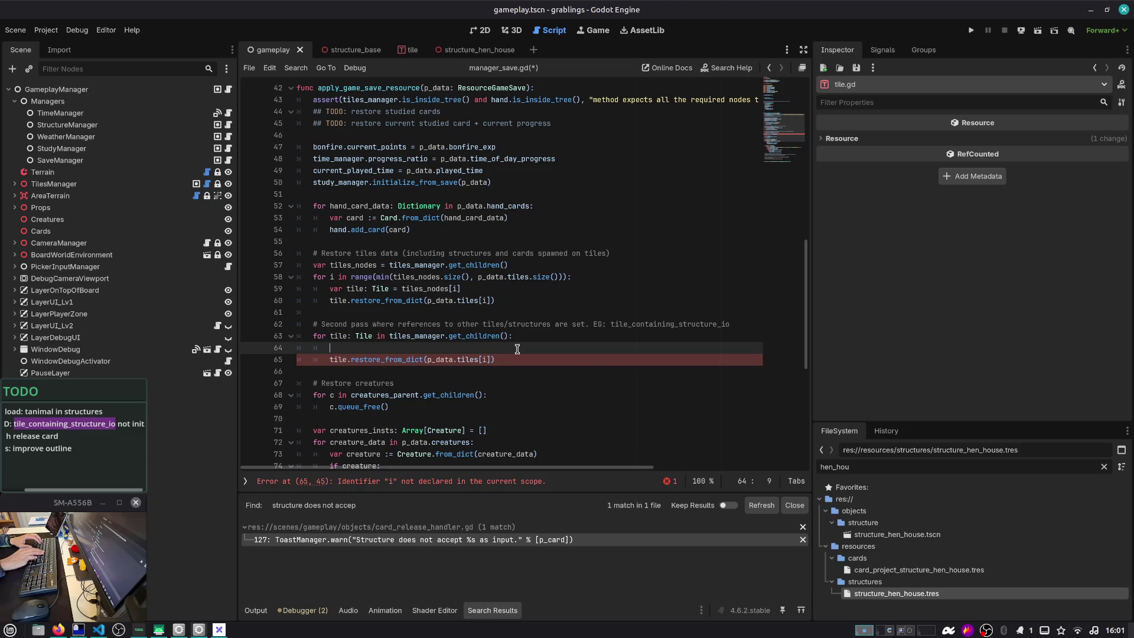
{"action": "key", "text": "Down"}
{"action": "key", "text": "shift+End"}
{"action": "key", "text": "BackSpace"}
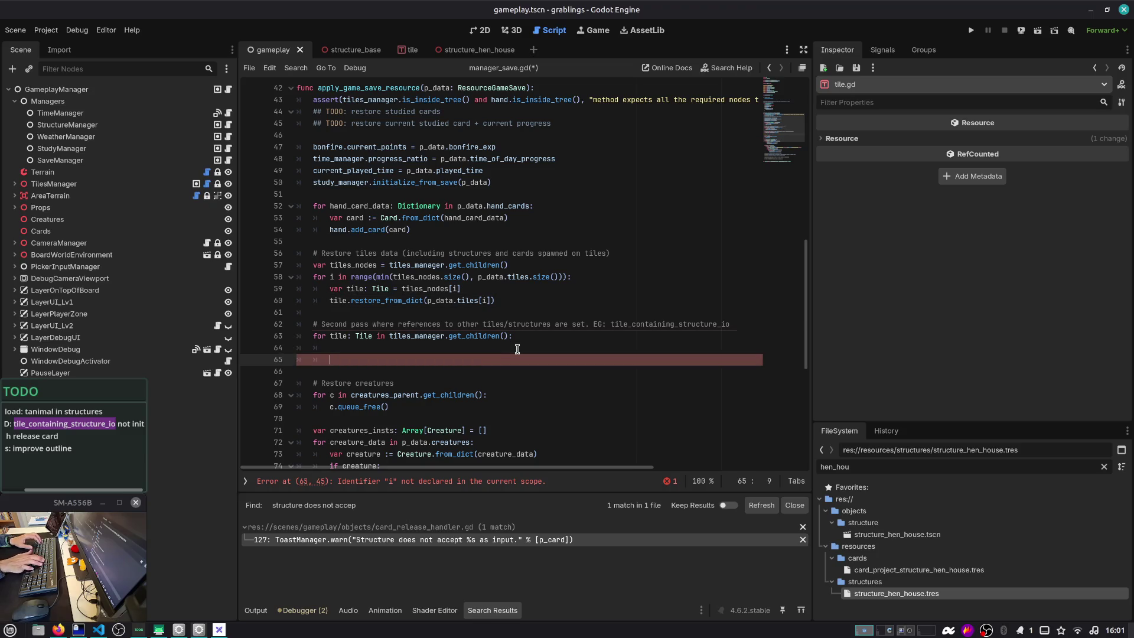
{"action": "key", "text": "Up"}
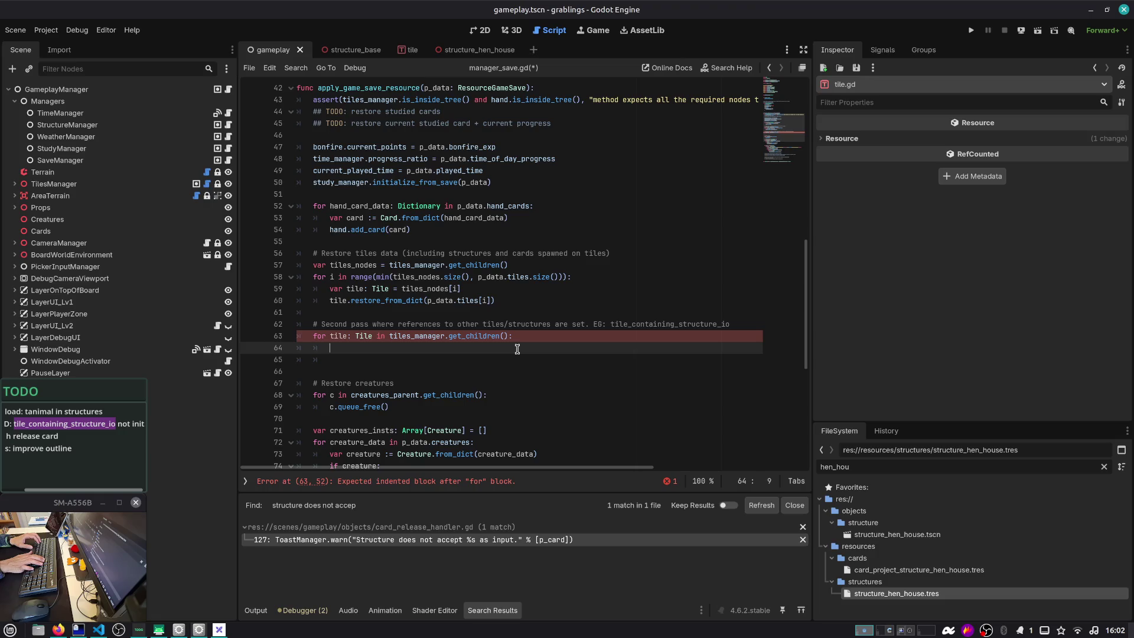
Step: Add an 'if tile.has_structure_input():' check inside the second-pass loop
{"action": "type", "text": "var"}
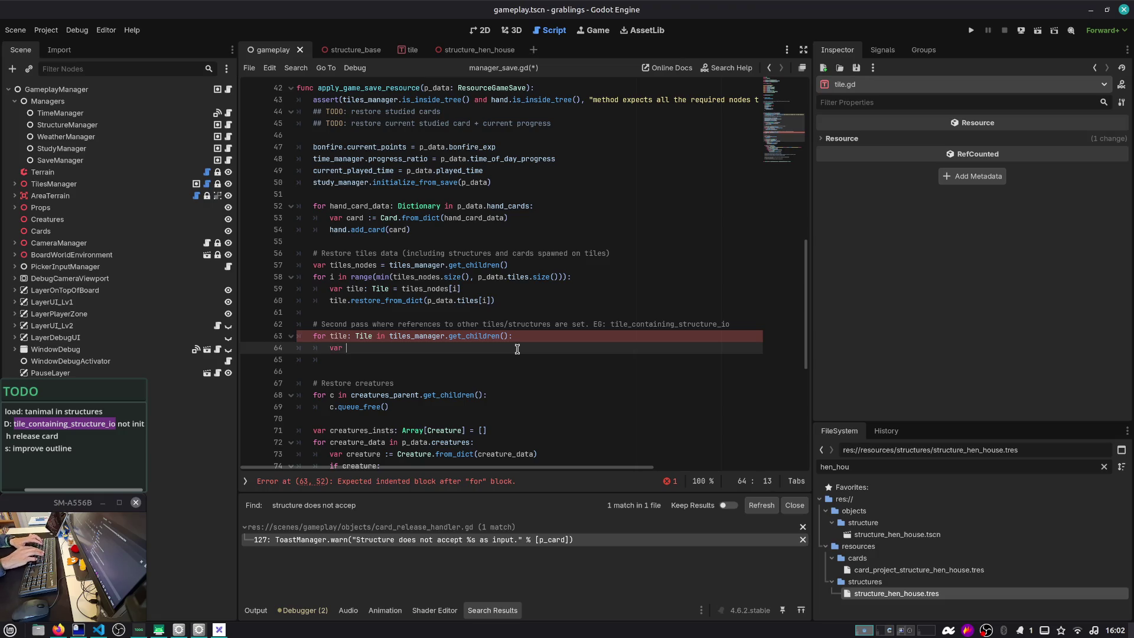
{"action": "type", "text": "var tile: Tile = tiles_nodes[i]"}
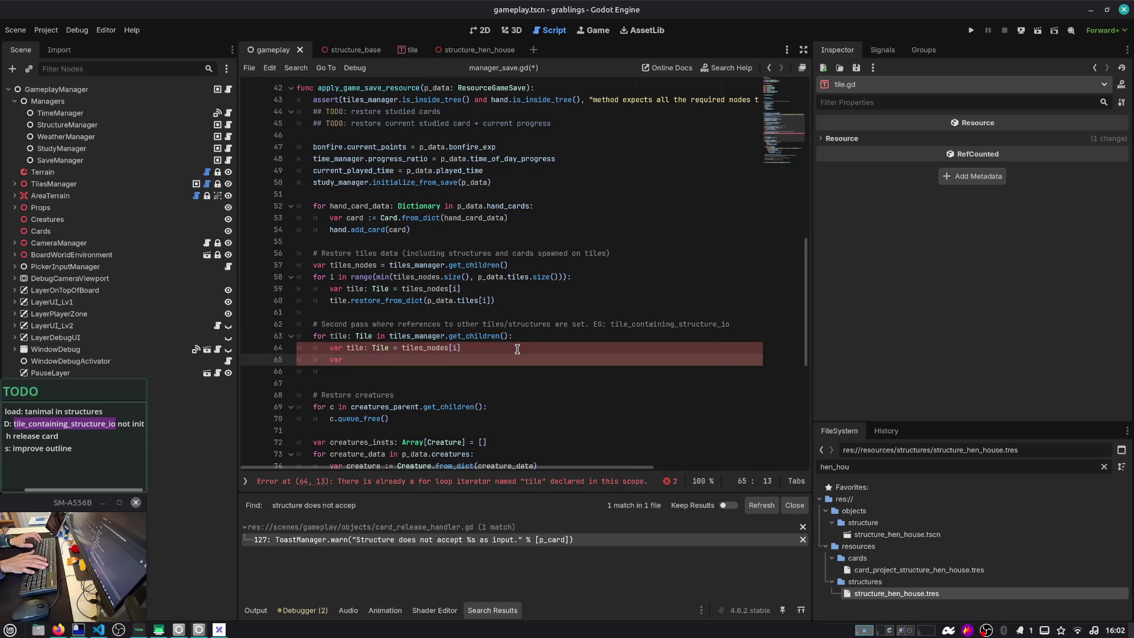
{"action": "key", "text": "ctrl+z"}
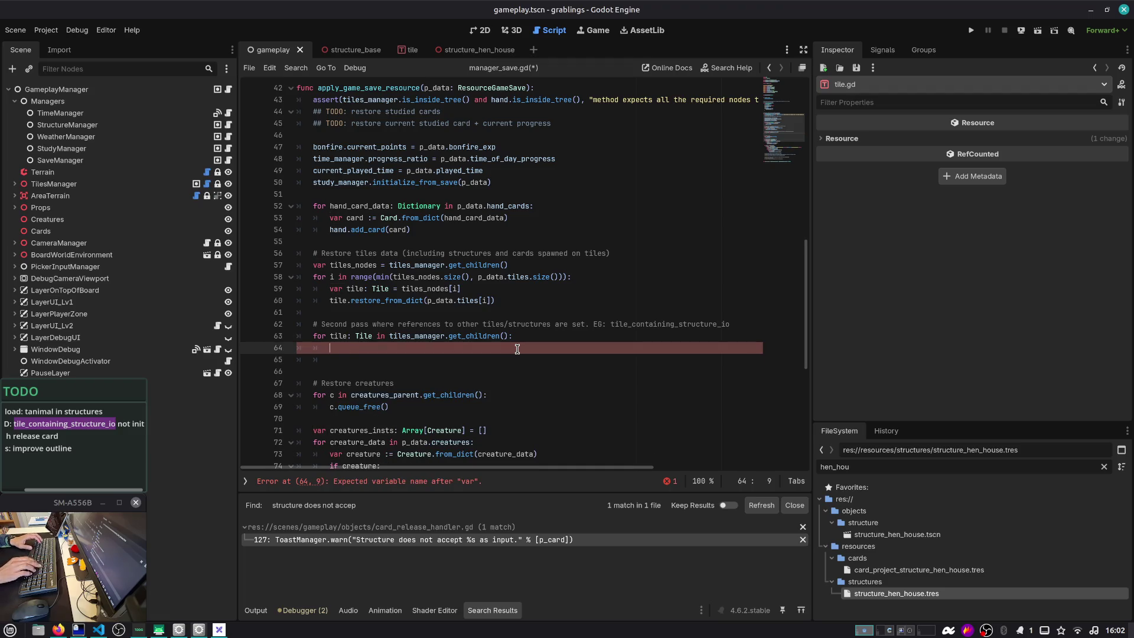
{"action": "key", "text": "BackSpace"}
{"action": "key", "text": "BackSpace"}
{"action": "key", "text": "BackSpace"}
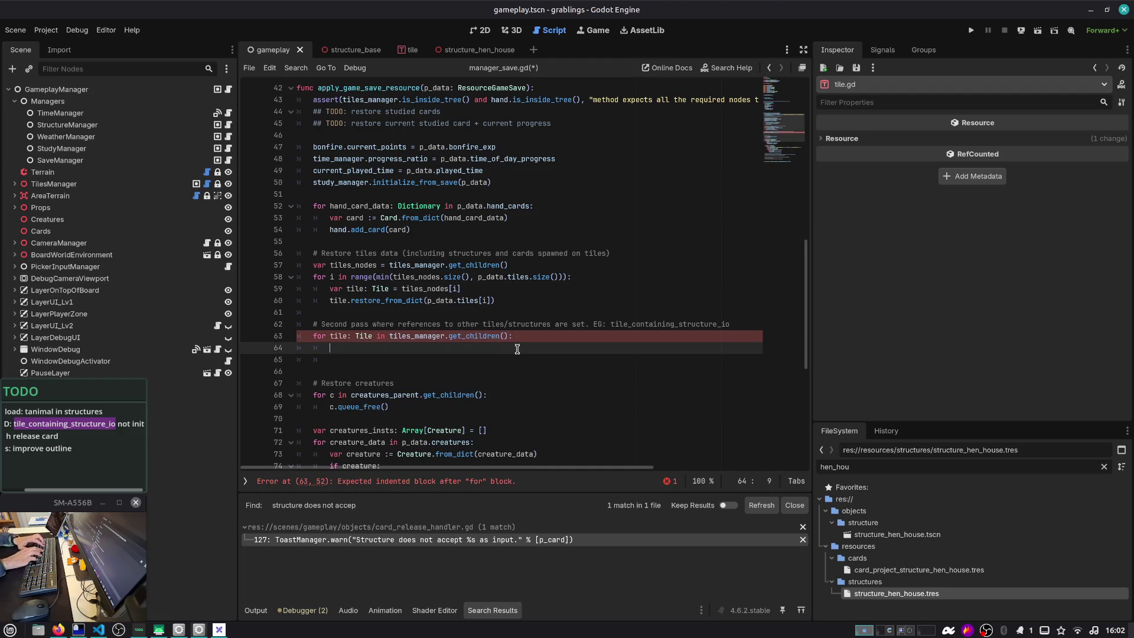
{"action": "type", "text": "tile."}
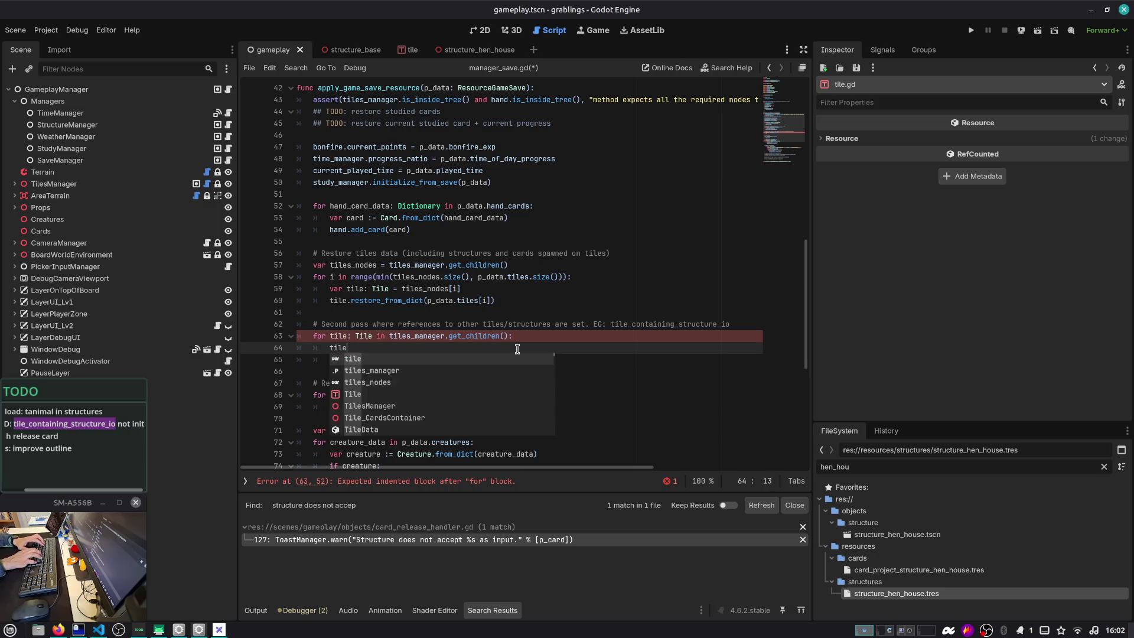
{"action": "type", "text": "stru"}
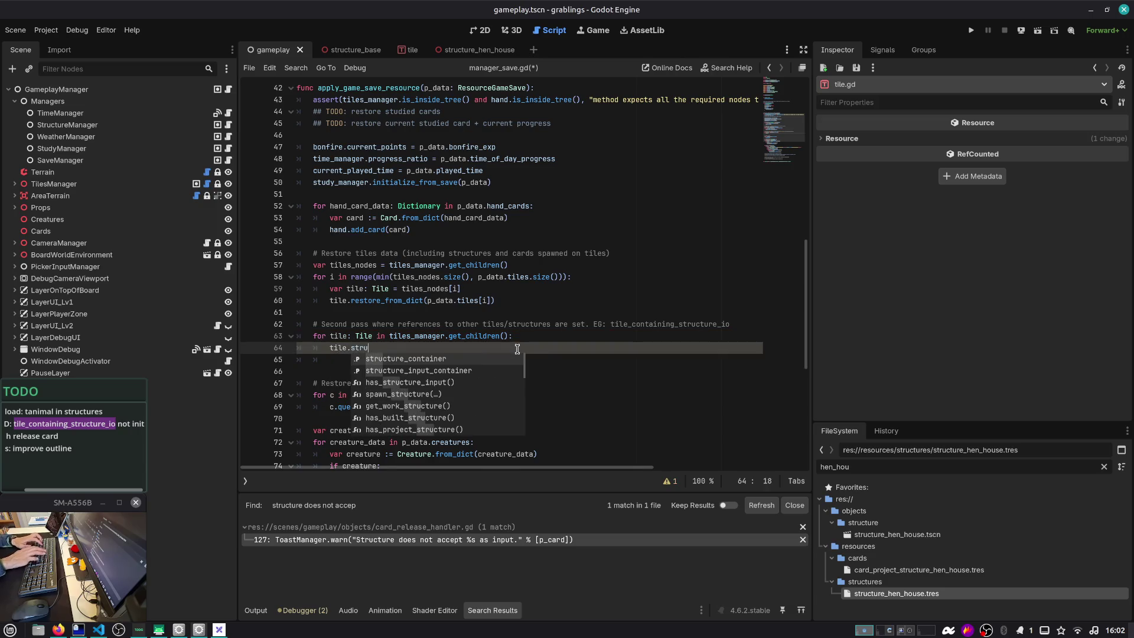
{"action": "key", "text": "Return"}
{"action": "key", "text": "ctrl+shift+Left"}
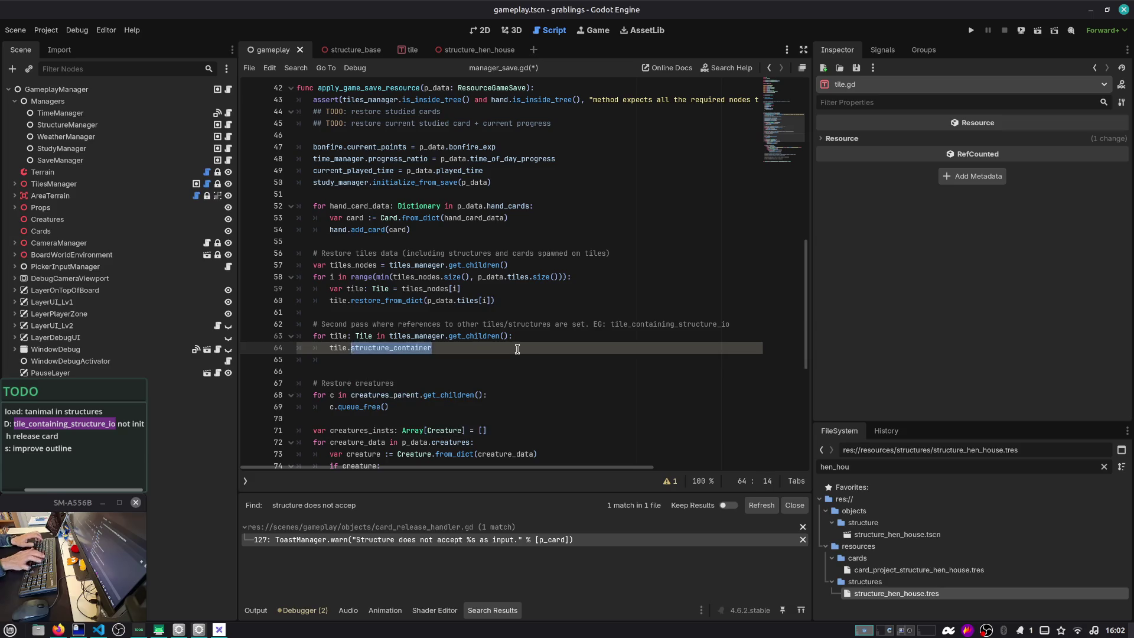
{"action": "type", "text": "has_"}
{"action": "key", "text": "Down"}
{"action": "key", "text": "Down"}
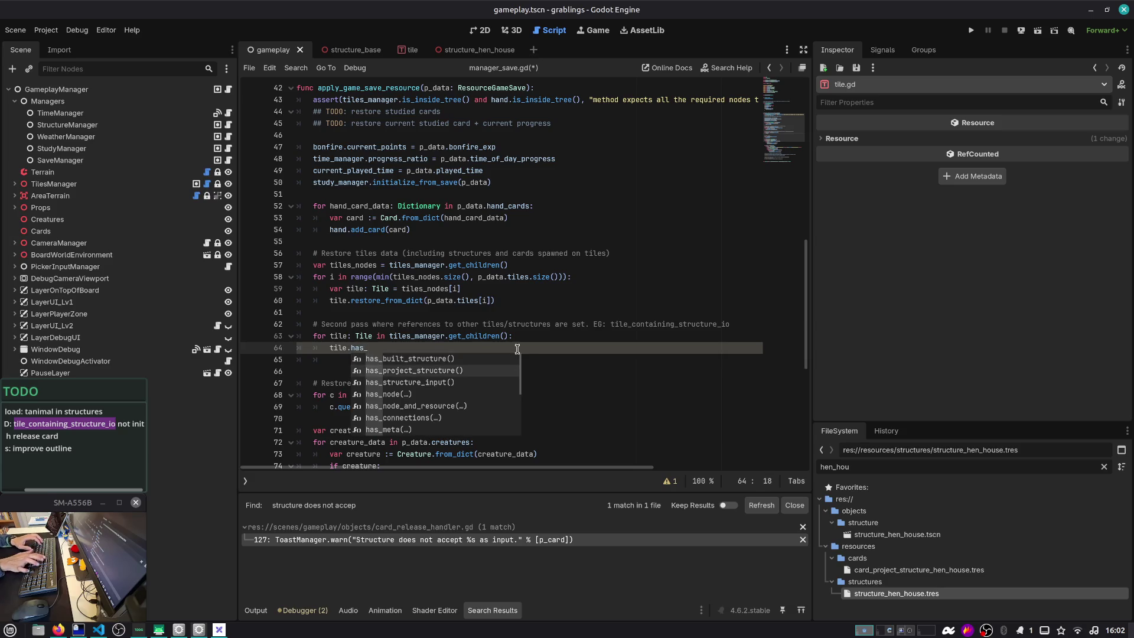
{"action": "key", "text": "Return"}
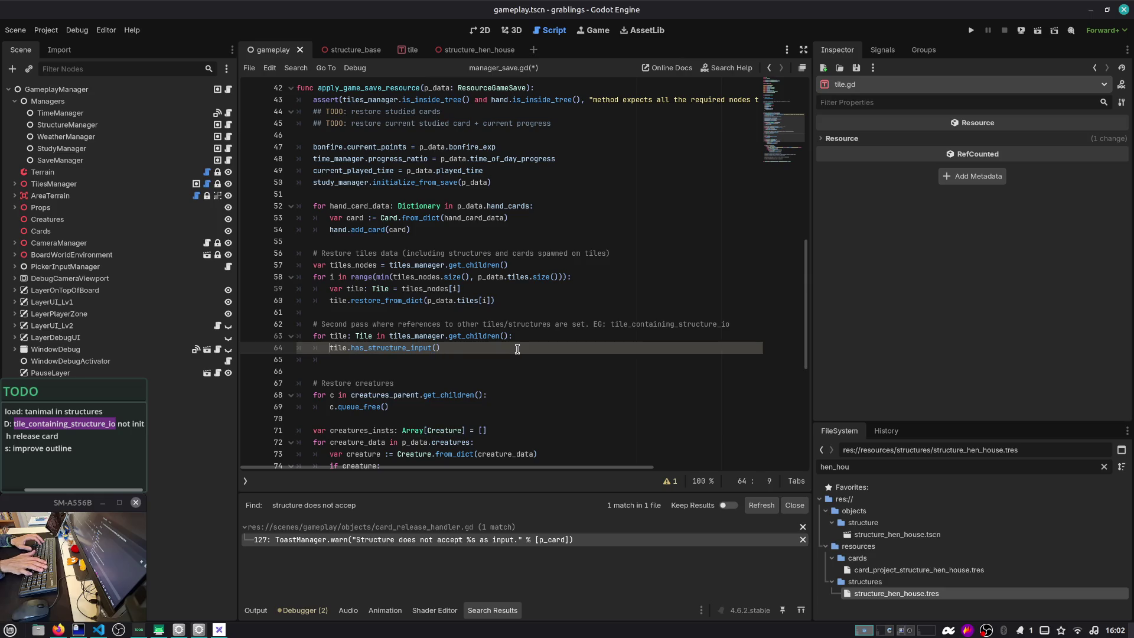
{"action": "key", "text": "Home"}
{"action": "type", "text": "if"}
{"action": "key", "text": "End"}
{"action": "type", "text": ":"}
{"action": "key", "text": "Return"}
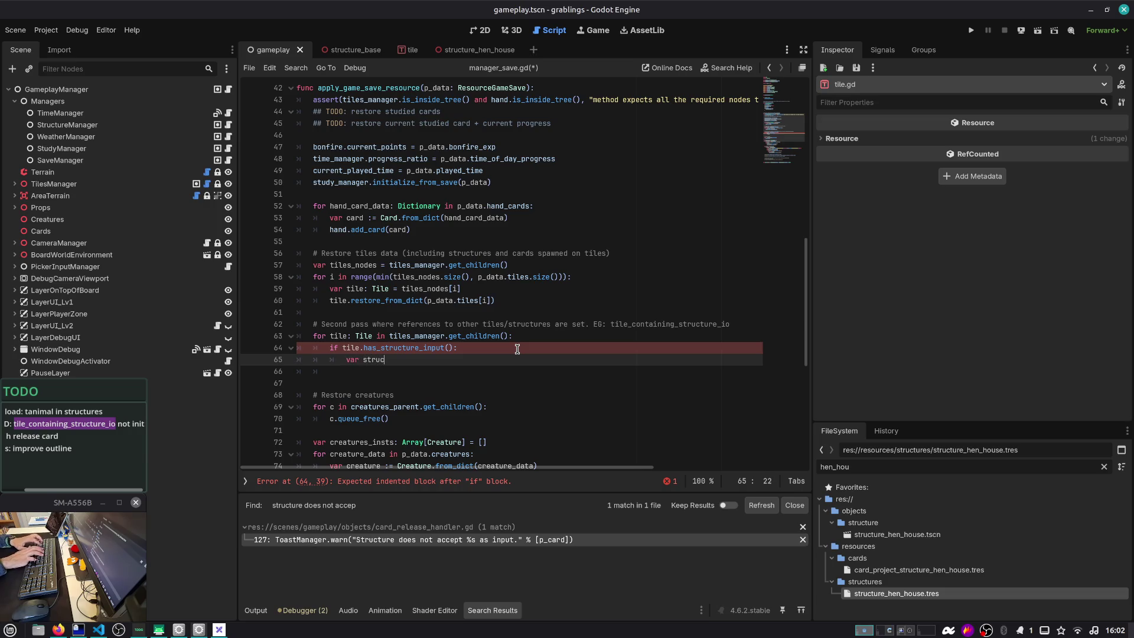
Step: Declare 'var structure: Structure = tile.structure' inside the if block
{"action": "type", "text": ":= tile.structure_container"}
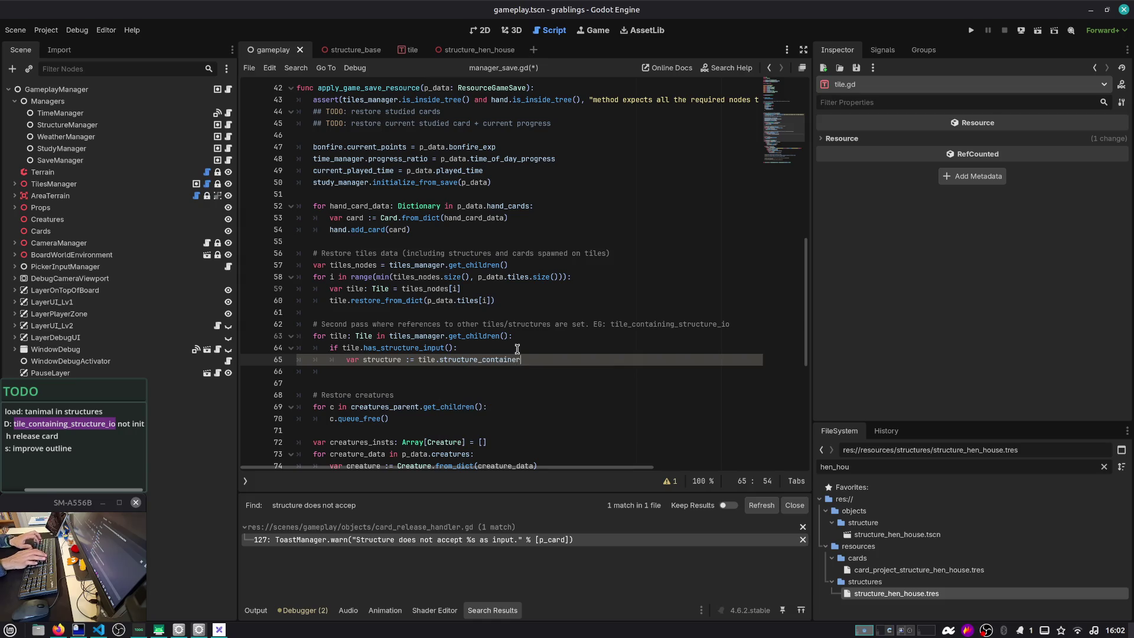
{"action": "key", "text": "BackSpace"}
{"action": "key", "text": "BackSpace"}
{"action": "key", "text": "BackSpace"}
{"action": "key", "text": "Return"}
{"action": "type", "text": "structure.til"}
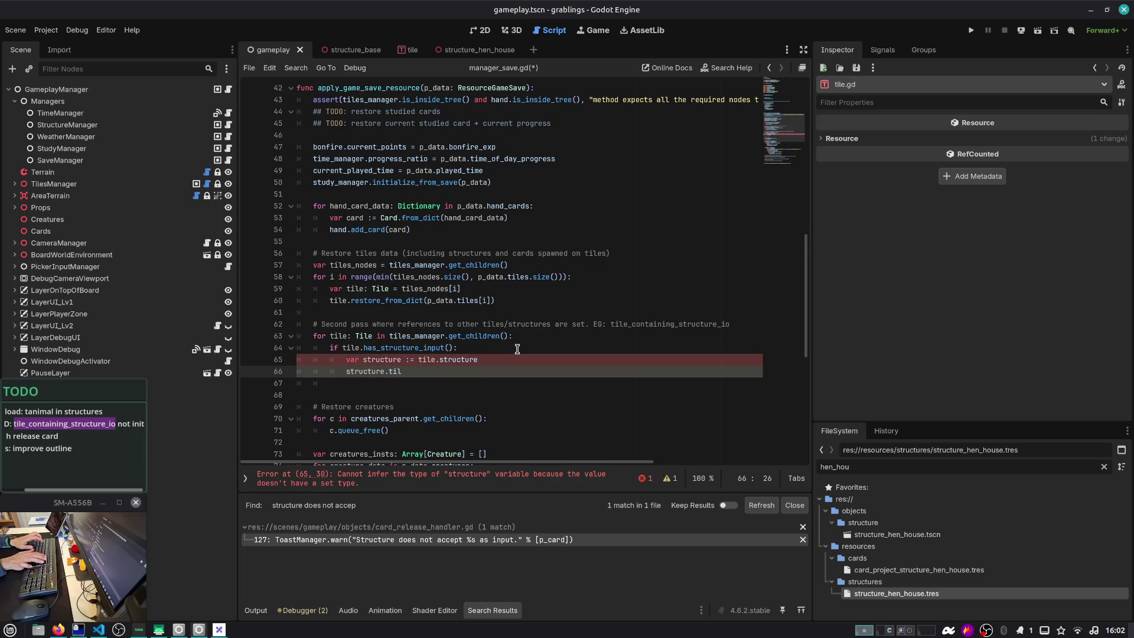
{"action": "key", "text": "Up"}
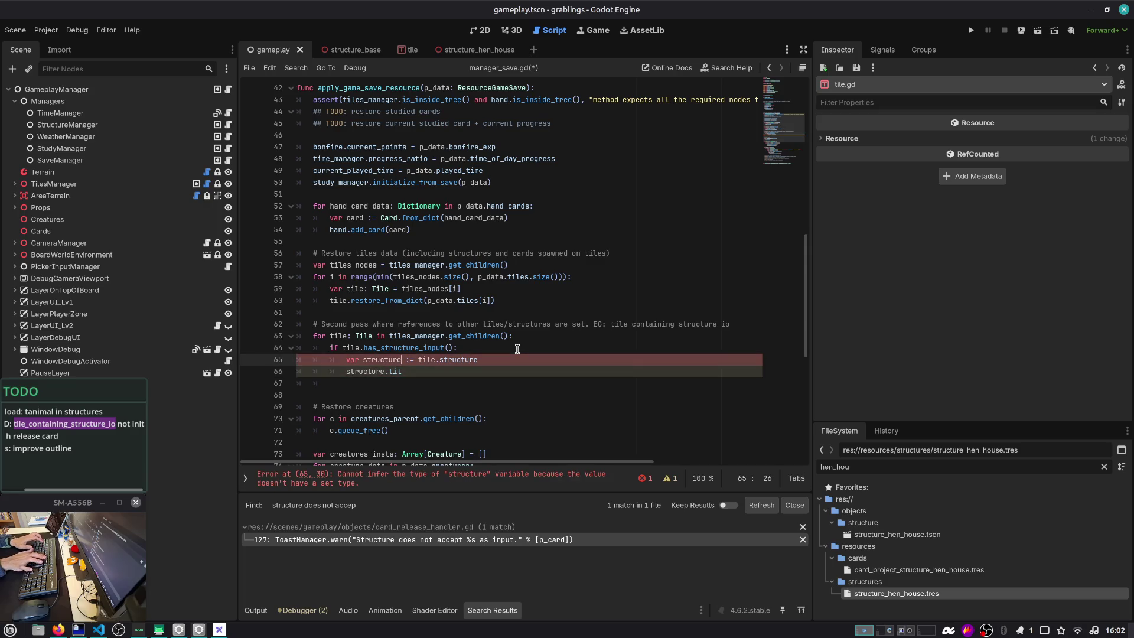
{"action": "type", "text": "Structure"}
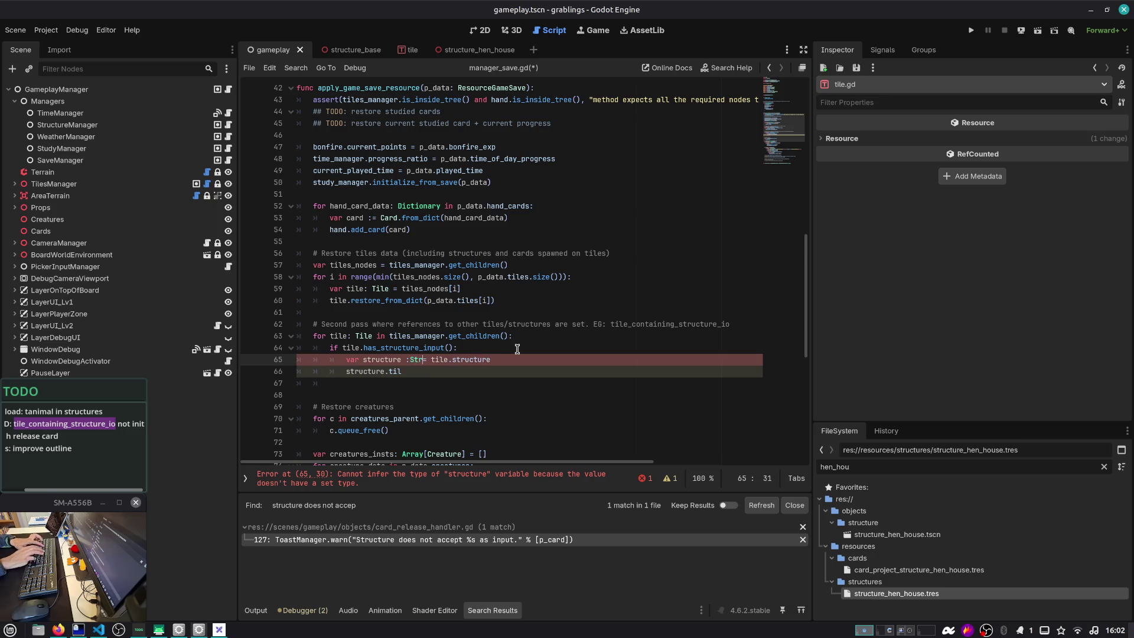
{"action": "key", "text": "BackSpace"}
{"action": "key", "text": "BackSpace"}
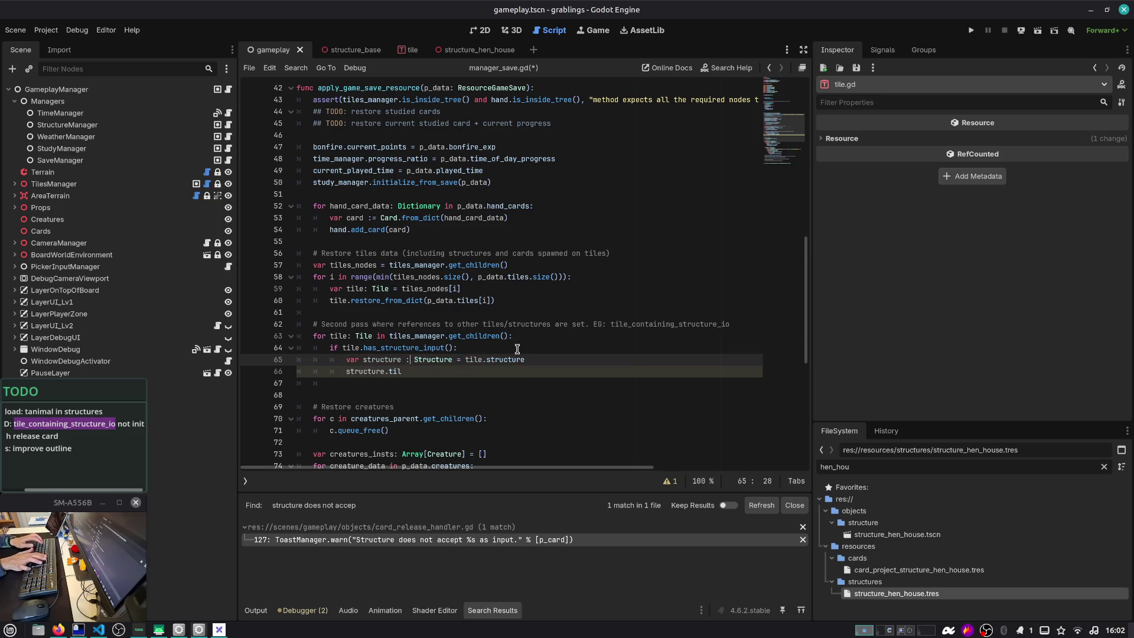
{"action": "type", "text": ":"}
Step: Start typing 'structure.pro' below, browse the completions, and open structure.gd
{"action": "key", "text": "Down"}
{"action": "key", "text": "ctrl+space"}
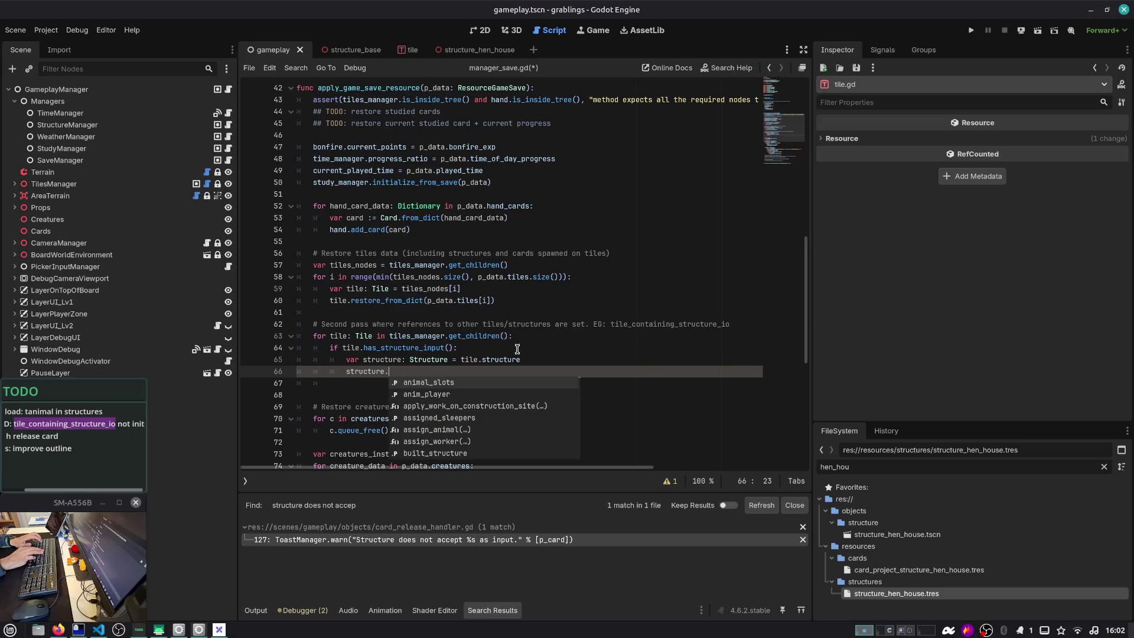
{"action": "type", "text": "tile"}
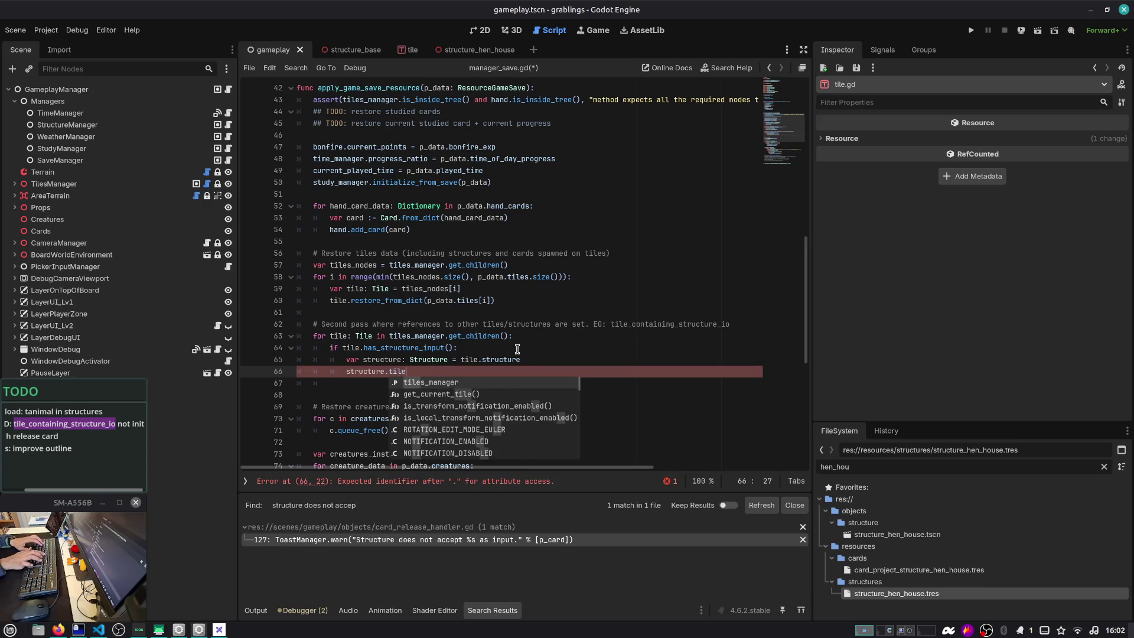
{"action": "key", "text": "Down"}
{"action": "key", "text": "Down"}
{"action": "key", "text": "Down"}
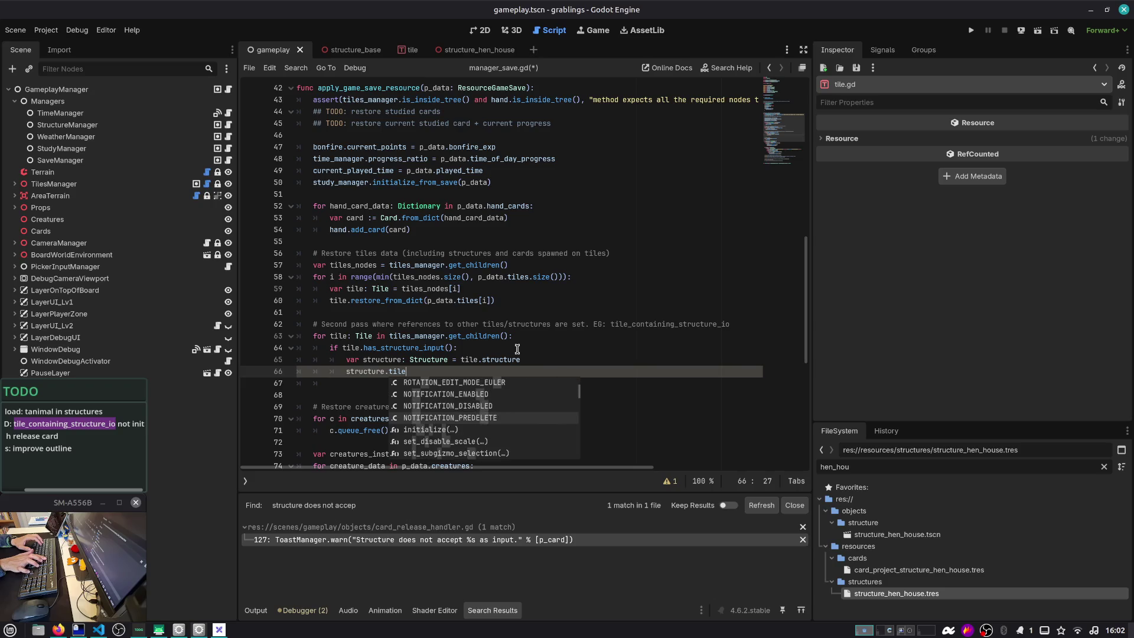
{"action": "key", "text": "Down"}
{"action": "key", "text": "ctrl+shift+Left"}
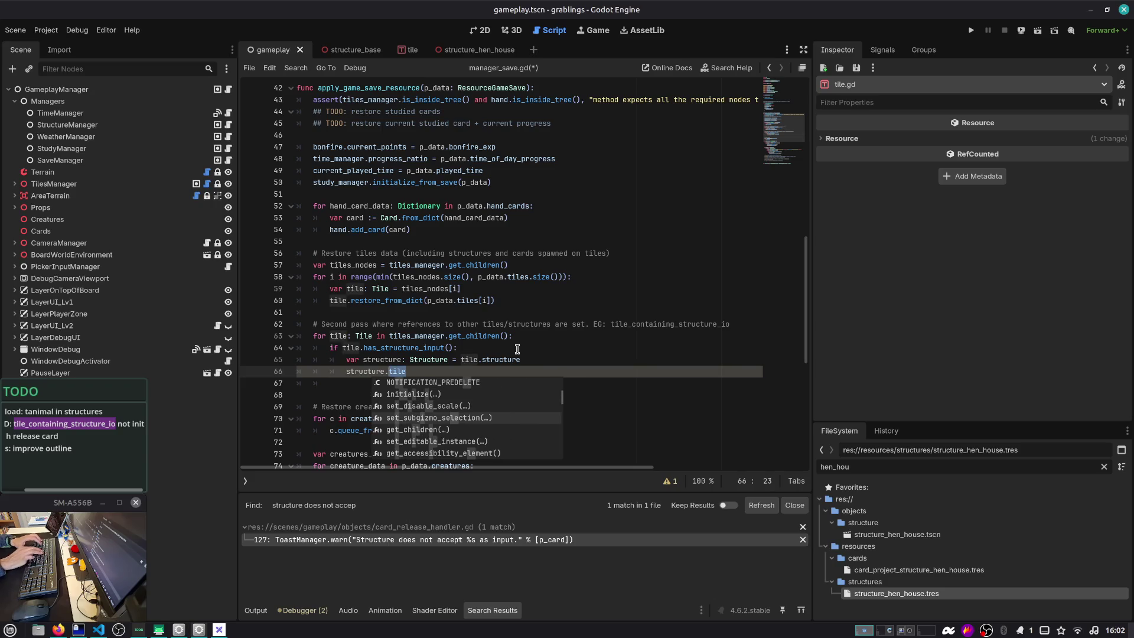
{"action": "type", "text": "pro"}
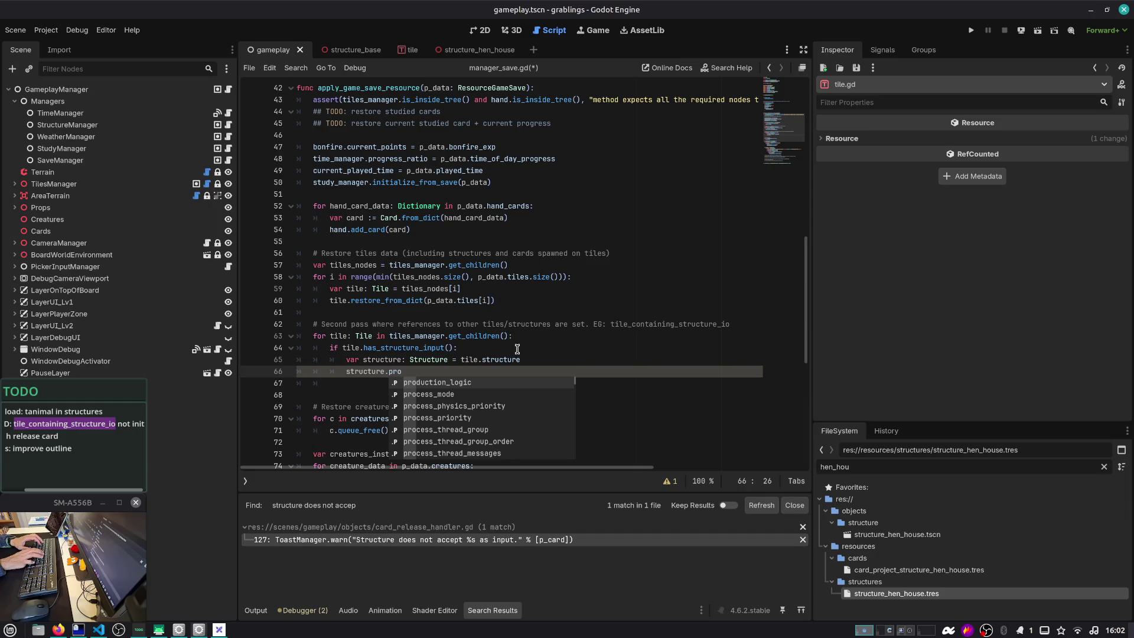
{"action": "key", "text": "Down"}
{"action": "key", "text": "Down"}
{"action": "key", "text": "Down"}
{"action": "key", "text": "Up"}
{"action": "key", "text": "Up"}
{"action": "key", "text": "Escape"}
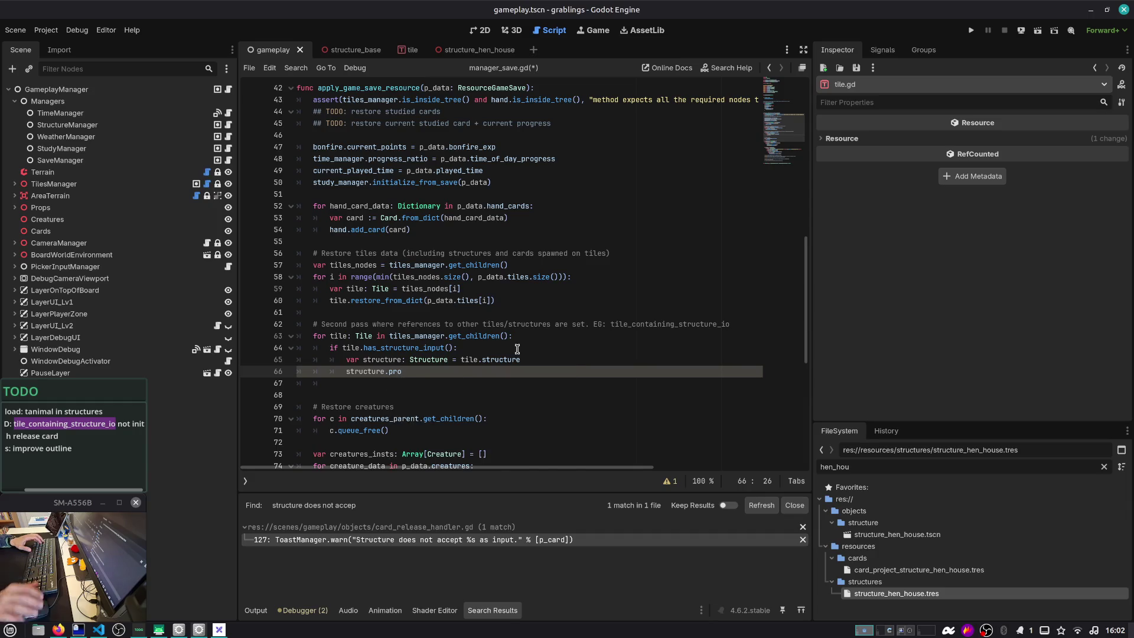
{"action": "key", "text": "alt+Left"}
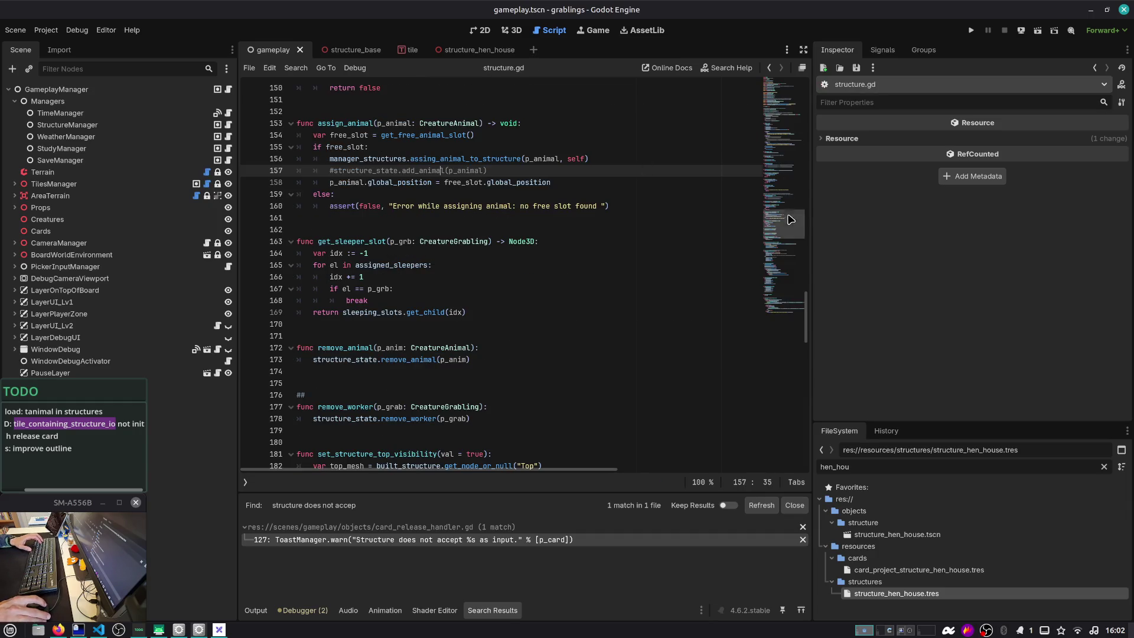
Step: Search the whole project for 'north', getting 16 matches in 5 files
{"action": "left_click_drag", "start_coordinate": [791, 220], "coordinate": [791, 89]}
{"action": "scroll", "coordinate": [461, 206], "scroll_direction": "down", "scroll_amount": 9}
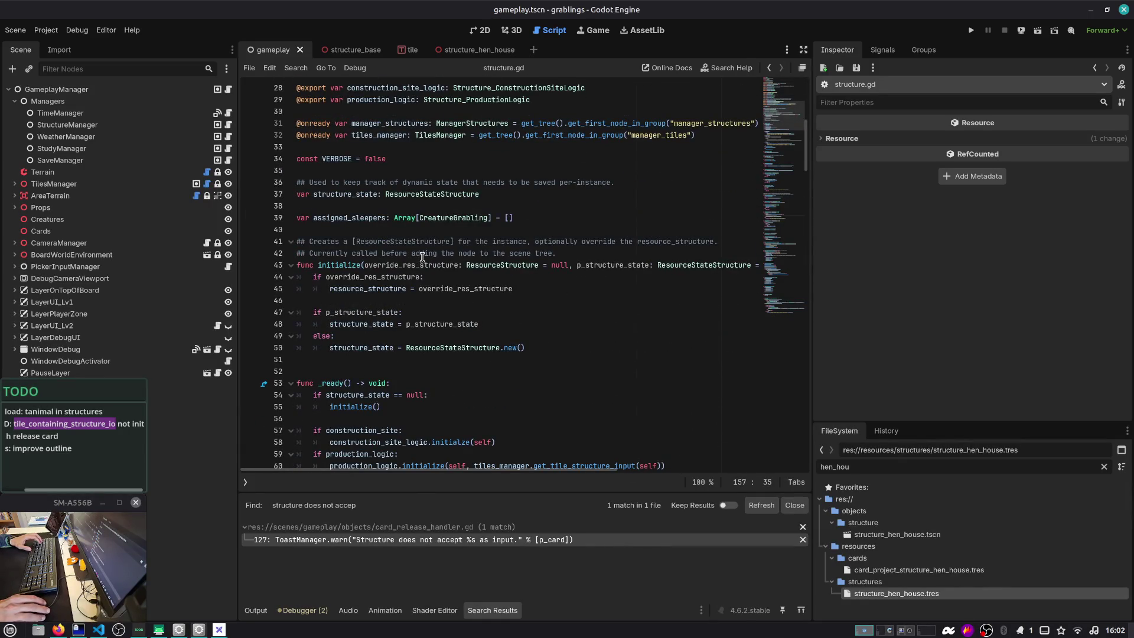
{"action": "scroll", "coordinate": [422, 258], "scroll_direction": "up", "scroll_amount": 9}
{"action": "left_click", "coordinate": [467, 181]}
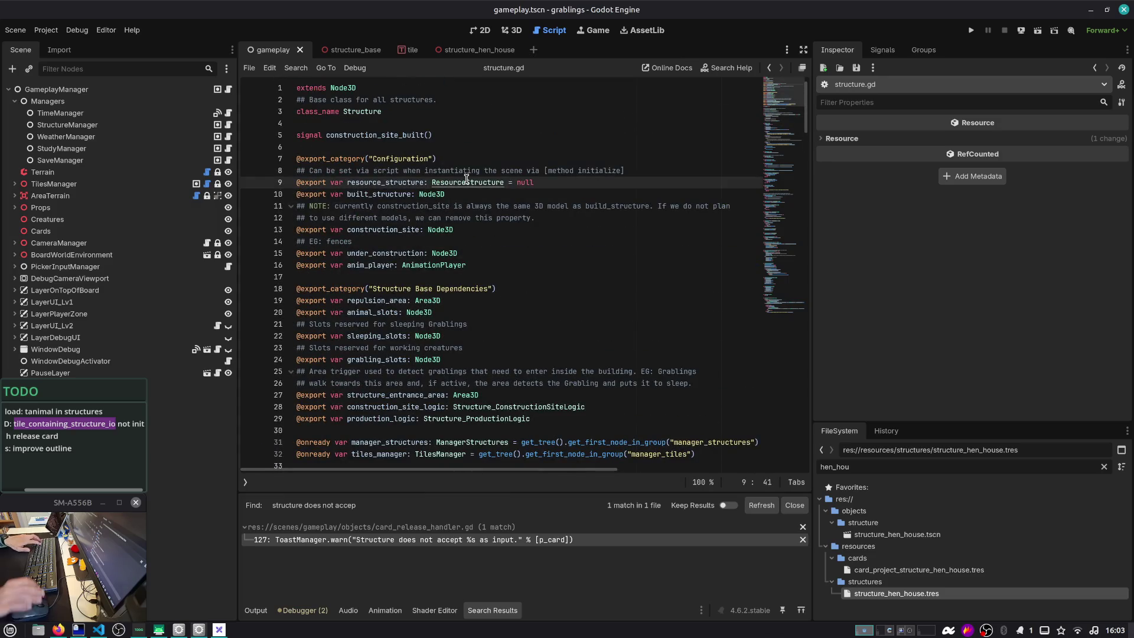
{"action": "key", "text": "ctrl+shift+f"}
{"action": "type", "text": "north"}
{"action": "key", "text": "Return"}
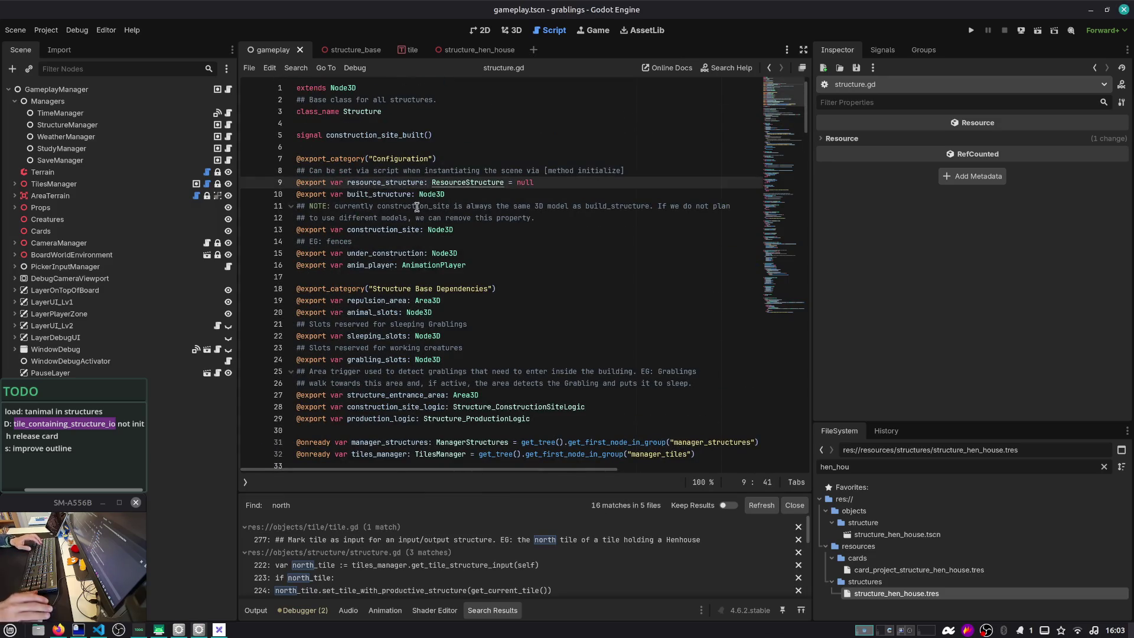
Step: Open the card.gd line 47 result and select res_structure.structure_required_tiles
{"action": "scroll", "coordinate": [373, 567], "scroll_direction": "down", "scroll_amount": 3}
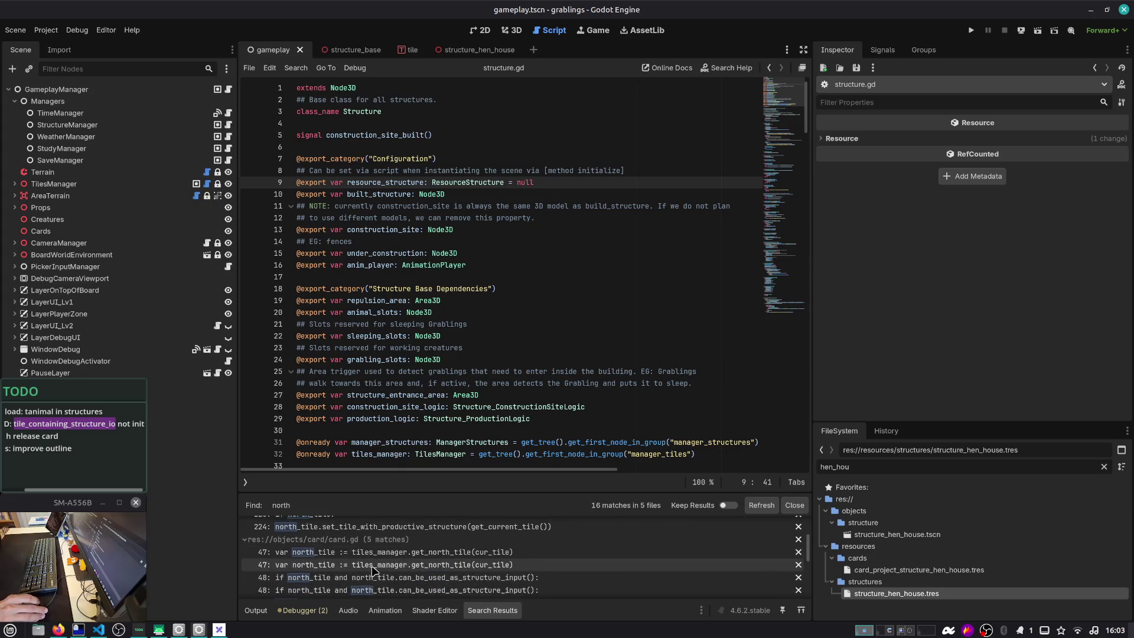
{"action": "left_click", "coordinate": [374, 570]}
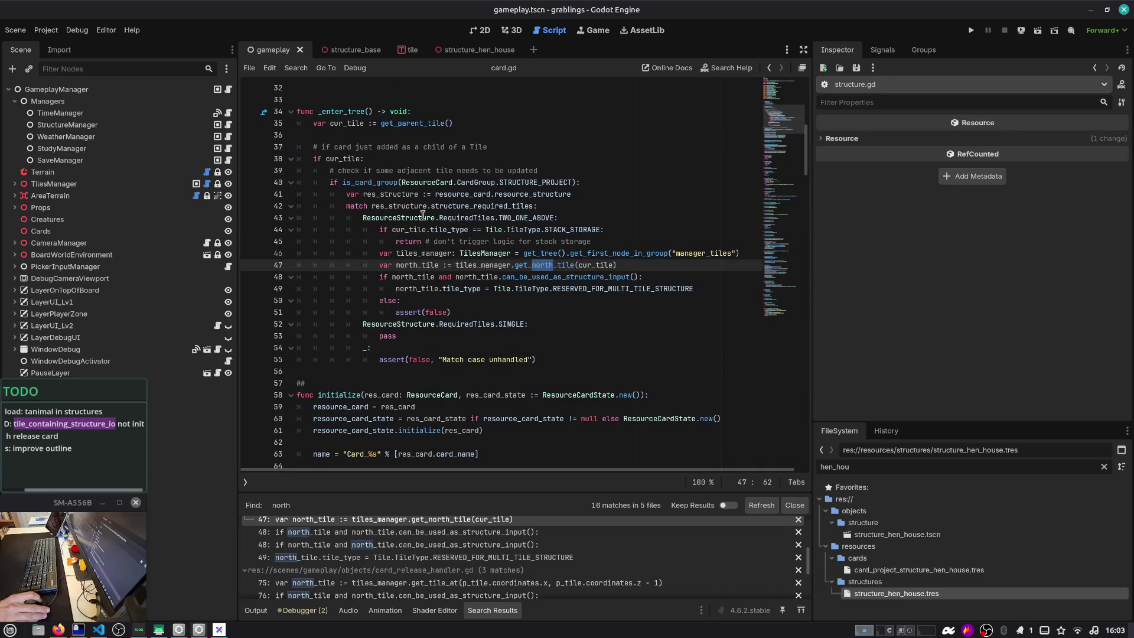
{"action": "left_click", "coordinate": [423, 215]}
{"action": "double_click", "coordinate": [411, 209]}
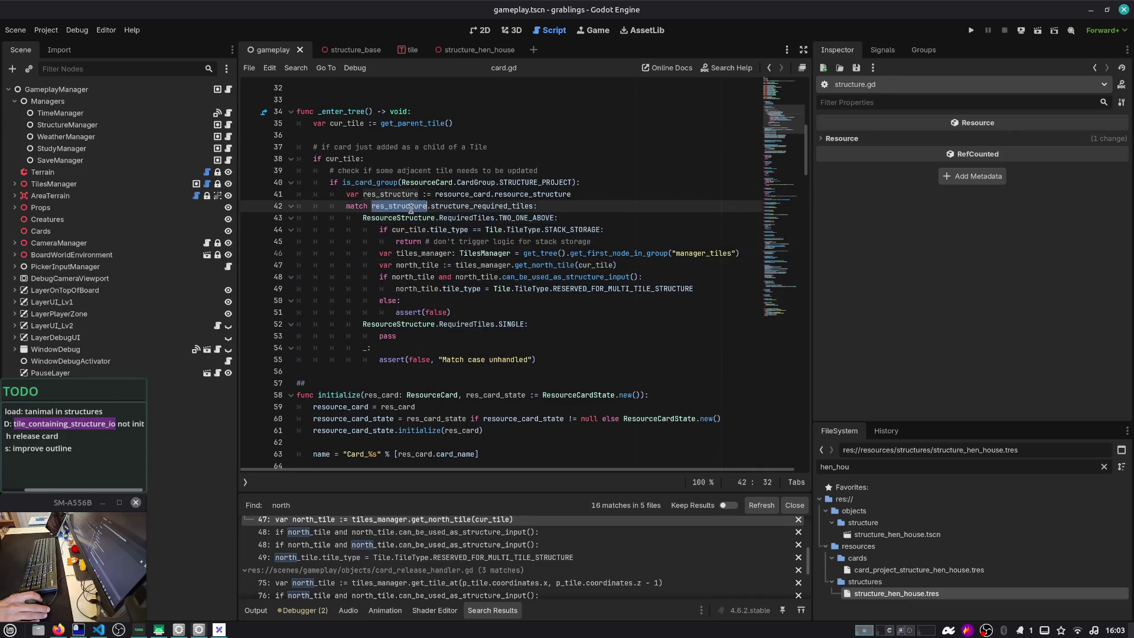
{"action": "double_click", "coordinate": [492, 208]}
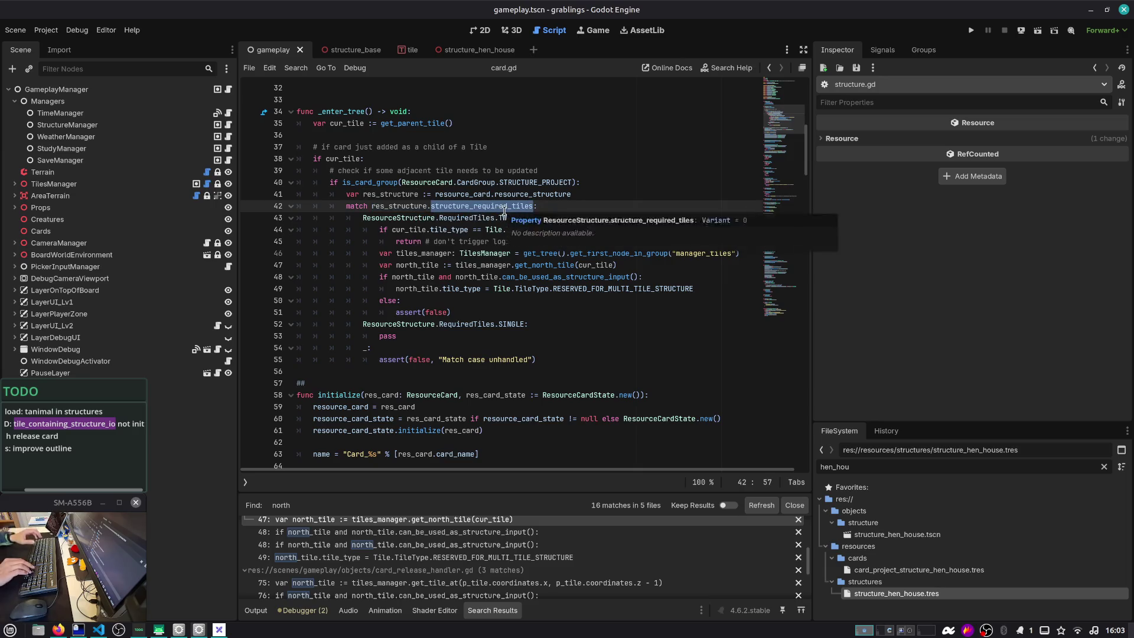
{"action": "left_click_drag", "start_coordinate": [402, 208], "coordinate": [503, 211]}
{"action": "key", "text": "ctrl+c"}
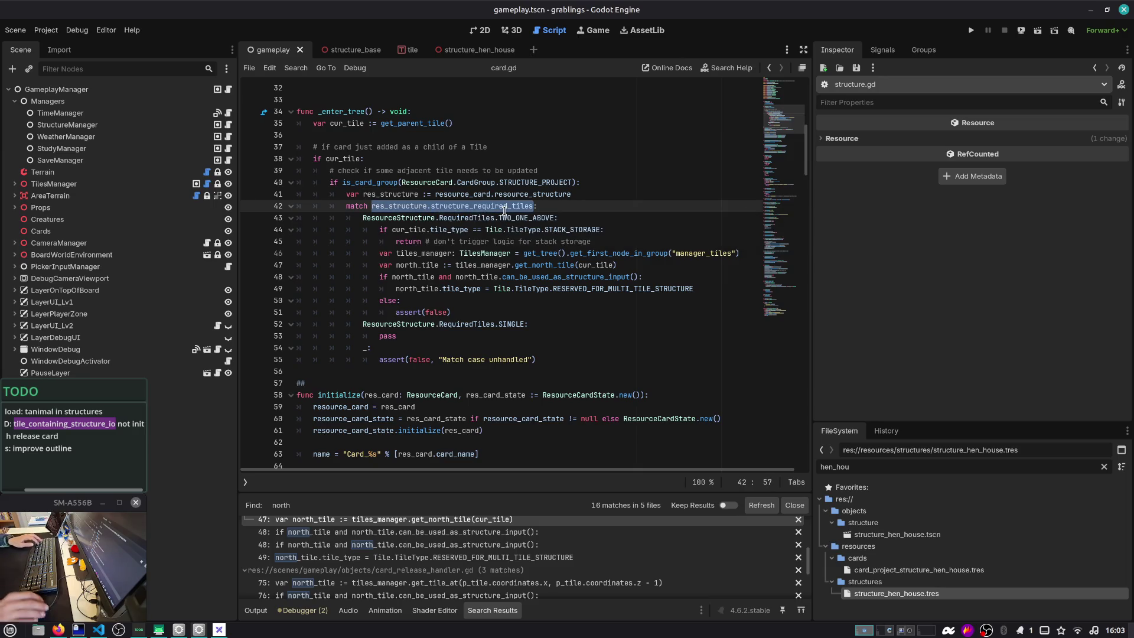
Step: Navigate back through structure.gd to the save-loading code in manager_save.gd
{"action": "scroll", "coordinate": [359, 187], "scroll_direction": "up", "scroll_amount": 1}
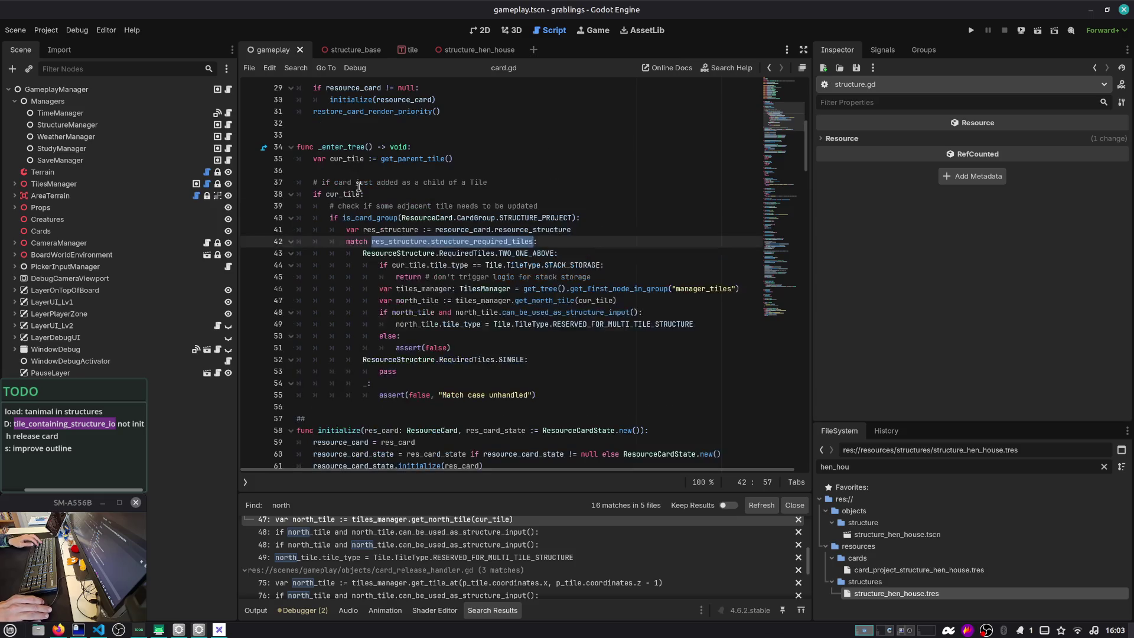
{"action": "left_click", "coordinate": [769, 69]}
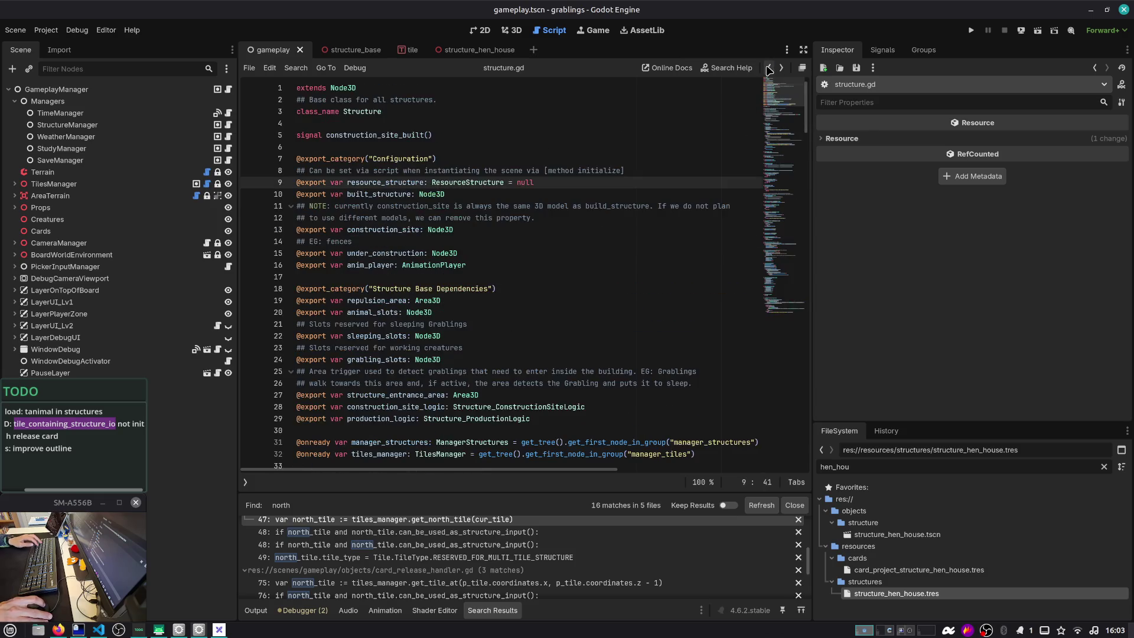
{"action": "left_click", "coordinate": [769, 69]}
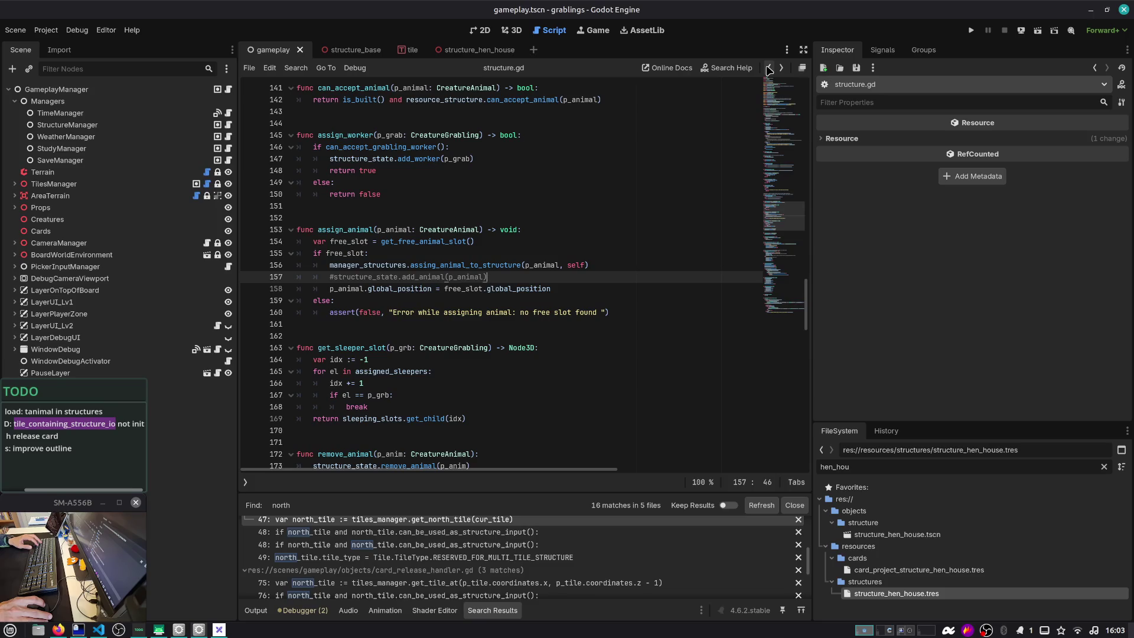
{"action": "left_click", "coordinate": [769, 68]}
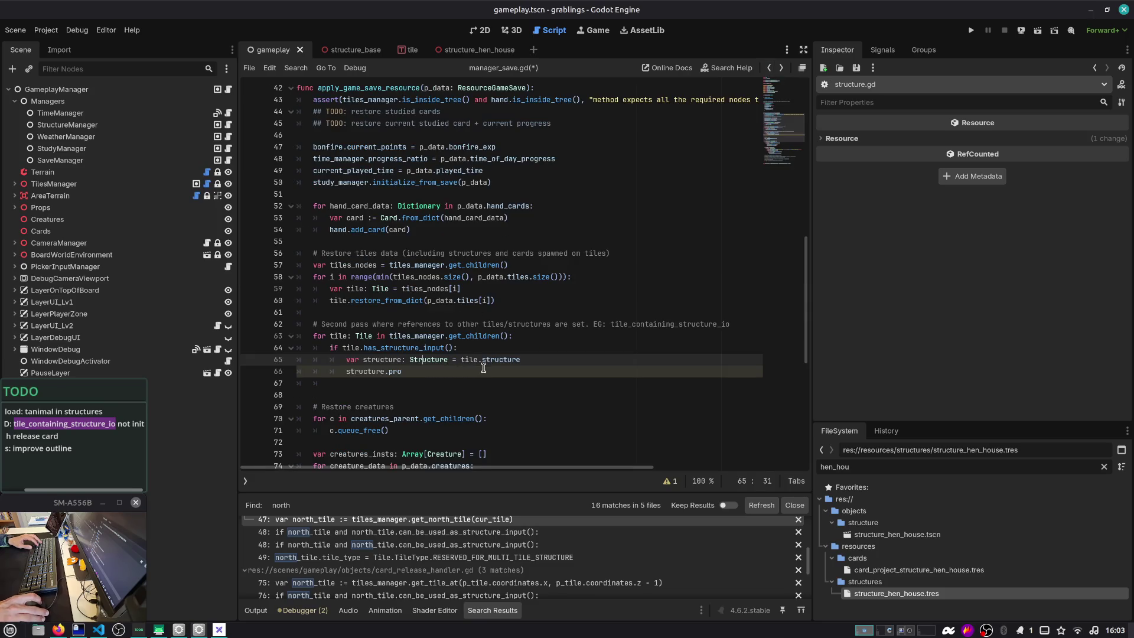
Step: Replace the unfinished structure.pro text with the pasted required-tiles expression and open a line above it
{"action": "key", "text": "shift+Home"}
{"action": "key", "text": "ctrl+v"}
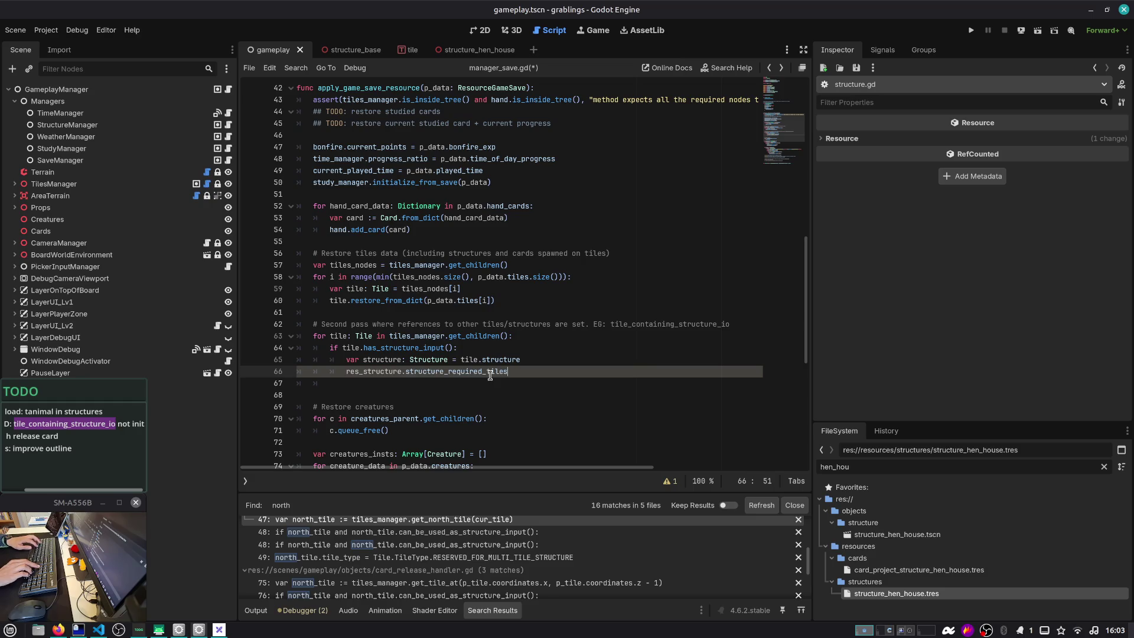
{"action": "key", "text": "Up"}
{"action": "key", "text": "End"}
{"action": "key", "text": "Return"}
Step: Write line 66 as var res_structure := structure.resource_structure
{"action": "type", "text": "var res_"}
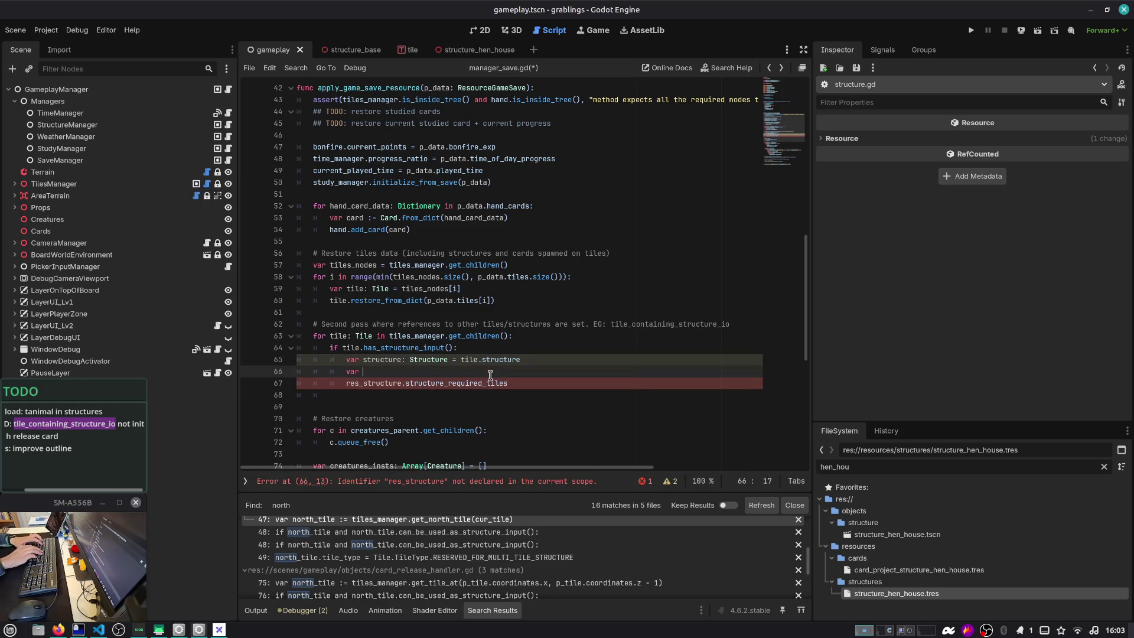
{"action": "type", "text": "structure: "}
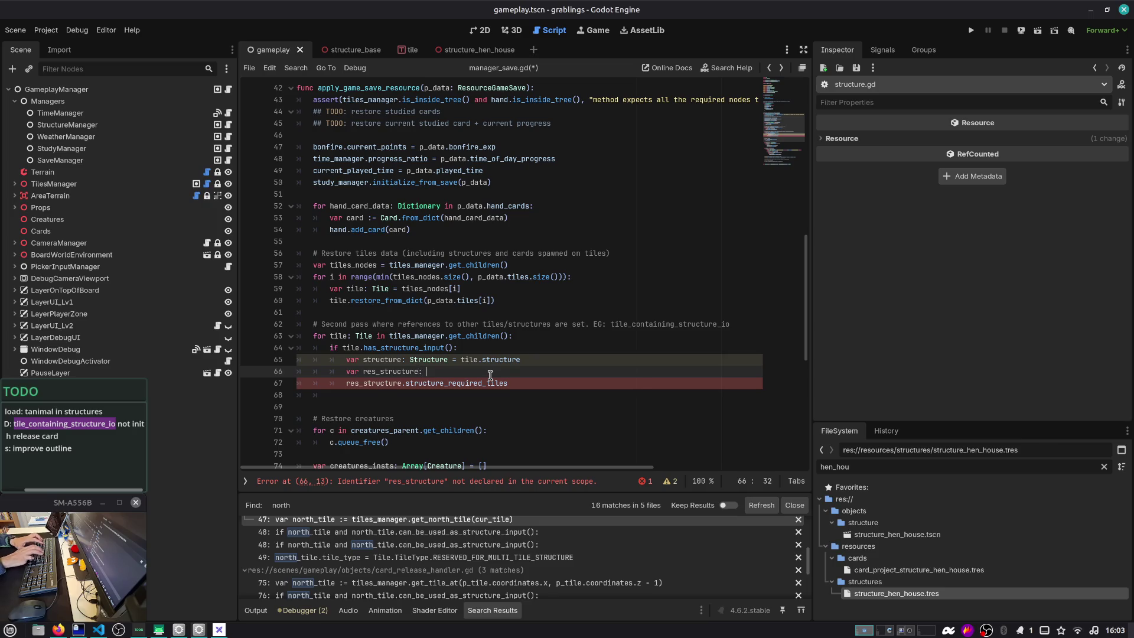
{"action": "type", "text": "structure.re"}
{"action": "key", "text": "ctrl+Left"}
{"action": "key", "text": "ctrl+Left"}
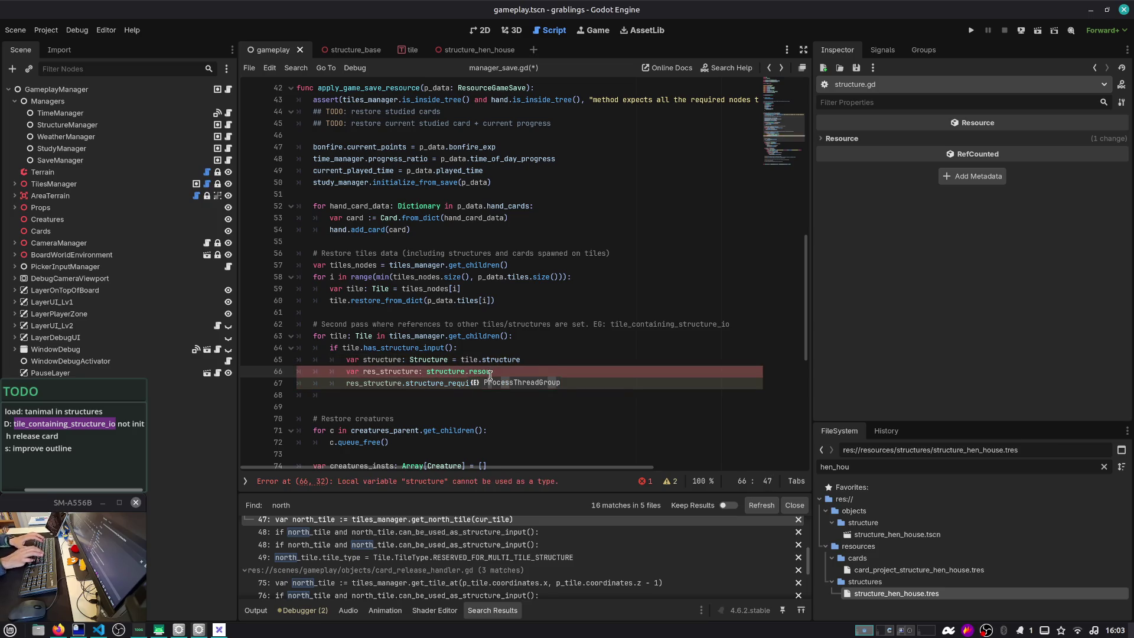
{"action": "key", "text": "BackSpace"}
{"action": "key", "text": "BackSpace"}
{"action": "type", "text": "="}
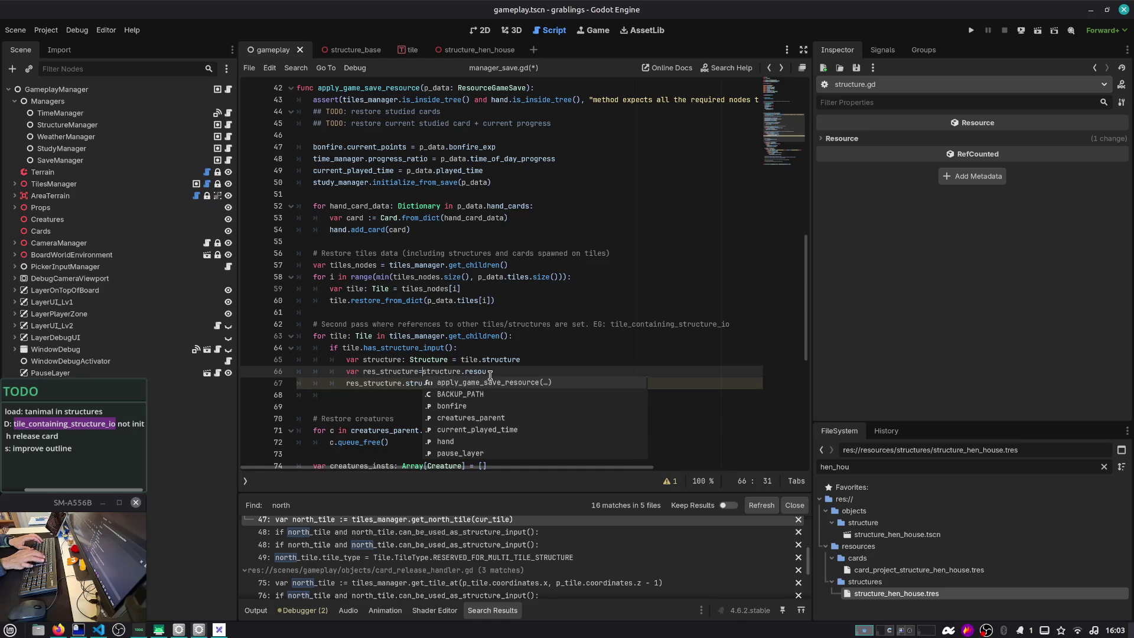
{"action": "key", "text": "End"}
{"action": "key", "text": "ctrl+space"}
{"action": "key", "text": "Return"}
{"action": "key", "text": "Home"}
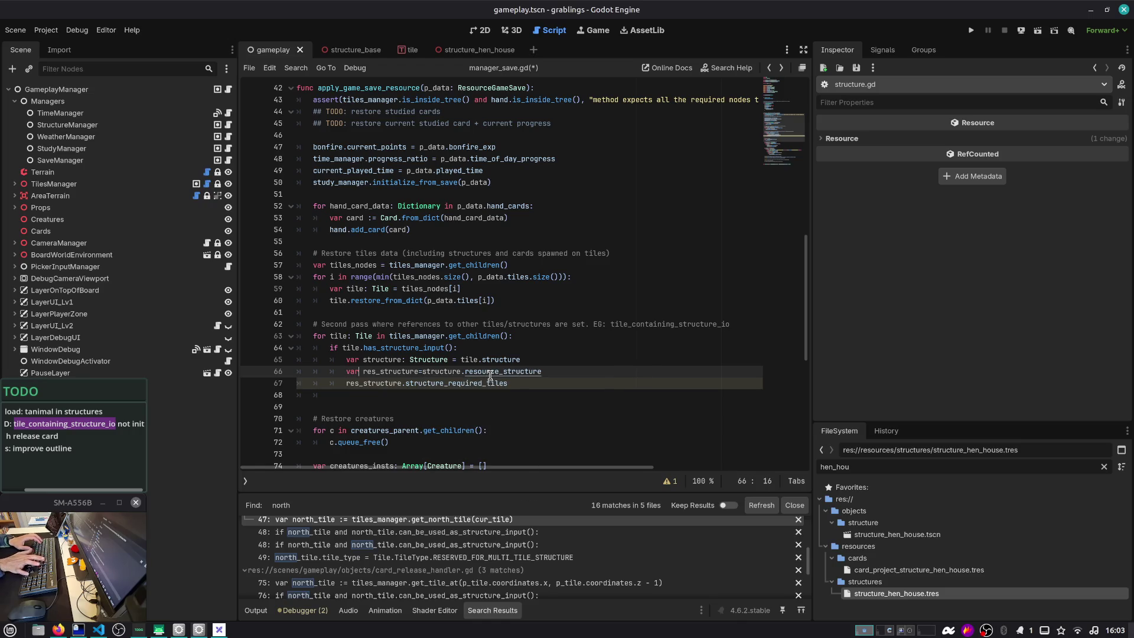
{"action": "type", "text": ":="}
{"action": "key", "text": "Escape"}
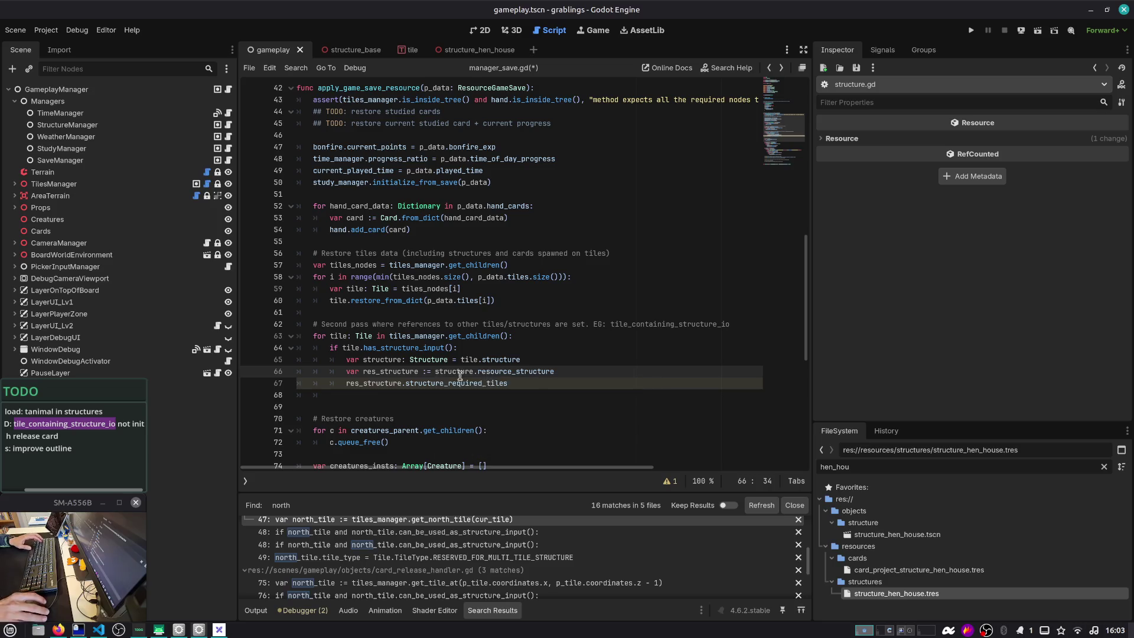
{"action": "double_click", "coordinate": [407, 372]}
Step: Turn line 67 into a match on res_structure.structure_required_tiles with a default _: pass case
{"action": "key", "text": "Down"}
{"action": "key", "text": "Home"}
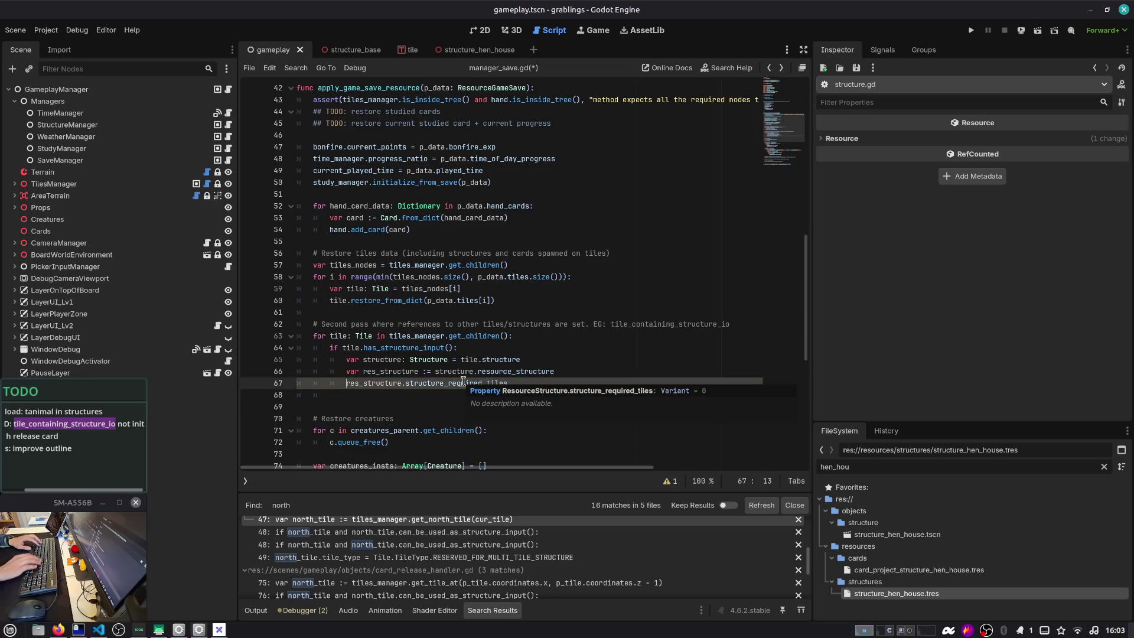
{"action": "type", "text": "match"}
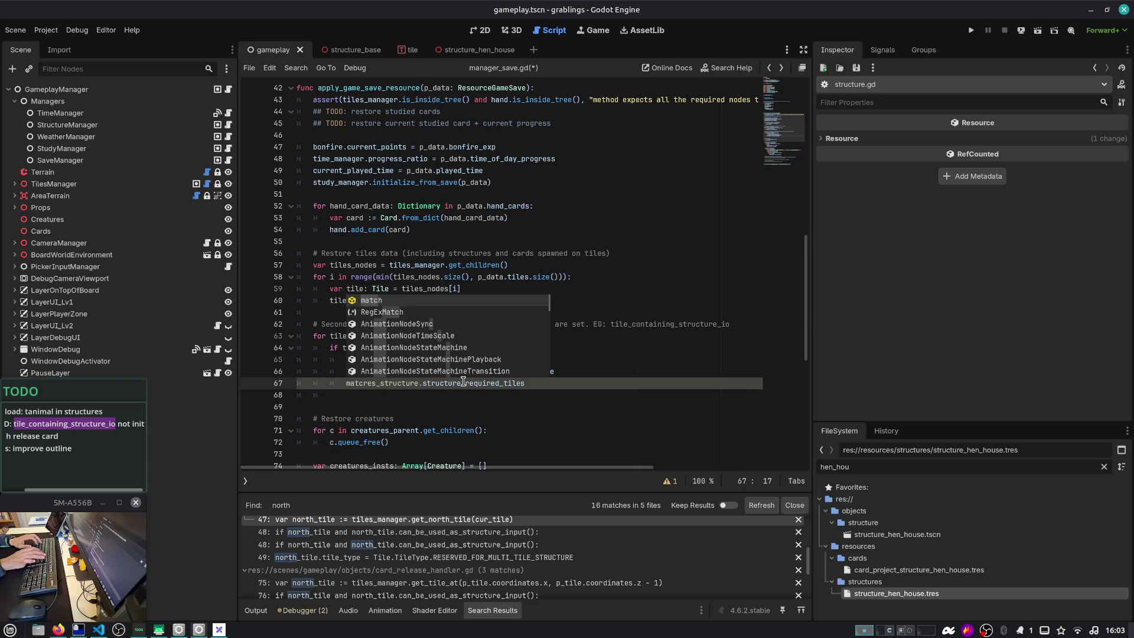
{"action": "key", "text": "End"}
{"action": "type", "text": ":"}
{"action": "key", "text": "Return"}
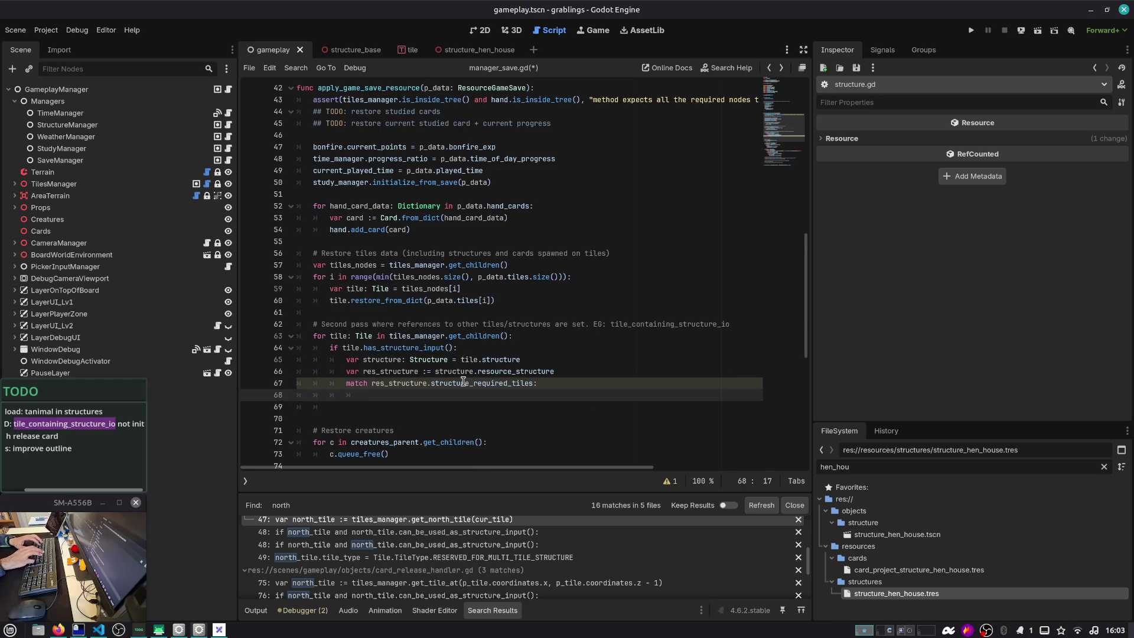
{"action": "key", "text": "BackSpace"}
{"action": "type", "text": ":"}
{"action": "key", "text": "Return"}
{"action": "type", "text": "-"}
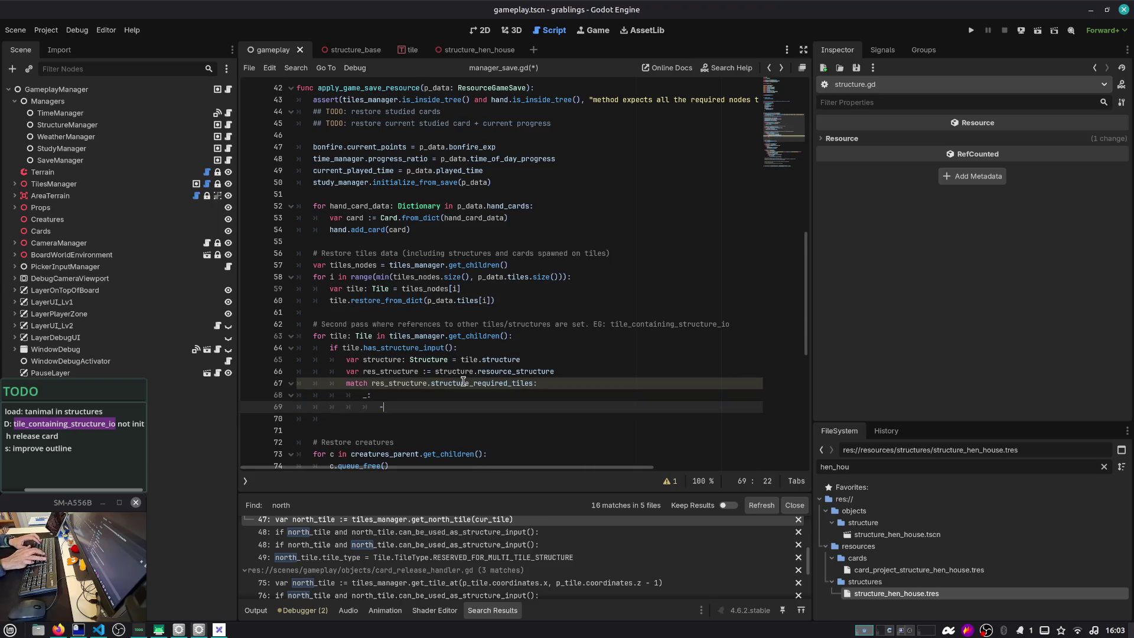
Step: Add a ResourceStructure.RequiredTiles.TWO_ONE_ABOVE: case to the match
{"action": "key", "text": "Up"}
{"action": "key", "text": "Up"}
{"action": "key", "text": "End"}
{"action": "key", "text": "Return"}
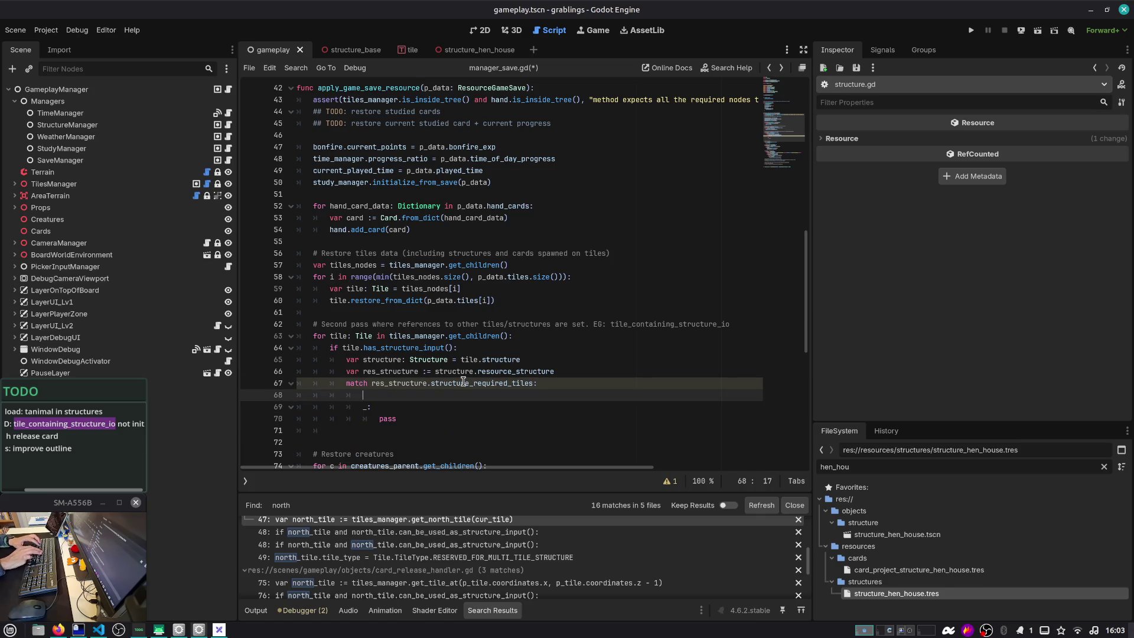
{"action": "type", "text": "REsourceStru"}
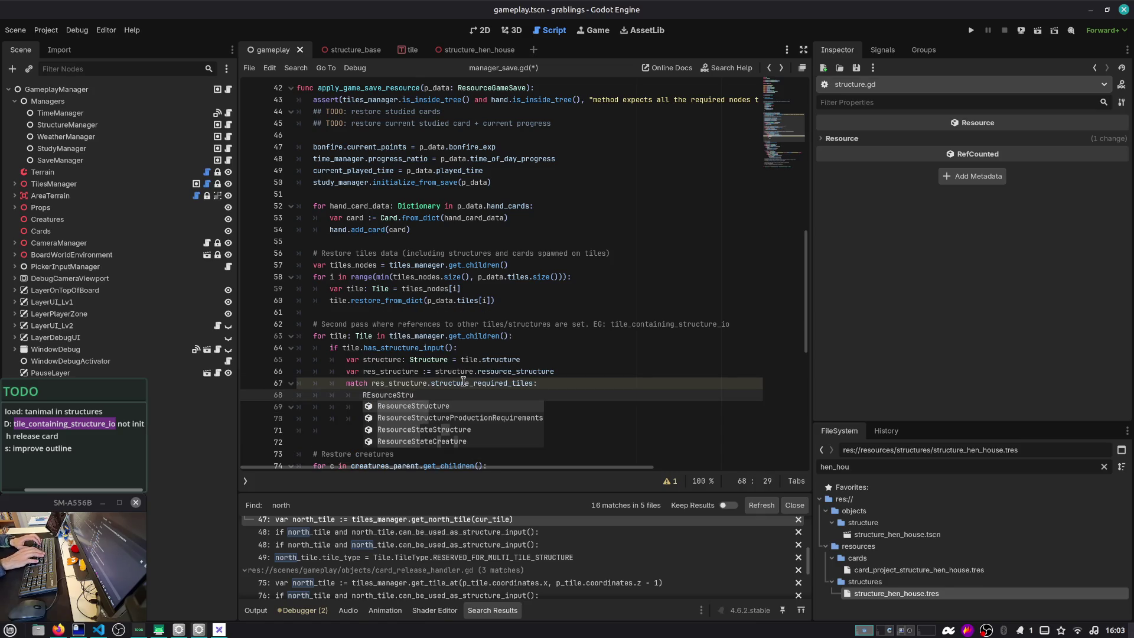
{"action": "key", "text": "Return"}
{"action": "type", "text": "."}
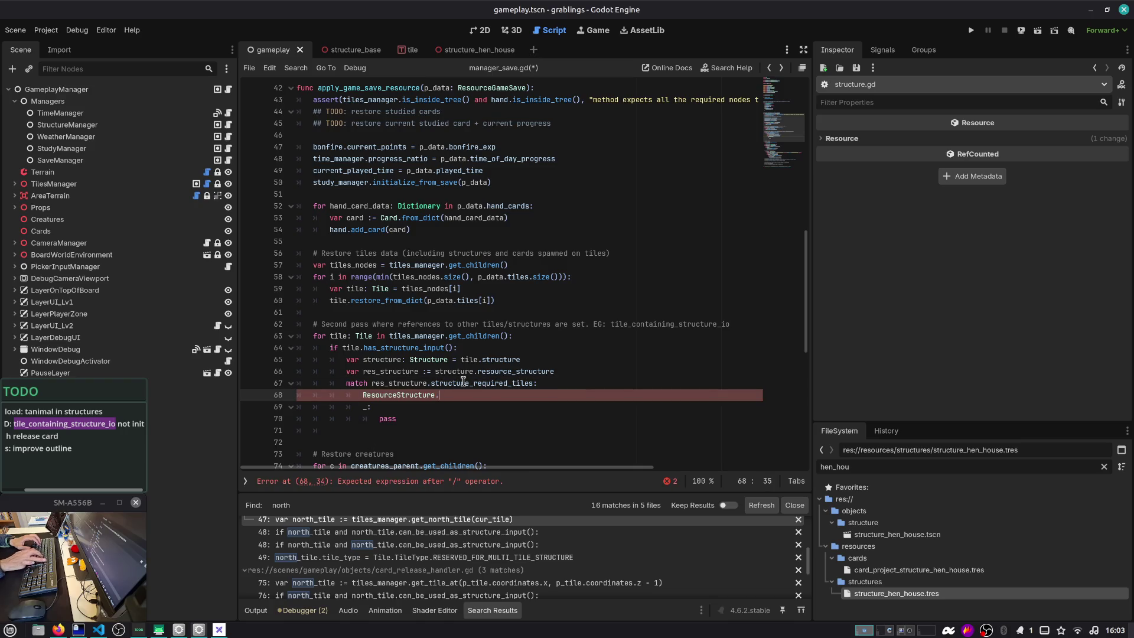
{"action": "type", "text": "RequiredTiles."}
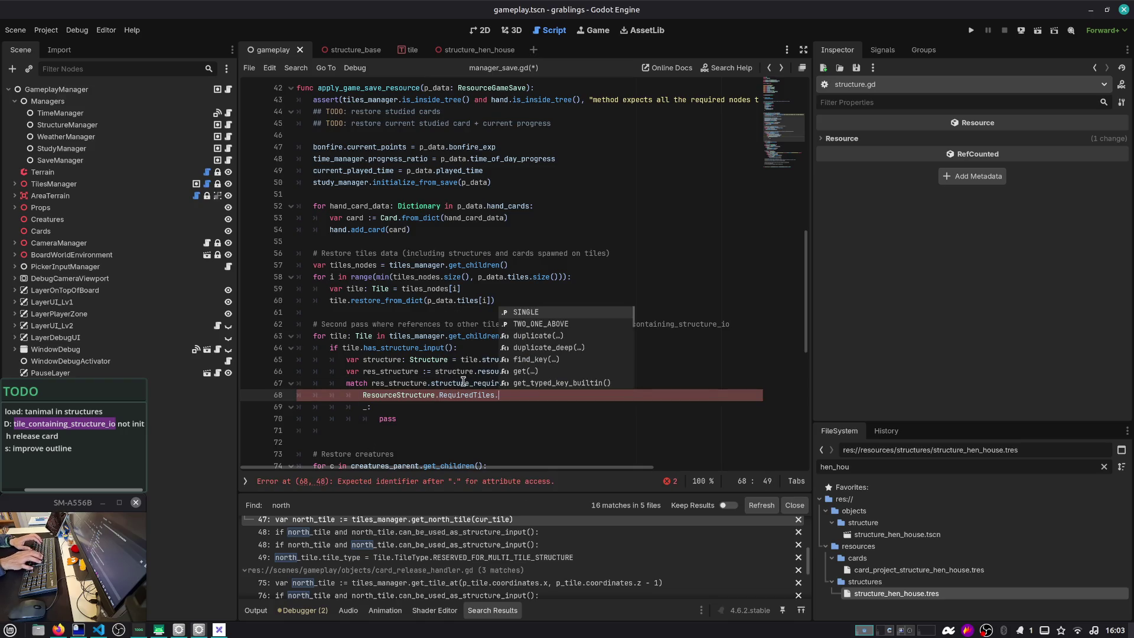
{"action": "key", "text": "Down"}
{"action": "key", "text": "Return"}
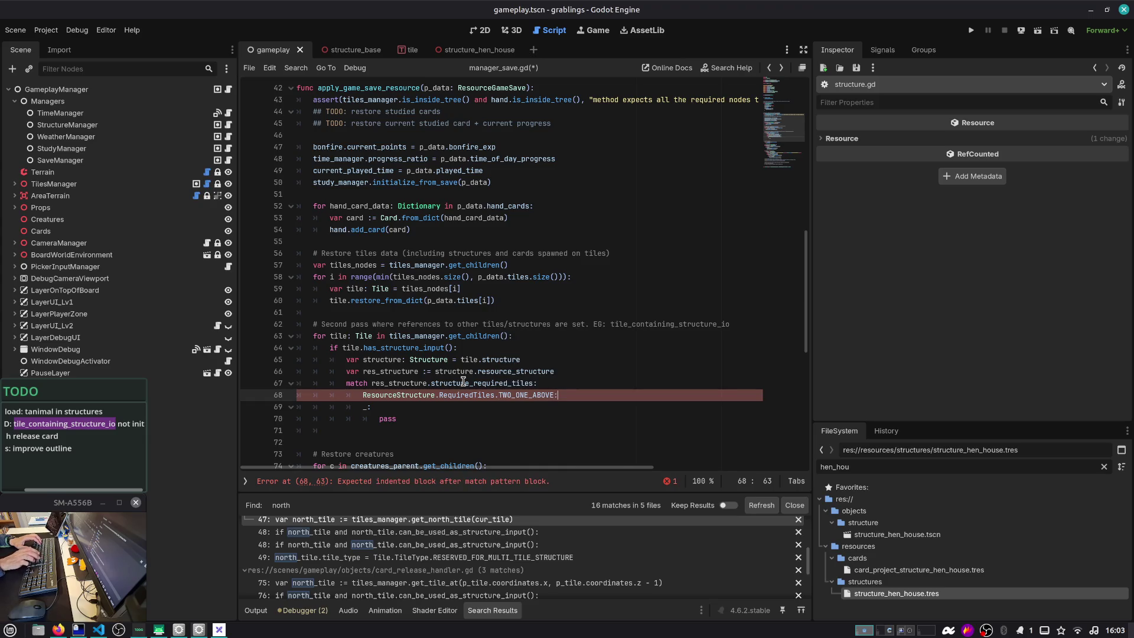
{"action": "key", "text": "Return"}
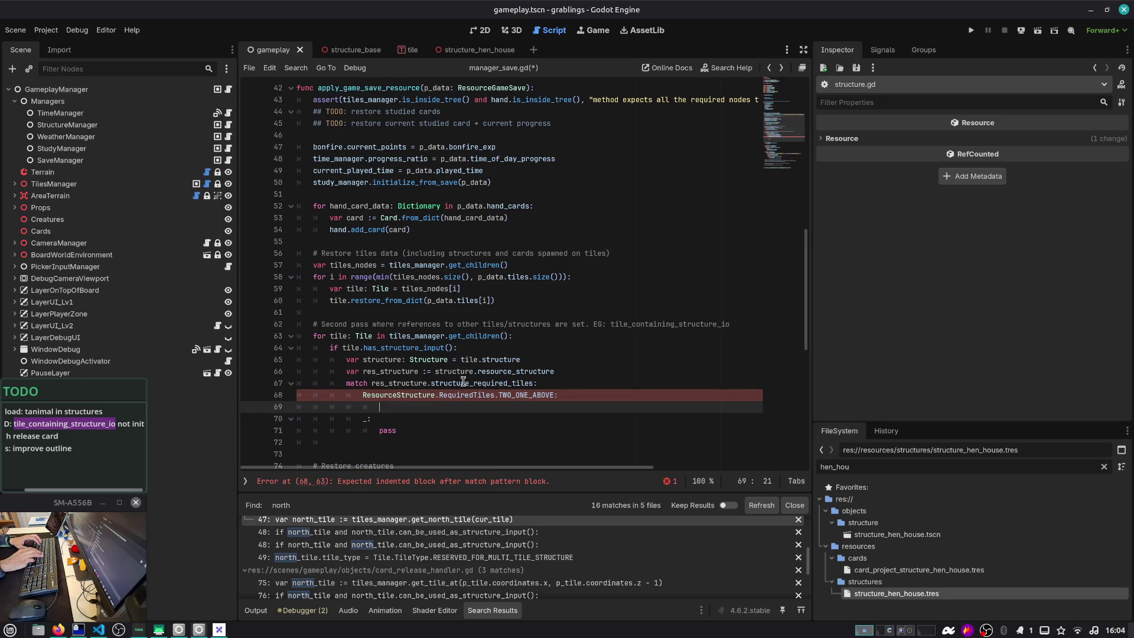
Step: Add var input_tile := tiles_manager.get_north_tile(tile) in the TWO_ONE_ABOVE case body
{"action": "scroll", "coordinate": [463, 381], "scroll_direction": "down", "scroll_amount": 1}
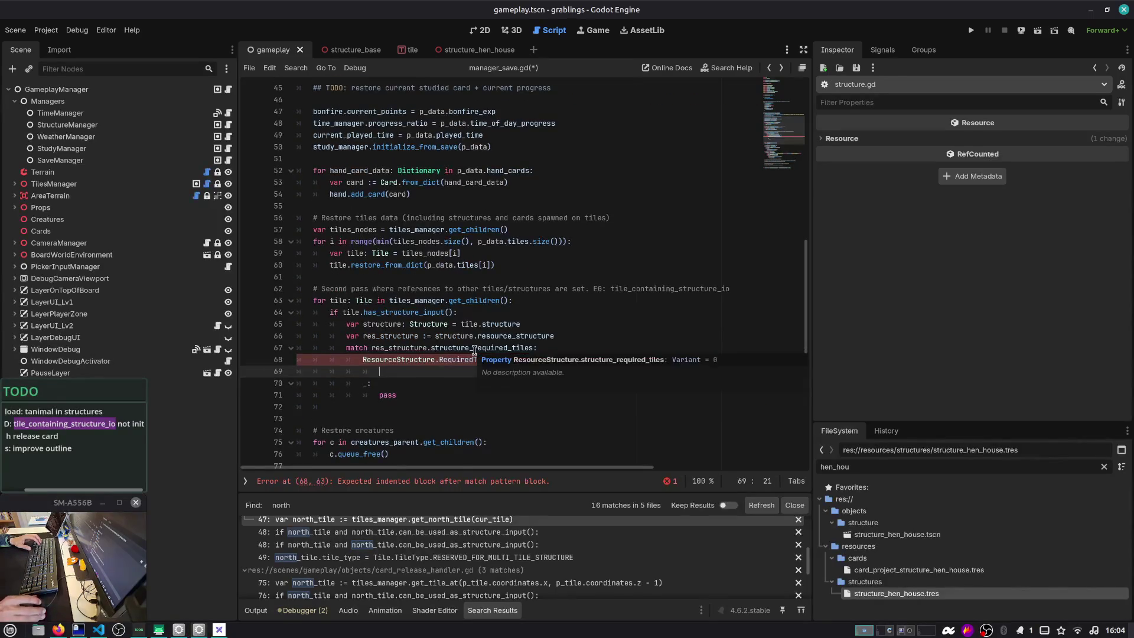
{"action": "double_click", "coordinate": [390, 336]}
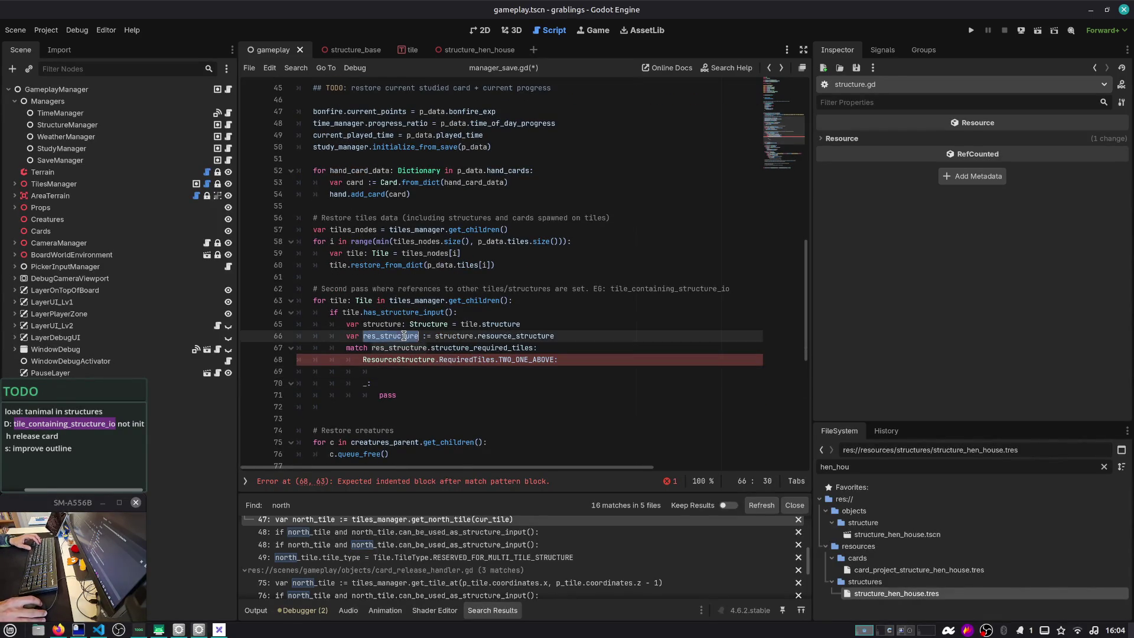
{"action": "left_click", "coordinate": [389, 369]}
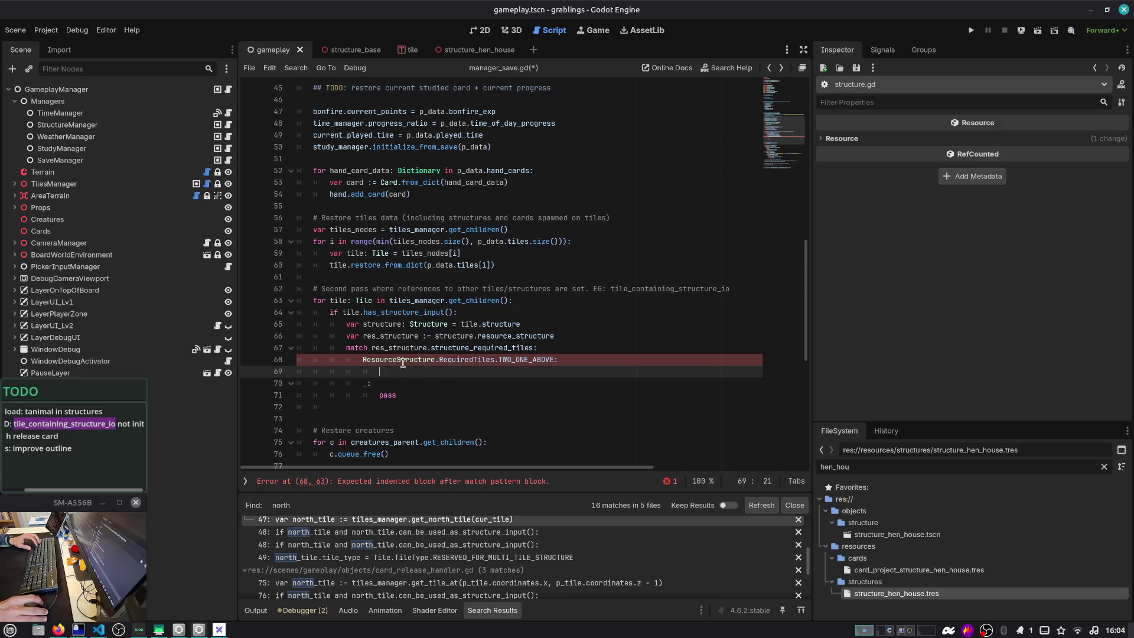
{"action": "mouse_move", "coordinate": [447, 348]}
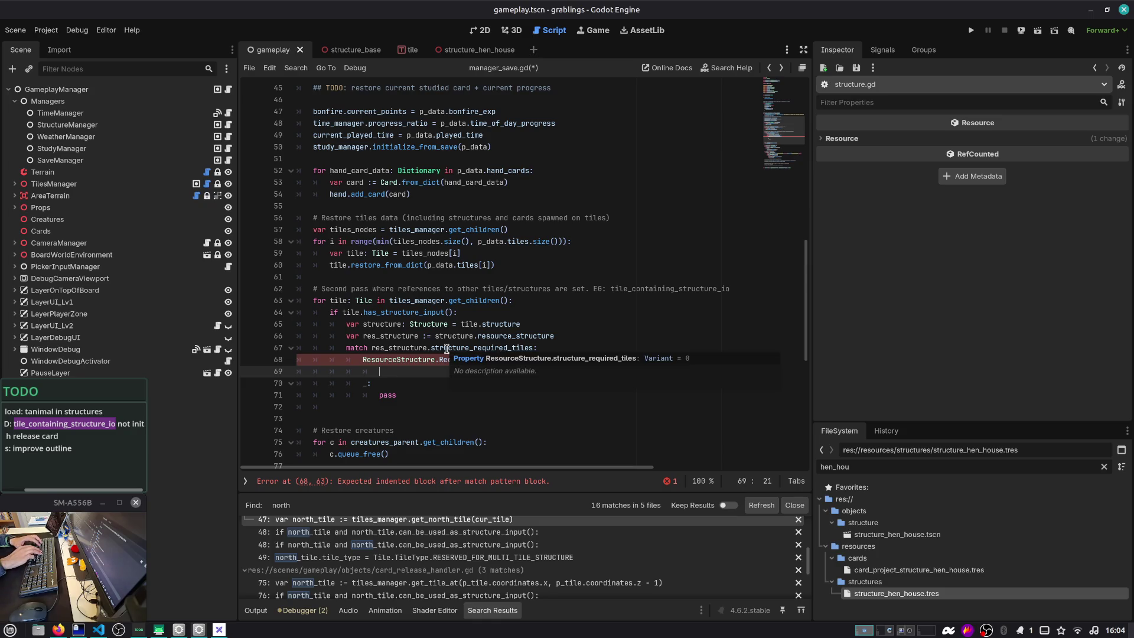
{"action": "type", "text": "tiles_manager.get_h"}
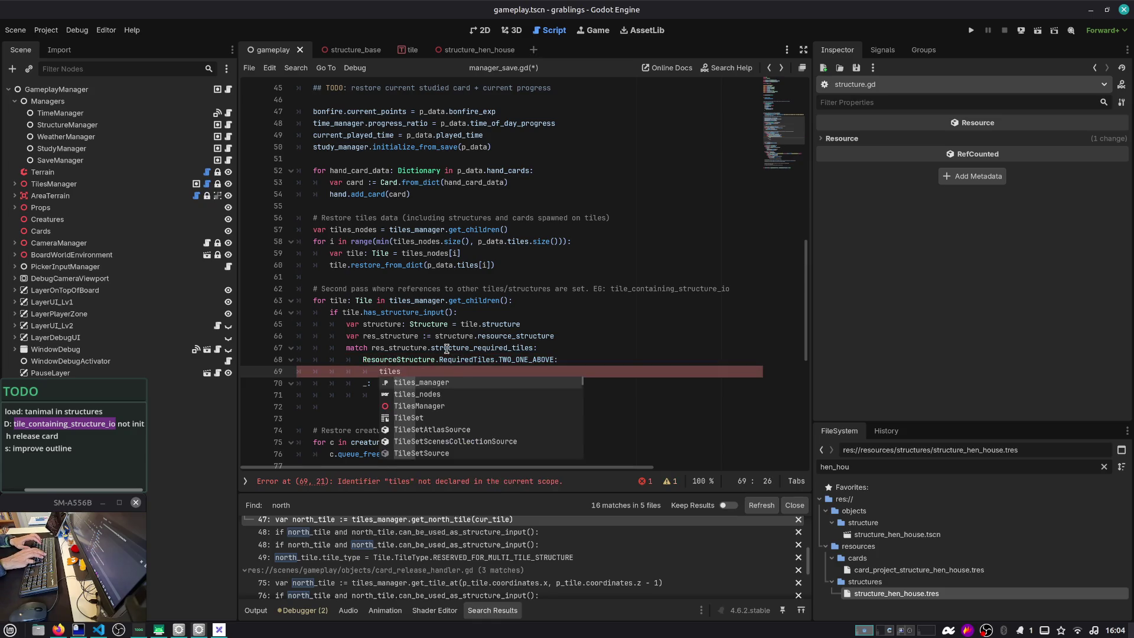
{"action": "key", "text": "BackSpace"}
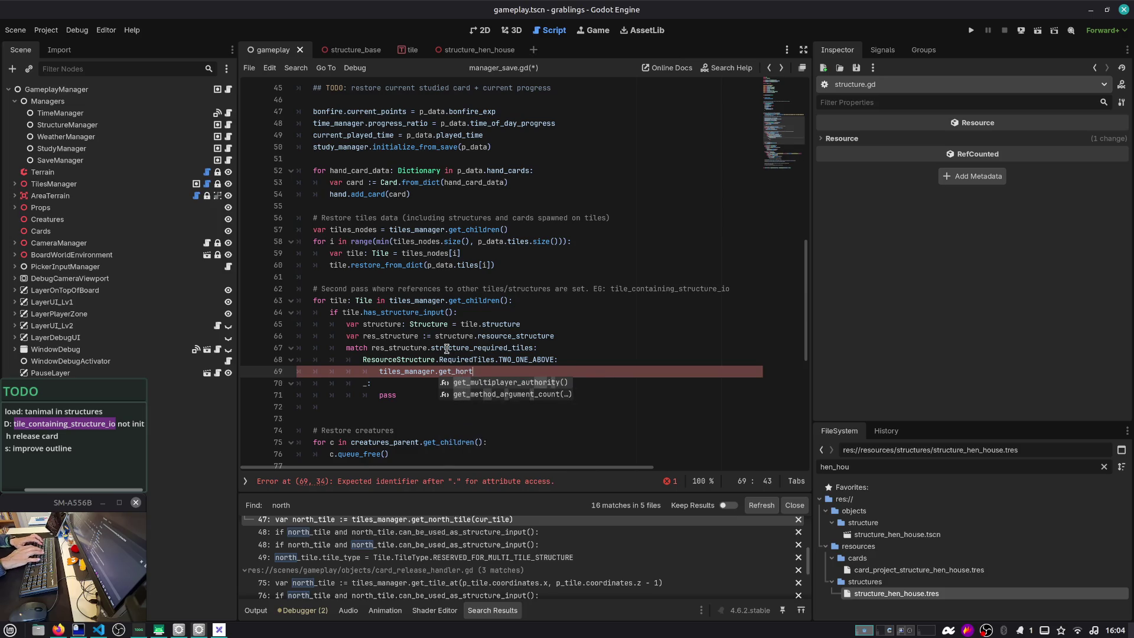
{"action": "type", "text": "nort"}
{"action": "key", "text": "Return"}
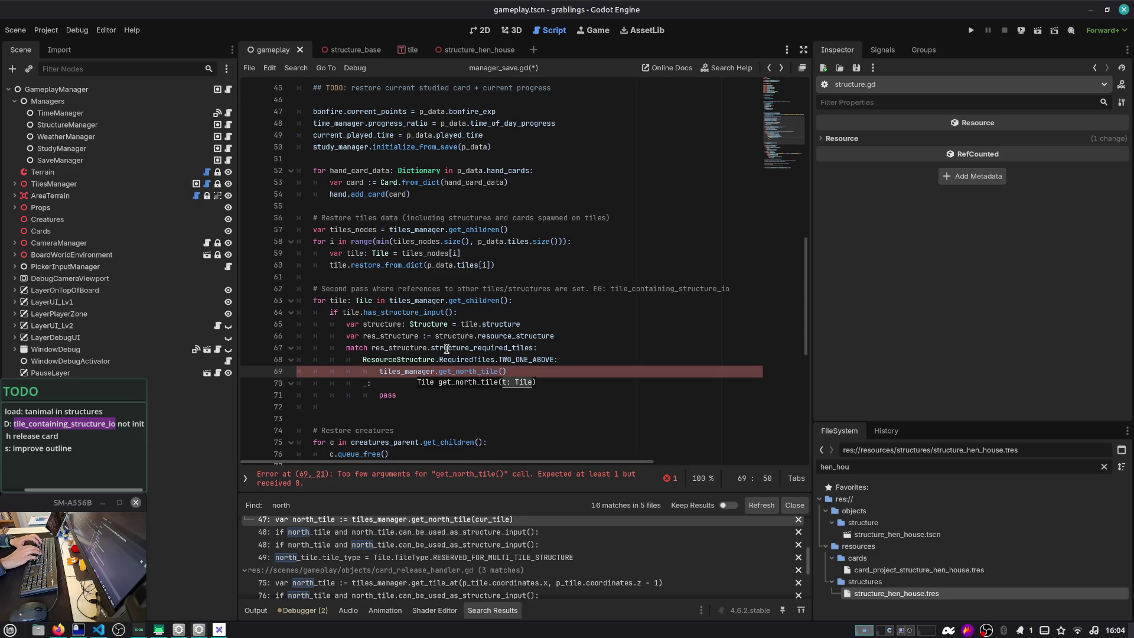
{"action": "type", "text": "tile"}
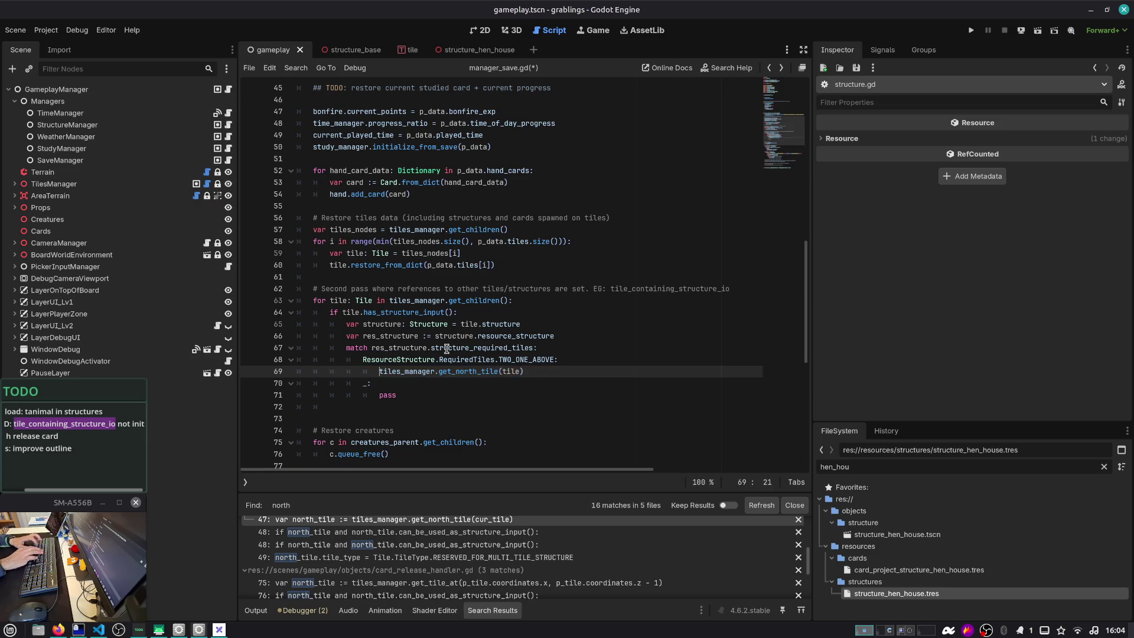
{"action": "key", "text": "Home"}
{"action": "type", "text": "var input_tile :="}
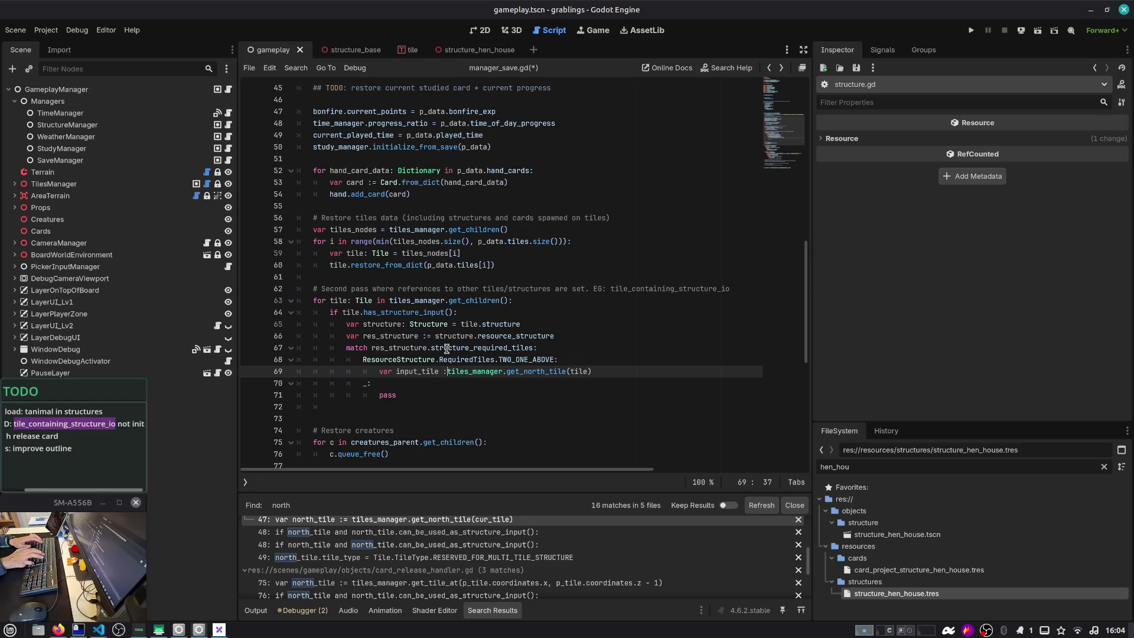
{"action": "key", "text": "Return"}
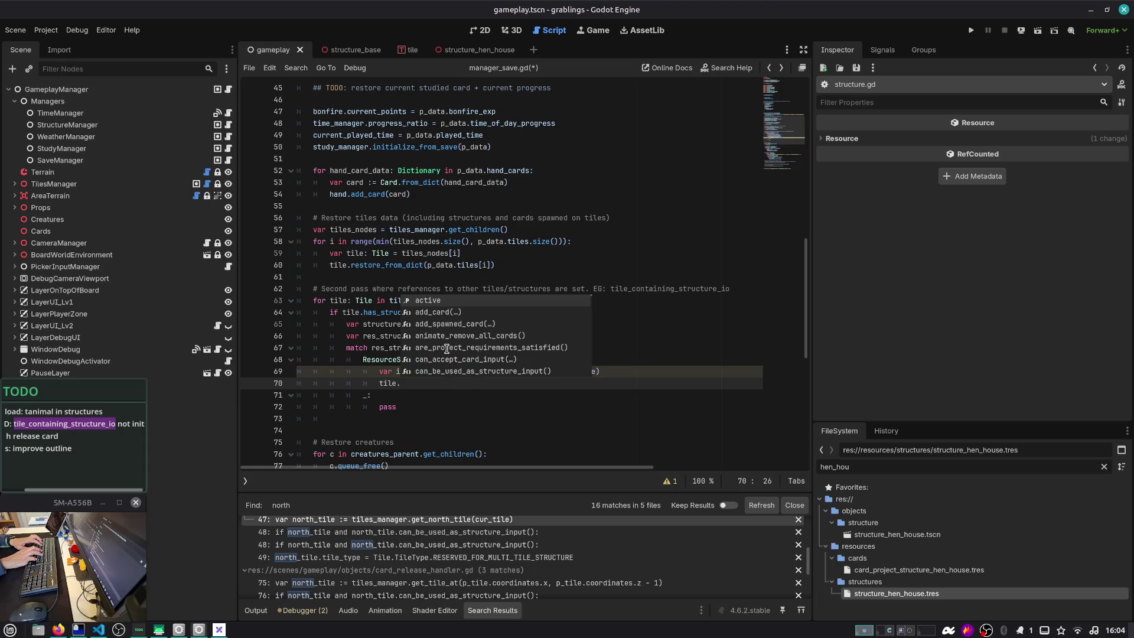
Step: Assign tile.tile_containing_structure_io = input_tile, then launch the game
{"action": "type", "text": "tile_containing_structure_io"}
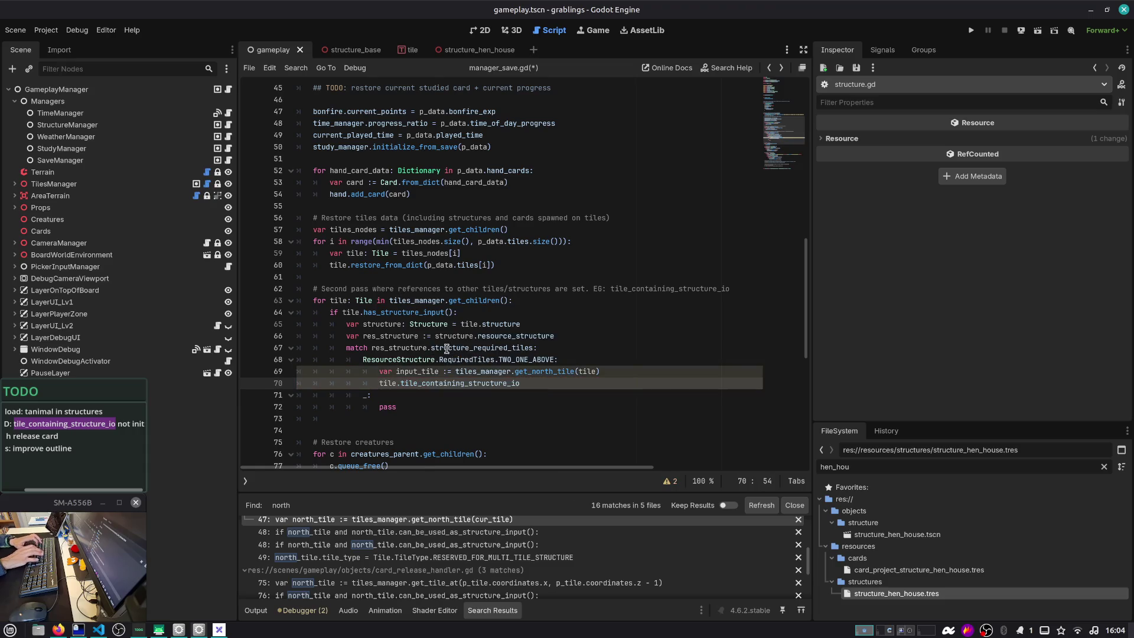
{"action": "type", "text": " = input"}
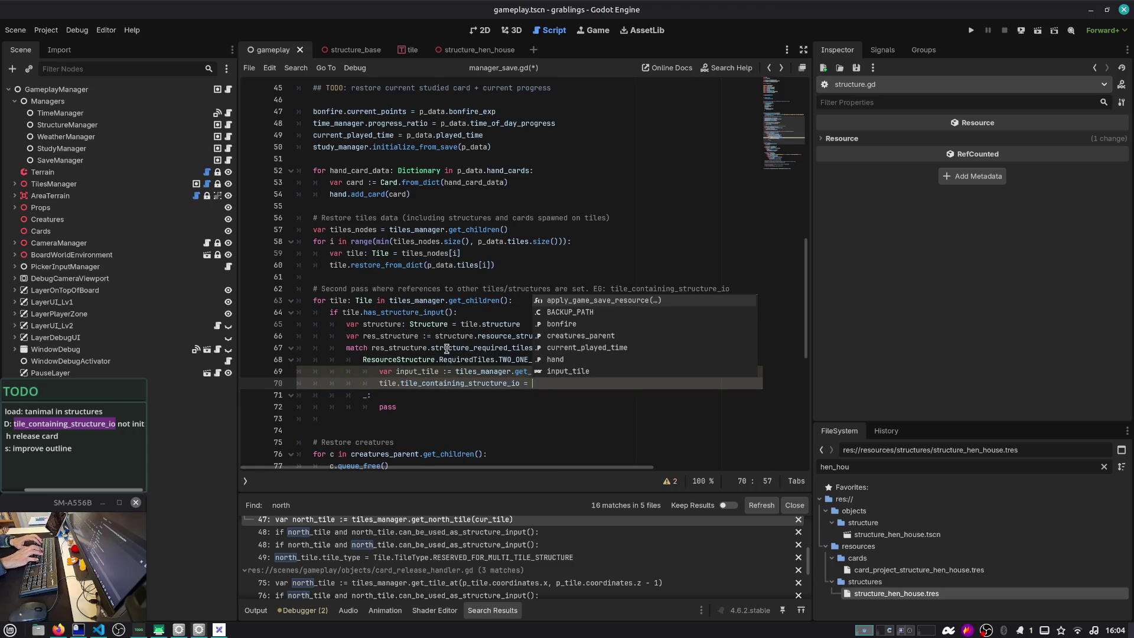
{"action": "key", "text": "Return"}
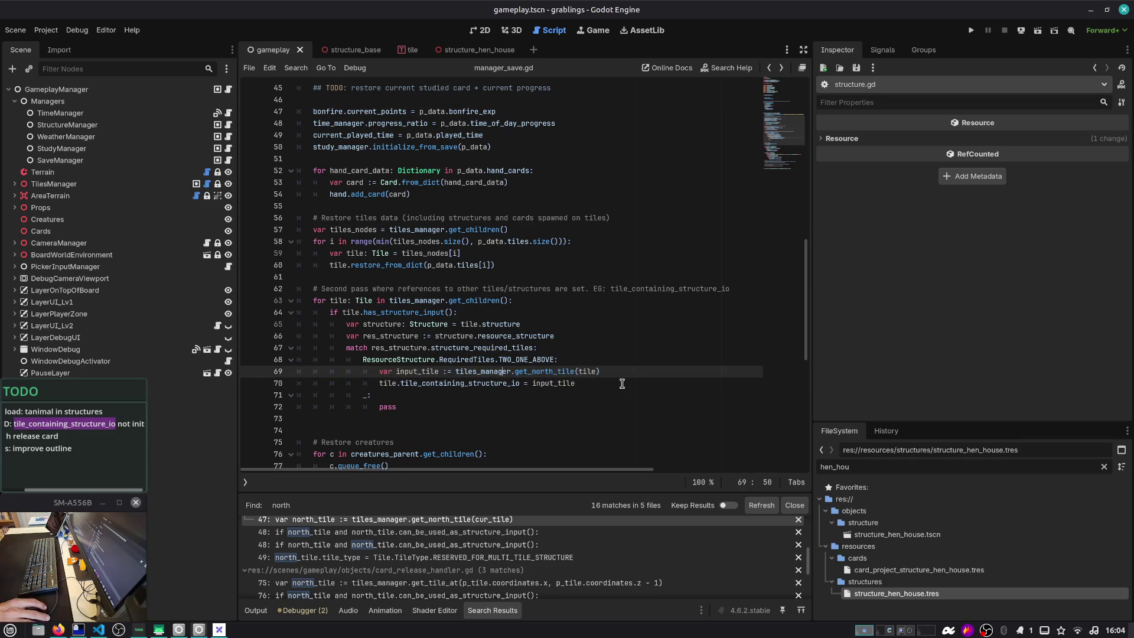
{"action": "double_click", "coordinate": [432, 384]}
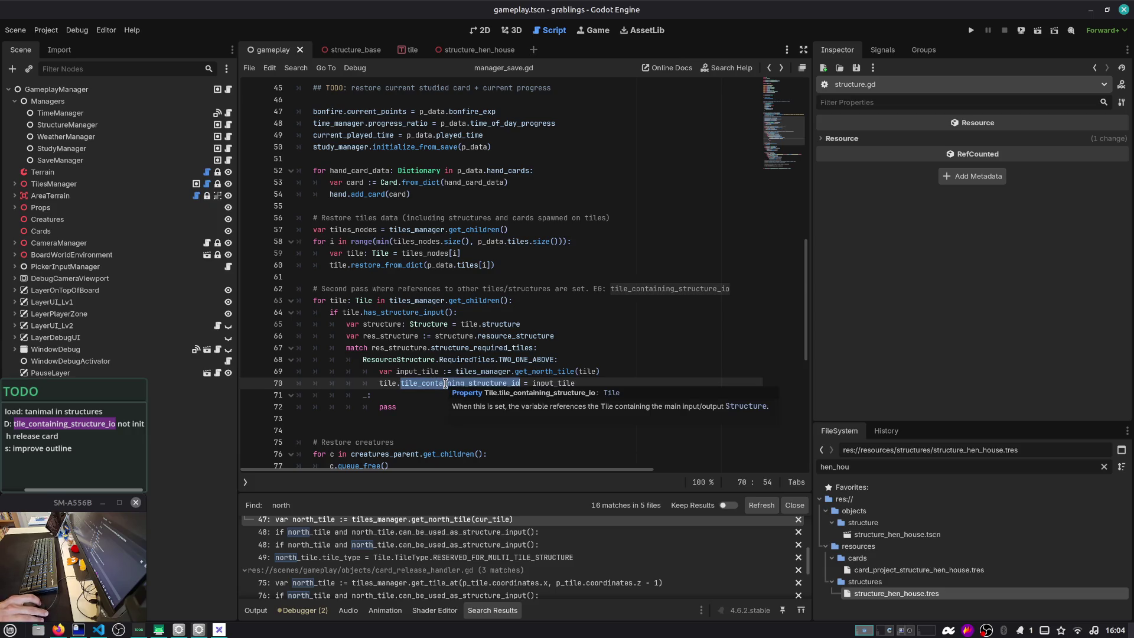
{"action": "left_click", "coordinate": [971, 30]}
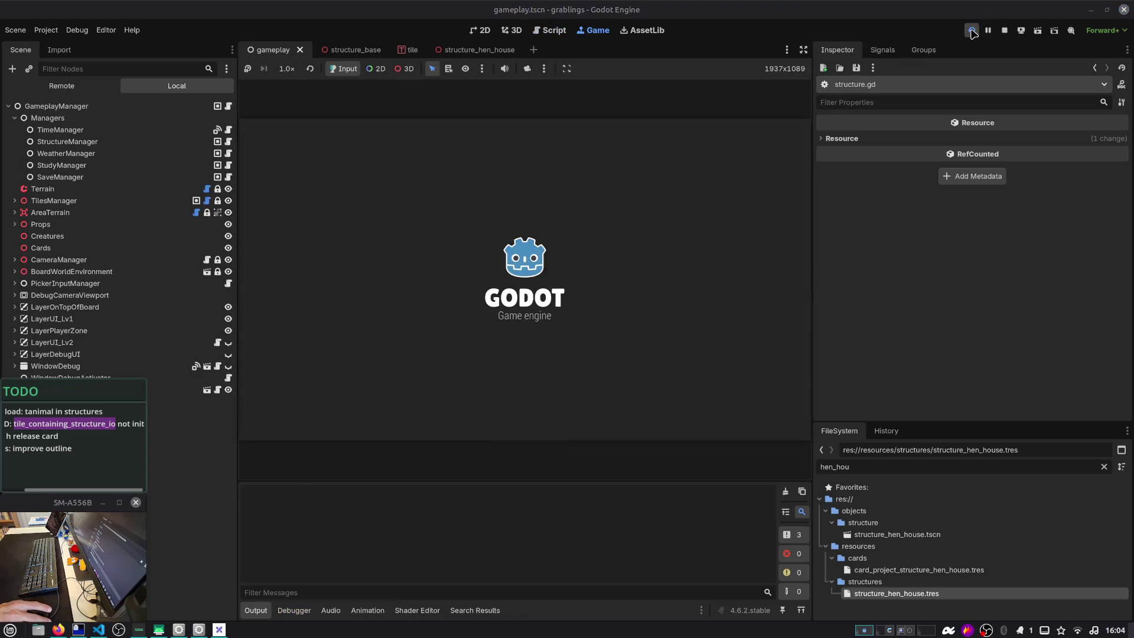
Step: Load save Slot 1, drop the BERRY card on the structure, and clear the line 123 breakpoint
{"action": "left_click", "coordinate": [538, 276]}
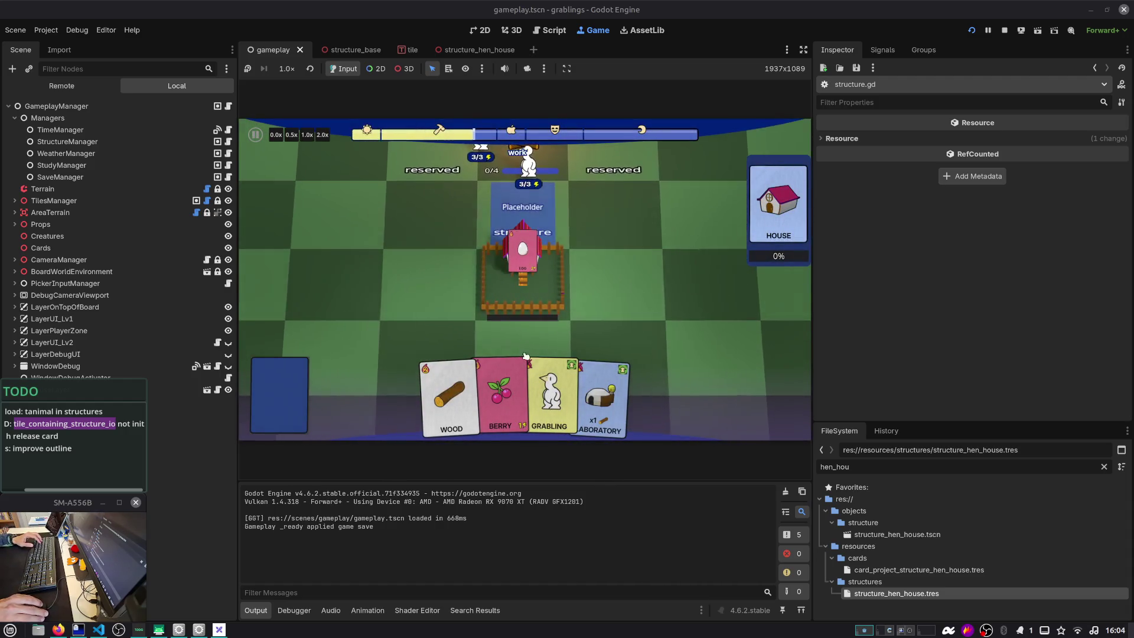
{"action": "left_click_drag", "start_coordinate": [501, 396], "coordinate": [518, 236]}
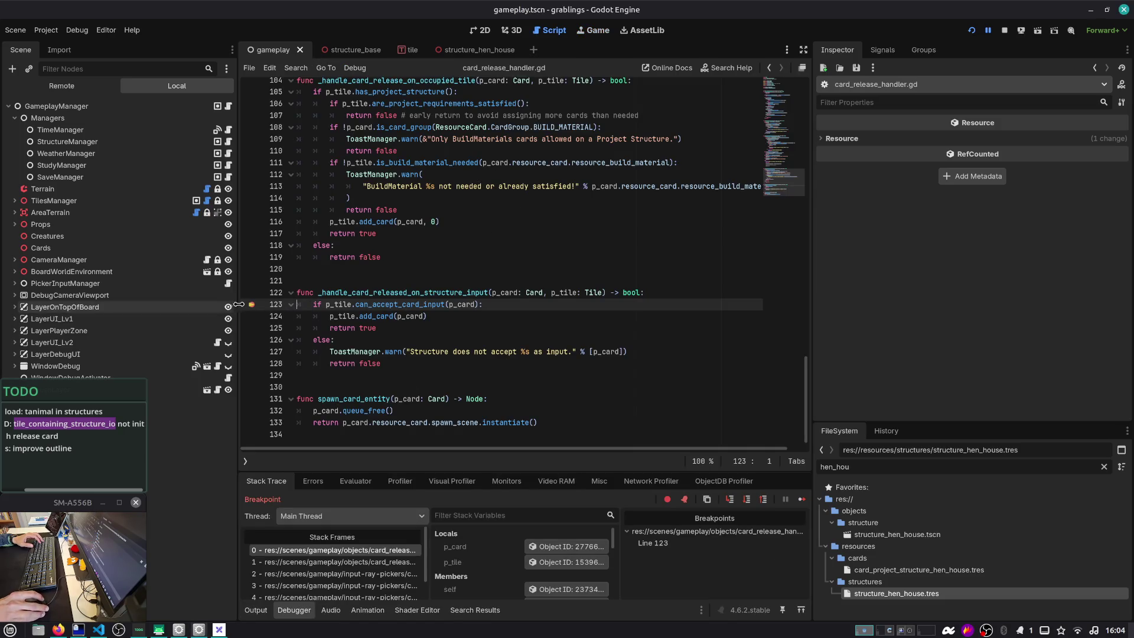
{"action": "left_click", "coordinate": [252, 304]}
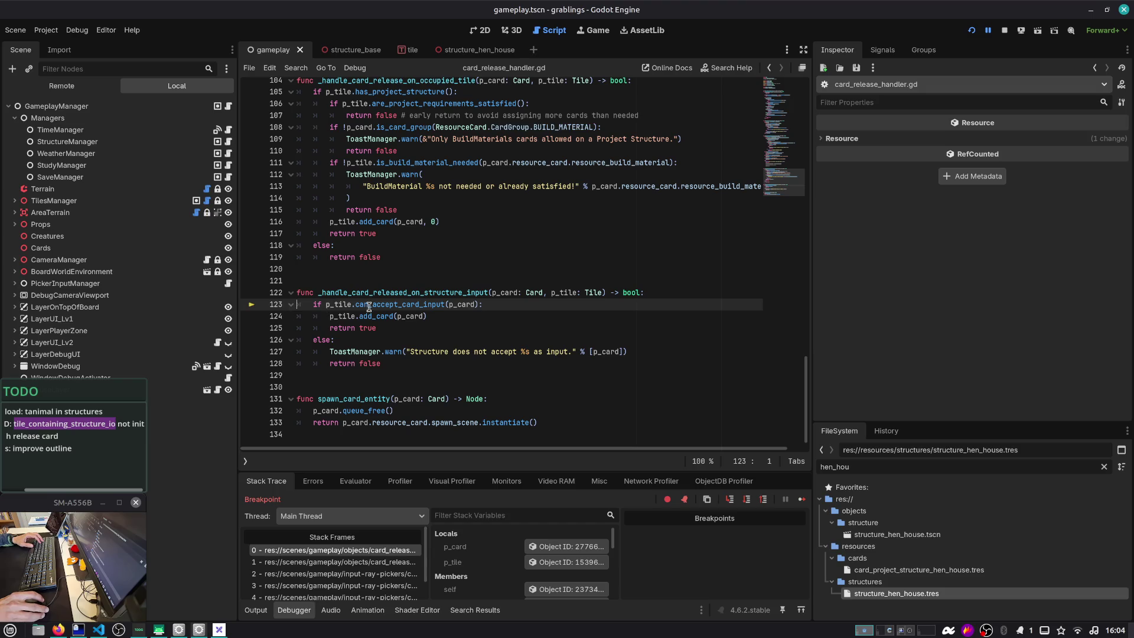
Step: Step over to line 127, stop the debug session, and run the game again
{"action": "left_click", "coordinate": [748, 501]}
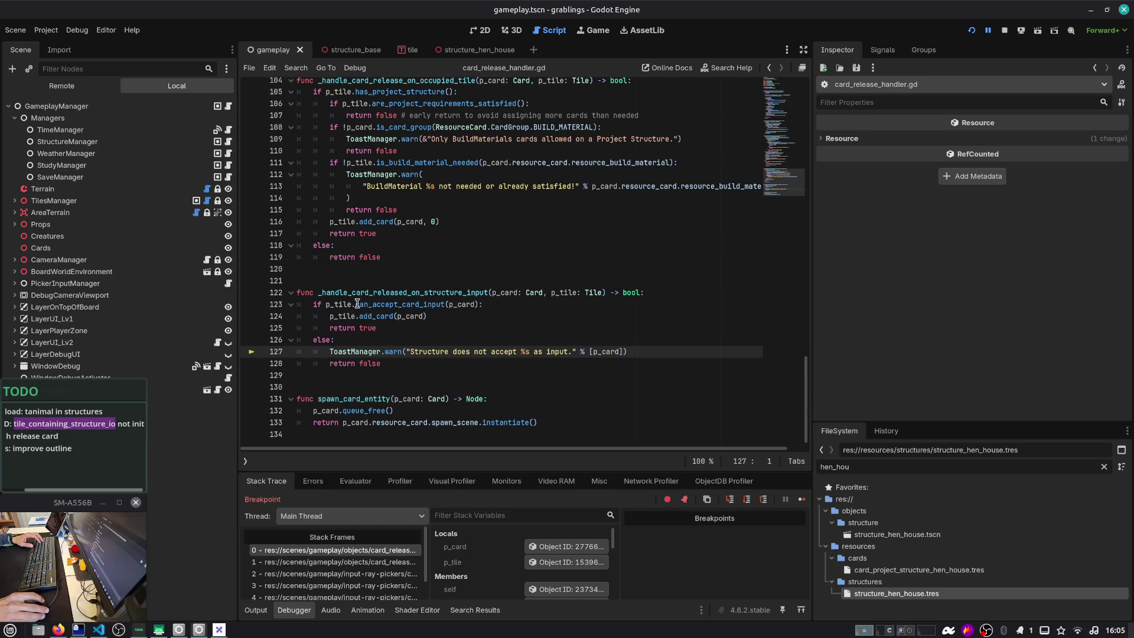
{"action": "double_click", "coordinate": [400, 305]}
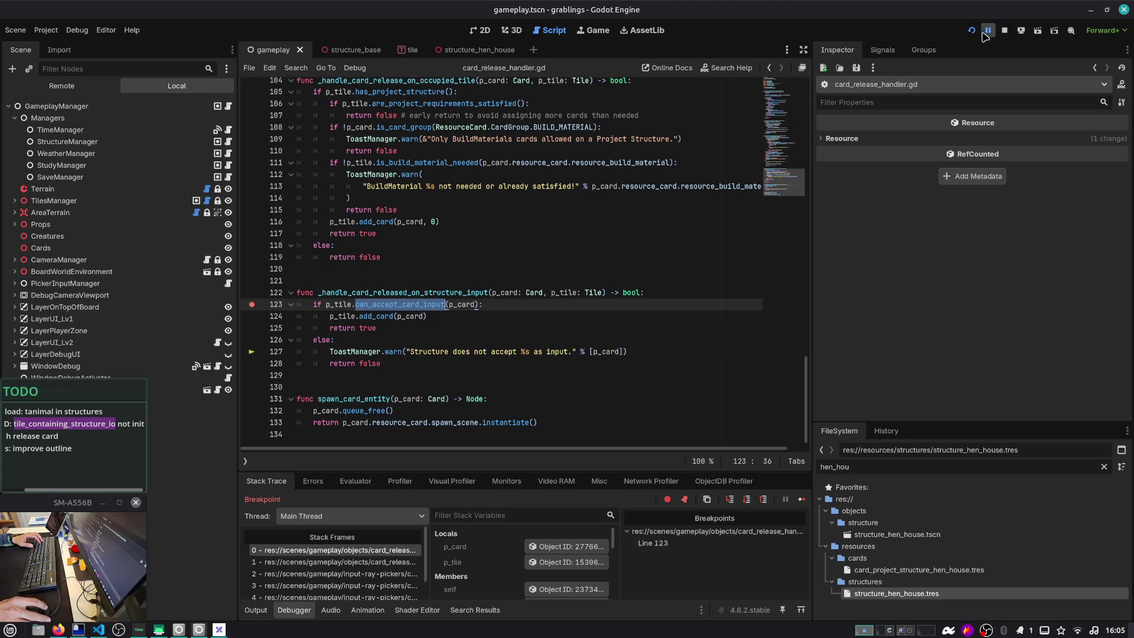
{"action": "left_click", "coordinate": [1004, 30]}
{"action": "left_click", "coordinate": [971, 30]}
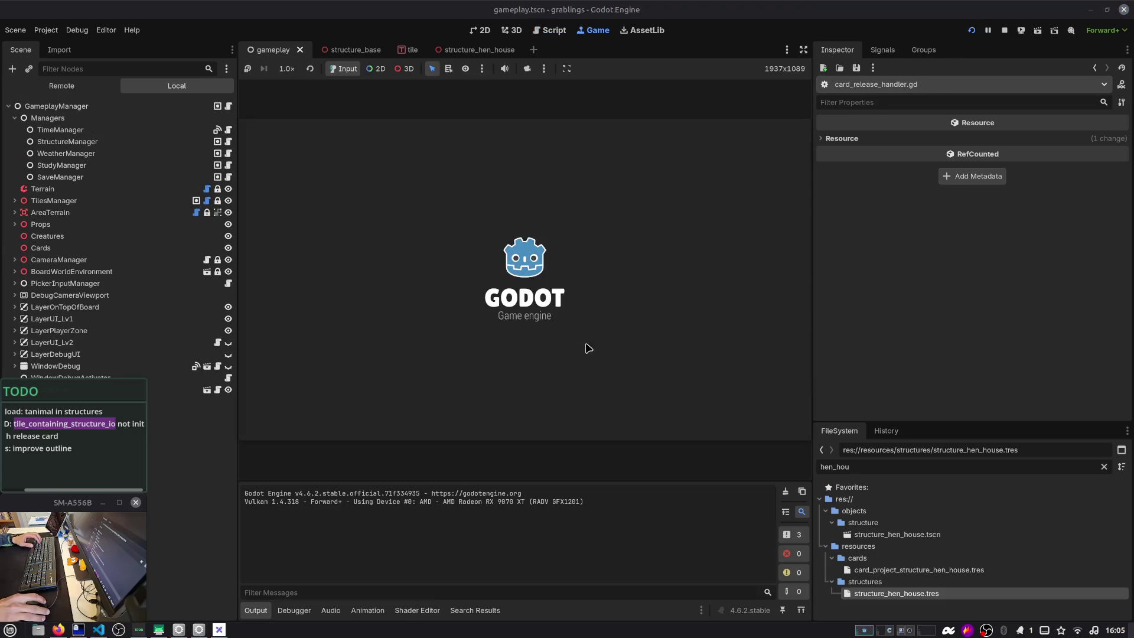
Step: Return to card_release_handler.gd with the scripts list shown and a wider code area
{"action": "left_click", "coordinate": [560, 30]}
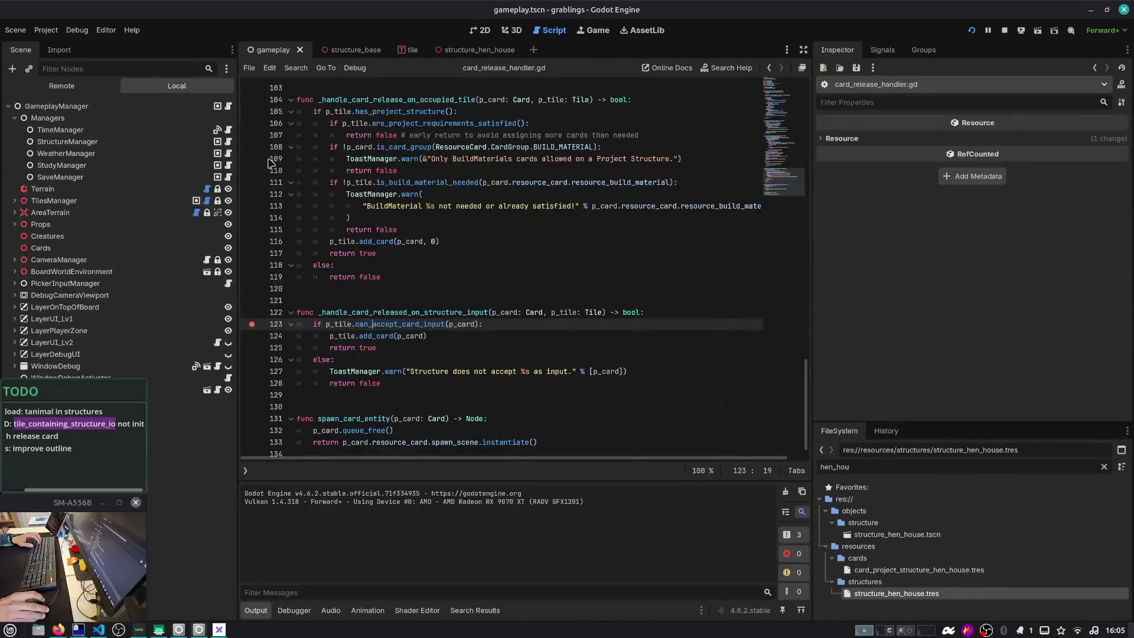
{"action": "left_click", "coordinate": [398, 171]}
{"action": "key", "text": "ctrl+backslash"}
{"action": "left_click_drag", "start_coordinate": [235, 144], "coordinate": [166, 149]}
Step: In manager_save.gd, add a print under the has_structure_input check logging structure-input tiles
{"action": "left_click", "coordinate": [214, 171]}
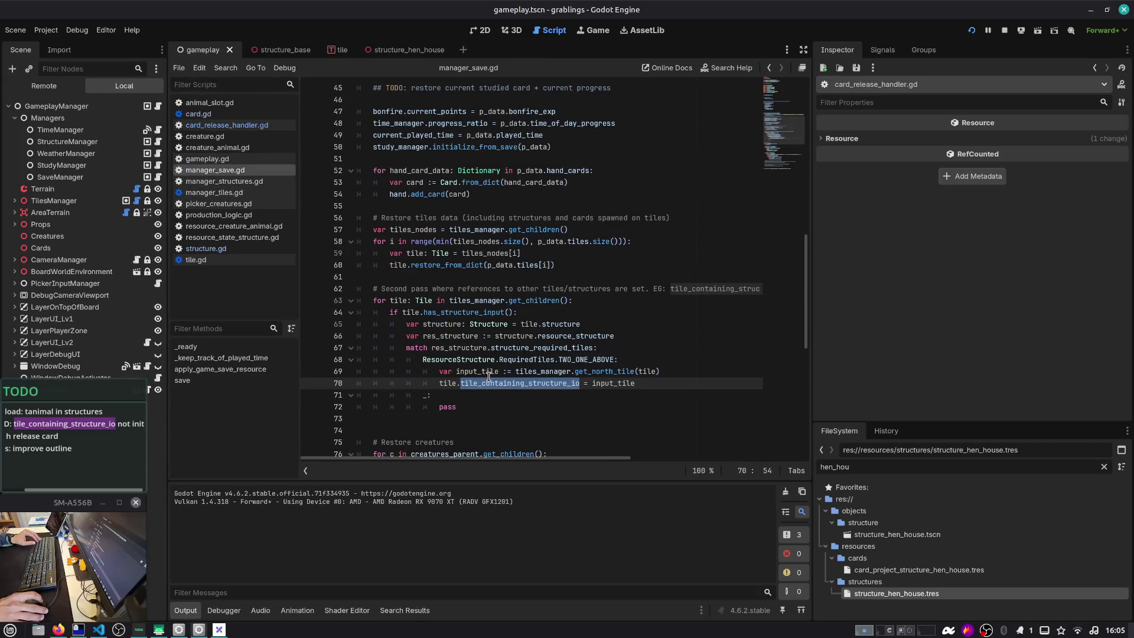
{"action": "double_click", "coordinate": [460, 324]}
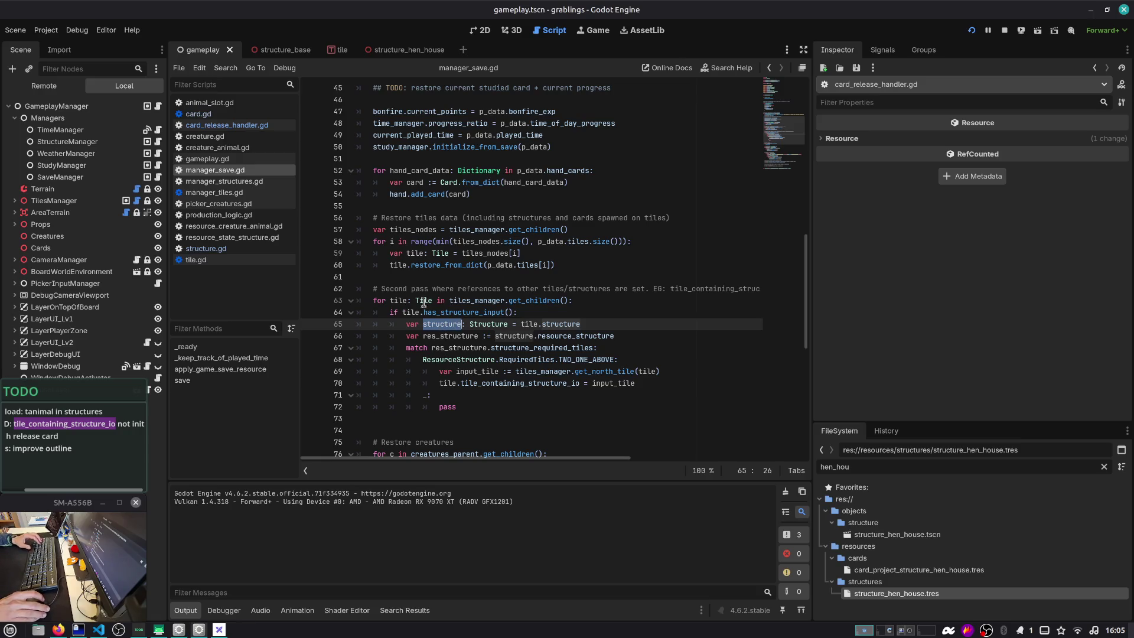
{"action": "double_click", "coordinate": [454, 366]}
{"action": "scroll", "coordinate": [454, 367], "scroll_direction": "down", "scroll_amount": 1}
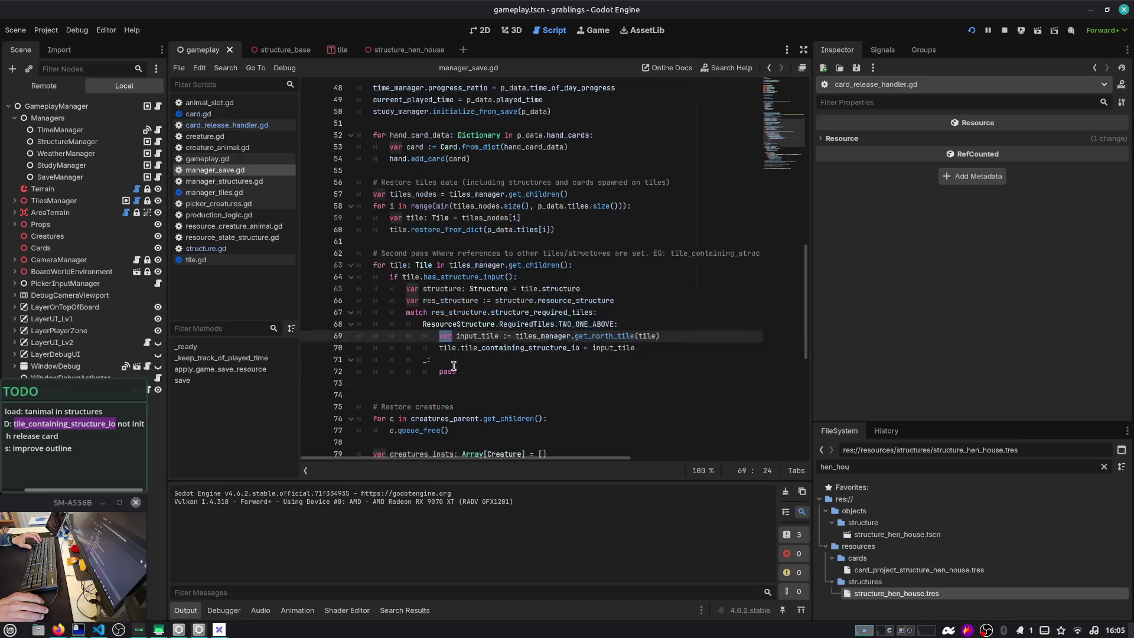
{"action": "left_click", "coordinate": [411, 265]}
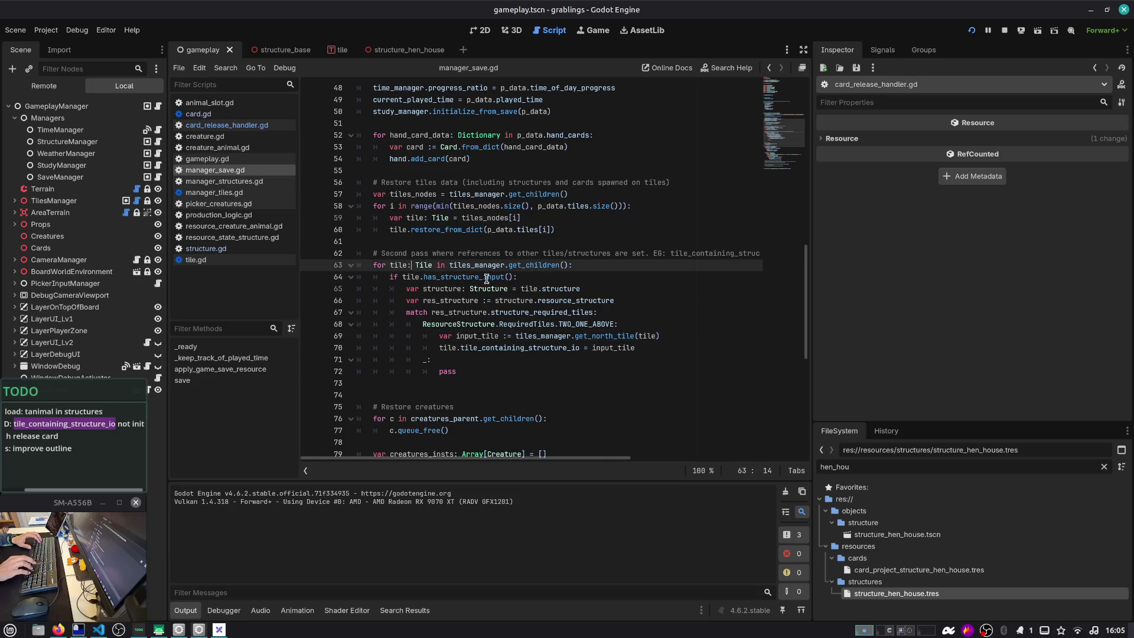
{"action": "key", "text": "Down"}
{"action": "key", "text": "Return"}
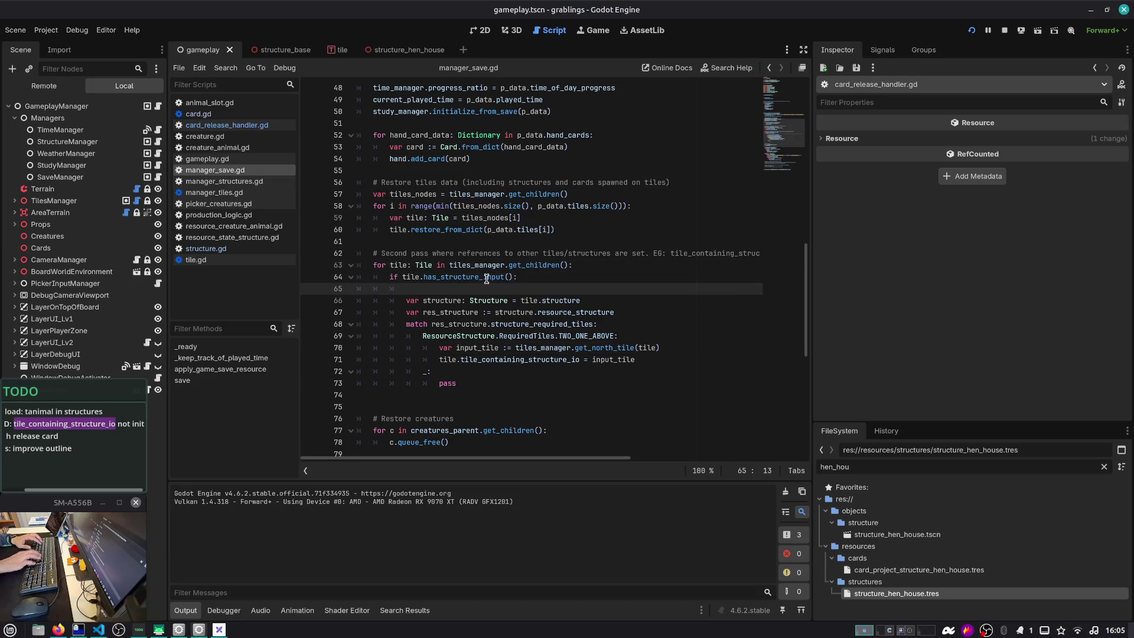
{"action": "key", "text": "BackSpace"}
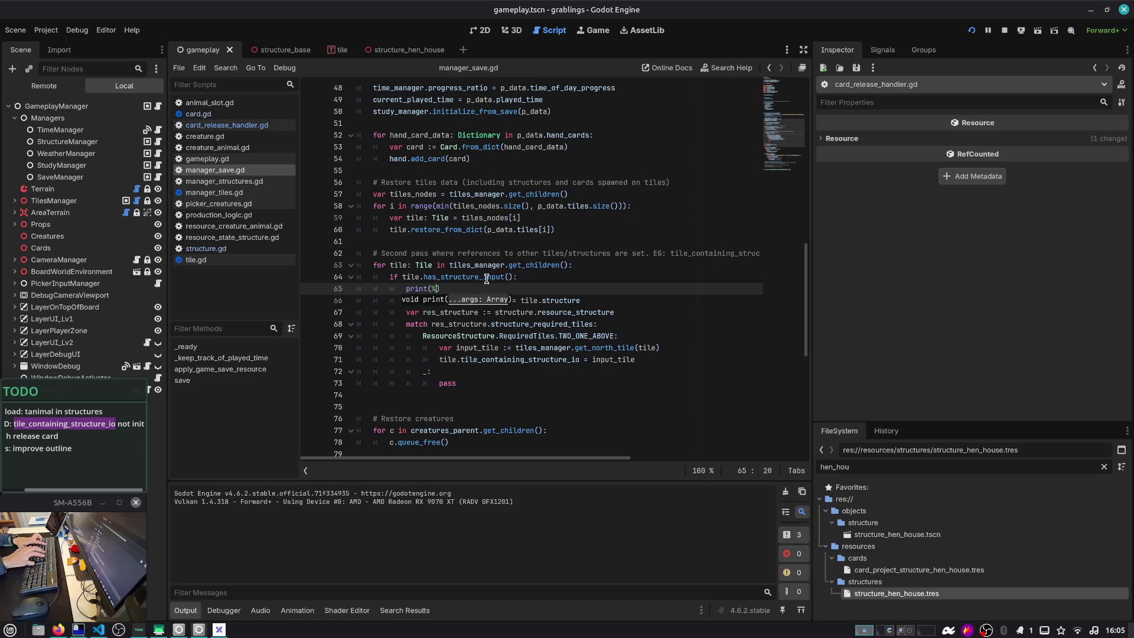
{"action": "type", "text": "ss"}
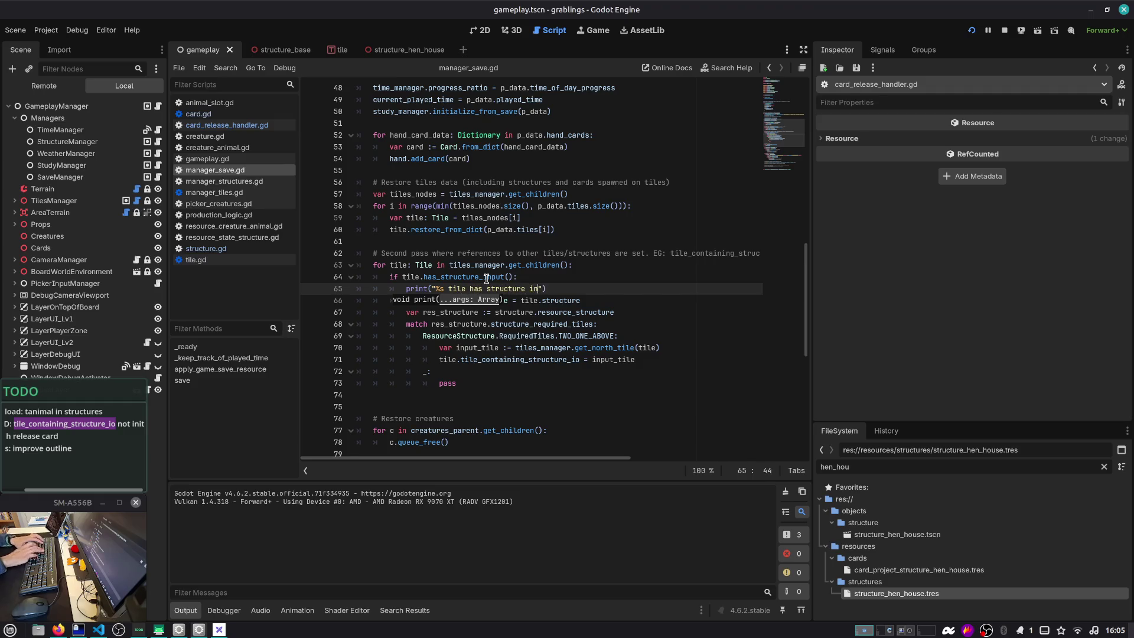
{"action": "type", "text": ", tile"}
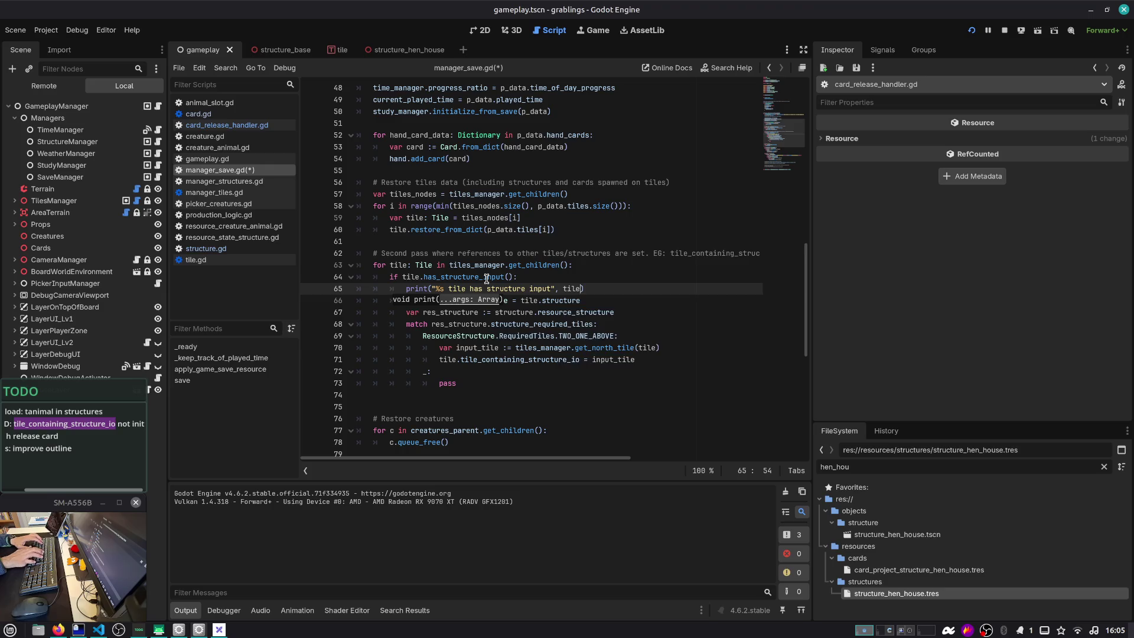
{"action": "key", "text": "Escape"}
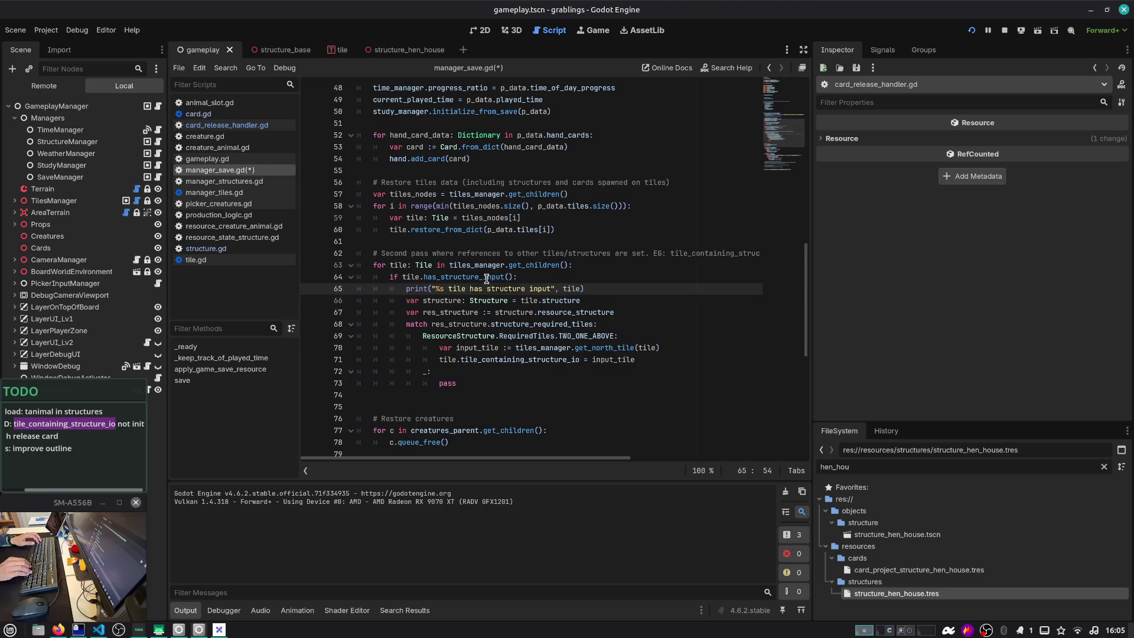
Step: Copy that print to line 72 and reword it to 'registered %s as input for' with input_tile
{"action": "key", "text": "Down"}
{"action": "key", "text": "Down"}
{"action": "key", "text": "Down"}
{"action": "key", "text": "Up"}
{"action": "key", "text": "Up"}
{"action": "key", "text": "Up"}
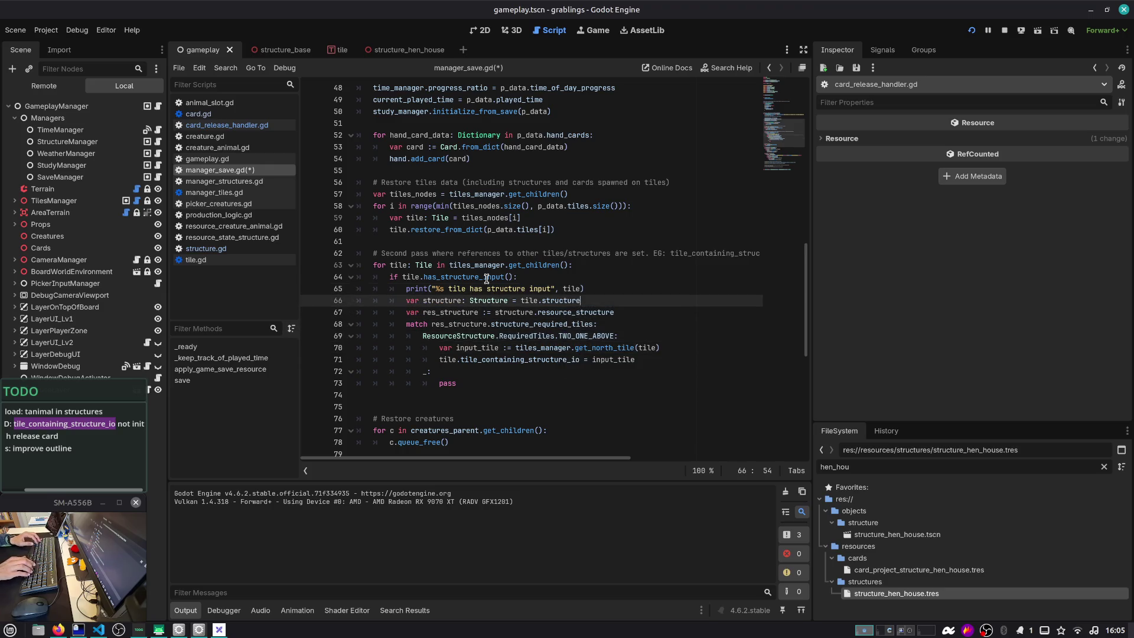
{"action": "key", "text": "Up"}
{"action": "key", "text": "shift+Home"}
{"action": "key", "text": "ctrl+c"}
{"action": "key", "text": "Down"}
{"action": "key", "text": "Down"}
{"action": "key", "text": "Down"}
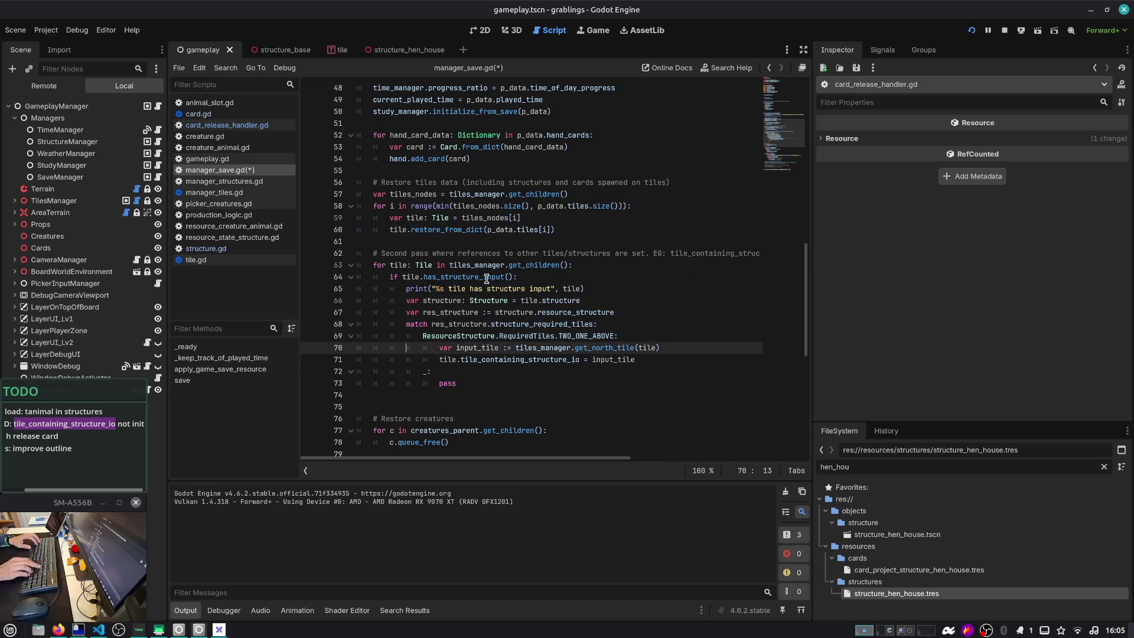
{"action": "key", "text": "Down"}
{"action": "key", "text": "Return"}
{"action": "key", "text": "ctrl+v"}
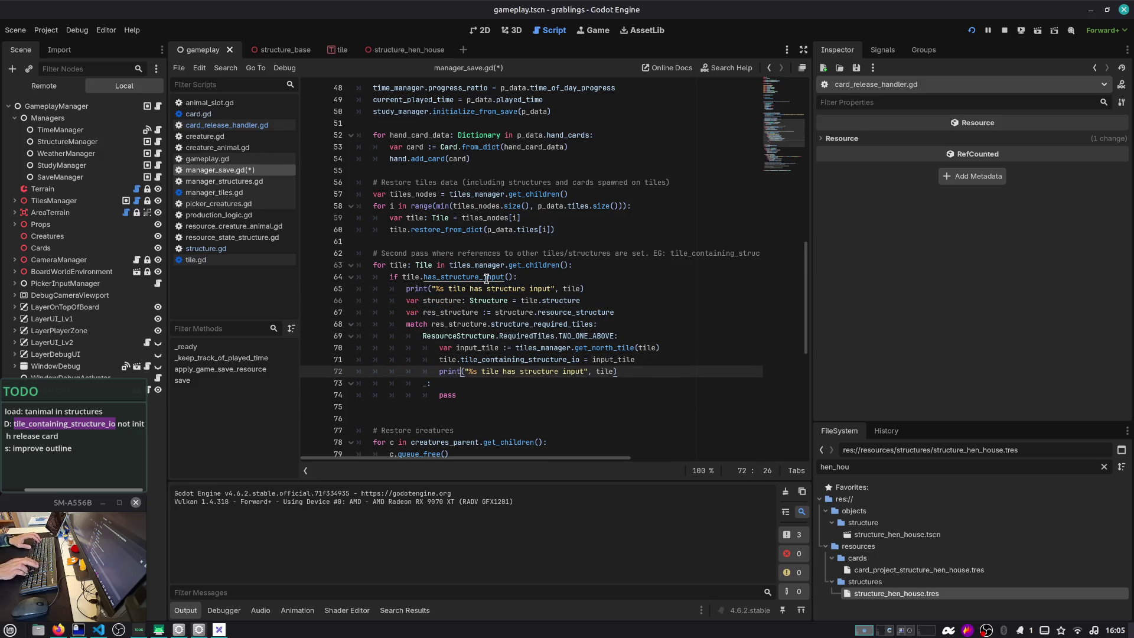
{"action": "type", "text": "registe"}
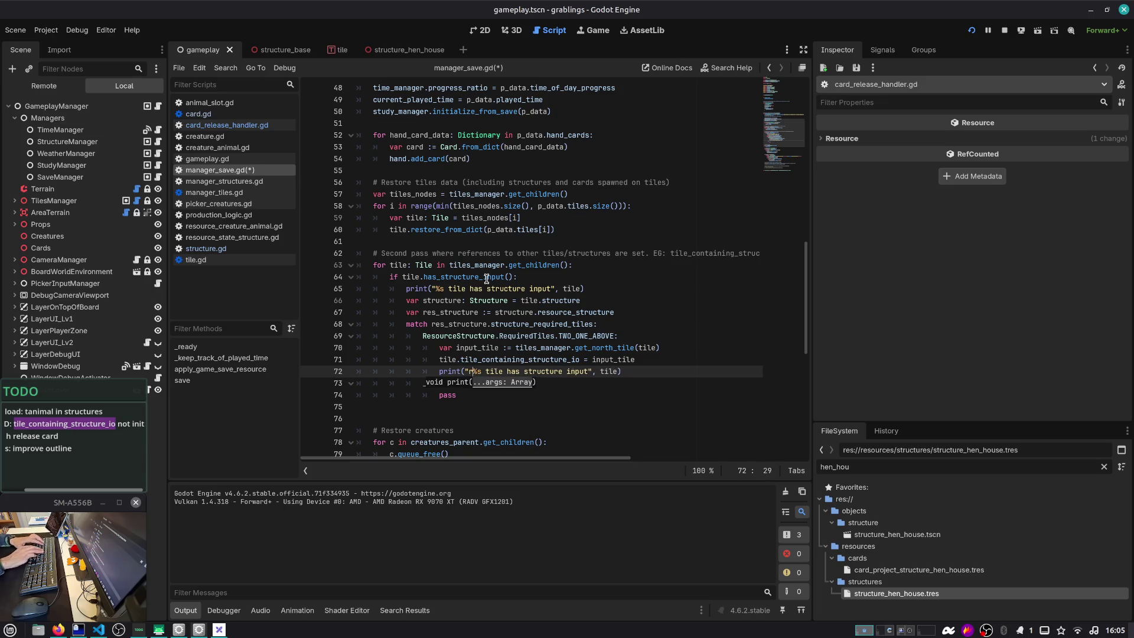
{"action": "type", "text": "red %s"}
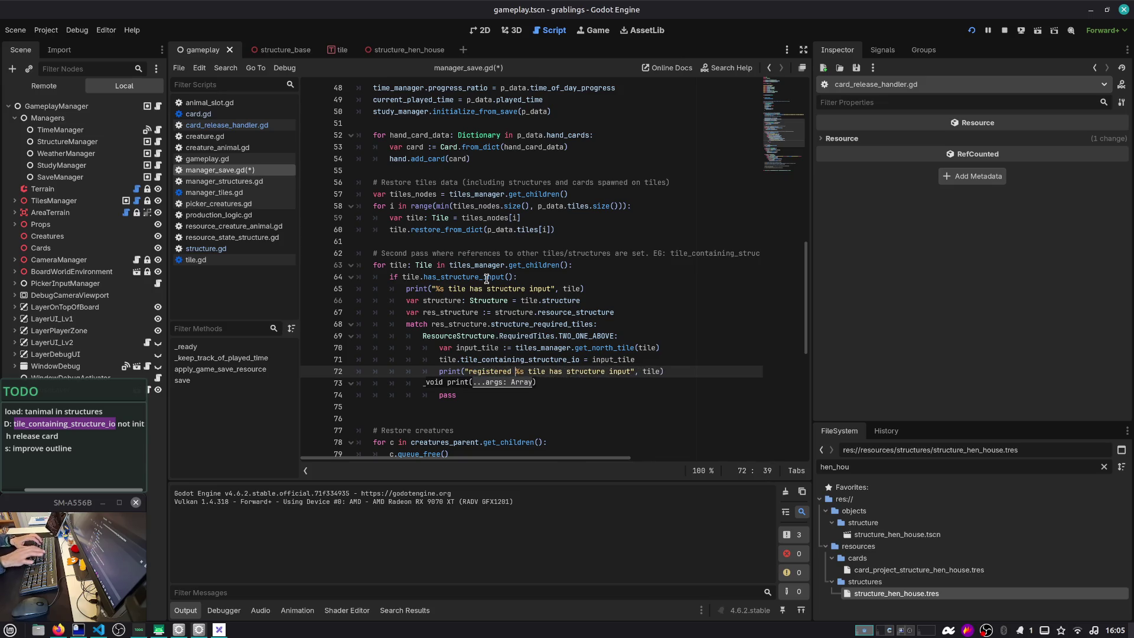
{"action": "type", "text": " as input for"}
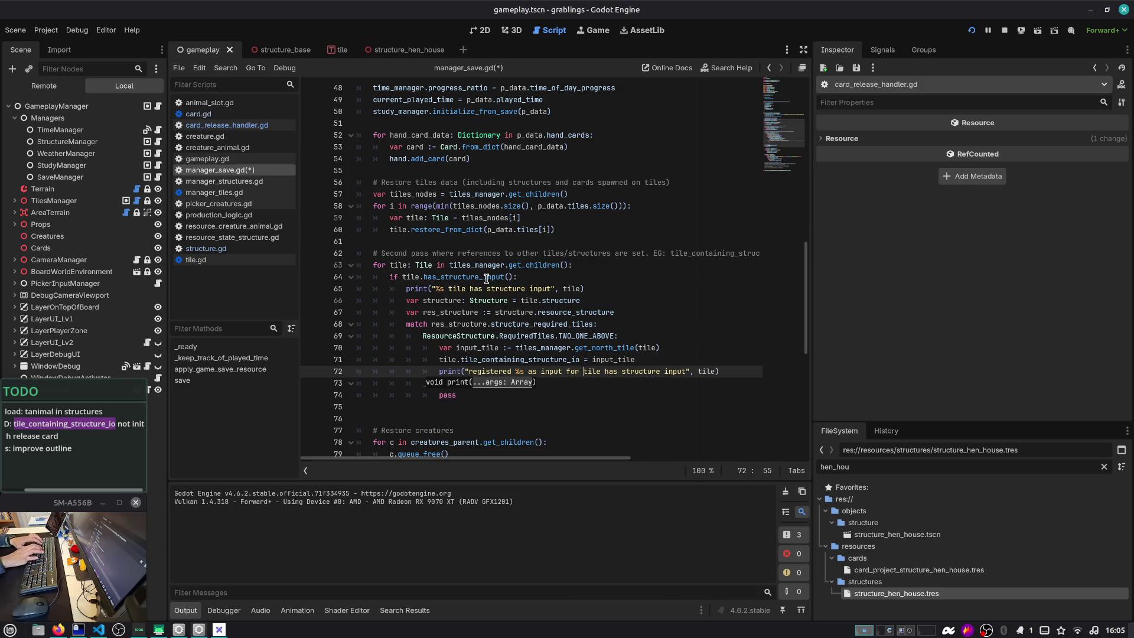
{"action": "key", "text": "shift+End"}
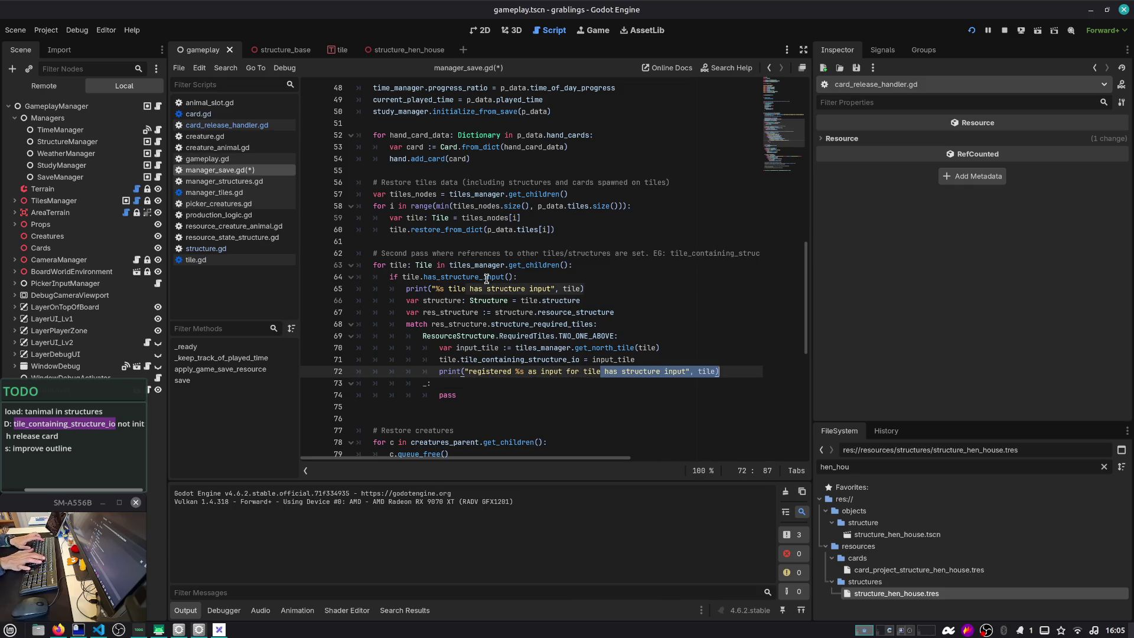
{"action": "key", "text": "shift+Left"}
{"action": "key", "text": "shift+Left"}
{"action": "key", "text": "shift+Left"}
{"action": "key", "text": "BackSpace"}
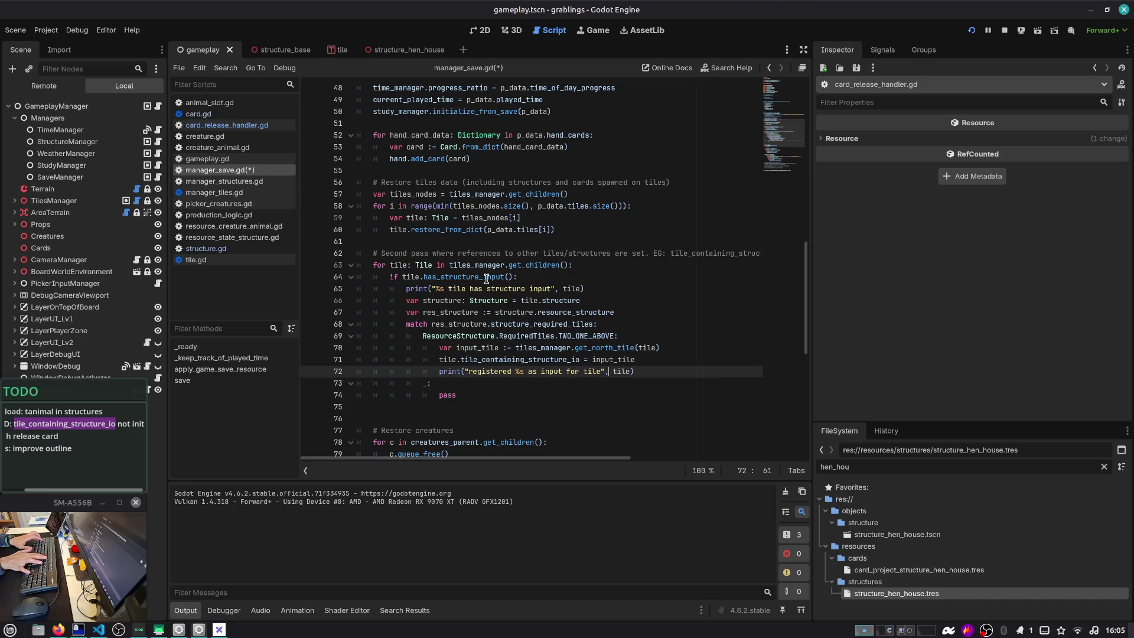
{"action": "key", "text": "Delete"}
{"action": "key", "text": "Delete"}
{"action": "key", "text": "Delete"}
{"action": "type", "text": "input_"}
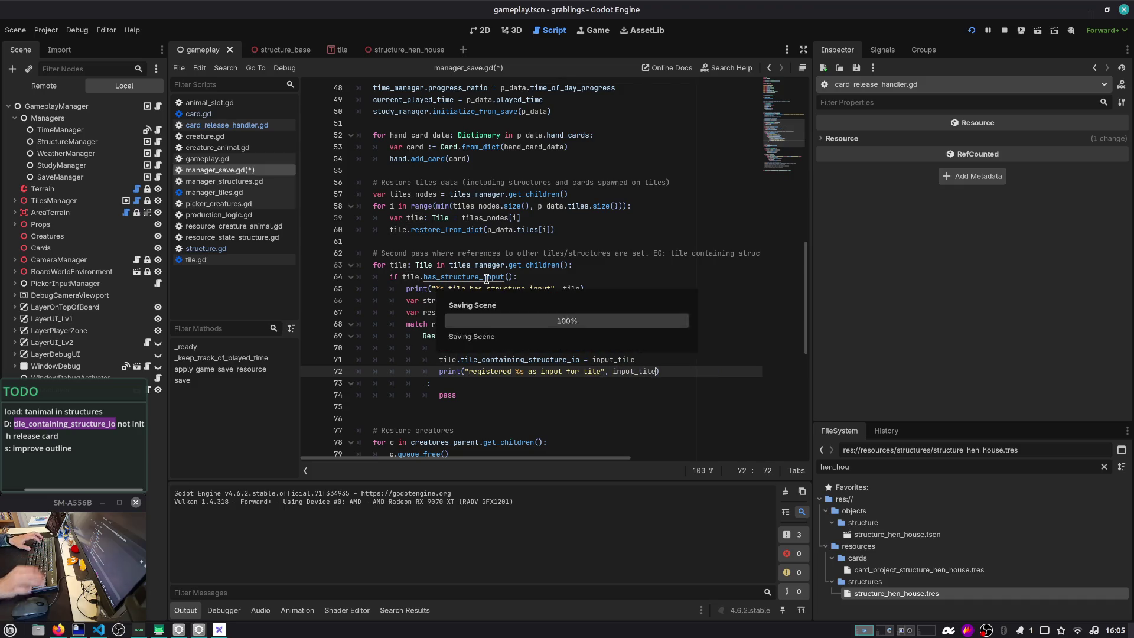
Step: Save manager_save.gd, relaunch the game, and switch to the stream chat desktop
{"action": "key", "text": "ctrl+s"}
{"action": "left_click", "coordinate": [972, 30]}
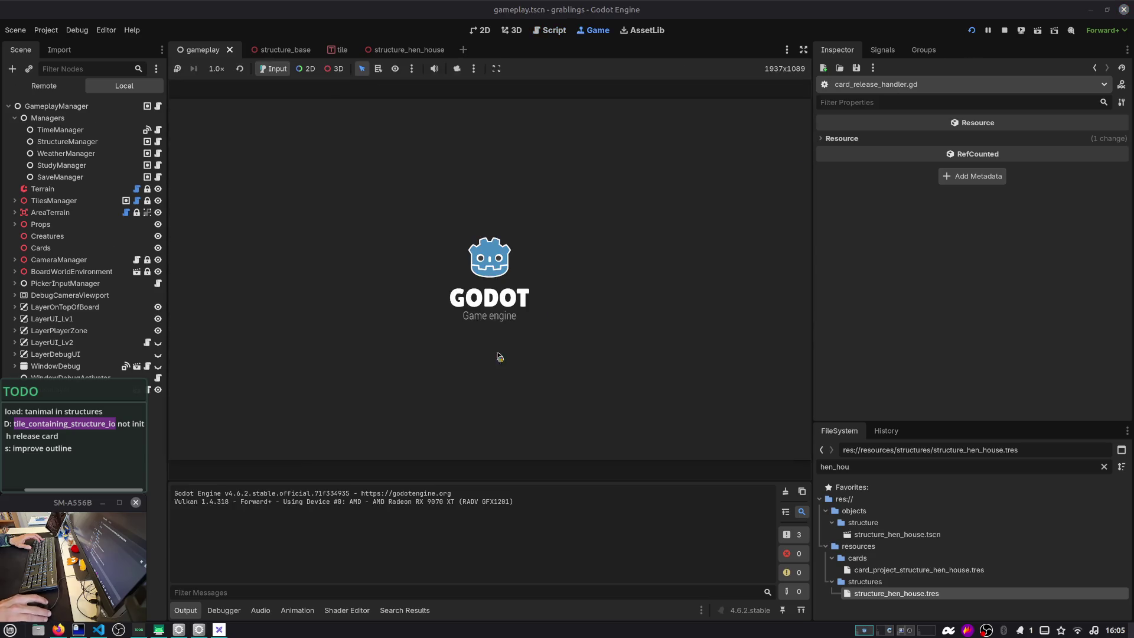
{"action": "key", "text": "Return"}
{"action": "key", "text": "super+2"}
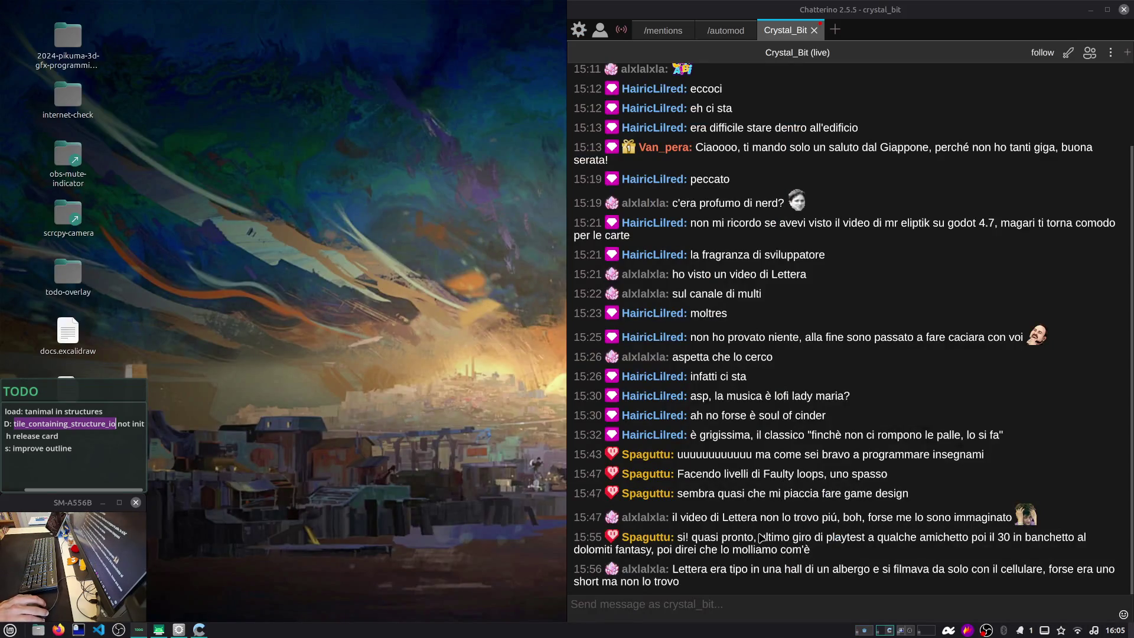
{"action": "left_click", "coordinate": [741, 555]}
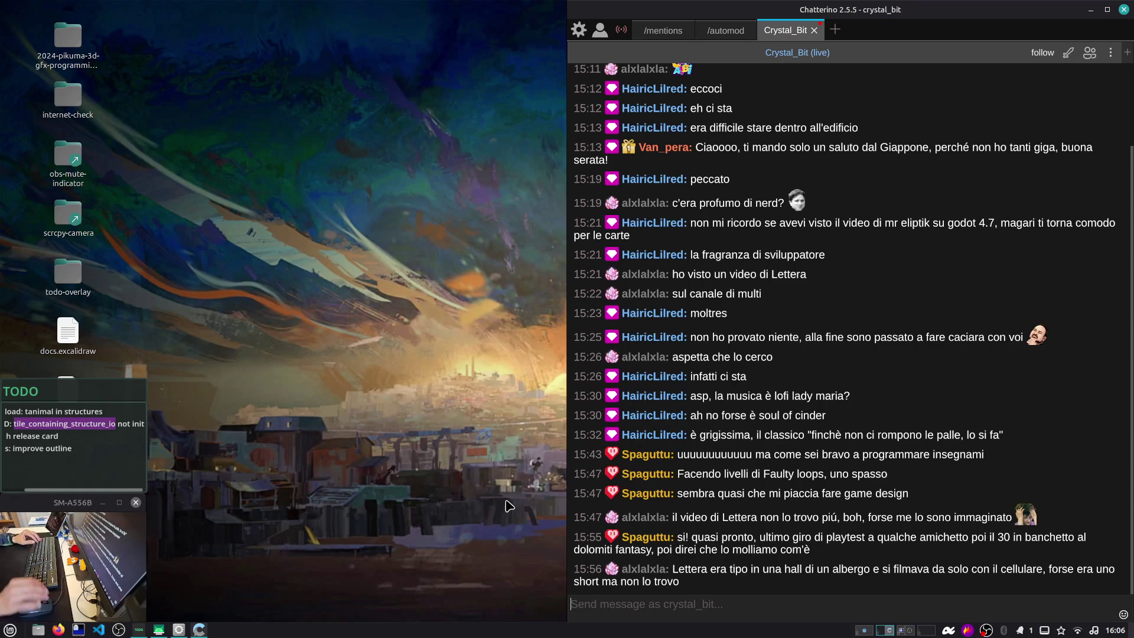
{"action": "key", "text": "ctrl+alt+Left"}
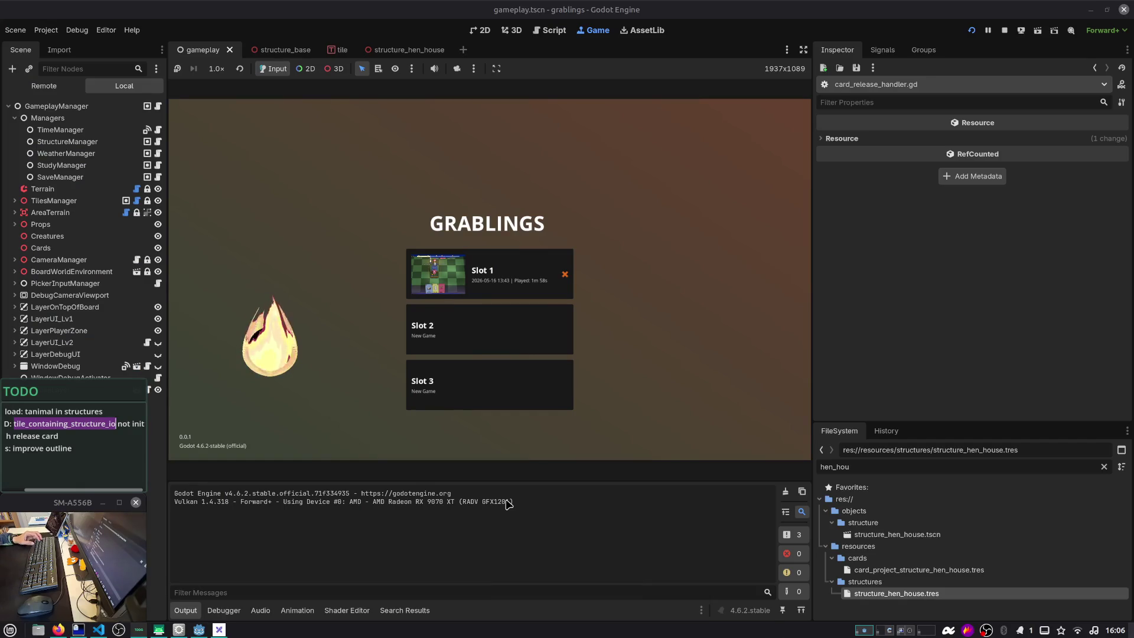
Step: Load the Slot 1 save, narrow the scene panel, stop the game, and return to manager_save.gd
{"action": "left_click", "coordinate": [500, 272]}
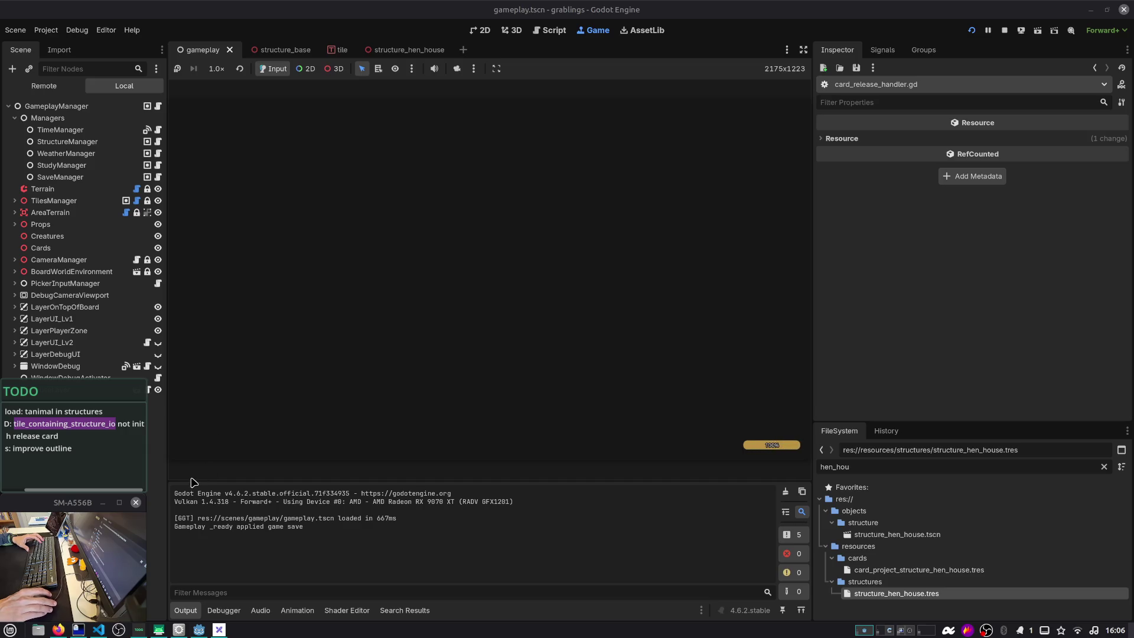
{"action": "left_click_drag", "start_coordinate": [167, 480], "coordinate": [153, 479]}
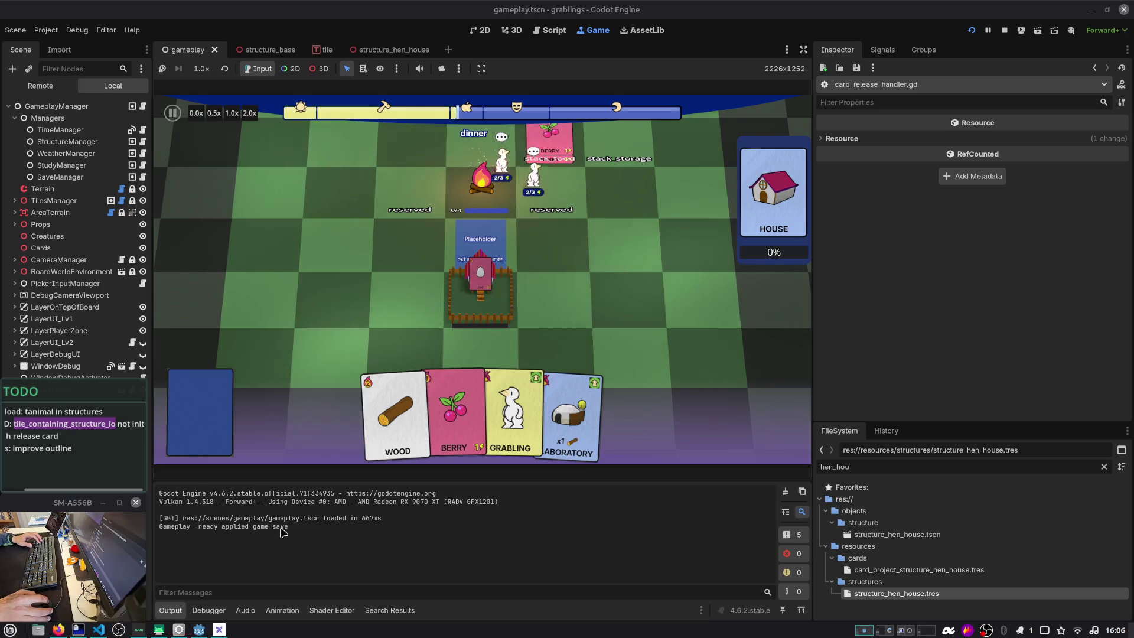
{"action": "left_click", "coordinate": [1004, 31]}
{"action": "left_click", "coordinate": [552, 30]}
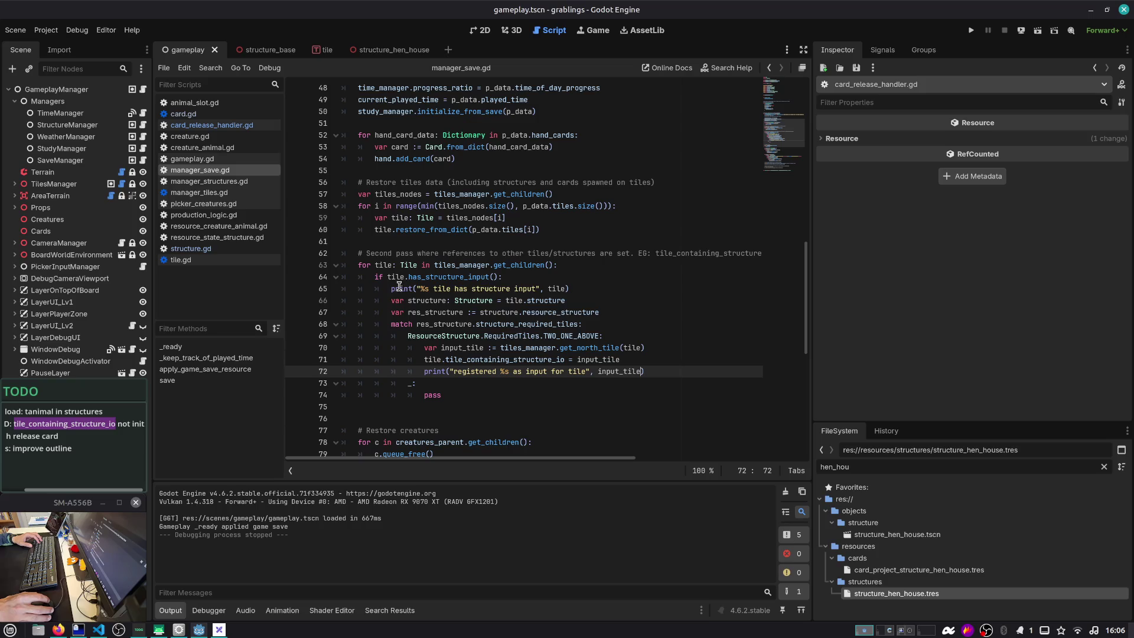
Step: Jump to has_structure_input's definition in tile.gd and inspect its structure_input_container reference
{"action": "double_click", "coordinate": [471, 277]}
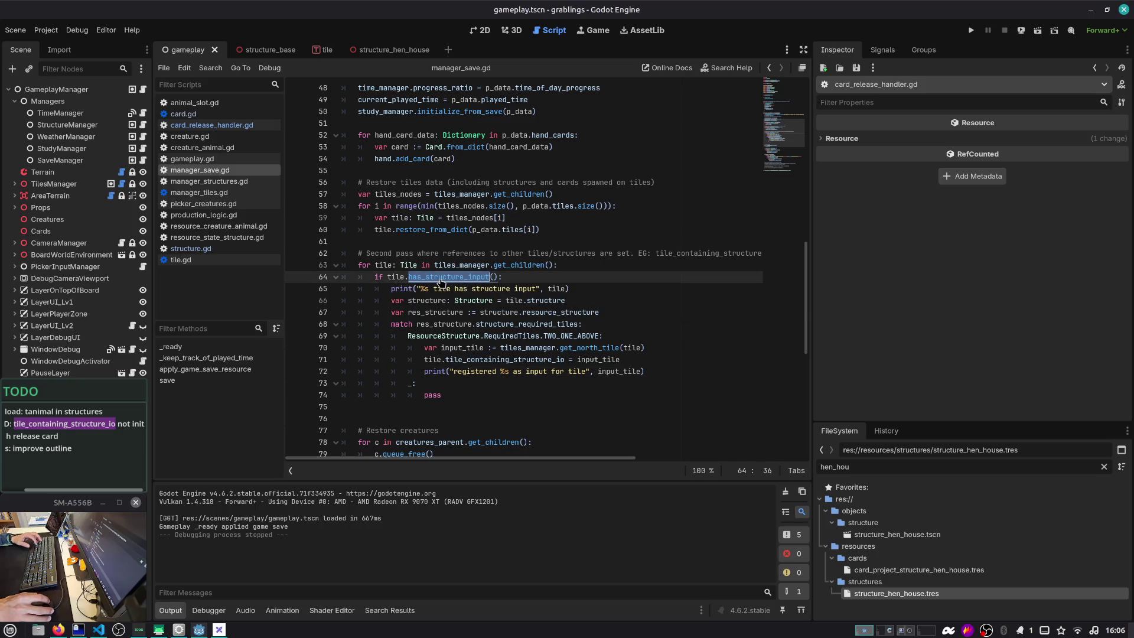
{"action": "left_click", "coordinate": [437, 278], "text": "ctrl"}
{"action": "double_click", "coordinate": [431, 289]}
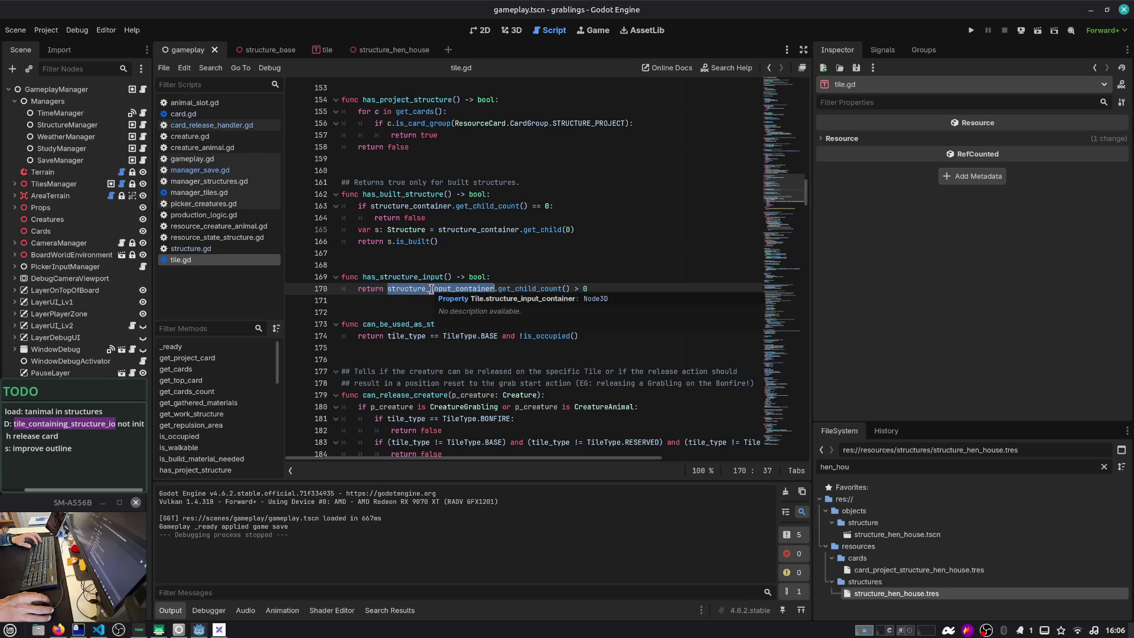
{"action": "key", "text": "ctrl+c"}
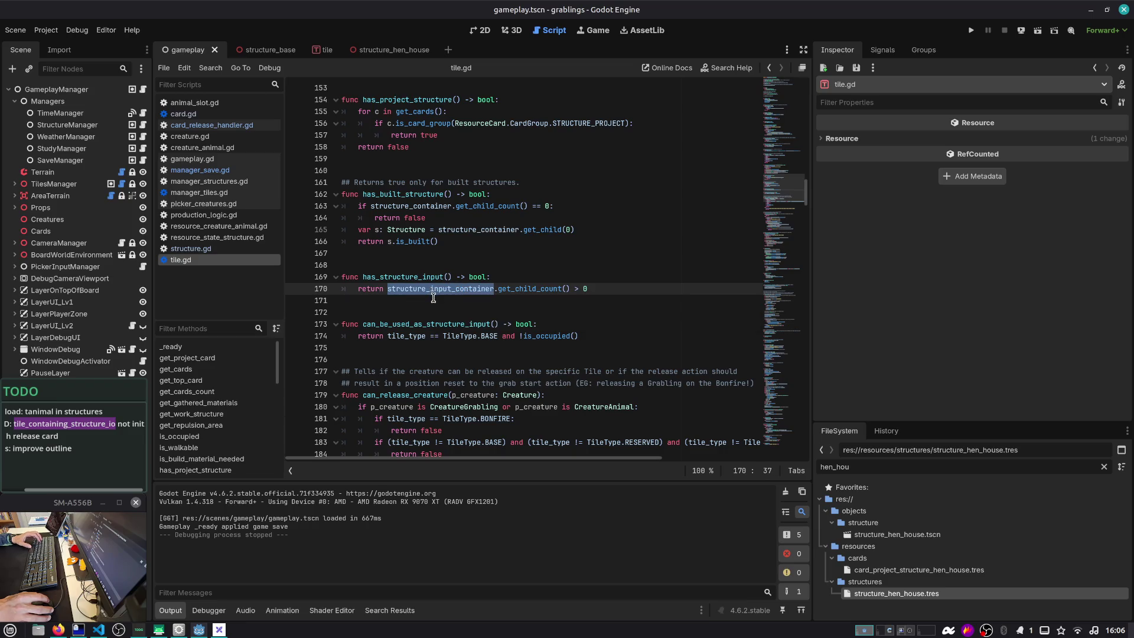
{"action": "double_click", "coordinate": [408, 277]}
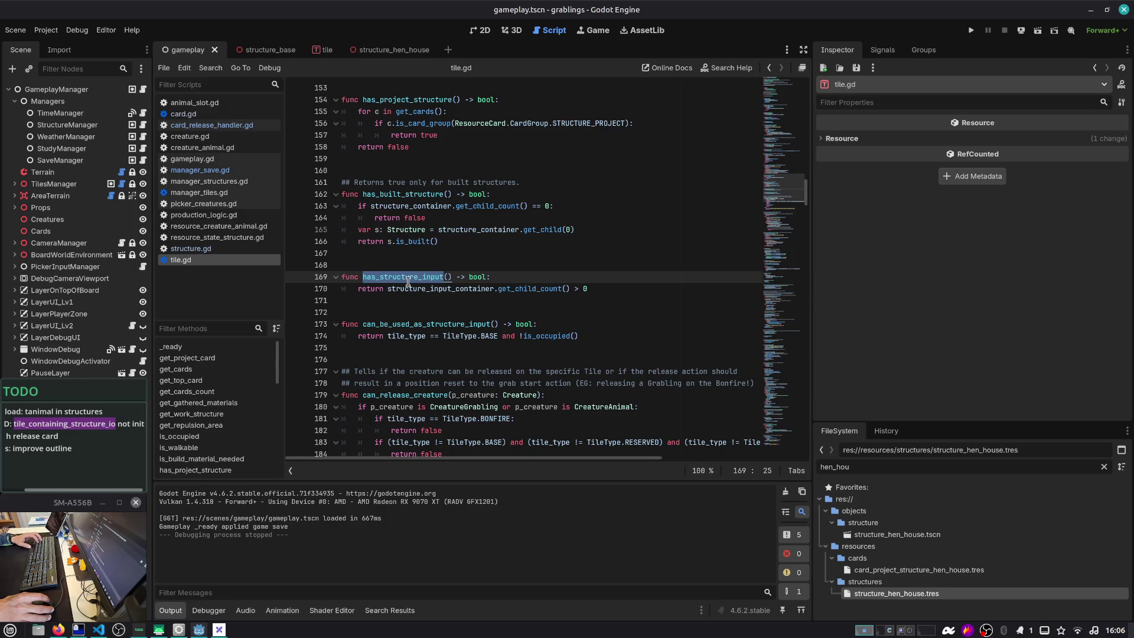
{"action": "double_click", "coordinate": [407, 290]}
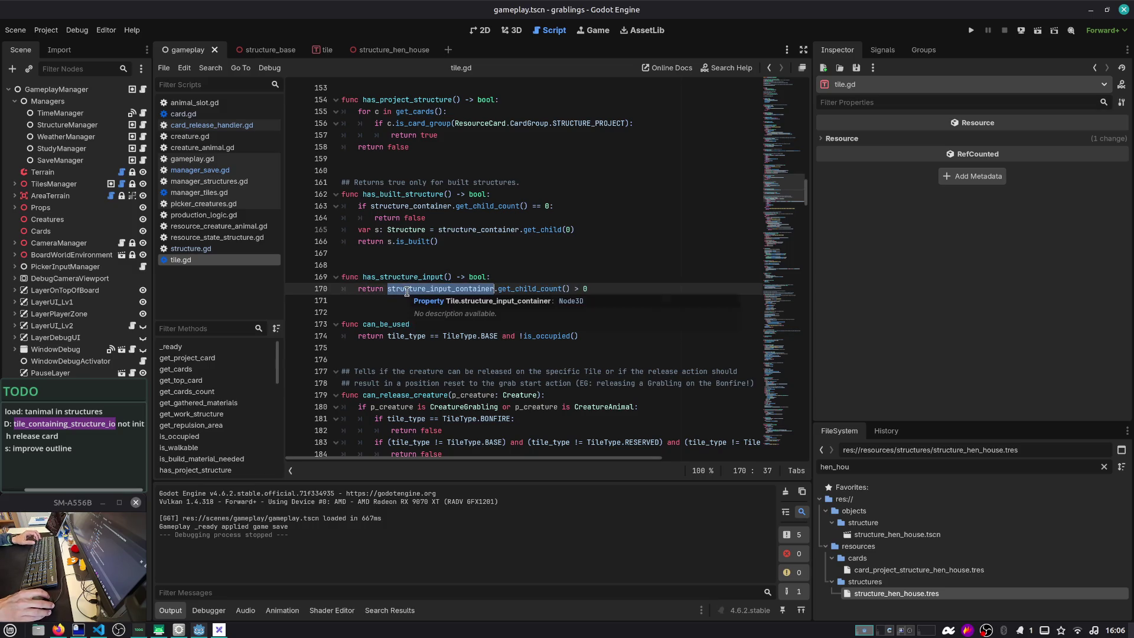
Step: Look over the structure_base scene tree, then switch to the tile scene
{"action": "left_click", "coordinate": [267, 50]}
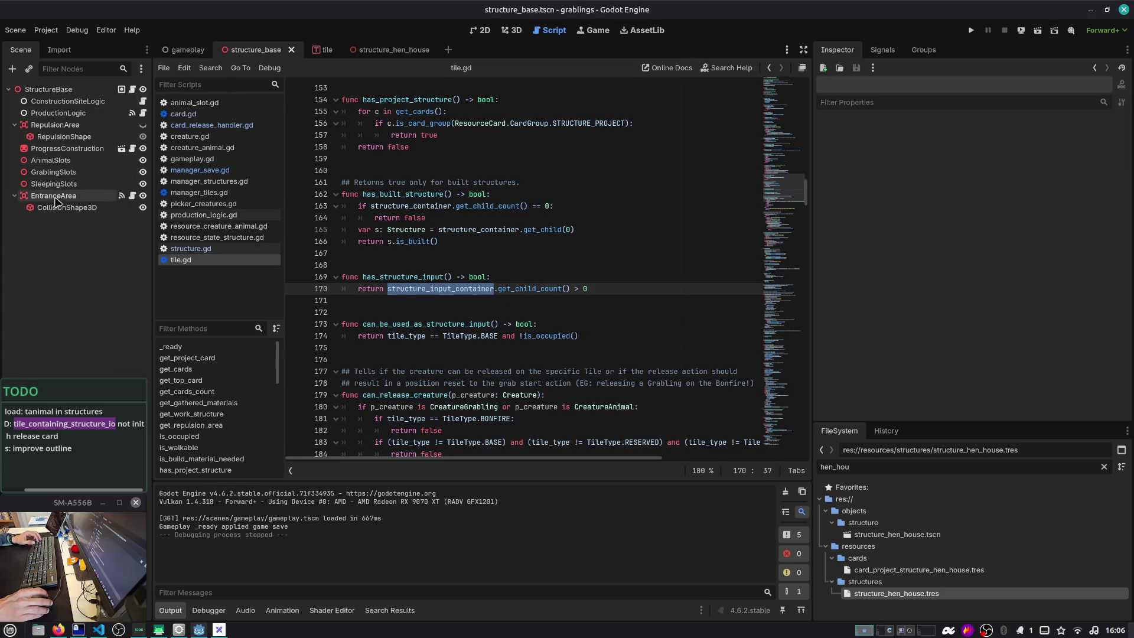
{"action": "left_click", "coordinate": [13, 125]}
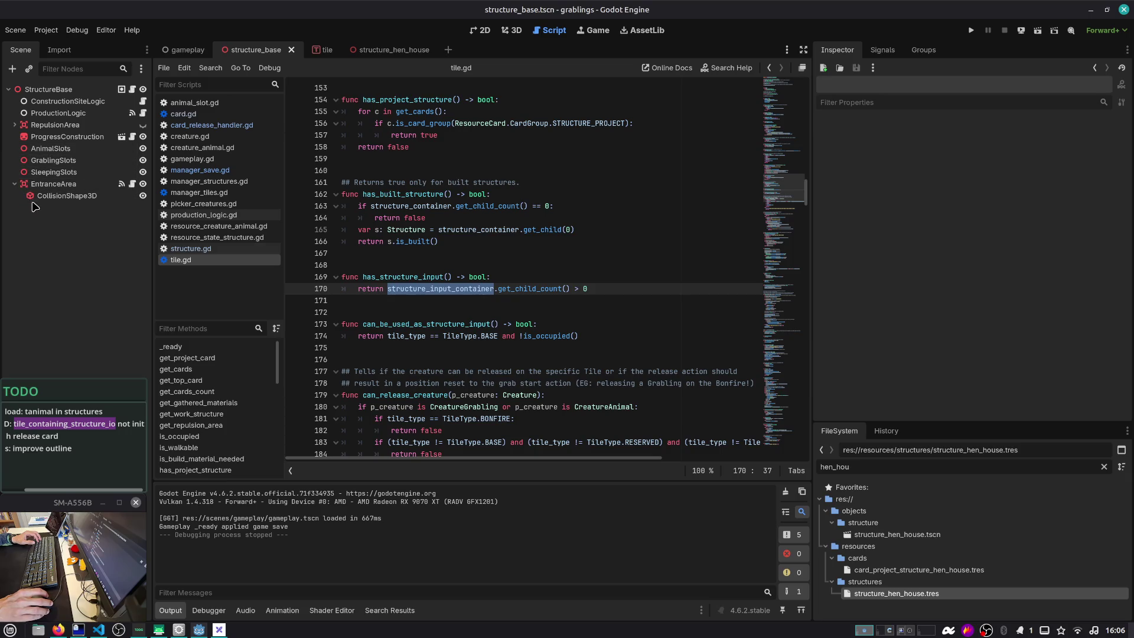
{"action": "left_click", "coordinate": [430, 289]}
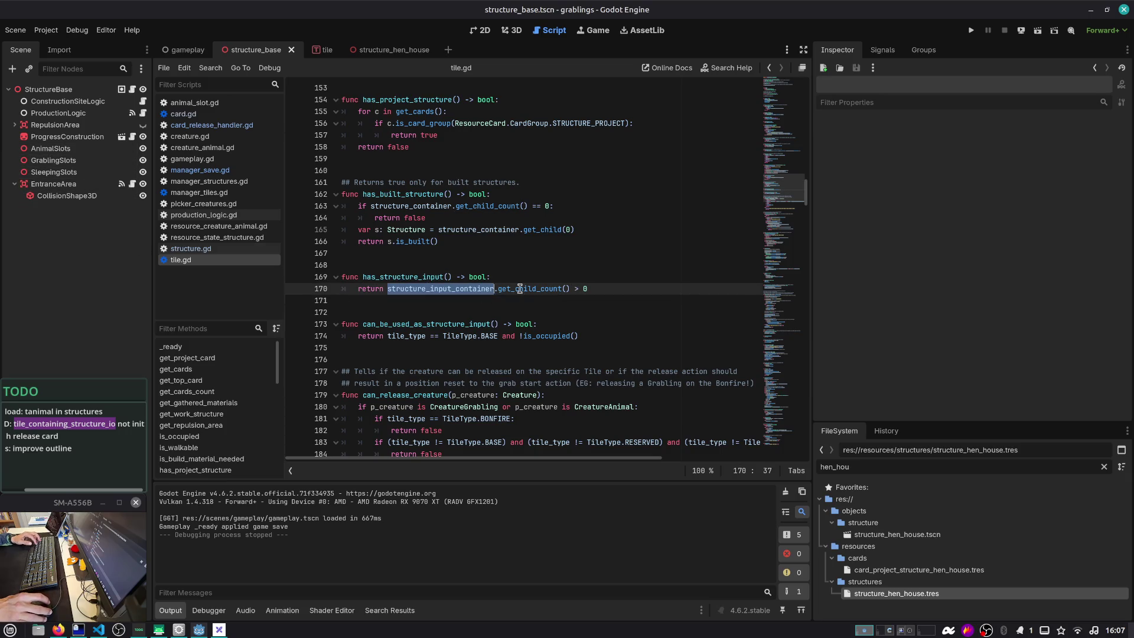
{"action": "key", "text": "ctrl+z"}
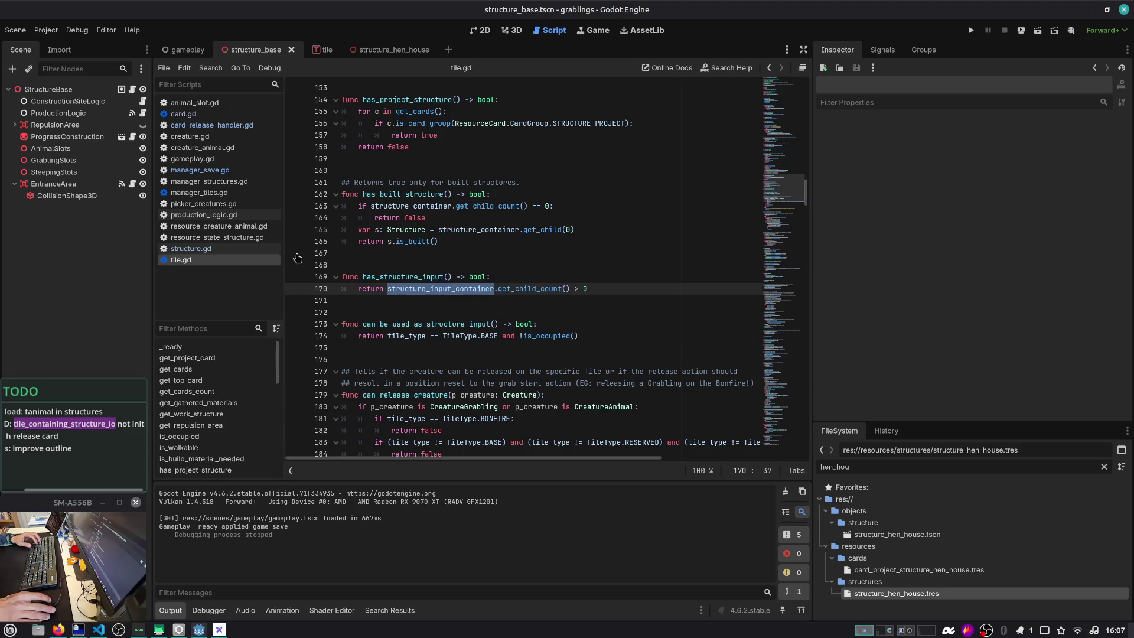
{"action": "key", "text": "ctrl+shift+o"}
{"action": "type", "text": "hen"}
{"action": "key", "text": "Escape"}
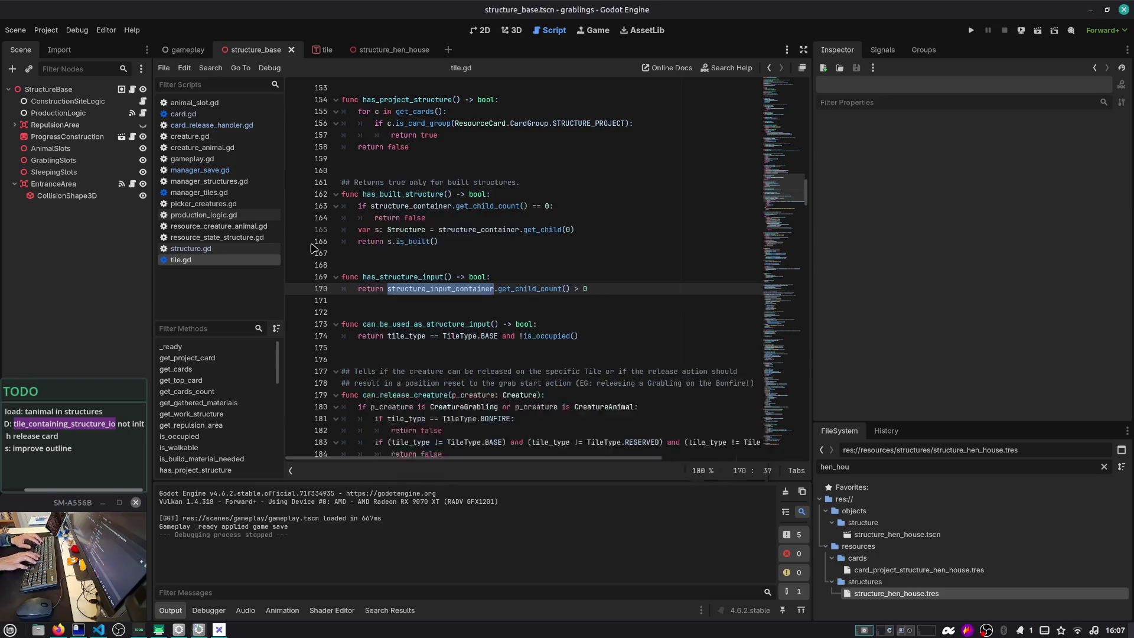
{"action": "key", "text": "ctrl+Tab"}
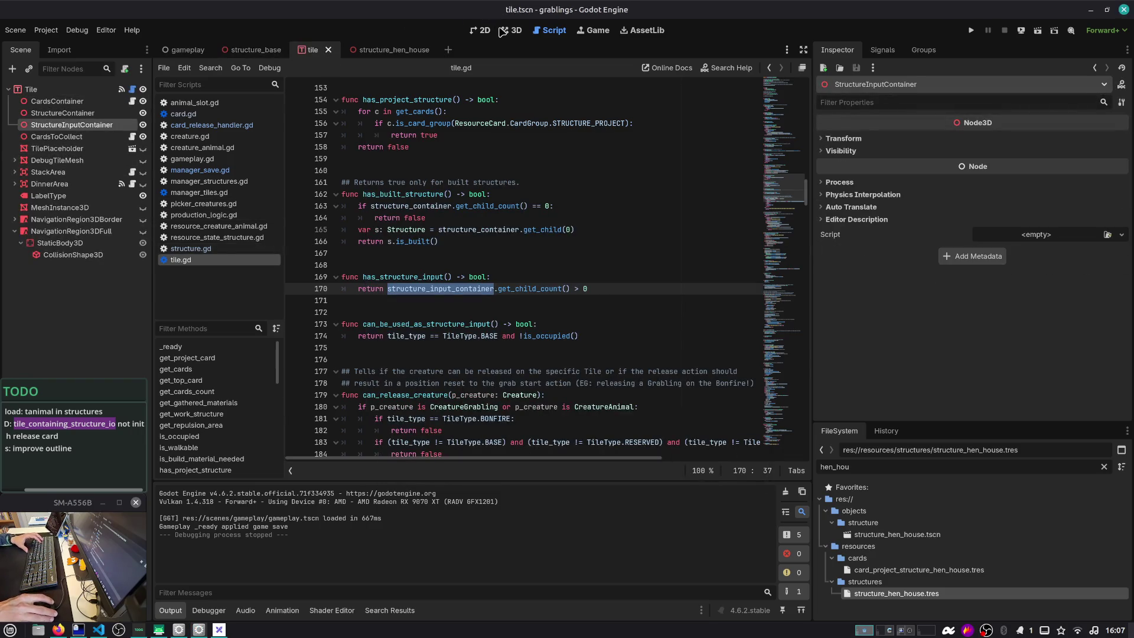
Step: Orbit the tile scene in 3D, then run the game, load a save, and pause it
{"action": "left_click", "coordinate": [503, 32]}
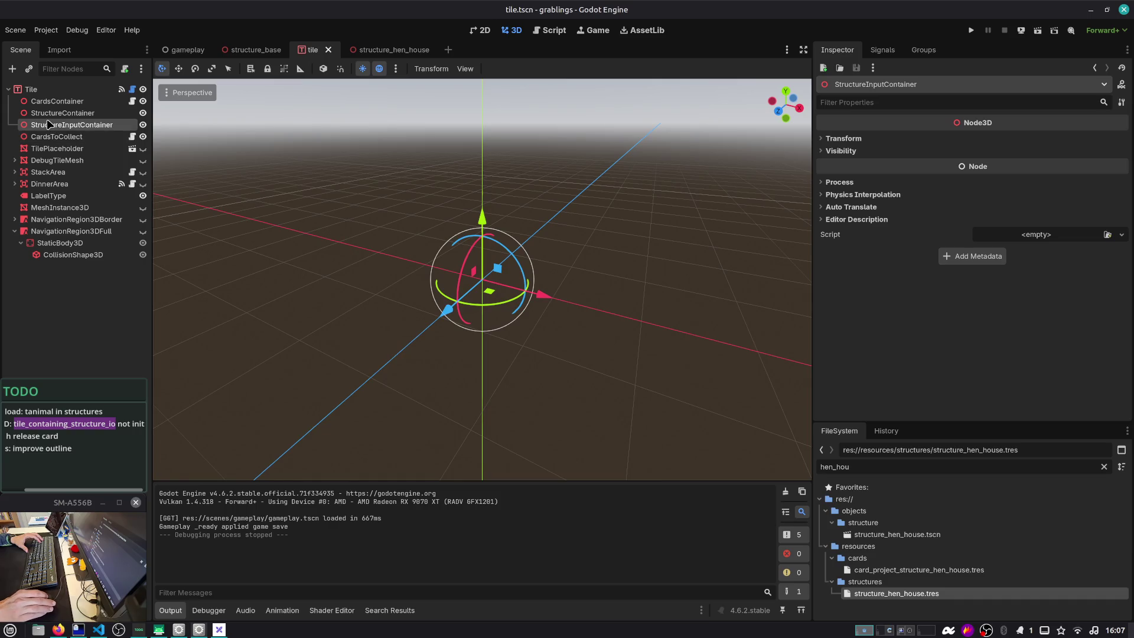
{"action": "left_click_drag", "start_coordinate": [283, 190], "coordinate": [355, 157]}
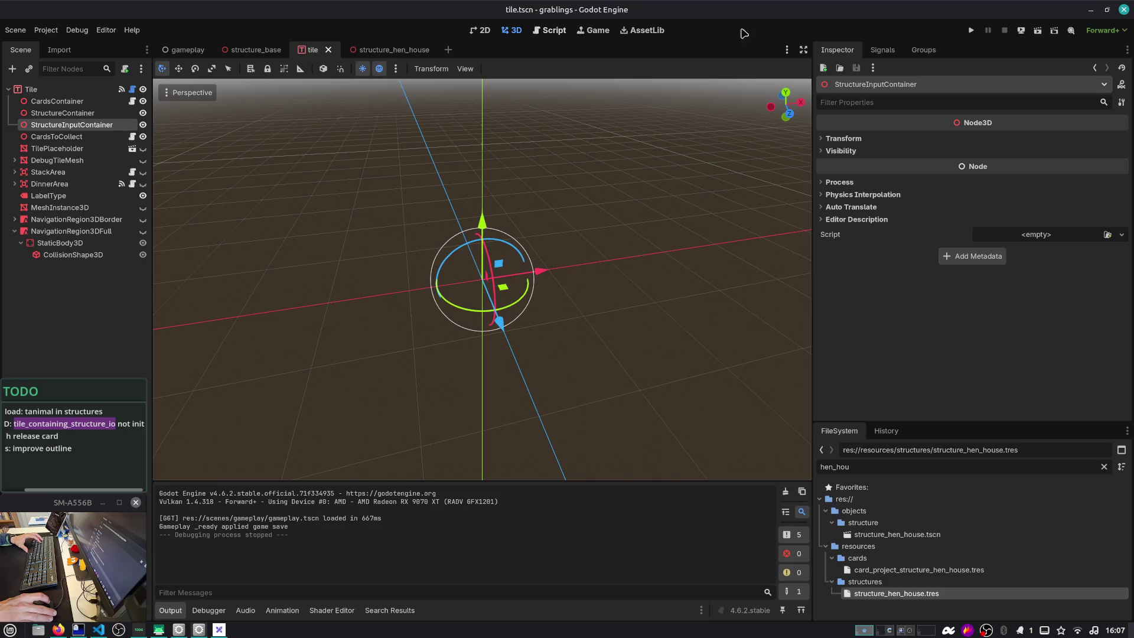
{"action": "left_click", "coordinate": [968, 34]}
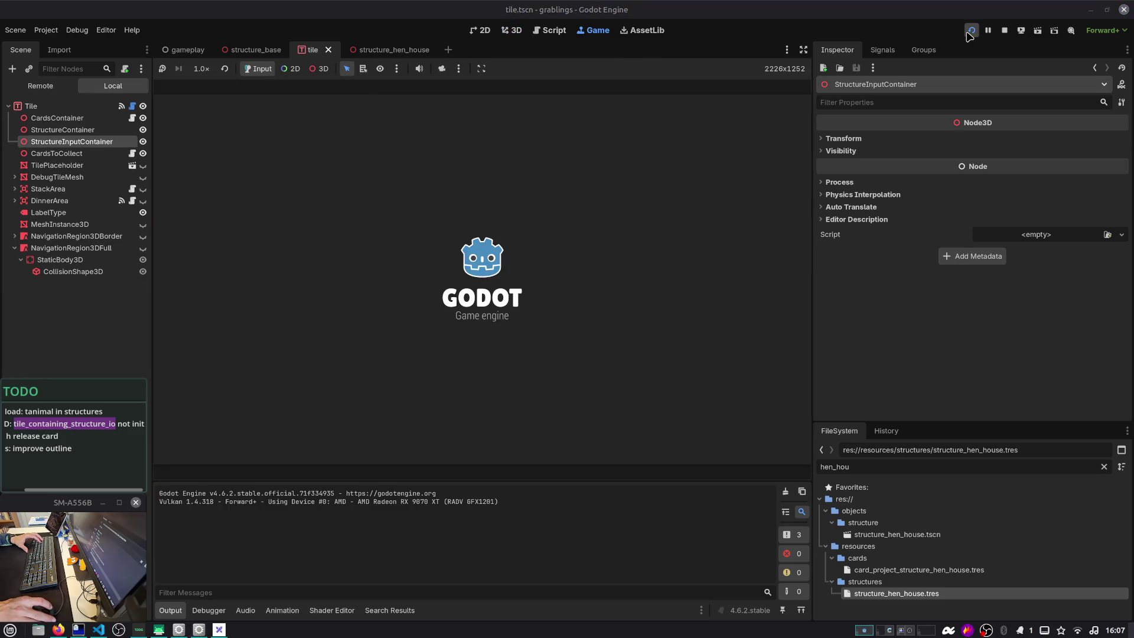
{"action": "key", "text": "Return"}
{"action": "key", "text": "Return"}
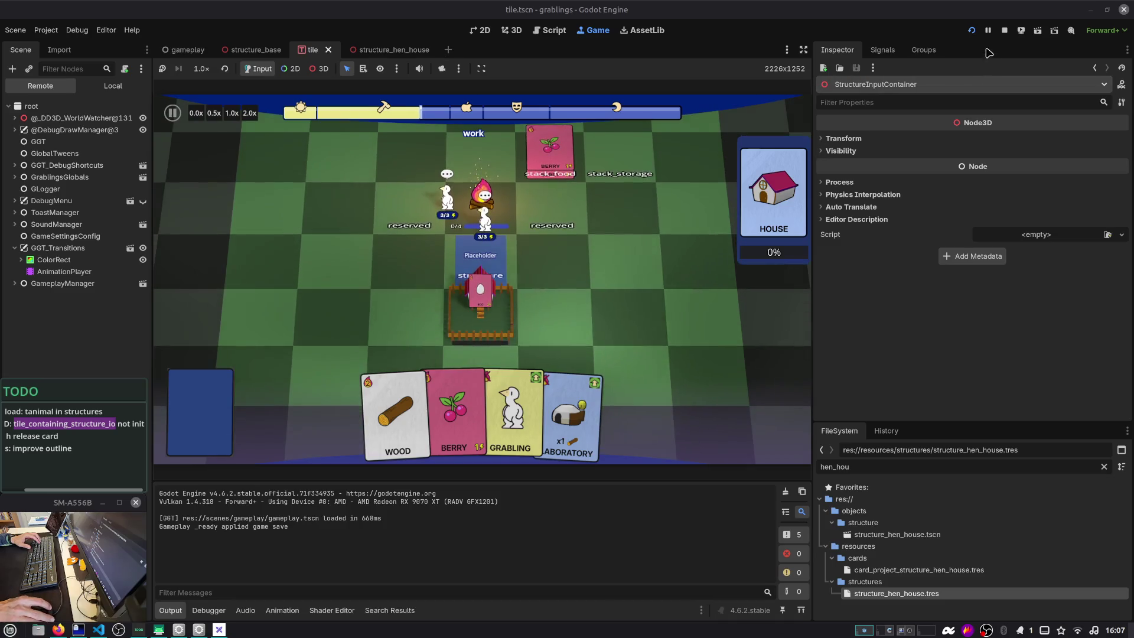
{"action": "left_click", "coordinate": [988, 34]}
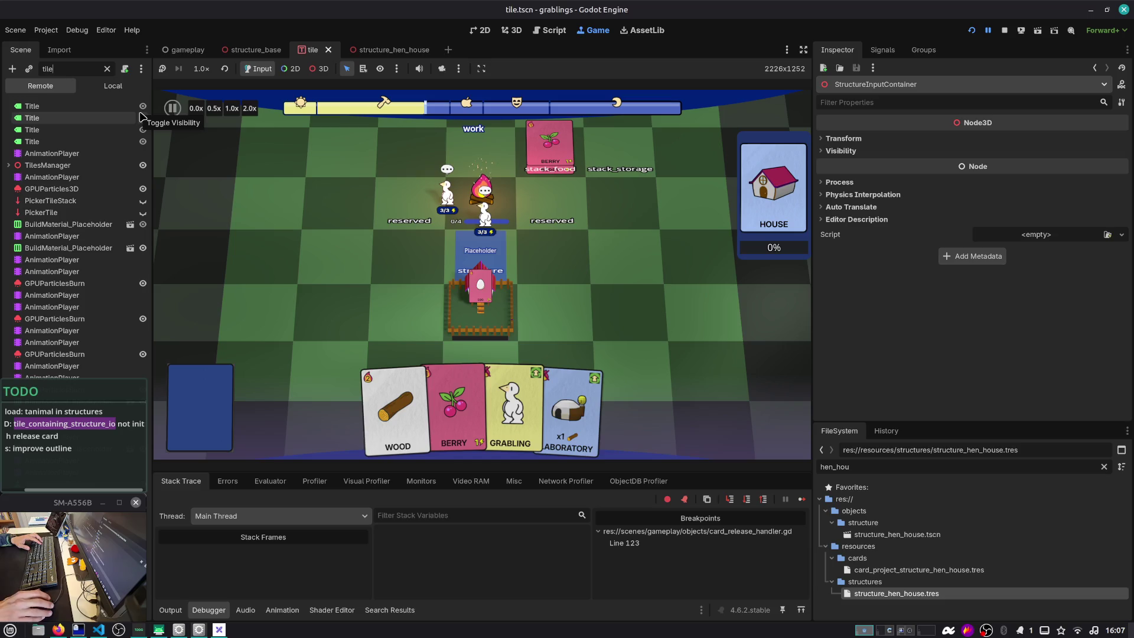
Step: Filter the remote tree for the hen house, then inspect a tile's StructureInputContainer
{"action": "key", "text": "ctrl+a"}
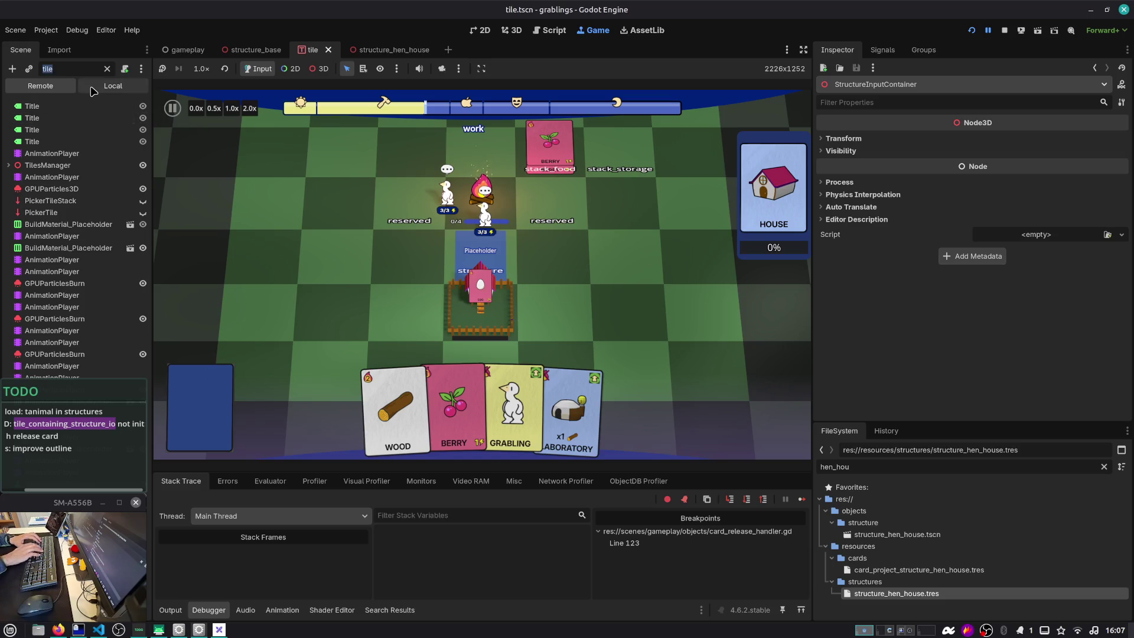
{"action": "type", "text": "henh"}
{"action": "left_click", "coordinate": [93, 105]}
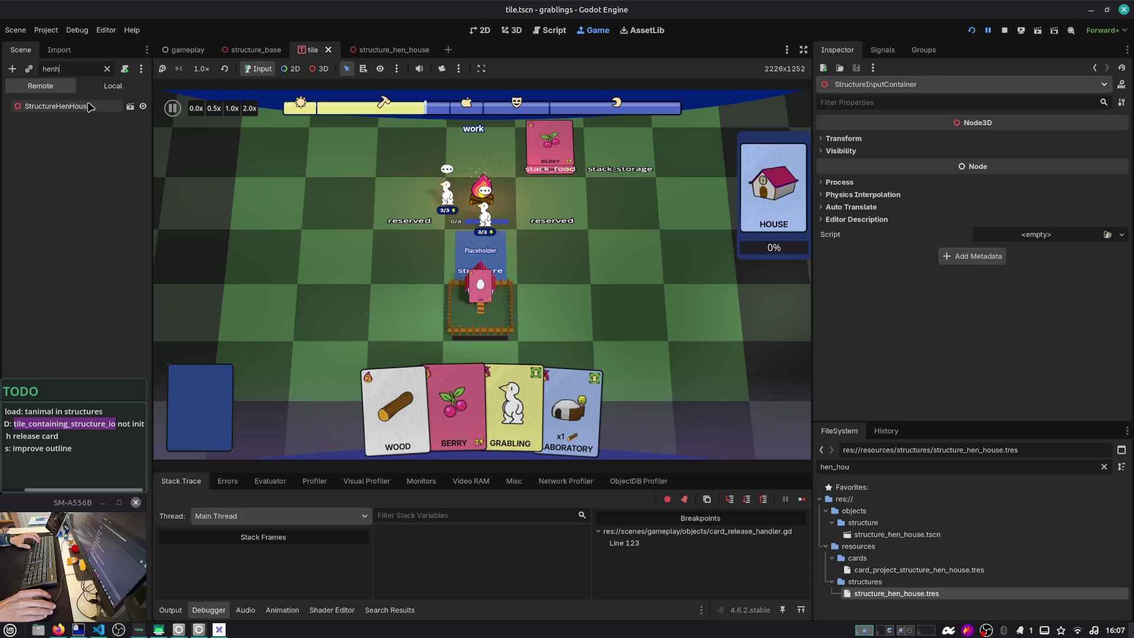
{"action": "left_click", "coordinate": [123, 69]}
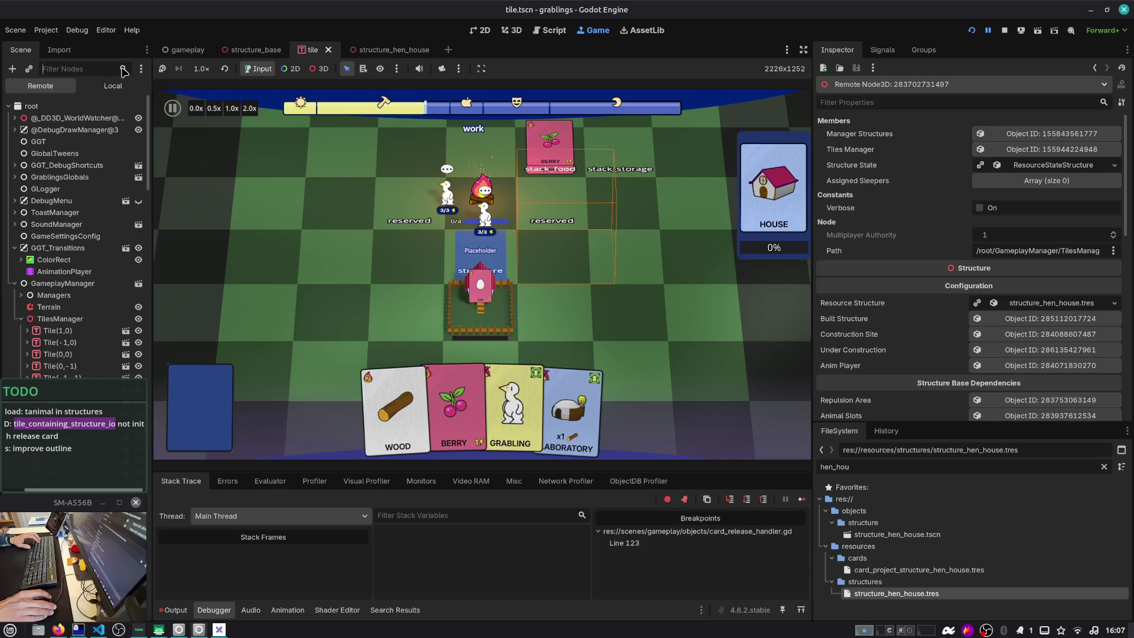
{"action": "scroll", "coordinate": [50, 238], "scroll_direction": "down", "scroll_amount": 10}
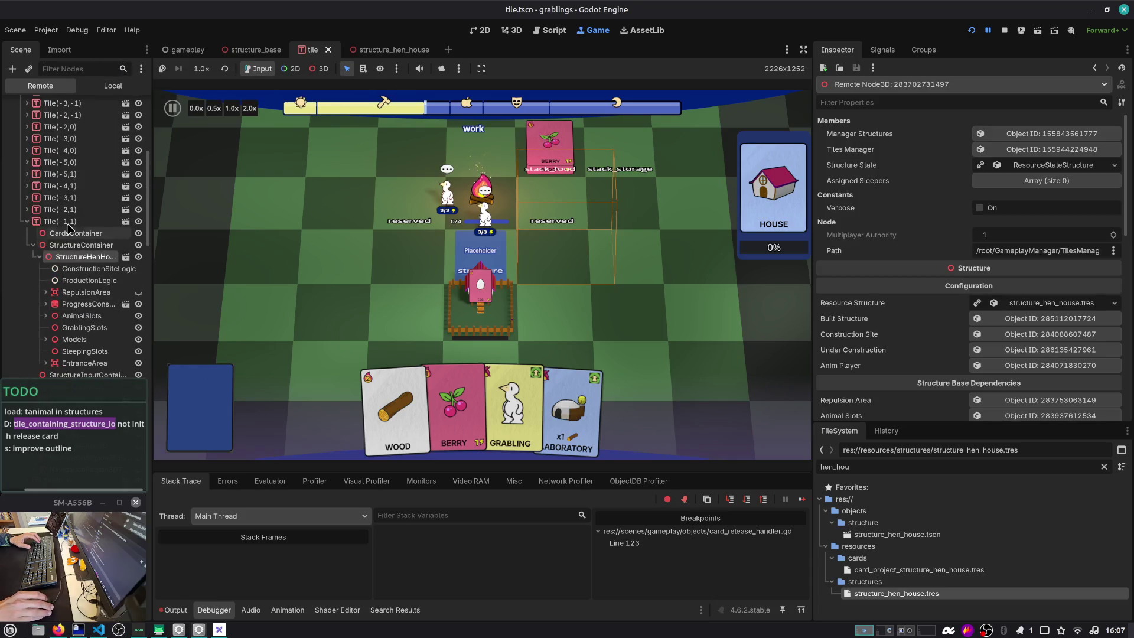
{"action": "left_click", "coordinate": [33, 247]}
{"action": "left_click", "coordinate": [71, 257]}
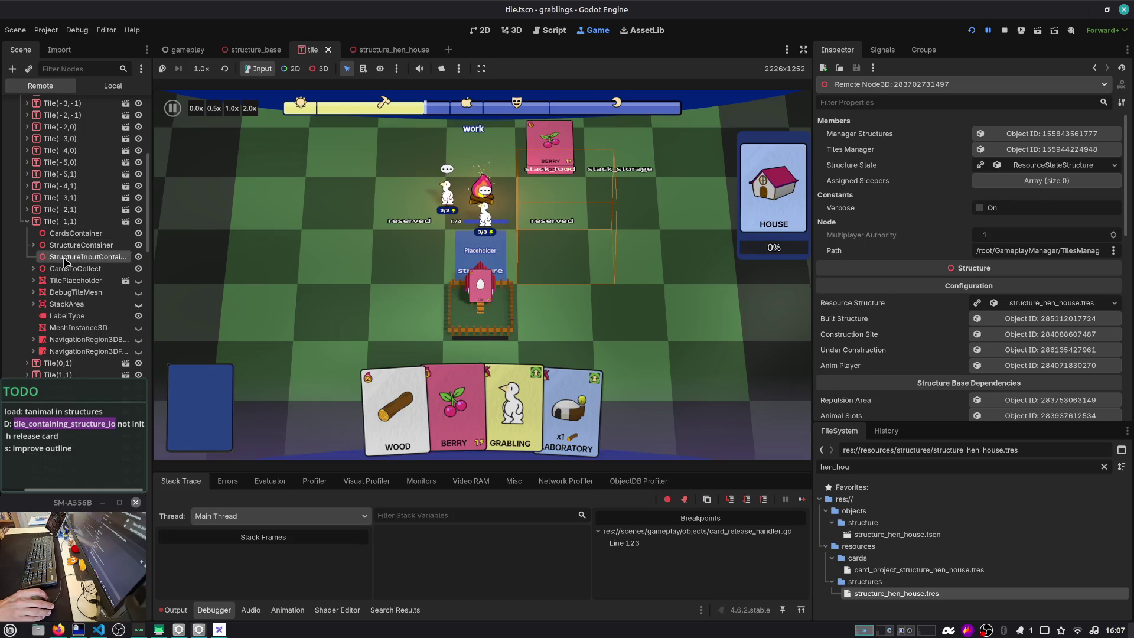
Step: Inspect remote Tile(-1,0), whose Tile Containing Structure Io shows <null>
{"action": "left_click_drag", "start_coordinate": [151, 252], "coordinate": [185, 255]}
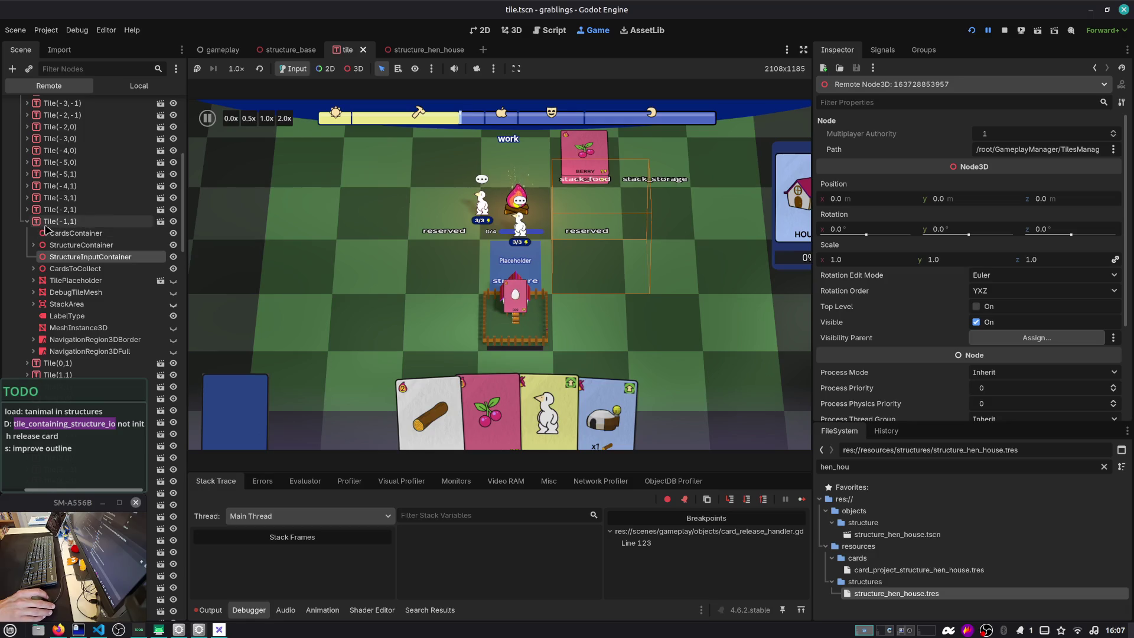
{"action": "left_click", "coordinate": [26, 222]}
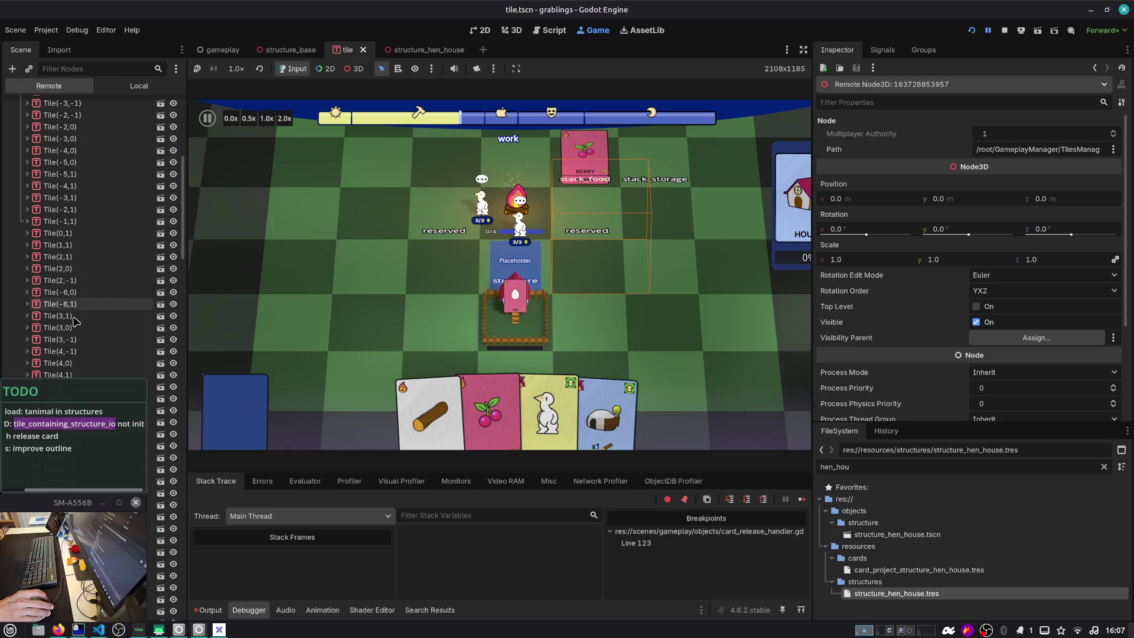
{"action": "scroll", "coordinate": [68, 232], "scroll_direction": "up", "scroll_amount": 5}
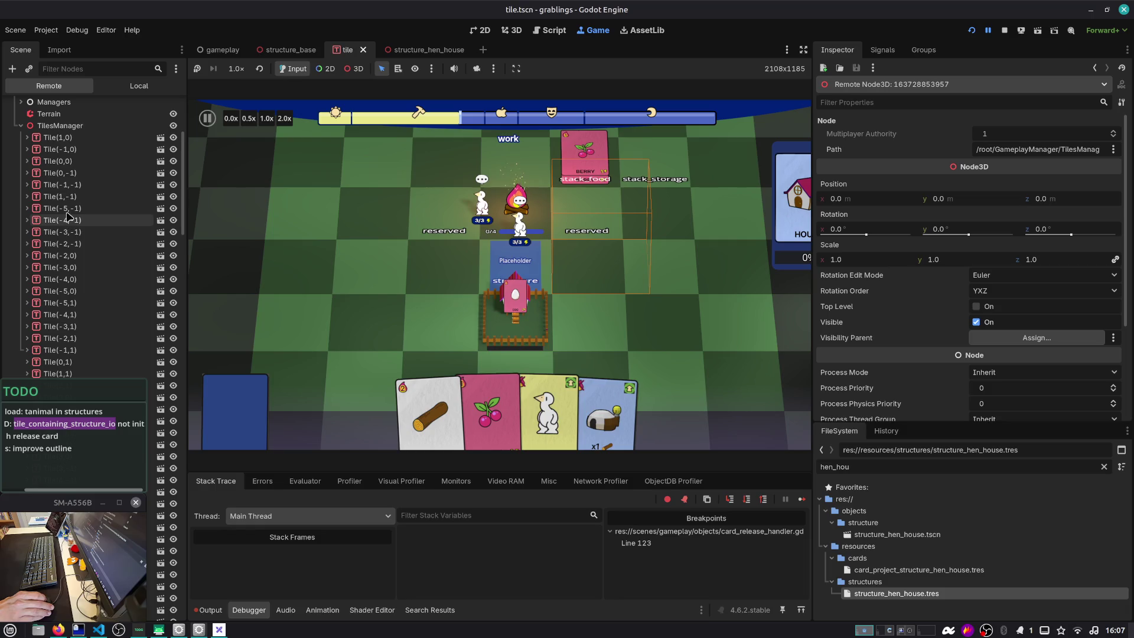
{"action": "left_click", "coordinate": [29, 151]}
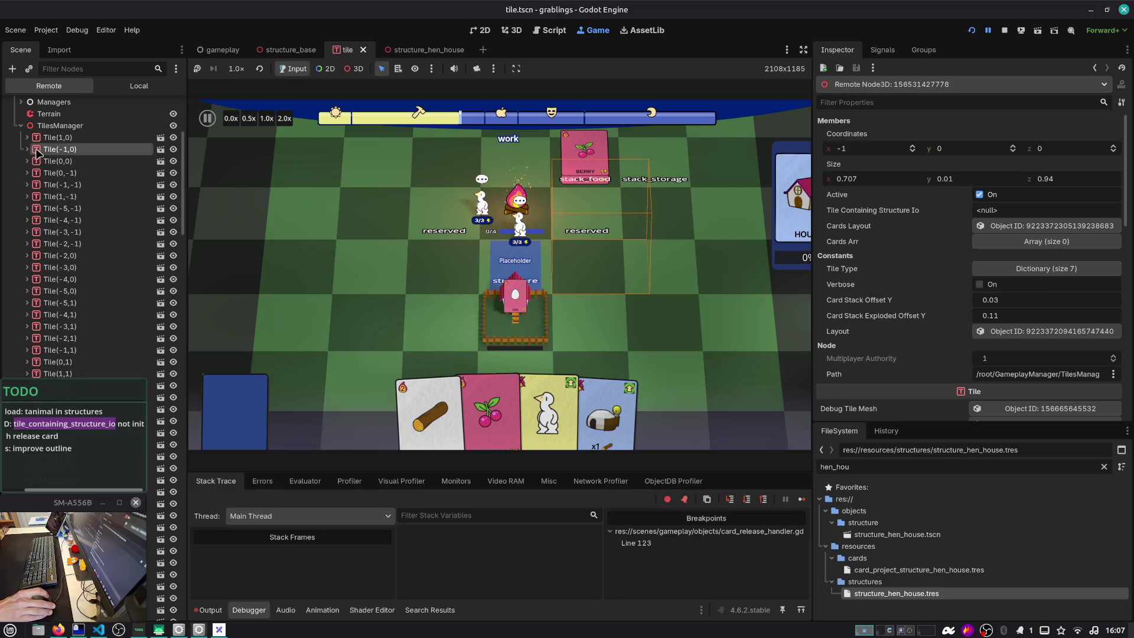
{"action": "scroll", "coordinate": [50, 172], "scroll_direction": "down", "scroll_amount": 5}
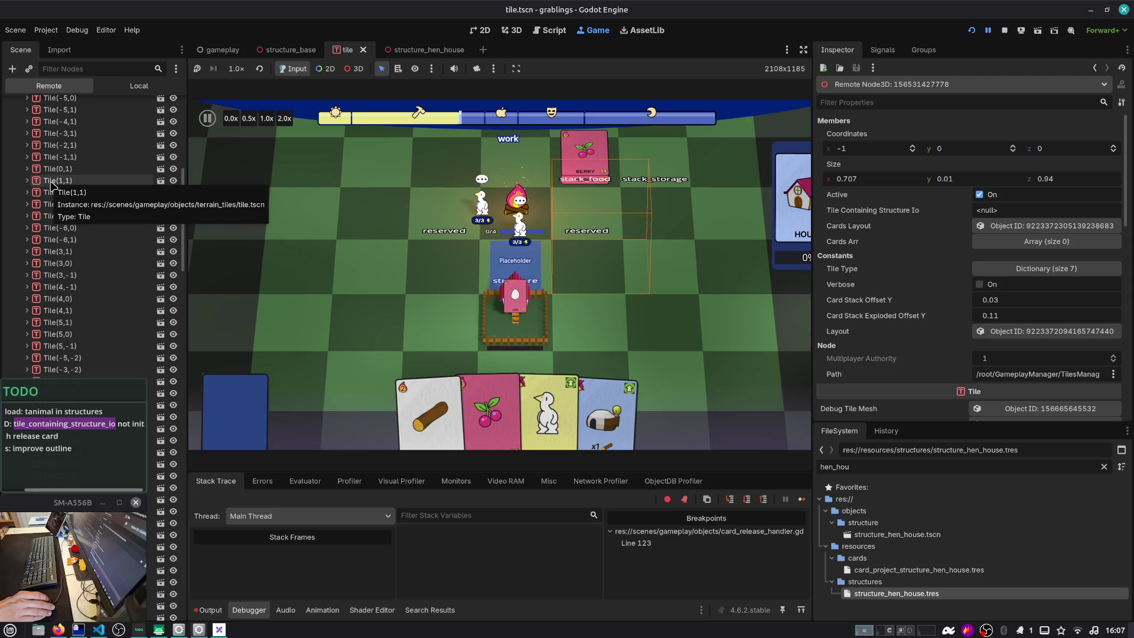
{"action": "scroll", "coordinate": [52, 186], "scroll_direction": "down", "scroll_amount": 3}
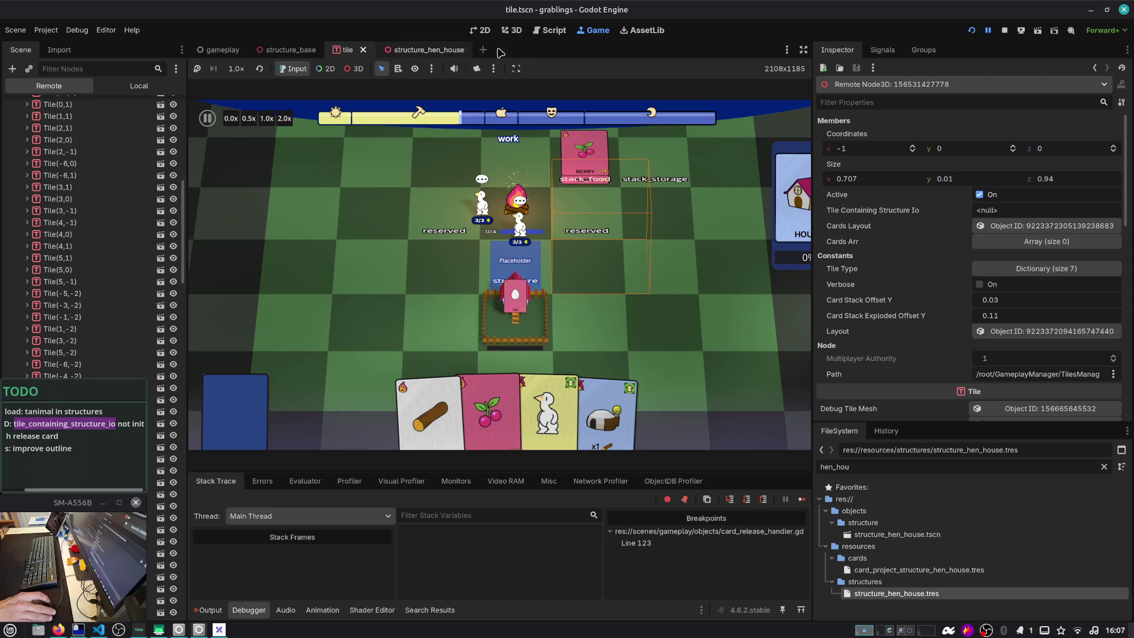
{"action": "left_click", "coordinate": [549, 30]}
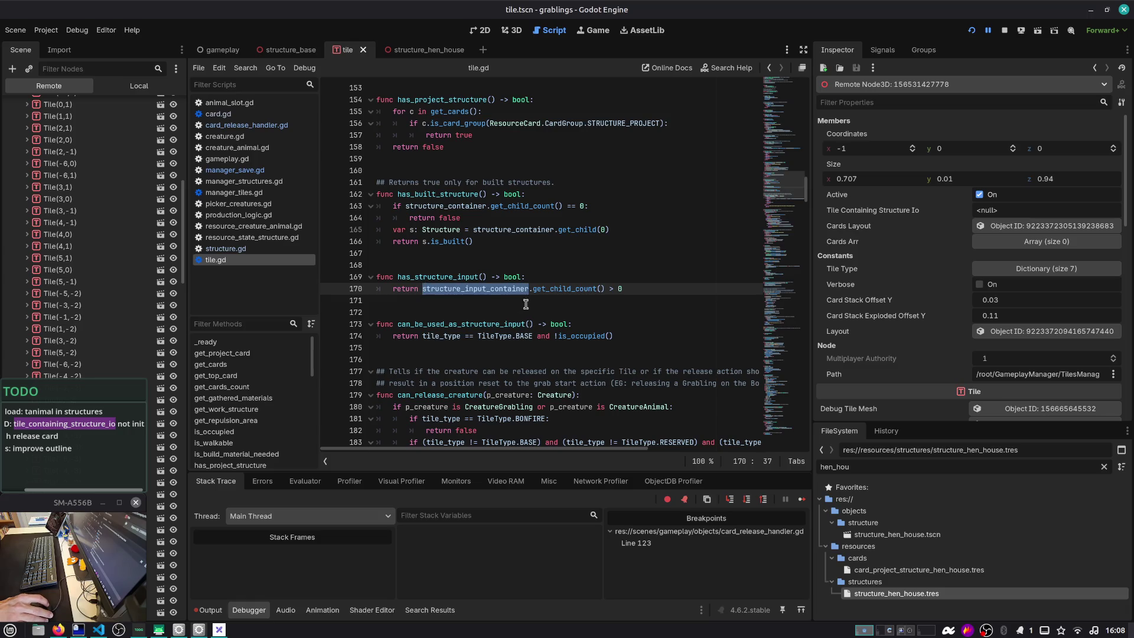
Step: Review has_structure_input and structure_input_container in tile.gd, then relaunch the game
{"action": "mouse_move", "coordinate": [498, 294]}
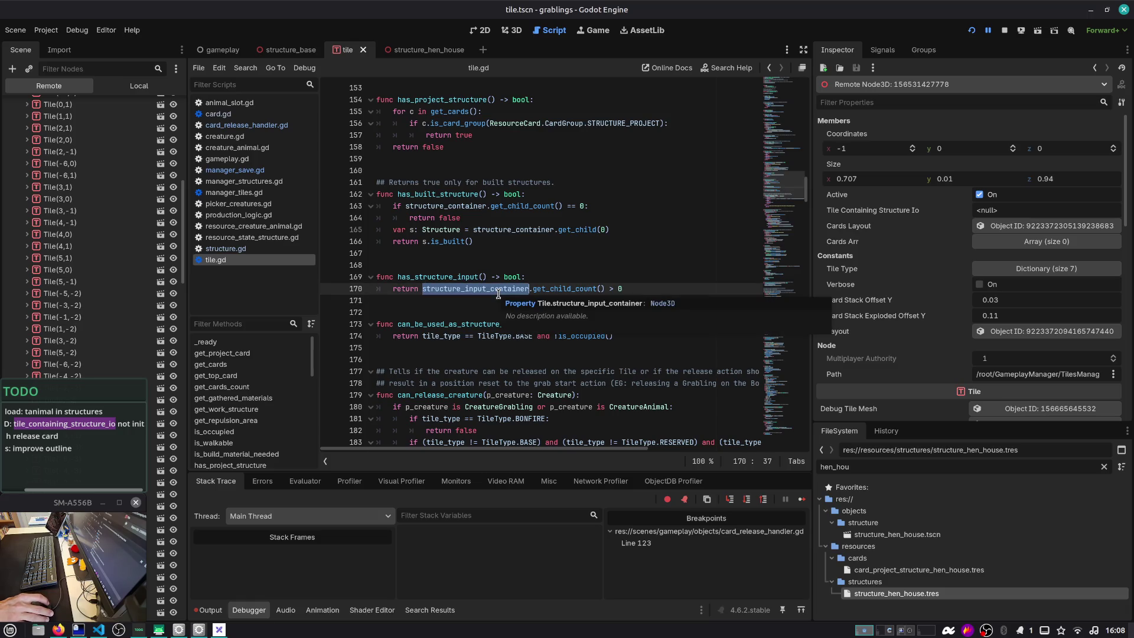
{"action": "double_click", "coordinate": [434, 277]}
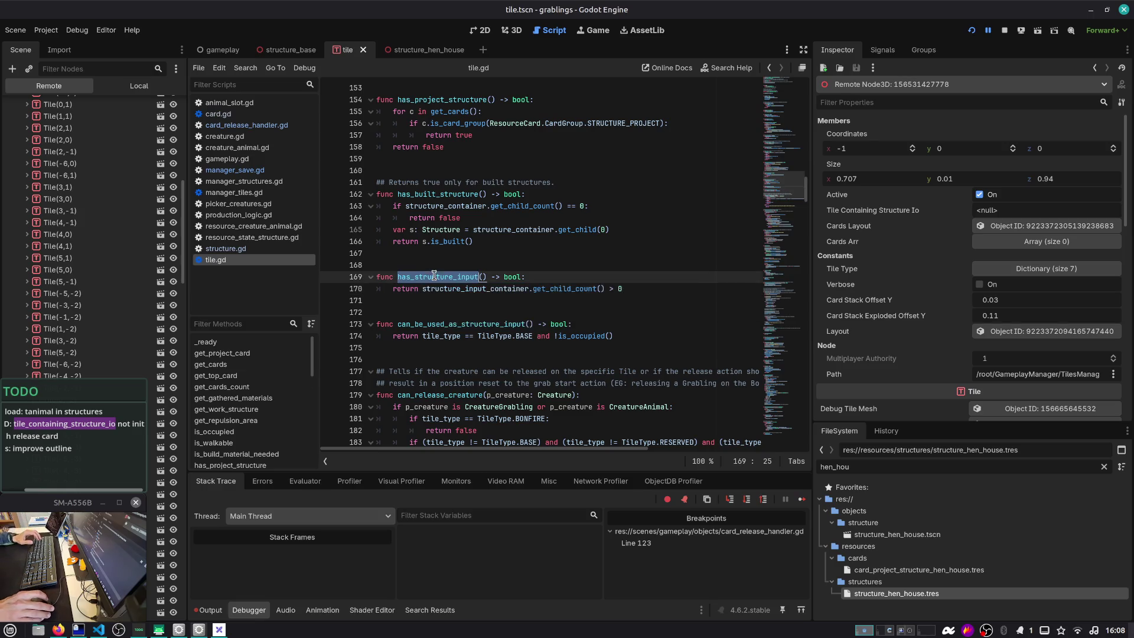
{"action": "double_click", "coordinate": [474, 289]}
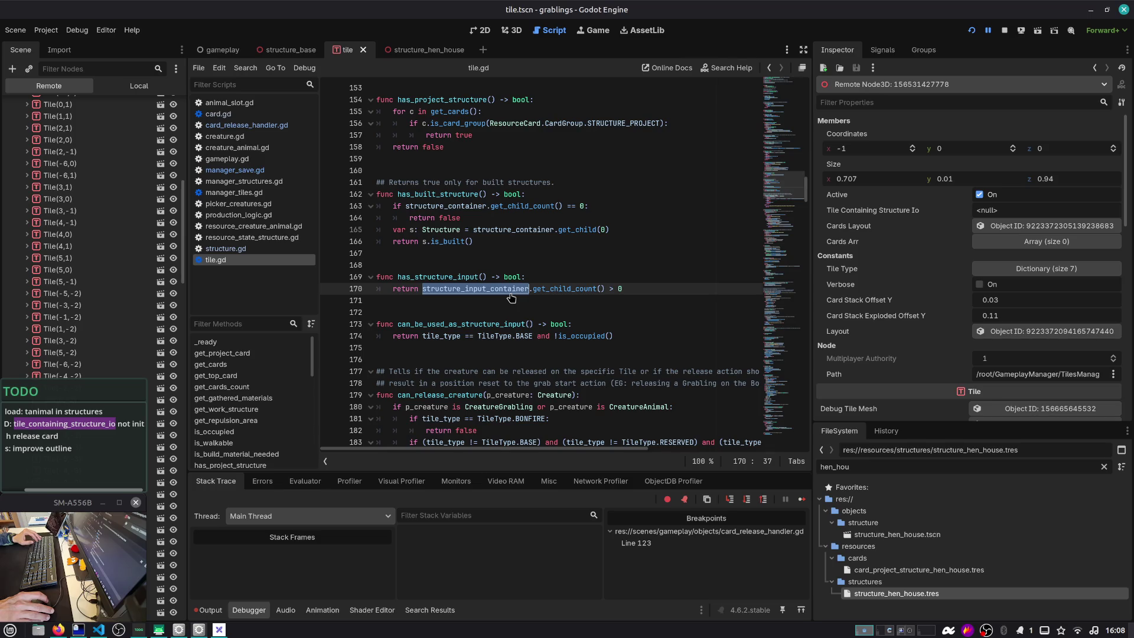
{"action": "left_click", "coordinate": [973, 32]}
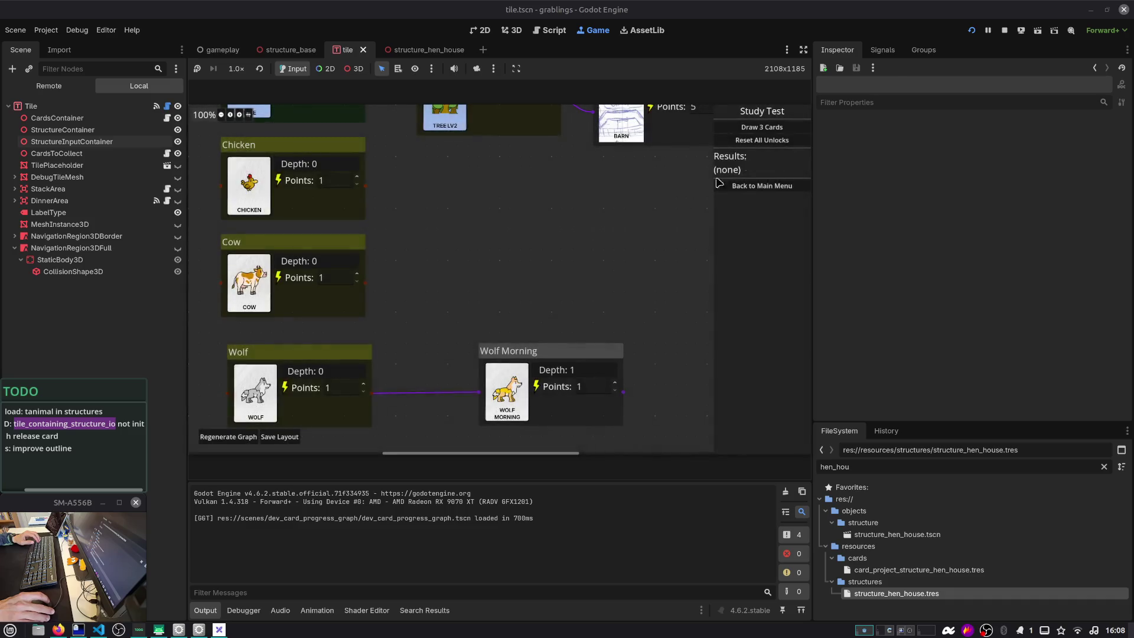
Step: Load Slot 1 from the main menu and place a Laboratory card stacked on Wood
{"action": "left_click", "coordinate": [977, 33]}
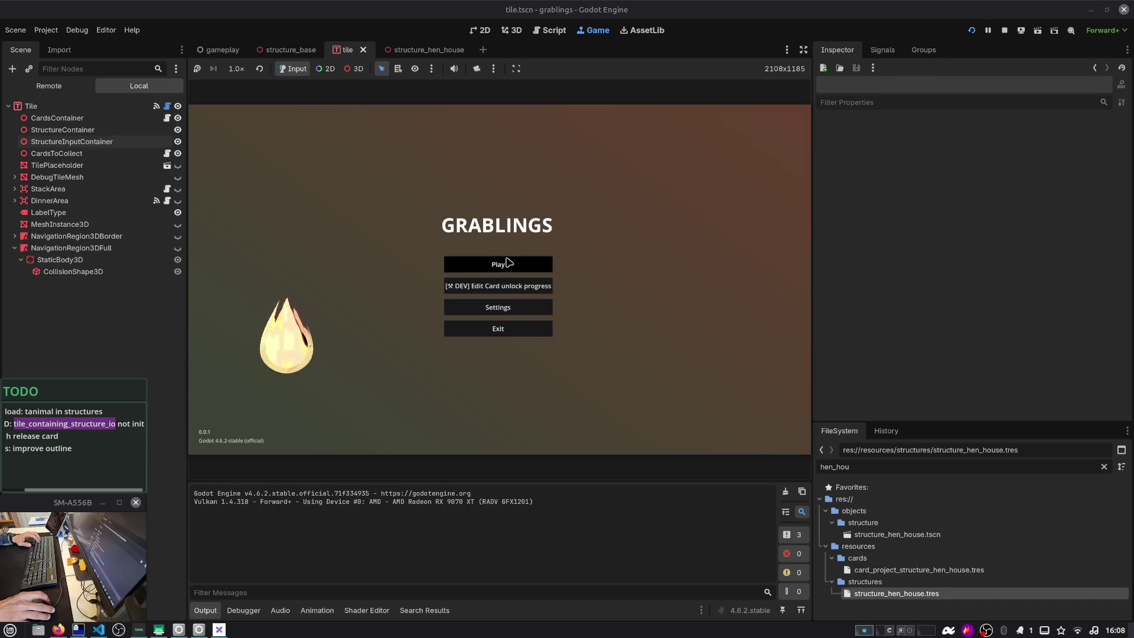
{"action": "left_click", "coordinate": [506, 262]}
{"action": "left_click", "coordinate": [522, 268]}
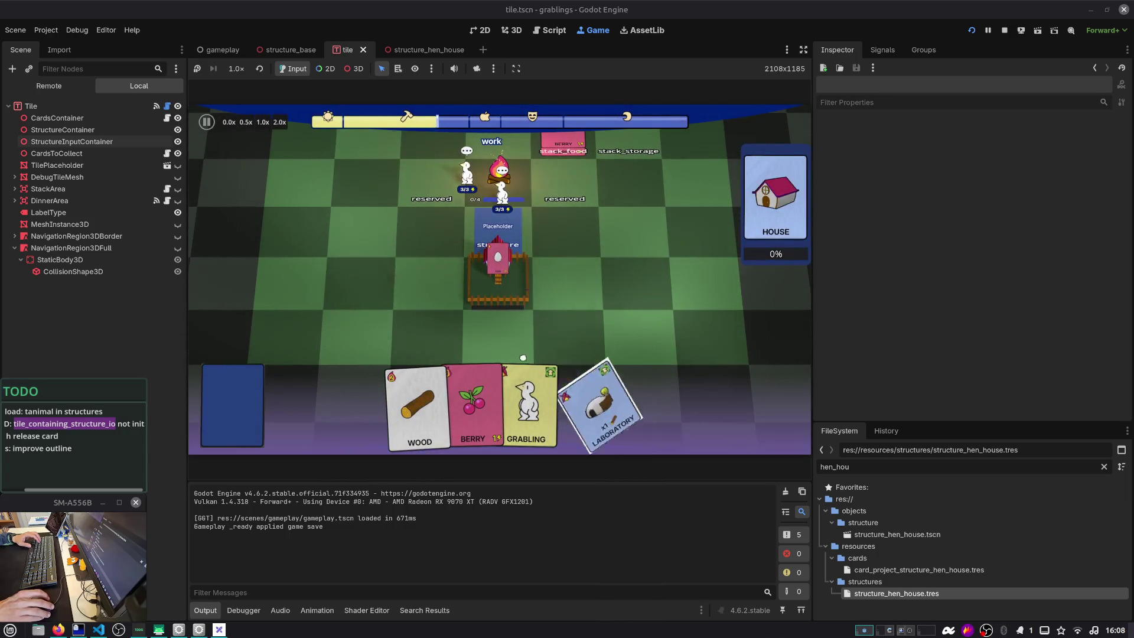
{"action": "left_click_drag", "start_coordinate": [588, 405], "coordinate": [416, 297]}
{"action": "left_click_drag", "start_coordinate": [418, 407], "coordinate": [429, 283]}
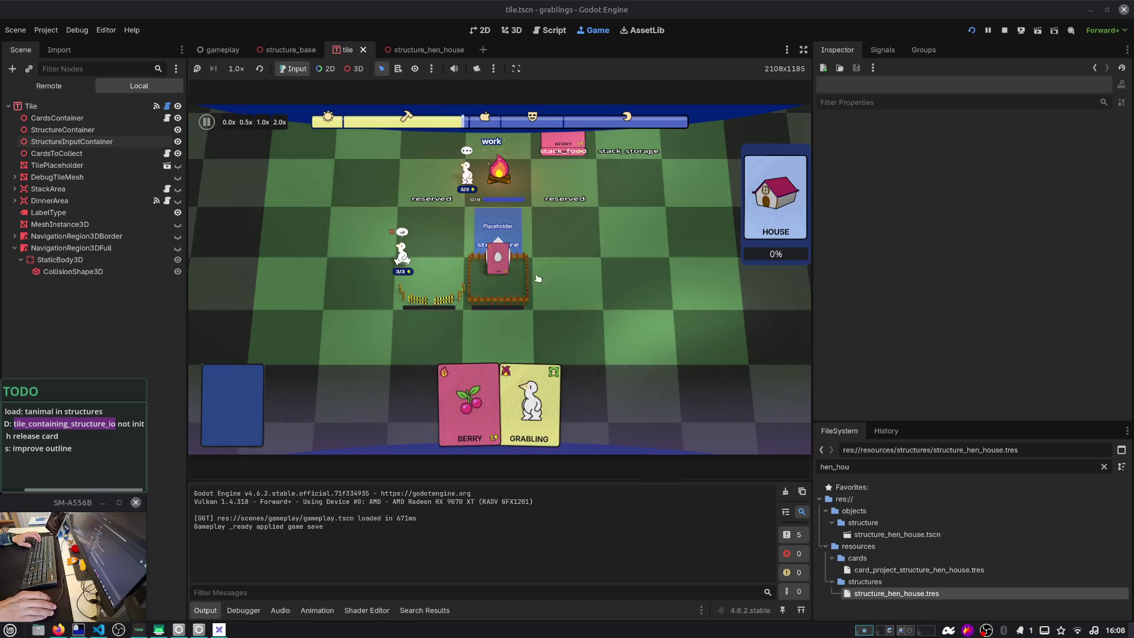
{"action": "key", "text": "F1"}
Step: Step back one time slot, speed up the laboratory construction, and stop time
{"action": "left_click", "coordinate": [903, 280]}
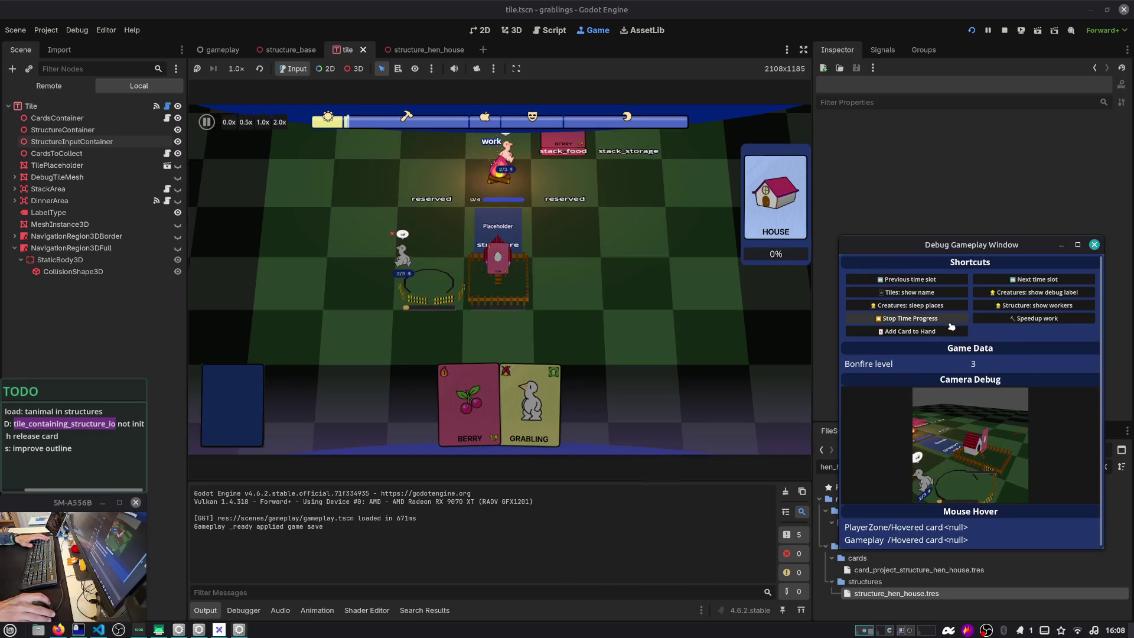
{"action": "left_click", "coordinate": [1005, 319]}
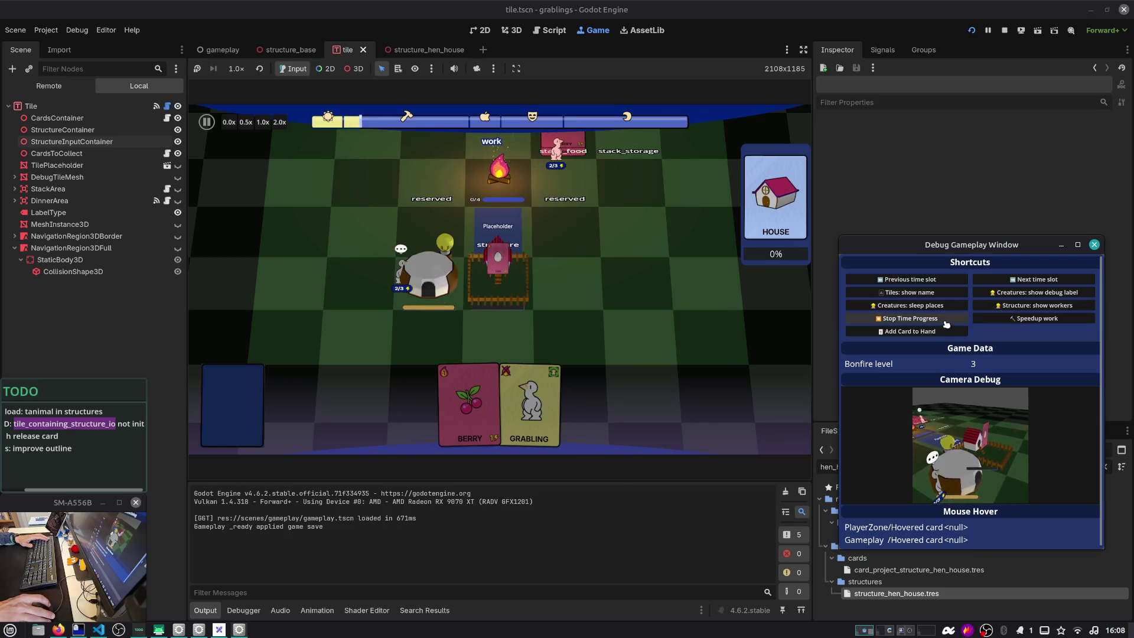
{"action": "left_click", "coordinate": [924, 318]}
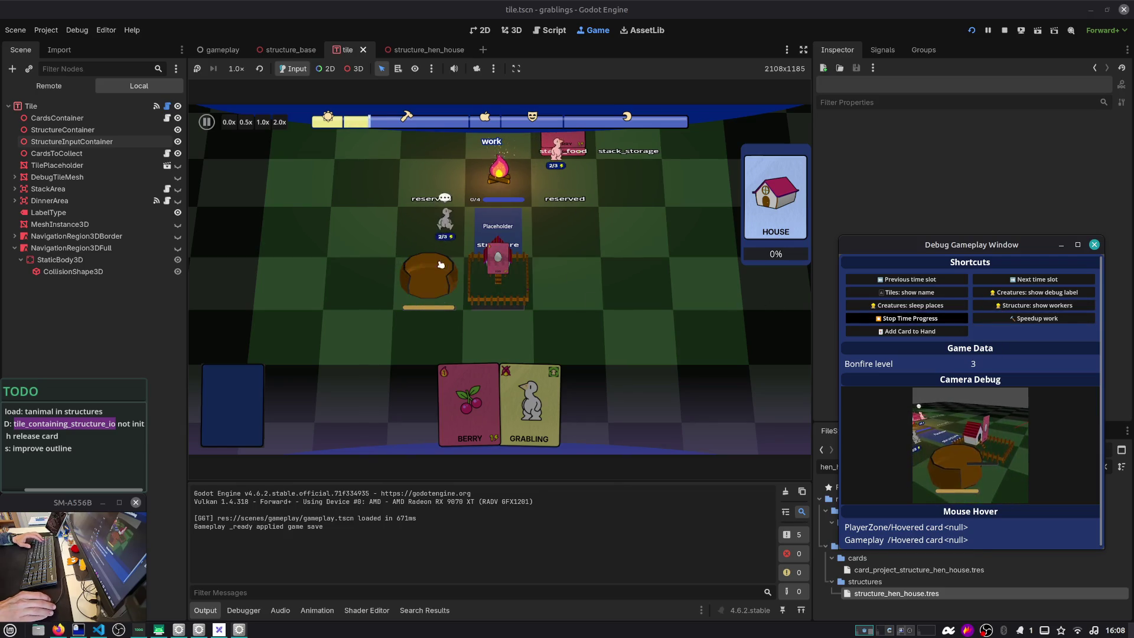
Step: Add a Hen House card to the hand and place it on the left placeholder tile
{"action": "left_click", "coordinate": [911, 331]}
{"action": "scroll", "coordinate": [921, 432], "scroll_direction": "down", "scroll_amount": 10}
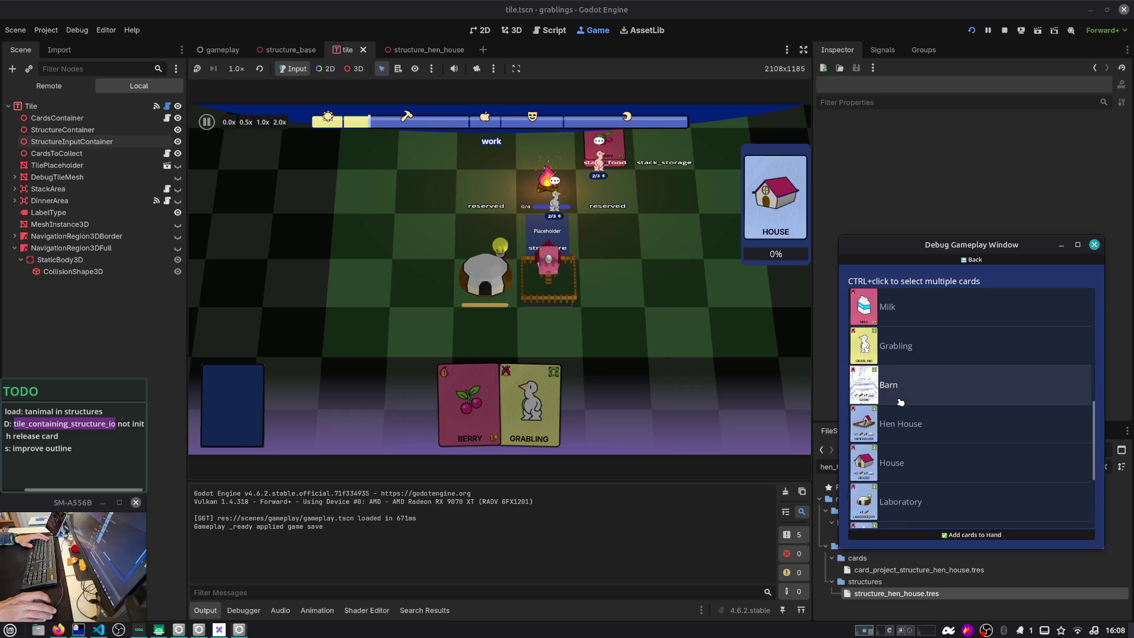
{"action": "left_click", "coordinate": [902, 424]}
{"action": "left_click", "coordinate": [939, 261]}
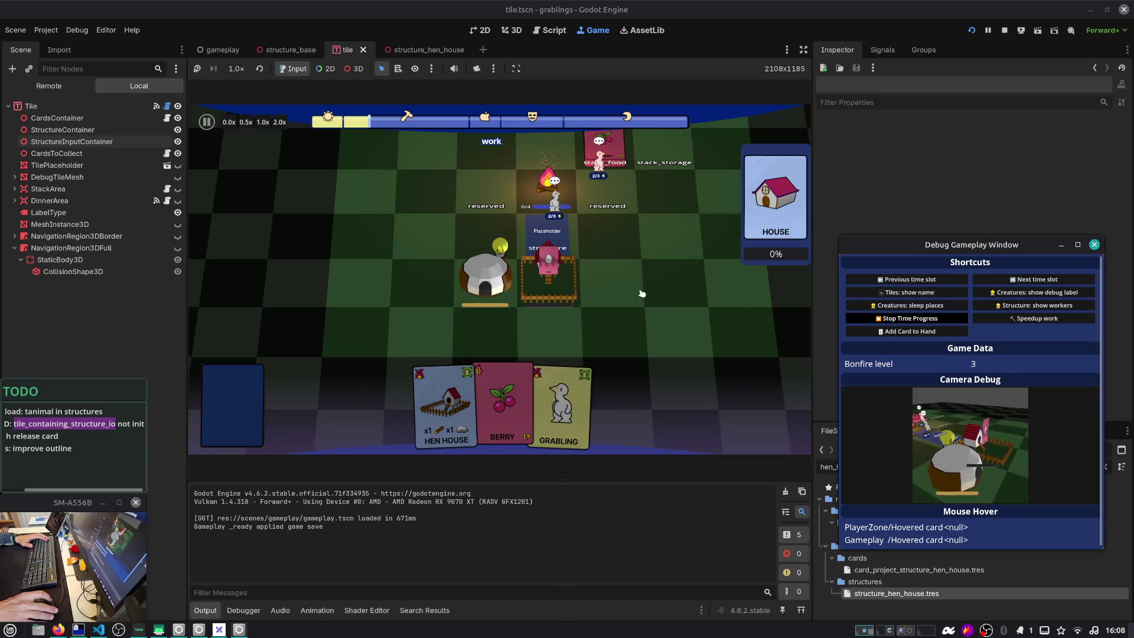
{"action": "left_click_drag", "start_coordinate": [446, 408], "coordinate": [424, 277]}
Step: Add Wood and Rock cards and stack them under the Hen House placeholder
{"action": "left_click", "coordinate": [910, 331]}
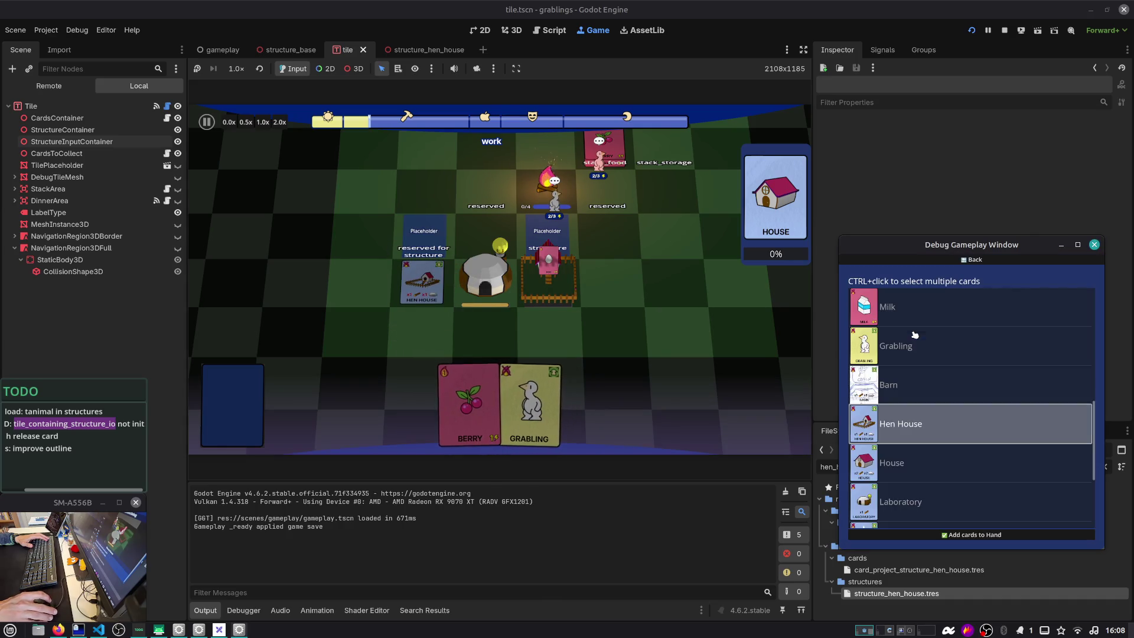
{"action": "scroll", "coordinate": [895, 450], "scroll_direction": "up", "scroll_amount": 1}
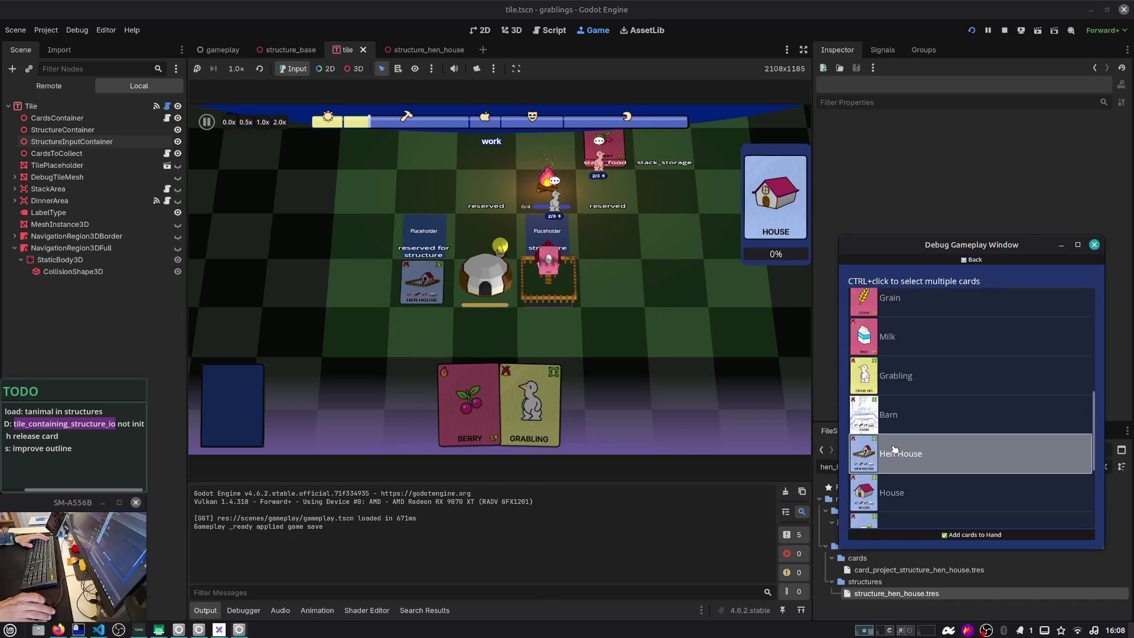
{"action": "scroll", "coordinate": [895, 450], "scroll_direction": "down", "scroll_amount": 5}
{"action": "left_click", "coordinate": [895, 451]}
{"action": "left_click", "coordinate": [895, 412]}
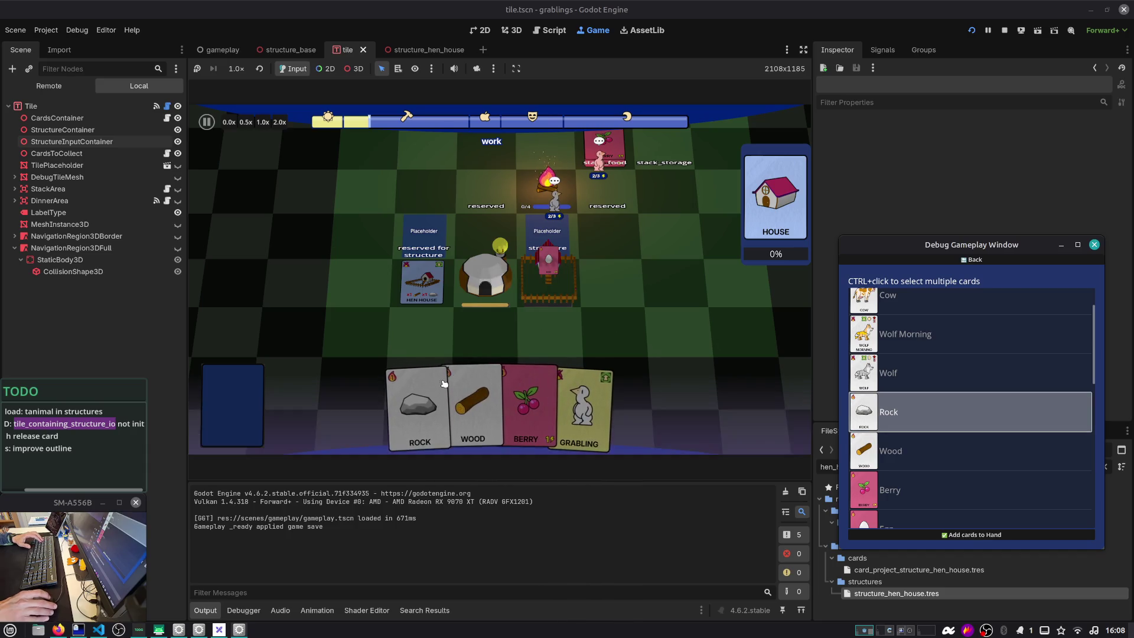
{"action": "left_click_drag", "start_coordinate": [444, 384], "coordinate": [423, 275]}
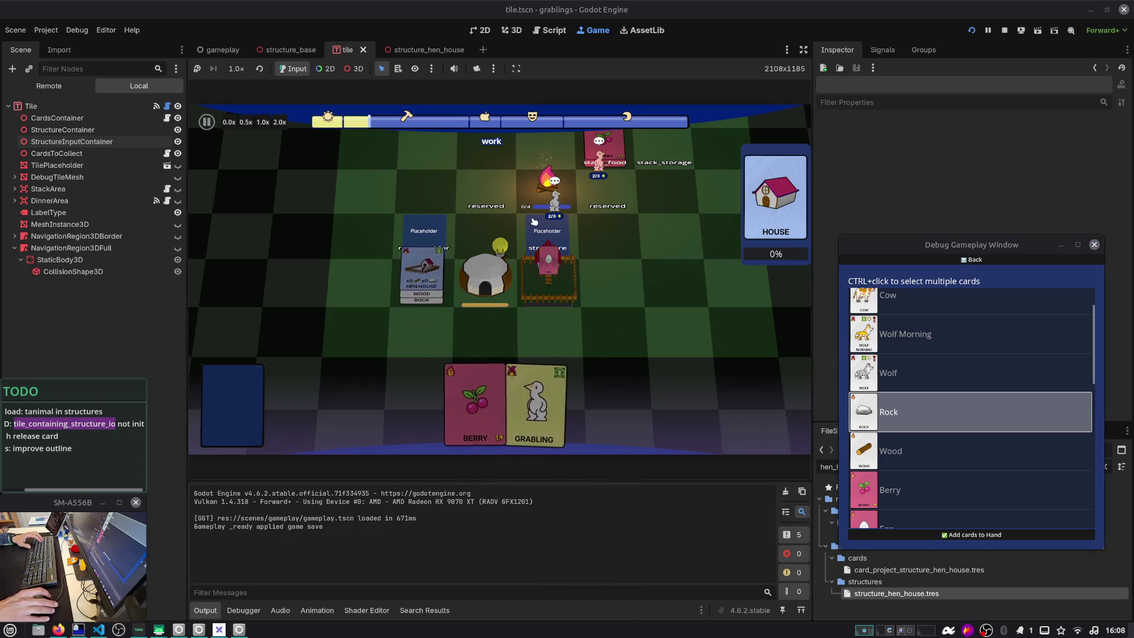
Step: Finish the hen house immediately and enable Tiles: show name for tile coordinates
{"action": "scroll", "coordinate": [423, 292], "scroll_direction": "up", "scroll_amount": 4}
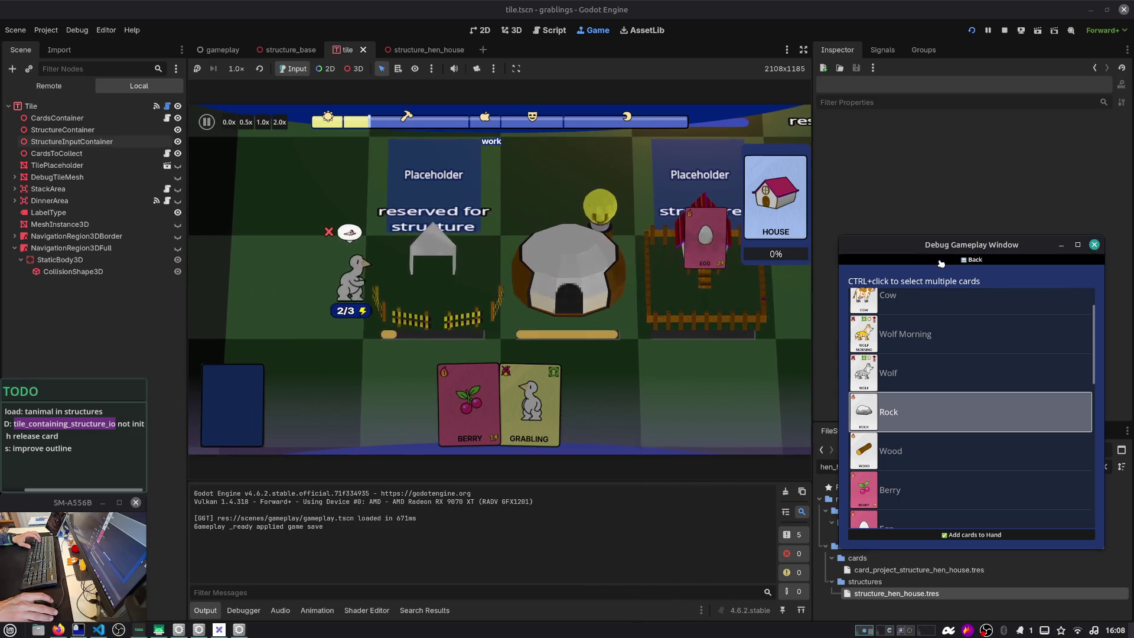
{"action": "left_click", "coordinate": [941, 262]}
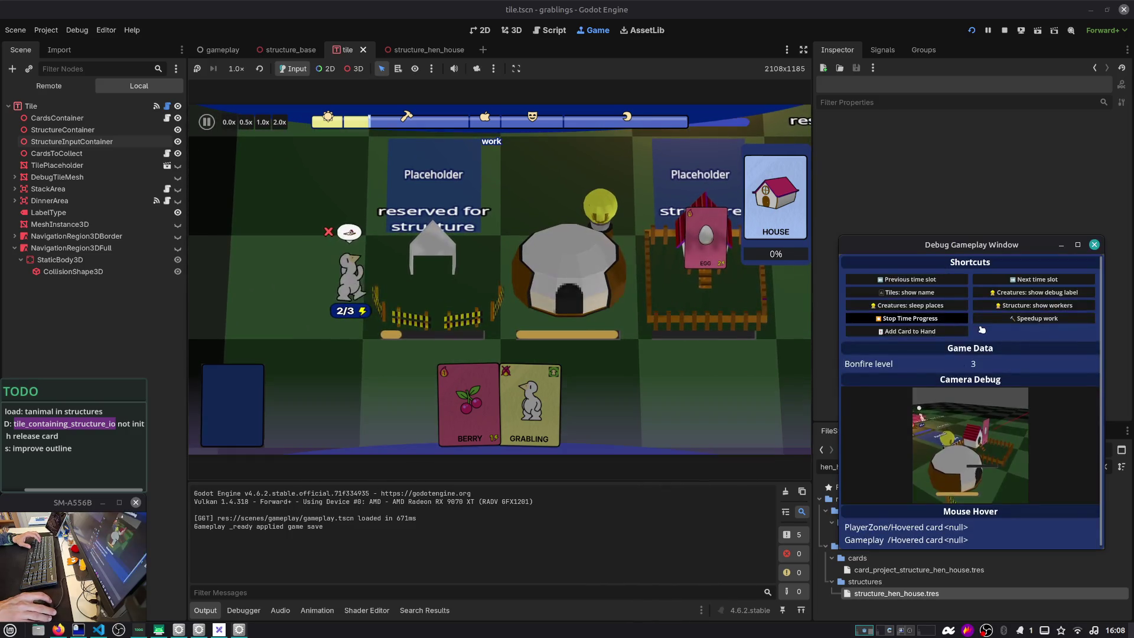
{"action": "left_click", "coordinate": [984, 323]}
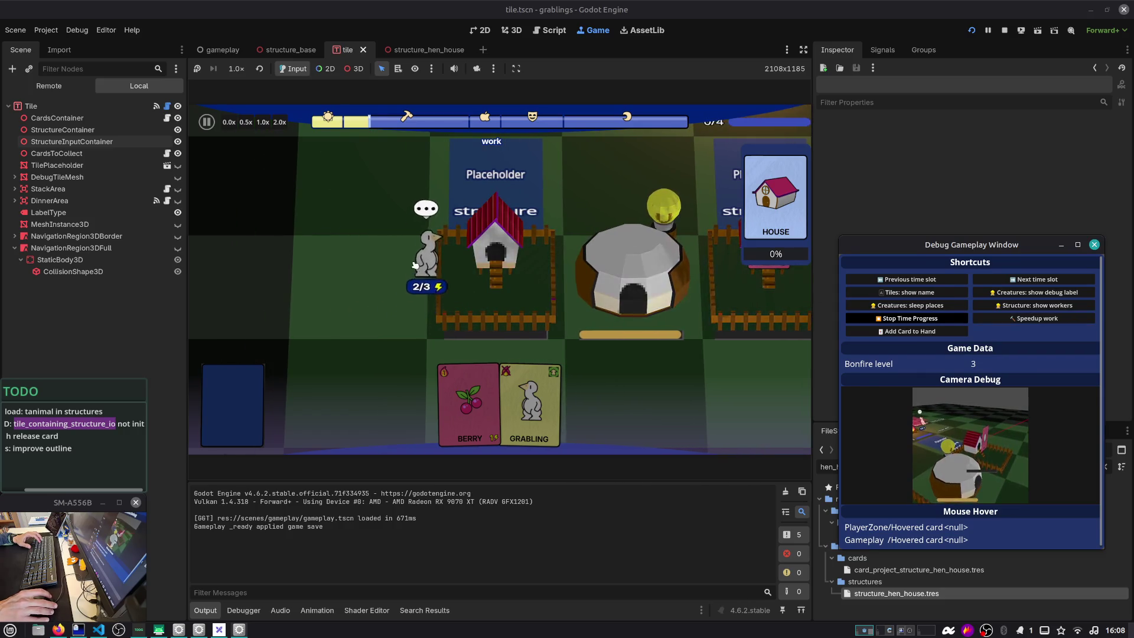
{"action": "scroll", "coordinate": [478, 166], "scroll_direction": "down", "scroll_amount": 4}
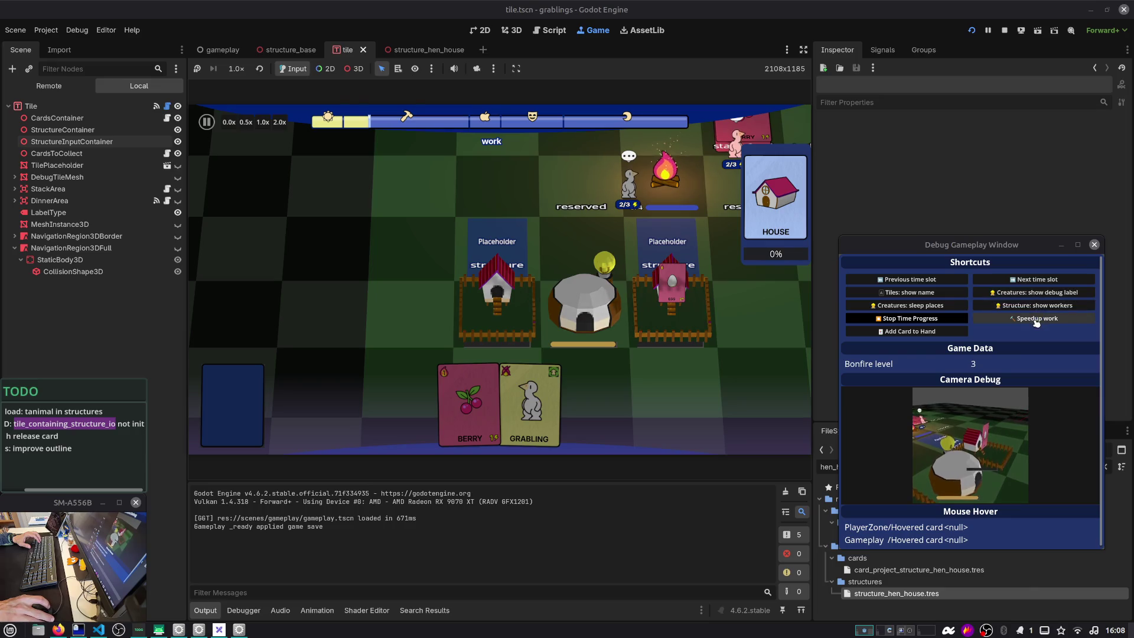
{"action": "left_click", "coordinate": [914, 294]}
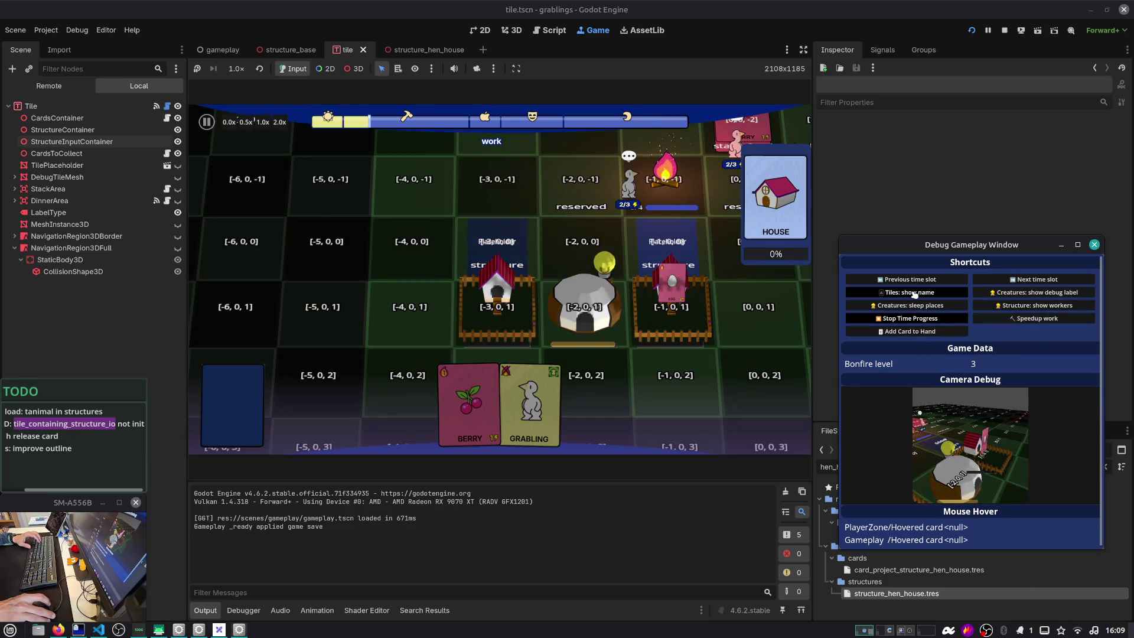
Step: Filter the Remote scene tree by '-' and inspect Tile(-3,0) and Tile(-3,1)
{"action": "left_click", "coordinate": [49, 86]}
{"action": "type", "text": "-3"}
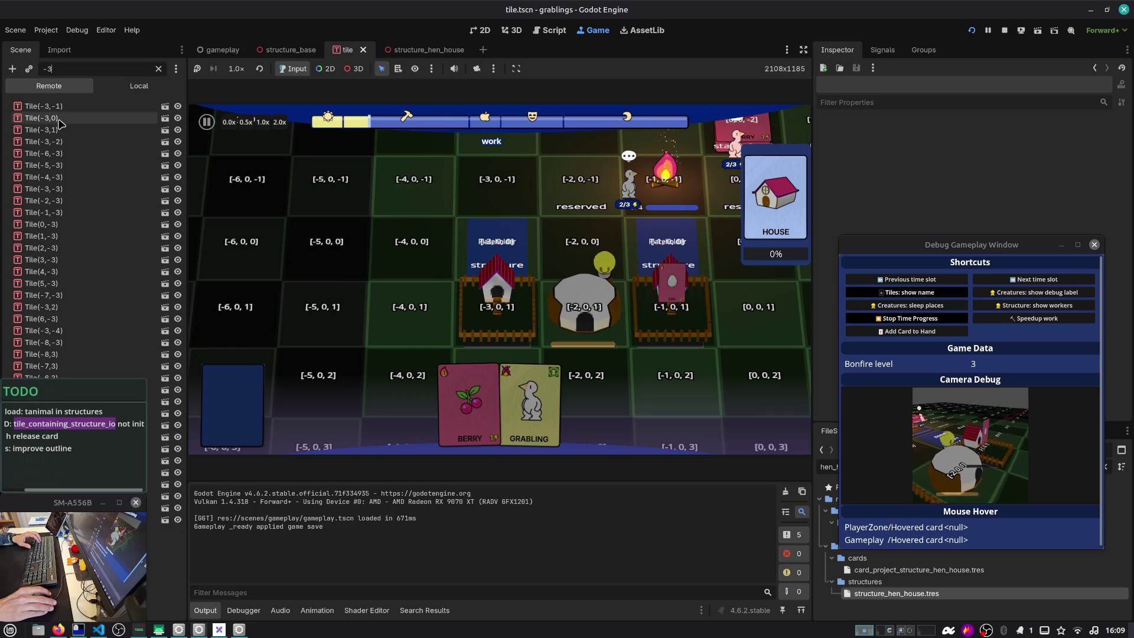
{"action": "left_click", "coordinate": [42, 118]}
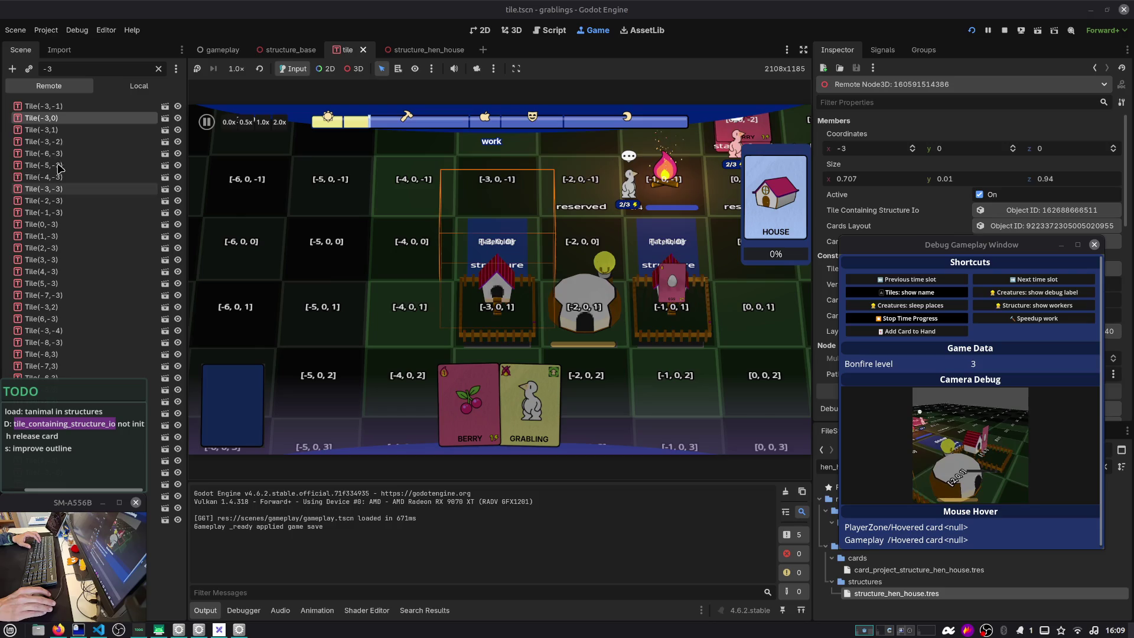
{"action": "left_click", "coordinate": [142, 130]}
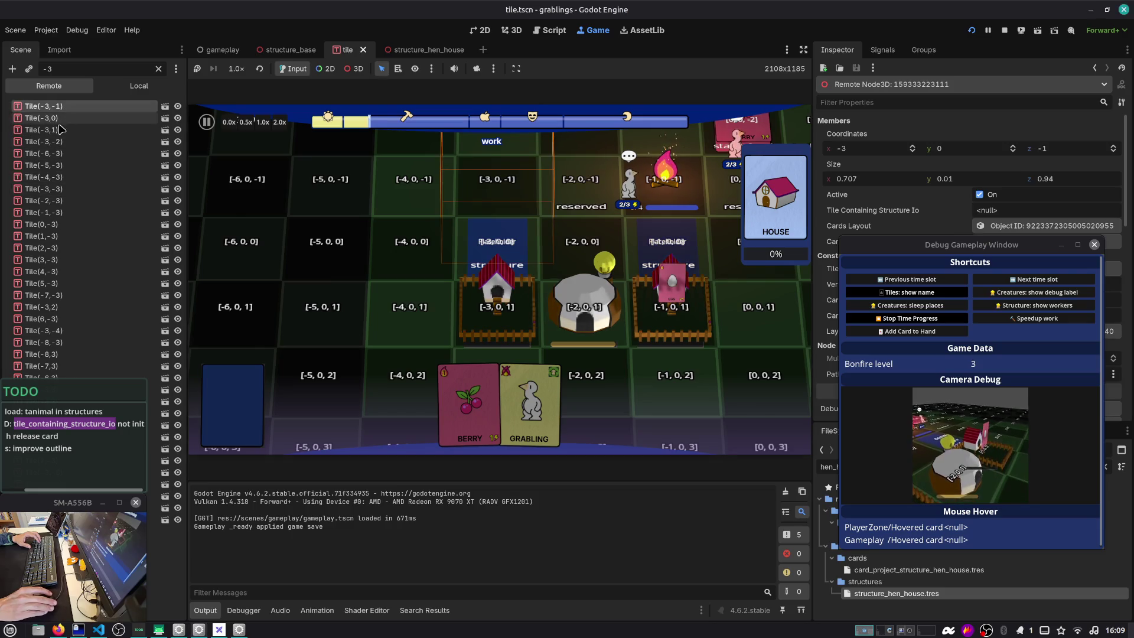
Step: Clear the node filter and inspect Tile(-3,-1) and its StructureInputContainer
{"action": "left_click", "coordinate": [158, 68]}
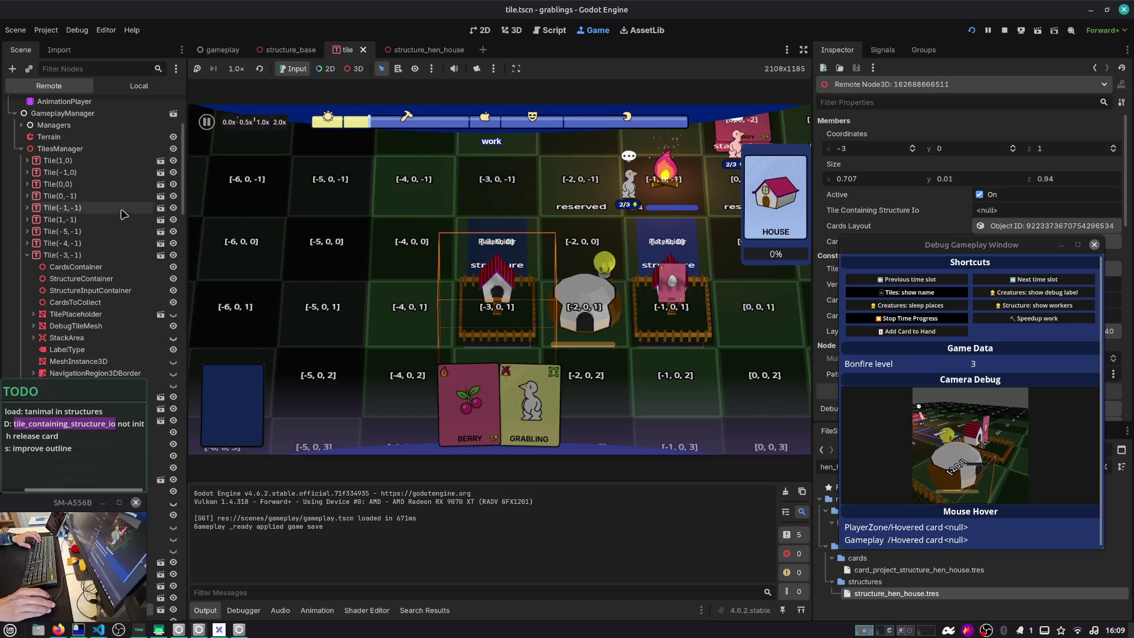
{"action": "type", "text": "a"}
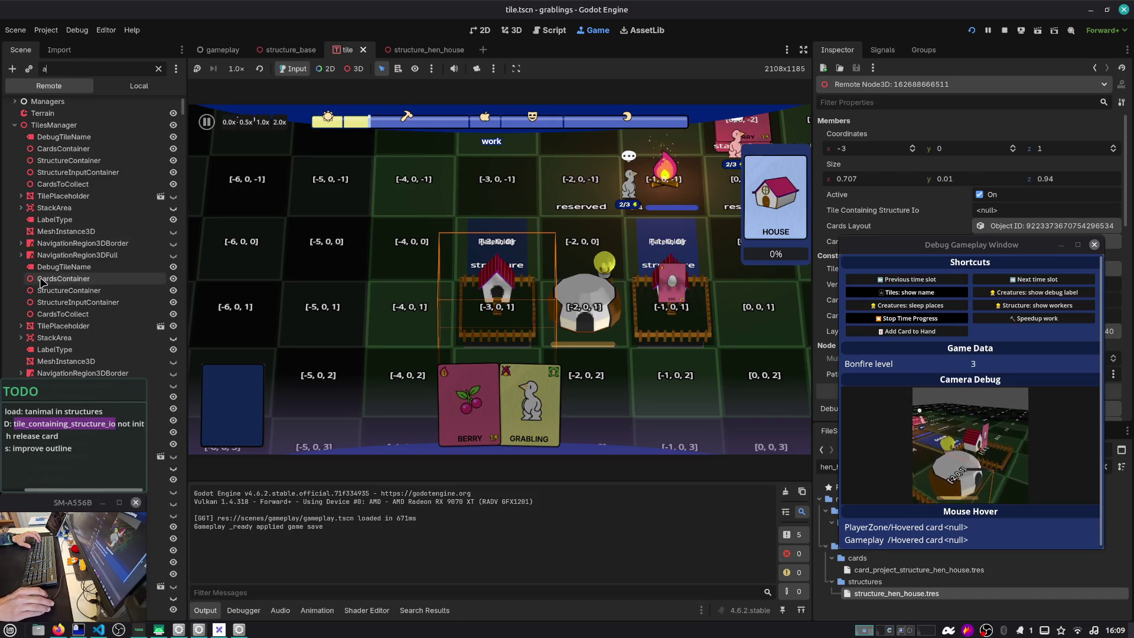
{"action": "left_click", "coordinate": [158, 68]}
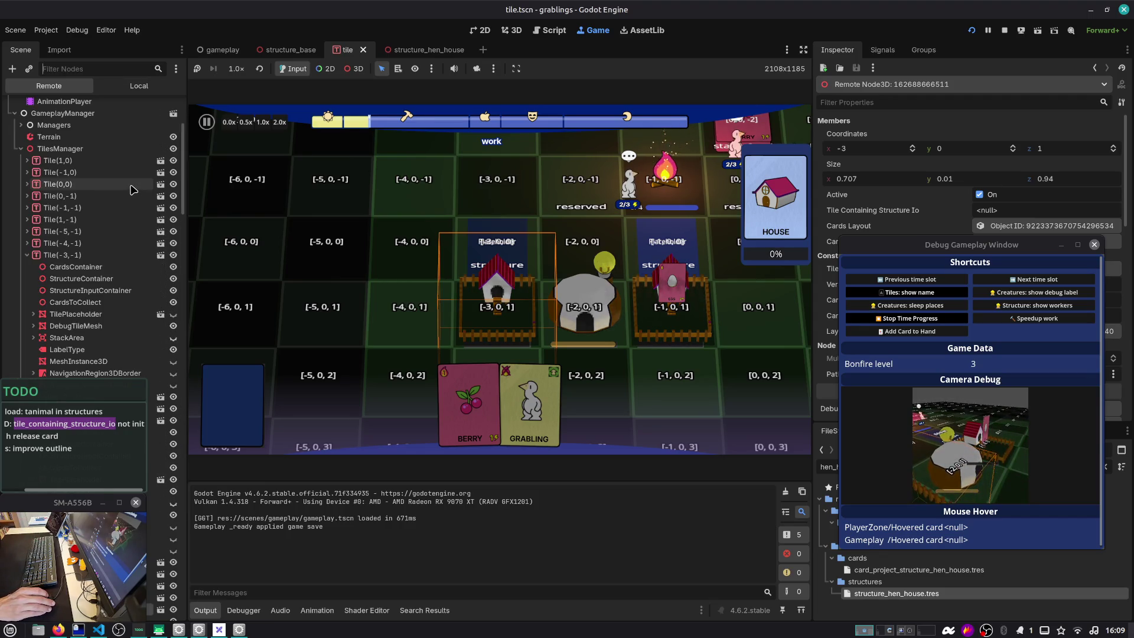
{"action": "left_click", "coordinate": [62, 191]}
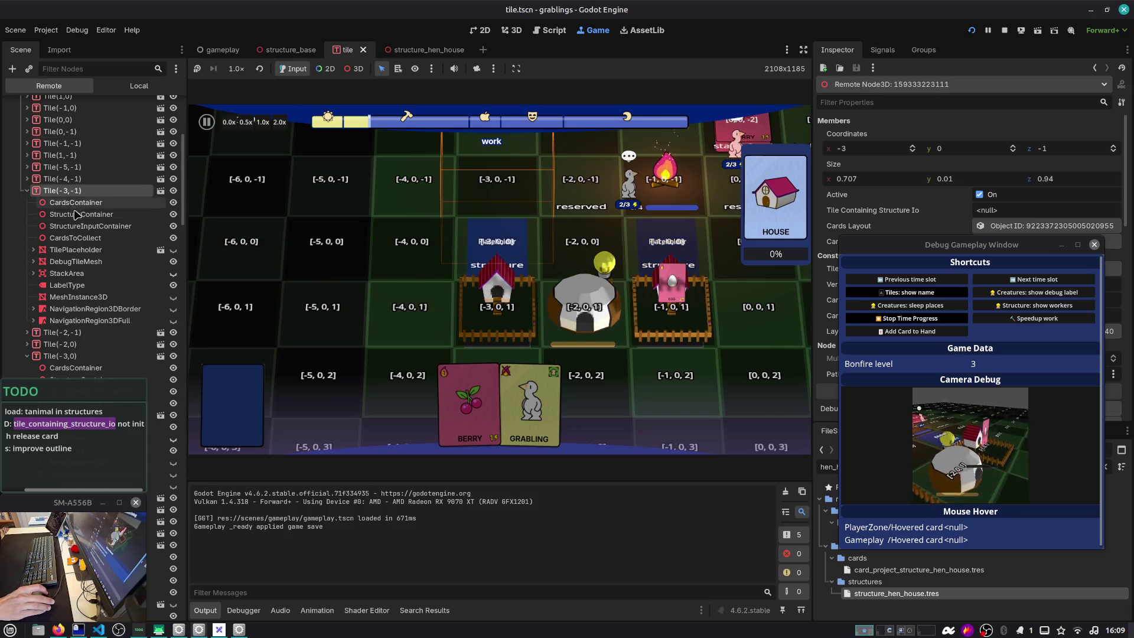
{"action": "left_click", "coordinate": [69, 227]}
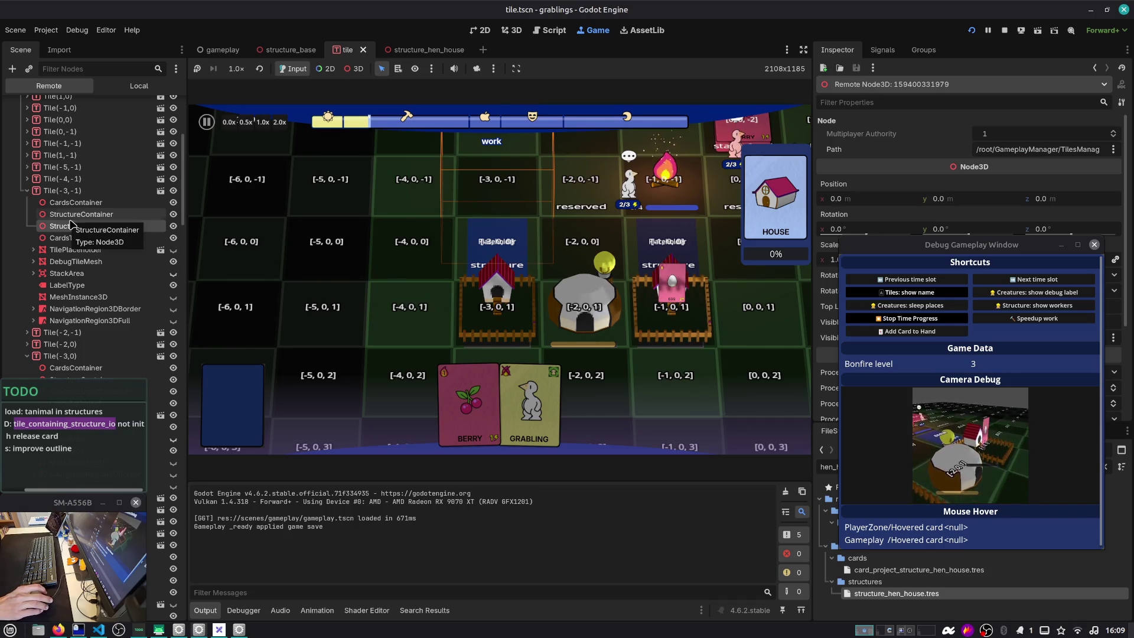
Step: Collapse Tile(-3,-1) and Tile(-3,0), then select Tile(-3,1)'s StructureInputContainer
{"action": "left_click", "coordinate": [27, 191]}
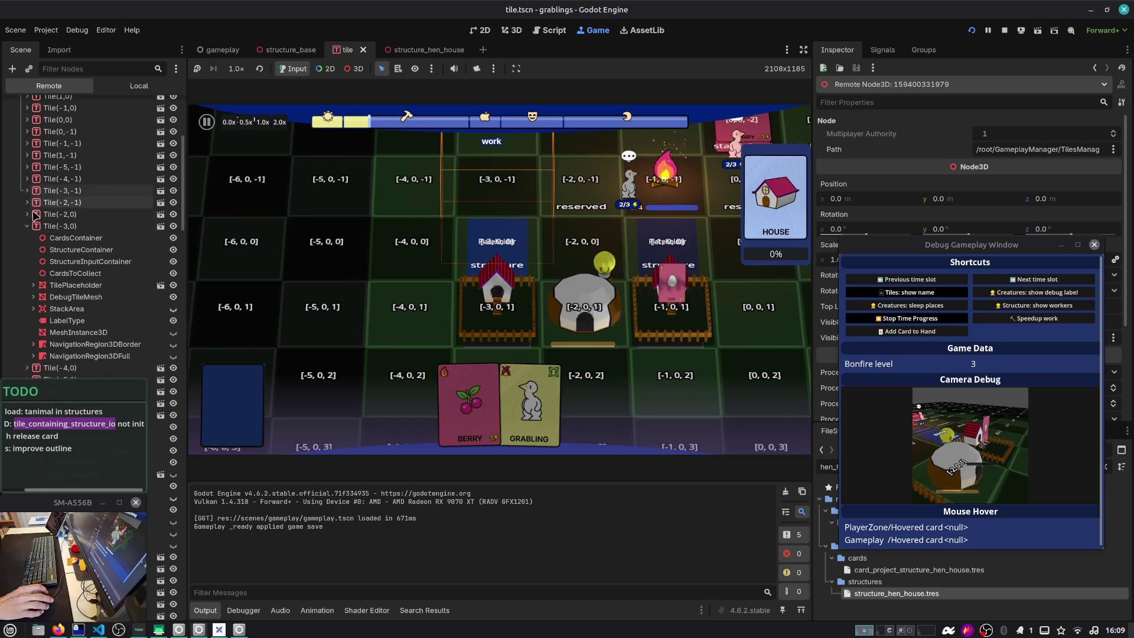
{"action": "left_click", "coordinate": [26, 225]}
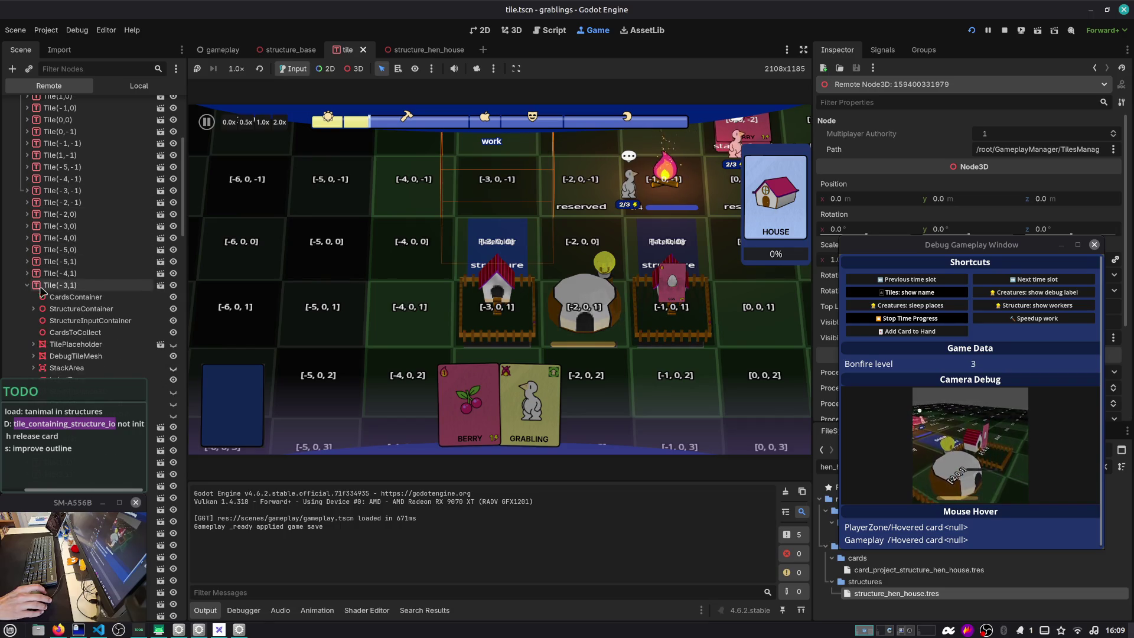
{"action": "left_click", "coordinate": [69, 322]}
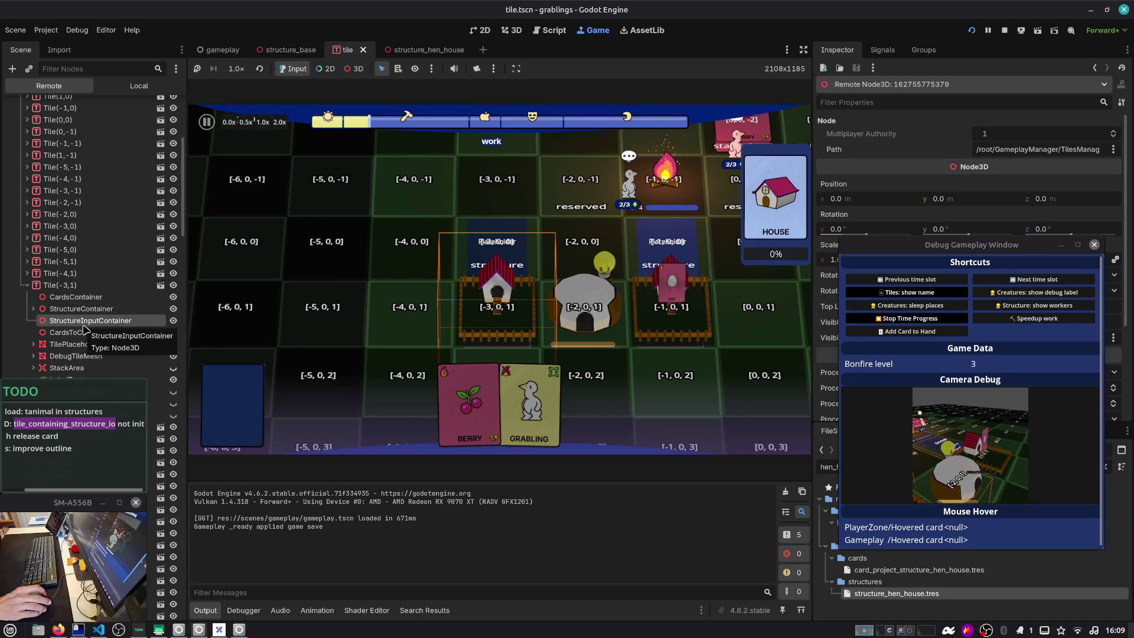
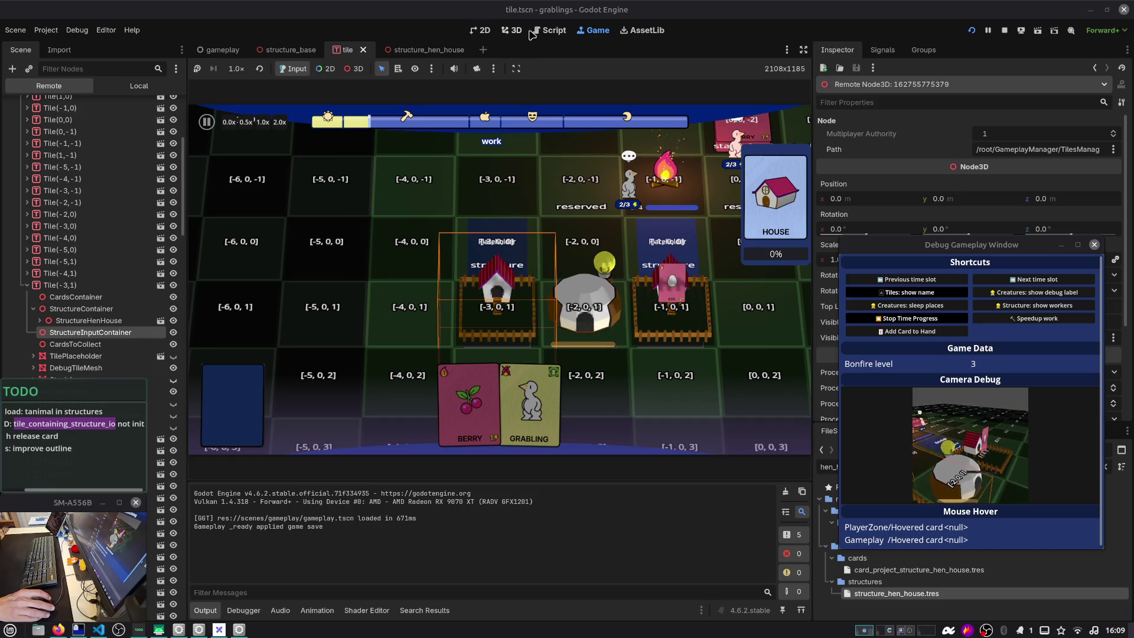
Step: Switch from the running game to the script editor and open structure.gd at built_structure
{"action": "key", "text": "ctrl+F3"}
{"action": "left_click", "coordinate": [225, 248]}
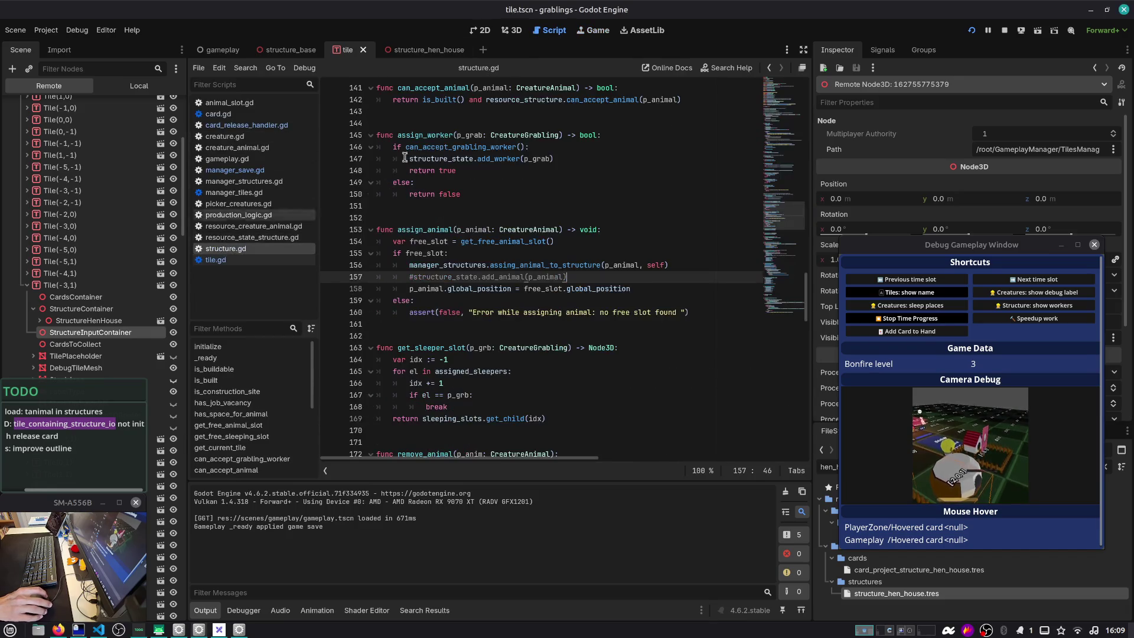
{"action": "left_click_drag", "start_coordinate": [776, 217], "coordinate": [567, 84]}
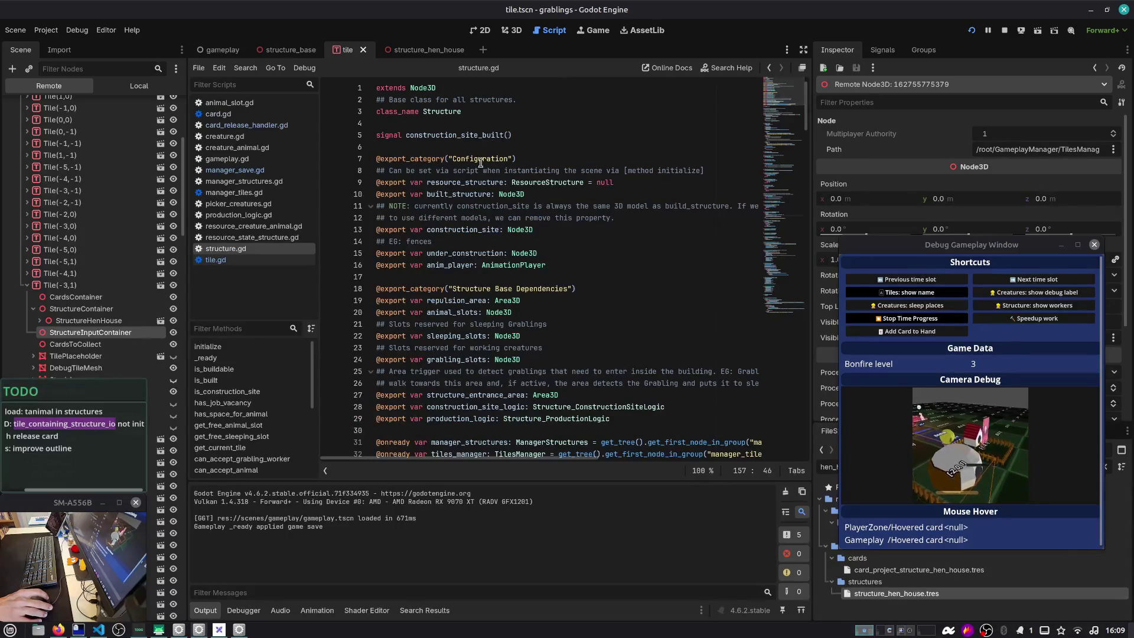
{"action": "left_click", "coordinate": [490, 195]}
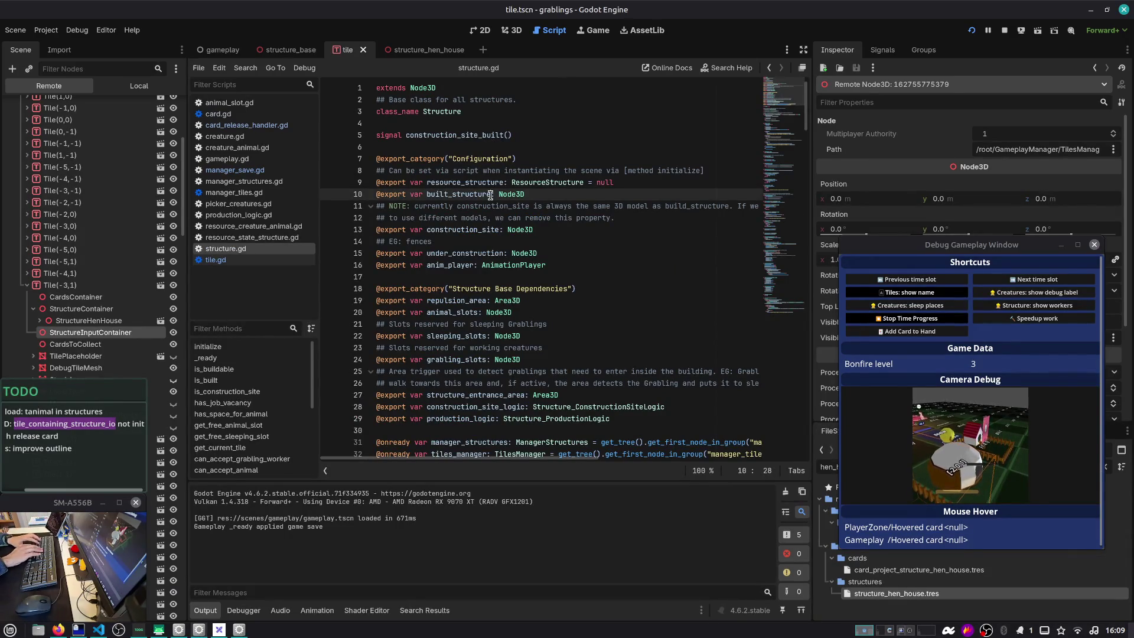
Step: Find 'structure_inp' in structure.gd, checking matches on lines 222 and 60, then open tile.gd
{"action": "key", "text": "ctrl+f"}
{"action": "type", "text": "structure_"}
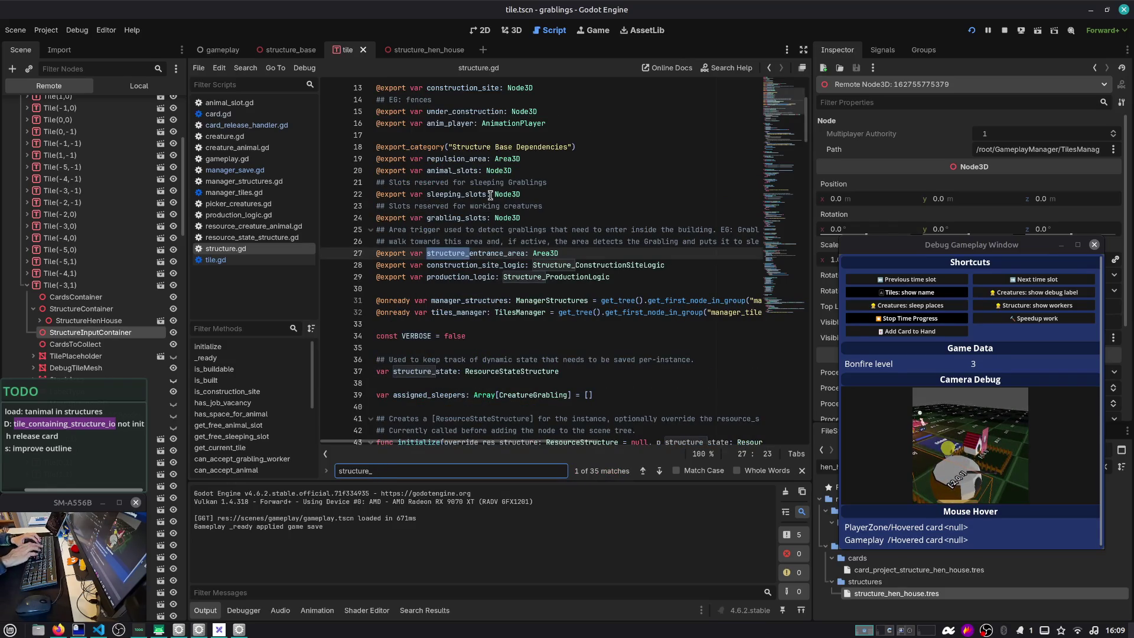
{"action": "type", "text": "inp"}
{"action": "key", "text": "Return"}
{"action": "key", "text": "Return"}
{"action": "key", "text": "Return"}
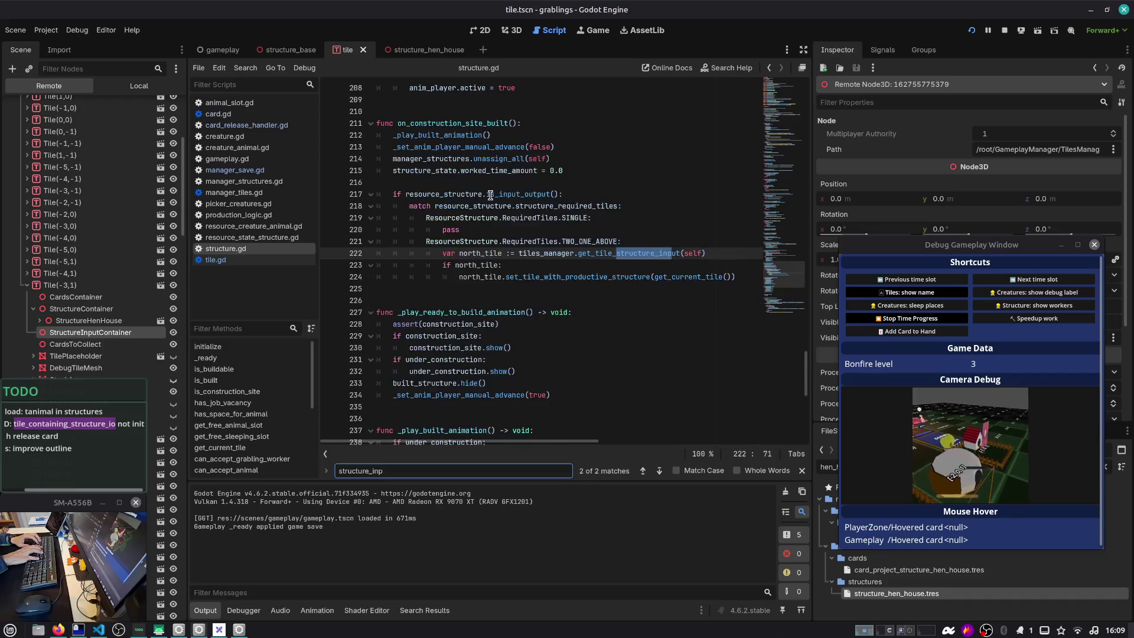
{"action": "key", "text": "Return"}
{"action": "key", "text": "Escape"}
{"action": "left_click", "coordinate": [225, 260]}
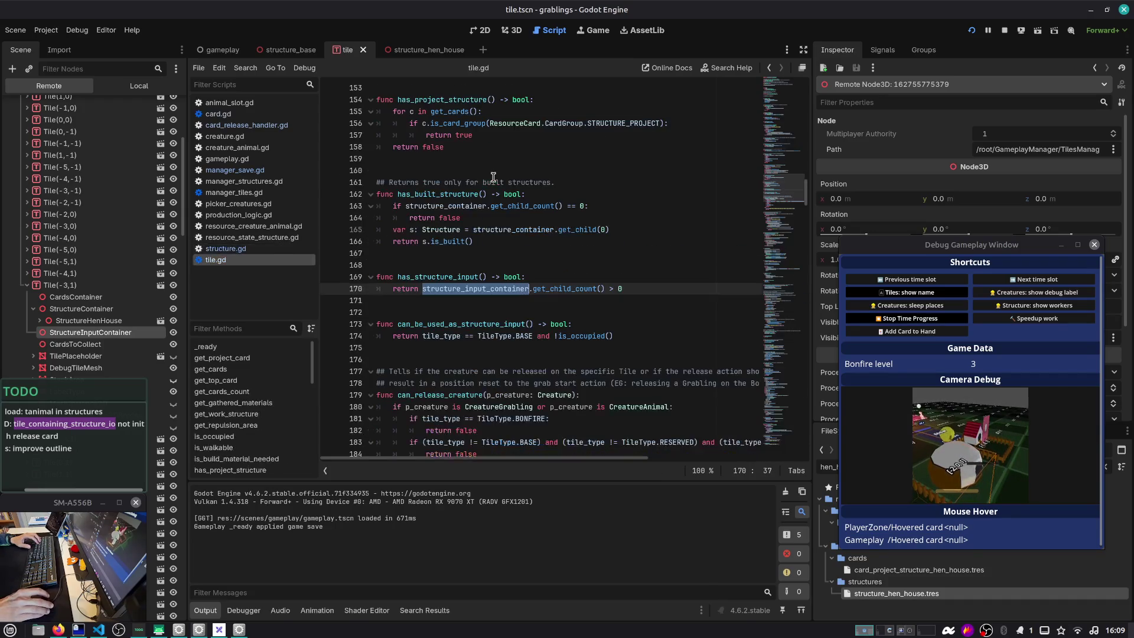
Step: Search all files for structure_input_container and visit its declaration (line 29) and is_occupied use (line 126)
{"action": "double_click", "coordinate": [482, 288]}
{"action": "key", "text": "ctrl+shift+f"}
{"action": "key", "text": "Return"}
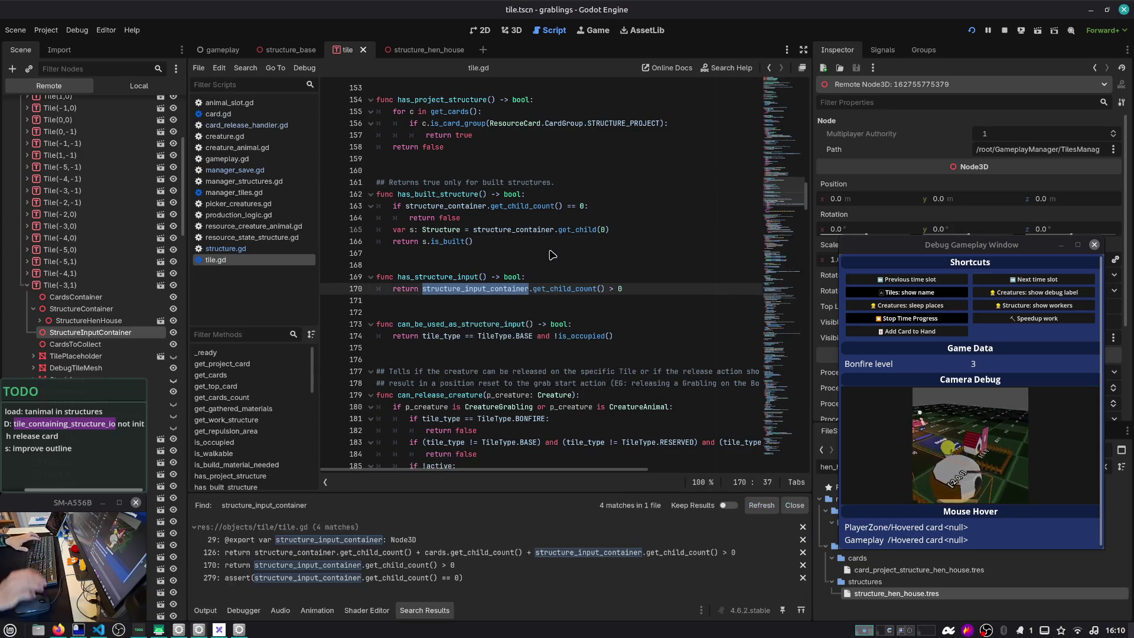
{"action": "left_click", "coordinate": [329, 540]}
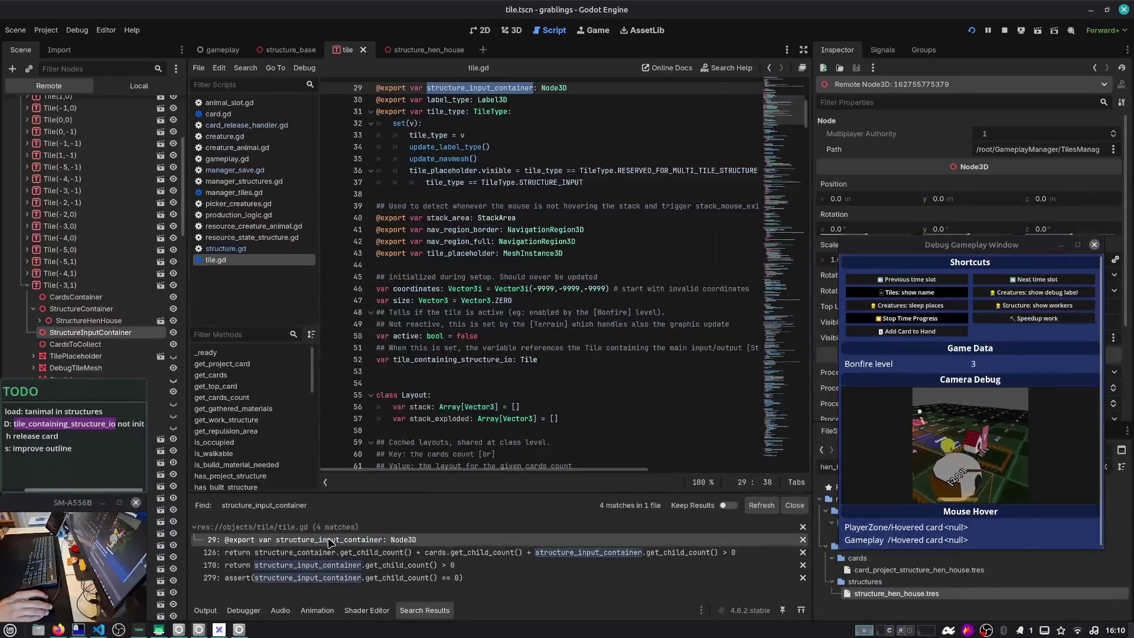
{"action": "left_click", "coordinate": [336, 553]}
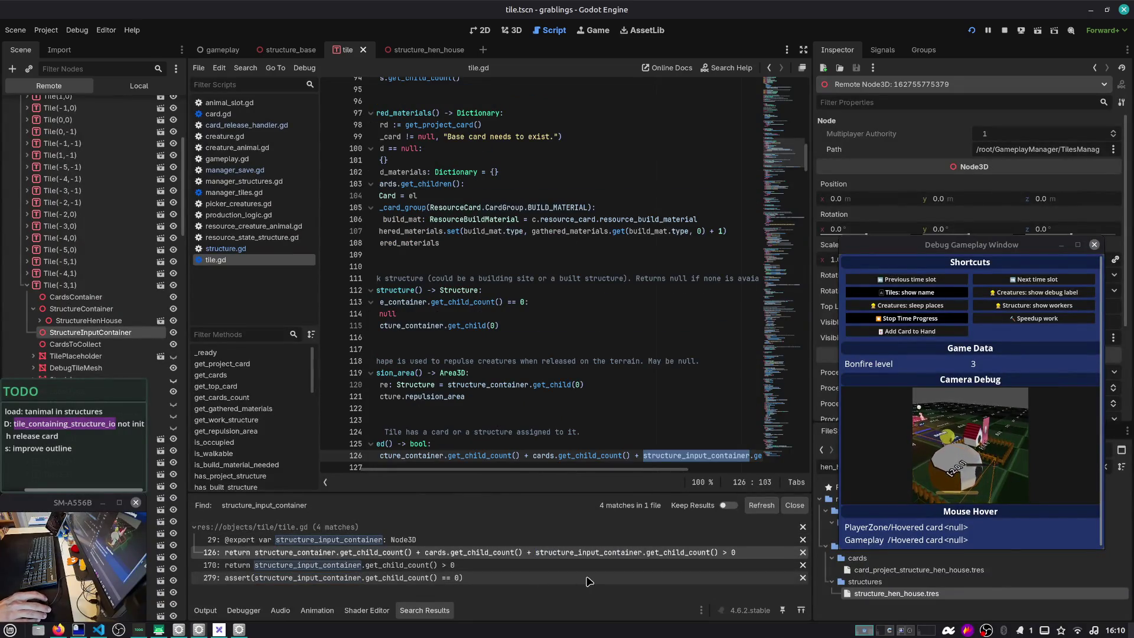
Step: Visit the remaining matches on lines 170 and 279, then switch to the 3D view
{"action": "scroll", "coordinate": [473, 417], "scroll_direction": "down", "scroll_amount": 1}
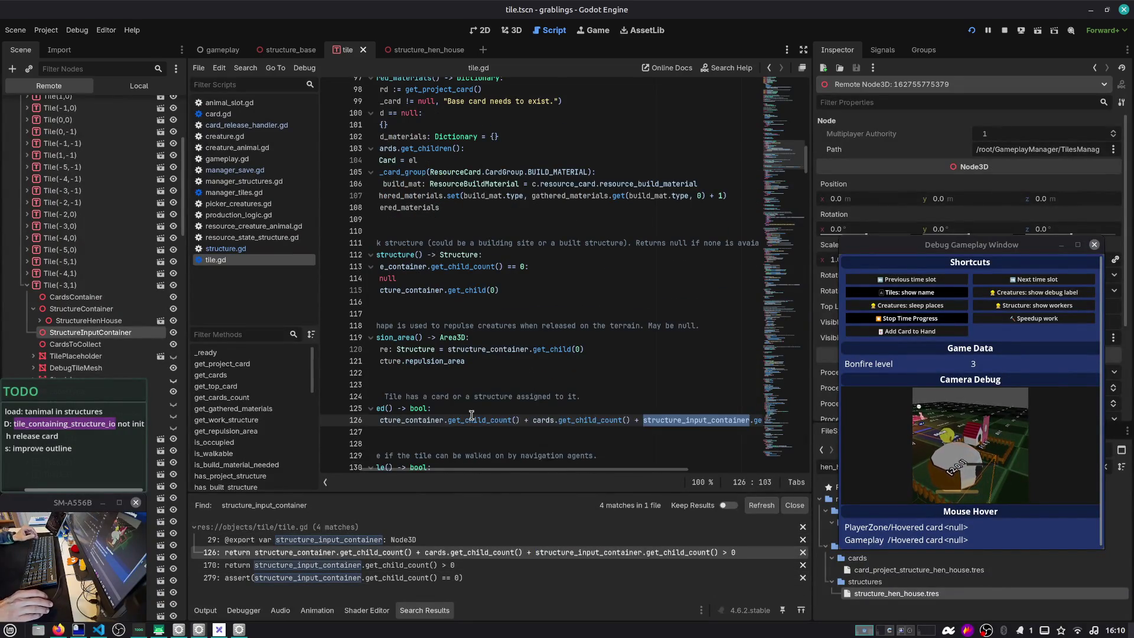
{"action": "scroll", "coordinate": [471, 416], "scroll_direction": "left", "scroll_amount": 2}
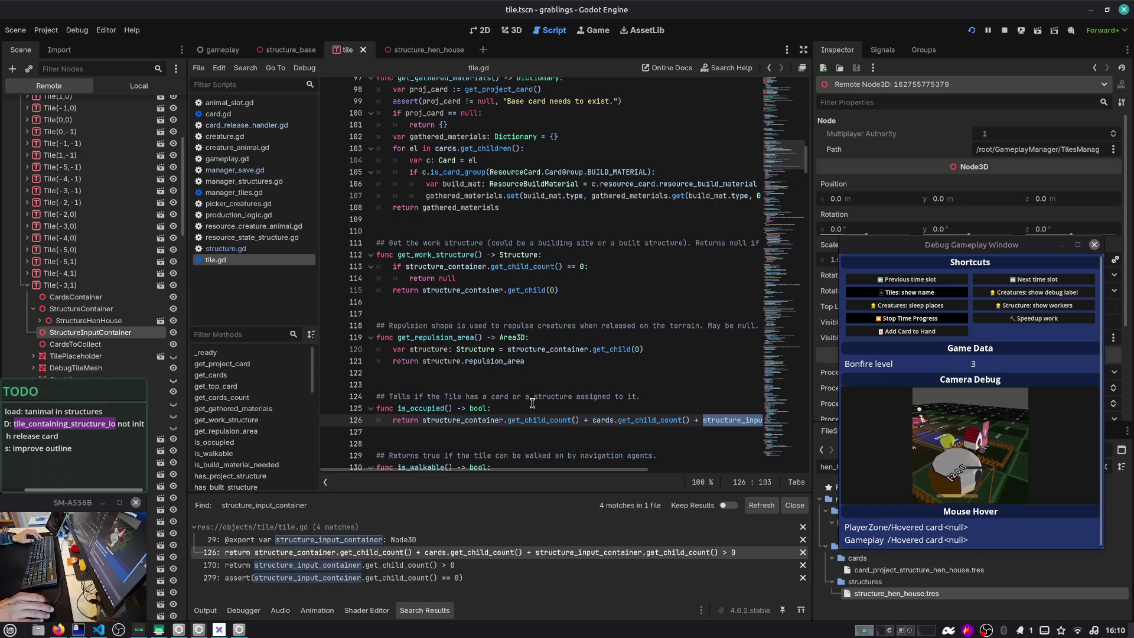
{"action": "scroll", "coordinate": [491, 423], "scroll_direction": "down", "scroll_amount": 1}
{"action": "scroll", "coordinate": [491, 423], "scroll_direction": "right", "scroll_amount": 5}
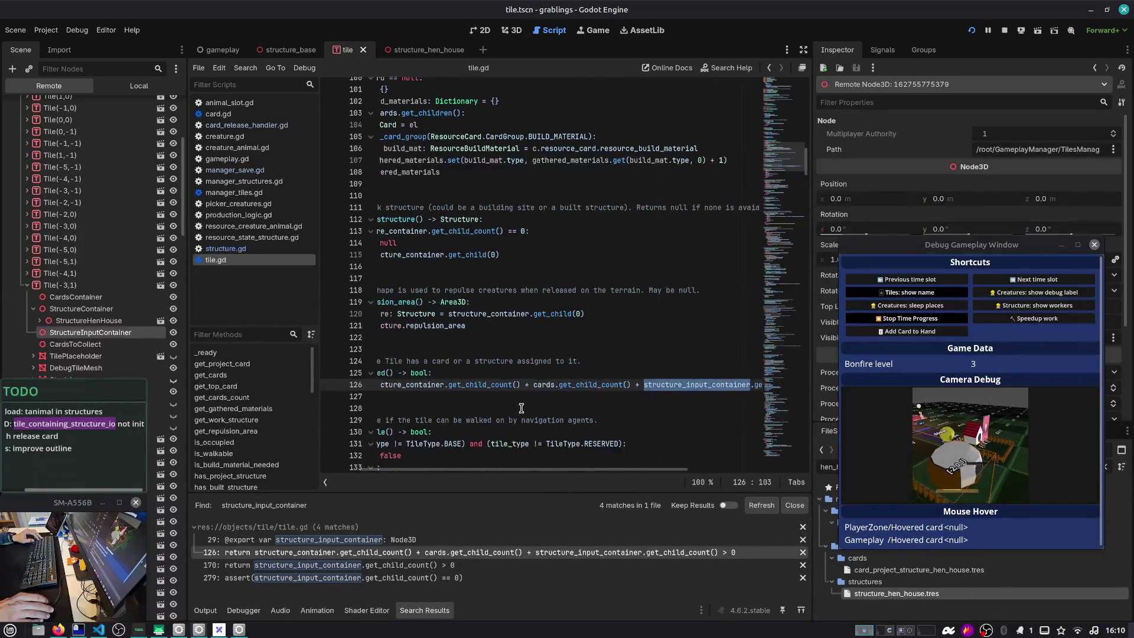
{"action": "left_click", "coordinate": [414, 565]}
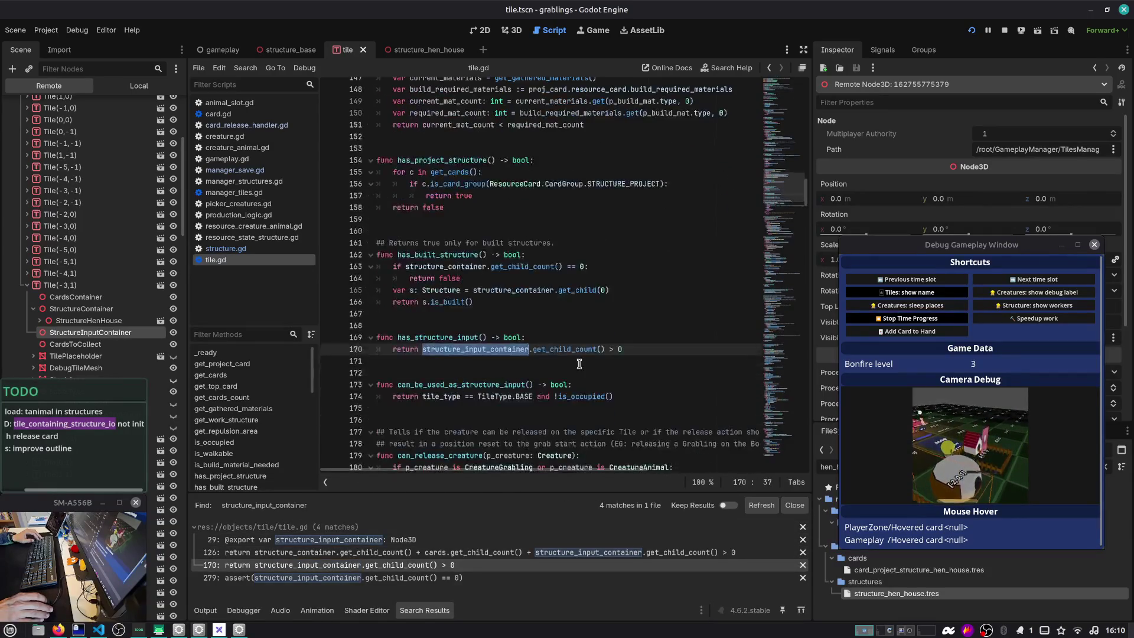
{"action": "left_click", "coordinate": [395, 577]}
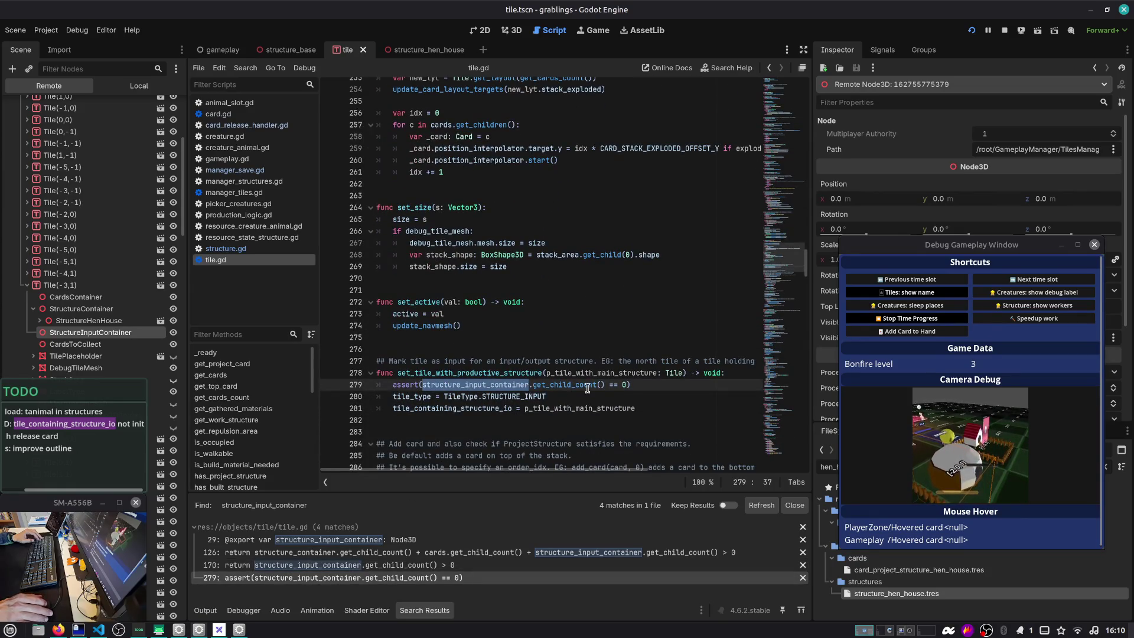
{"action": "left_click", "coordinate": [510, 31]}
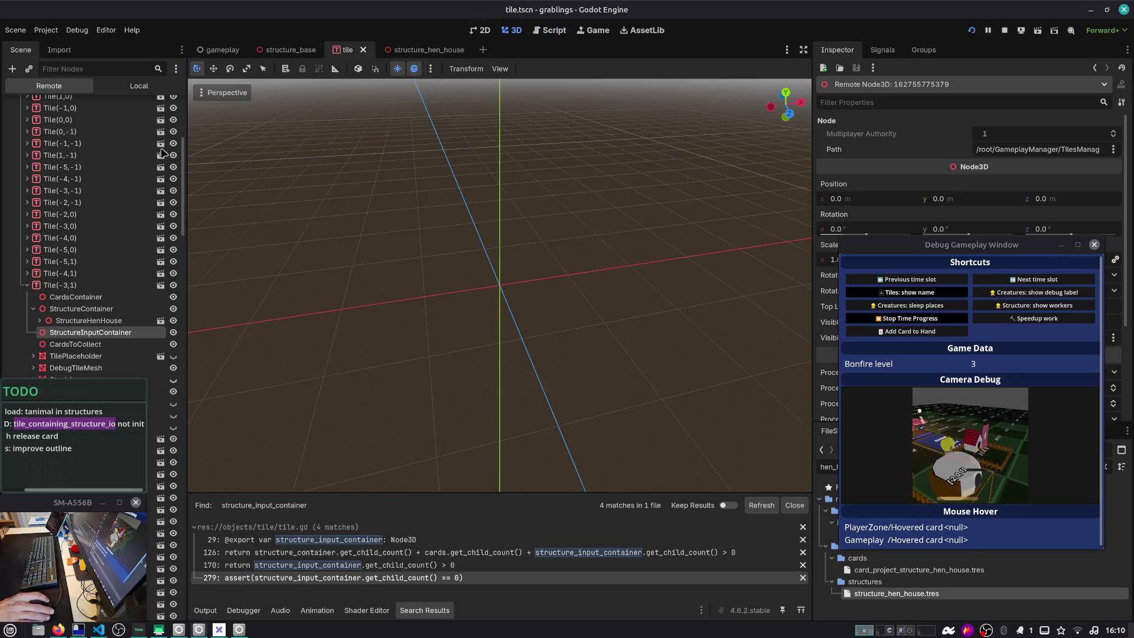
Step: Inspect StructureContainer in the local Tile scene tree, then return to tile.gd's line-279 assert
{"action": "left_click", "coordinate": [139, 85]}
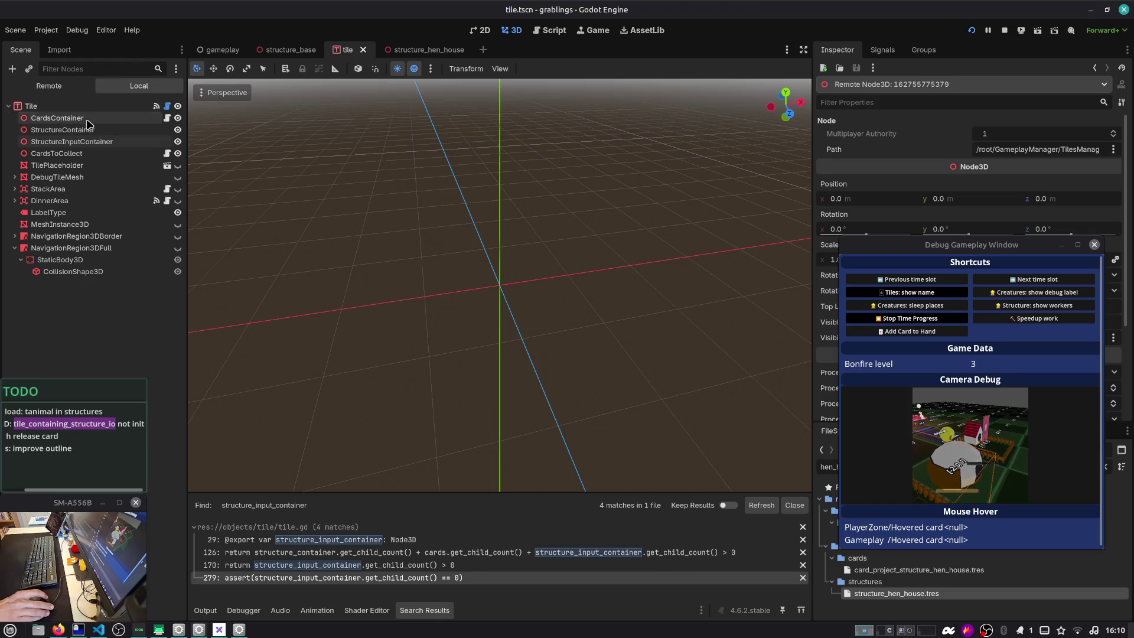
{"action": "left_click", "coordinate": [65, 130]}
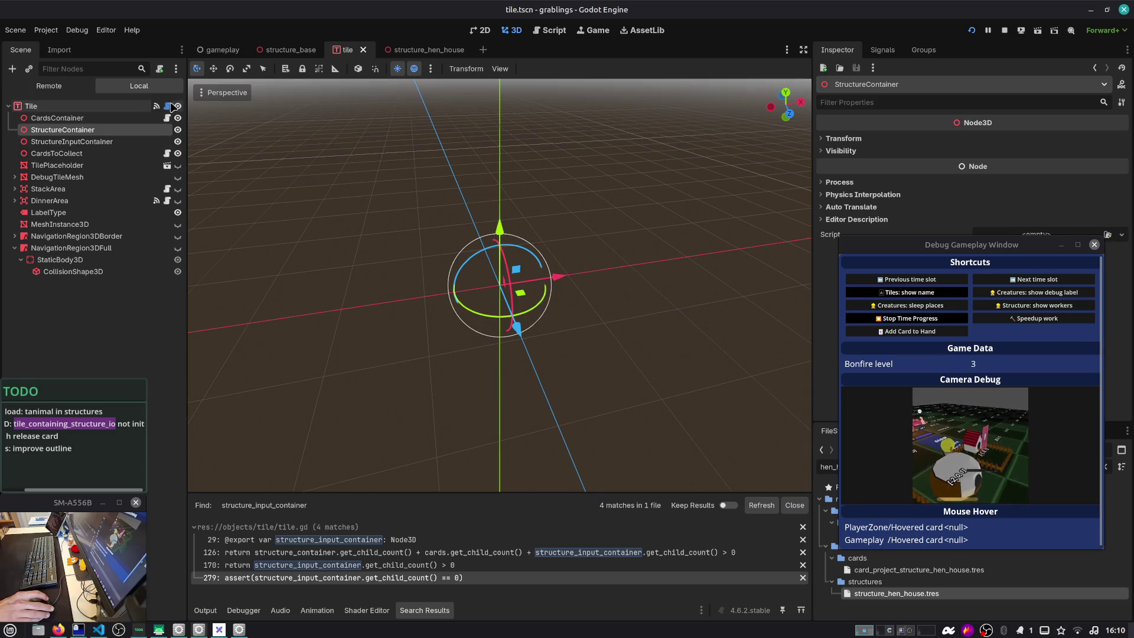
{"action": "left_click", "coordinate": [396, 579]}
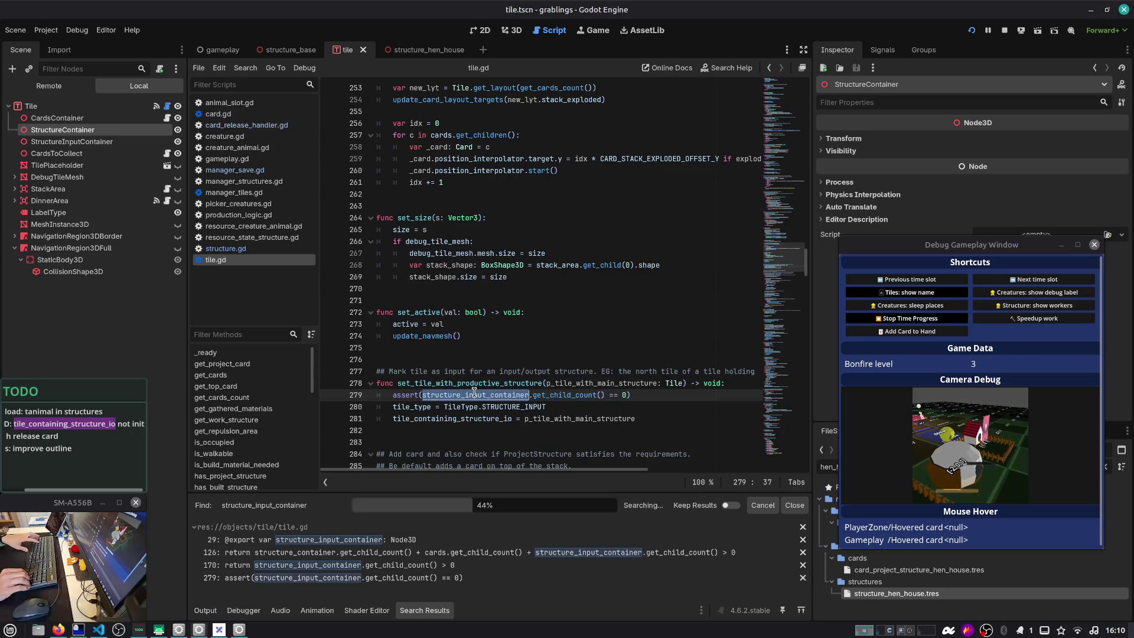
Step: Widen the code area and rerun the project-wide structure_input_container search from line 170
{"action": "key", "text": "ctrl+f"}
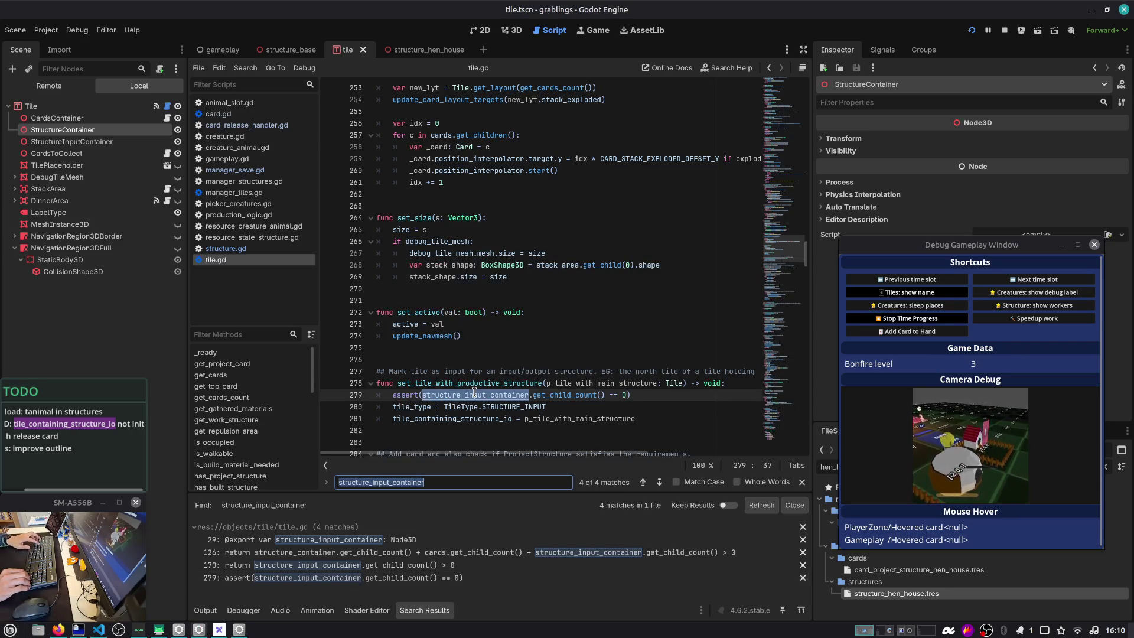
{"action": "key", "text": "Return"}
{"action": "key", "text": "Return"}
{"action": "key", "text": "Return"}
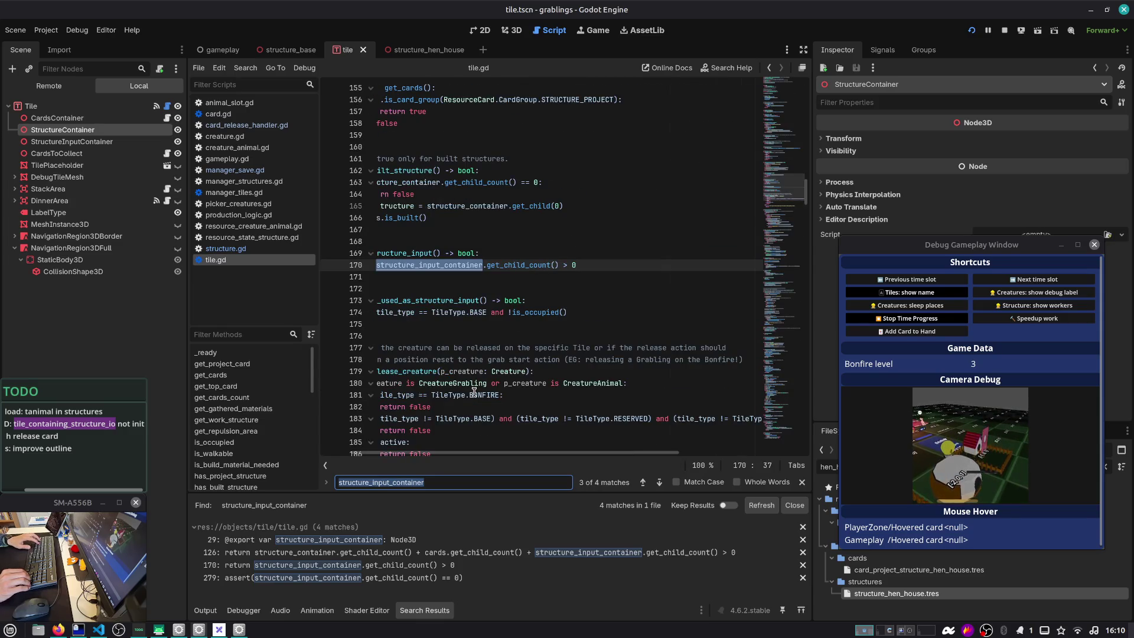
{"action": "scroll", "coordinate": [474, 391], "scroll_direction": "left", "scroll_amount": 5}
{"action": "left_click_drag", "start_coordinate": [814, 82], "coordinate": [926, 82]}
{"action": "left_click", "coordinate": [303, 255]}
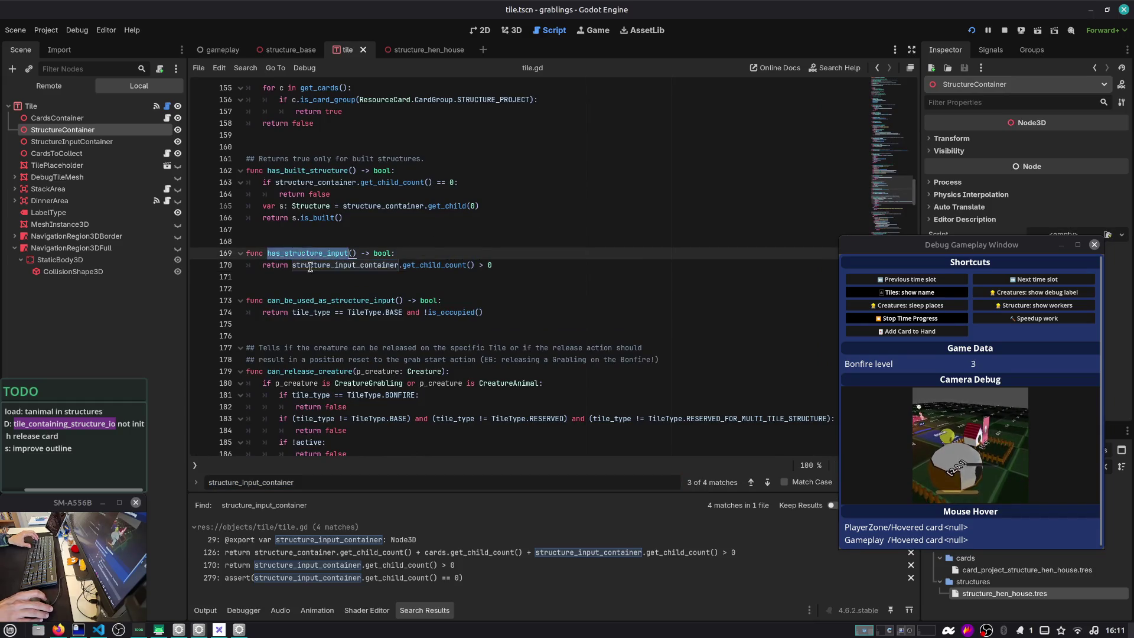
{"action": "double_click", "coordinate": [310, 266]}
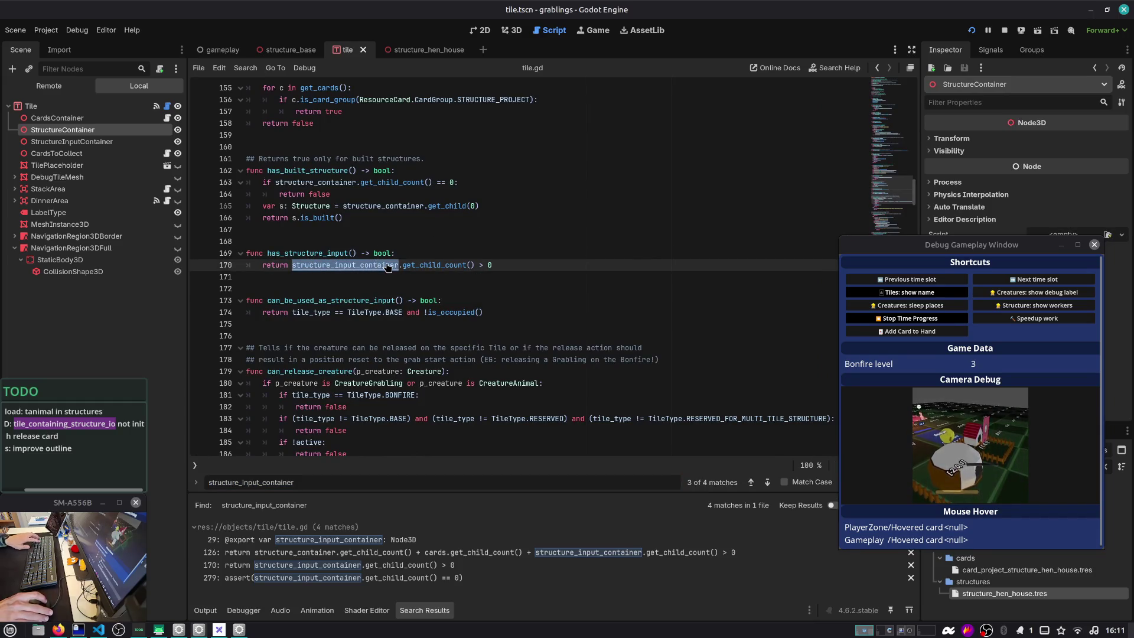
{"action": "key", "text": "ctrl+shift+f"}
{"action": "key", "text": "Return"}
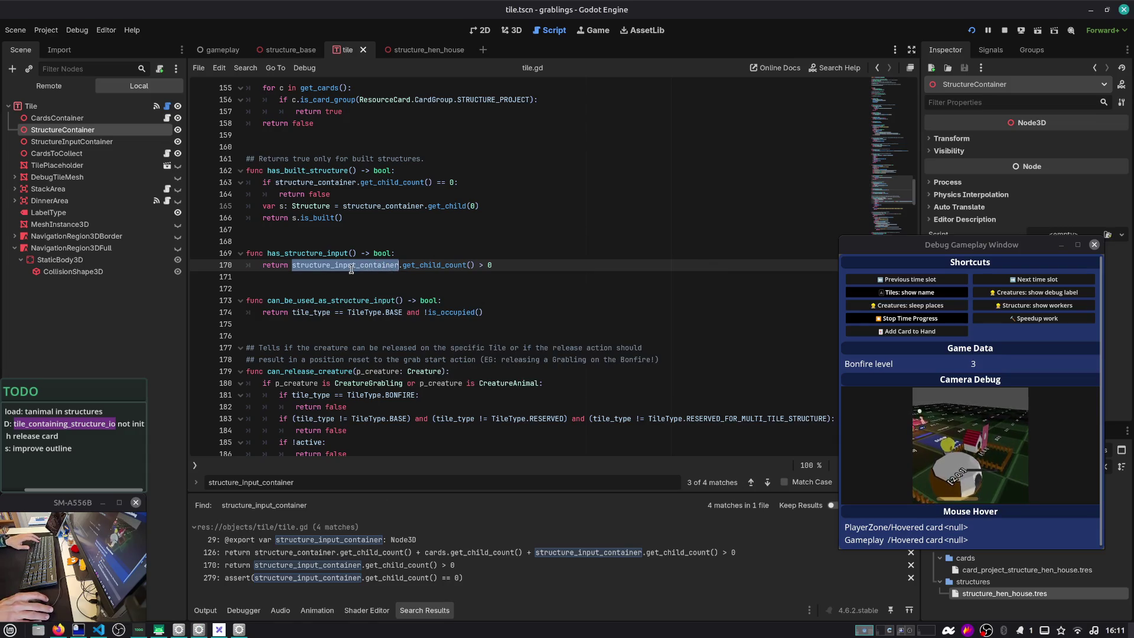
Step: Search all files for has_structure_input, then switch to the structure_base scene
{"action": "mouse_move", "coordinate": [520, 266]}
{"action": "left_mouse_down"}
{"action": "mouse_move", "coordinate": [247, 267]}
{"action": "mouse_move", "coordinate": [246, 254]}
{"action": "left_mouse_up"}
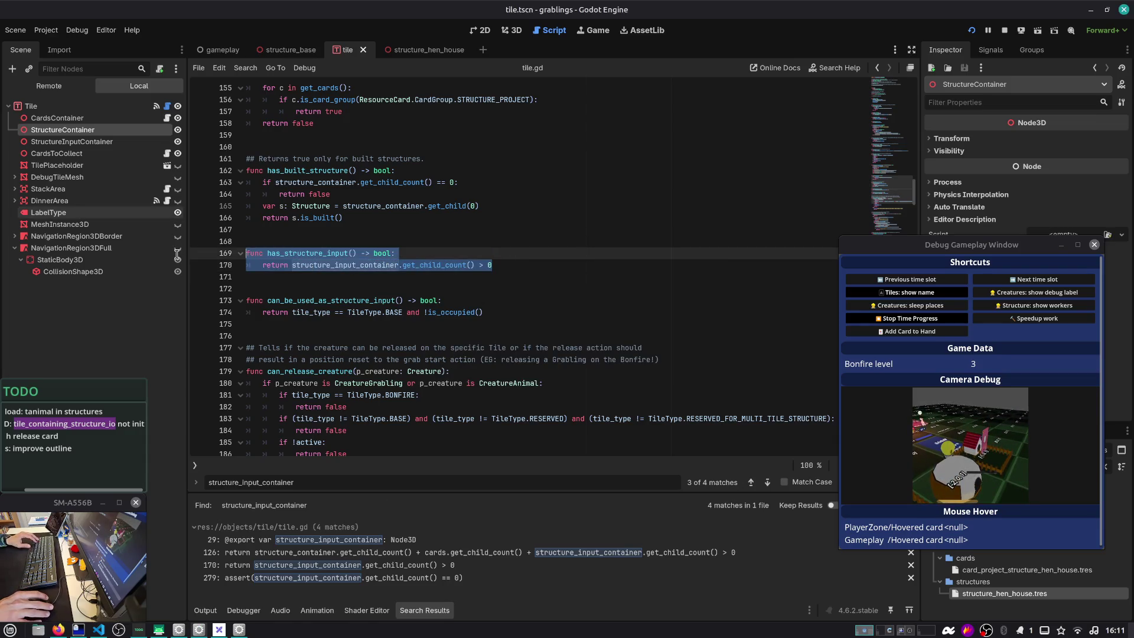
{"action": "double_click", "coordinate": [306, 254]}
{"action": "key", "text": "ctrl+shift+f"}
{"action": "key", "text": "Return"}
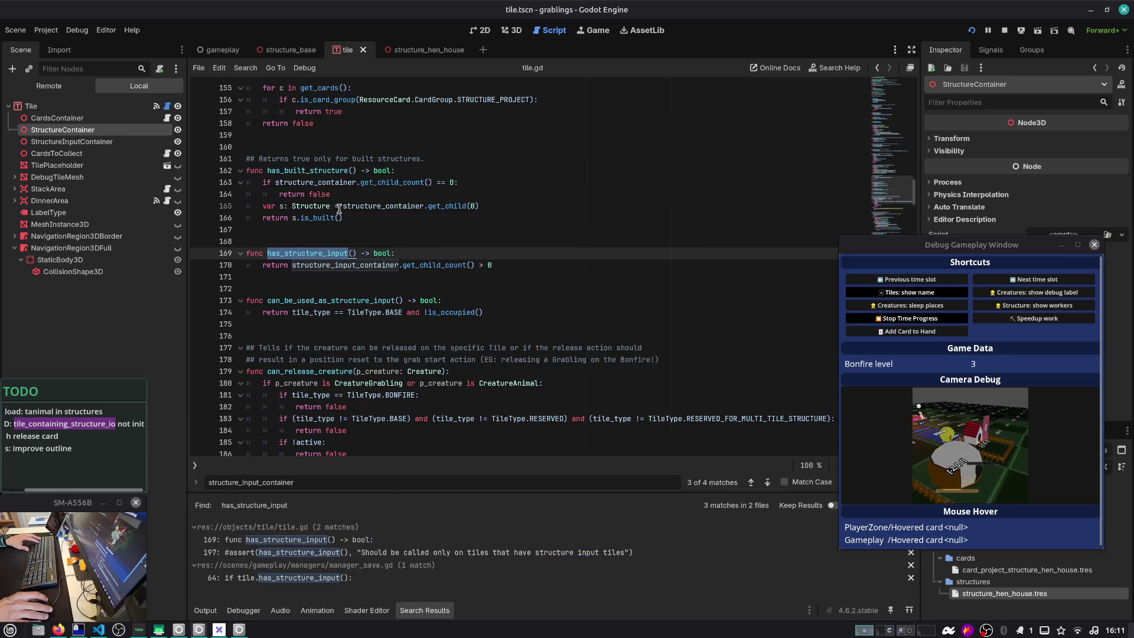
{"action": "left_click", "coordinate": [307, 52]}
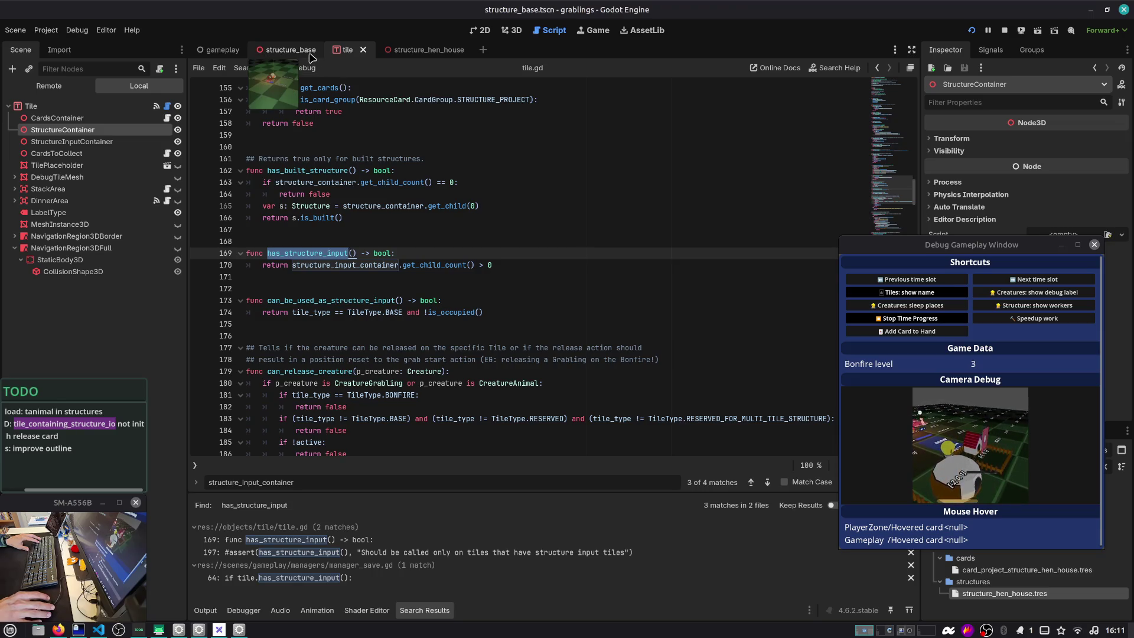
Step: Browse structure.gd from its _ready setup down to is_built, then quick-search scripts for 'card_picker'
{"action": "left_click", "coordinate": [167, 106]}
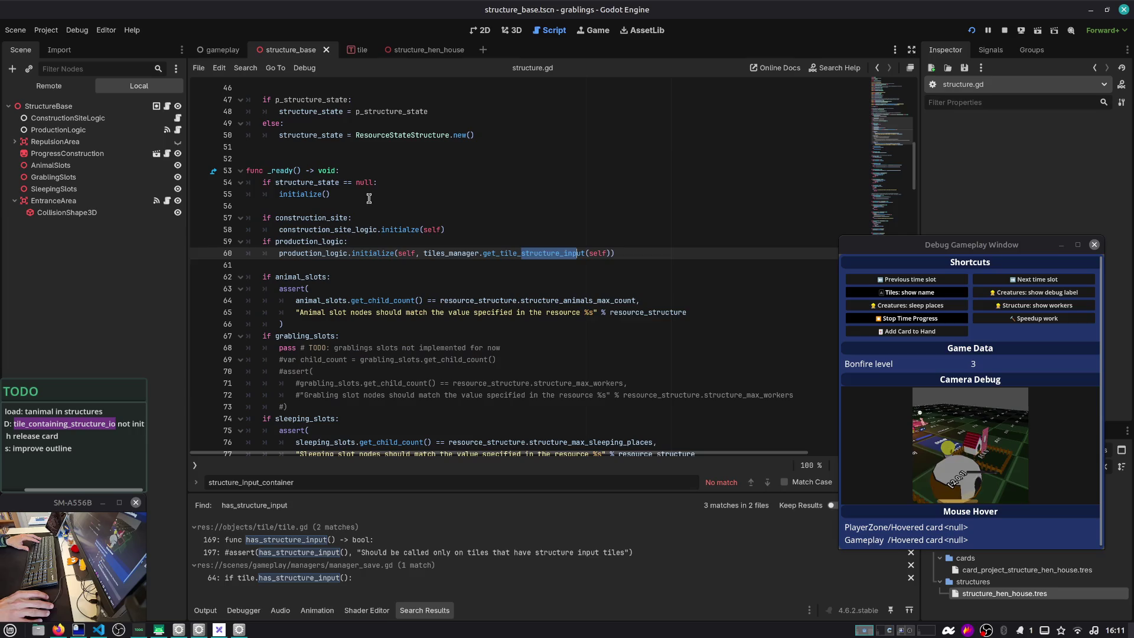
{"action": "left_click", "coordinate": [389, 244]}
{"action": "scroll", "coordinate": [326, 302], "scroll_direction": "down", "scroll_amount": 6}
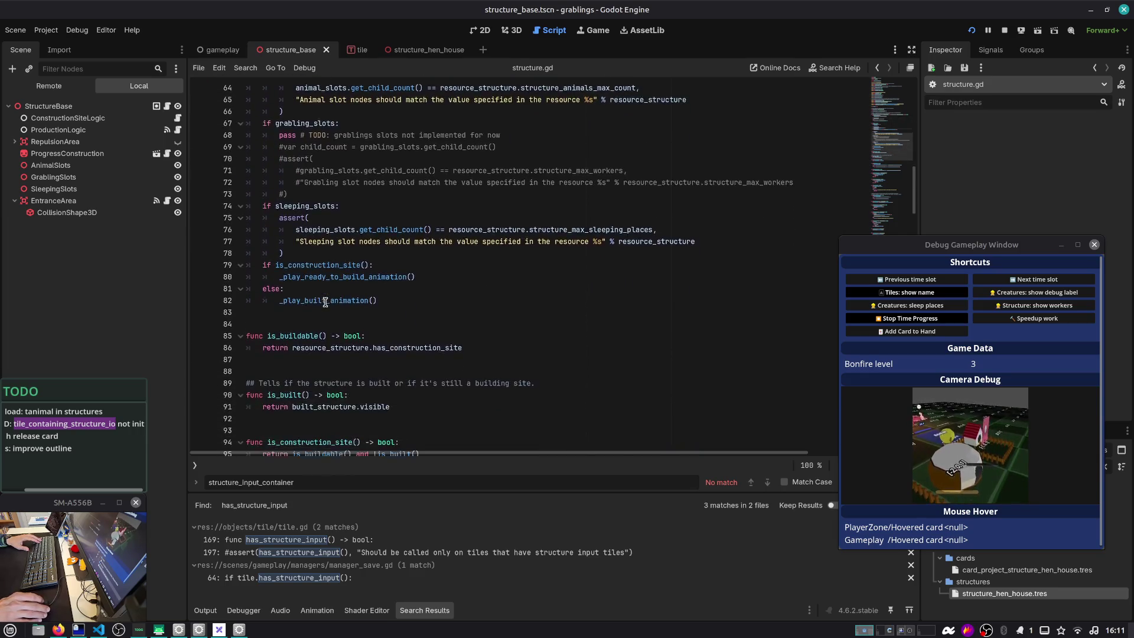
{"action": "double_click", "coordinate": [329, 278]}
{"action": "scroll", "coordinate": [335, 290], "scroll_direction": "down", "scroll_amount": 3}
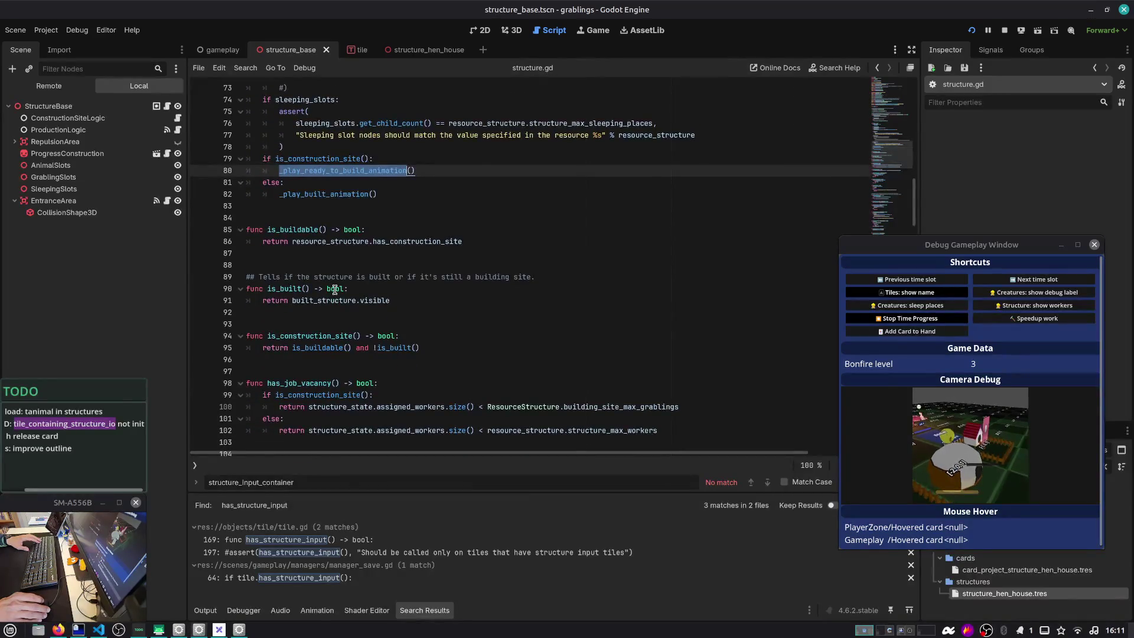
{"action": "scroll", "coordinate": [335, 290], "scroll_direction": "down", "scroll_amount": 2}
{"action": "scroll", "coordinate": [335, 289], "scroll_direction": "down", "scroll_amount": 2}
{"action": "scroll", "coordinate": [348, 248], "scroll_direction": "up", "scroll_amount": 2}
{"action": "left_click", "coordinate": [361, 218]}
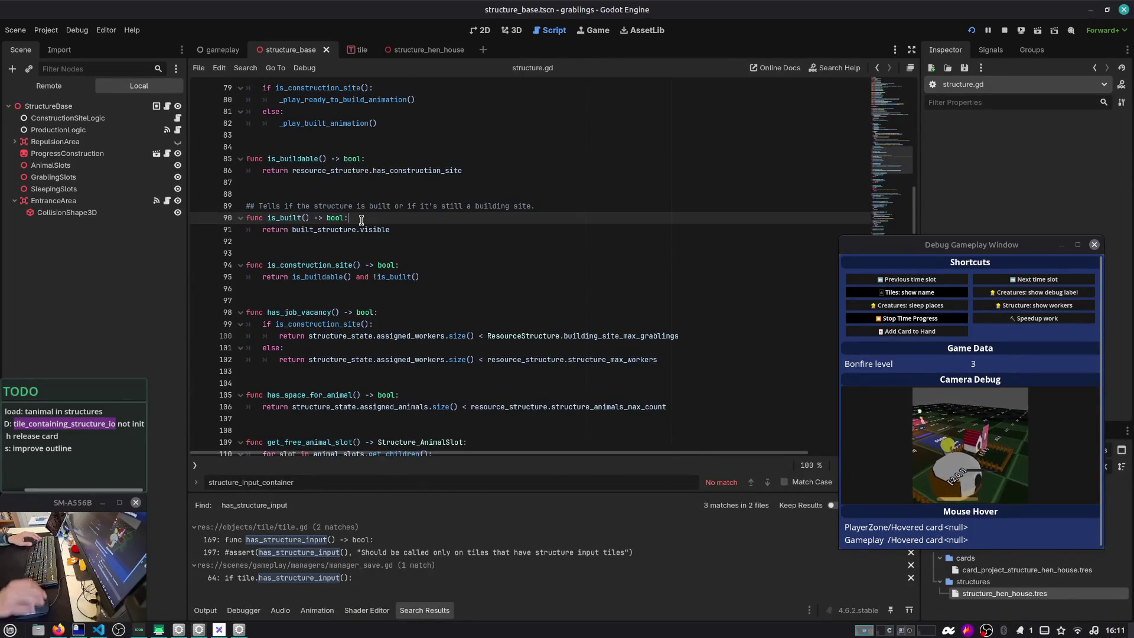
{"action": "key", "text": "ctrl+alt+o"}
{"action": "type", "text": "card_"}
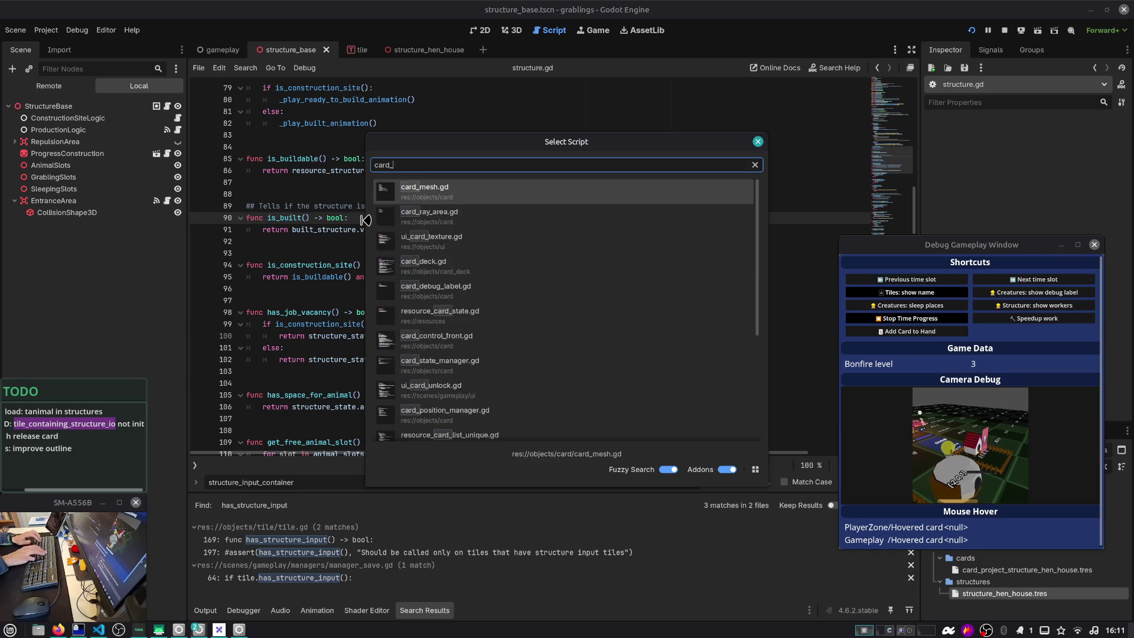
{"action": "type", "text": "picker"}
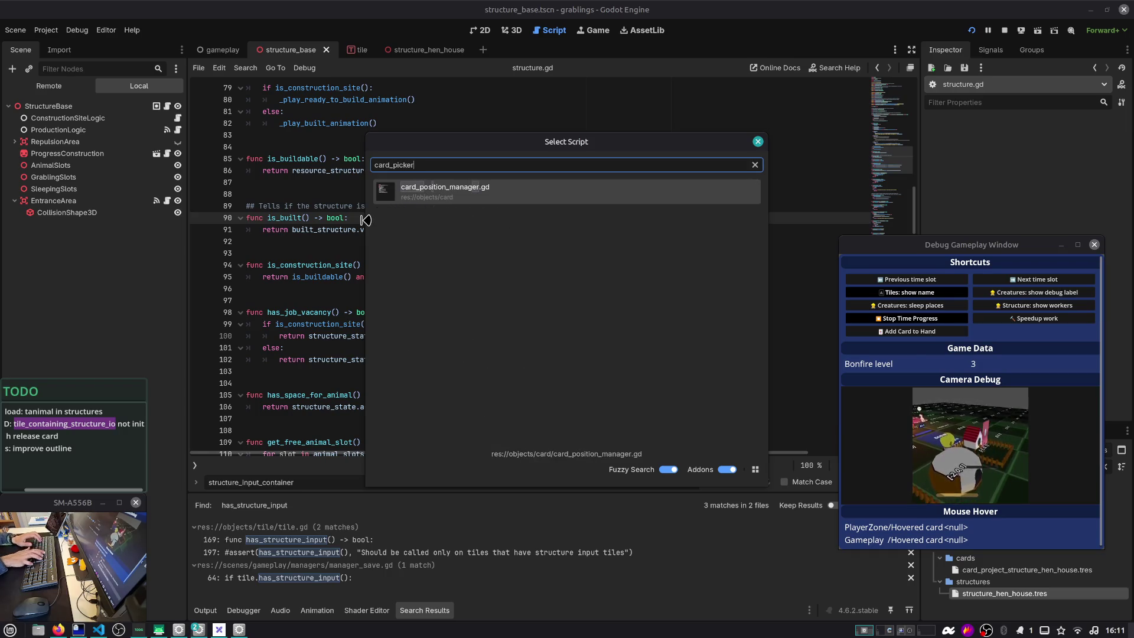
Step: Quick-open picker_card.gd by filtering the script list with 'picker_'
{"action": "key", "text": "ctrl+a"}
{"action": "type", "text": "picker_"}
{"action": "key", "text": "Down"}
{"action": "key", "text": "Down"}
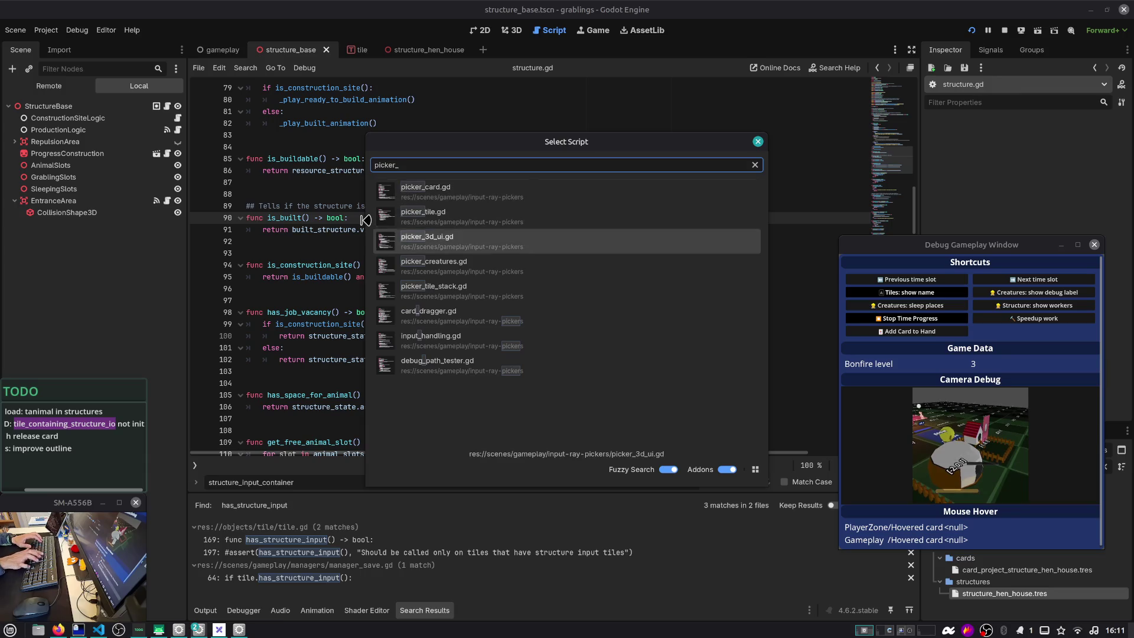
{"action": "key", "text": "Down"}
{"action": "key", "text": "Down"}
{"action": "key", "text": "Up"}
{"action": "key", "text": "Up"}
{"action": "key", "text": "Up"}
{"action": "key", "text": "Return"}
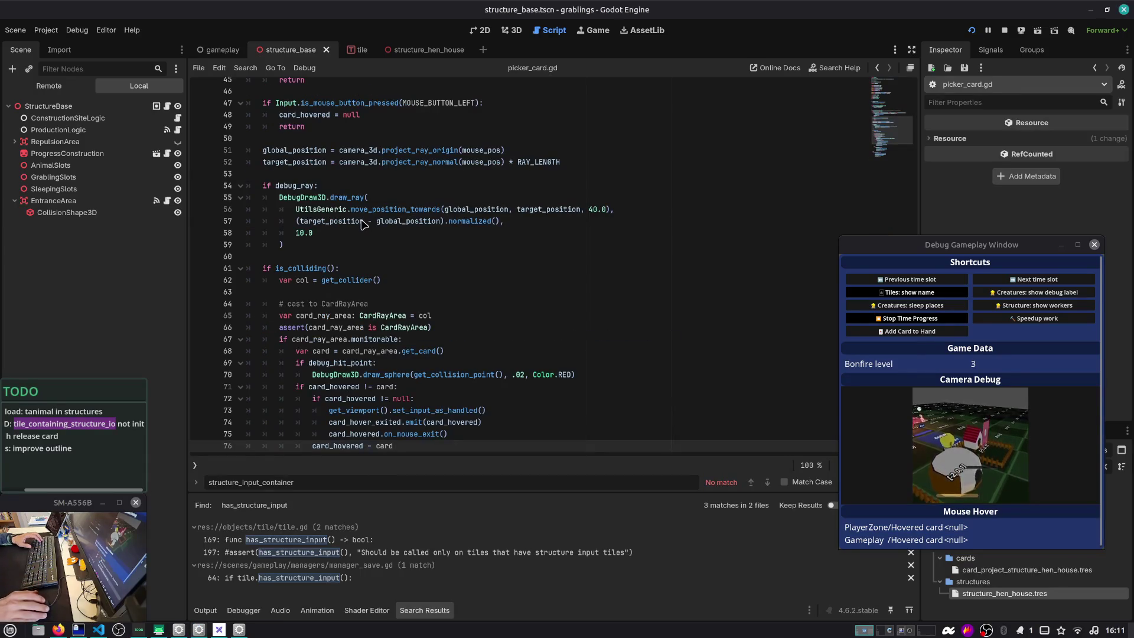
Step: Jump to picker_card.gd's _unhandled_input function and read through it
{"action": "scroll", "coordinate": [363, 224], "scroll_direction": "down", "scroll_amount": 4}
{"action": "key", "text": "ctrl+alt+f"}
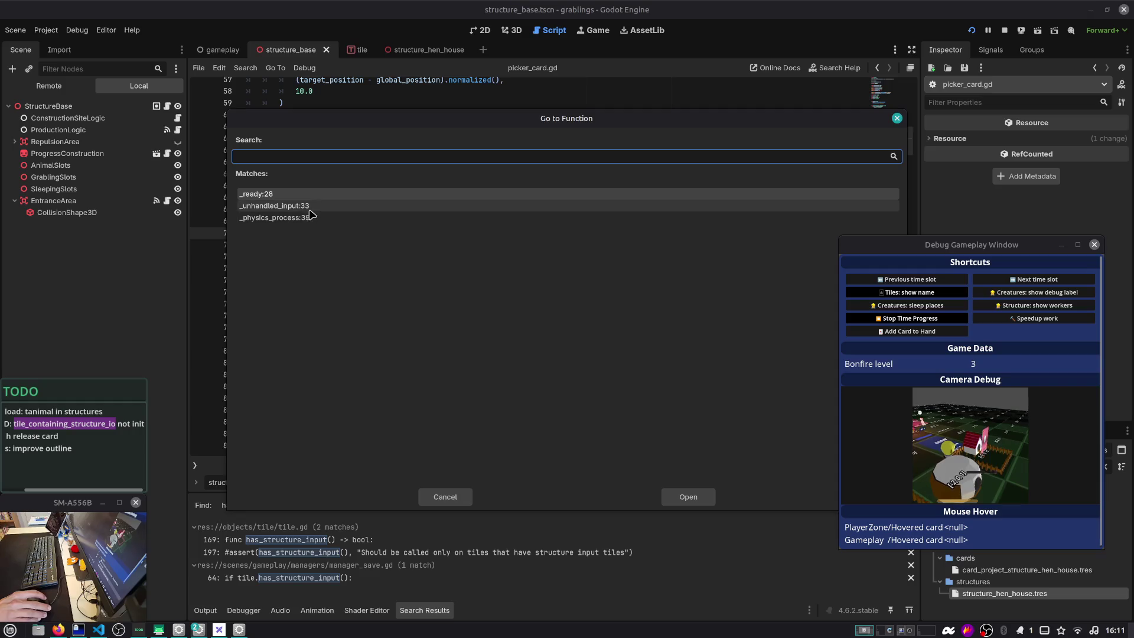
{"action": "double_click", "coordinate": [305, 208]}
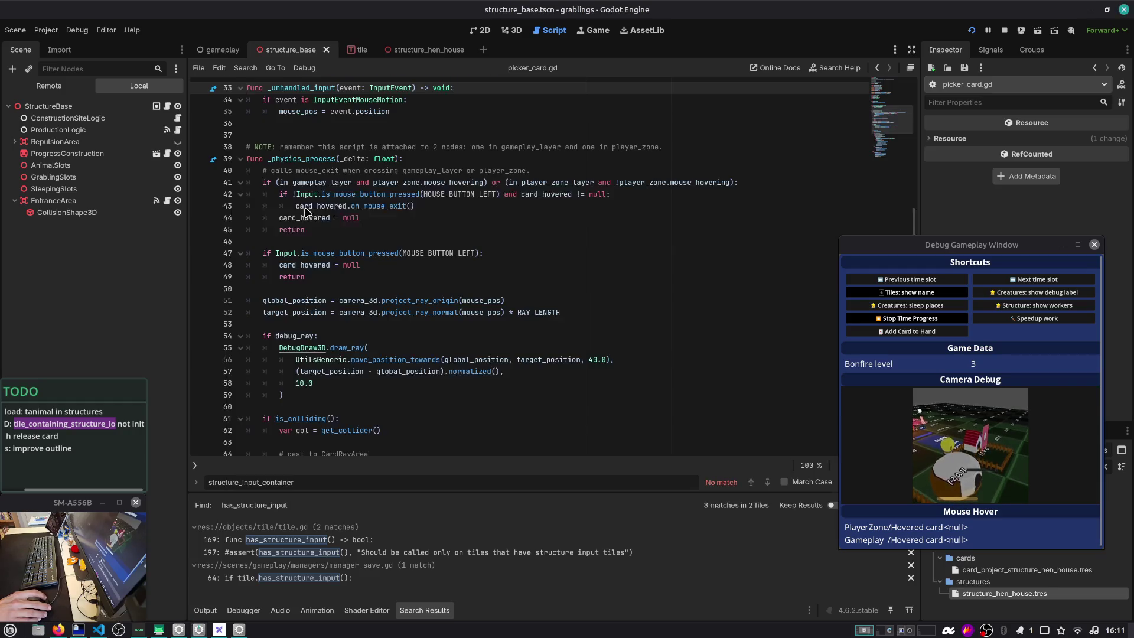
{"action": "scroll", "coordinate": [324, 215], "scroll_direction": "down", "scroll_amount": 5}
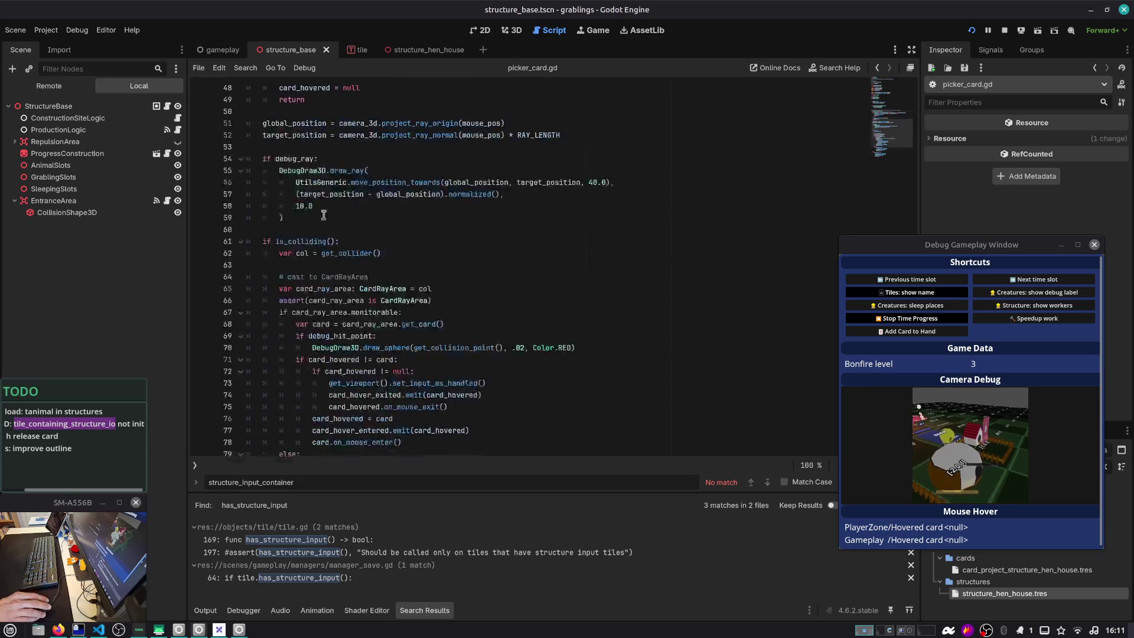
{"action": "scroll", "coordinate": [324, 215], "scroll_direction": "down", "scroll_amount": 4}
{"action": "scroll", "coordinate": [343, 245], "scroll_direction": "up", "scroll_amount": 18}
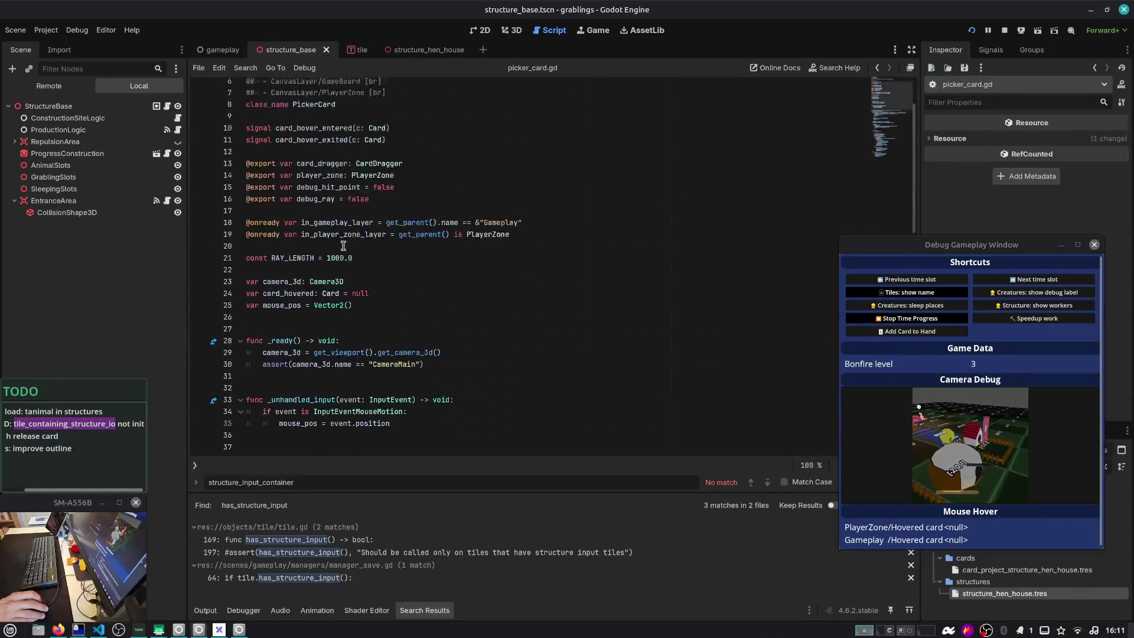
{"action": "scroll", "coordinate": [344, 246], "scroll_direction": "up", "scroll_amount": 2}
{"action": "left_click", "coordinate": [388, 175]}
Step: Quick-open card_dragger.gd via a 'picker' search and list its functions
{"action": "key", "text": "ctrl+alt+o"}
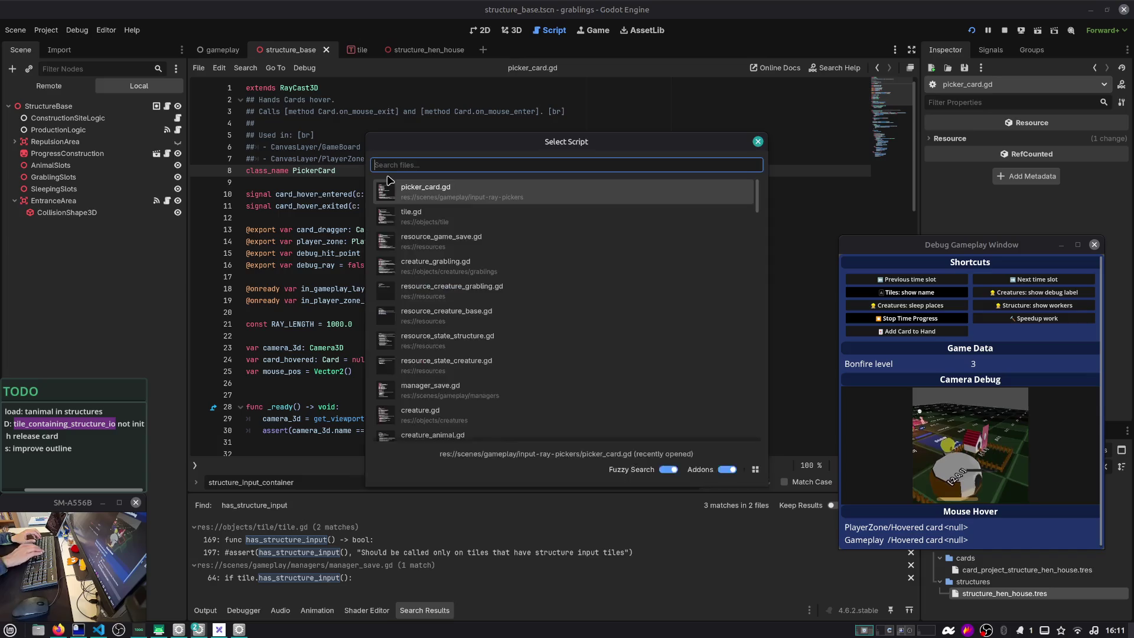
{"action": "type", "text": "picker"}
{"action": "key", "text": "Down"}
{"action": "key", "text": "Down"}
{"action": "key", "text": "Down"}
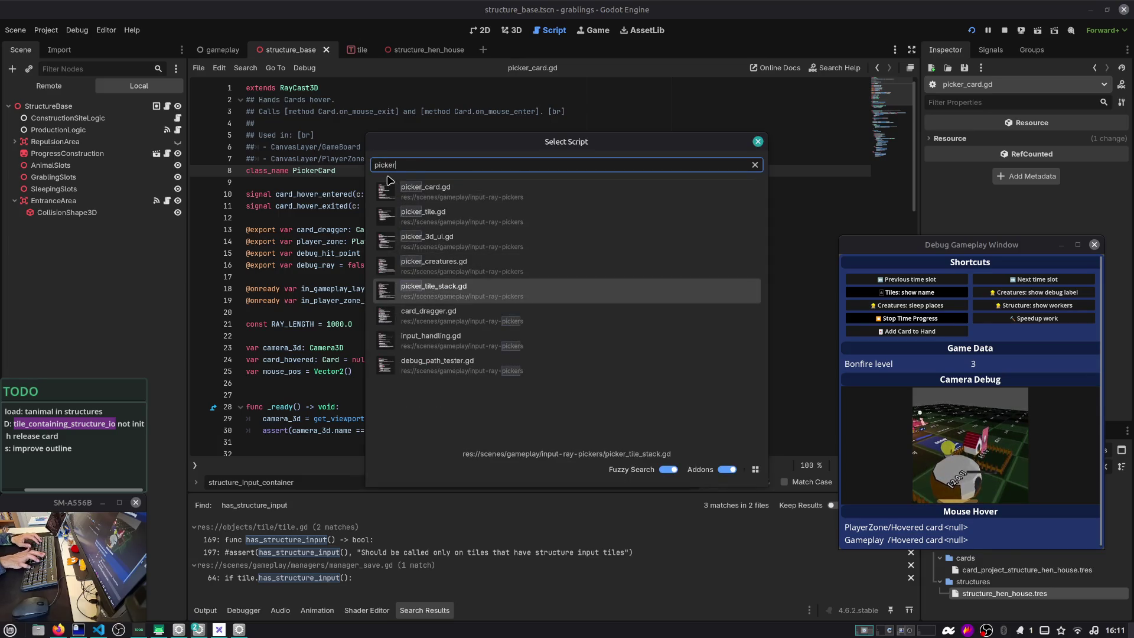
{"action": "key", "text": "Down"}
{"action": "key", "text": "Return"}
{"action": "key", "text": "ctrl+alt+f"}
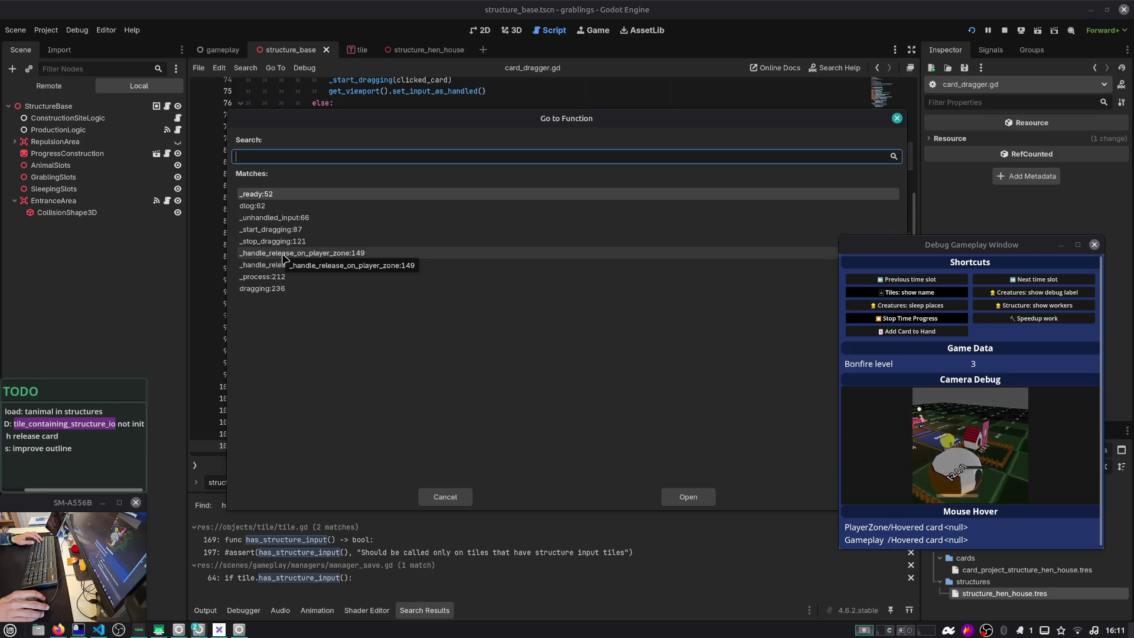
Step: Jump to _handle_release_on_main_view and highlight dragged_from_tile_stack, set_hovered_state, dragged_from_hand and dragged_from_structure_spawn
{"action": "double_click", "coordinate": [284, 266]}
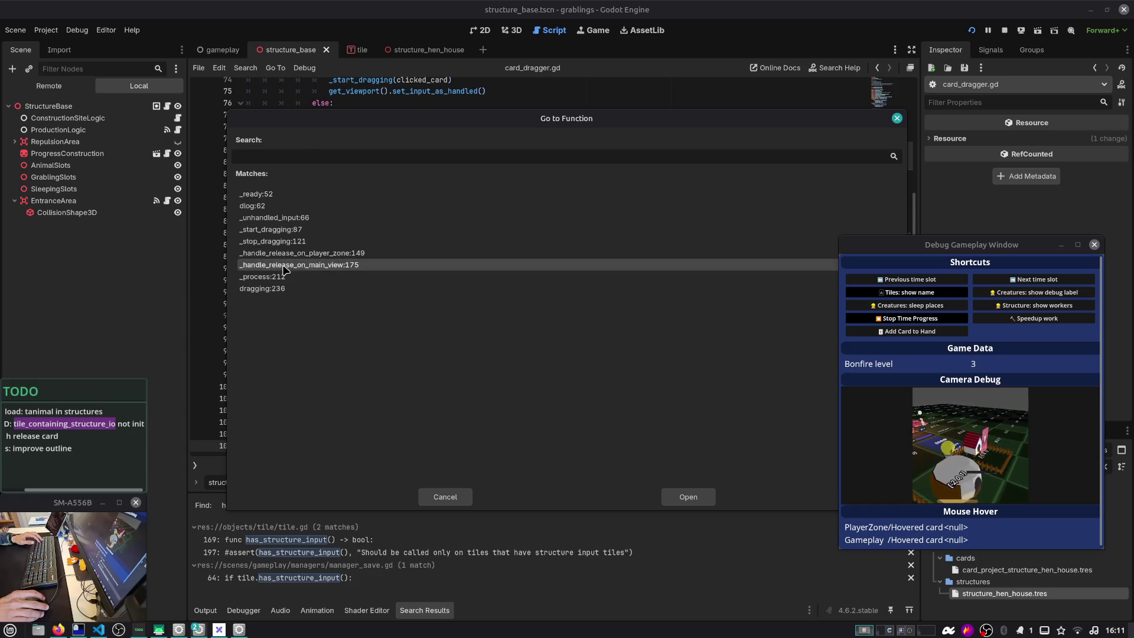
{"action": "scroll", "coordinate": [344, 144], "scroll_direction": "up", "scroll_amount": 10}
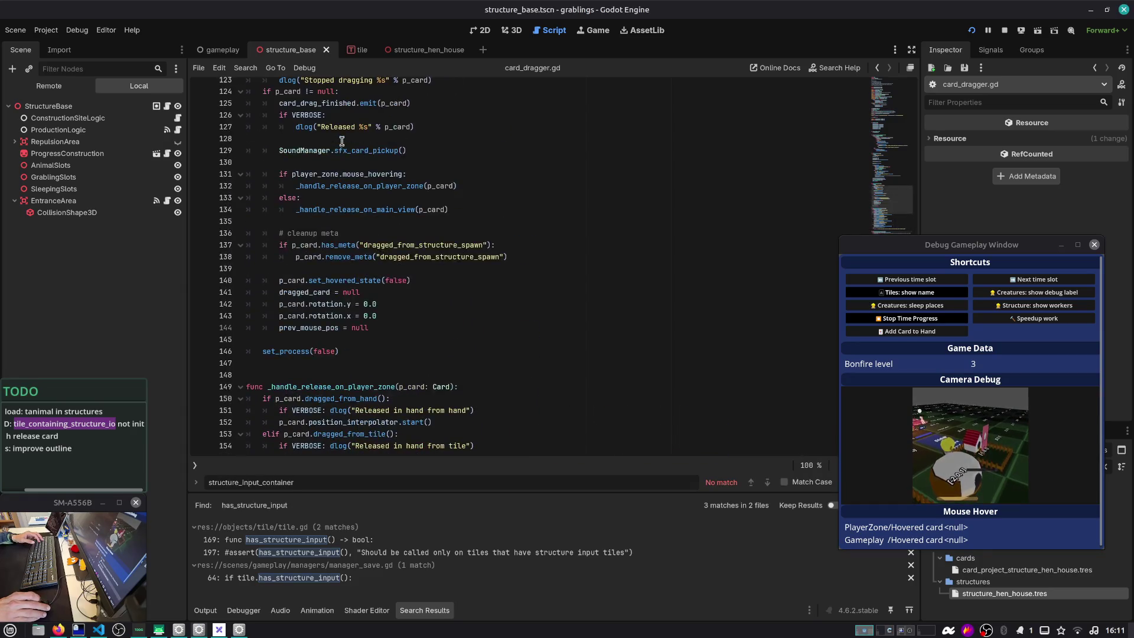
{"action": "scroll", "coordinate": [342, 141], "scroll_direction": "down", "scroll_amount": 20}
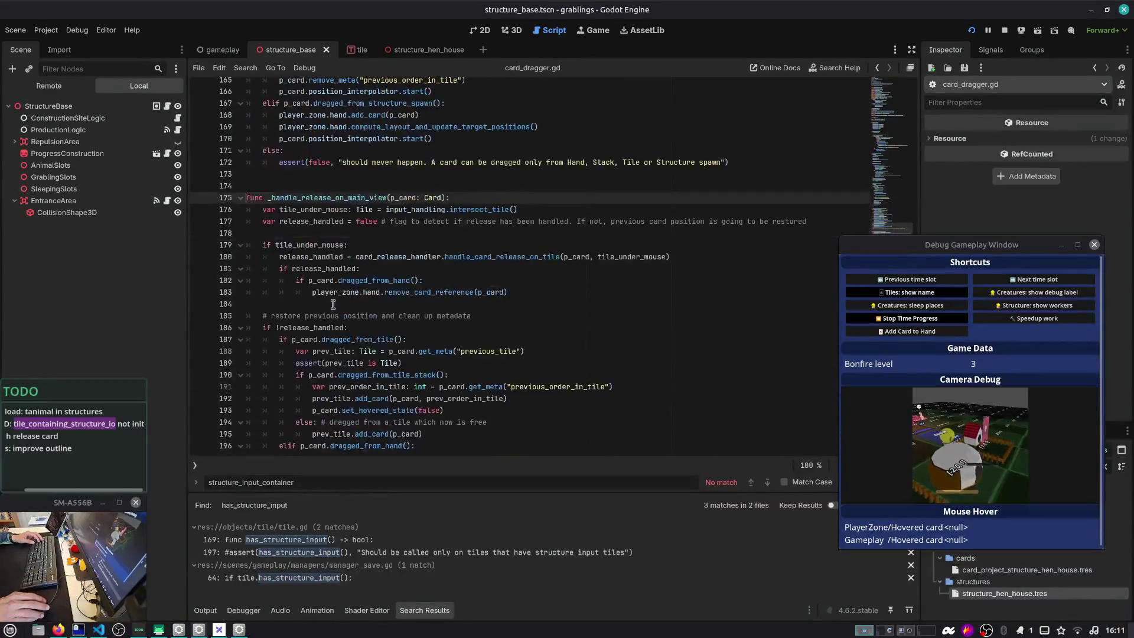
{"action": "double_click", "coordinate": [368, 202]}
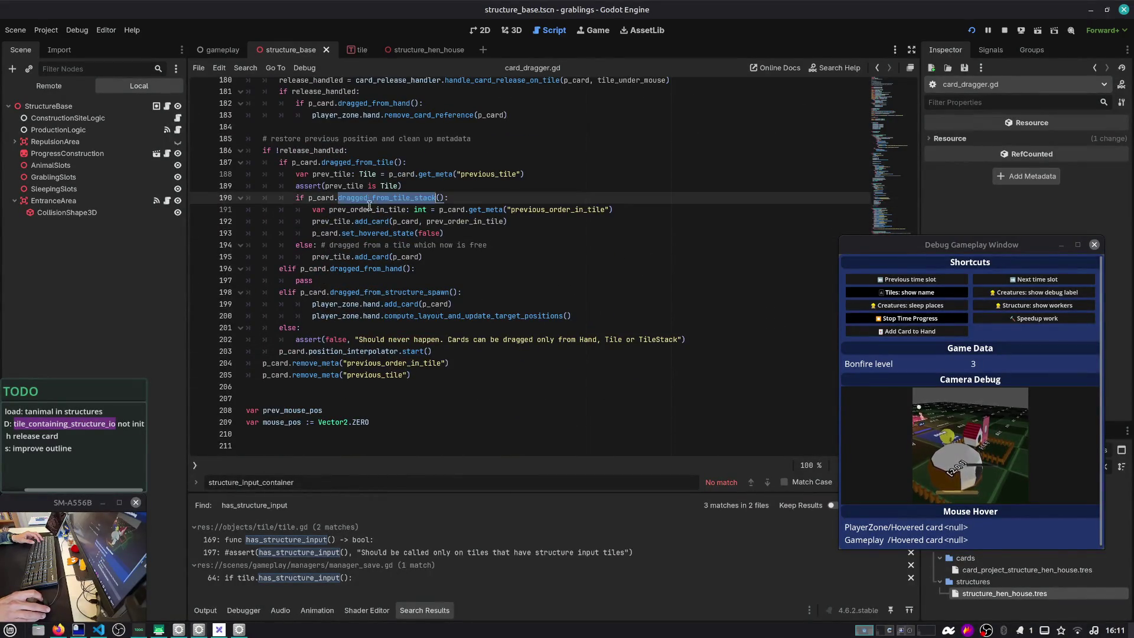
{"action": "double_click", "coordinate": [368, 234]}
{"action": "double_click", "coordinate": [363, 270]}
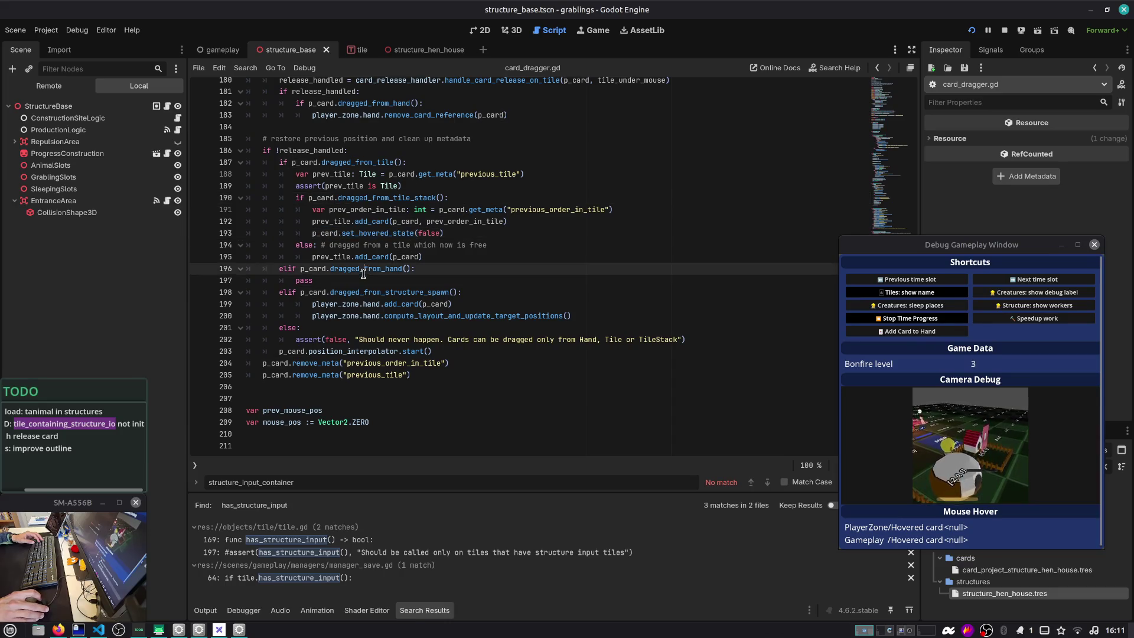
{"action": "double_click", "coordinate": [365, 293]}
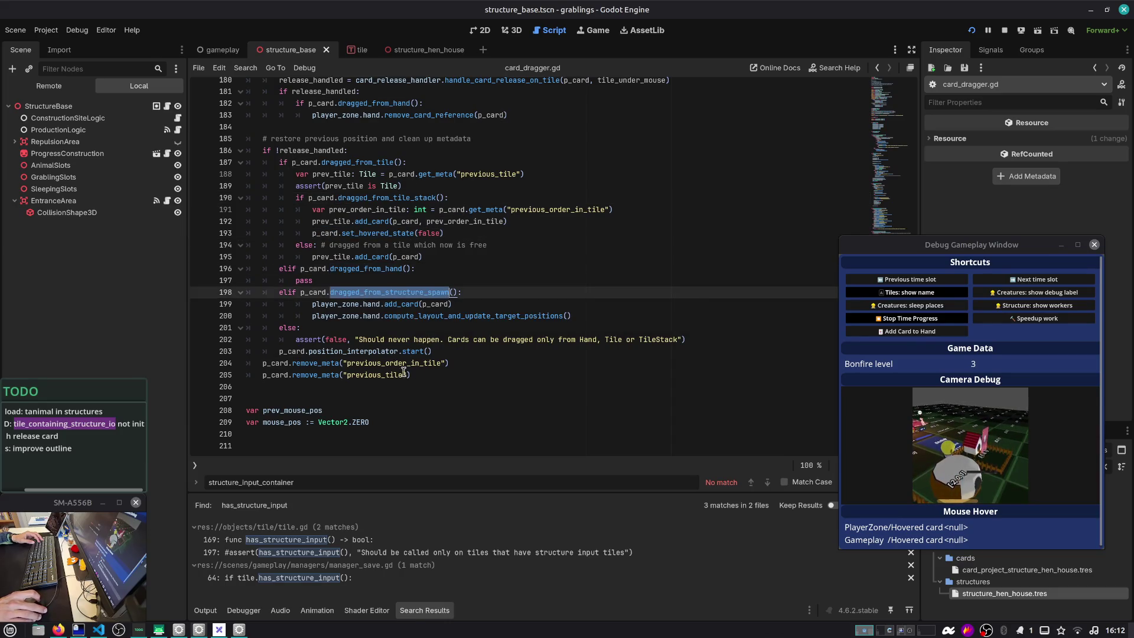
{"action": "left_click", "coordinate": [488, 316]}
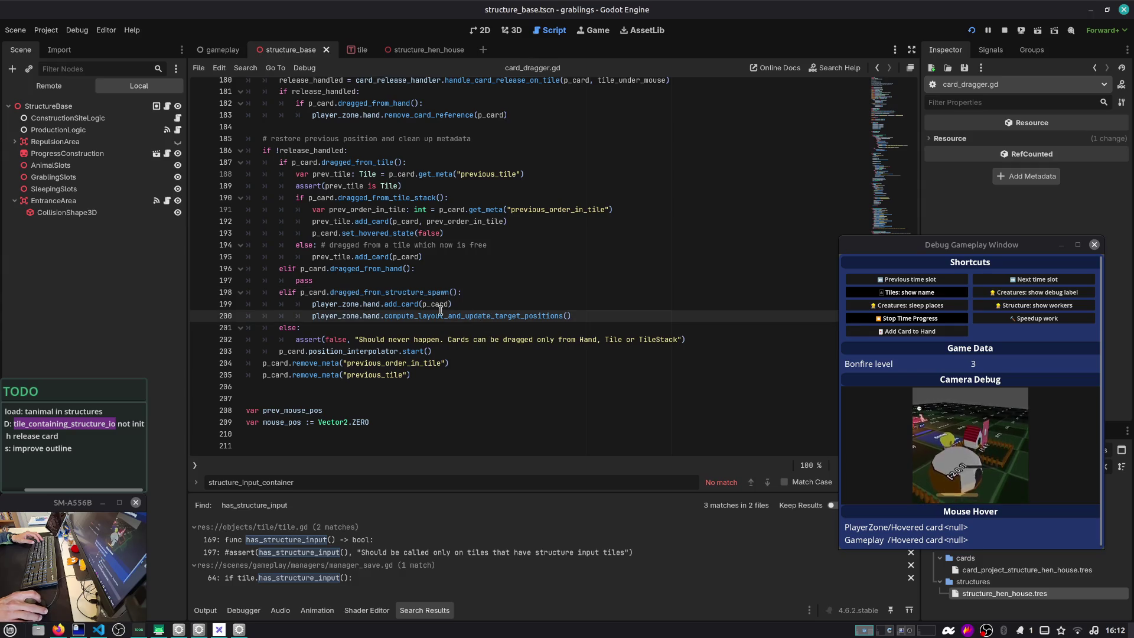
Step: Follow the handle_card_release_on_tile call to its definition in card_release_handler.gd
{"action": "left_click", "coordinate": [348, 304]}
{"action": "scroll", "coordinate": [428, 233], "scroll_direction": "up", "scroll_amount": 4}
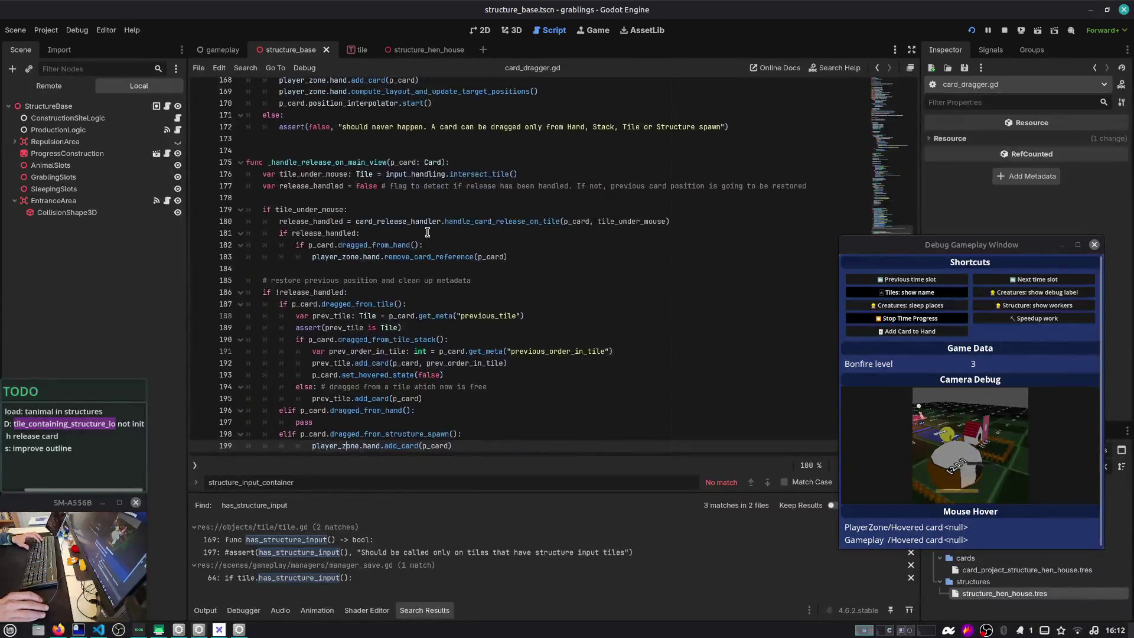
{"action": "double_click", "coordinate": [362, 163]}
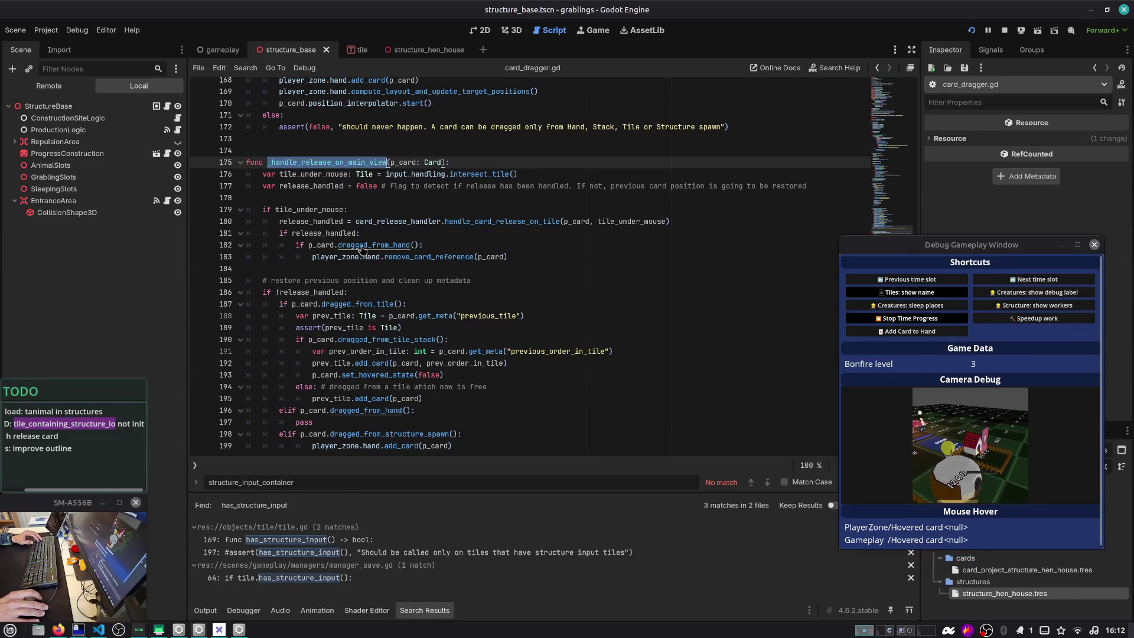
{"action": "left_click", "coordinate": [499, 221], "text": "ctrl"}
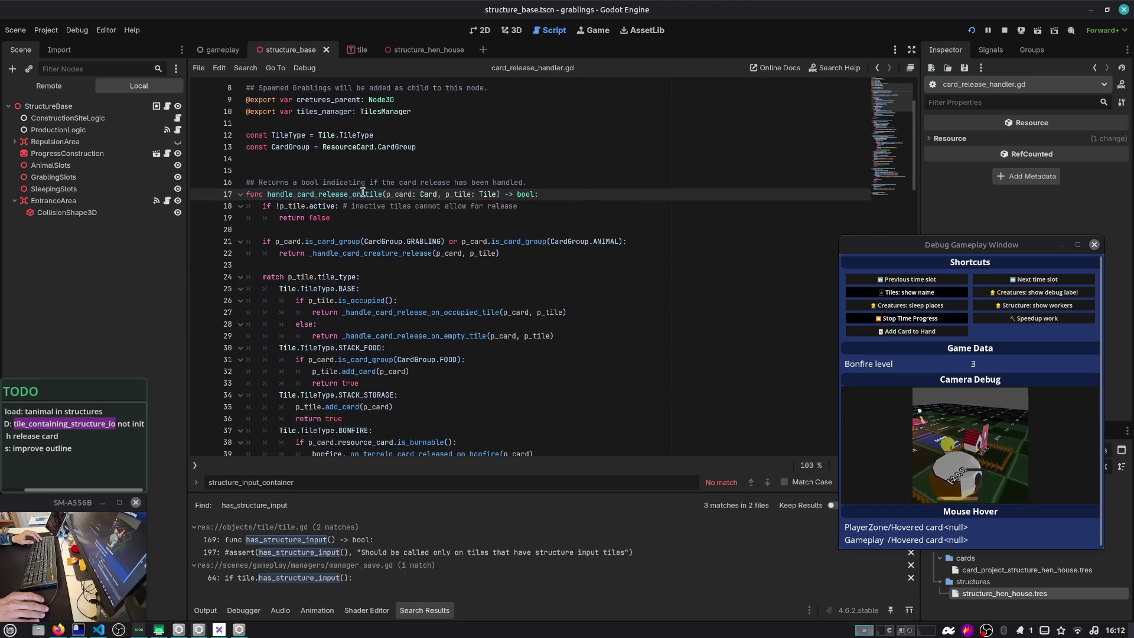
Step: Inspect the line-27 call and _handle_card_release_on_empty_tile in card_release_handler.gd
{"action": "scroll", "coordinate": [328, 205], "scroll_direction": "down", "scroll_amount": 3}
{"action": "scroll", "coordinate": [481, 181], "scroll_direction": "down", "scroll_amount": 2}
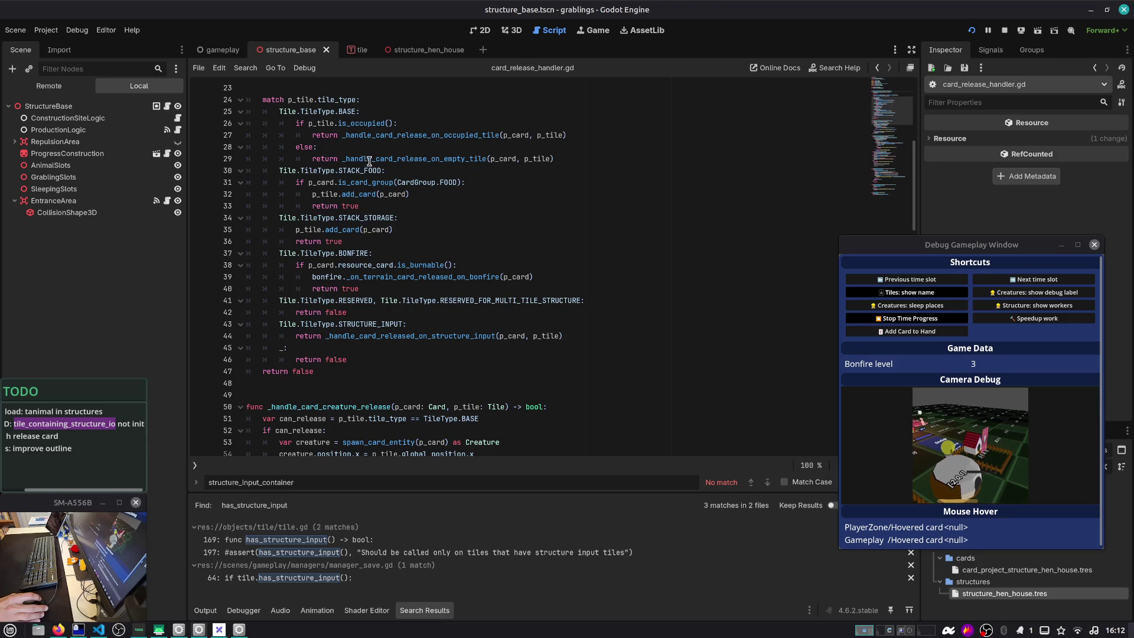
{"action": "double_click", "coordinate": [423, 137]}
{"action": "double_click", "coordinate": [465, 158]}
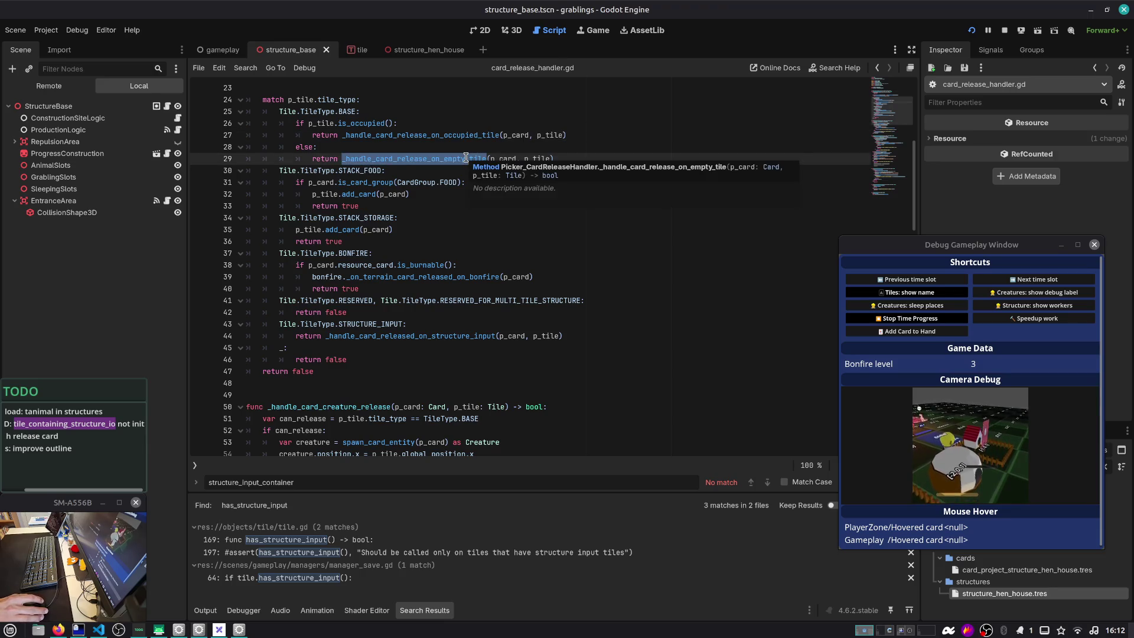
{"action": "scroll", "coordinate": [628, 199], "scroll_direction": "down", "scroll_amount": 10}
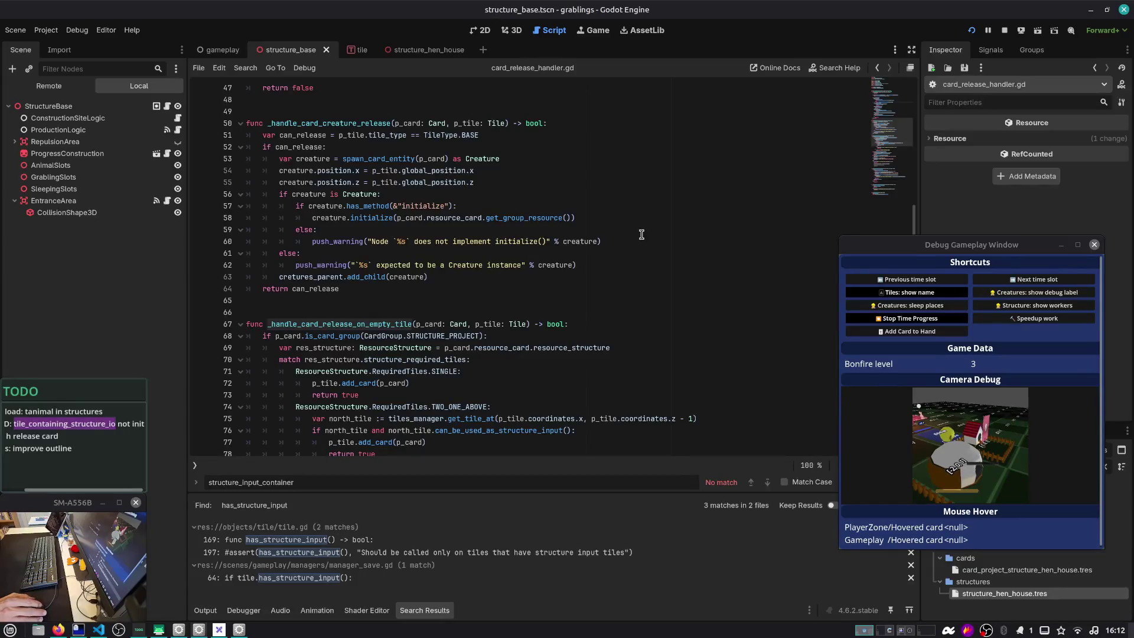
{"action": "scroll", "coordinate": [487, 275], "scroll_direction": "down", "scroll_amount": 1}
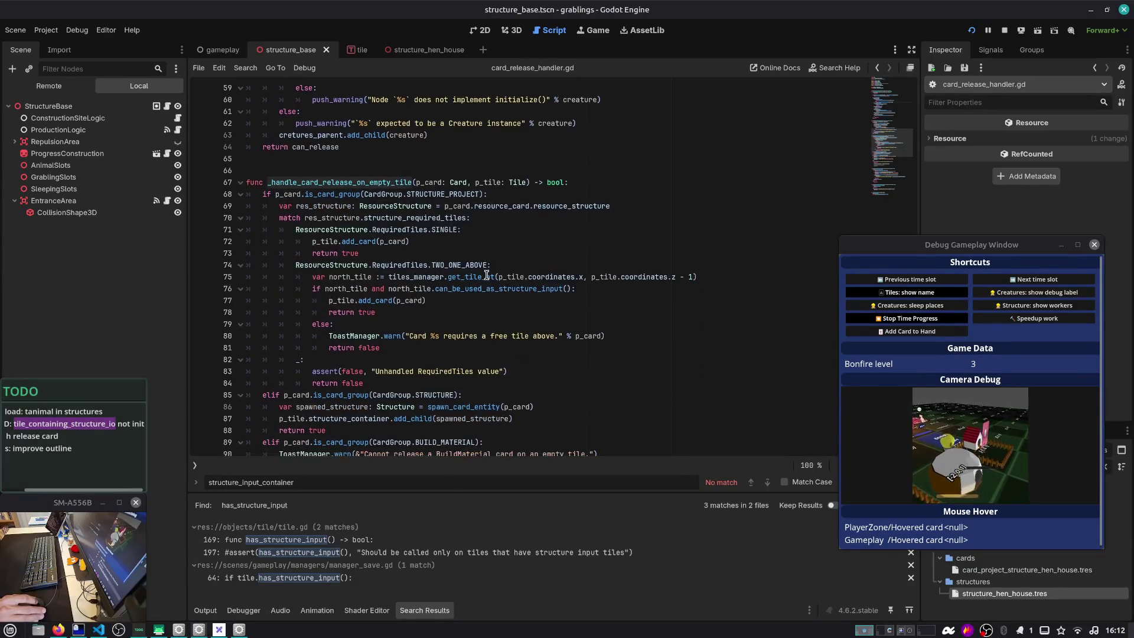
Step: Highlight north_tile and p_tile uses, then jump to add_card's definition in tile.gd
{"action": "double_click", "coordinate": [358, 276]}
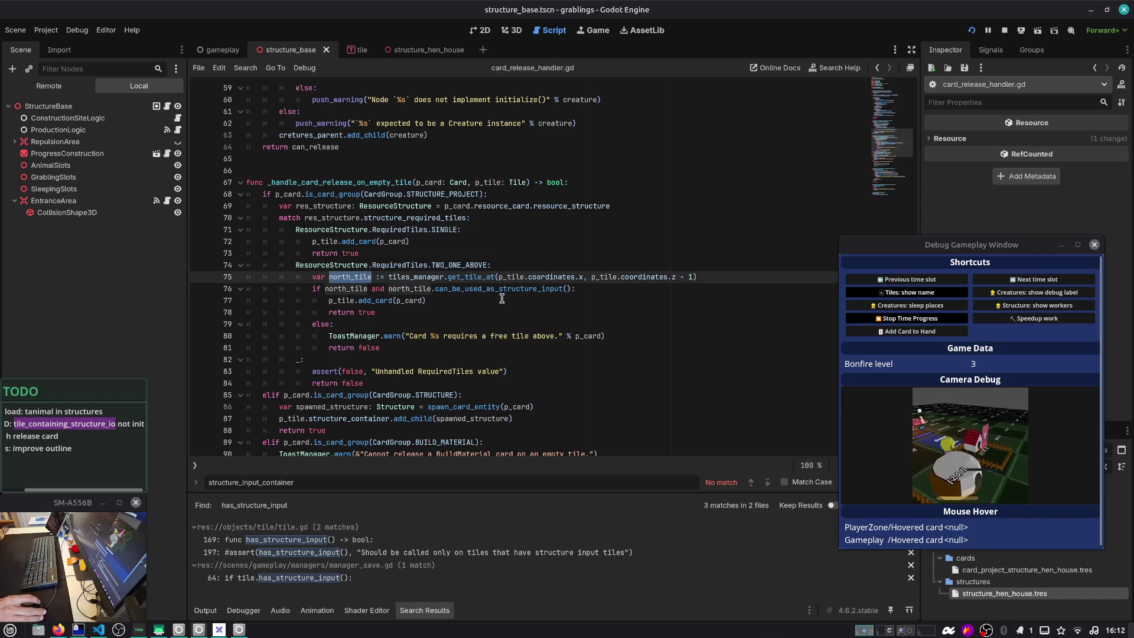
{"action": "scroll", "coordinate": [541, 296], "scroll_direction": "down", "scroll_amount": 2}
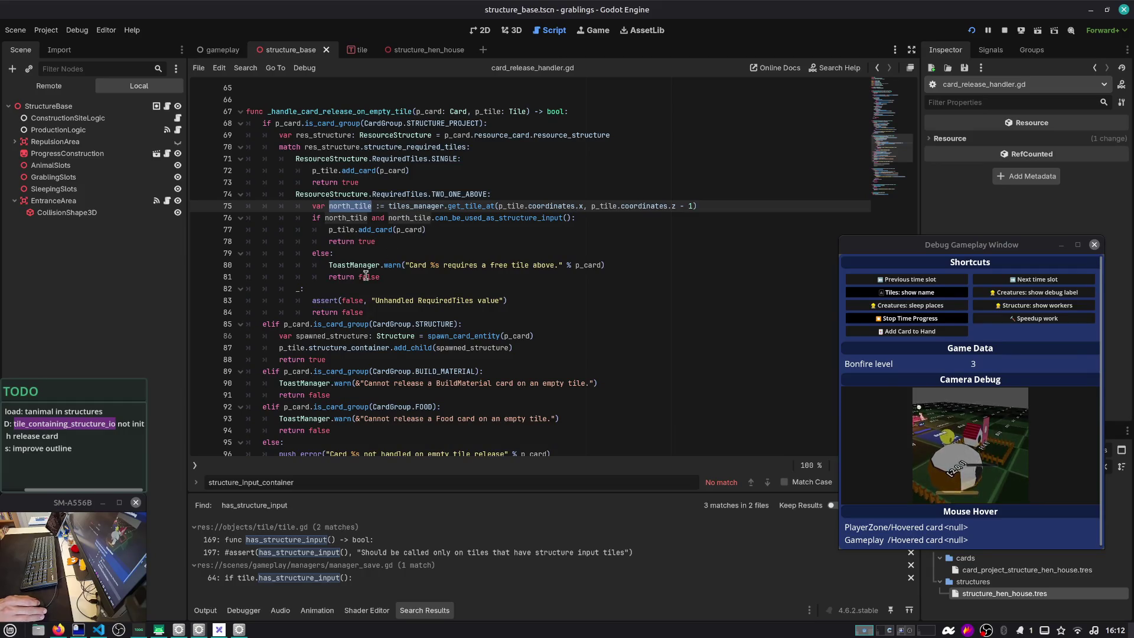
{"action": "double_click", "coordinate": [345, 231]}
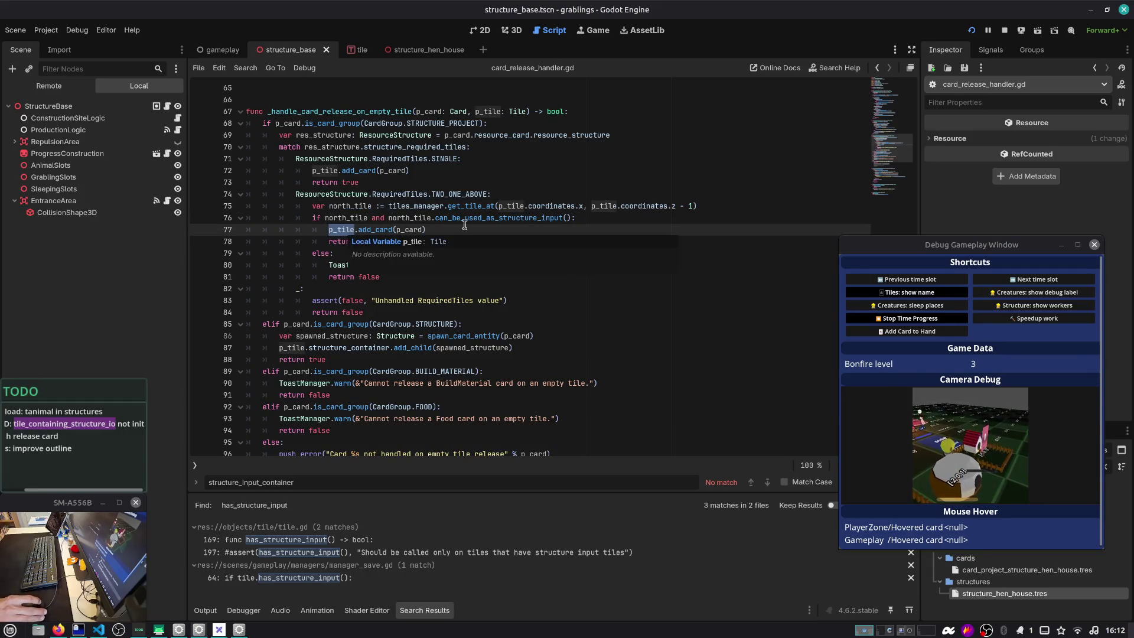
{"action": "left_click", "coordinate": [383, 230], "text": "ctrl"}
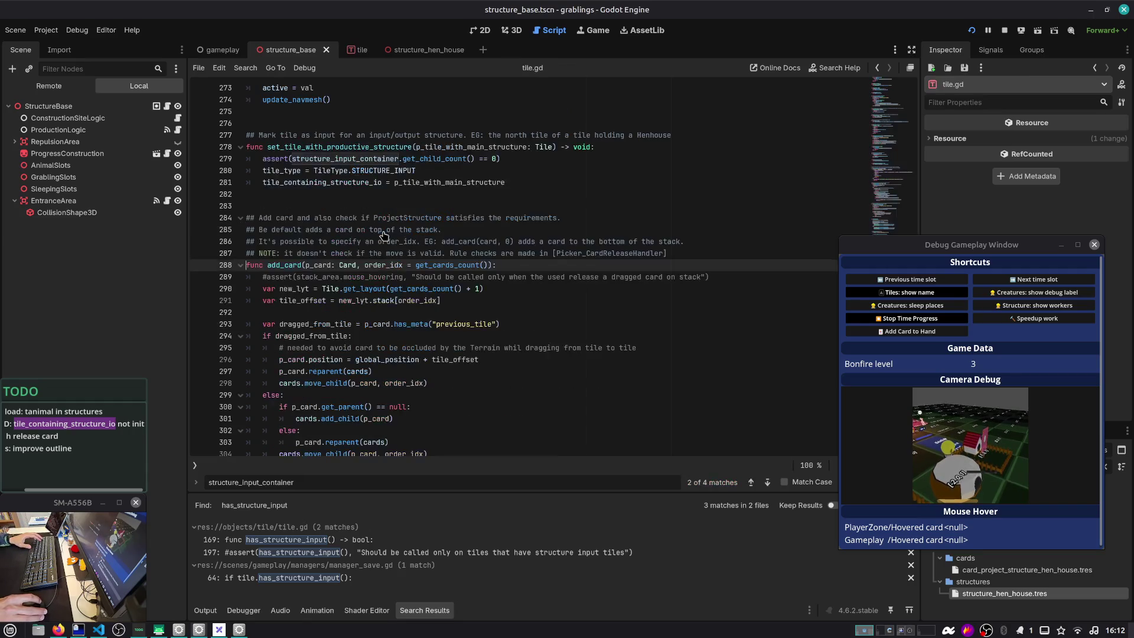
Step: Trace p_card and dragged_from_tile through tile.gd's add_card function
{"action": "scroll", "coordinate": [366, 272], "scroll_direction": "down", "scroll_amount": 3}
{"action": "double_click", "coordinate": [318, 158]}
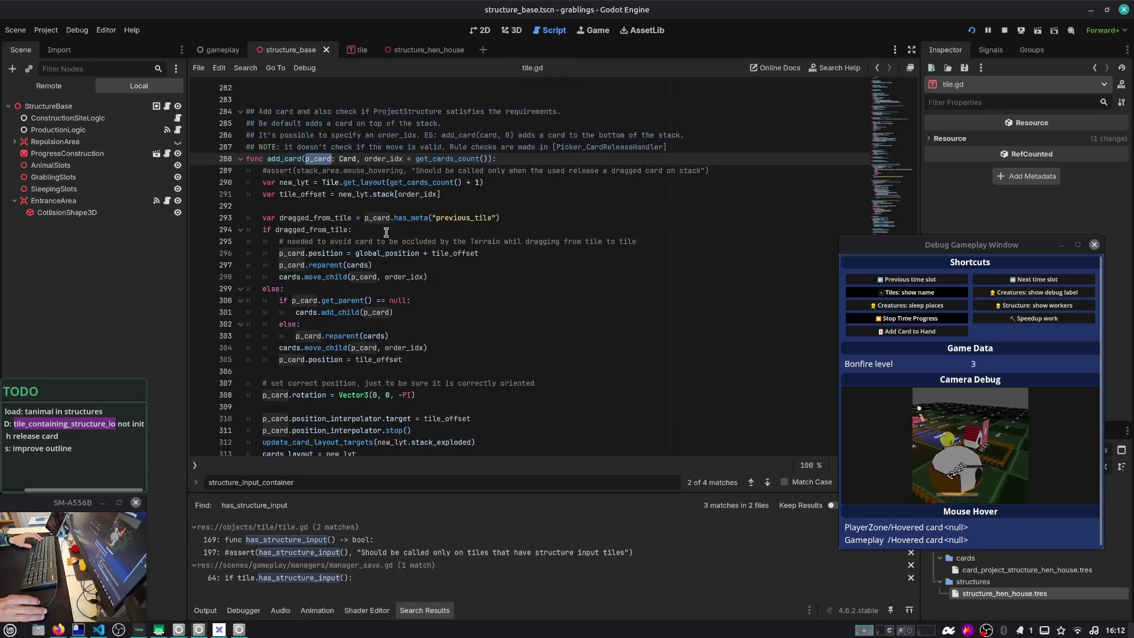
{"action": "scroll", "coordinate": [387, 234], "scroll_direction": "down", "scroll_amount": 1}
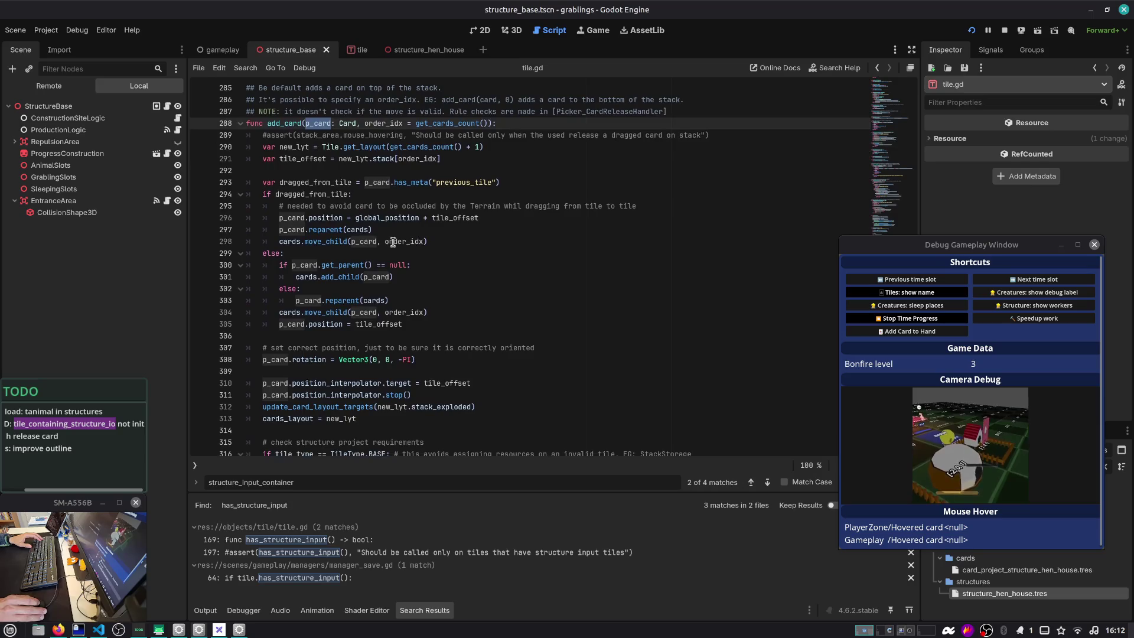
{"action": "double_click", "coordinate": [315, 196]}
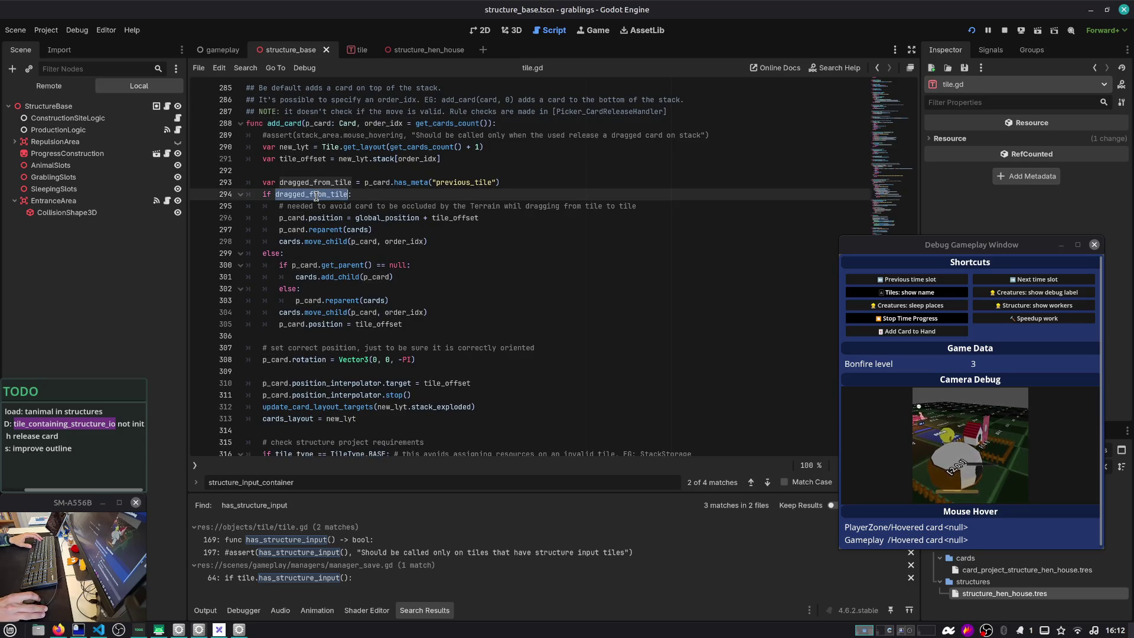
{"action": "double_click", "coordinate": [302, 230]}
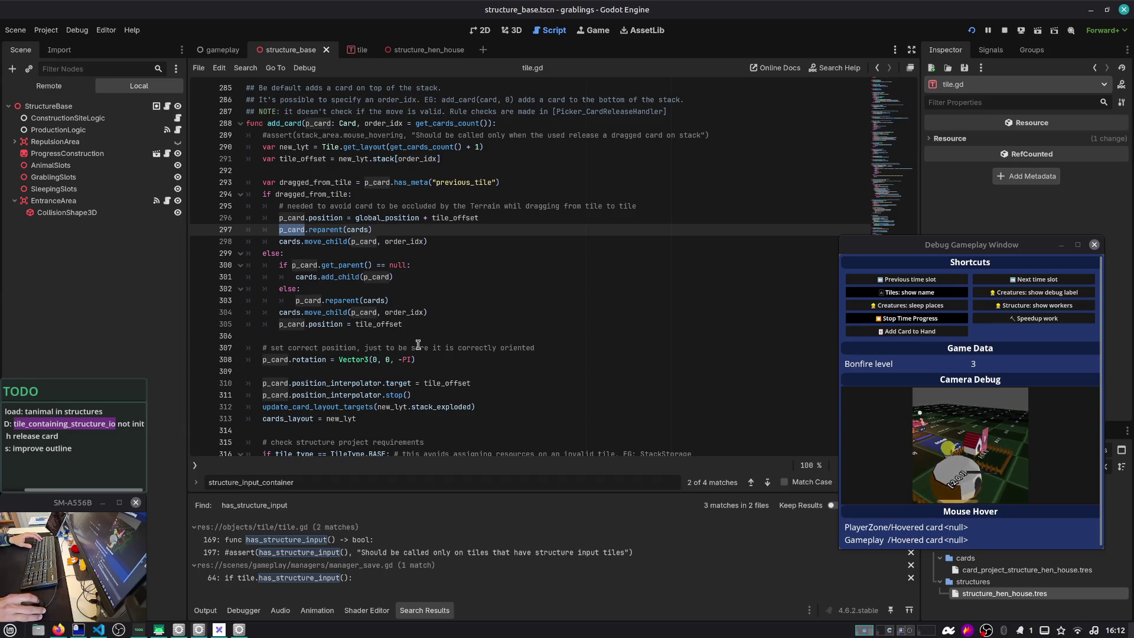
{"action": "scroll", "coordinate": [418, 344], "scroll_direction": "down", "scroll_amount": 2}
{"action": "scroll", "coordinate": [330, 342], "scroll_direction": "down", "scroll_amount": 2}
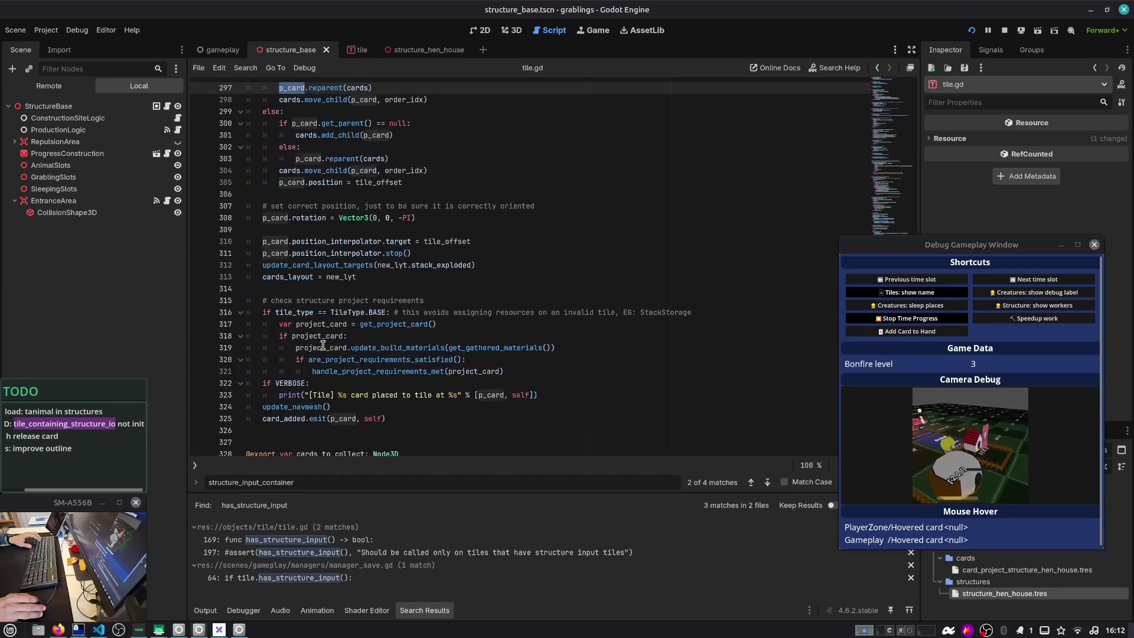
{"action": "scroll", "coordinate": [310, 395], "scroll_direction": "down", "scroll_amount": 3}
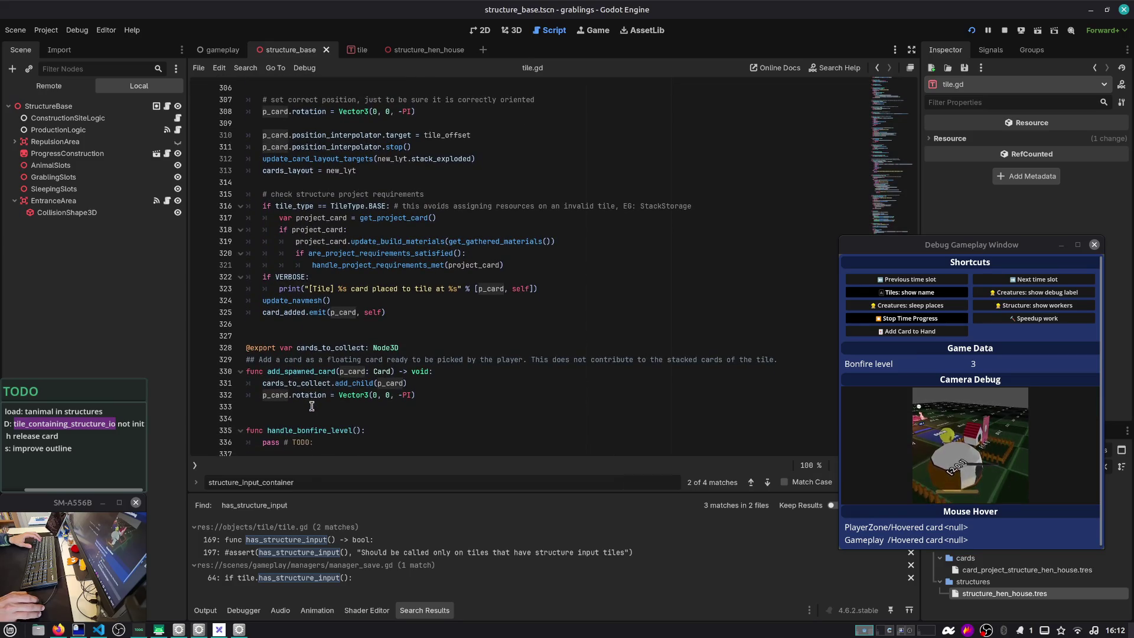
{"action": "scroll", "coordinate": [316, 411], "scroll_direction": "down", "scroll_amount": 3}
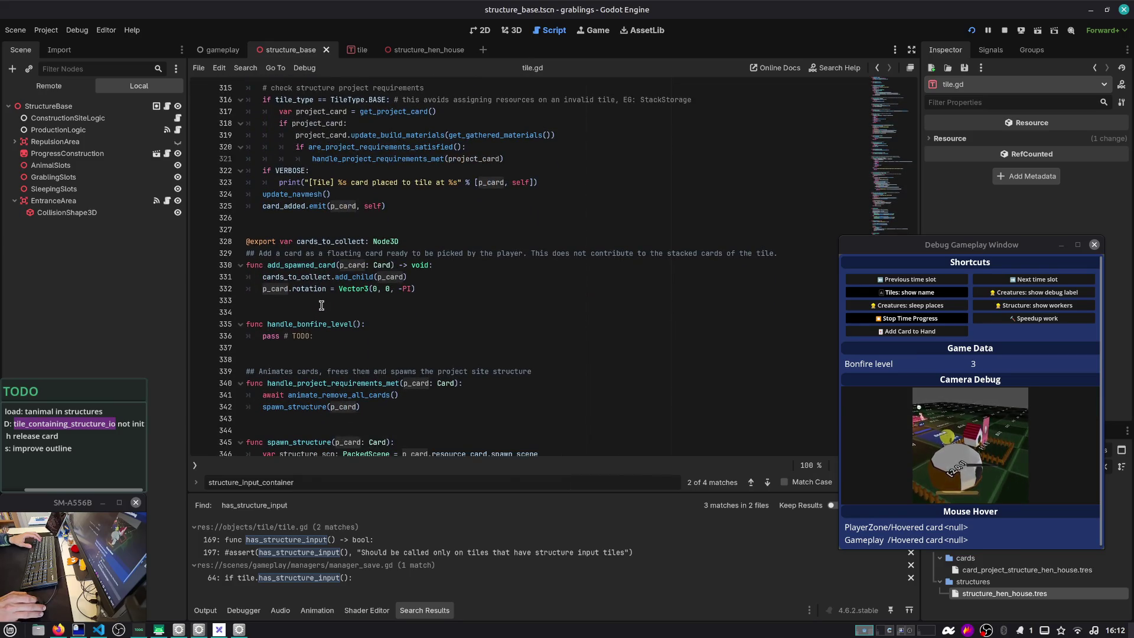
Step: Jump to spawn_structure via a 'struc' function search and select structure_container on line 350
{"action": "key", "text": "ctrl+alt+f"}
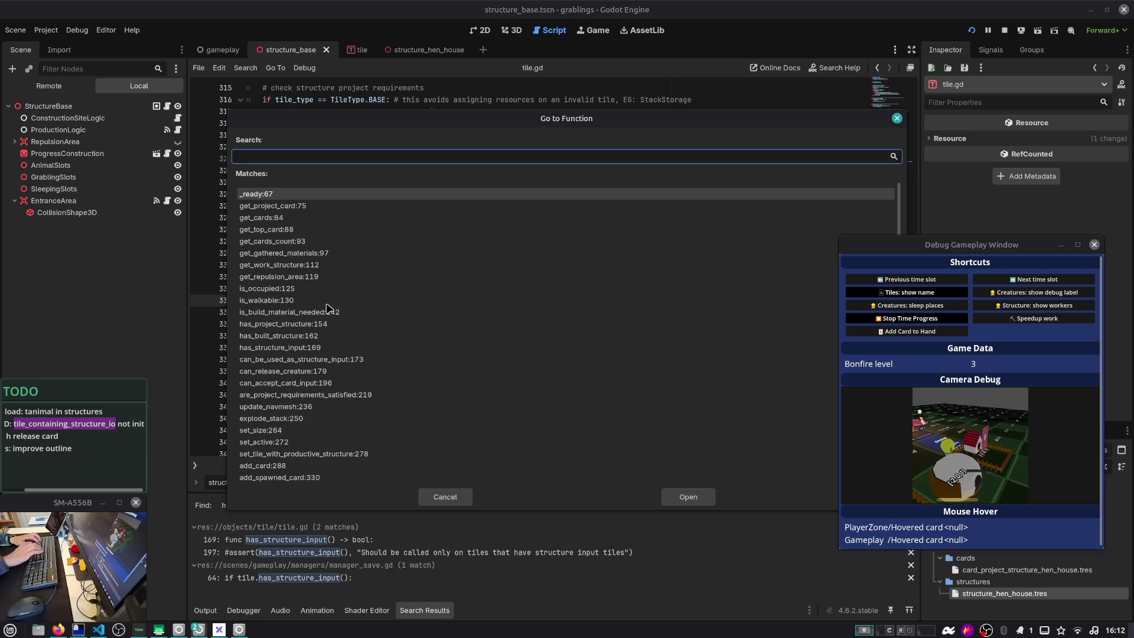
{"action": "type", "text": "struc"}
{"action": "key", "text": "Down"}
{"action": "key", "text": "Down"}
{"action": "key", "text": "Down"}
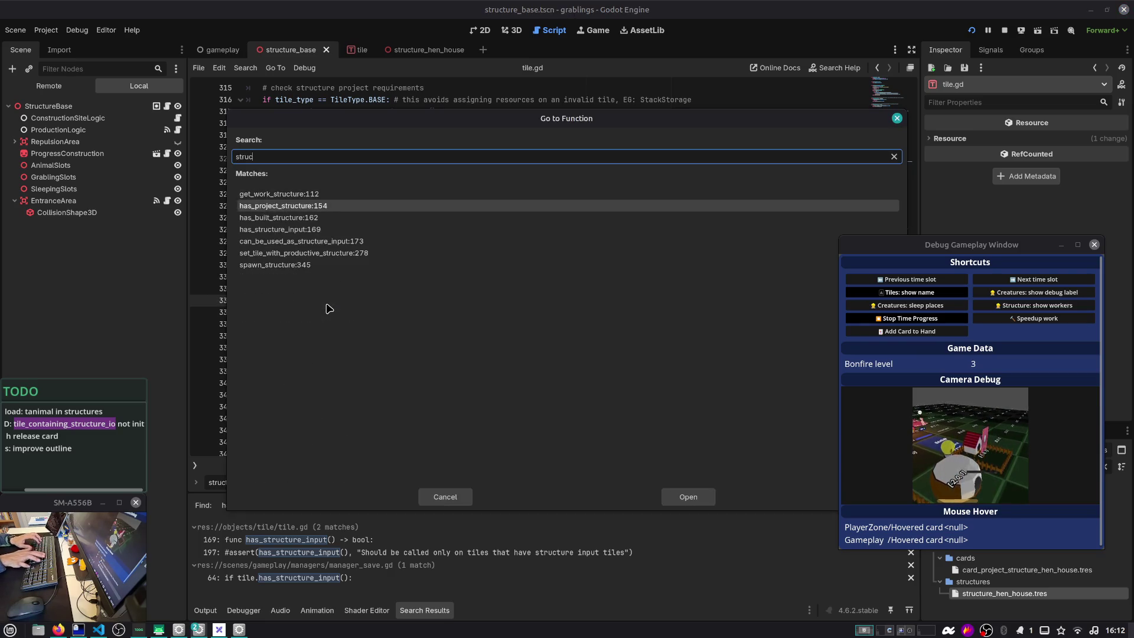
{"action": "key", "text": "Down"}
{"action": "key", "text": "Down"}
{"action": "key", "text": "Down"}
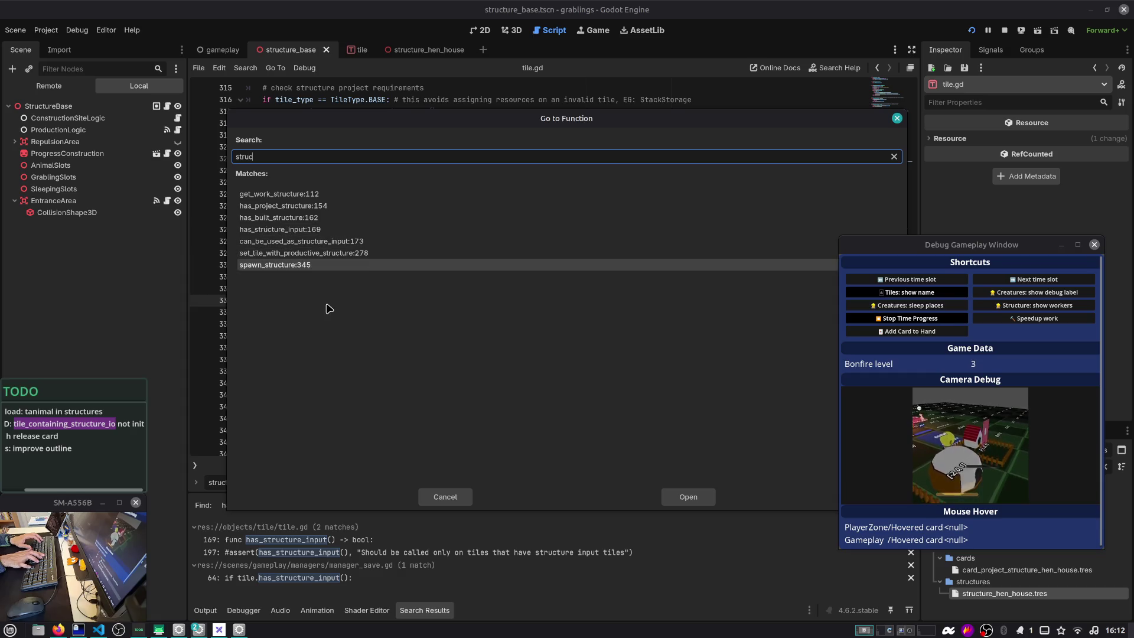
{"action": "key", "text": "Return"}
{"action": "scroll", "coordinate": [329, 309], "scroll_direction": "down", "scroll_amount": 4}
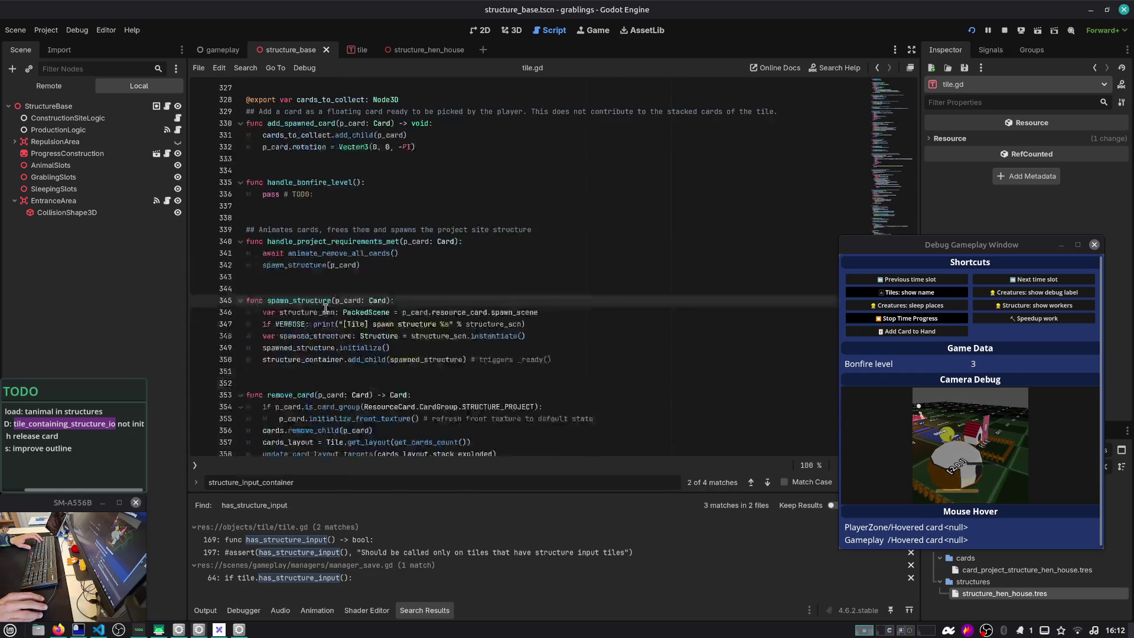
{"action": "double_click", "coordinate": [308, 359]}
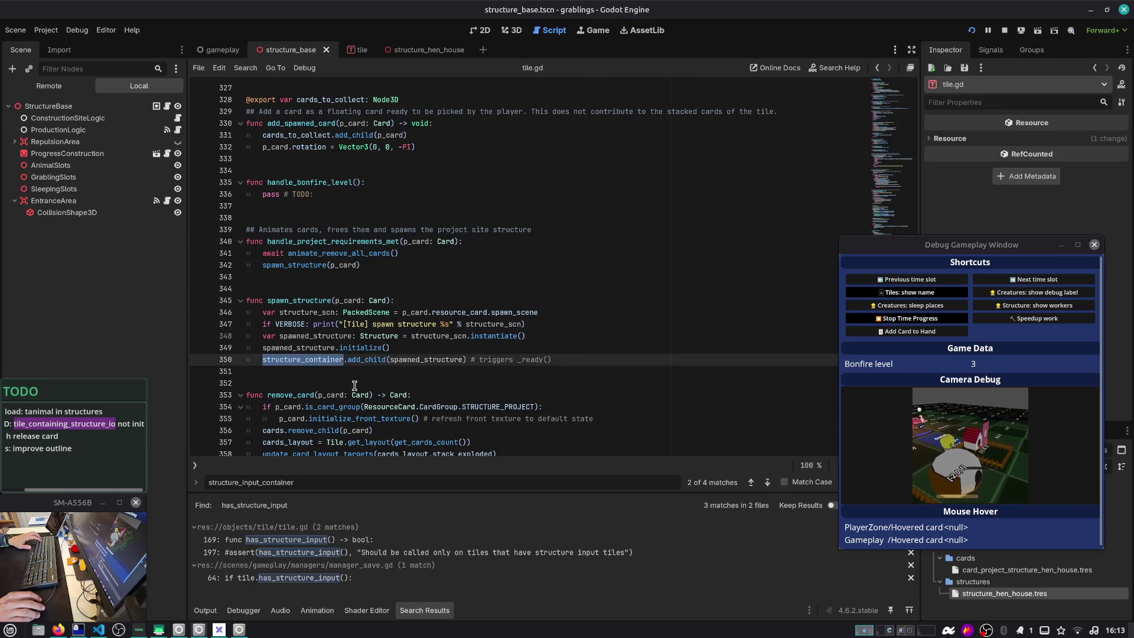
Step: Search all files for spawn_structure and go to its call on line 342
{"action": "scroll", "coordinate": [357, 385], "scroll_direction": "down", "scroll_amount": 1}
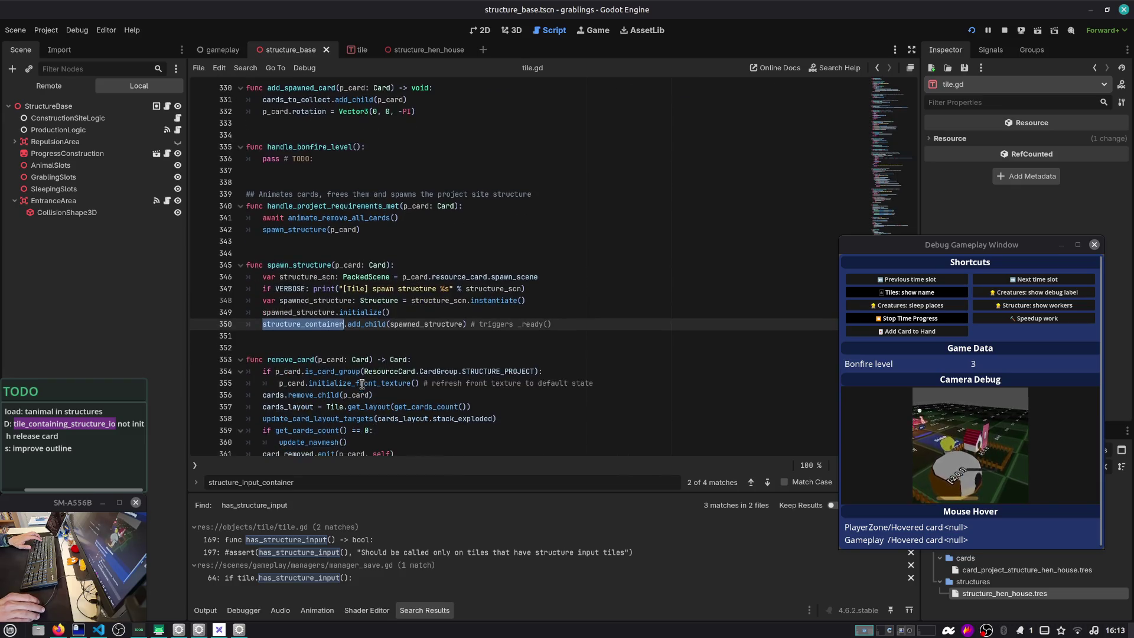
{"action": "double_click", "coordinate": [291, 267]}
{"action": "key", "text": "ctrl+shift+f"}
{"action": "key", "text": "Return"}
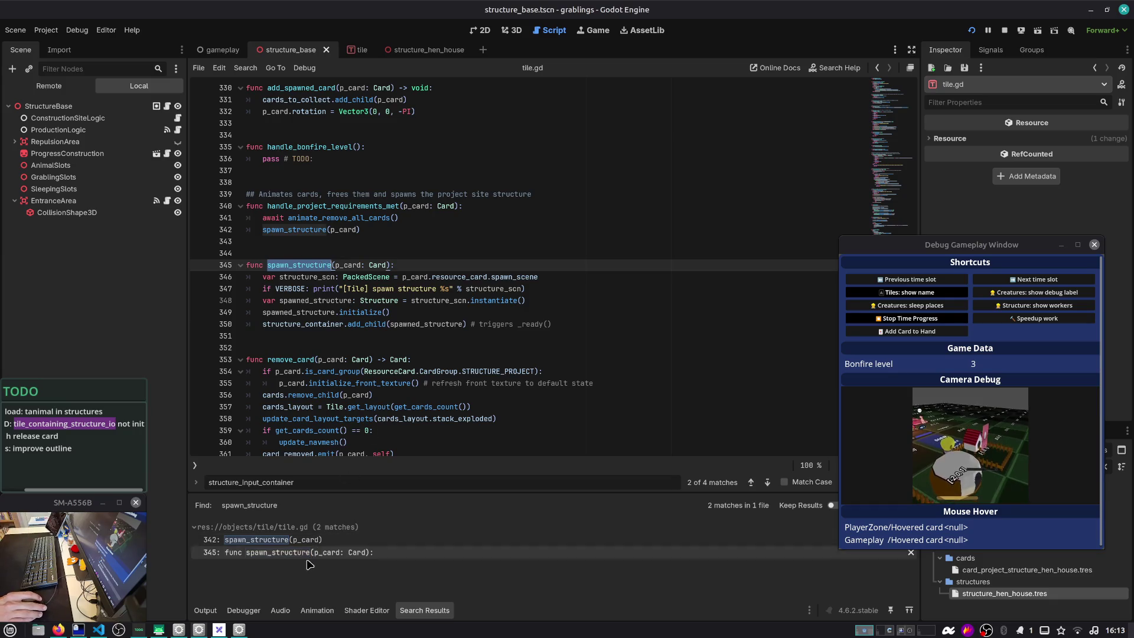
{"action": "left_click", "coordinate": [310, 540]}
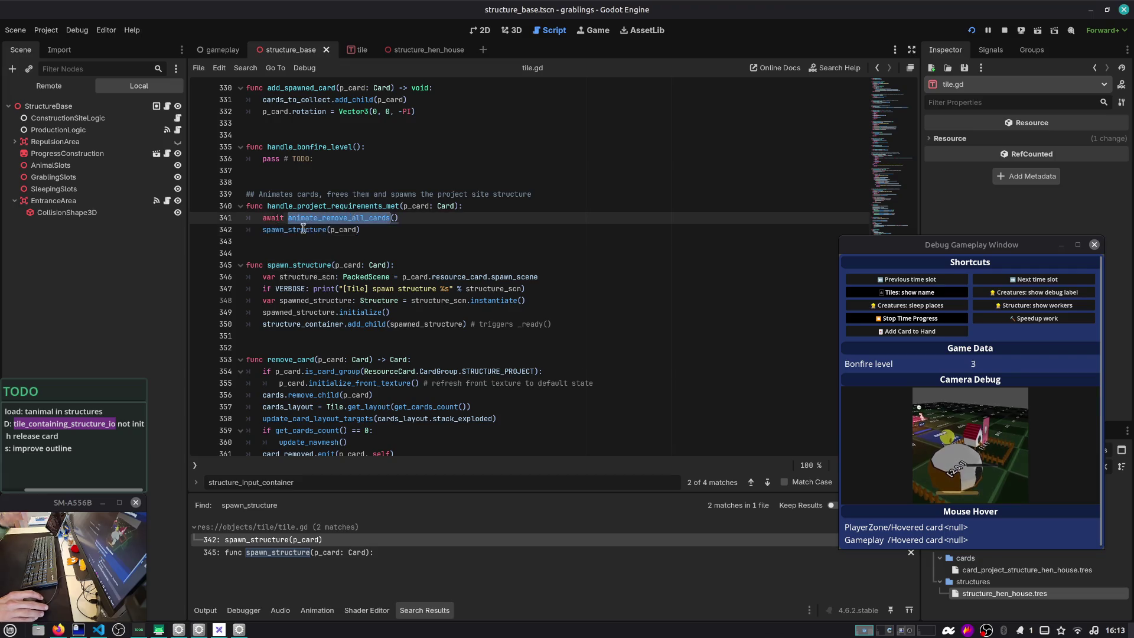
Step: Check the structure_container property on line 350, then restart the running game
{"action": "left_click", "coordinate": [314, 322]}
{"action": "double_click", "coordinate": [314, 322]}
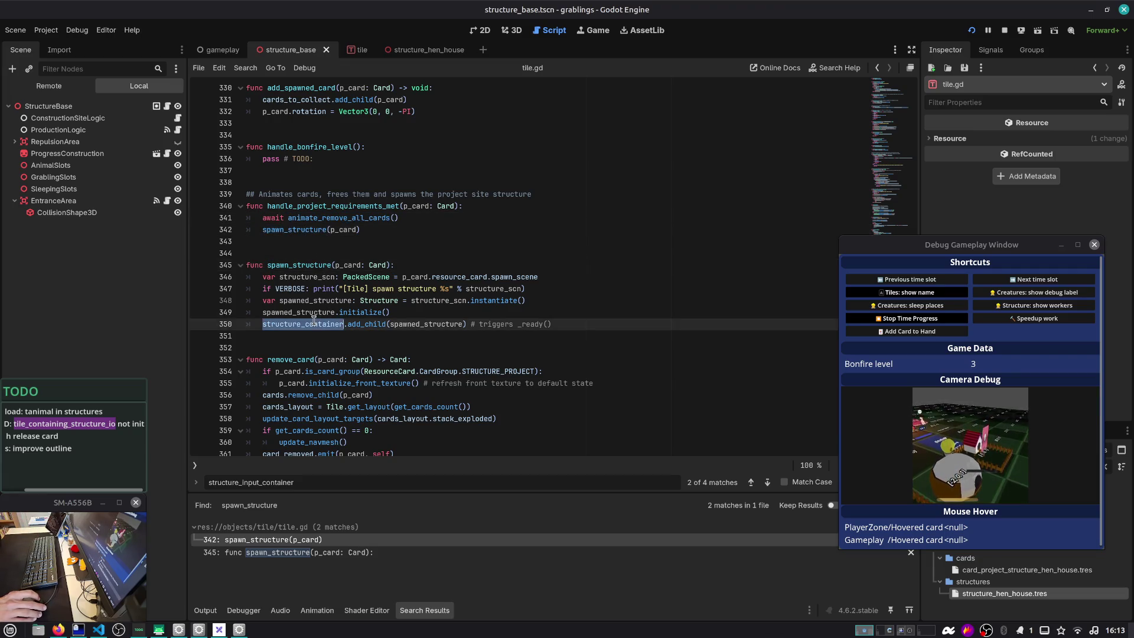
{"action": "scroll", "coordinate": [314, 324], "scroll_direction": "down", "scroll_amount": 3}
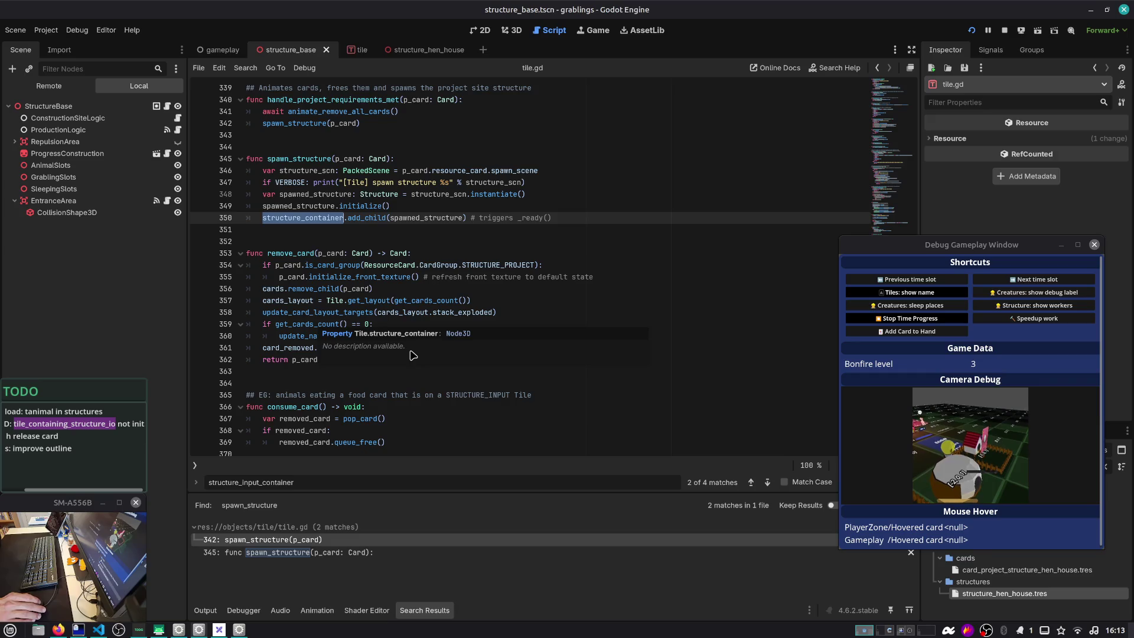
{"action": "left_click", "coordinate": [972, 30]}
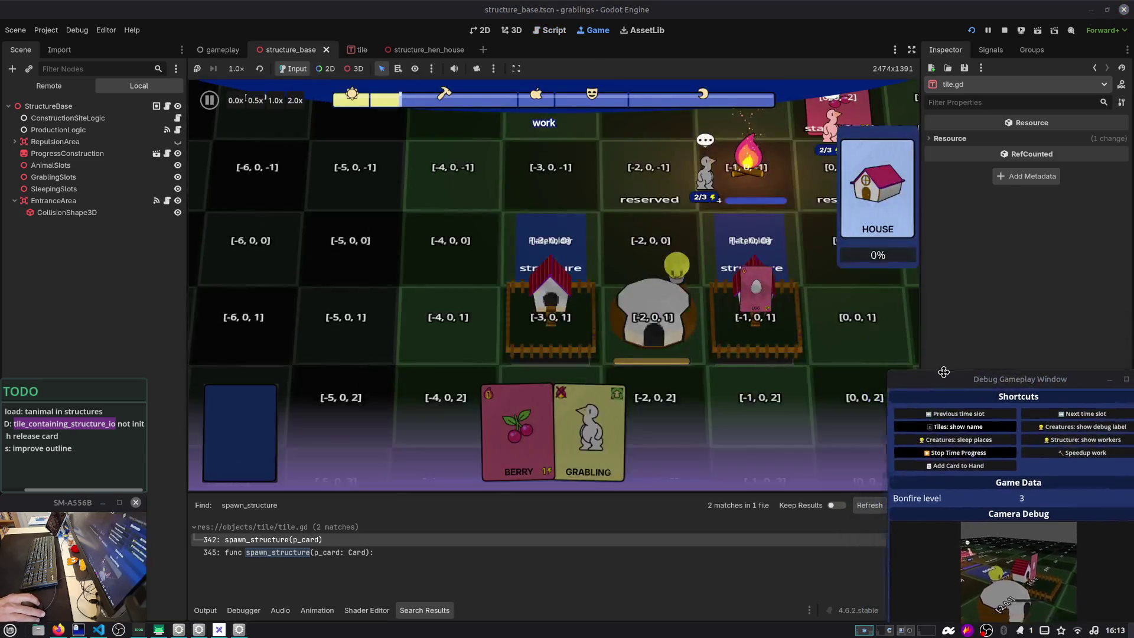
Step: Stop the game and close the in-file find bar
{"action": "left_click", "coordinate": [1006, 30]}
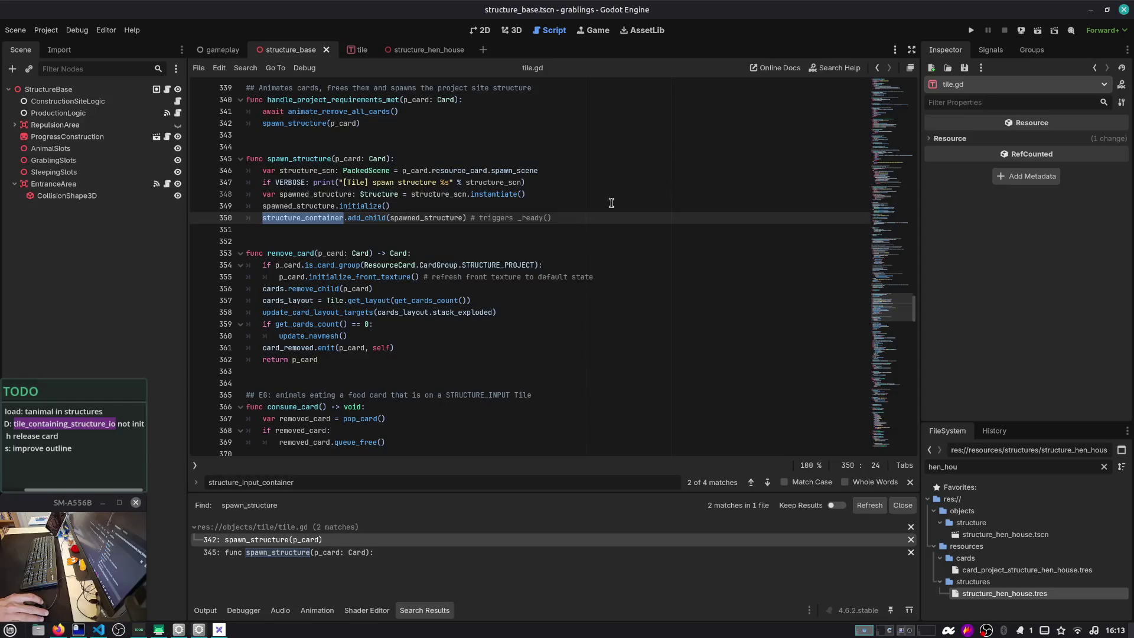
{"action": "left_click", "coordinate": [460, 230]}
{"action": "left_click", "coordinate": [669, 479]}
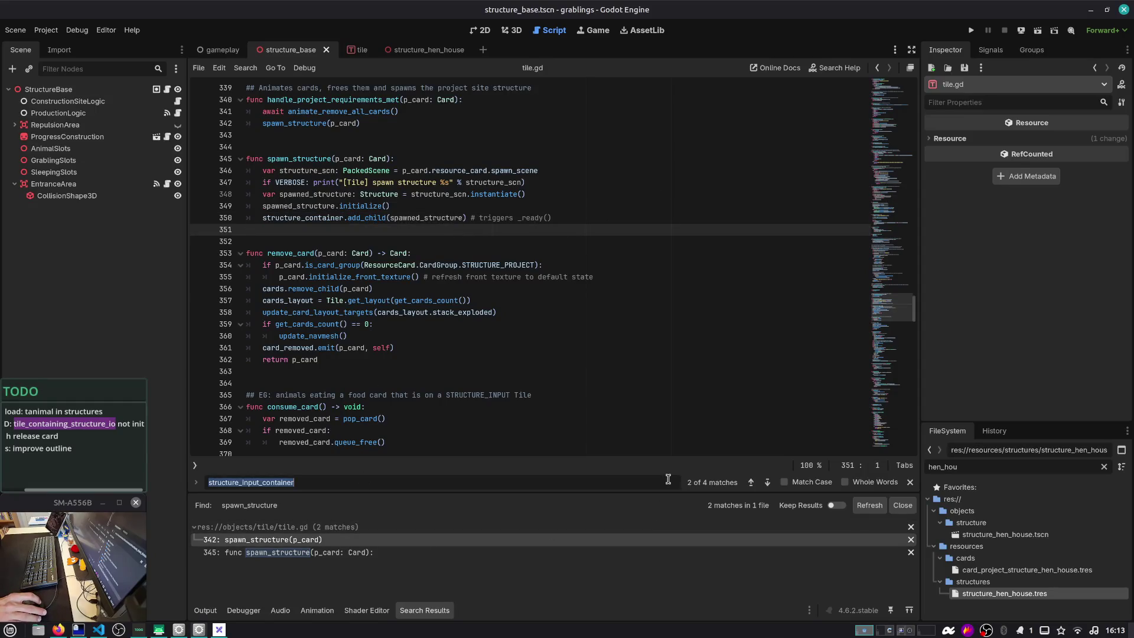
{"action": "left_click", "coordinate": [911, 482]}
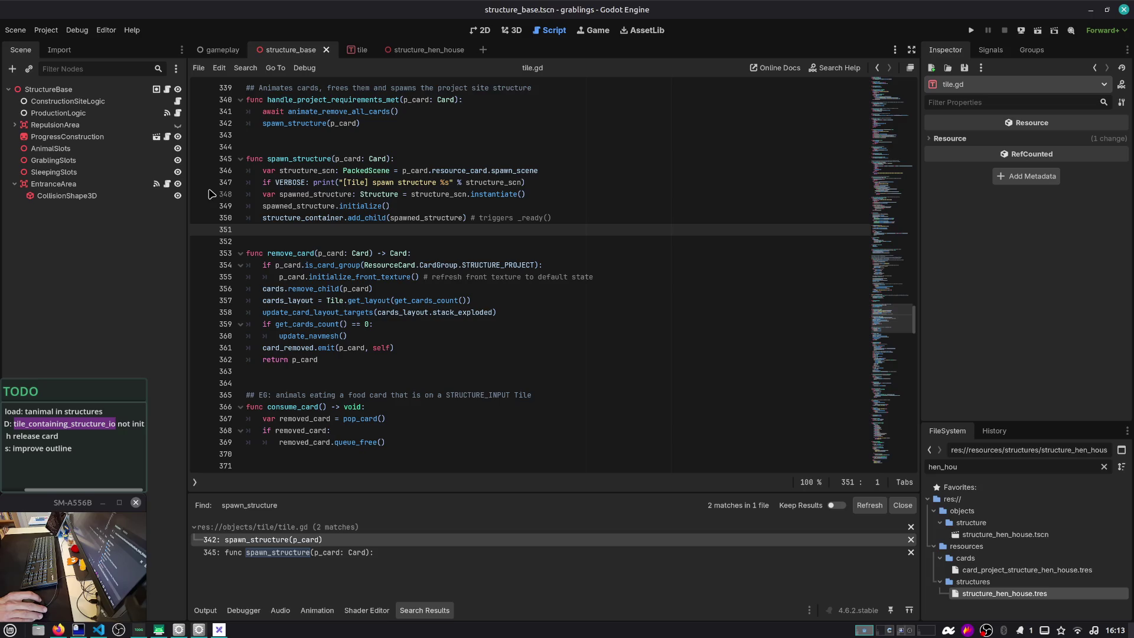
{"action": "left_click", "coordinate": [359, 111]}
Step: Open structure.gd from the script list and locate the built_structure variable declaration
{"action": "key", "text": "ctrl+backslash"}
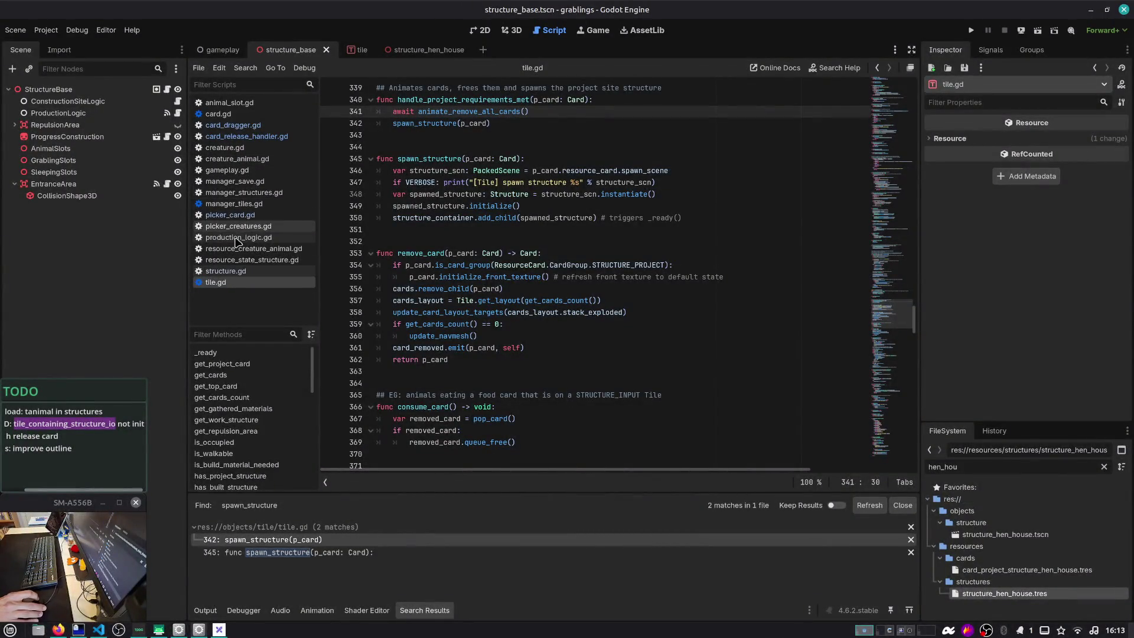
{"action": "left_click", "coordinate": [235, 271]}
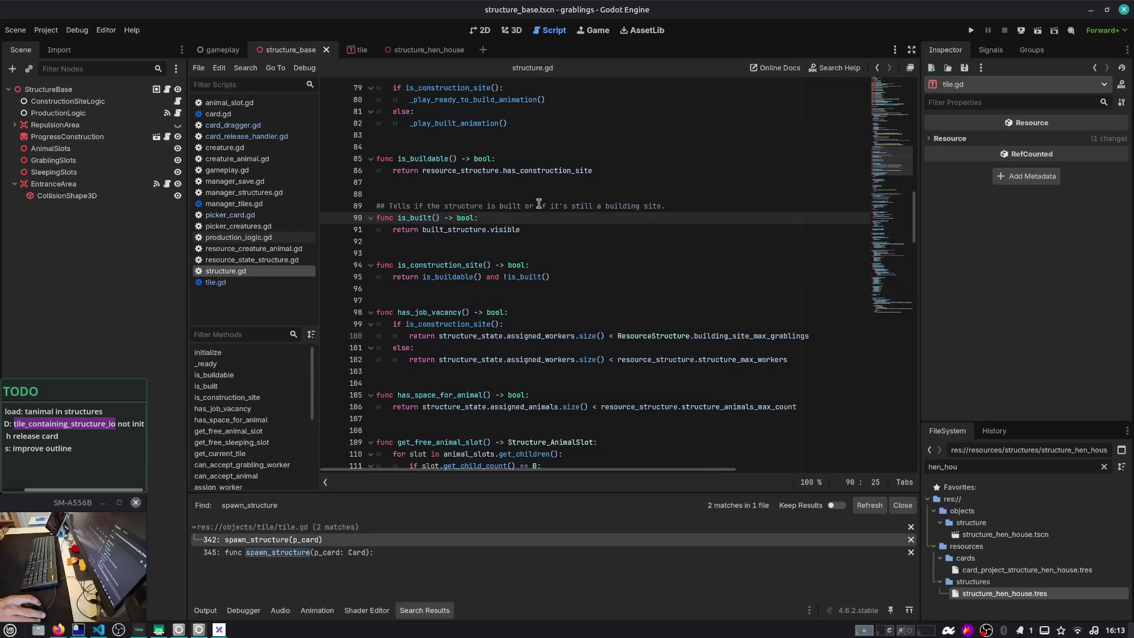
{"action": "double_click", "coordinate": [475, 231]}
{"action": "scroll", "coordinate": [857, 164], "scroll_direction": "up", "scroll_amount": 20}
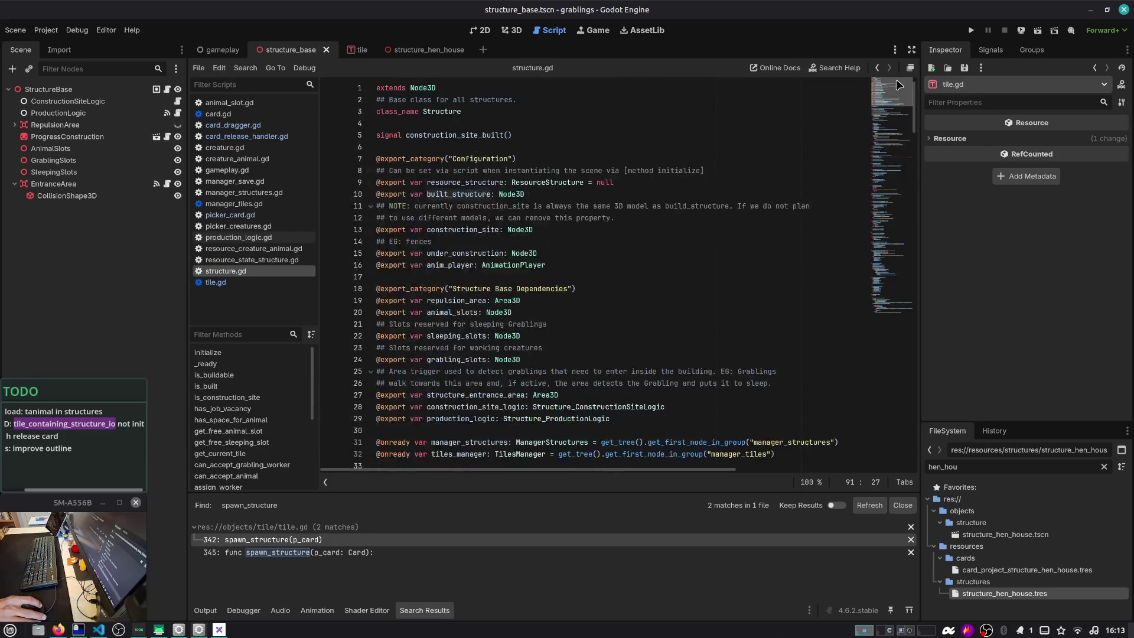
{"action": "double_click", "coordinate": [453, 185]}
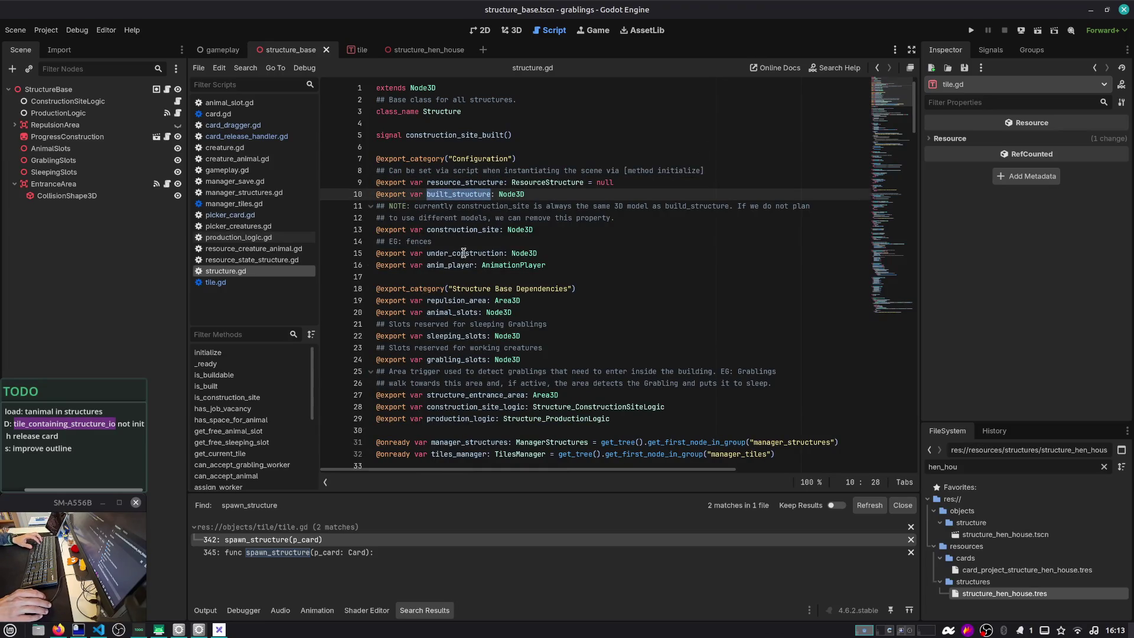
Step: Back in tile.gd, inspect tile_type and step through structure_input_container occurrences
{"action": "left_click", "coordinate": [231, 282]}
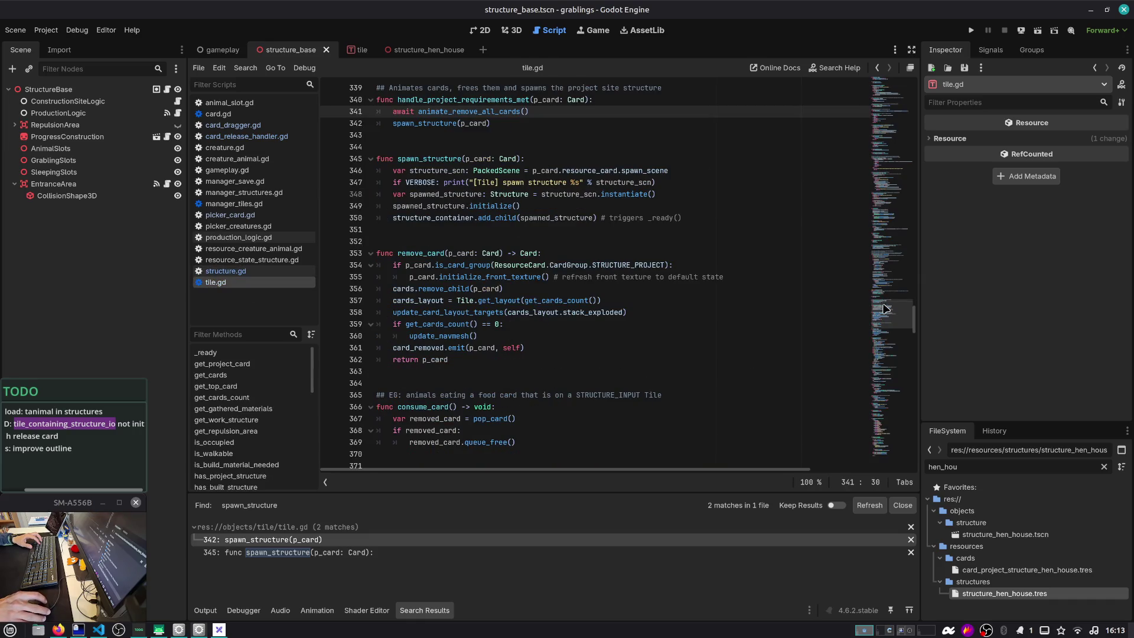
{"action": "left_click_drag", "start_coordinate": [886, 309], "coordinate": [886, 83]}
{"action": "scroll", "coordinate": [438, 195], "scroll_direction": "down", "scroll_amount": 5}
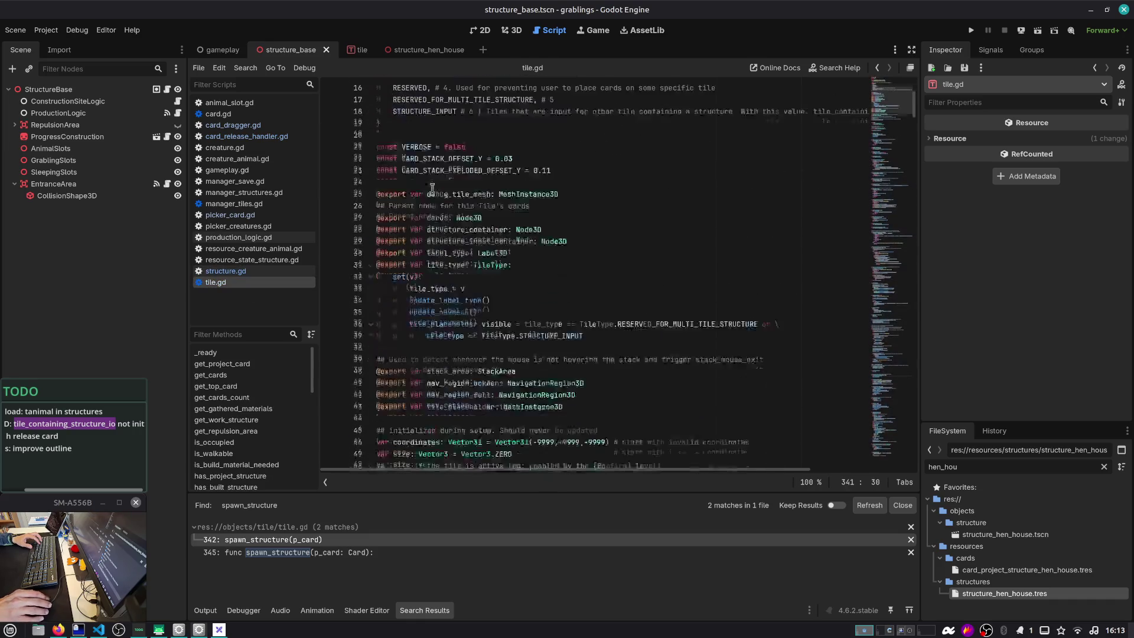
{"action": "double_click", "coordinate": [448, 265]}
{"action": "double_click", "coordinate": [450, 242]}
{"action": "key", "text": "ctrl+f"}
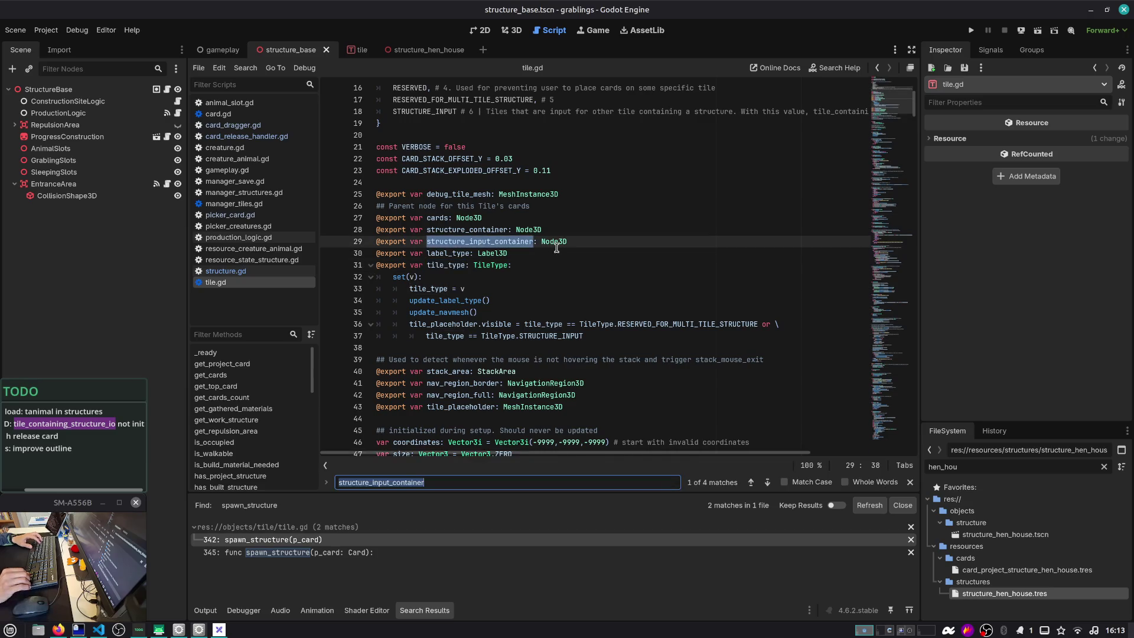
{"action": "key", "text": "Return"}
{"action": "key", "text": "Return"}
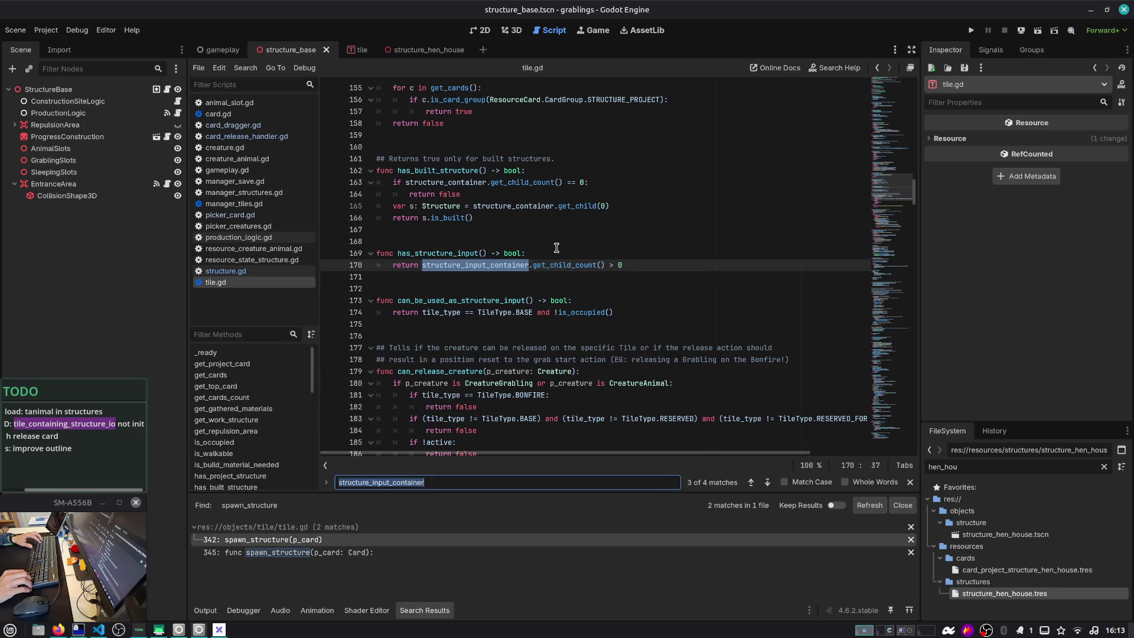
Step: Search all files for has_structure_input and open its manager_save.gd match on line 64
{"action": "double_click", "coordinate": [444, 254]}
{"action": "key", "text": "ctrl+shift+f"}
{"action": "key", "text": "Return"}
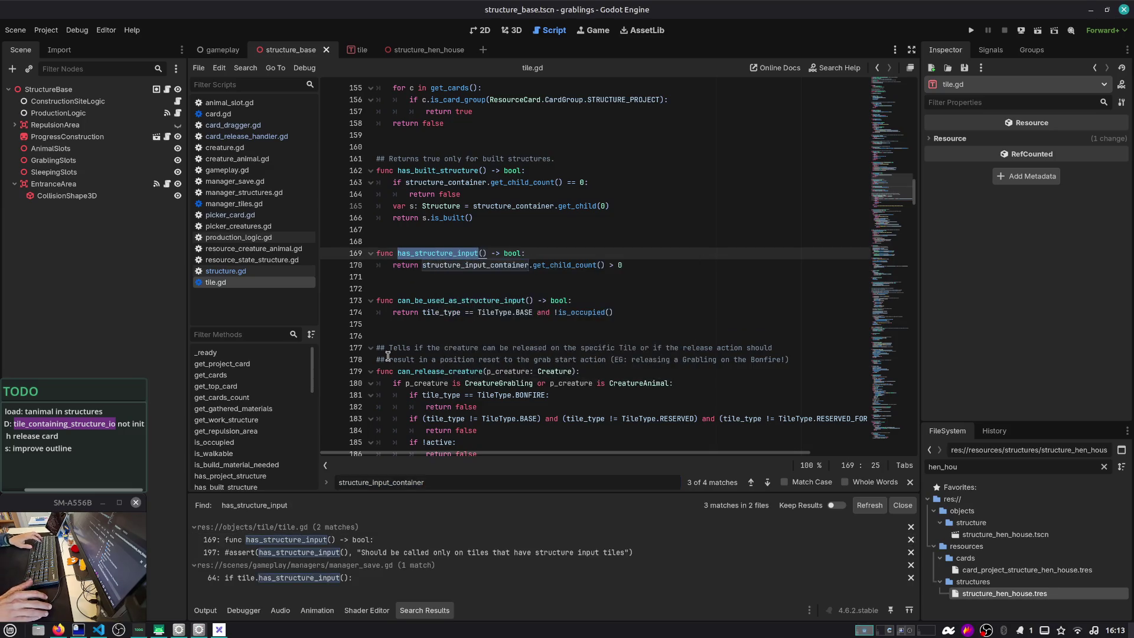
{"action": "left_click", "coordinate": [313, 552]}
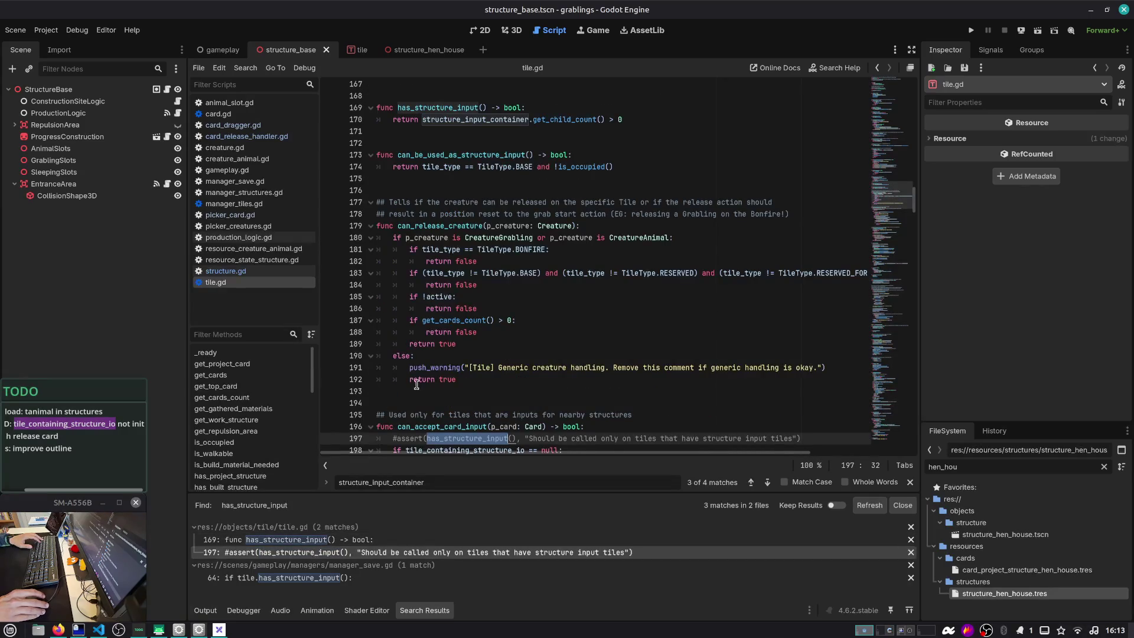
{"action": "scroll", "coordinate": [437, 384], "scroll_direction": "down", "scroll_amount": 3}
{"action": "left_click", "coordinate": [315, 578]}
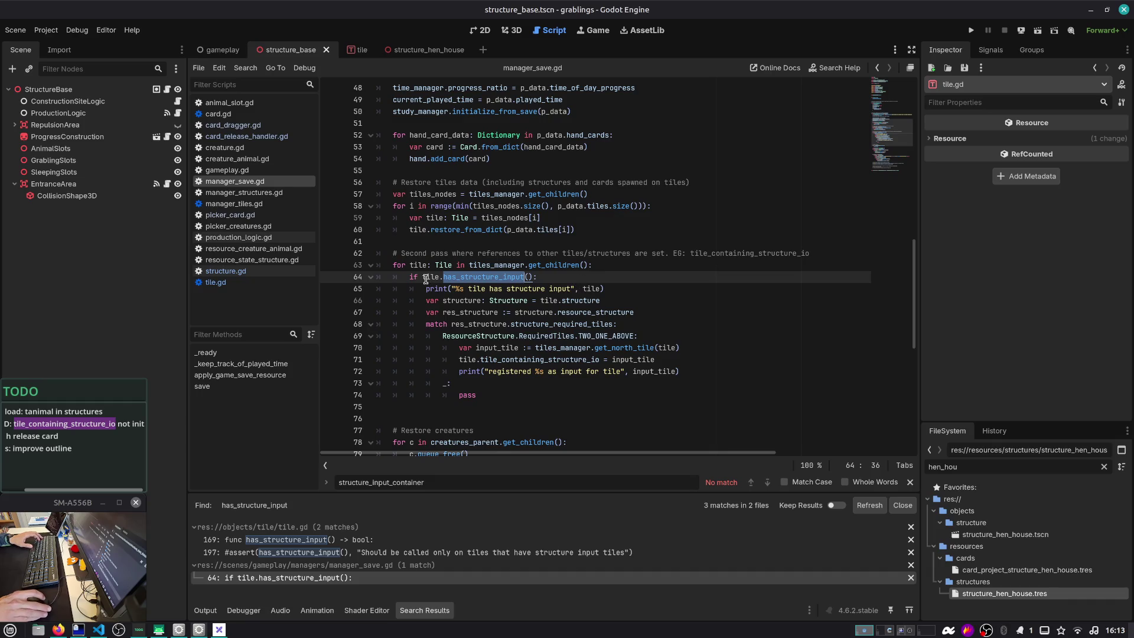
Step: On line 64, replace has_structure_input() with structure_container using autocomplete
{"action": "left_click_drag", "start_coordinate": [490, 253], "coordinate": [810, 256]}
{"action": "left_click", "coordinate": [485, 277]}
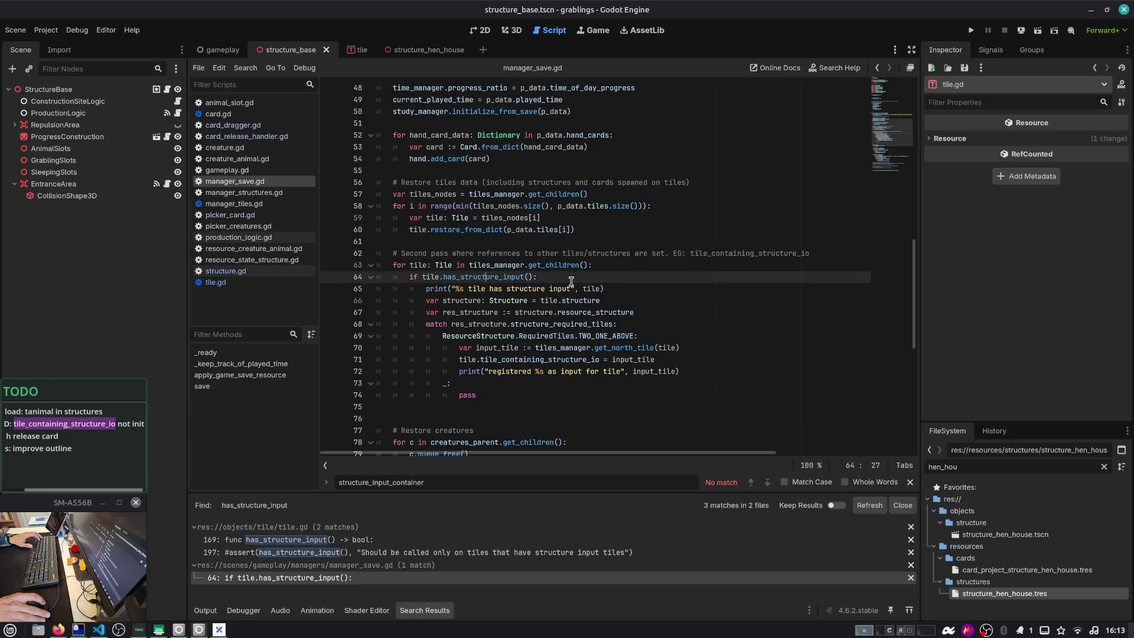
{"action": "key", "text": "ctrl+Left"}
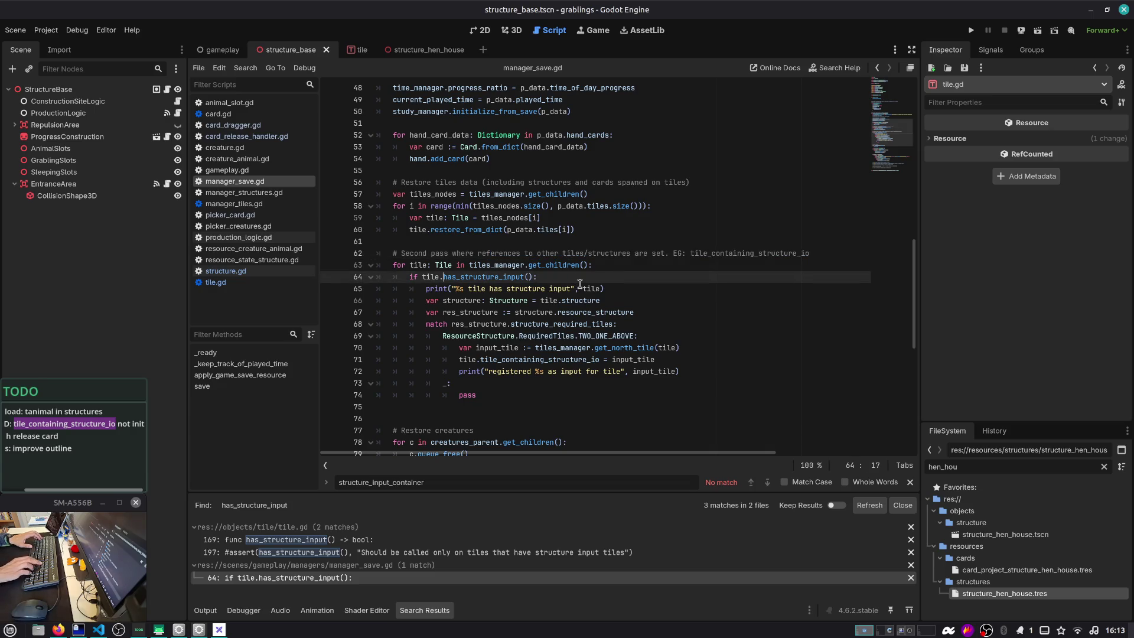
{"action": "key", "text": "ctrl+Right"}
{"action": "key", "text": "Right"}
{"action": "key", "text": "ctrl+shift+Right"}
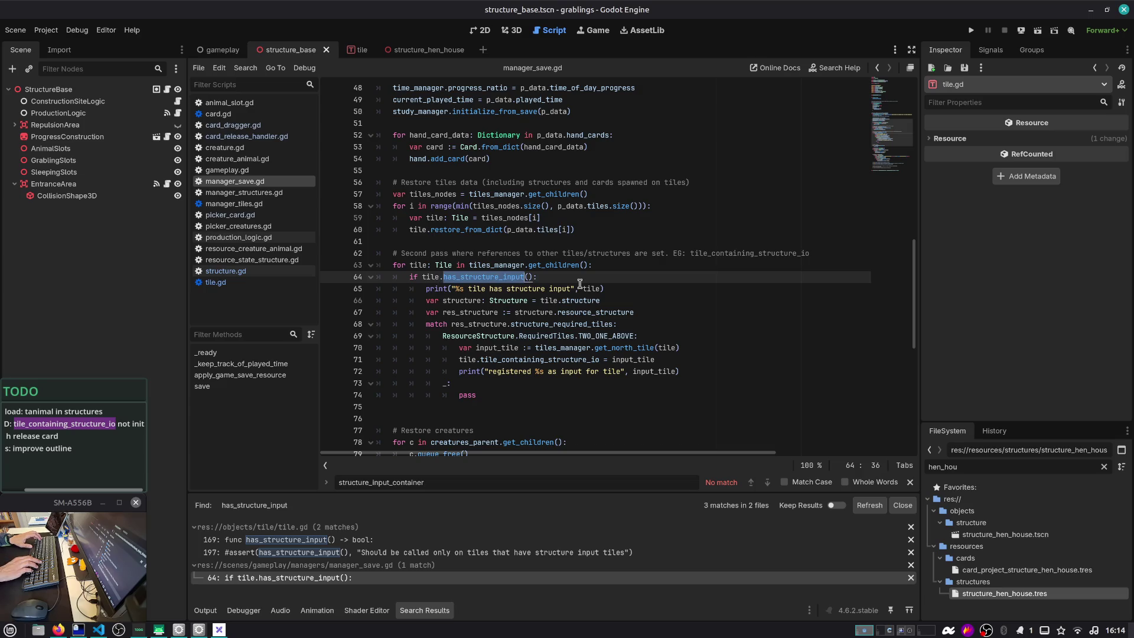
{"action": "key", "text": "BackSpace"}
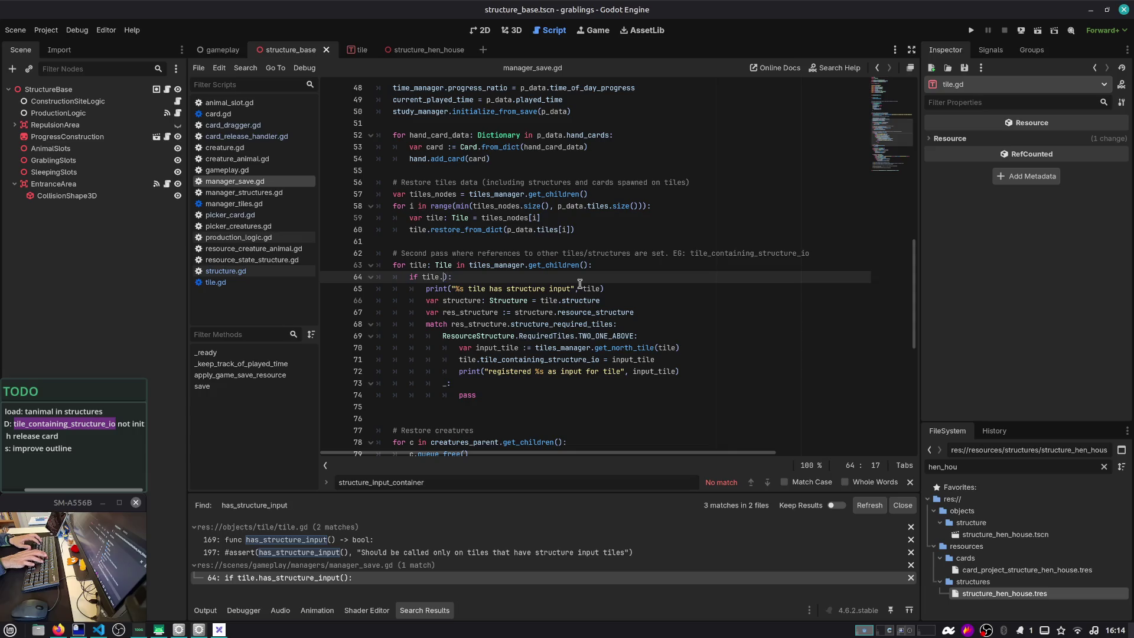
{"action": "type", "text": "u"}
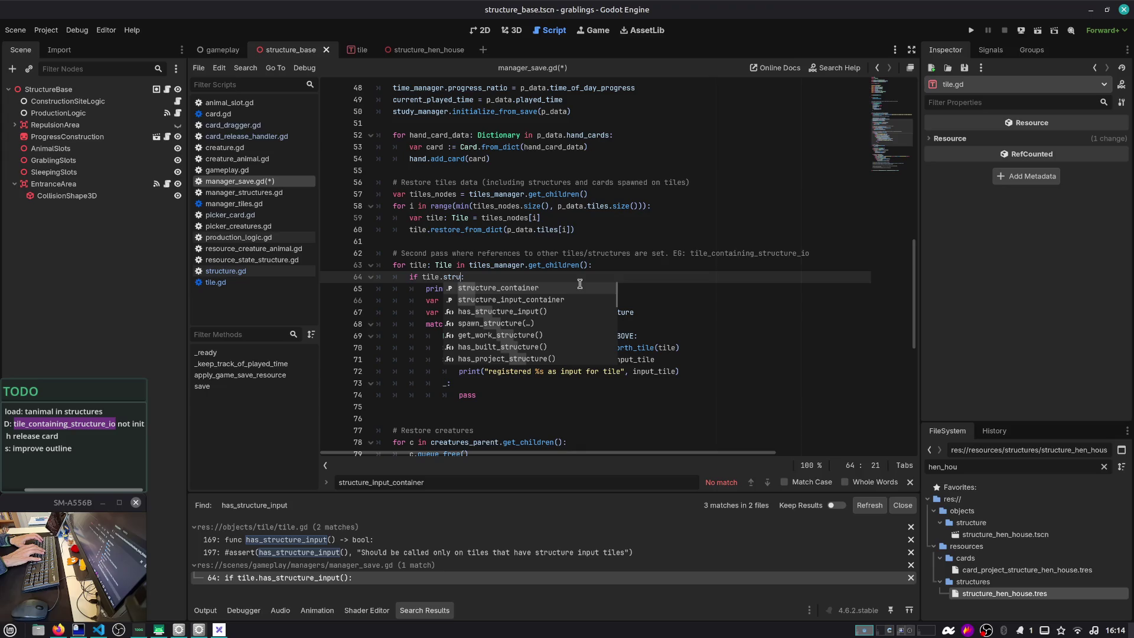
{"action": "key", "text": "Return"}
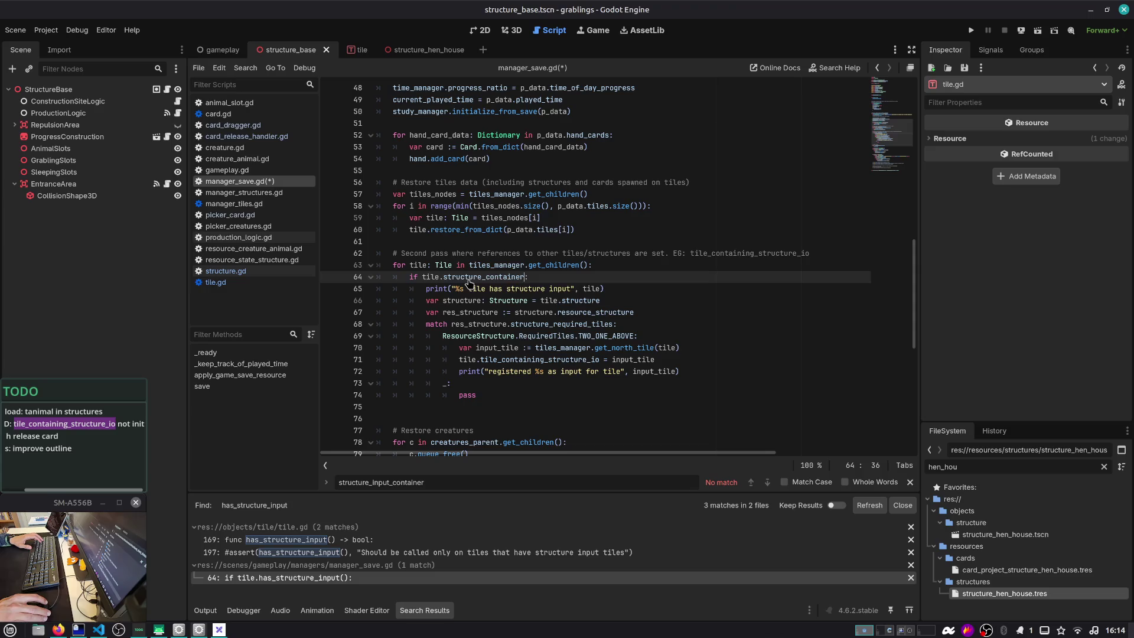
Step: Drop the stray .get_ and show tile.gd's Go to Function list
{"action": "mouse_move", "coordinate": [529, 279]}
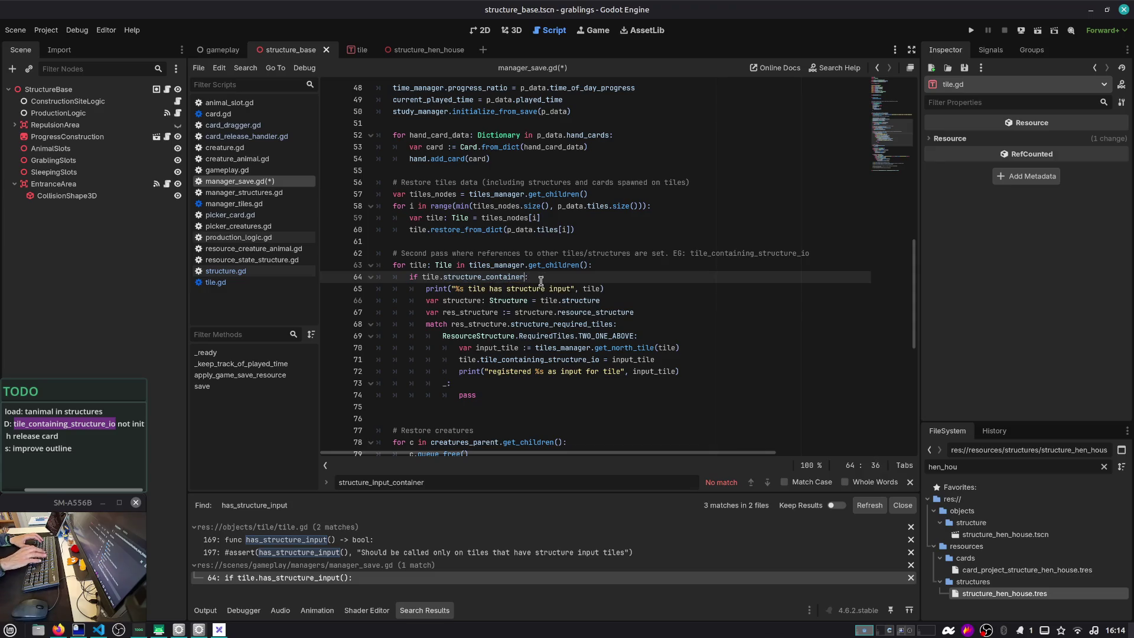
{"action": "type", "text": "."}
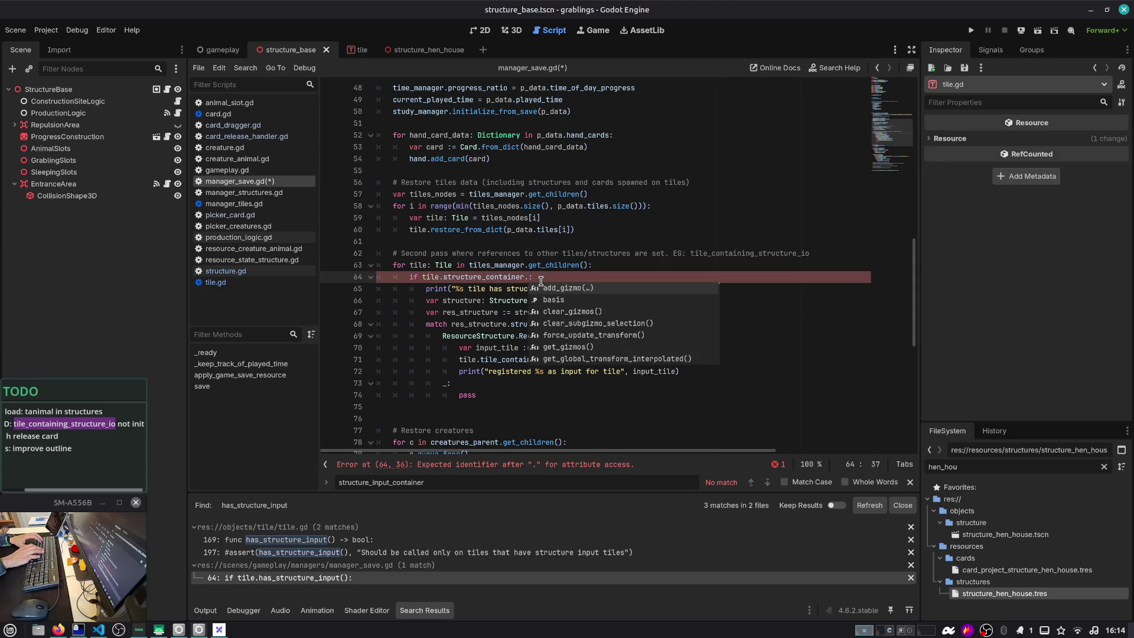
{"action": "type", "text": "get_"}
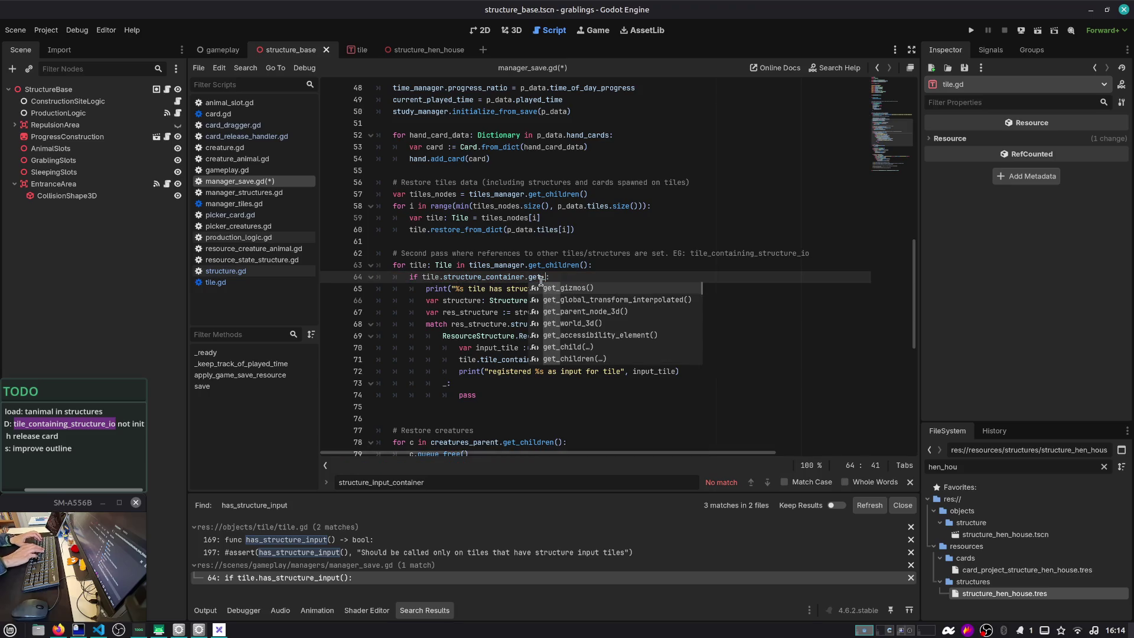
{"action": "key", "text": "Escape"}
{"action": "key", "text": "BackSpace"}
{"action": "key", "text": "BackSpace"}
{"action": "key", "text": "BackSpace"}
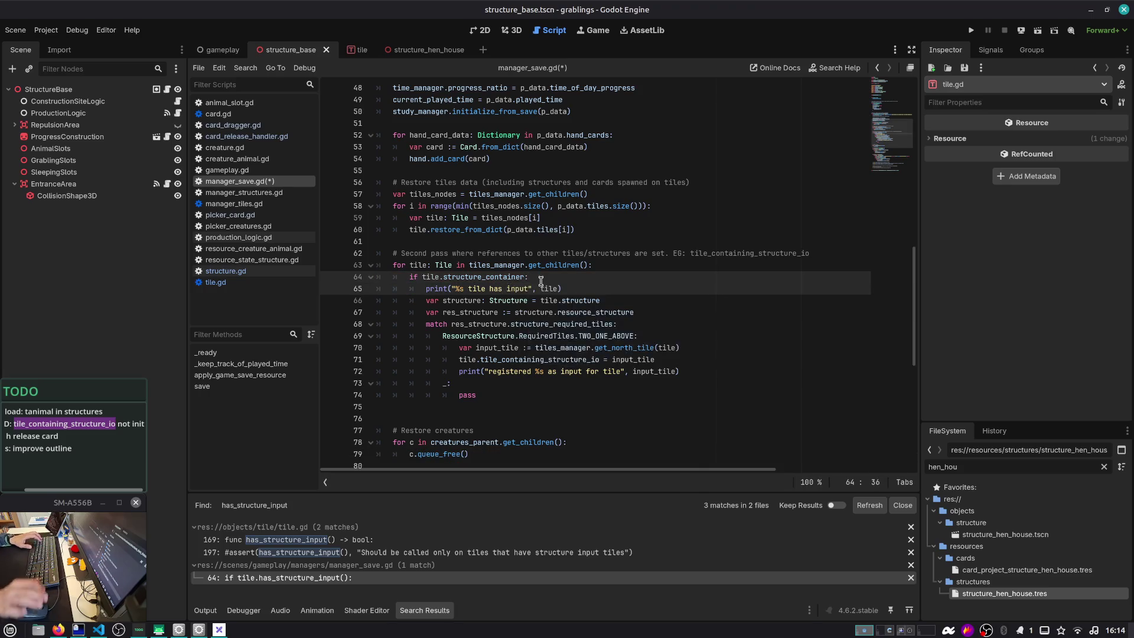
{"action": "left_click", "coordinate": [502, 277], "text": "ctrl"}
{"action": "key", "text": "ctrl+alt+f"}
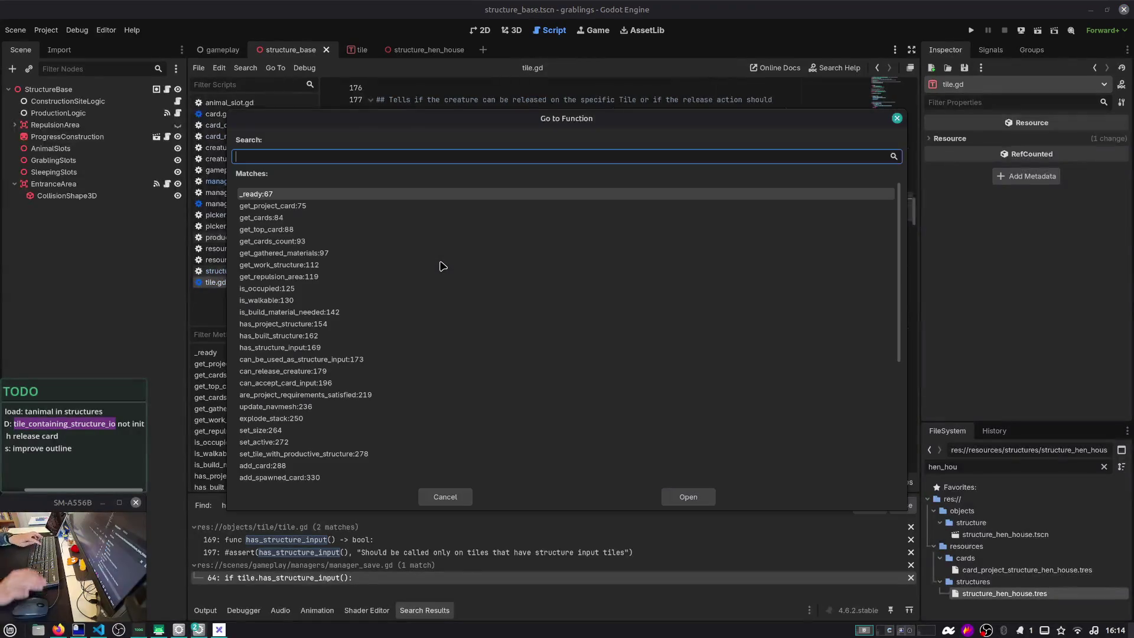
Step: Look up get_work_structure in tile.gd, then return to manager_save.gd's loop
{"action": "type", "text": "get_str"}
{"action": "type", "text": "structure"}
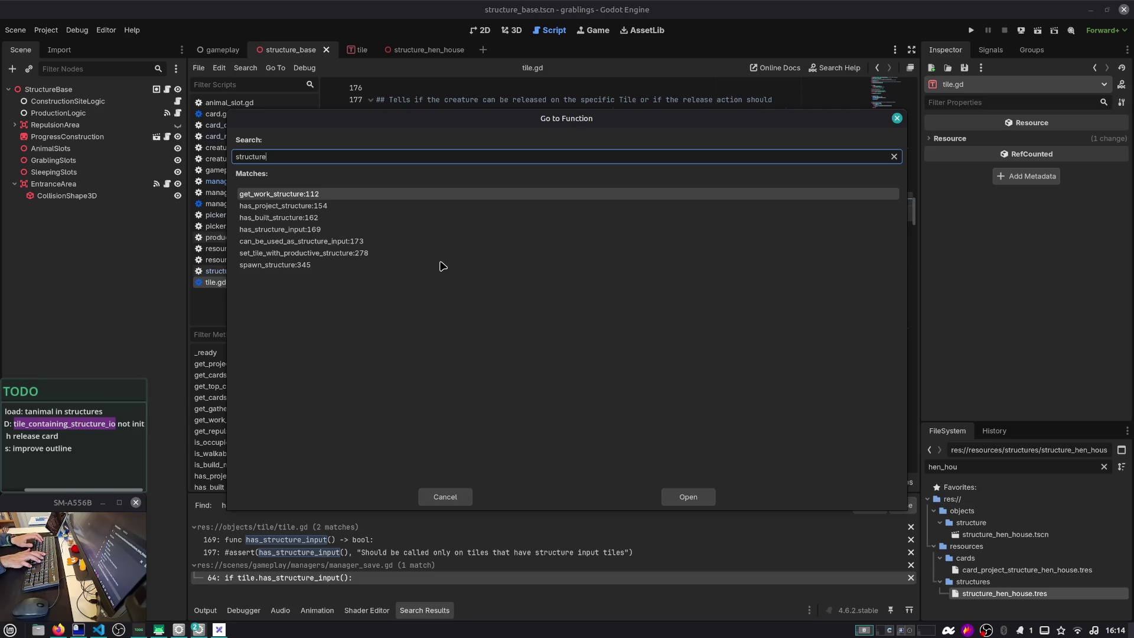
{"action": "key", "text": "Return"}
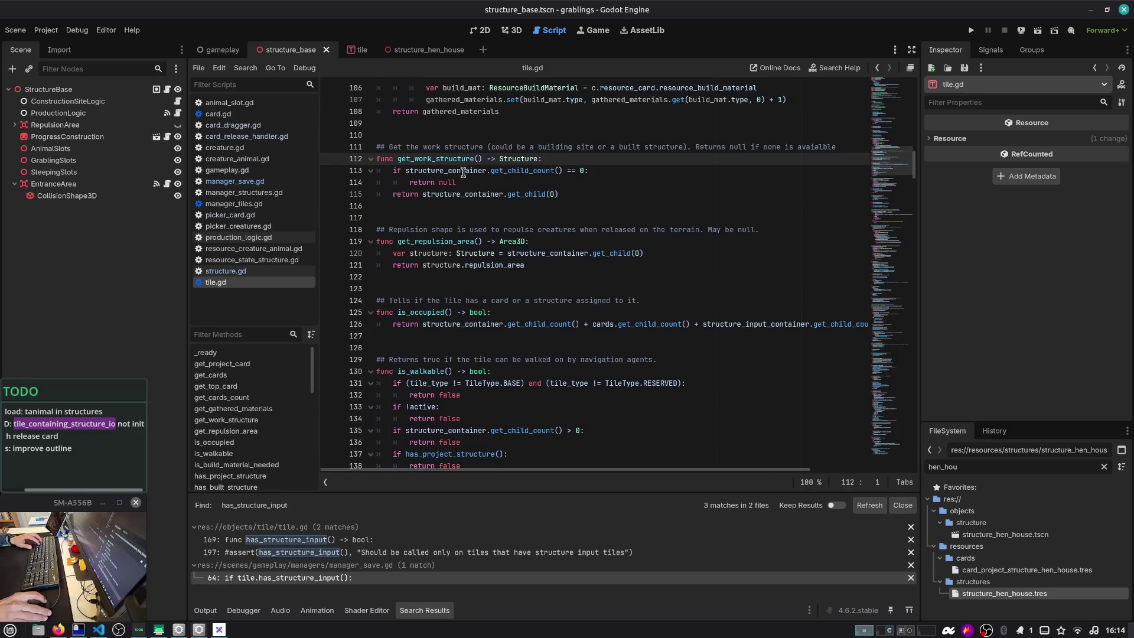
{"action": "left_click", "coordinate": [878, 68]}
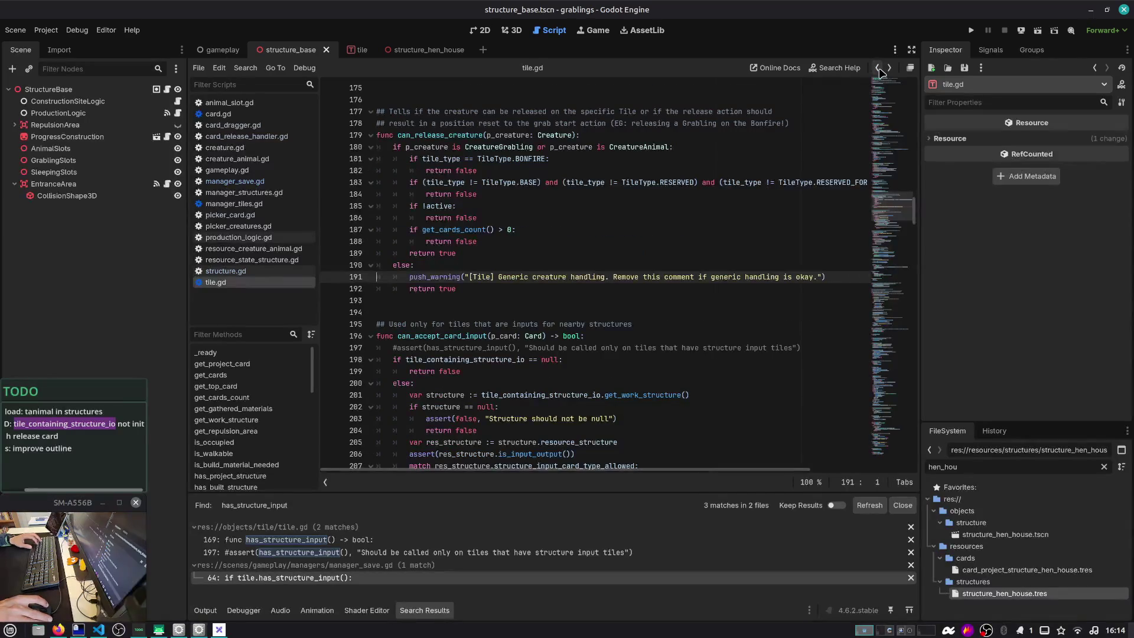
{"action": "left_click", "coordinate": [879, 68]}
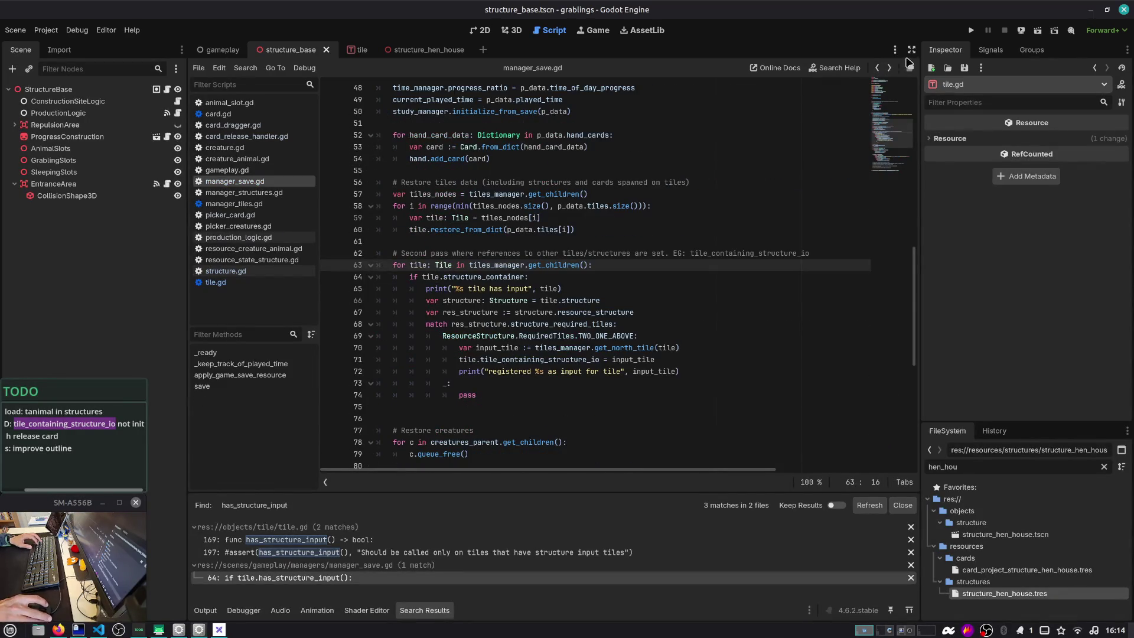
Step: Make line 64 call tile.get_work_structure() and move the structure variable line above the if
{"action": "double_click", "coordinate": [513, 277]}
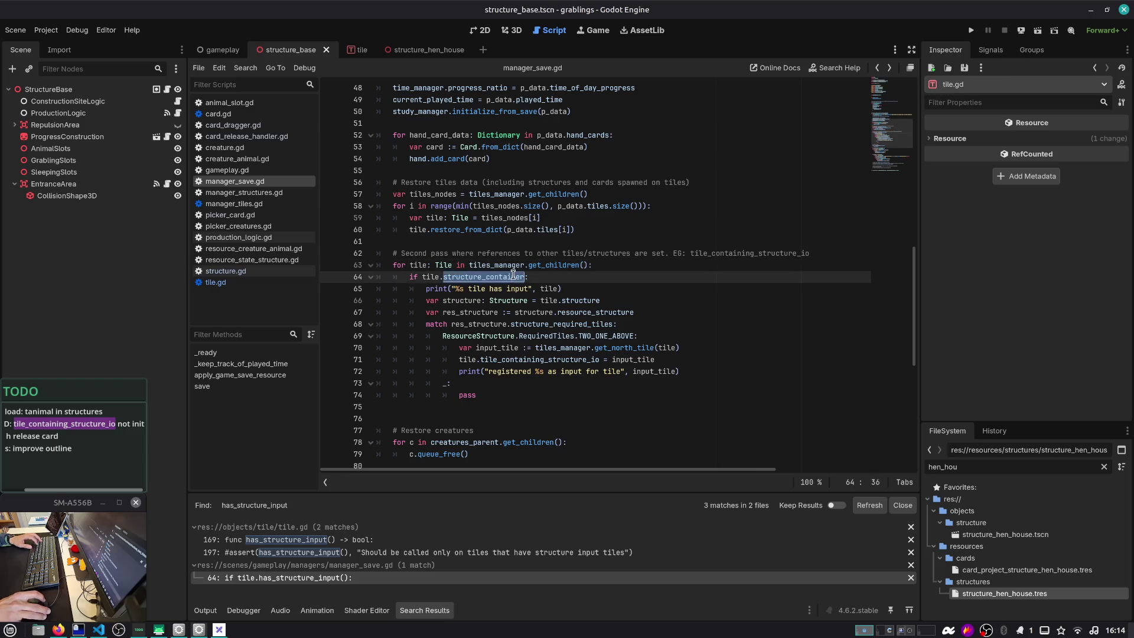
{"action": "type", "text": "get_work_structure"}
{"action": "type", "text": "("}
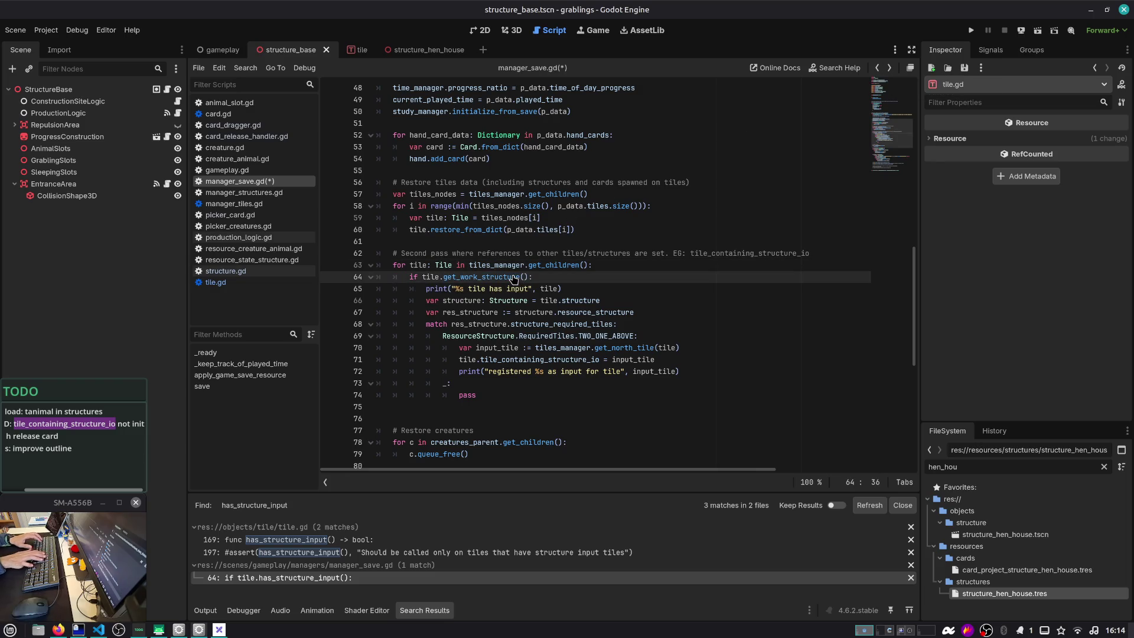
{"action": "key", "text": "Down"}
{"action": "key", "text": "Down"}
{"action": "key", "text": "alt+Up"}
{"action": "key", "text": "alt+Up"}
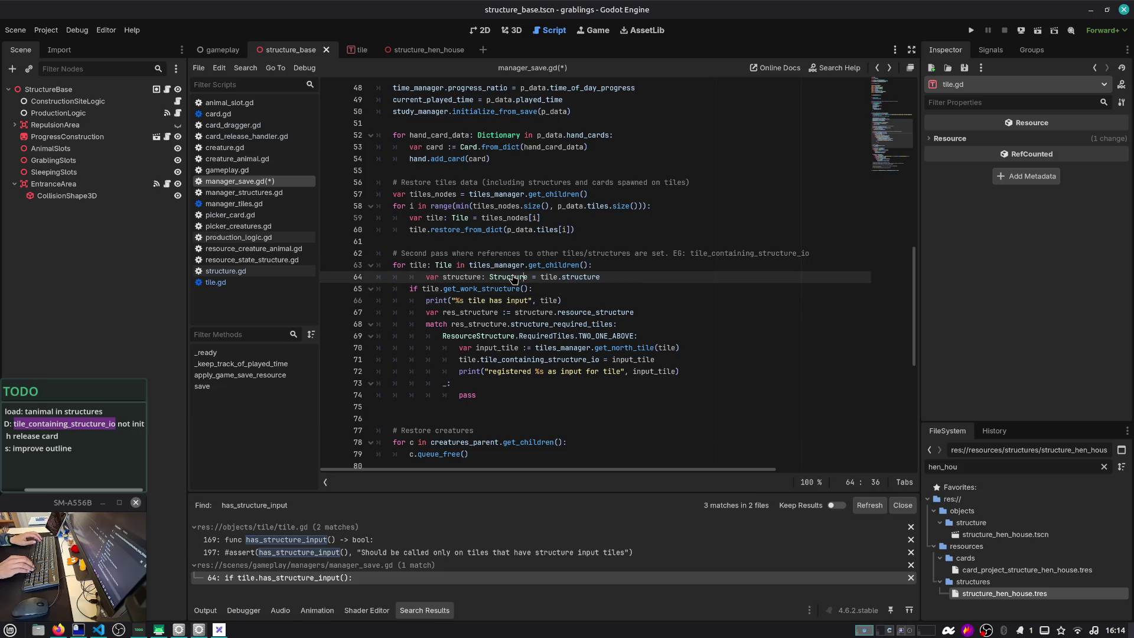
{"action": "key", "text": "Down"}
Step: Assign var structure: Structure = tile.get_work_structure(), test 'if structure:', and save
{"action": "key", "text": "ctrl+Left"}
{"action": "key", "text": "shift+End"}
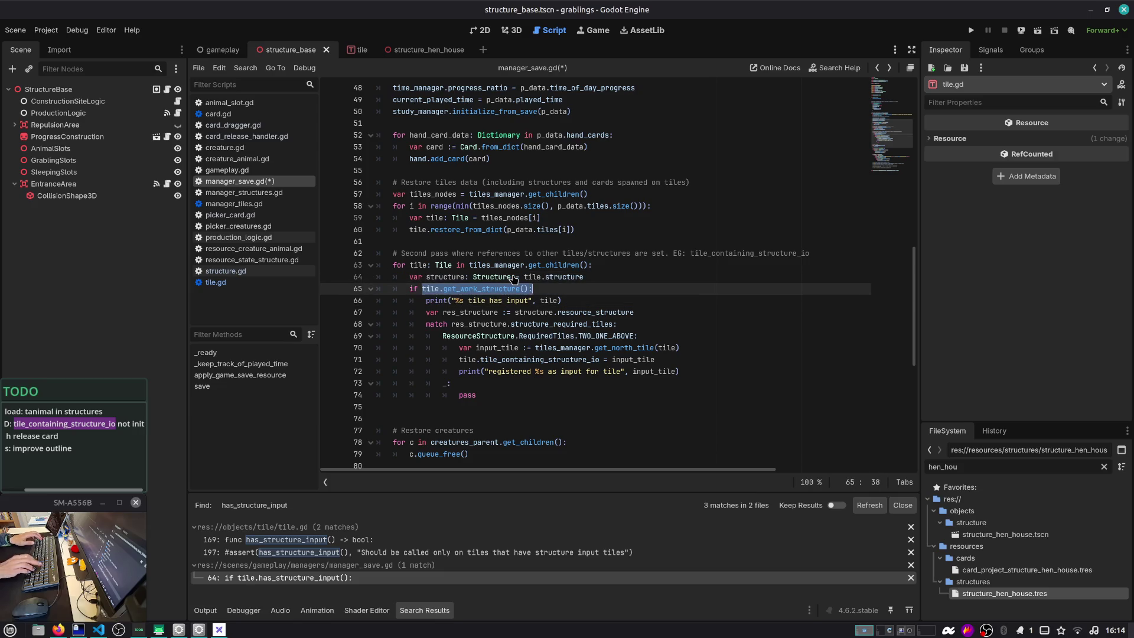
{"action": "key", "text": "ctrl+x"}
{"action": "key", "text": "Up"}
{"action": "key", "text": "End"}
{"action": "key", "text": "ctrl+shift+Left"}
{"action": "key", "text": "ctrl+shift+Left"}
{"action": "key", "text": "ctrl+shift+Left"}
{"action": "key", "text": "ctrl+v"}
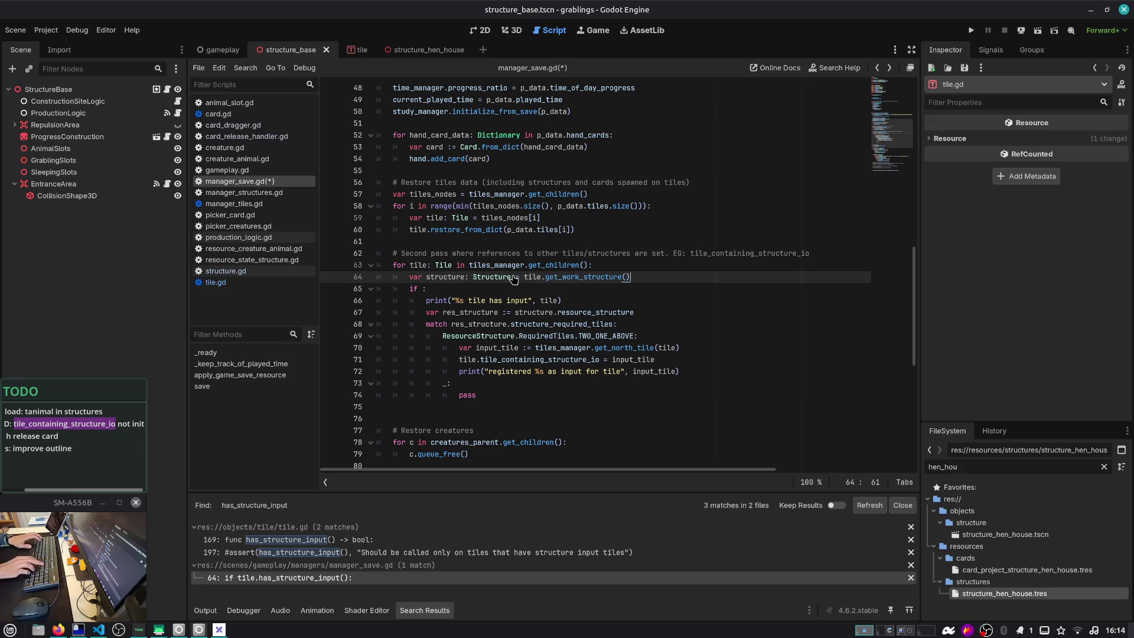
{"action": "key", "text": "Down"}
{"action": "type", "text": "st"}
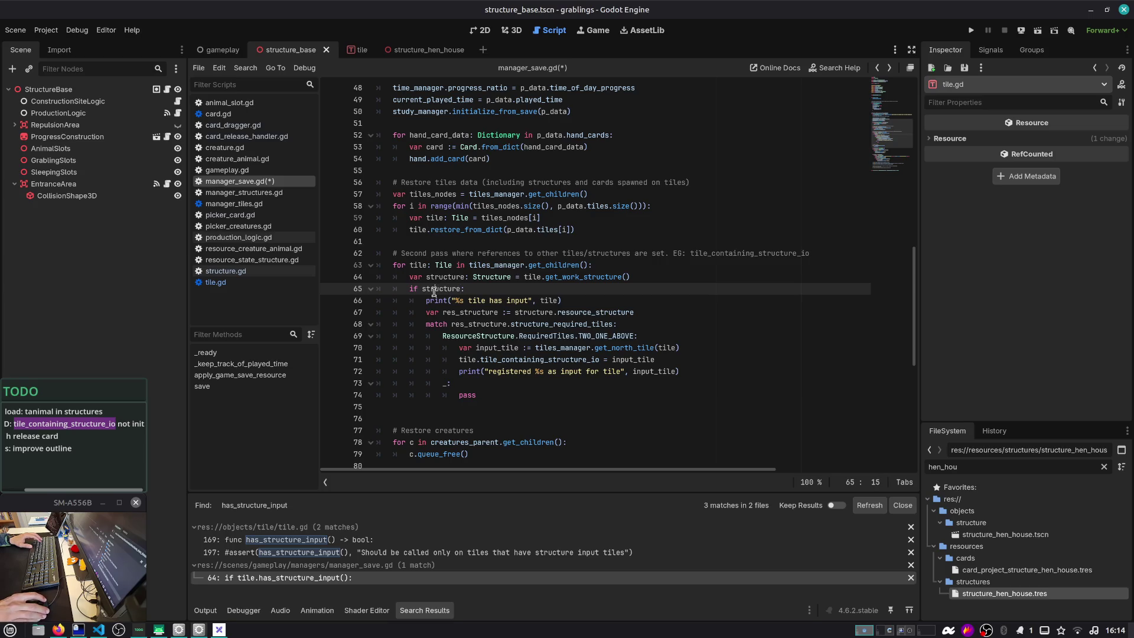
{"action": "key", "text": "ctrl+s"}
{"action": "left_click", "coordinate": [575, 302]}
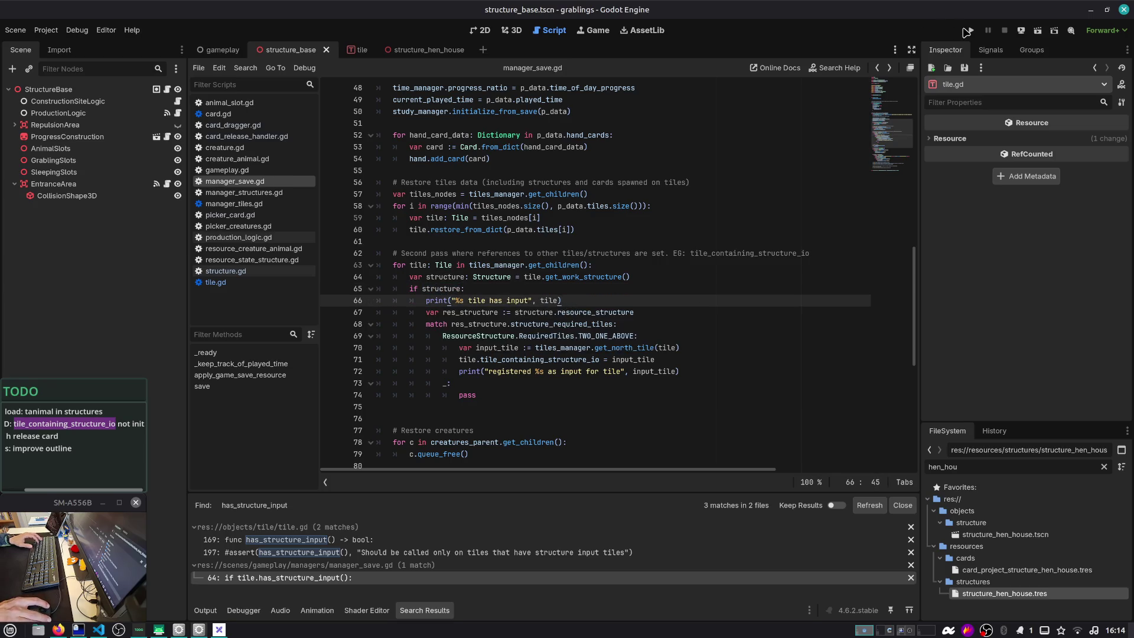
Step: Delete the commented-out assert on line 197 and the has_structure_input function from tile.gd
{"action": "left_click", "coordinate": [585, 277], "text": "ctrl"}
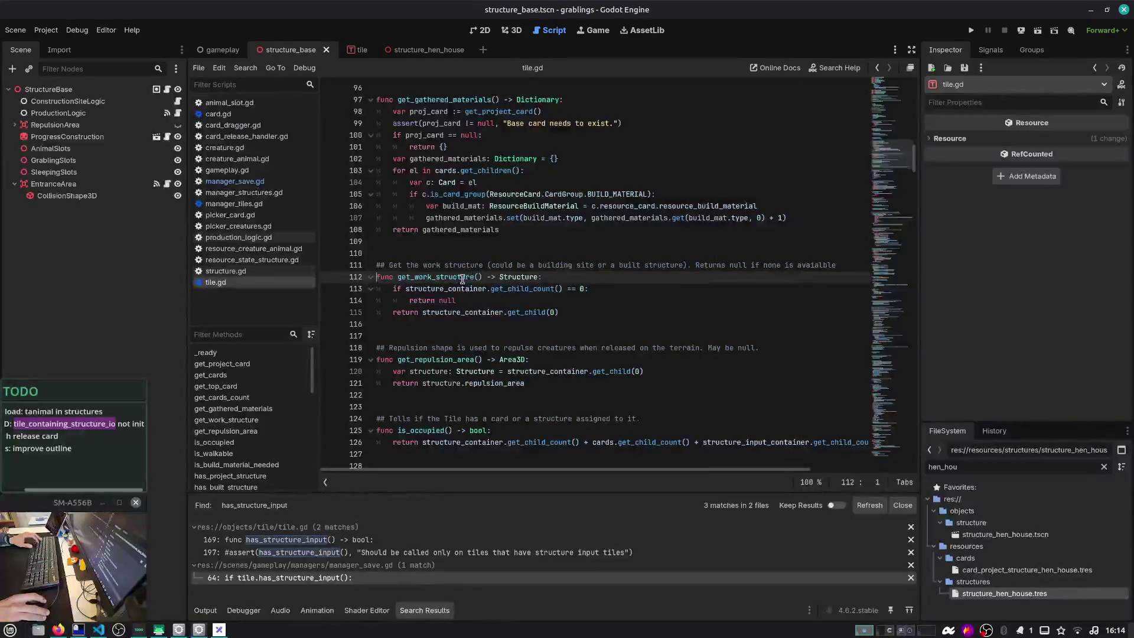
{"action": "left_click", "coordinate": [890, 86]}
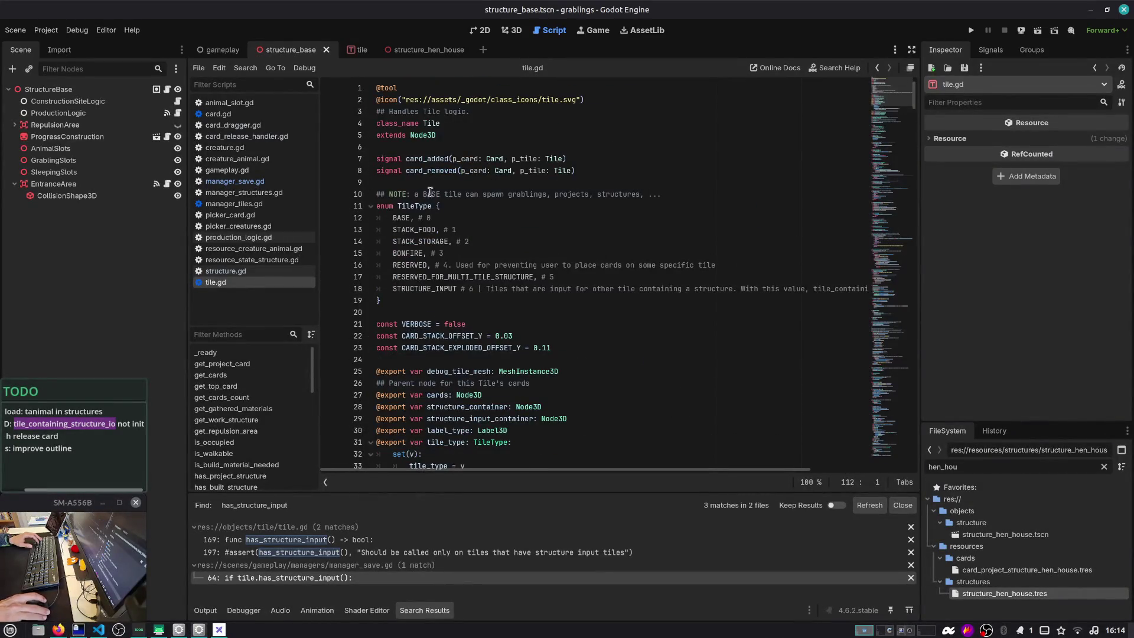
{"action": "left_click", "coordinate": [324, 540]}
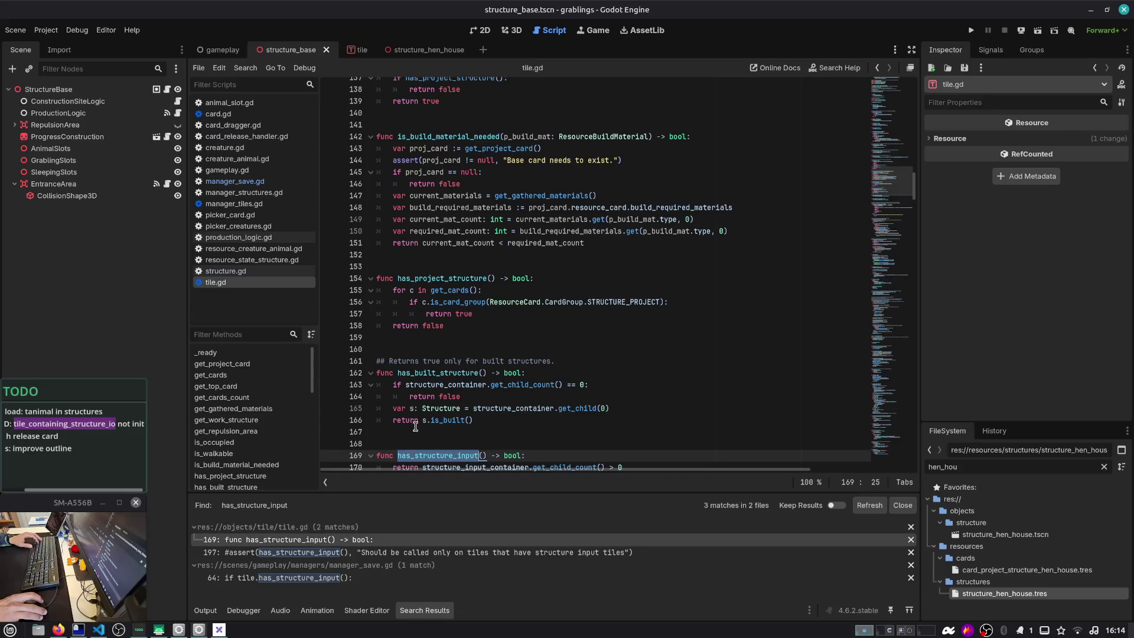
{"action": "scroll", "coordinate": [437, 414], "scroll_direction": "down", "scroll_amount": 4}
{"action": "key", "text": "ctrl+s"}
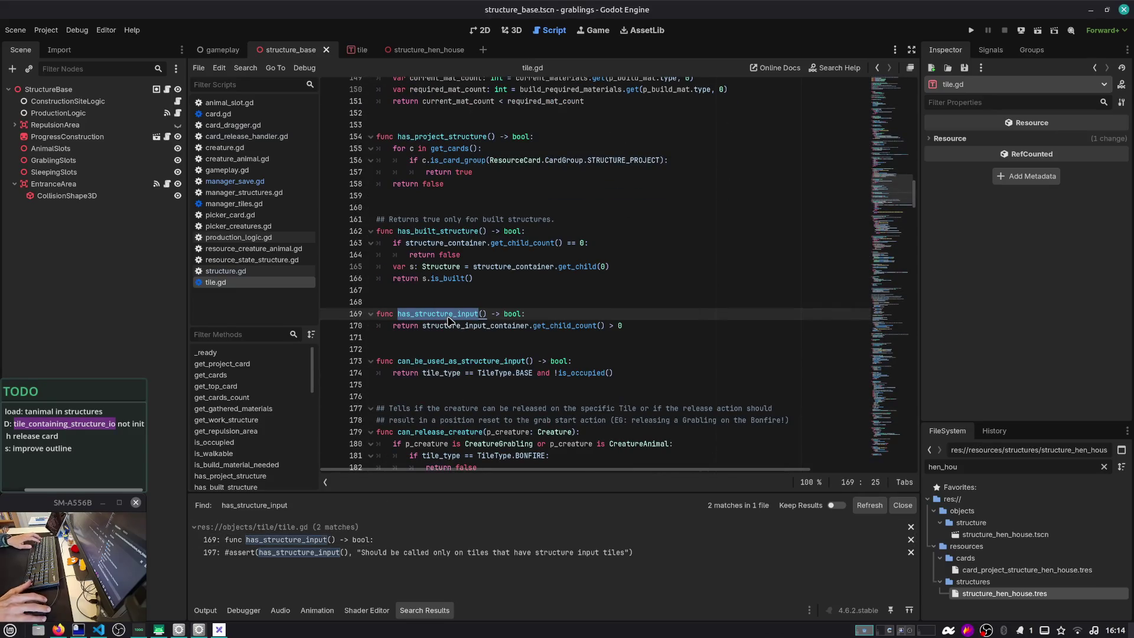
{"action": "left_click", "coordinate": [364, 553]}
{"action": "key", "text": "ctrl+shift+k"}
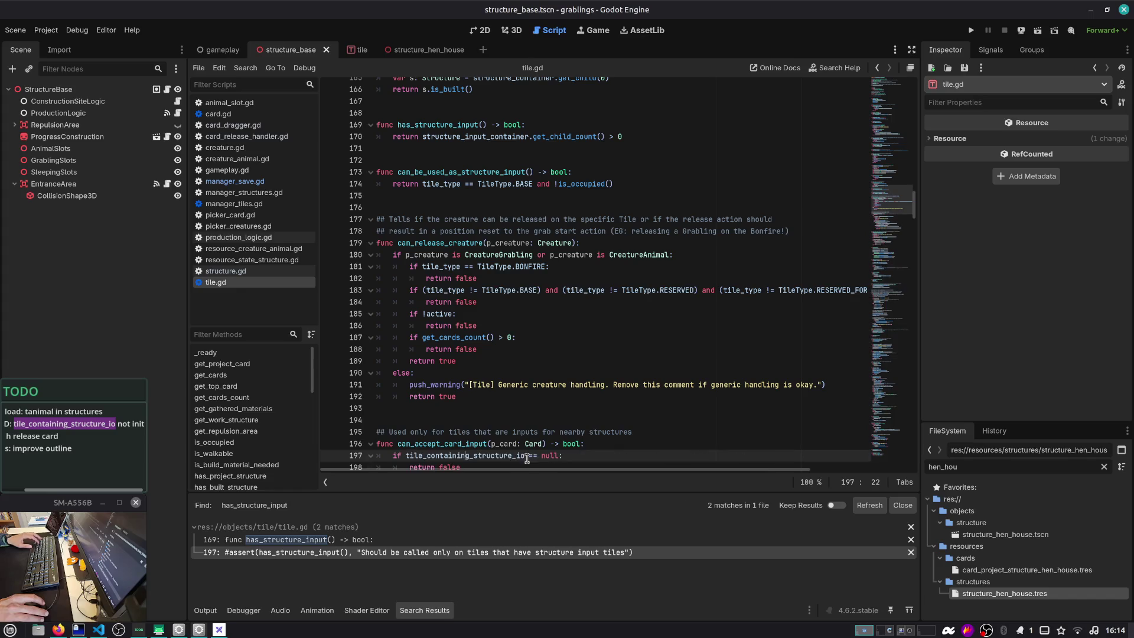
{"action": "left_click", "coordinate": [331, 540]}
{"action": "key", "text": "Home"}
{"action": "key", "text": "shift+Down"}
{"action": "key", "text": "shift+Down"}
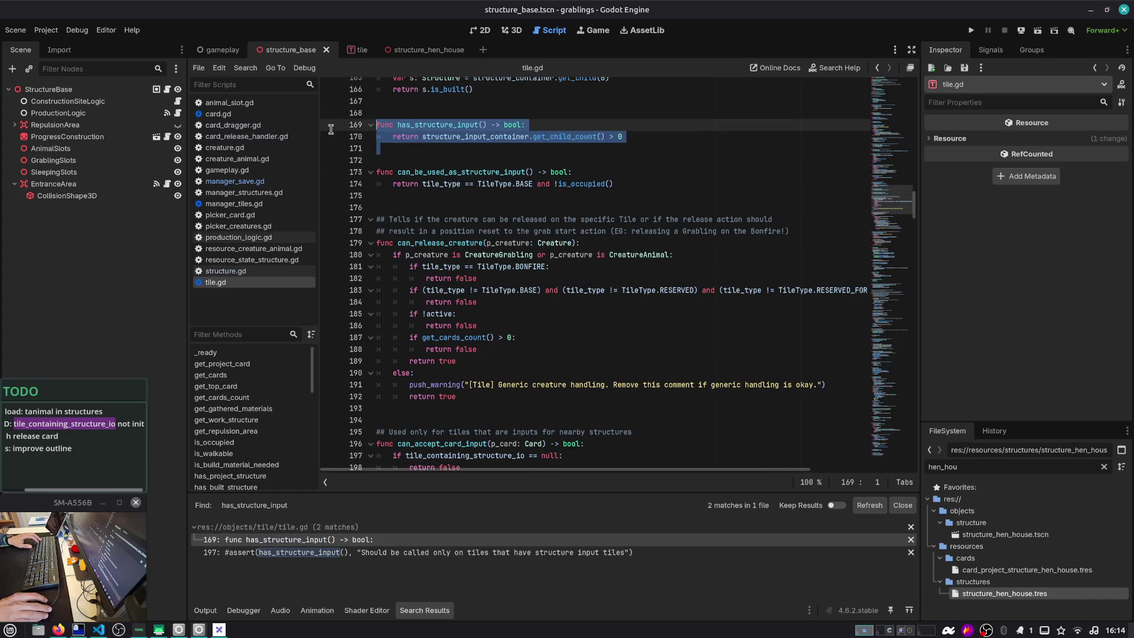
{"action": "key", "text": "Delete"}
{"action": "scroll", "coordinate": [893, 159], "scroll_direction": "up", "scroll_amount": 4}
{"action": "scroll", "coordinate": [894, 159], "scroll_direction": "up", "scroll_amount": 10}
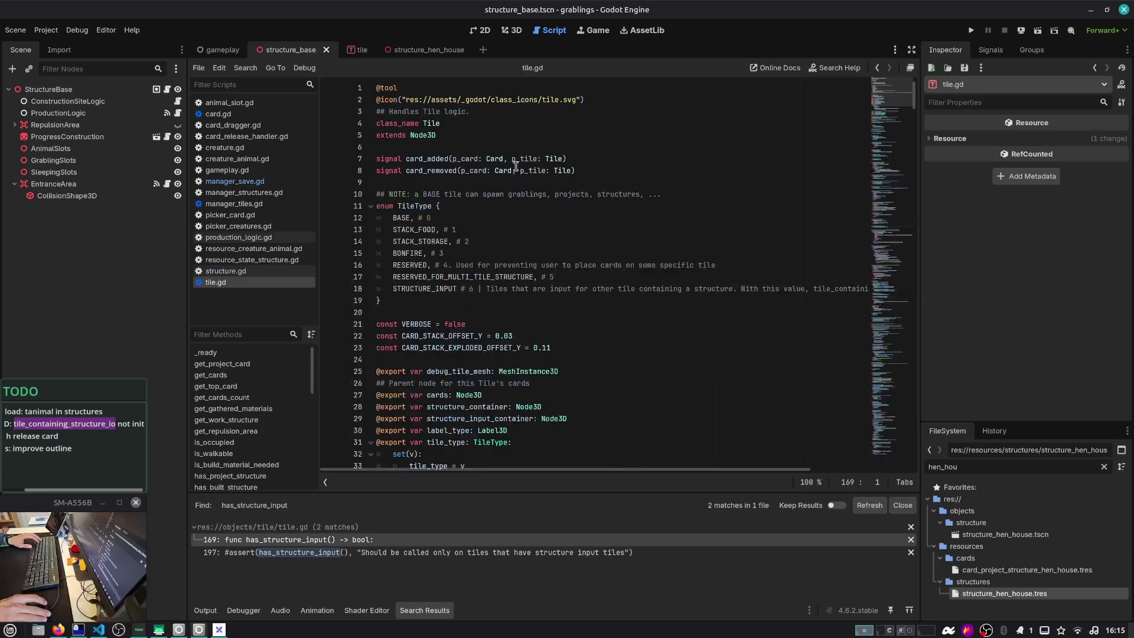
{"action": "scroll", "coordinate": [464, 281], "scroll_direction": "down", "scroll_amount": 6}
Step: Search tile.gd for structure_input and step through its matches
{"action": "left_click", "coordinate": [465, 282]}
{"action": "key", "text": "ctrl+f"}
{"action": "type", "text": "structure_inp"}
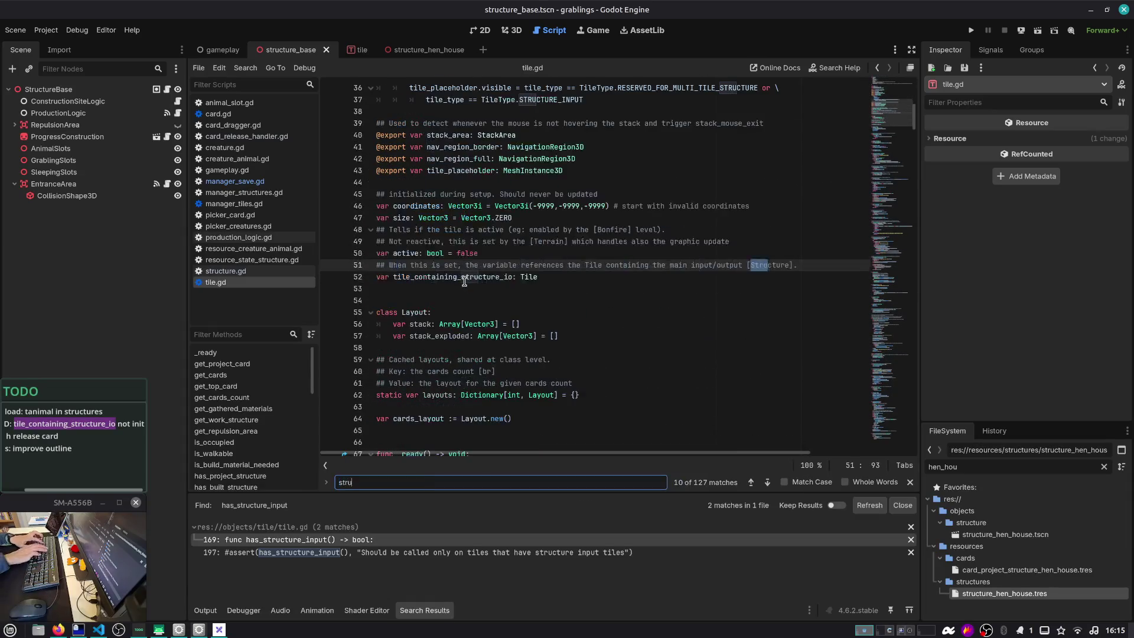
{"action": "type", "text": "ut"}
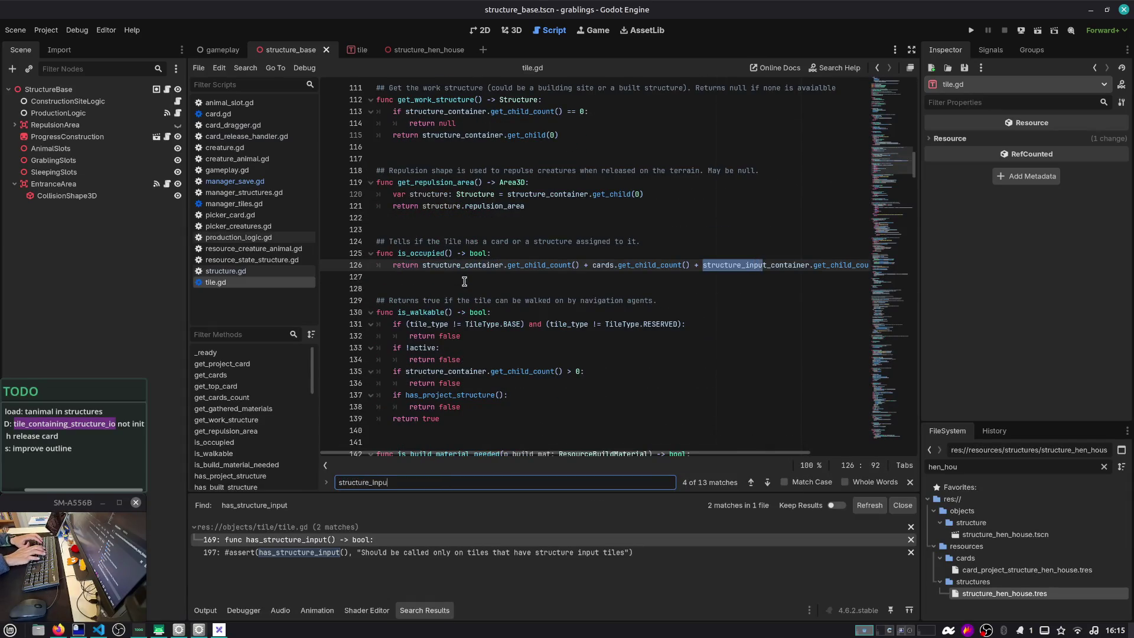
{"action": "key", "text": "Return"}
{"action": "key", "text": "Return"}
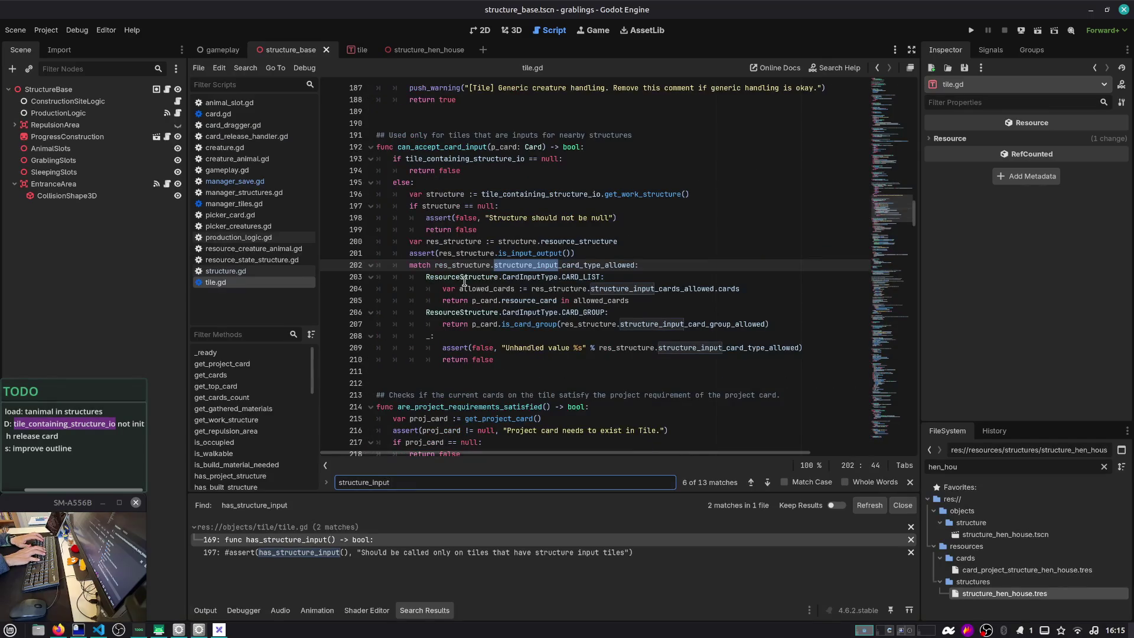
{"action": "key", "text": "Return"}
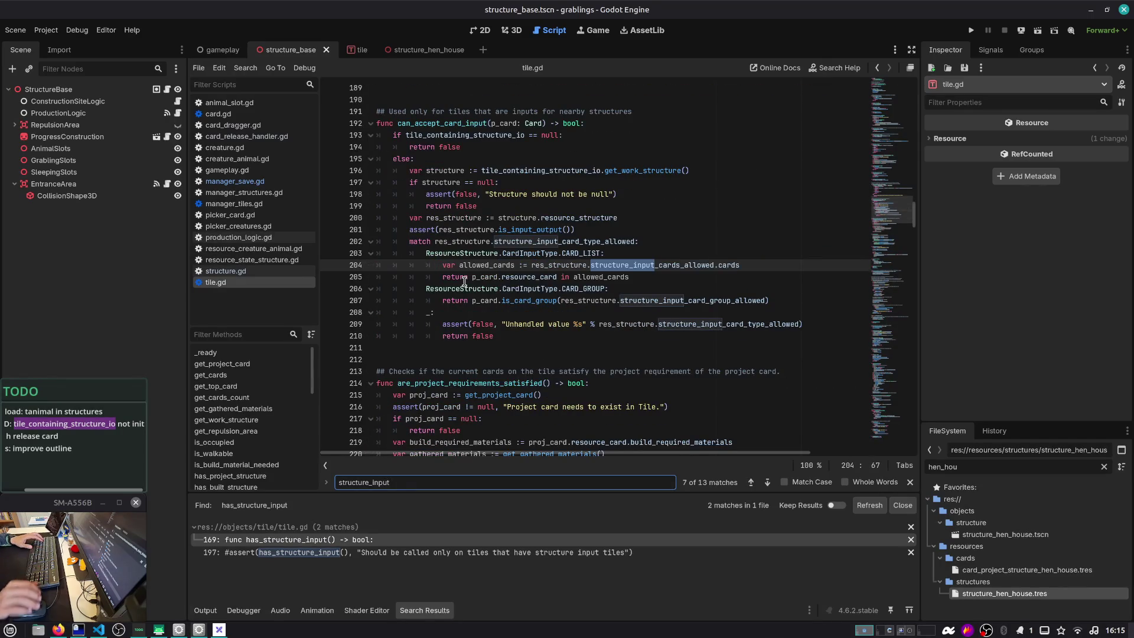
{"action": "key", "text": "Return"}
{"action": "key", "text": "Return"}
{"action": "key", "text": "Return"}
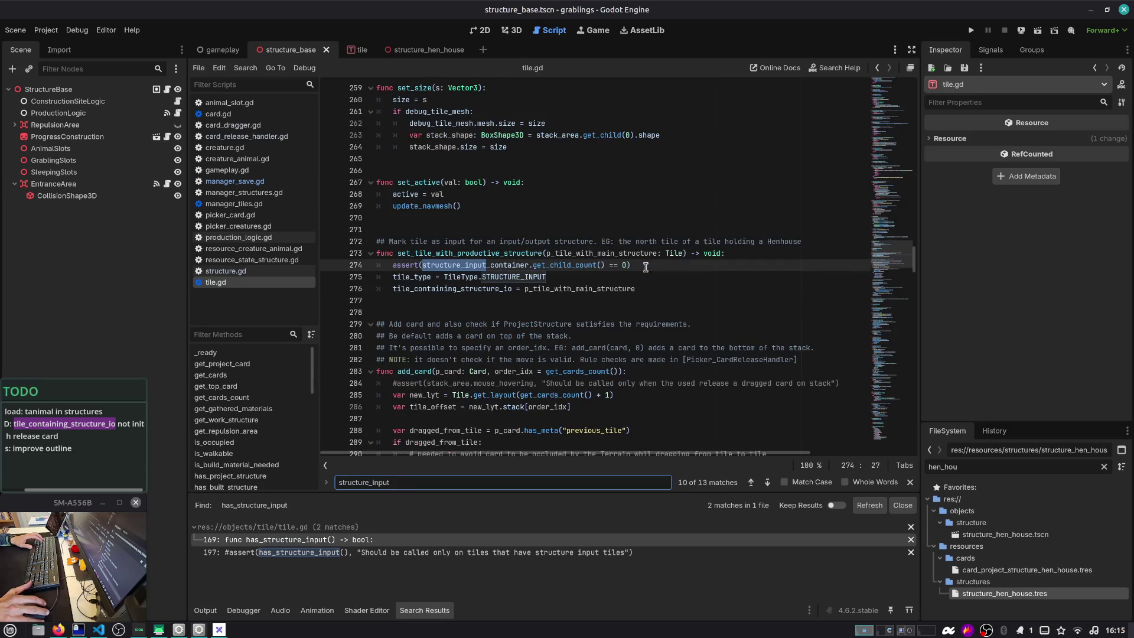
{"action": "left_click", "coordinate": [330, 555]}
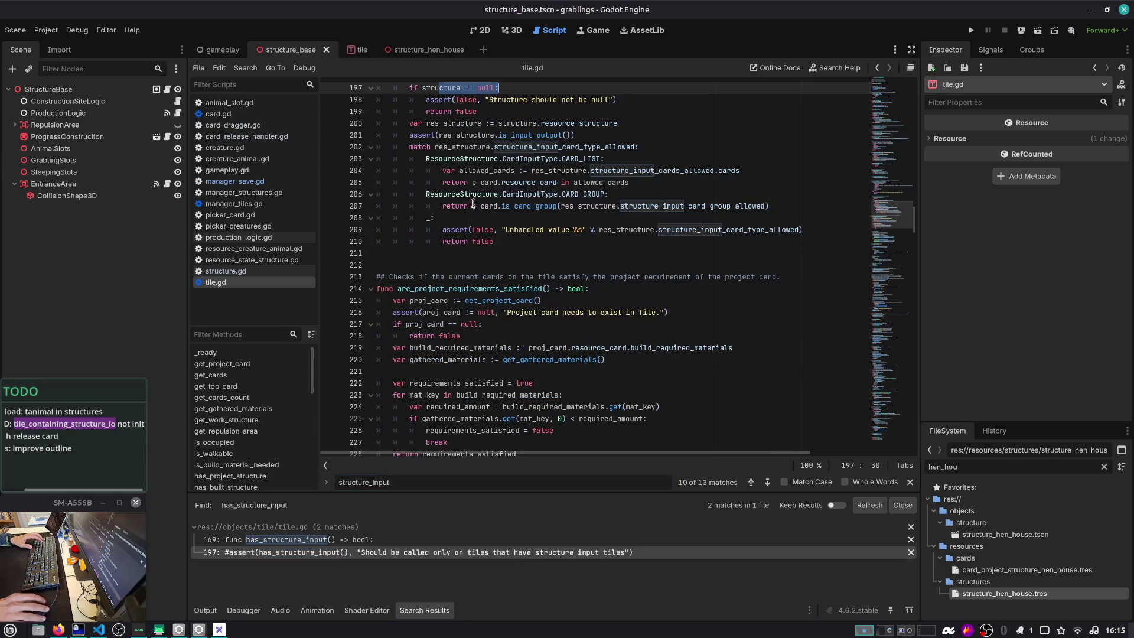
{"action": "scroll", "coordinate": [473, 203], "scroll_direction": "up", "scroll_amount": 3}
{"action": "left_click", "coordinate": [870, 505]}
{"action": "left_click", "coordinate": [694, 291]}
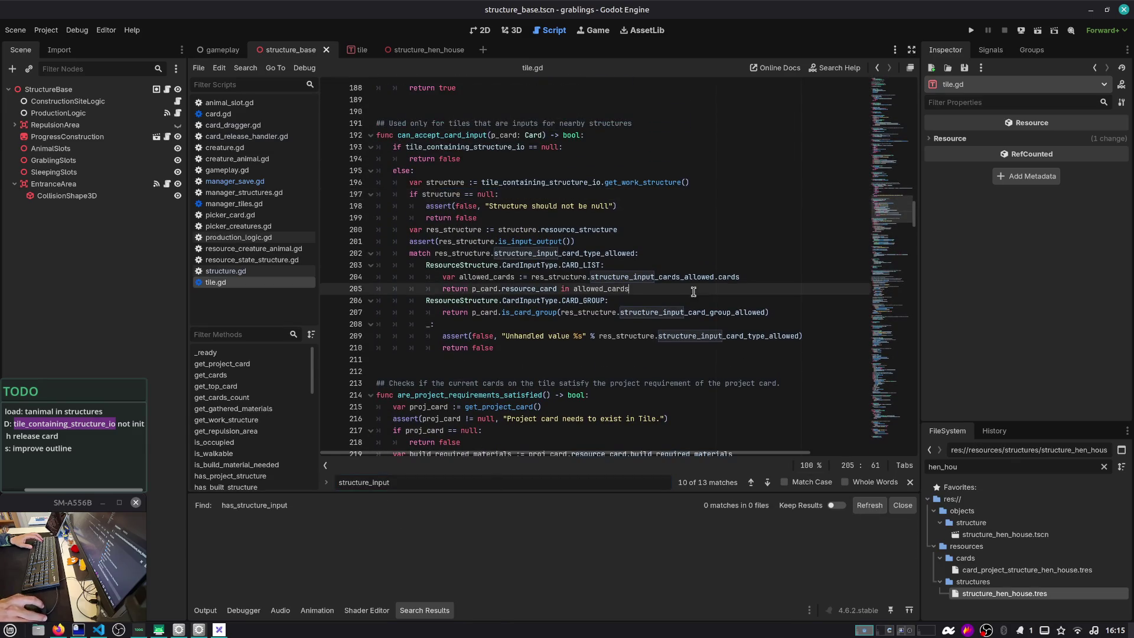
{"action": "key", "text": "Escape"}
Step: Search the whole project for structure_input_container, taken from line 29
{"action": "scroll", "coordinate": [524, 174], "scroll_direction": "up", "scroll_amount": 20}
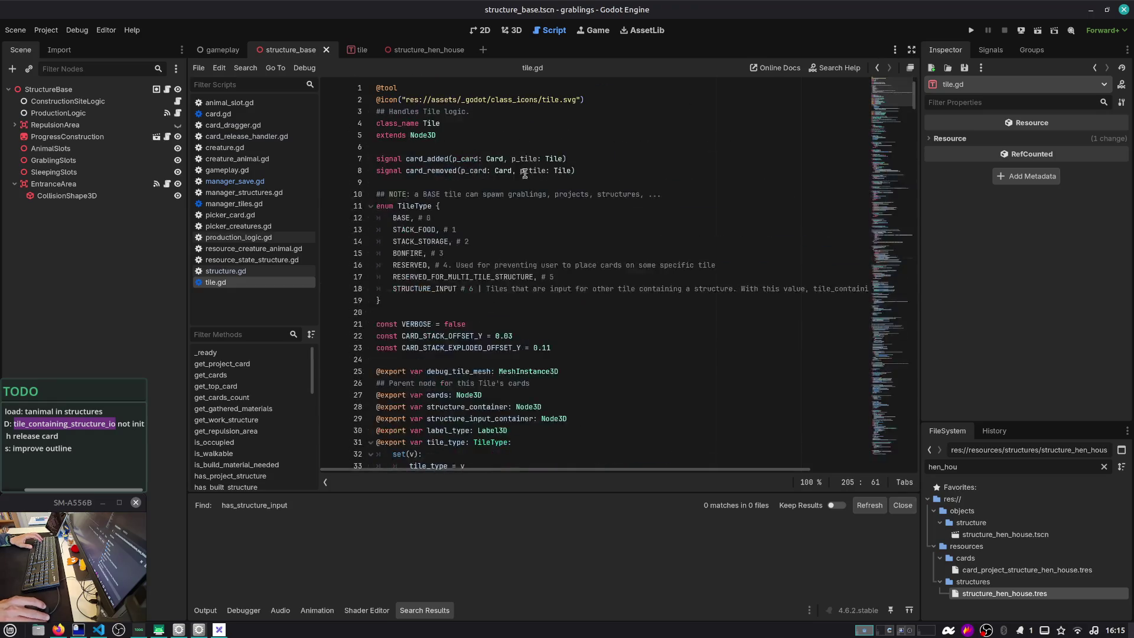
{"action": "scroll", "coordinate": [525, 174], "scroll_direction": "down", "scroll_amount": 4}
{"action": "scroll", "coordinate": [441, 243], "scroll_direction": "down", "scroll_amount": 3}
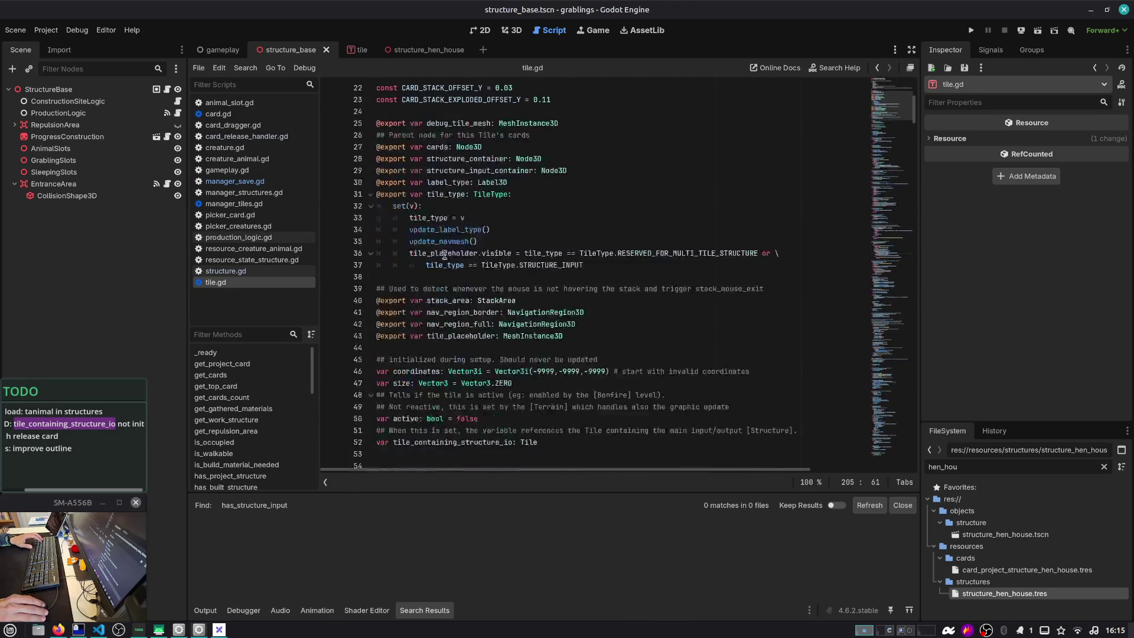
{"action": "scroll", "coordinate": [457, 334], "scroll_direction": "down", "scroll_amount": 3}
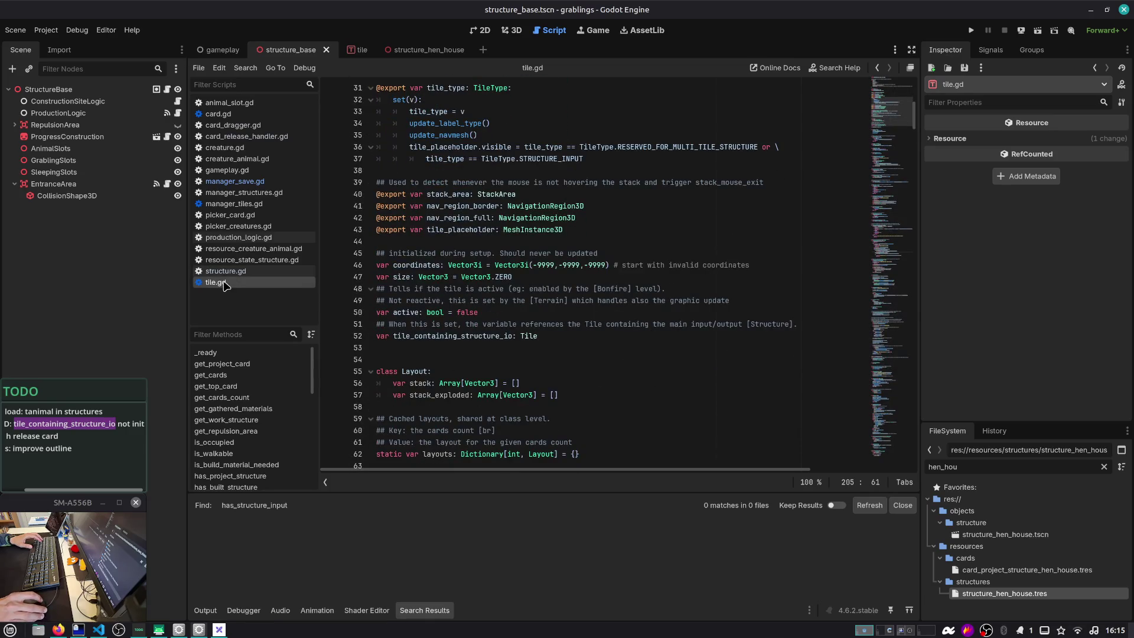
{"action": "scroll", "coordinate": [465, 315], "scroll_direction": "up", "scroll_amount": 6}
{"action": "left_click", "coordinate": [517, 243]}
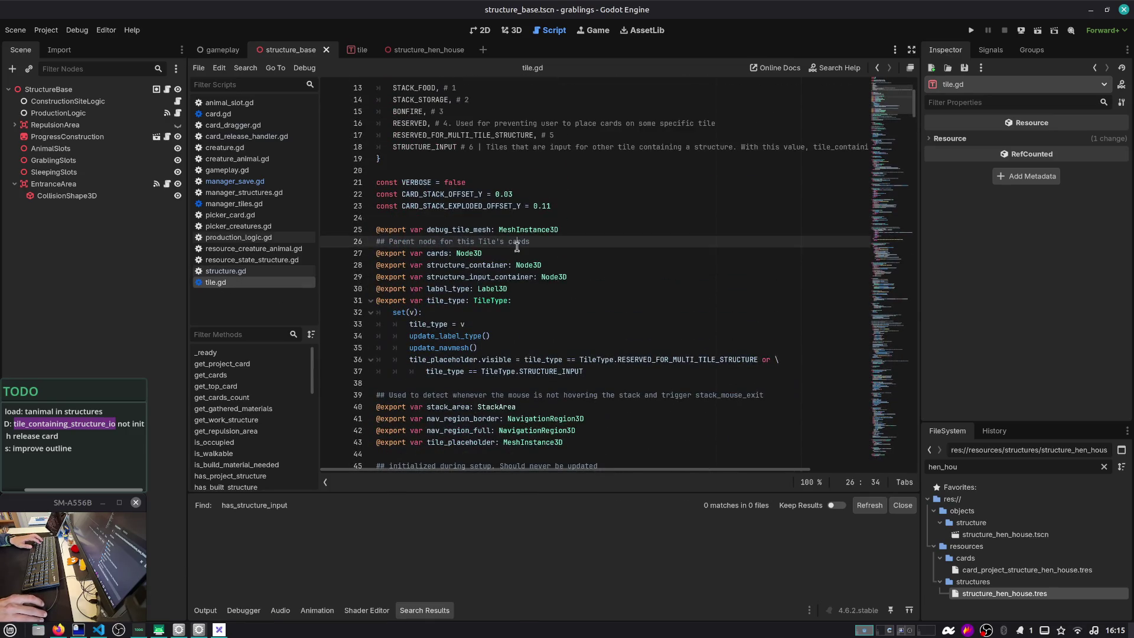
{"action": "scroll", "coordinate": [498, 284], "scroll_direction": "up", "scroll_amount": 1}
{"action": "double_click", "coordinate": [463, 313]}
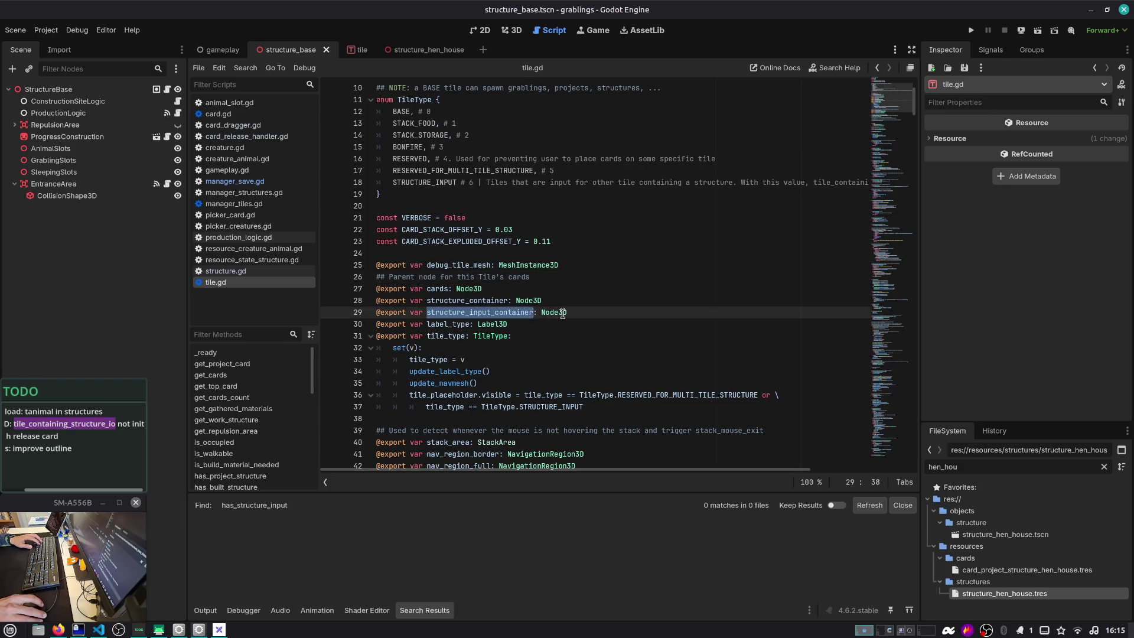
{"action": "key", "text": "ctrl+shift+f"}
{"action": "key", "text": "Return"}
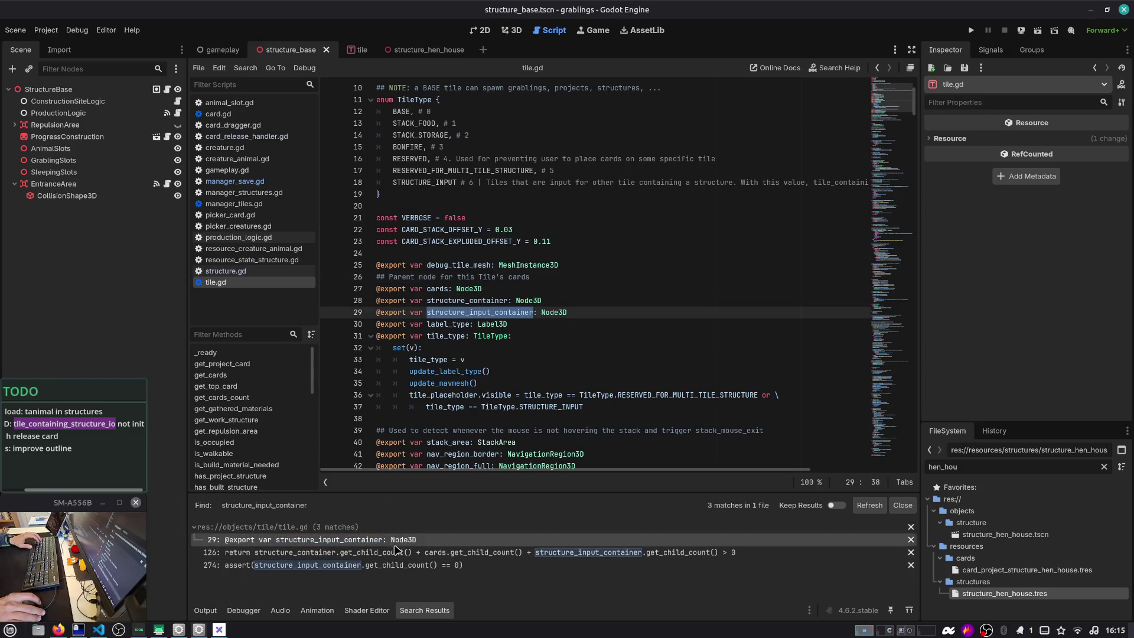
Step: Comment out the structure_input_container assert on line 274
{"action": "left_click", "coordinate": [381, 552]}
{"action": "left_click", "coordinate": [385, 569]}
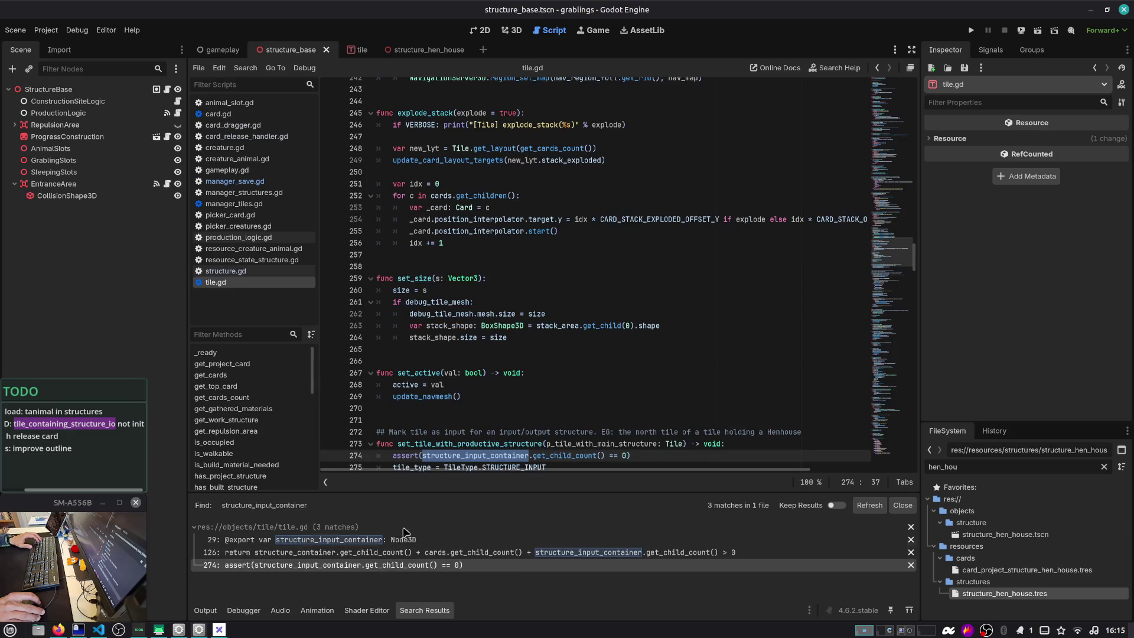
{"action": "scroll", "coordinate": [448, 456], "scroll_direction": "down", "scroll_amount": 1}
{"action": "scroll", "coordinate": [477, 401], "scroll_direction": "down", "scroll_amount": 1}
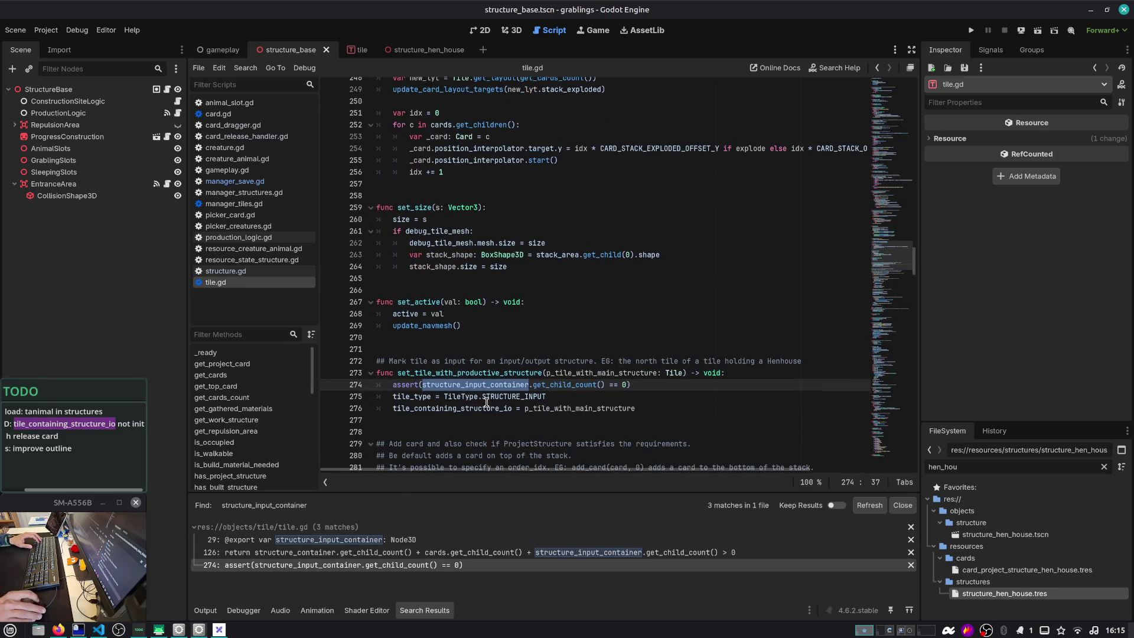
{"action": "left_click", "coordinate": [643, 386]}
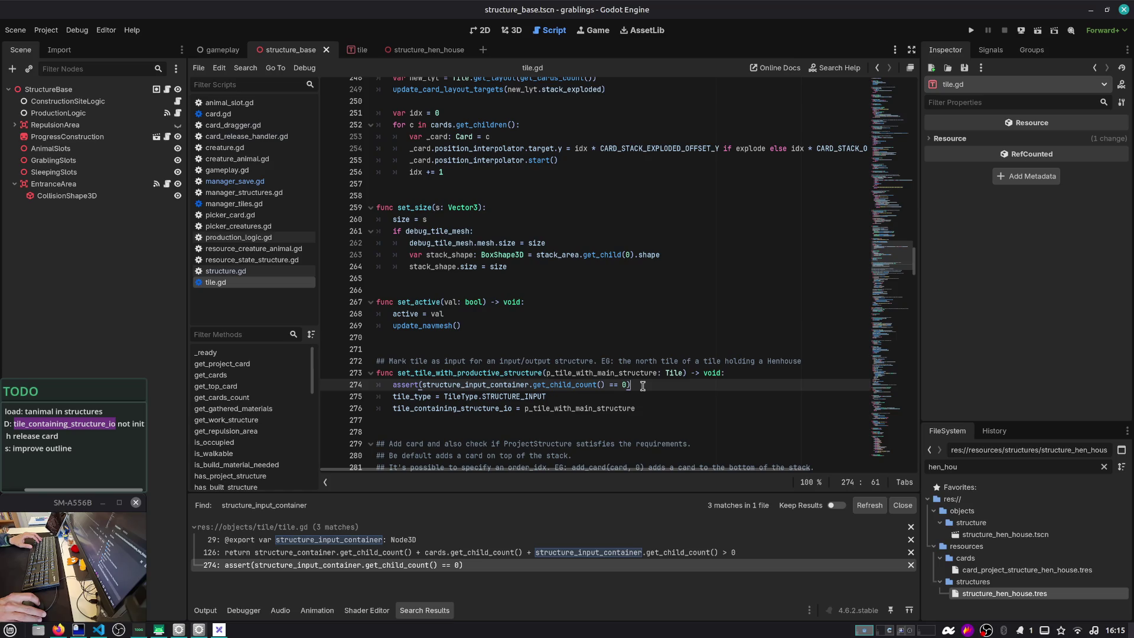
{"action": "key", "text": "ctrl+k"}
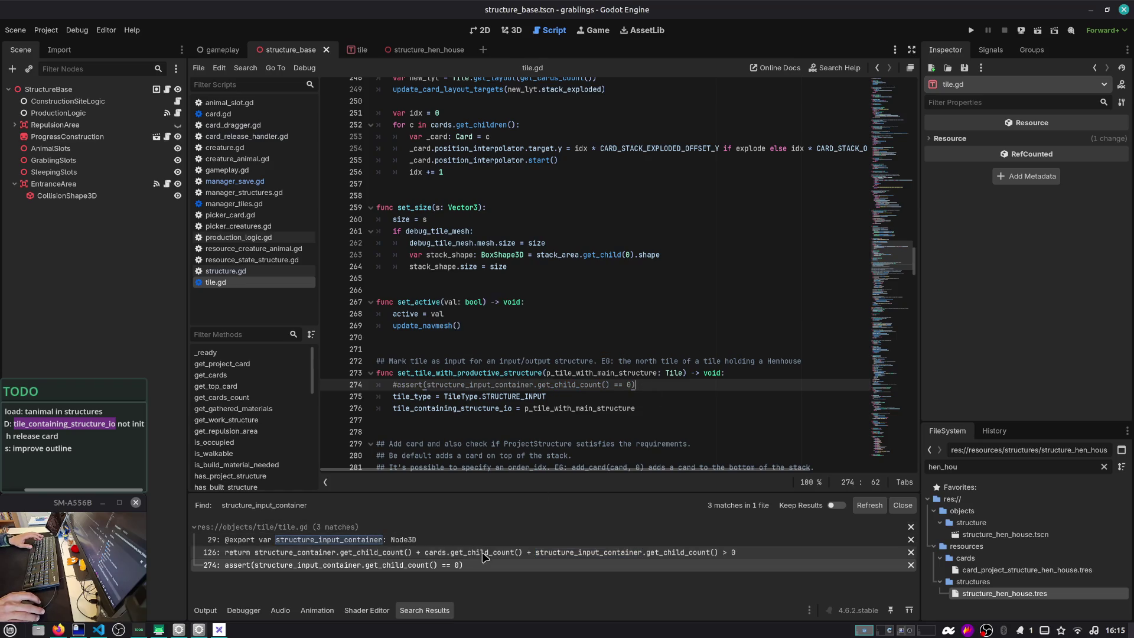
Step: Comment out the structure_input_container check on line 126 and save tile.gd
{"action": "left_click", "coordinate": [532, 553]}
{"action": "scroll", "coordinate": [680, 173], "scroll_direction": "up", "scroll_amount": 2}
{"action": "left_click", "coordinate": [708, 158]}
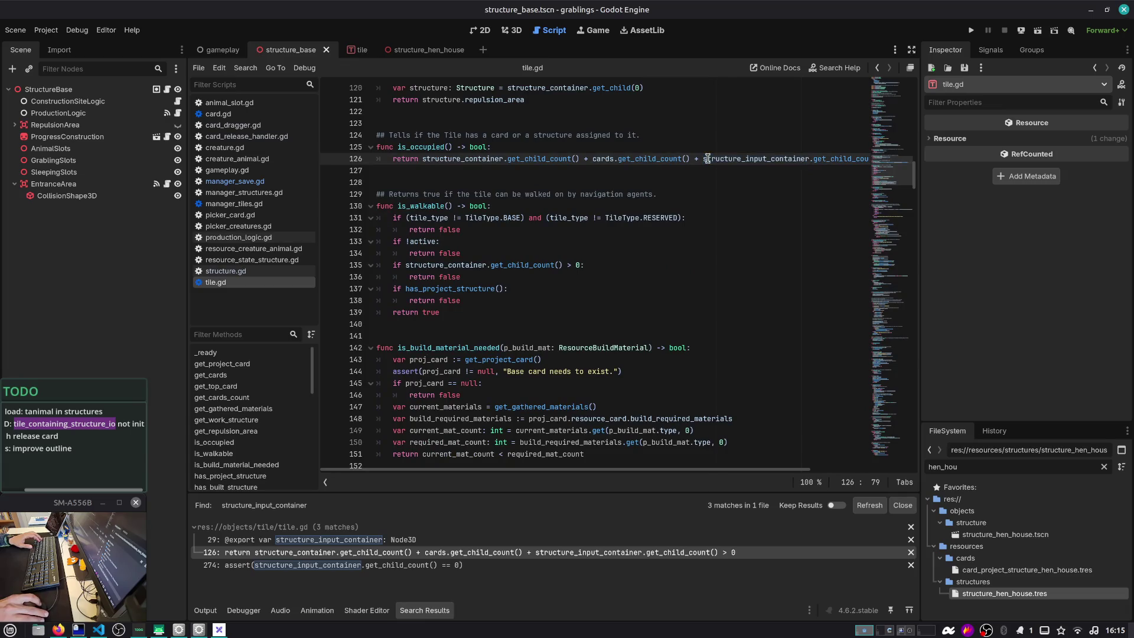
{"action": "key", "text": "shift+End"}
{"action": "key", "text": "BackSpace"}
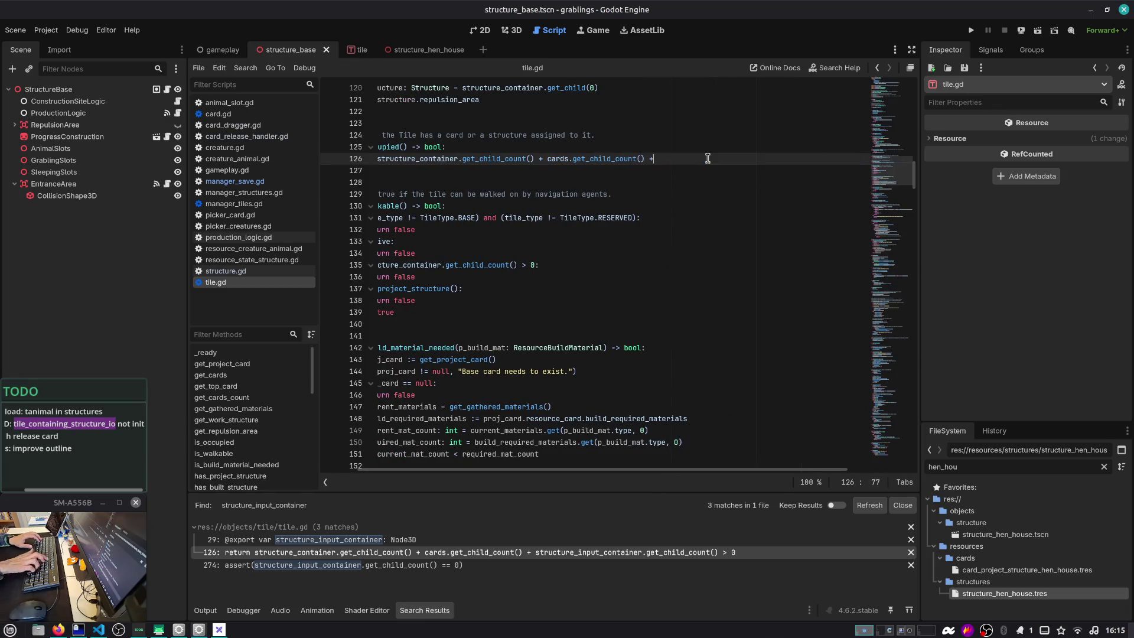
{"action": "key", "text": "ctrl+z"}
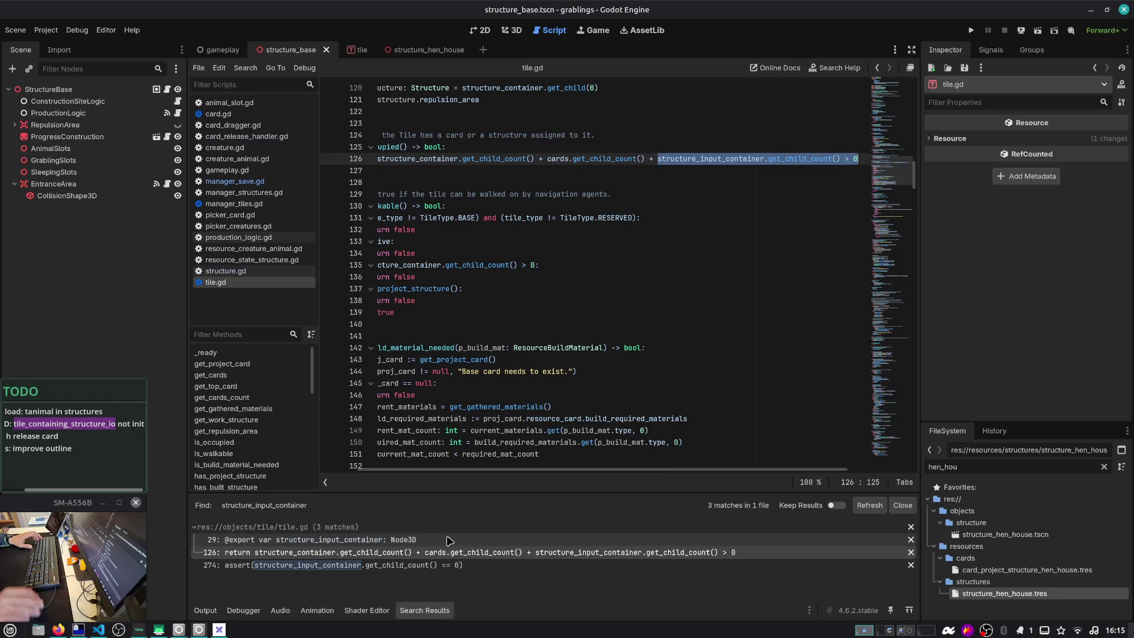
{"action": "type", "text": "#"}
{"action": "key", "text": "ctrl+s"}
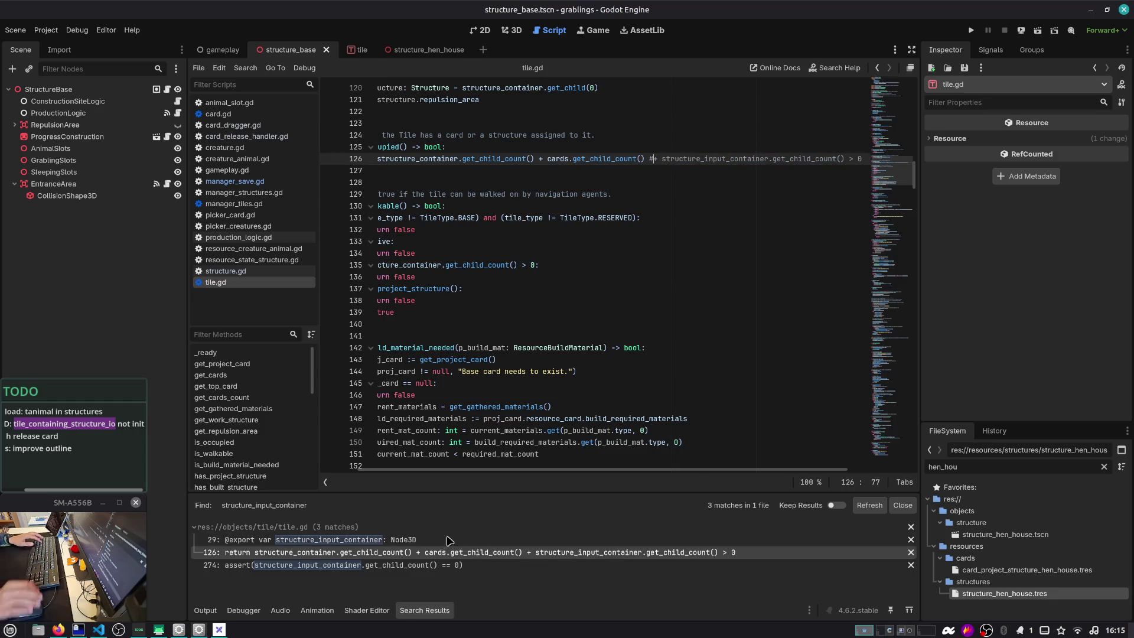
Step: Comment out the structure_input_container export on line 29 and run the project
{"action": "left_click", "coordinate": [374, 540]}
{"action": "left_click", "coordinate": [536, 87]}
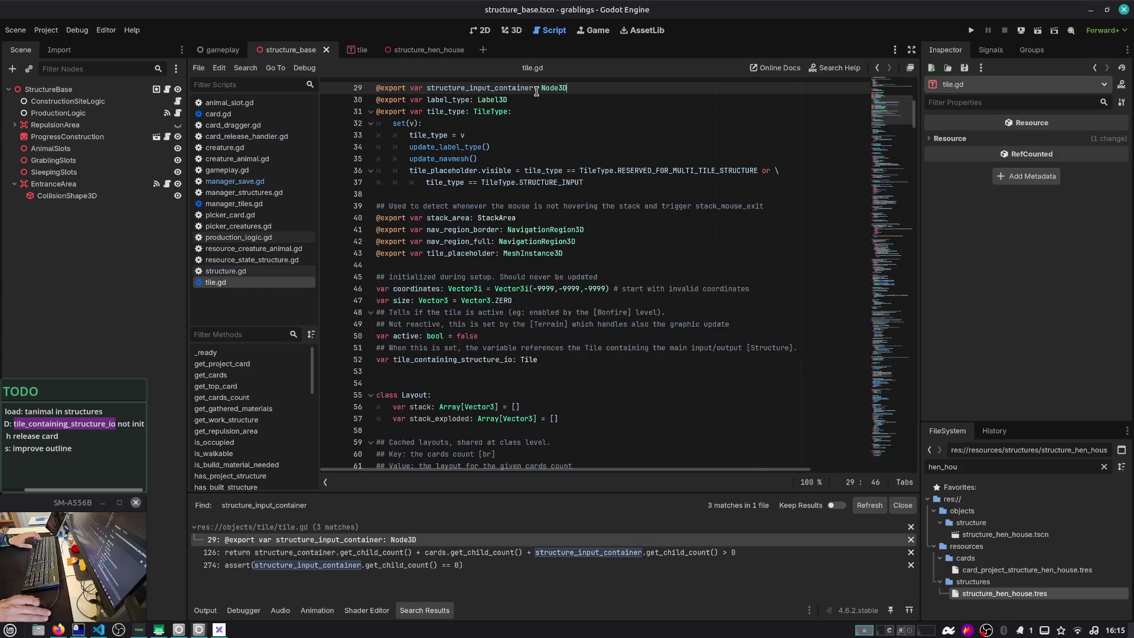
{"action": "key", "text": "ctrl+k"}
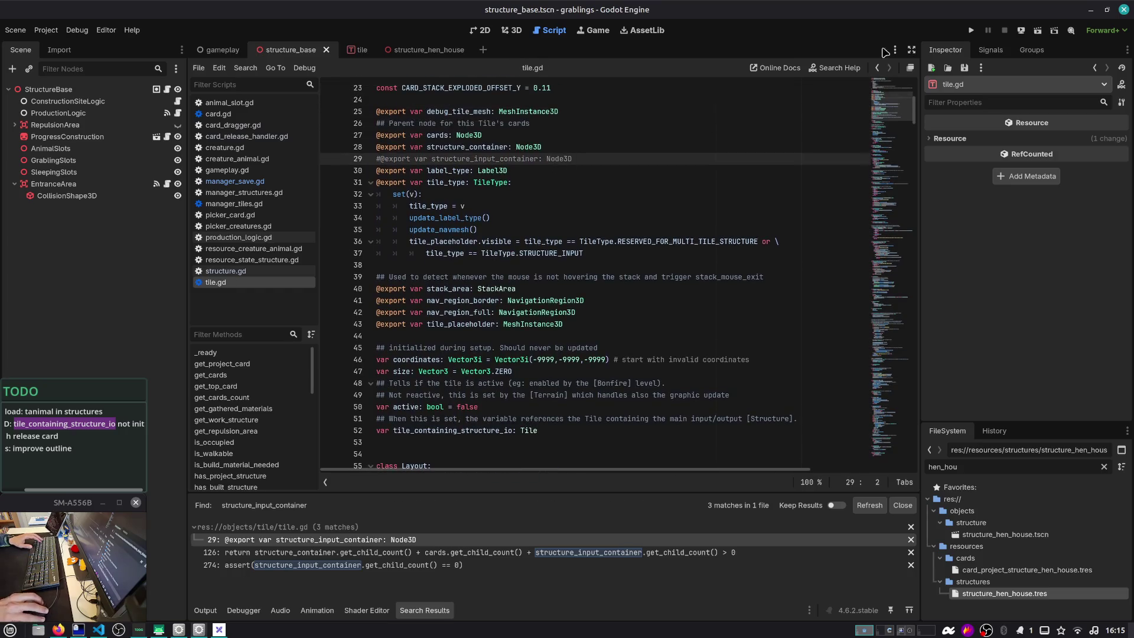
{"action": "left_click", "coordinate": [972, 30]}
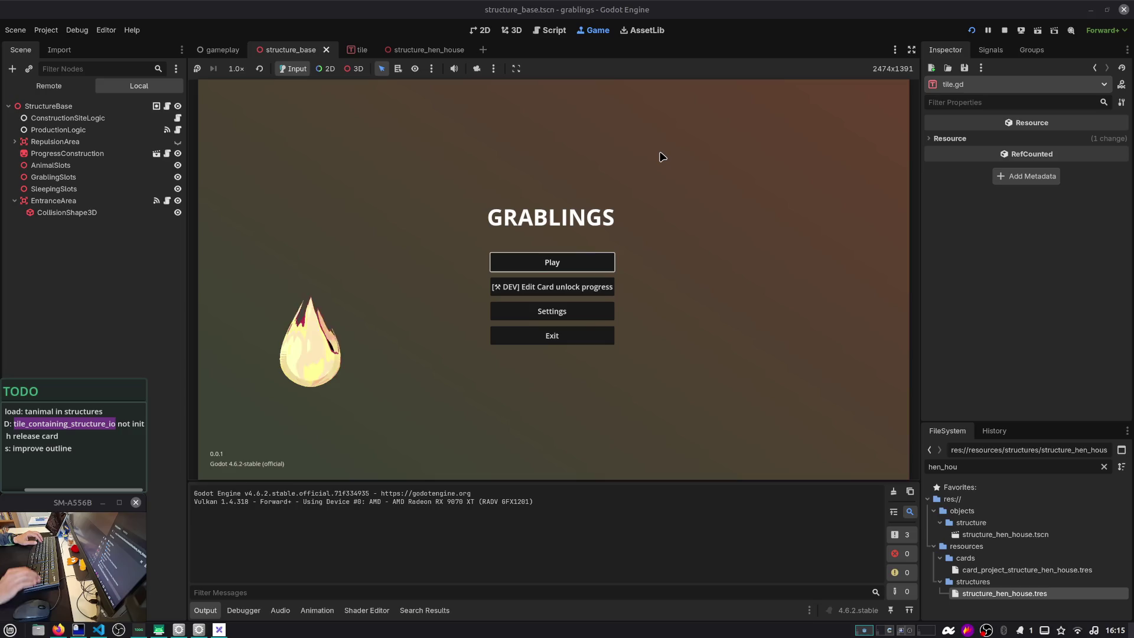
Step: Load Slot 1, add a Chicken card via the debug window, and place it on the hen house
{"action": "key", "text": "Return"}
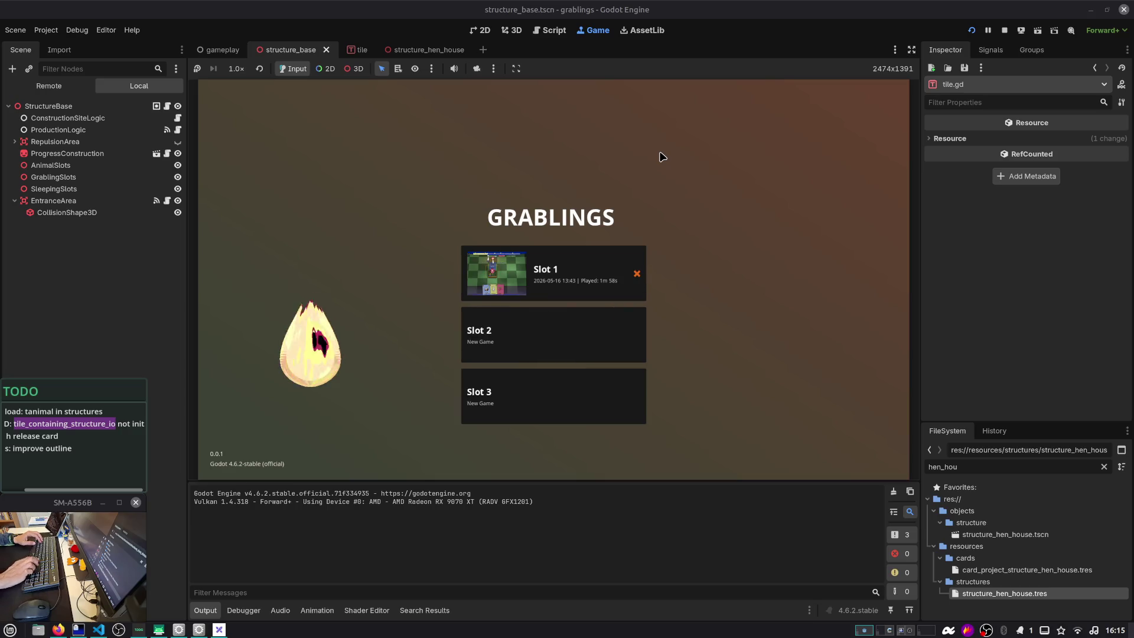
{"action": "left_click", "coordinate": [599, 297]}
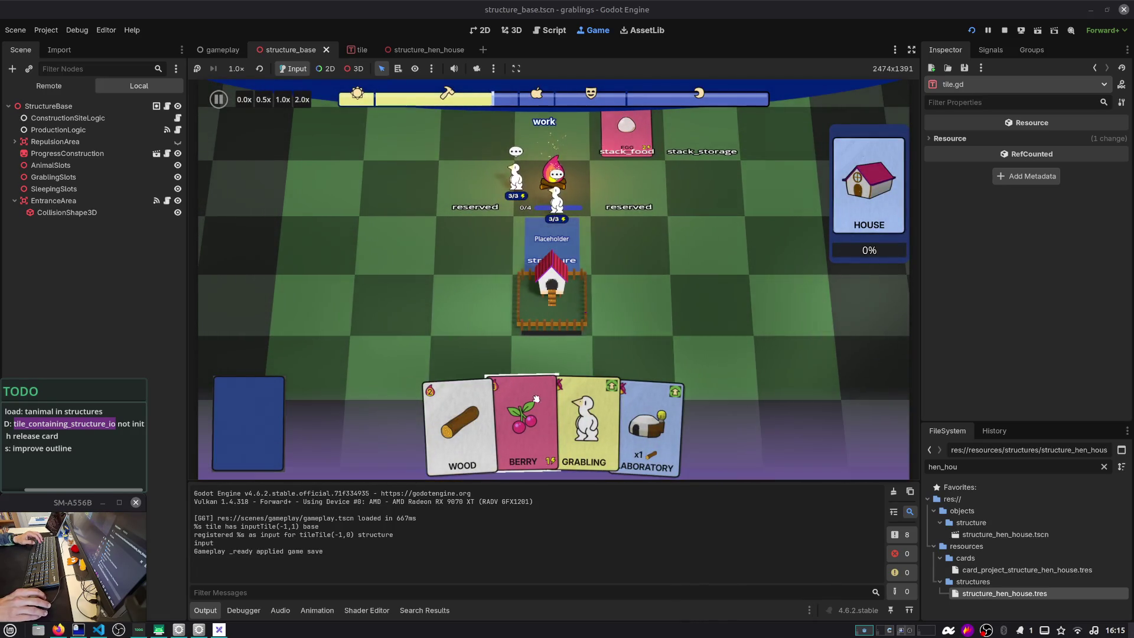
{"action": "key", "text": "Escape"}
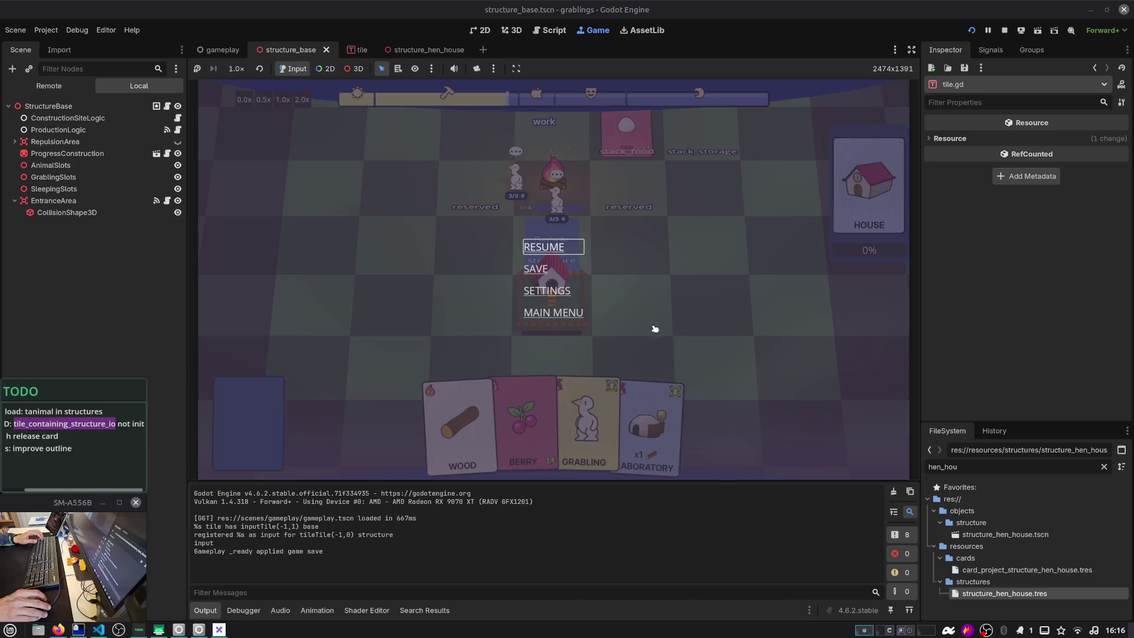
{"action": "key", "text": "Escape"}
{"action": "key", "text": "F1"}
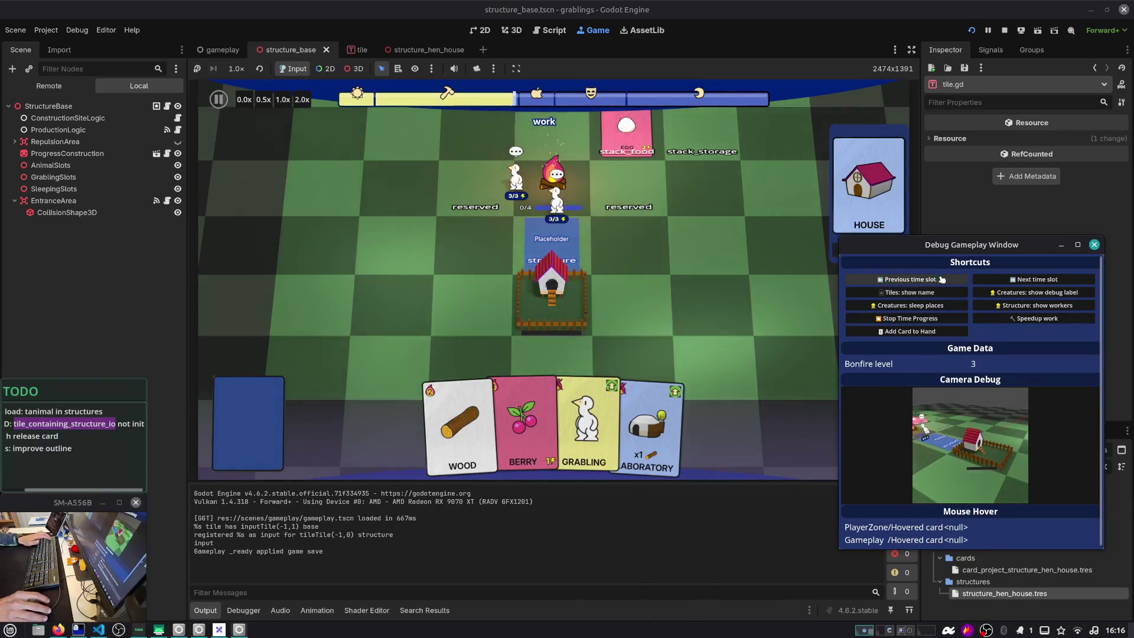
{"action": "left_click", "coordinate": [939, 282]}
{"action": "left_click", "coordinate": [920, 332]}
{"action": "left_click", "coordinate": [920, 332]}
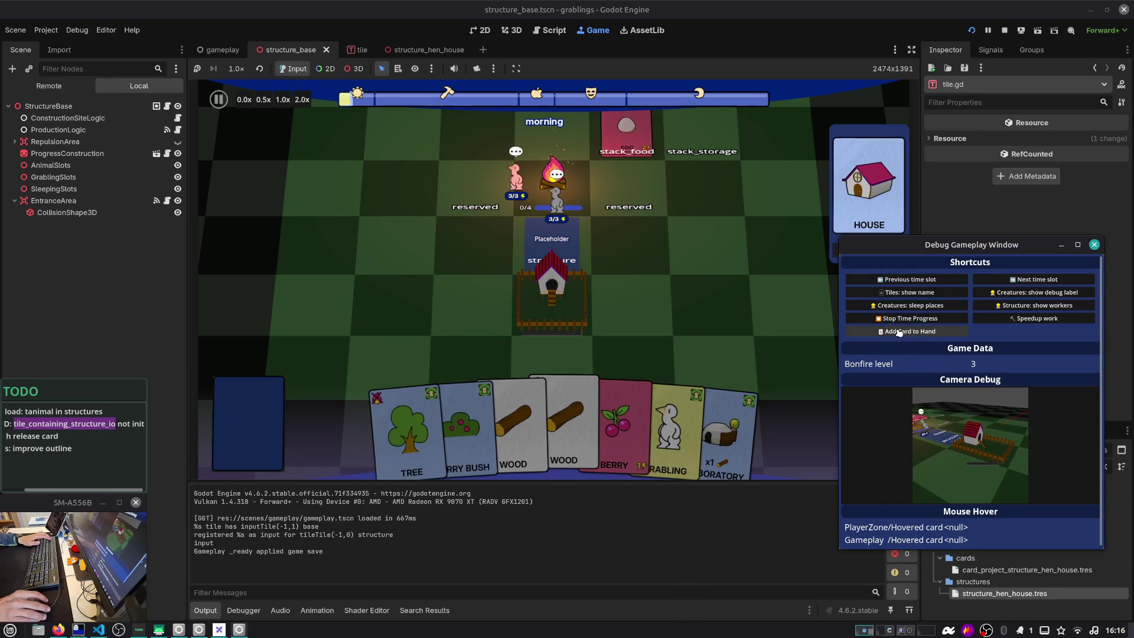
{"action": "left_click", "coordinate": [939, 282]}
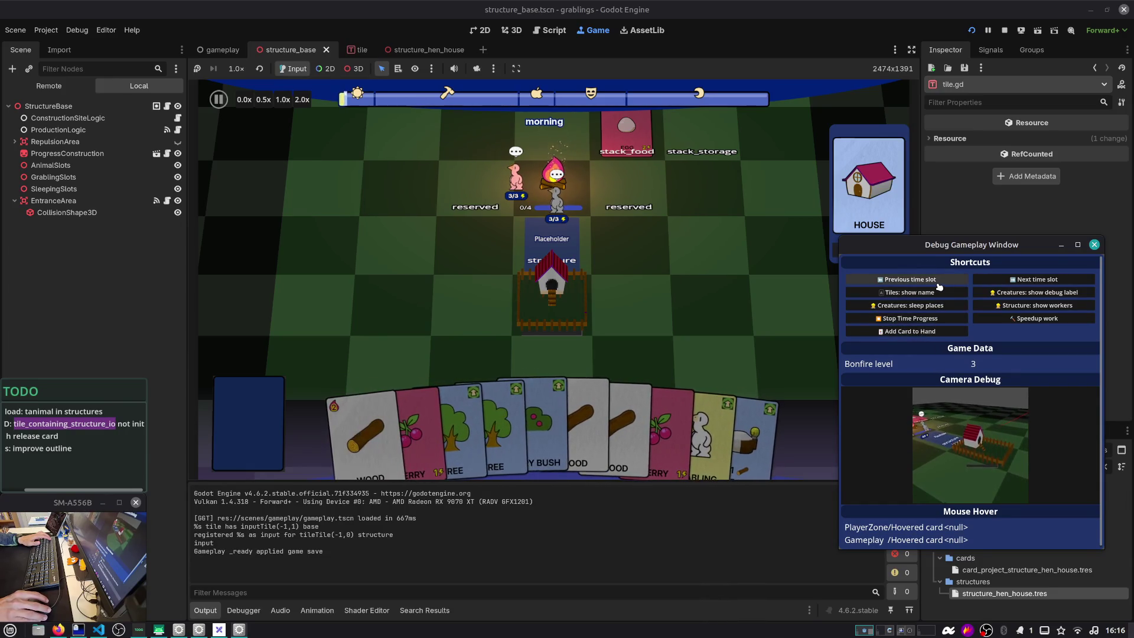
{"action": "left_click", "coordinate": [886, 331]}
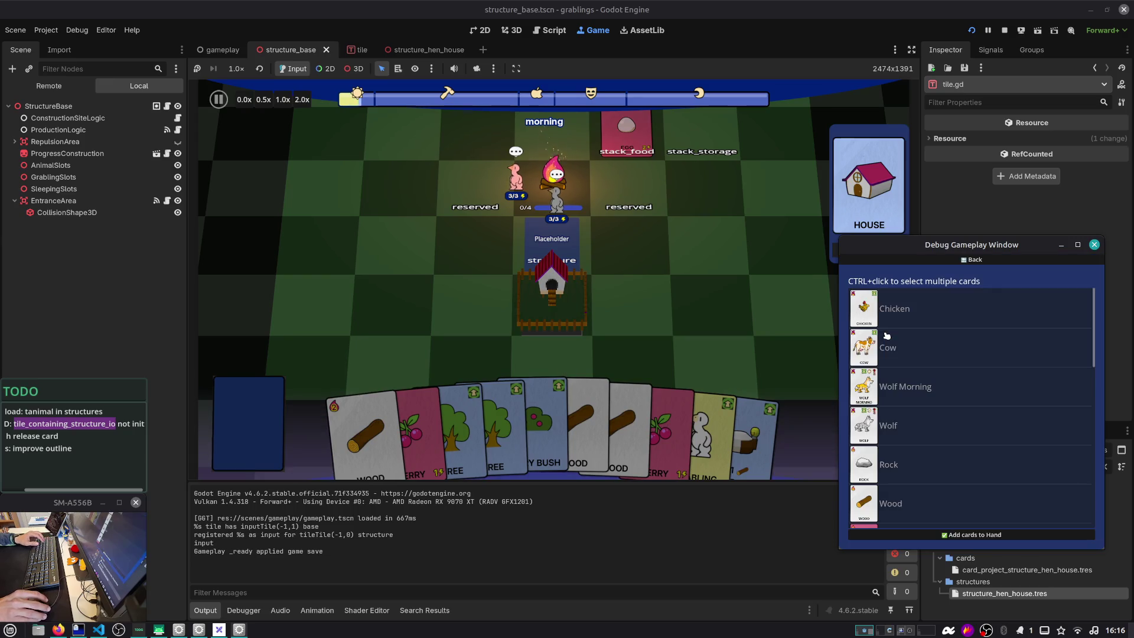
{"action": "double_click", "coordinate": [889, 310]}
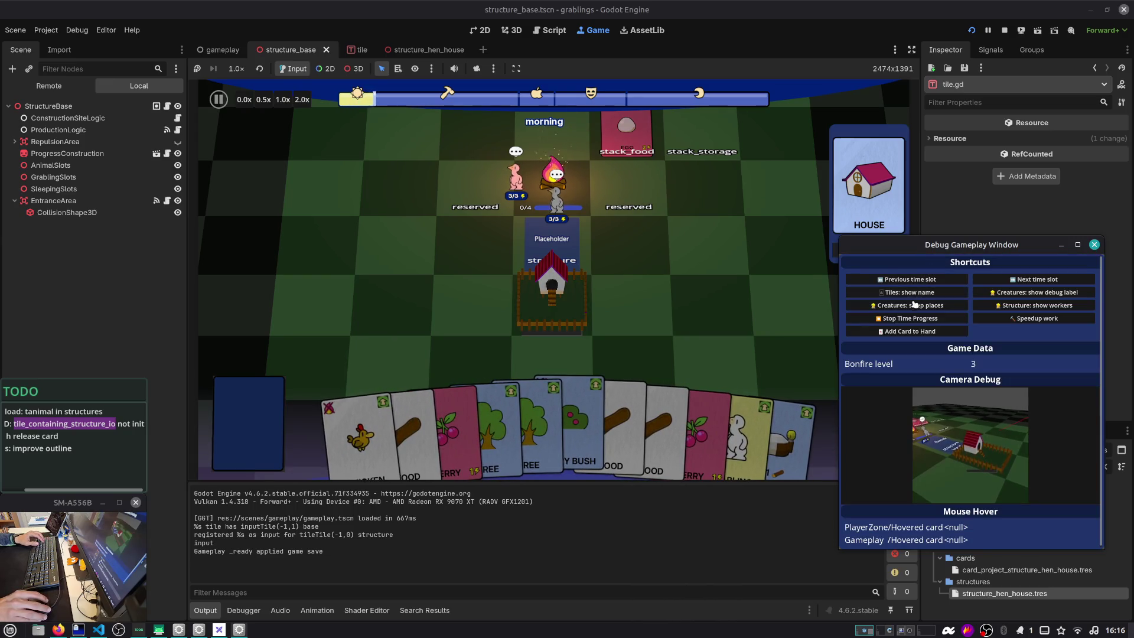
{"action": "left_click_drag", "start_coordinate": [358, 431], "coordinate": [481, 320]}
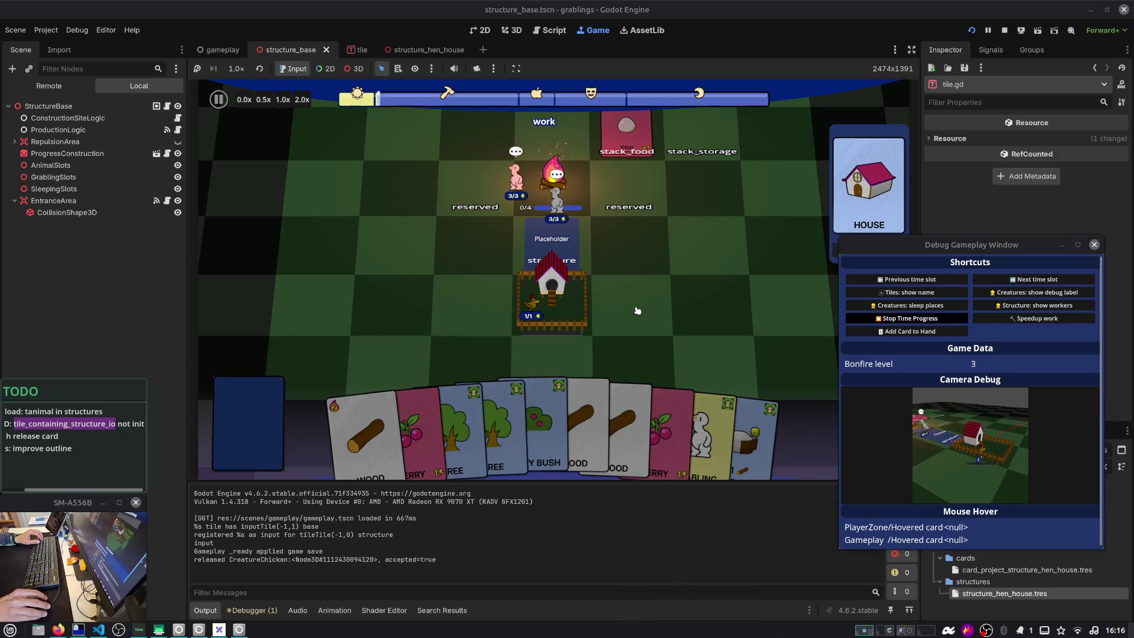
Step: Reload Slot 1 from the main menu and drop a berry card onto the hen house
{"action": "key", "text": "Escape"}
{"action": "left_click", "coordinate": [561, 312]}
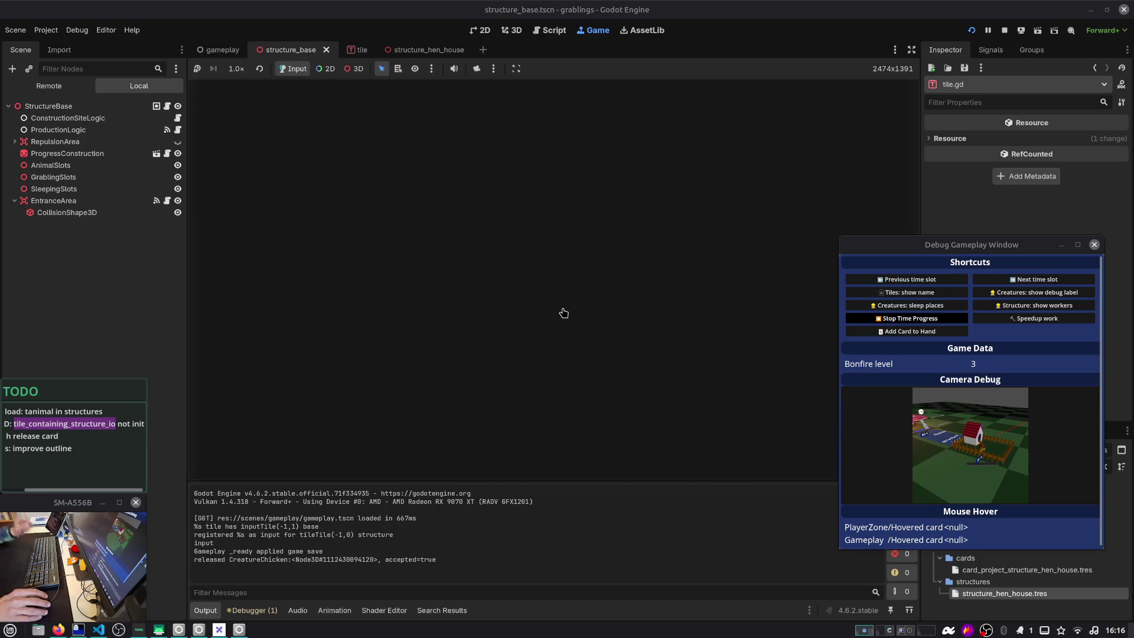
{"action": "left_click", "coordinate": [555, 265]}
{"action": "left_click", "coordinate": [555, 264]}
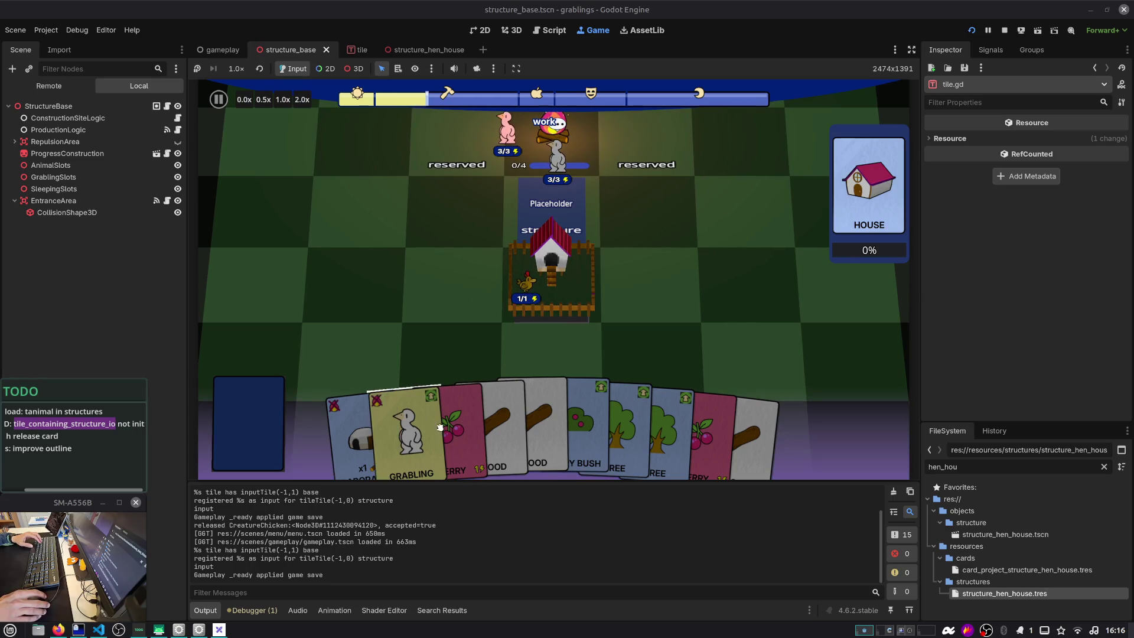
{"action": "mouse_move", "coordinate": [463, 413]}
{"action": "left_mouse_down"}
{"action": "mouse_move", "coordinate": [506, 303]}
{"action": "mouse_move", "coordinate": [597, 210]}
{"action": "left_mouse_up"}
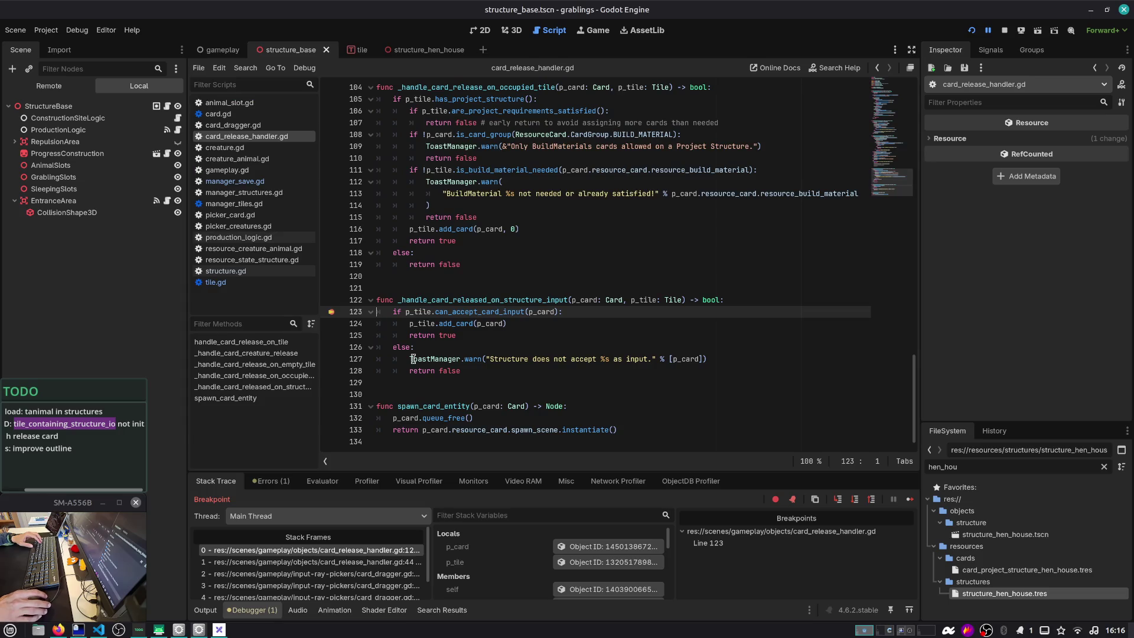
Step: Resume the game and drop the berry card onto the hen house again
{"action": "left_click", "coordinate": [988, 30]}
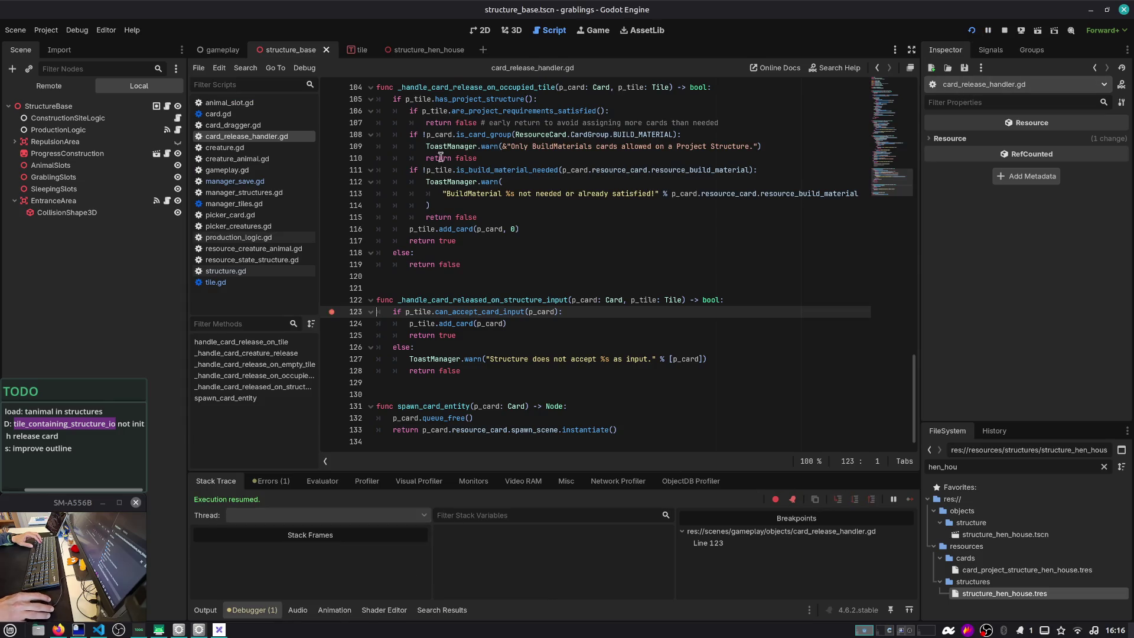
{"action": "left_click", "coordinate": [597, 30]}
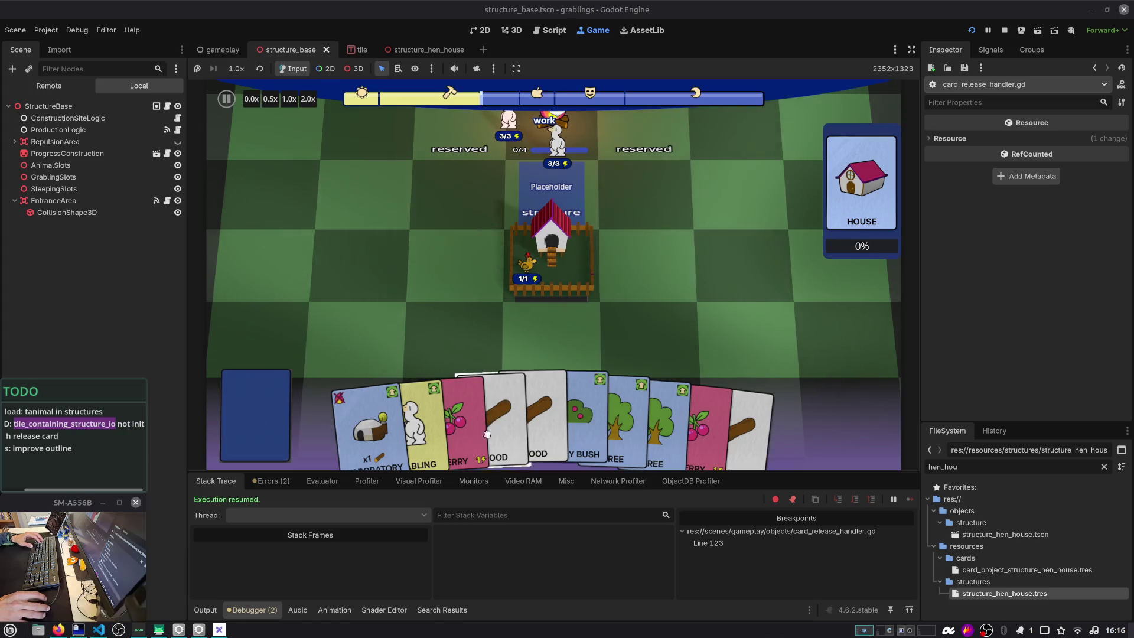
{"action": "mouse_move", "coordinate": [464, 425]}
{"action": "left_mouse_down"}
{"action": "mouse_move", "coordinate": [542, 248]}
{"action": "mouse_move", "coordinate": [552, 260]}
{"action": "left_mouse_up"}
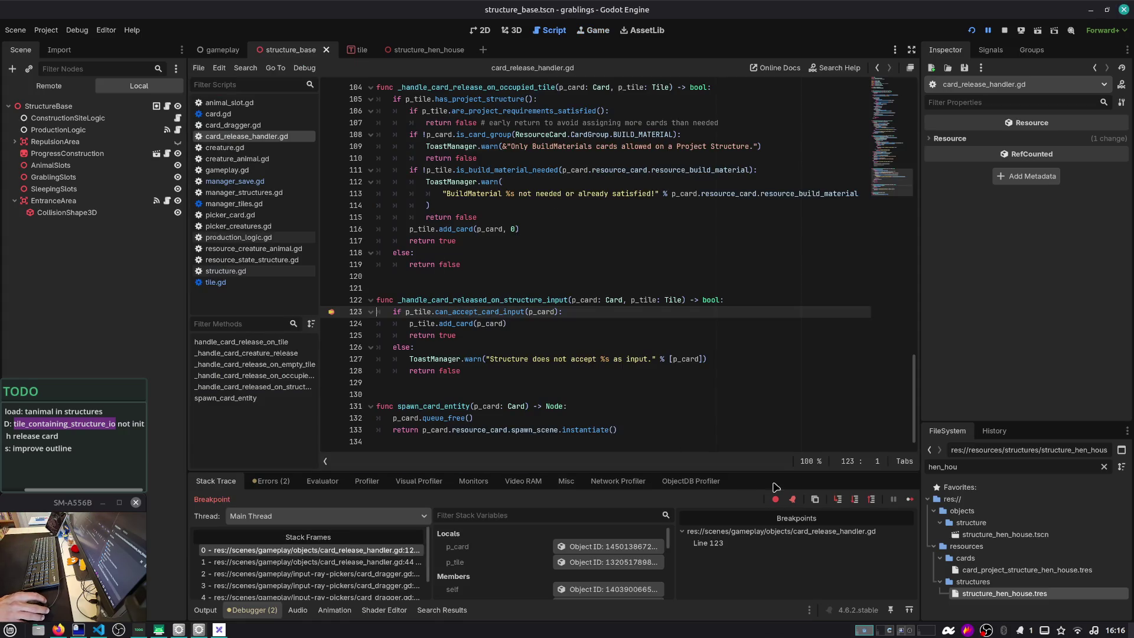
Step: Step into can_accept_card_input to line 194's return false on null tile_containing_structure_io, then stop
{"action": "left_click", "coordinate": [839, 500]}
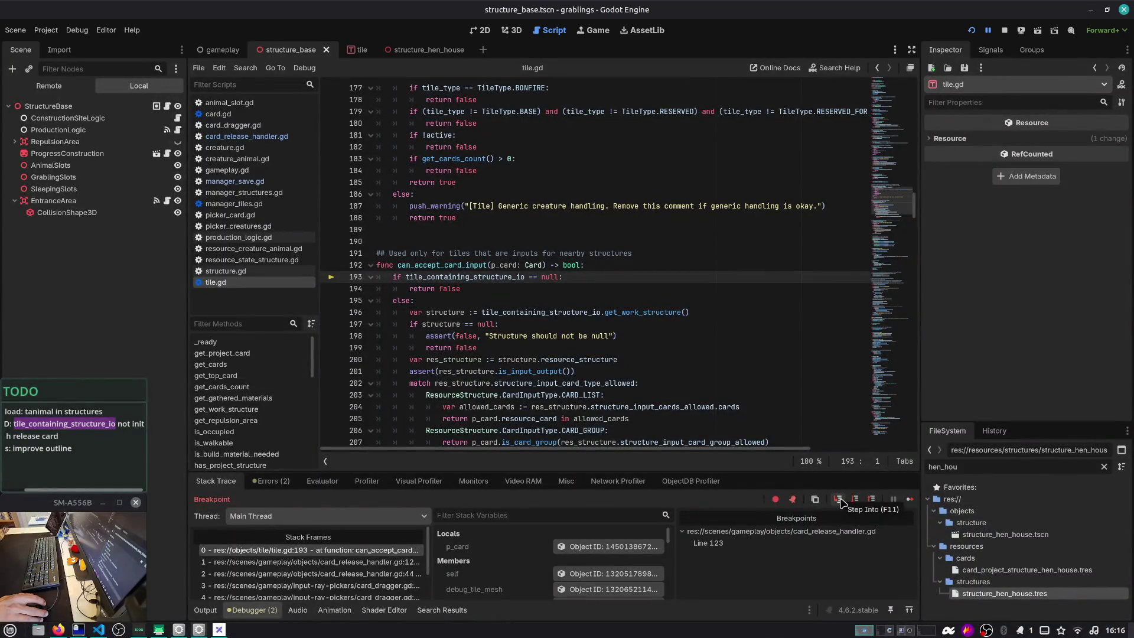
{"action": "left_click", "coordinate": [212, 610]}
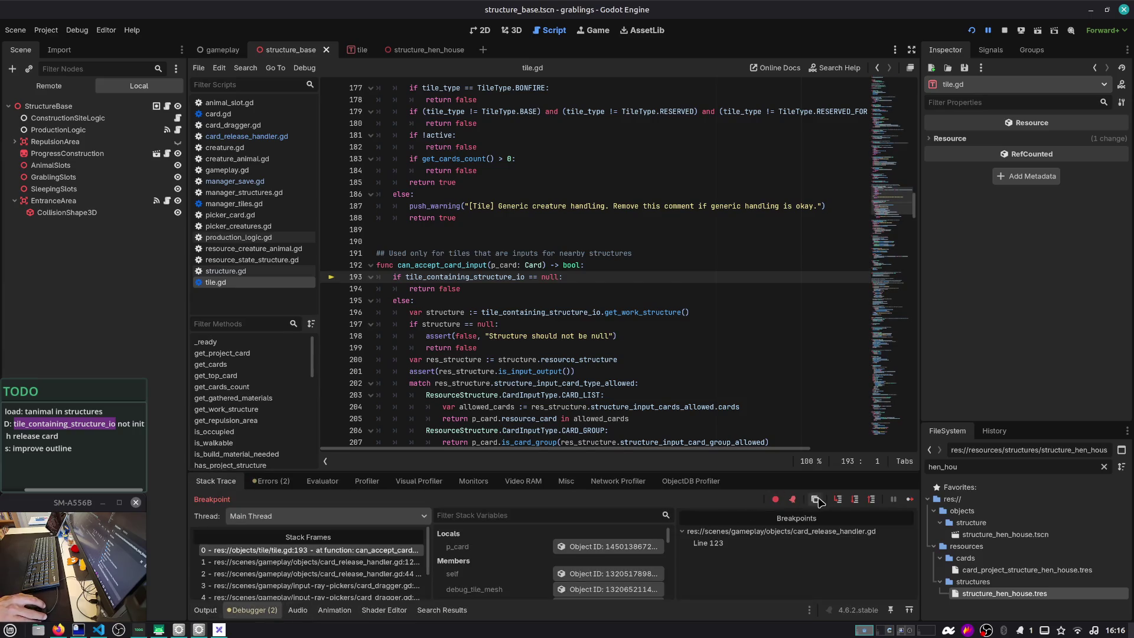
{"action": "left_click", "coordinate": [839, 499]}
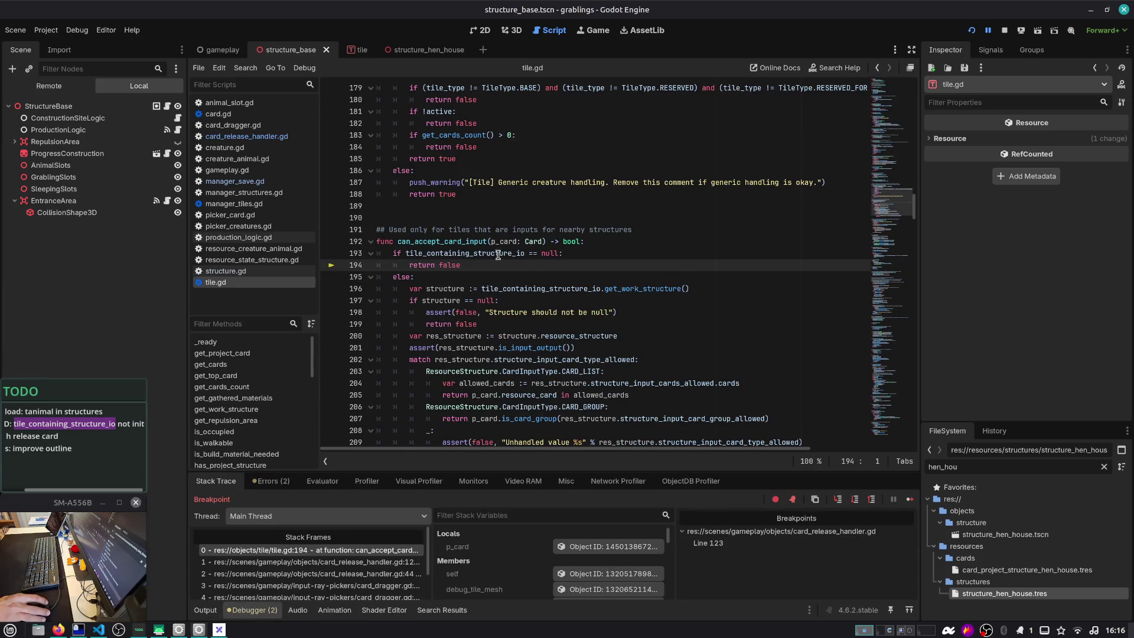
{"action": "double_click", "coordinate": [498, 255]}
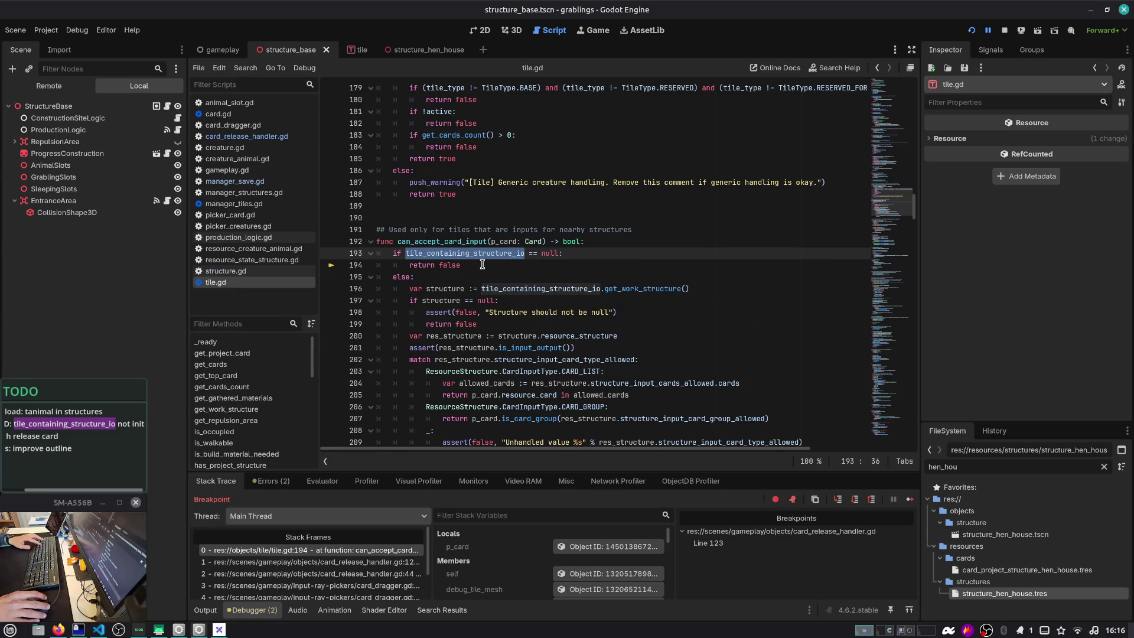
{"action": "key", "text": "F8"}
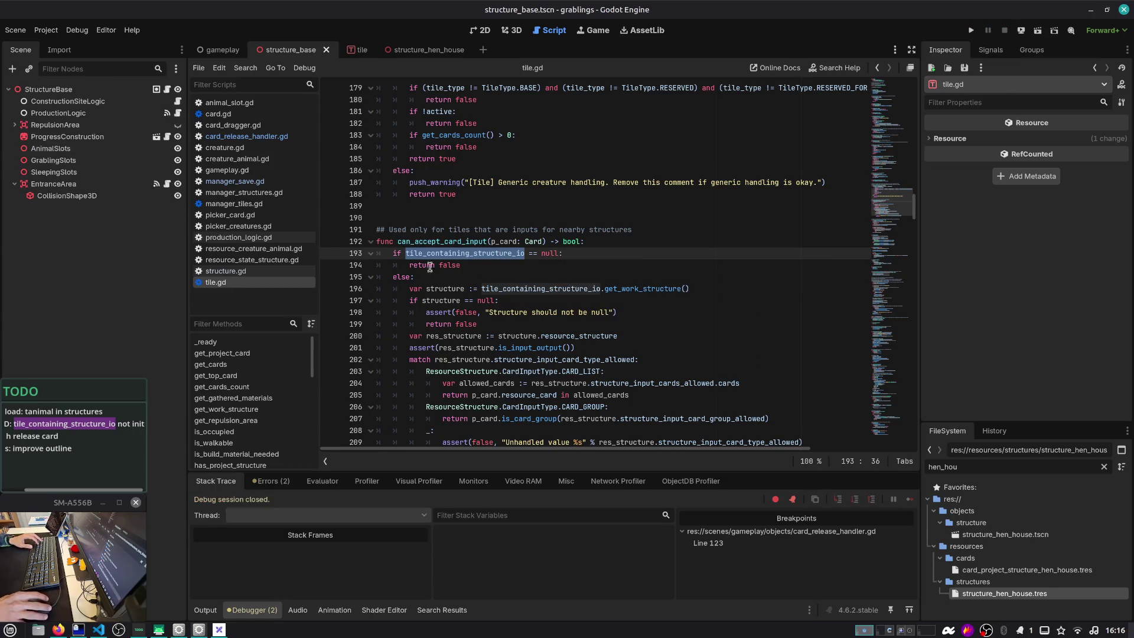
Step: Remove the line 123 breakpoint and highlight tile_containing_structure_io in can_accept_card_input
{"action": "key", "text": "Home"}
{"action": "scroll", "coordinate": [551, 271], "scroll_direction": "up", "scroll_amount": 20}
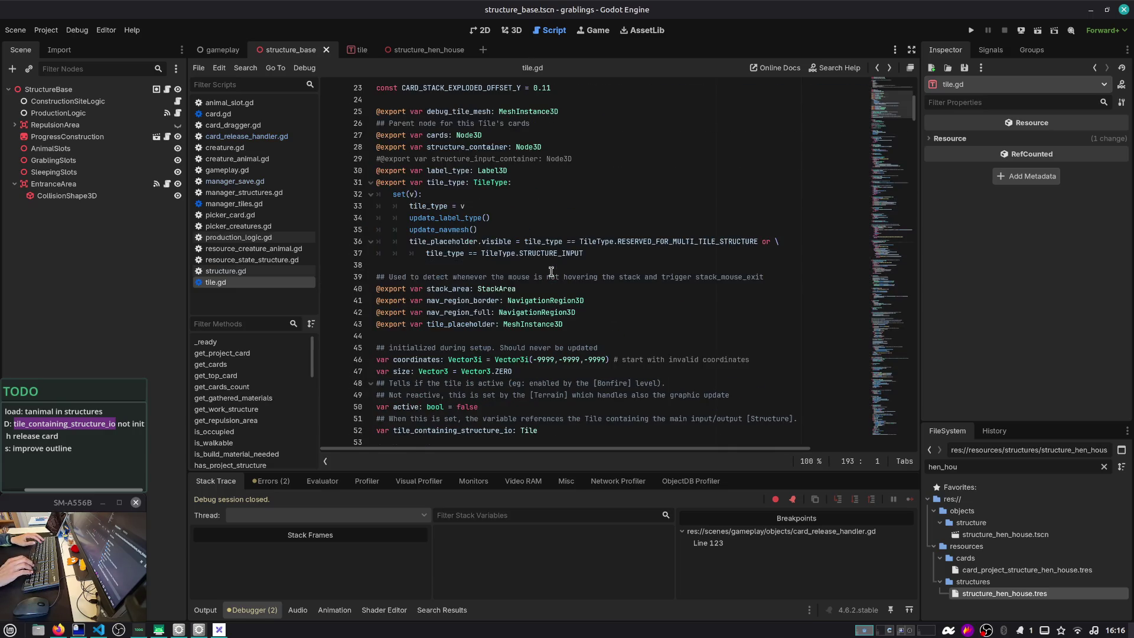
{"action": "key", "text": "alt+Left"}
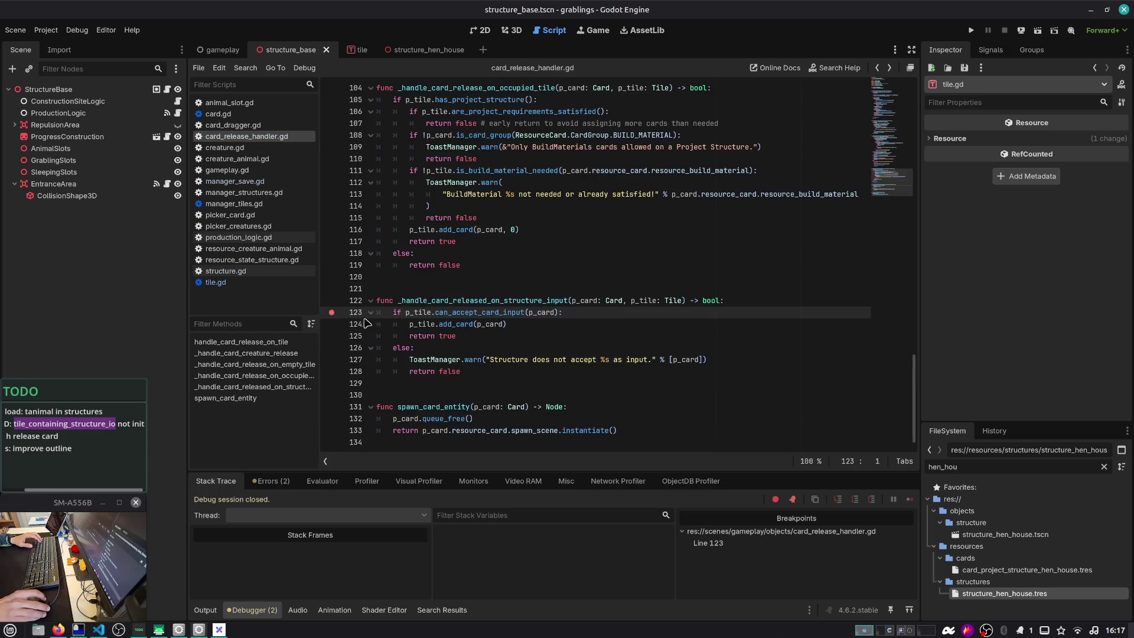
{"action": "left_click", "coordinate": [332, 312]}
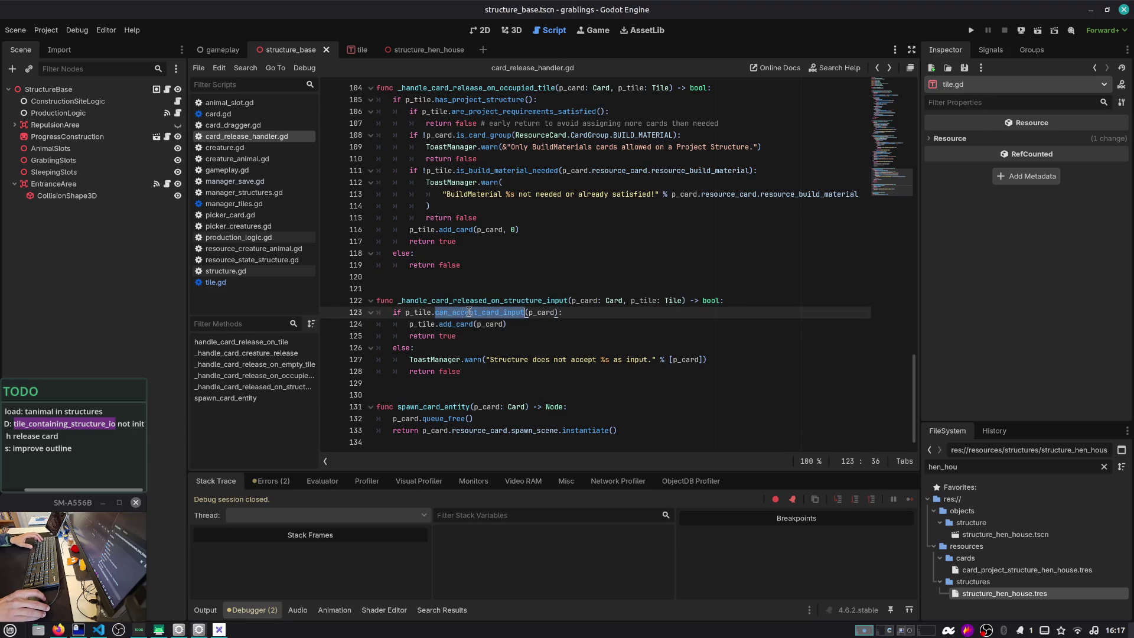
{"action": "left_click", "coordinate": [471, 312], "text": "ctrl"}
{"action": "double_click", "coordinate": [469, 277]}
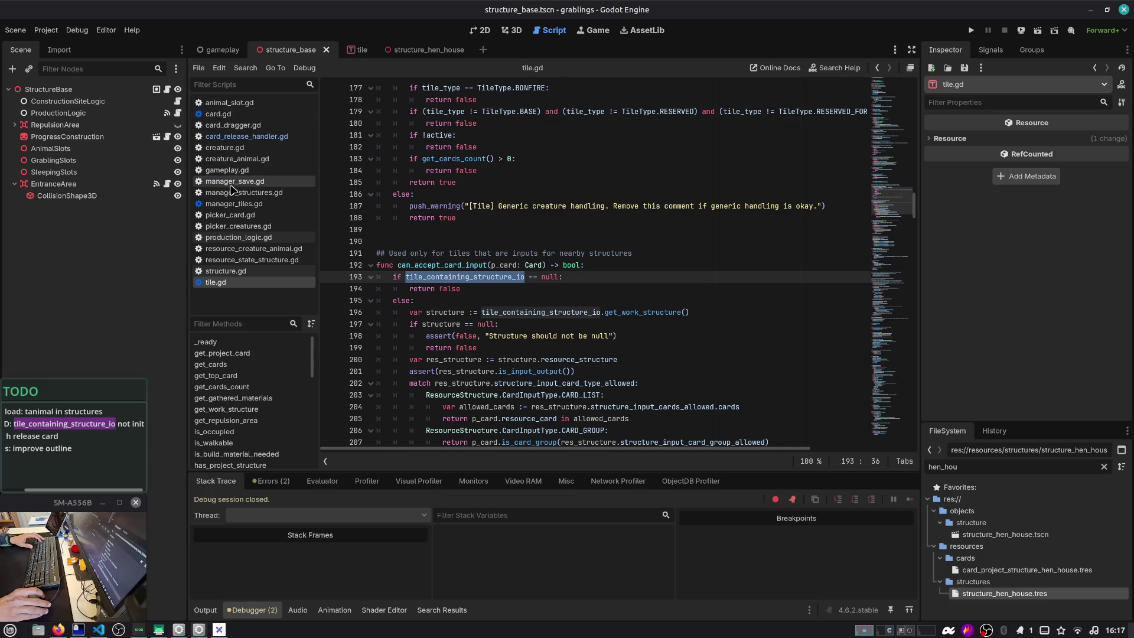
Step: Open manager_save.gd and highlight the structure variable in its second pass
{"action": "left_click", "coordinate": [234, 181]}
{"action": "left_click", "coordinate": [489, 289]}
{"action": "double_click", "coordinate": [444, 277]}
{"action": "scroll", "coordinate": [447, 283], "scroll_direction": "down", "scroll_amount": 1}
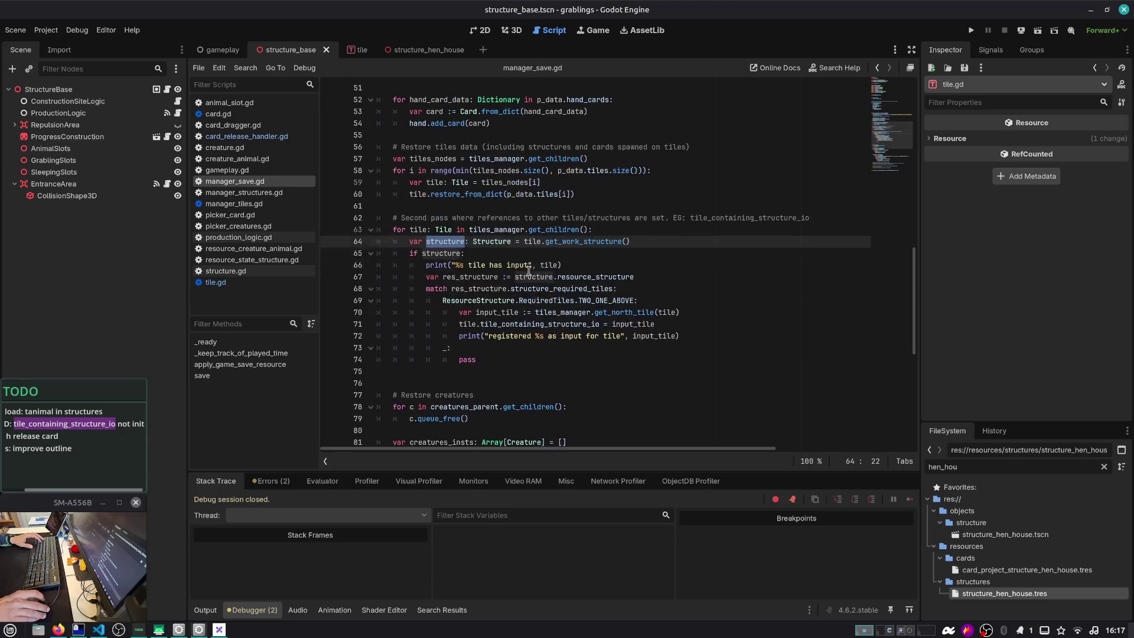
Step: Switch the line 66 and 72 prints from commas to % formatting, save, and run the game
{"action": "left_click", "coordinate": [526, 265]}
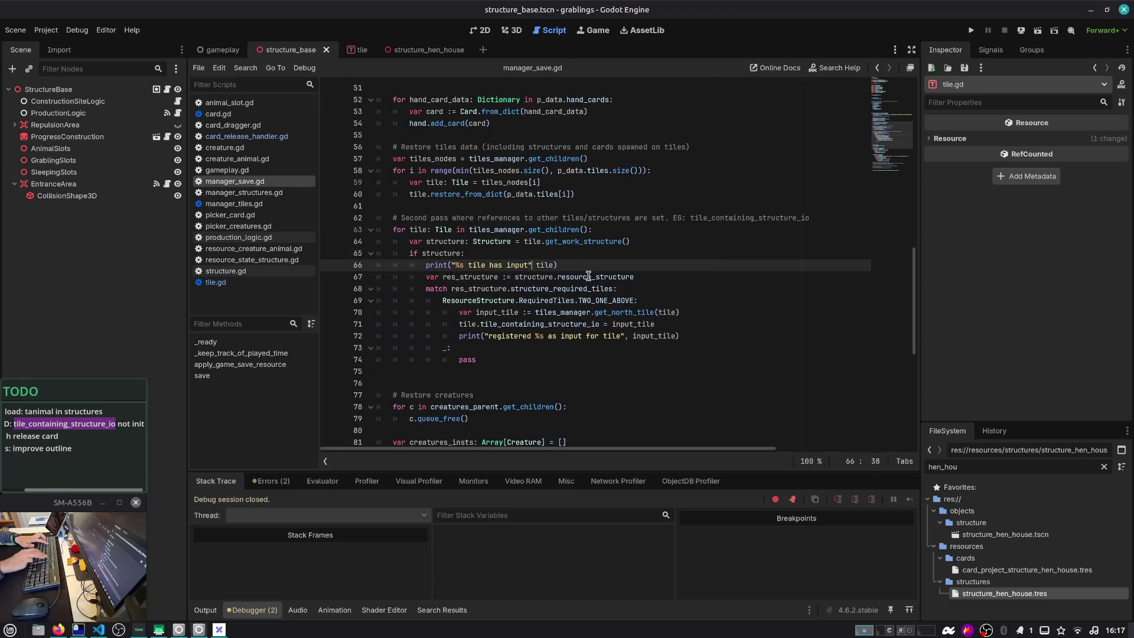
{"action": "key", "text": "Delete"}
{"action": "type", "text": "%"}
{"action": "left_click", "coordinate": [589, 277]}
{"action": "key", "text": "Down"}
{"action": "key", "text": "Down"}
{"action": "key", "text": "Down"}
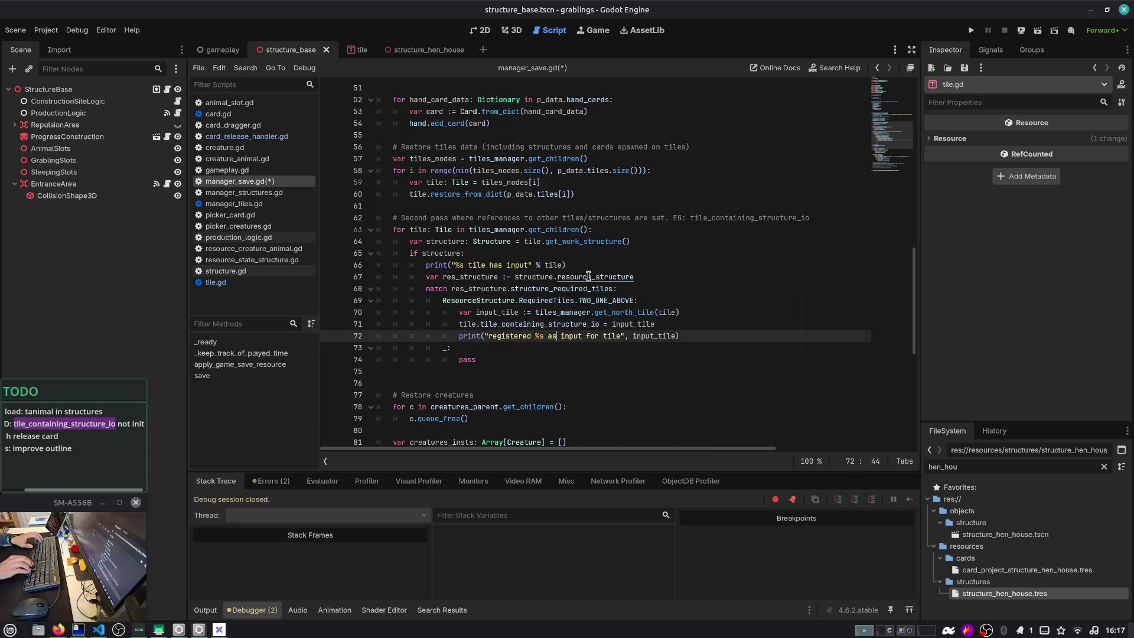
{"action": "key", "text": "Right"}
{"action": "key", "text": "Delete"}
{"action": "type", "text": "%"}
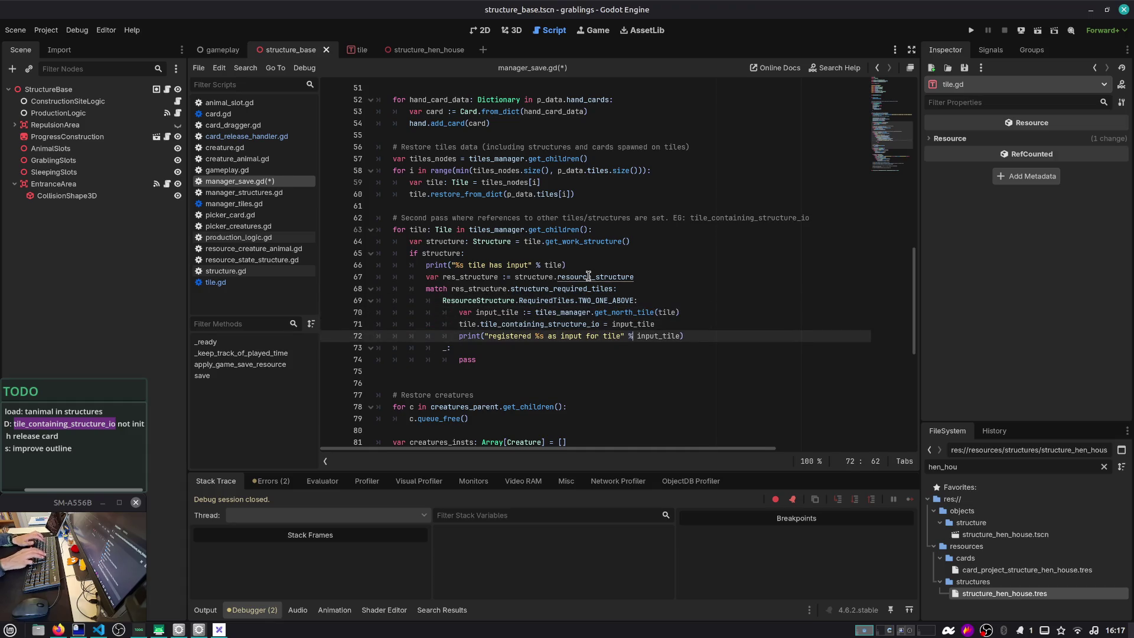
{"action": "key", "text": "ctrl+s"}
{"action": "scroll", "coordinate": [589, 276], "scroll_direction": "down", "scroll_amount": 2}
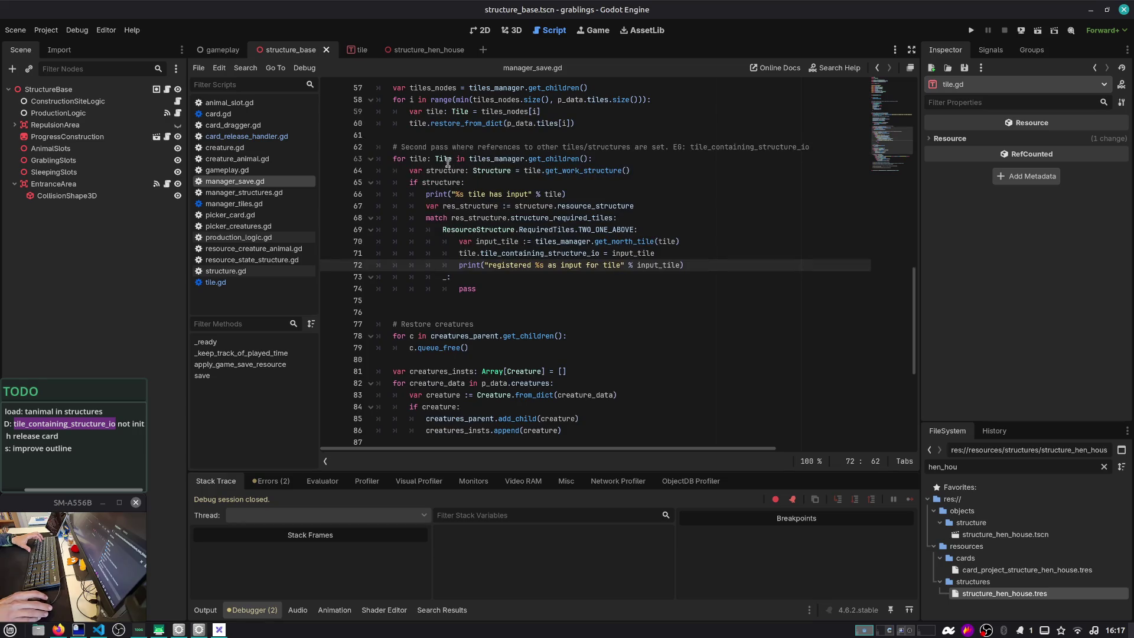
{"action": "left_click", "coordinate": [971, 30]}
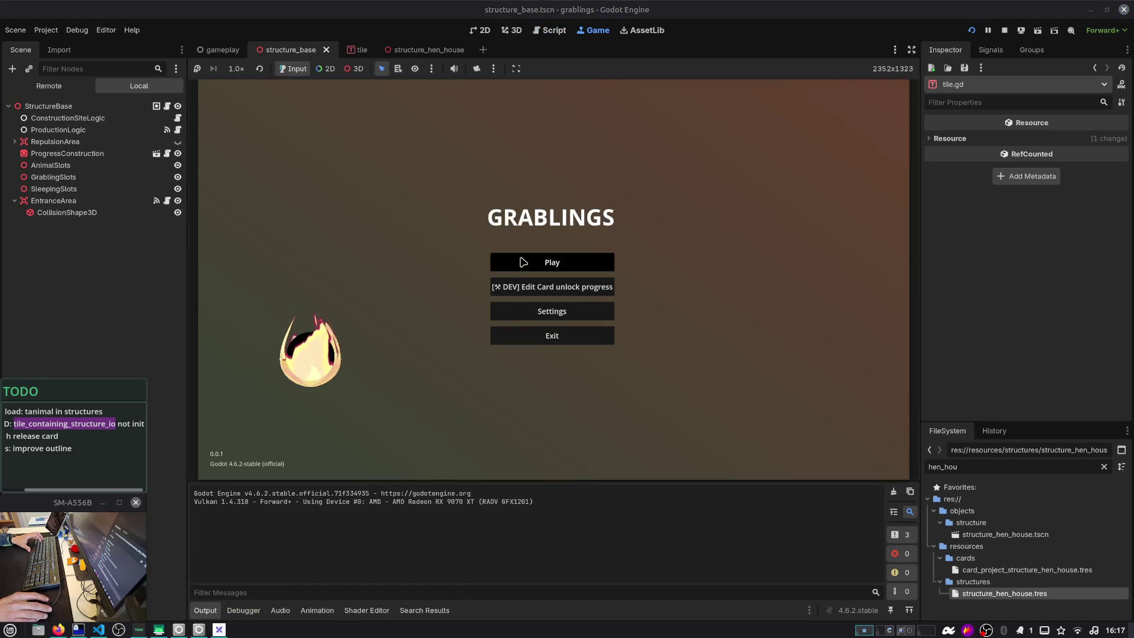
Step: Load the game saved in Slot 1 and focus the game window
{"action": "left_click", "coordinate": [522, 261]}
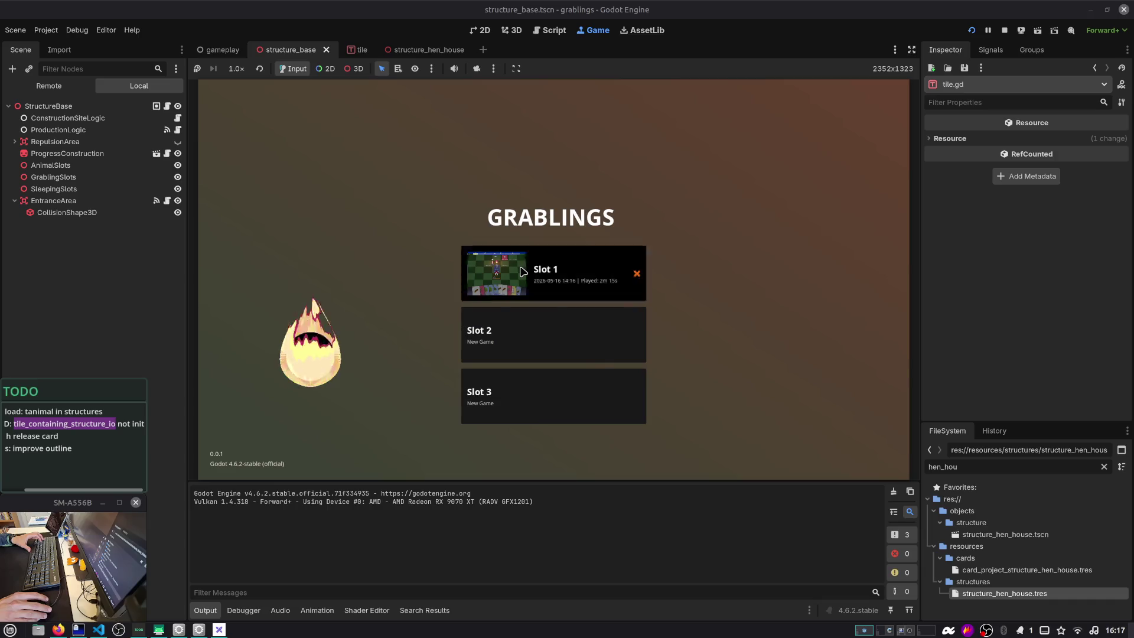
{"action": "left_click", "coordinate": [535, 273]}
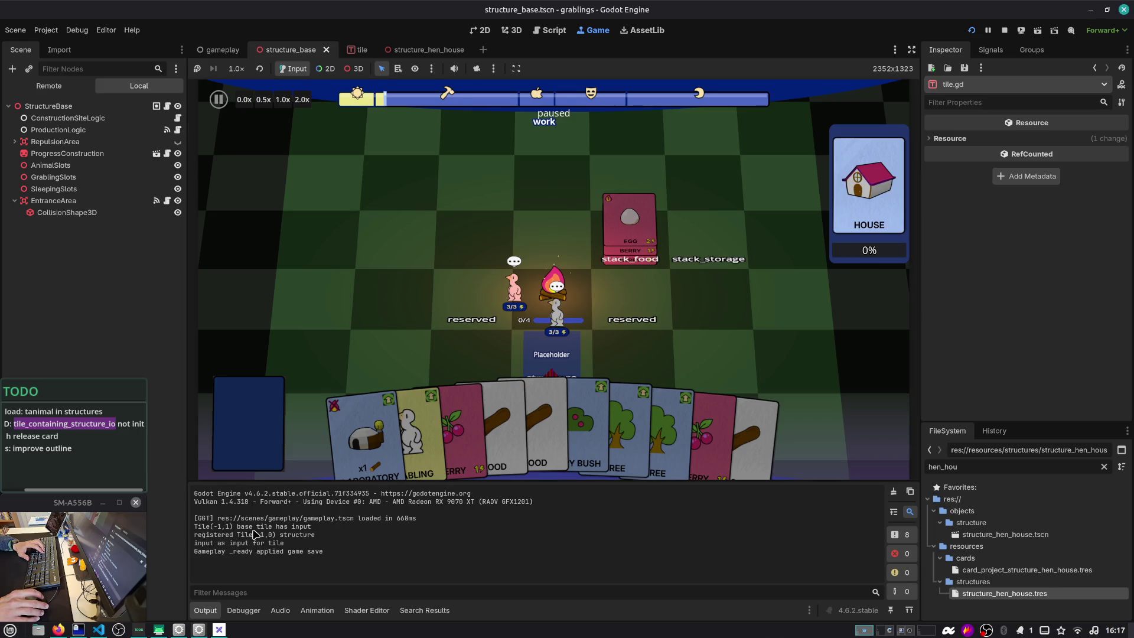
{"action": "left_click", "coordinate": [296, 438]}
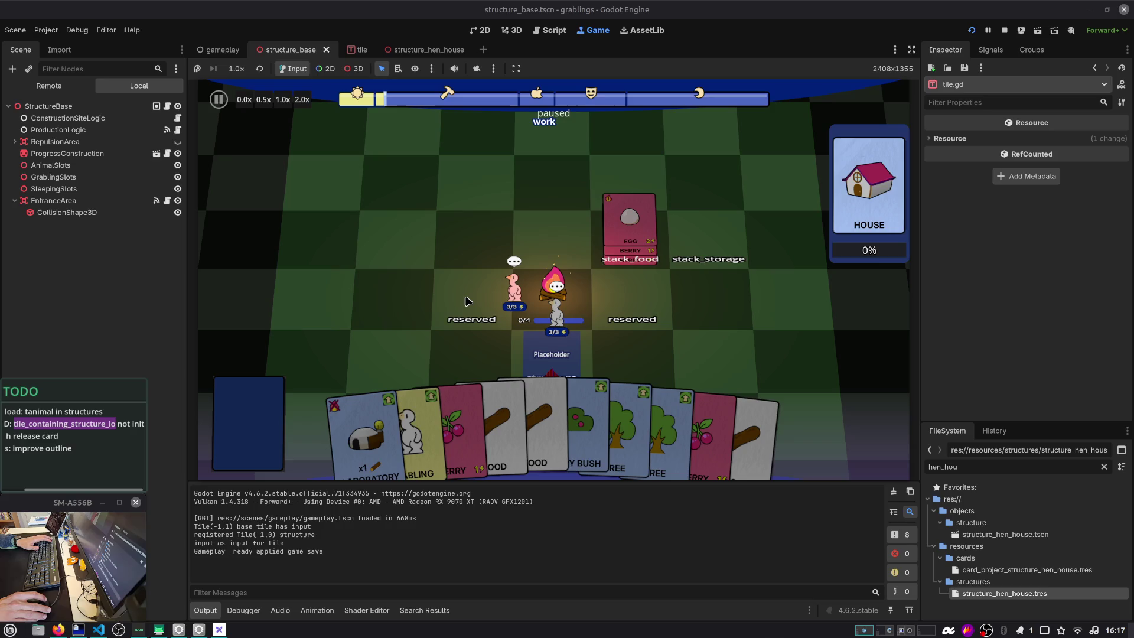
Step: Turn on 'Tiles: show name' in the F3 debug window, zoom onto the hen house, and return to manager_save.gd
{"action": "key", "text": "F3"}
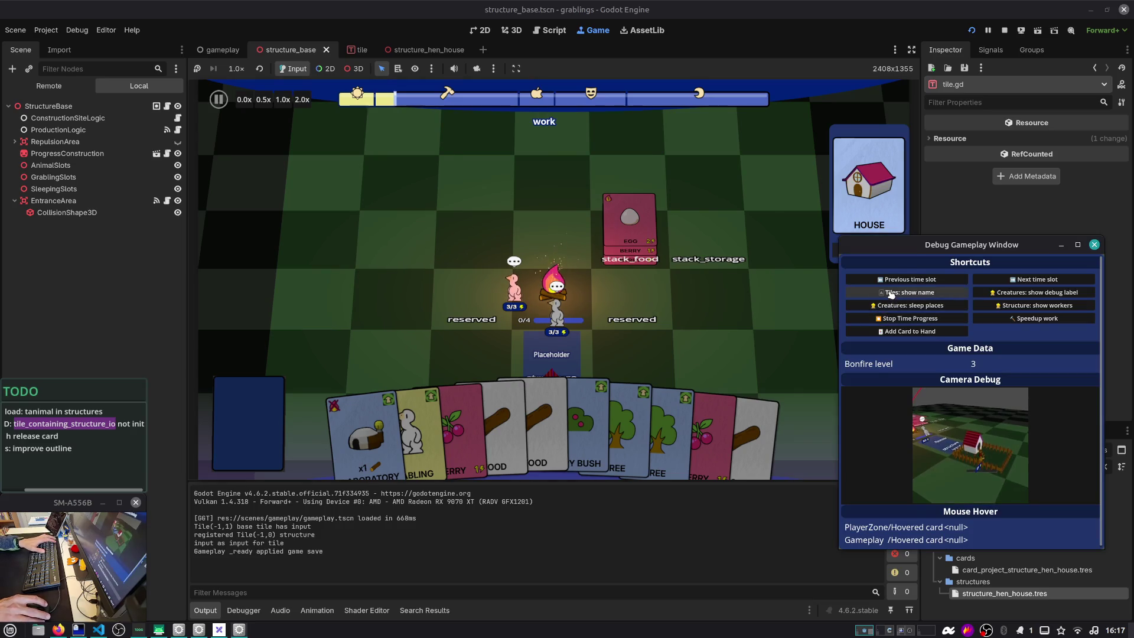
{"action": "left_click", "coordinate": [891, 294]}
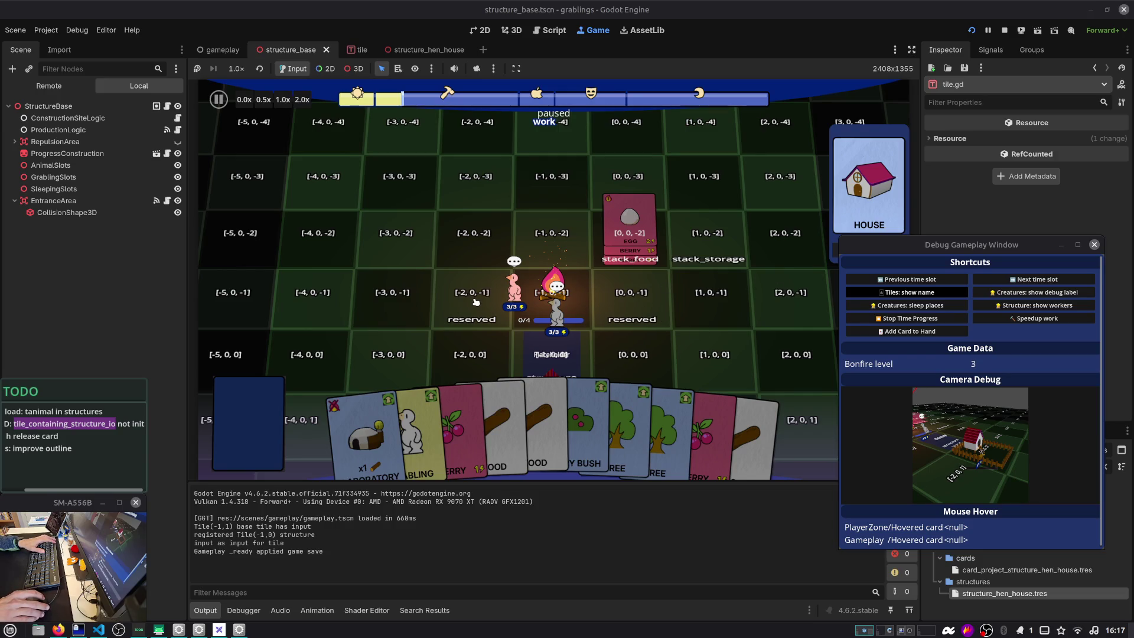
{"action": "scroll", "coordinate": [587, 284], "scroll_direction": "down", "scroll_amount": 2}
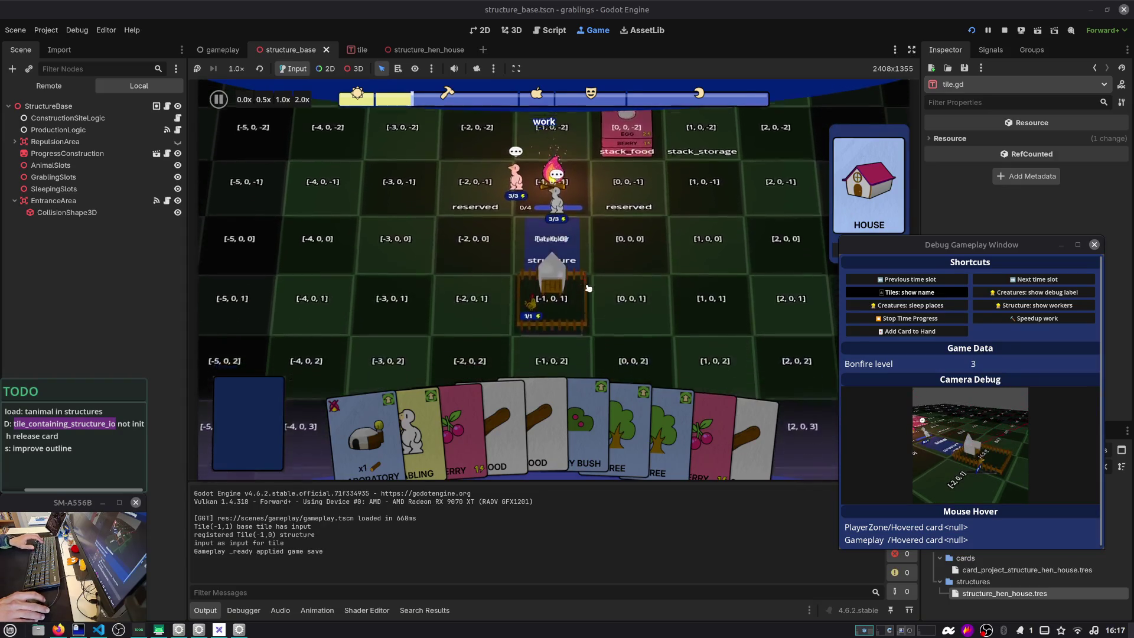
{"action": "scroll", "coordinate": [586, 284], "scroll_direction": "down", "scroll_amount": 1}
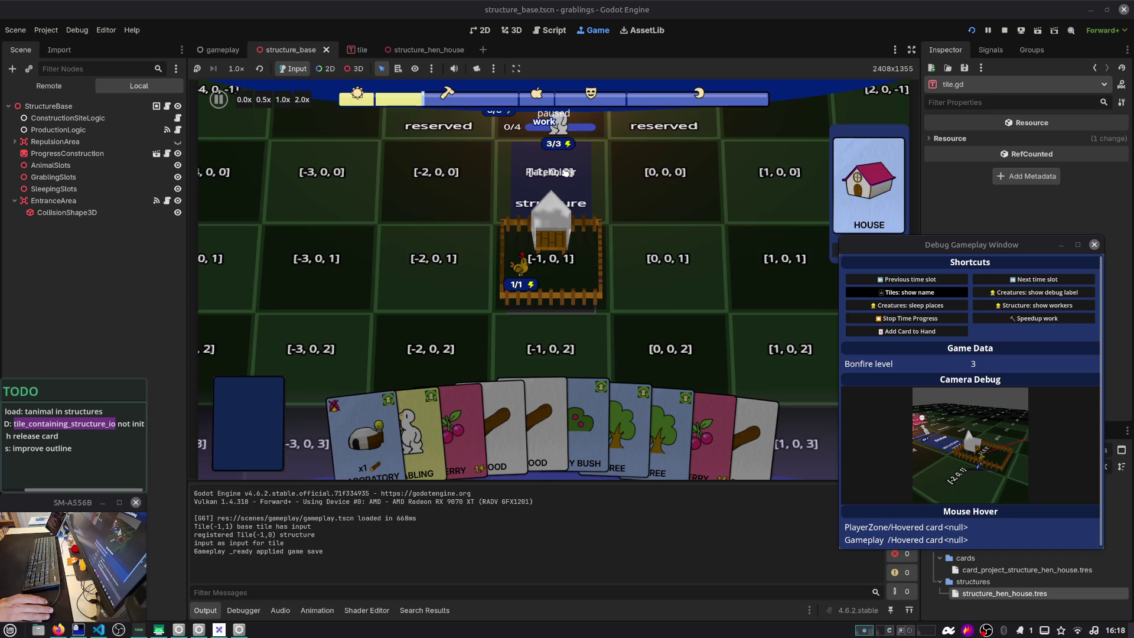
{"action": "left_click", "coordinate": [550, 30]}
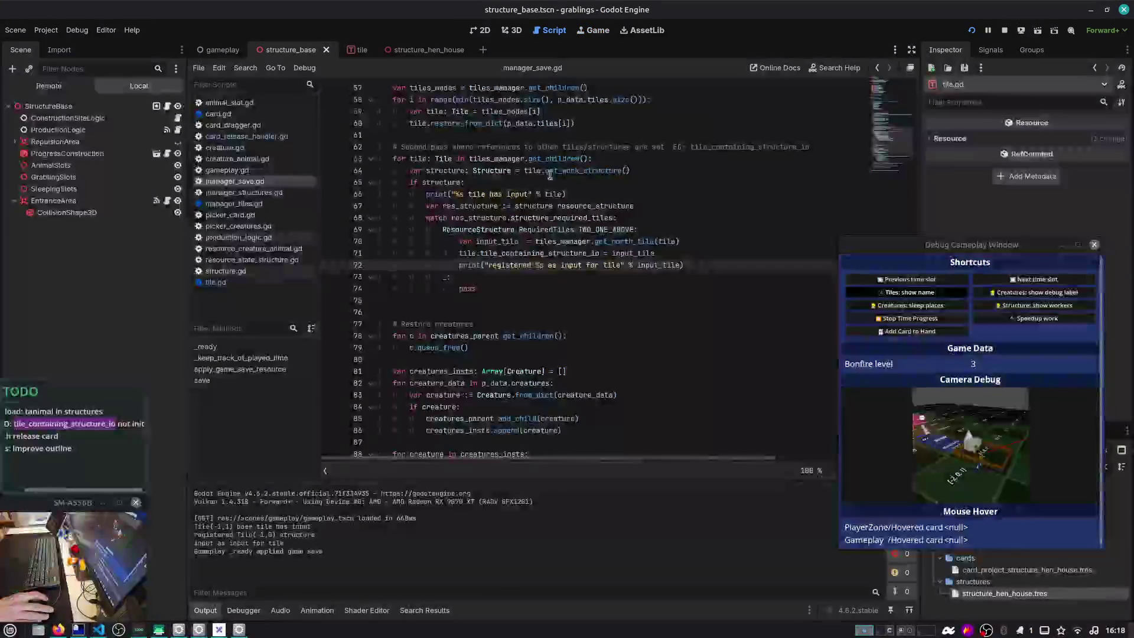
Step: Fix line 72's print to 'registered %s input for tile %s', dropping the stray bracket, and save
{"action": "double_click", "coordinate": [507, 256]}
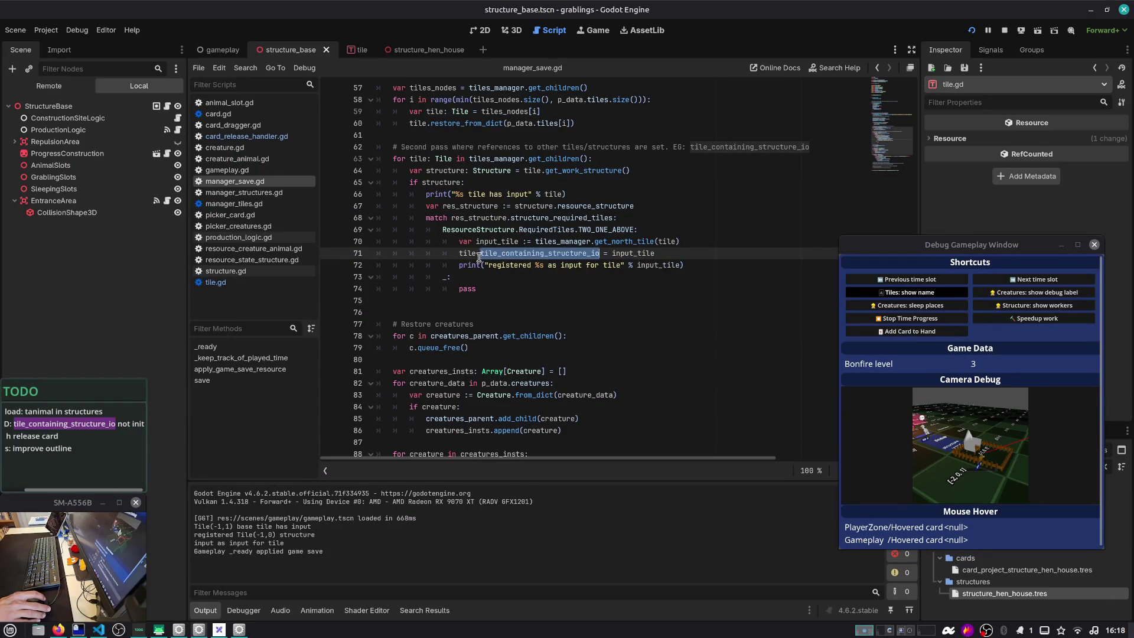
{"action": "left_click", "coordinate": [626, 264]}
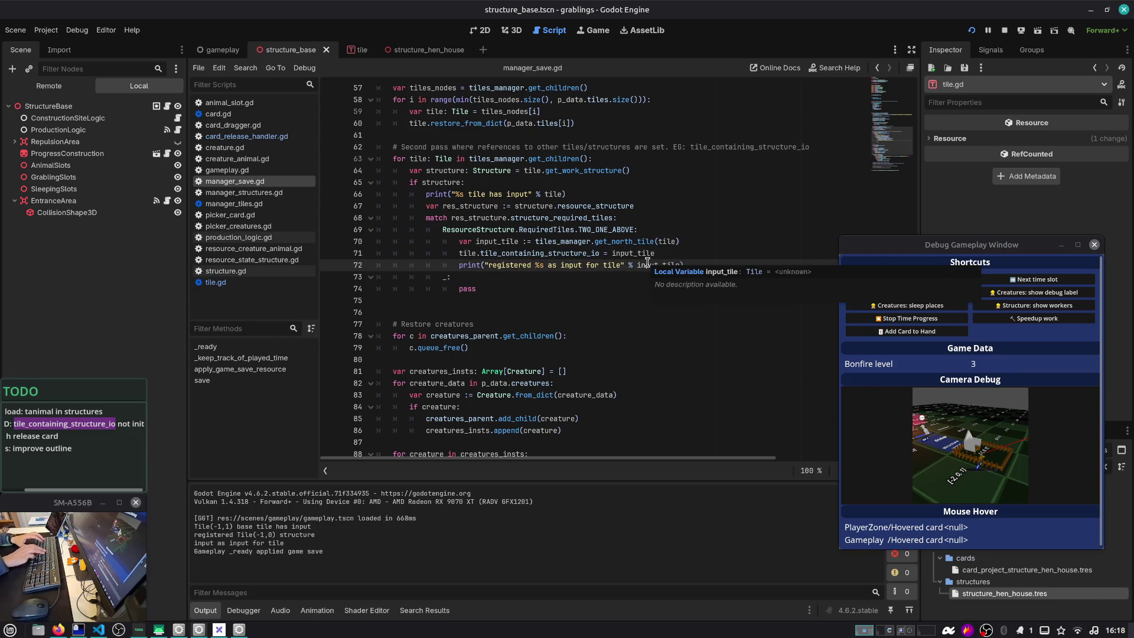
{"action": "key", "text": "Delete"}
{"action": "key", "text": "Delete"}
{"action": "key", "text": "Delete"}
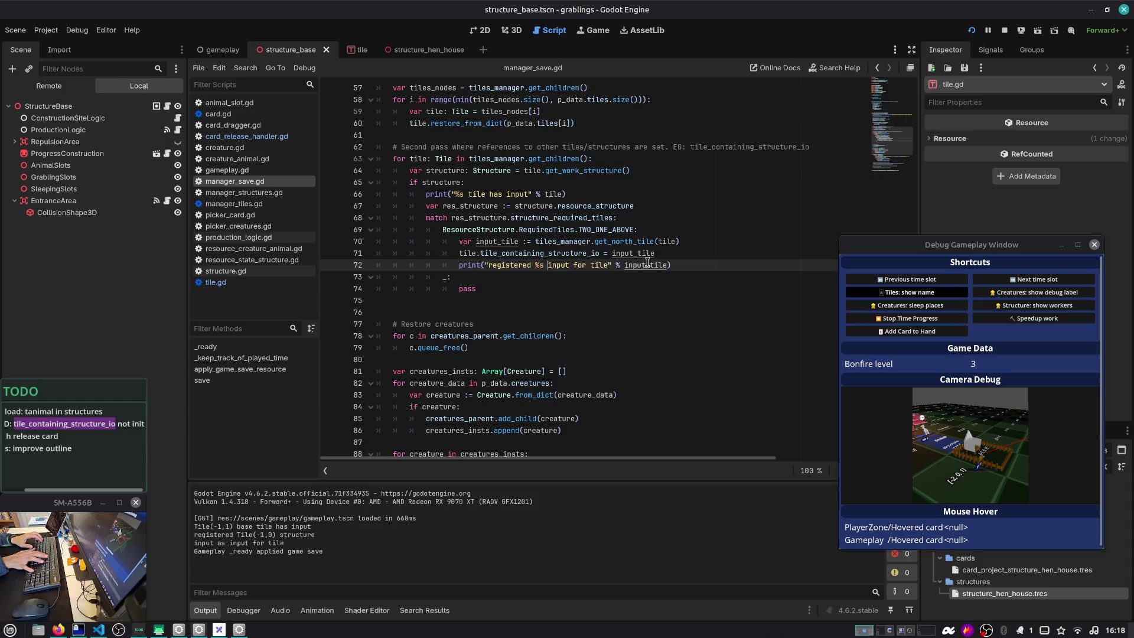
{"action": "key", "text": "ctrl+Right"}
{"action": "type", "text": "%s"}
{"action": "key", "text": "Right"}
{"action": "key", "text": "Right"}
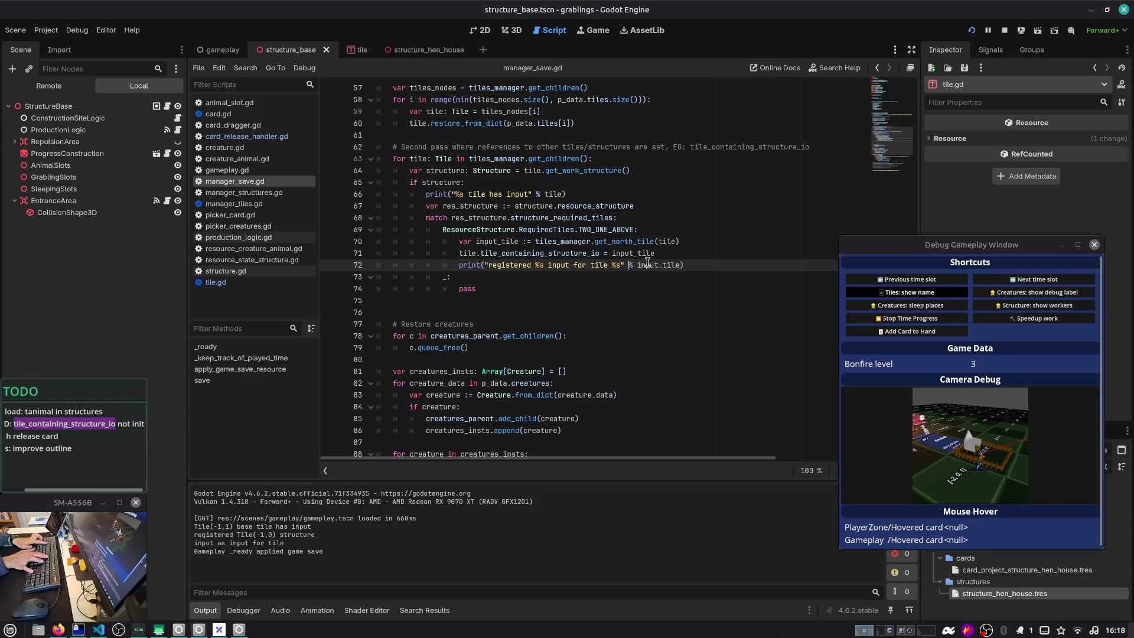
{"action": "key", "text": "BackSpace"}
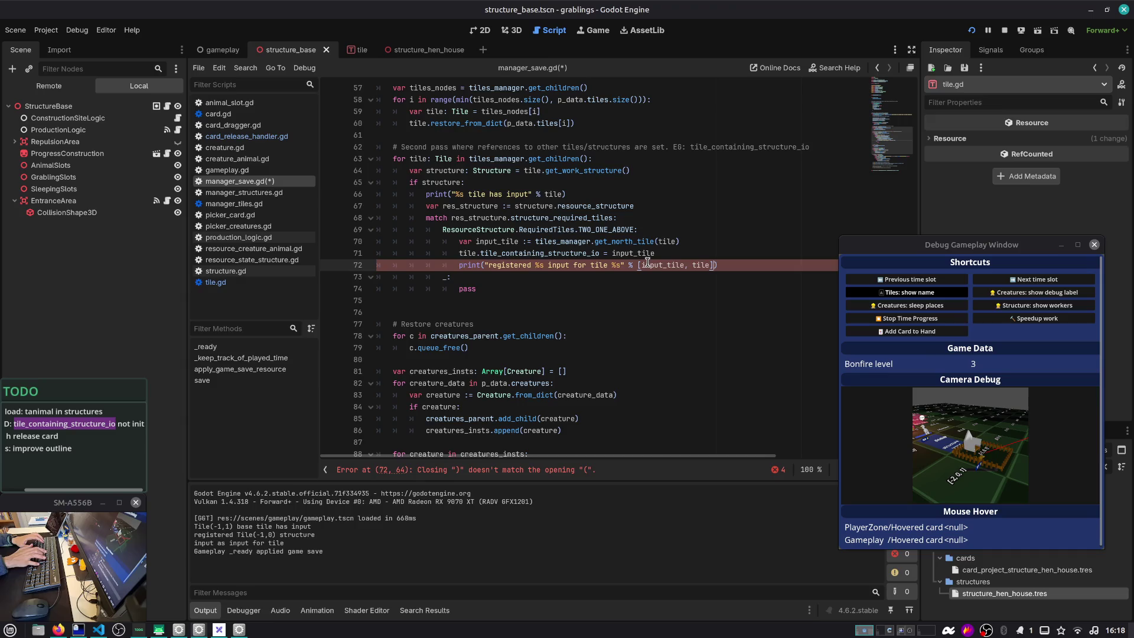
{"action": "key", "text": "ctrl+s"}
Step: Delete the old 'tile has input' print on line 66 and stop the running game
{"action": "double_click", "coordinate": [538, 254]}
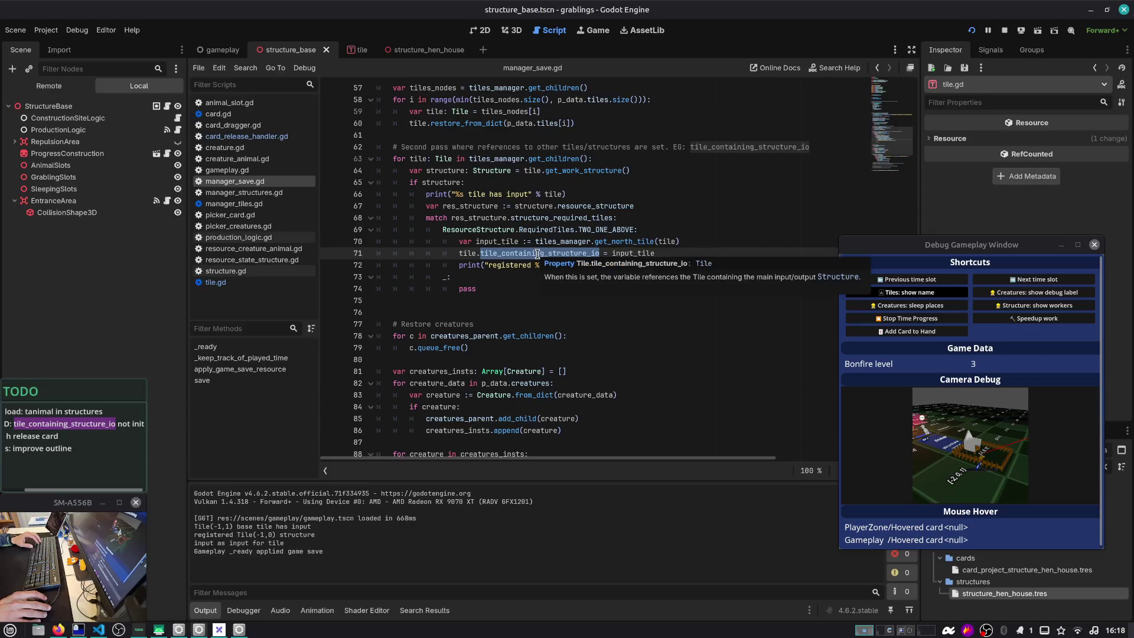
{"action": "left_click", "coordinate": [474, 197]}
{"action": "key", "text": "ctrl+shift+k"}
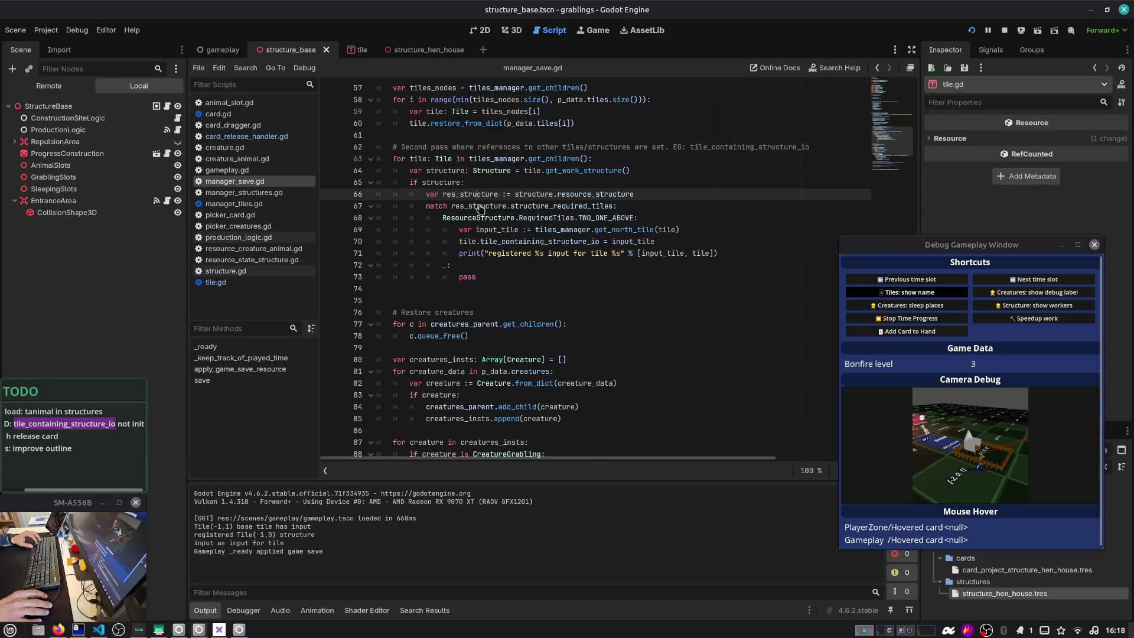
{"action": "scroll", "coordinate": [479, 327], "scroll_direction": "up", "scroll_amount": 3}
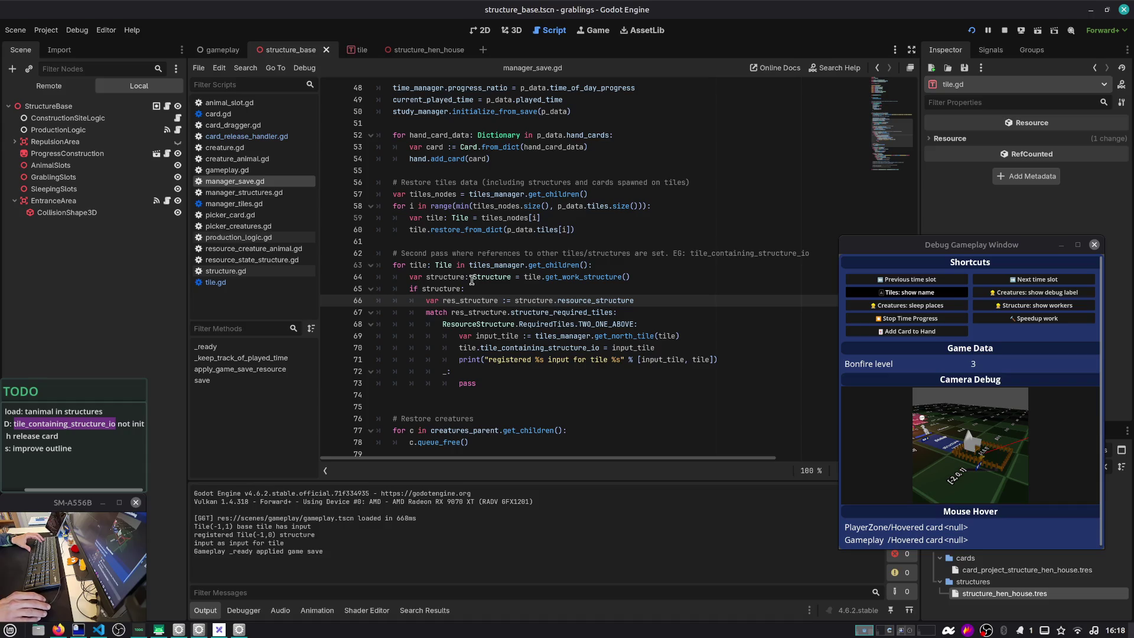
{"action": "scroll", "coordinate": [473, 291], "scroll_direction": "down", "scroll_amount": 3}
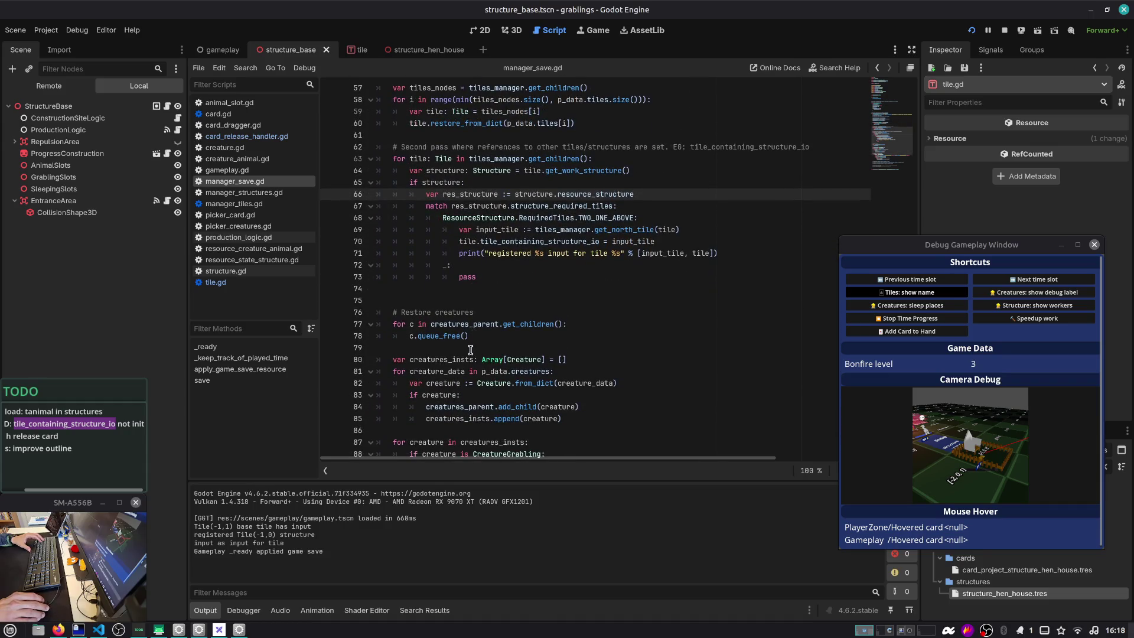
{"action": "scroll", "coordinate": [491, 340], "scroll_direction": "down", "scroll_amount": 4}
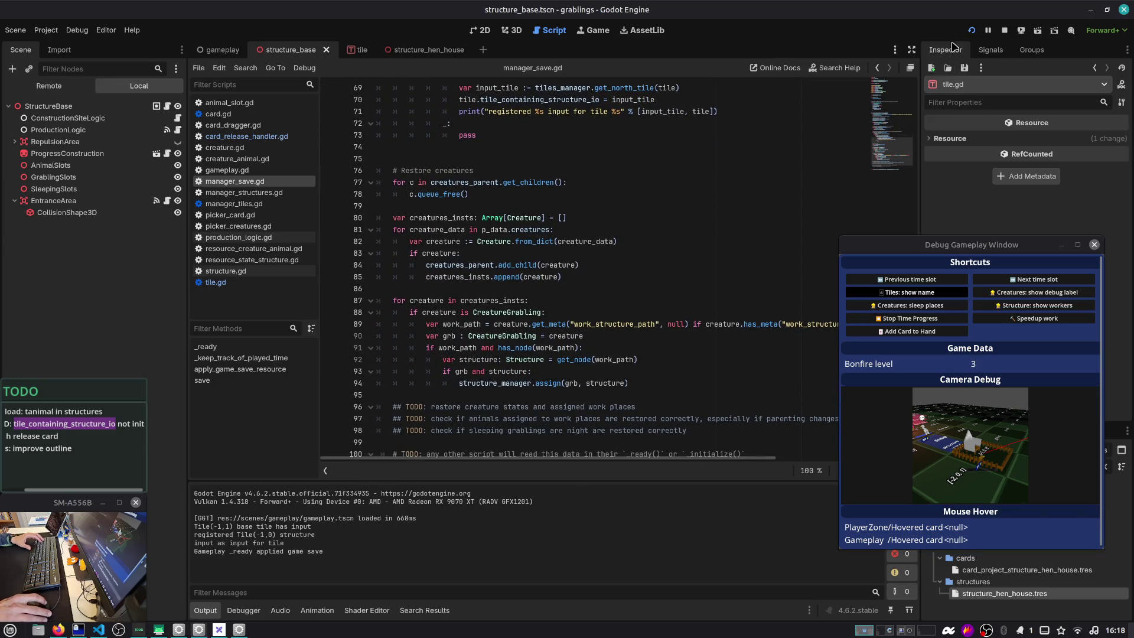
{"action": "left_click", "coordinate": [1005, 31]}
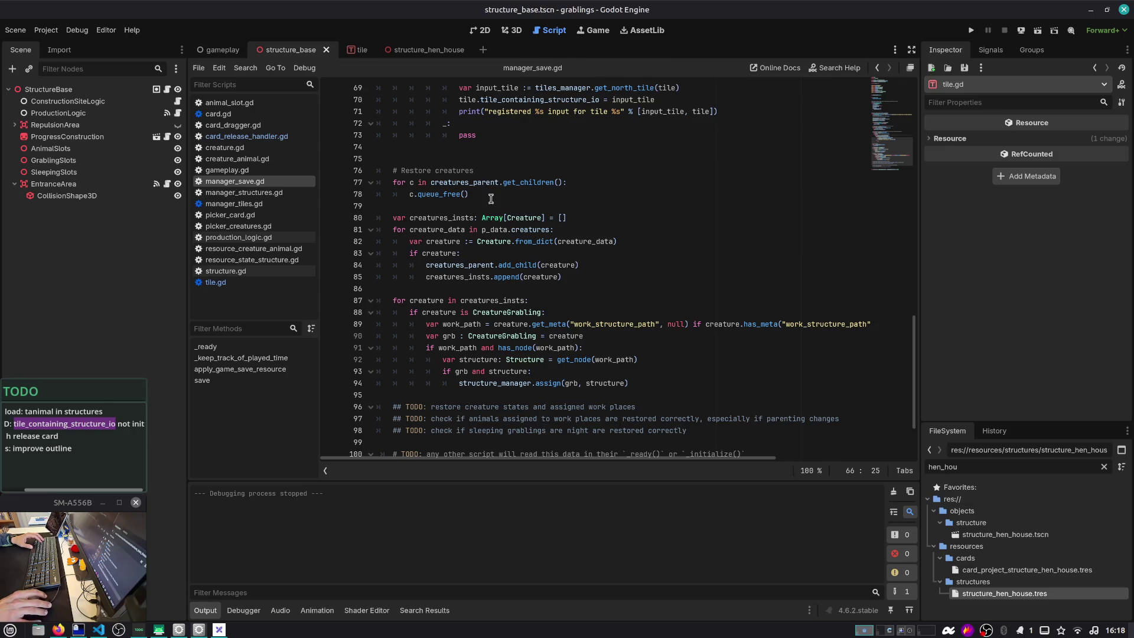
Step: In tile.tscn, expand DebugTileMesh, briefly toggle its visibility, and open DebugTileName's label script
{"action": "left_click", "coordinate": [356, 50]}
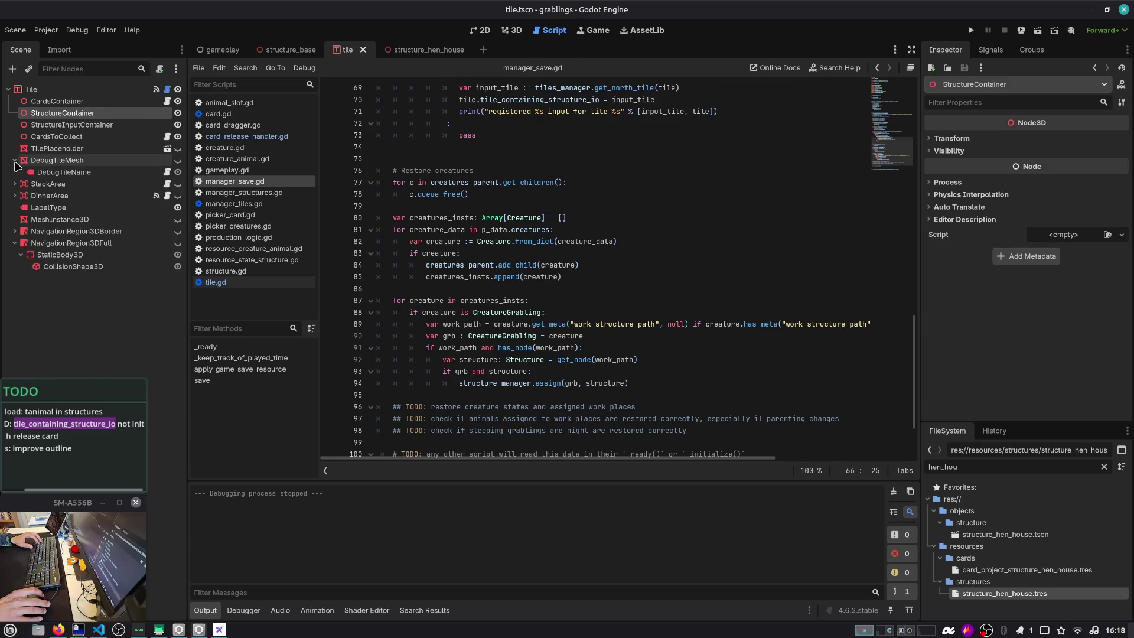
{"action": "left_click", "coordinate": [15, 160]}
{"action": "left_click", "coordinate": [167, 172]}
{"action": "left_click", "coordinate": [512, 30]}
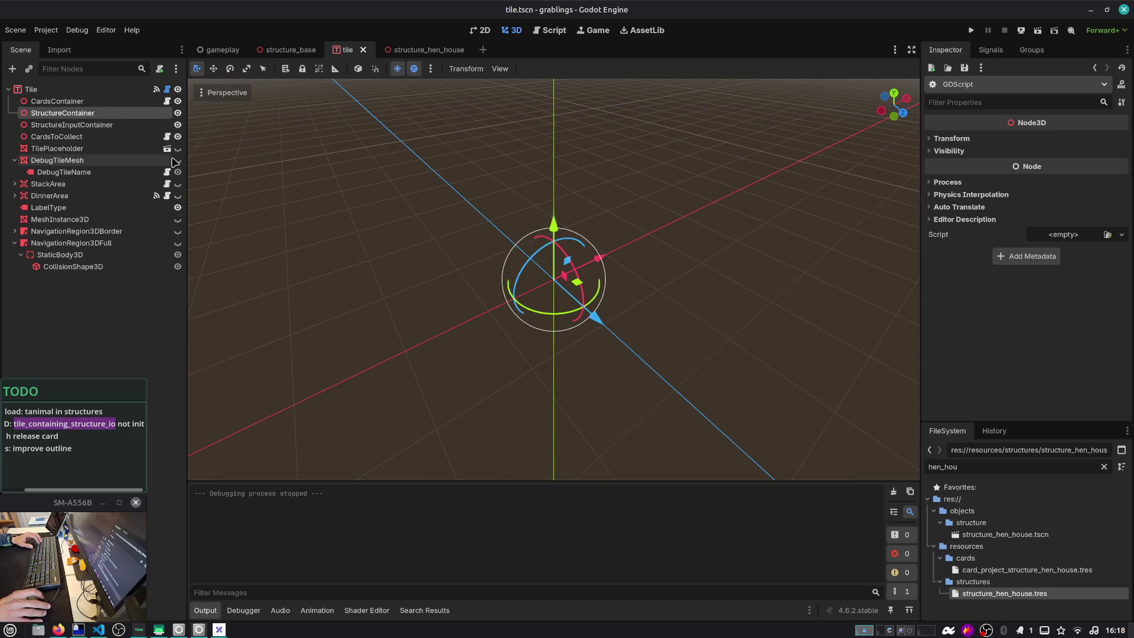
{"action": "left_click", "coordinate": [178, 160]}
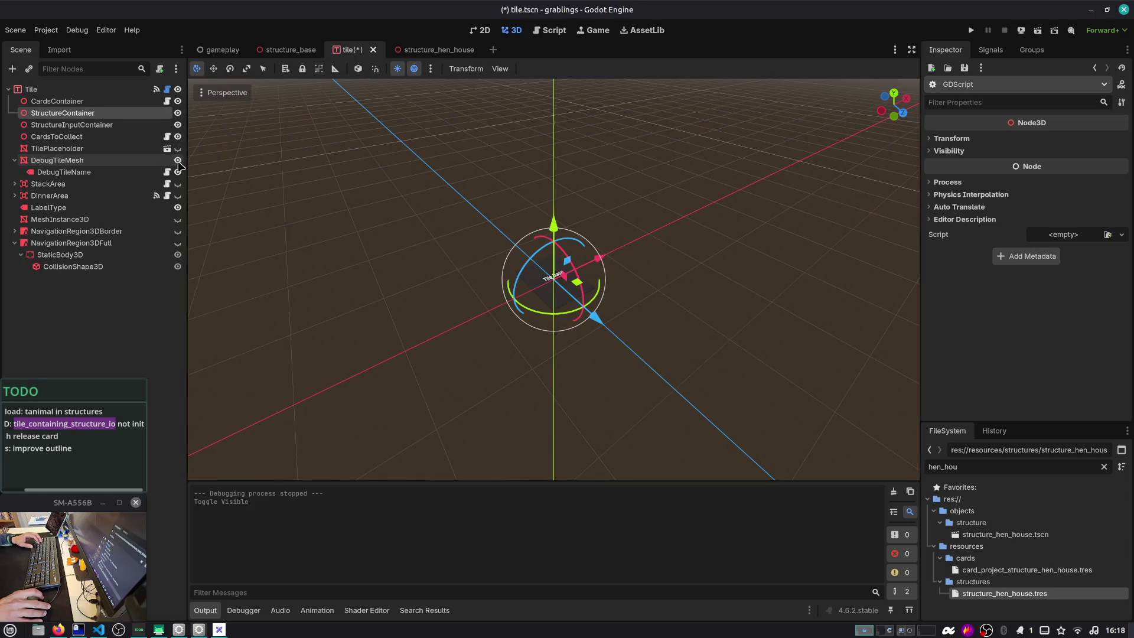
{"action": "left_click", "coordinate": [178, 161]}
{"action": "left_click", "coordinate": [167, 171]}
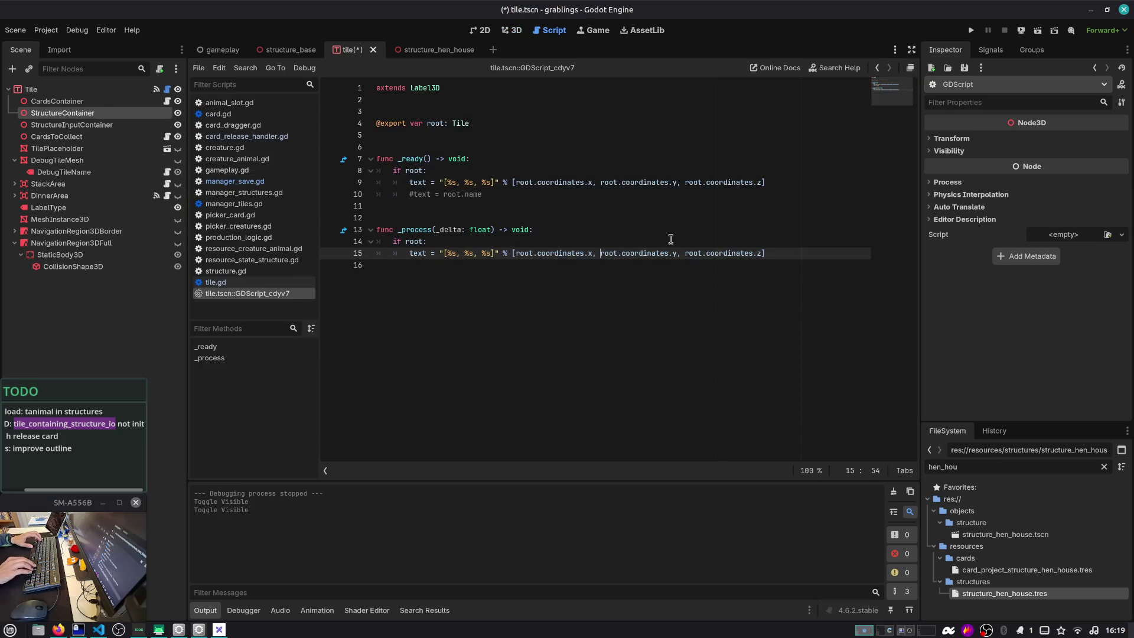
Step: Remove root.coordinates.y and one %s on lines 9 and 15 so labels read '[%s, %s]', then run
{"action": "key", "text": "Up"}
{"action": "key", "text": "Up"}
{"action": "key", "text": "Up"}
{"action": "key", "text": "Up"}
{"action": "key", "text": "Up"}
{"action": "key", "text": "Up"}
{"action": "key", "text": "Down"}
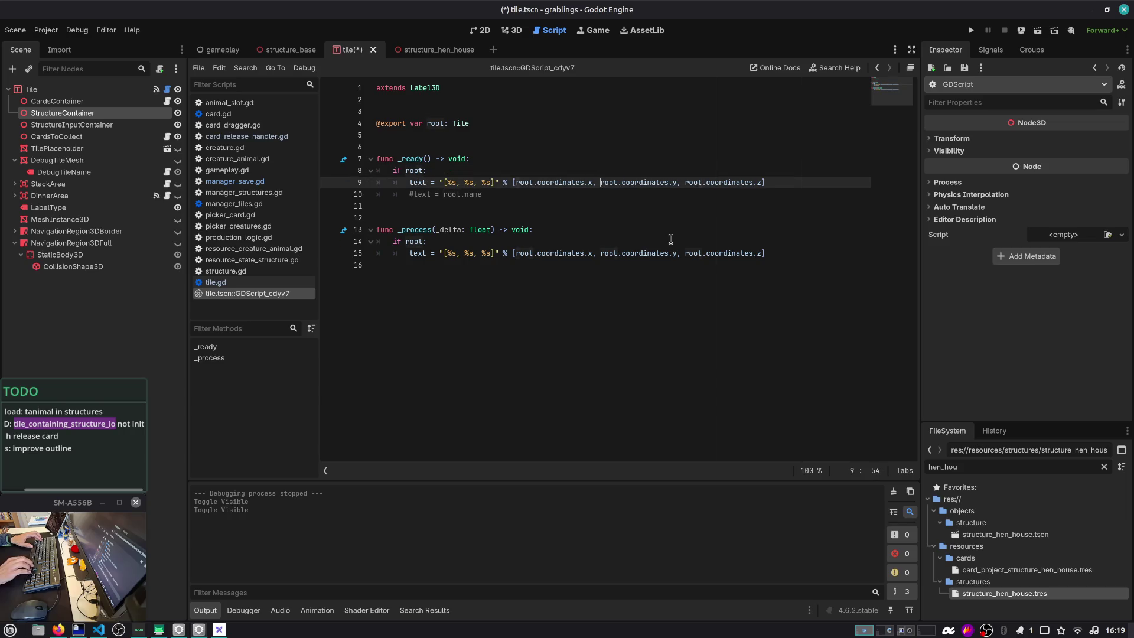
{"action": "key", "text": "ctrl+shift+Right"}
{"action": "key", "text": "ctrl+shift+Right"}
{"action": "key", "text": "ctrl+shift+Right"}
{"action": "key", "text": "ctrl+d"}
{"action": "key", "text": "BackSpace"}
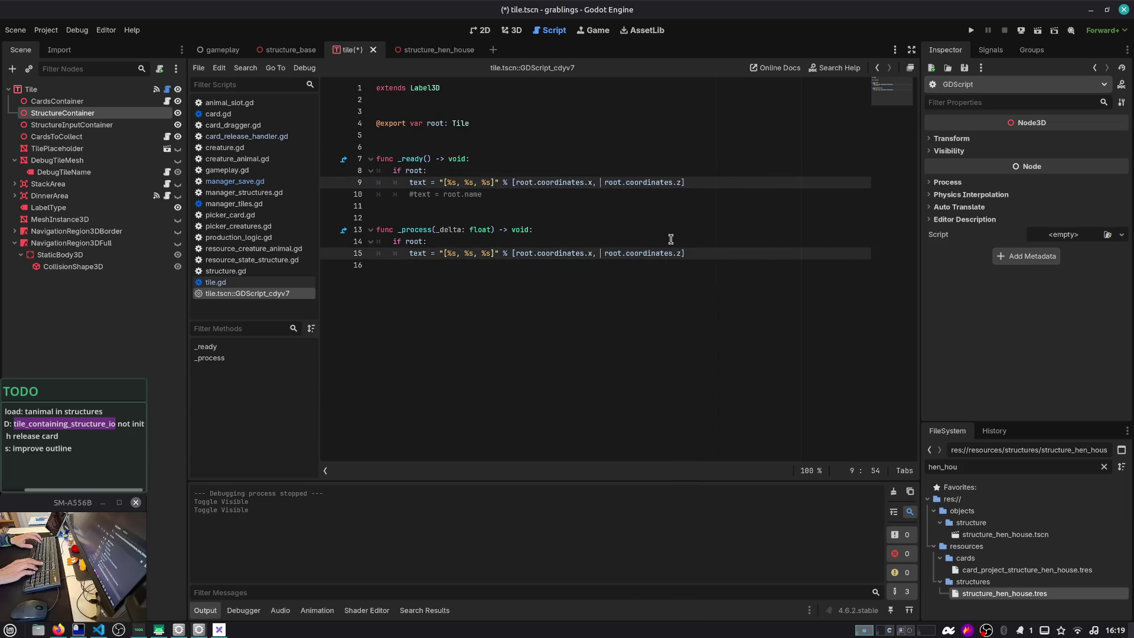
{"action": "key", "text": "Delete"}
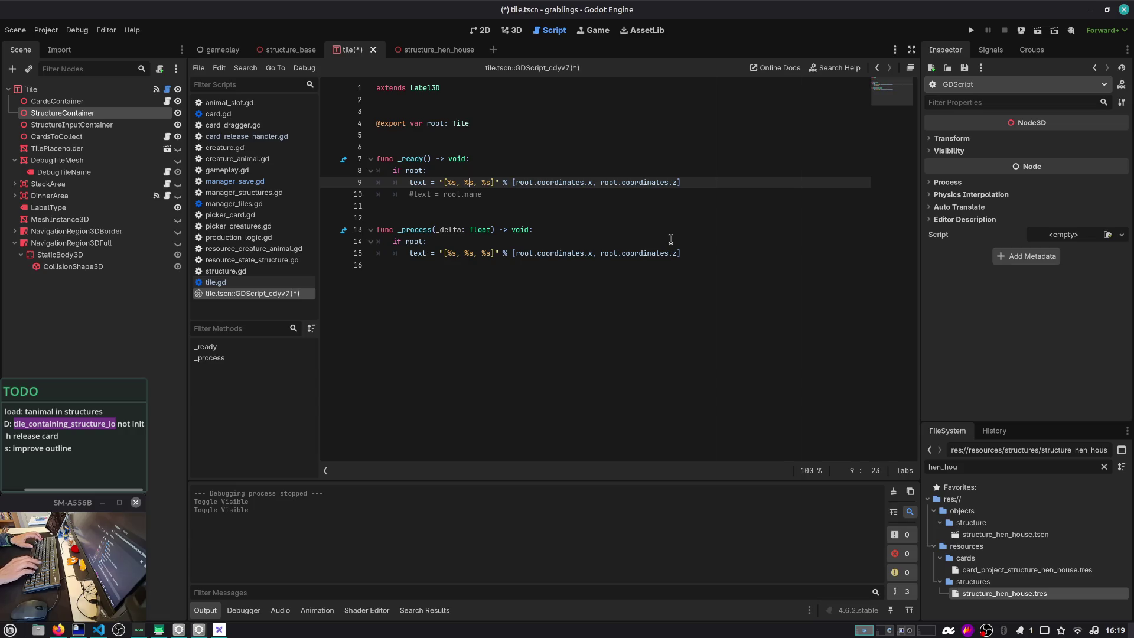
{"action": "key", "text": "BackSpace"}
{"action": "key", "text": "Delete"}
{"action": "key", "text": "Delete"}
{"action": "key", "text": "Delete"}
{"action": "key", "text": "Down"}
{"action": "key", "text": "Down"}
{"action": "key", "text": "Down"}
{"action": "key", "text": "Down"}
{"action": "key", "text": "Down"}
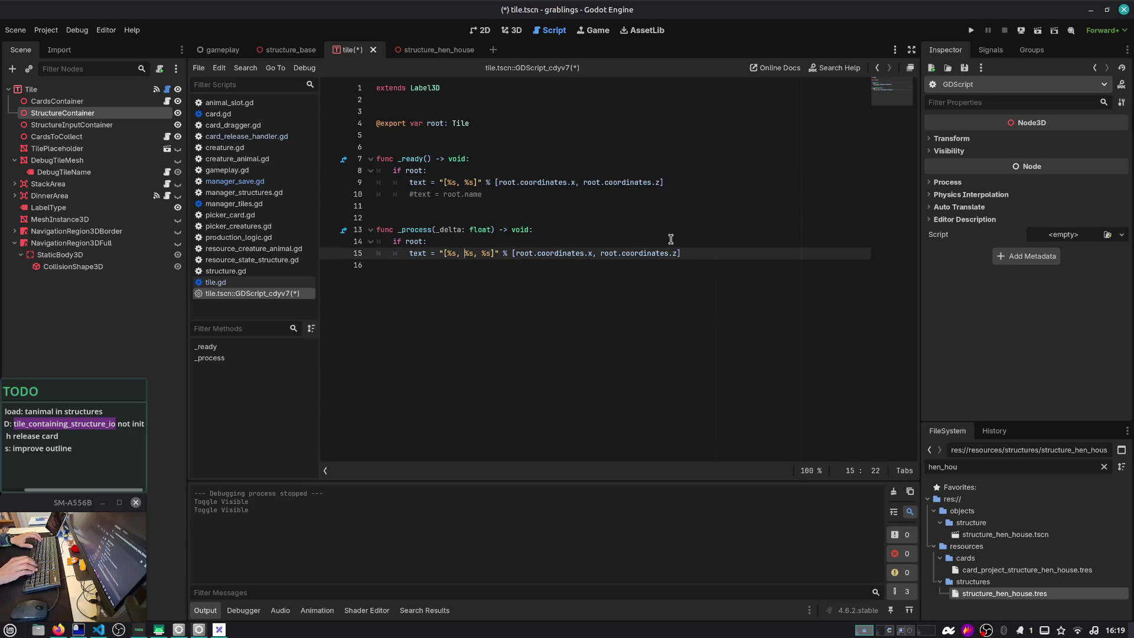
{"action": "key", "text": "BackSpace"}
{"action": "key", "text": "Delete"}
{"action": "key", "text": "Delete"}
{"action": "key", "text": "Delete"}
{"action": "key", "text": "F5"}
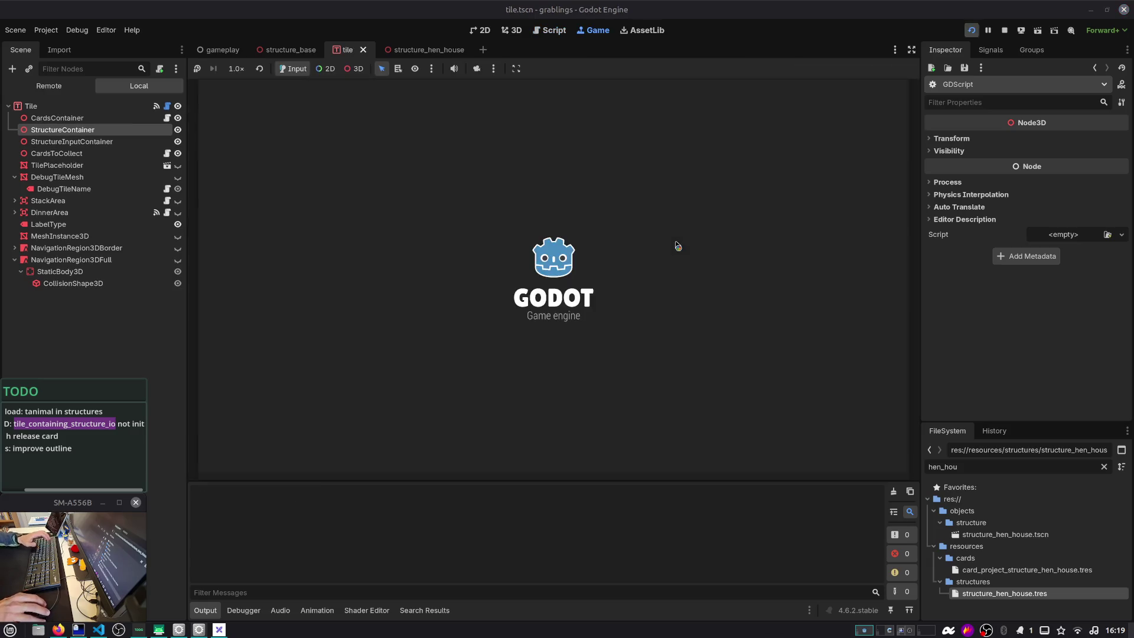
Step: Load the save and check the two-part tile labels like [-1, 1] around the hen house
{"action": "left_click", "coordinate": [582, 261]}
{"action": "left_click", "coordinate": [586, 263]}
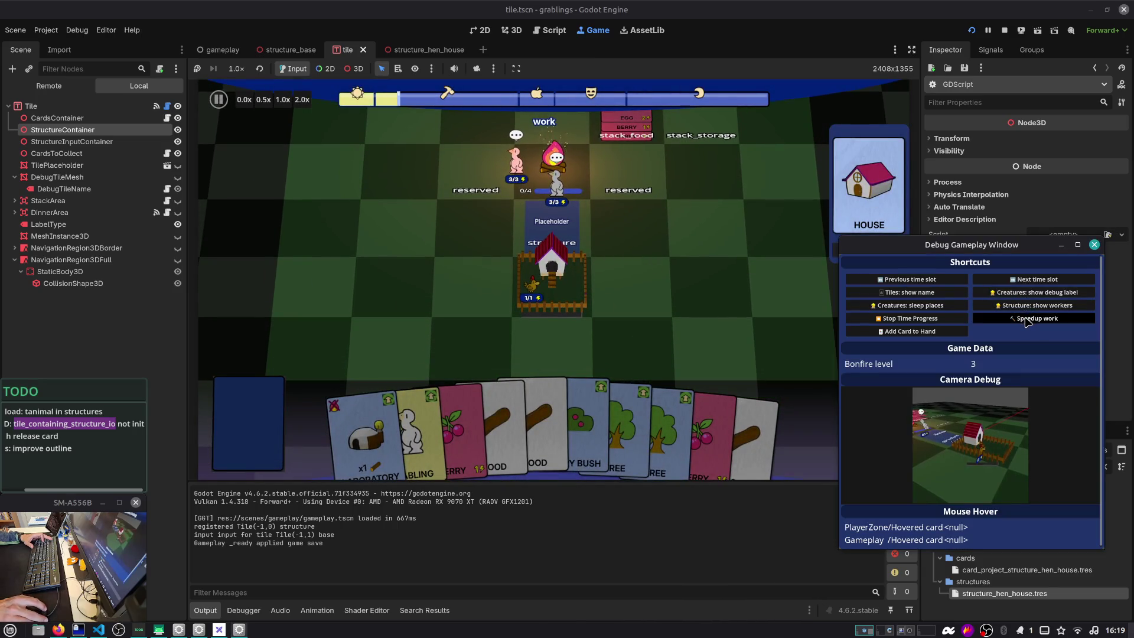
{"action": "left_click", "coordinate": [926, 294]}
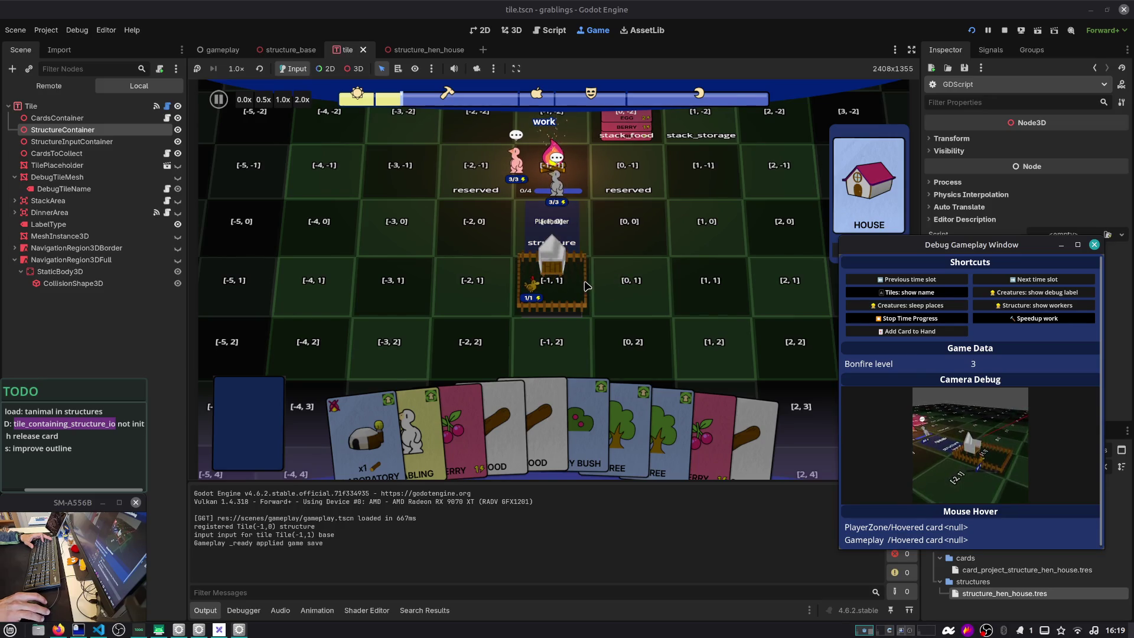
{"action": "left_click", "coordinate": [563, 234]}
{"action": "scroll", "coordinate": [563, 234], "scroll_direction": "up", "scroll_amount": 3}
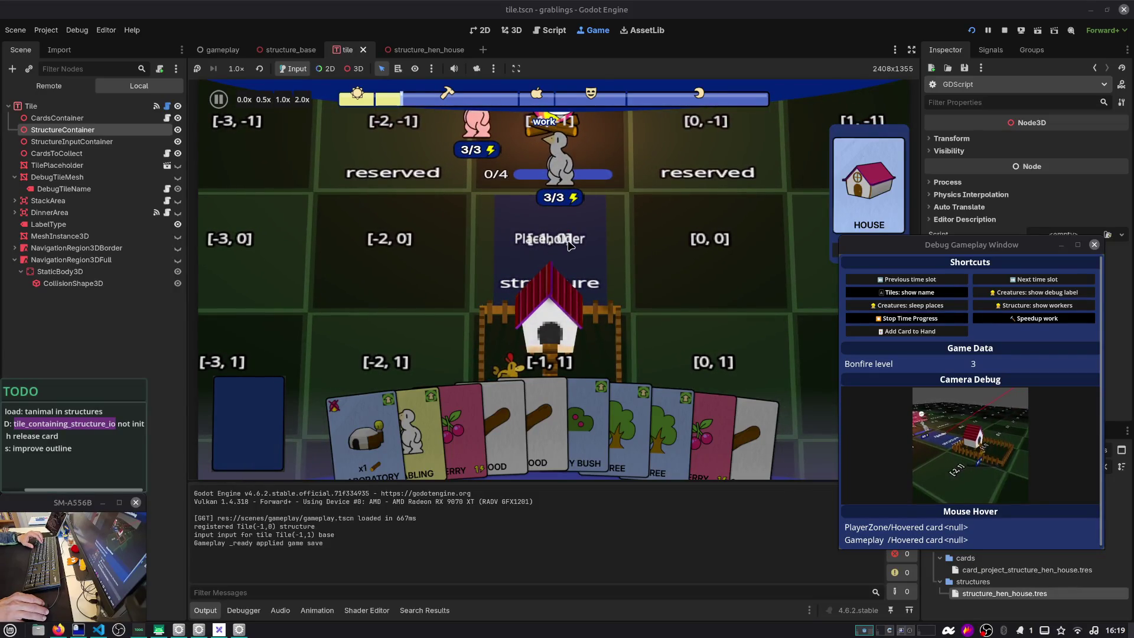
{"action": "scroll", "coordinate": [579, 252], "scroll_direction": "down", "scroll_amount": 3}
{"action": "scroll", "coordinate": [579, 253], "scroll_direction": "down", "scroll_amount": 2}
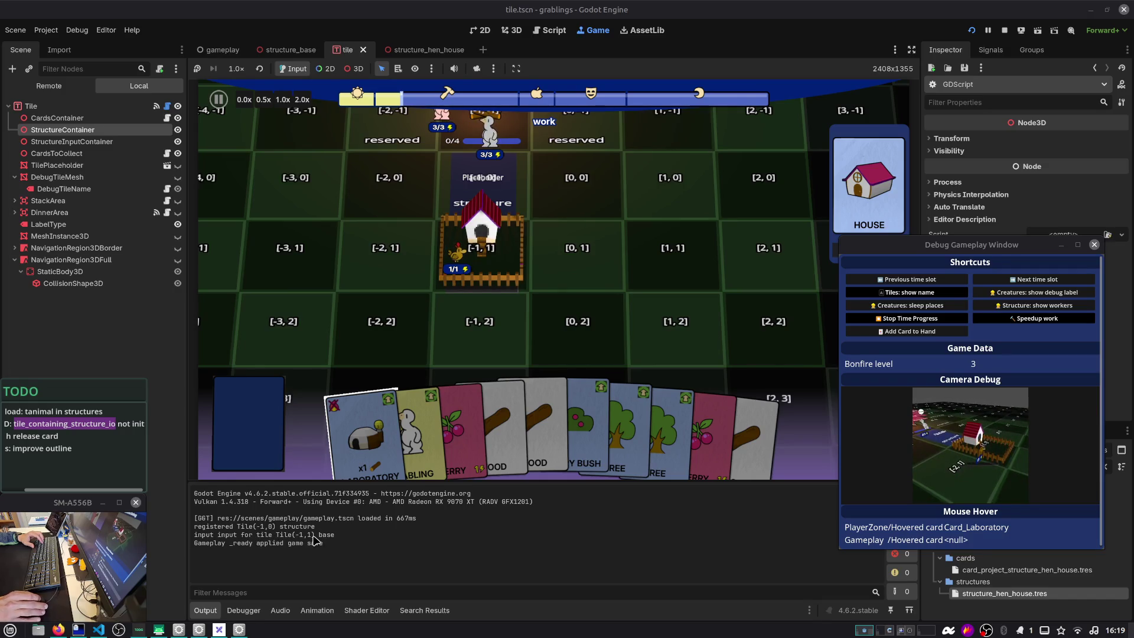
{"action": "left_click", "coordinate": [555, 30]}
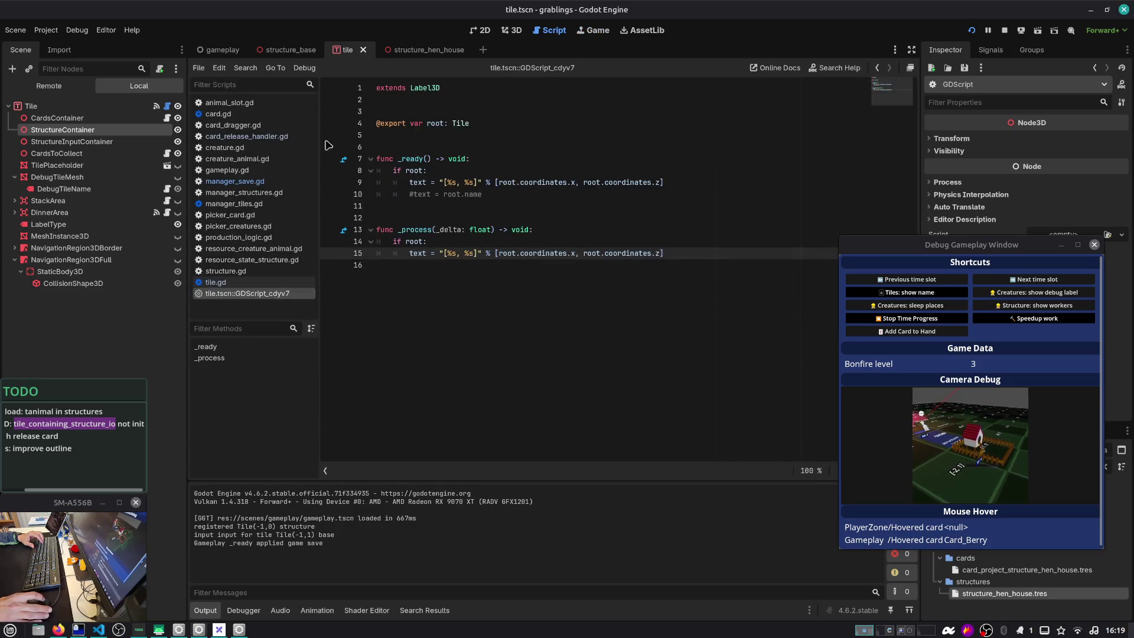
Step: In manager_save.gd, search for the registration print, delete the word 'input' from its message, and save
{"action": "left_click", "coordinate": [235, 180]}
{"action": "scroll", "coordinate": [525, 278], "scroll_direction": "down", "scroll_amount": 3}
{"action": "double_click", "coordinate": [526, 300]}
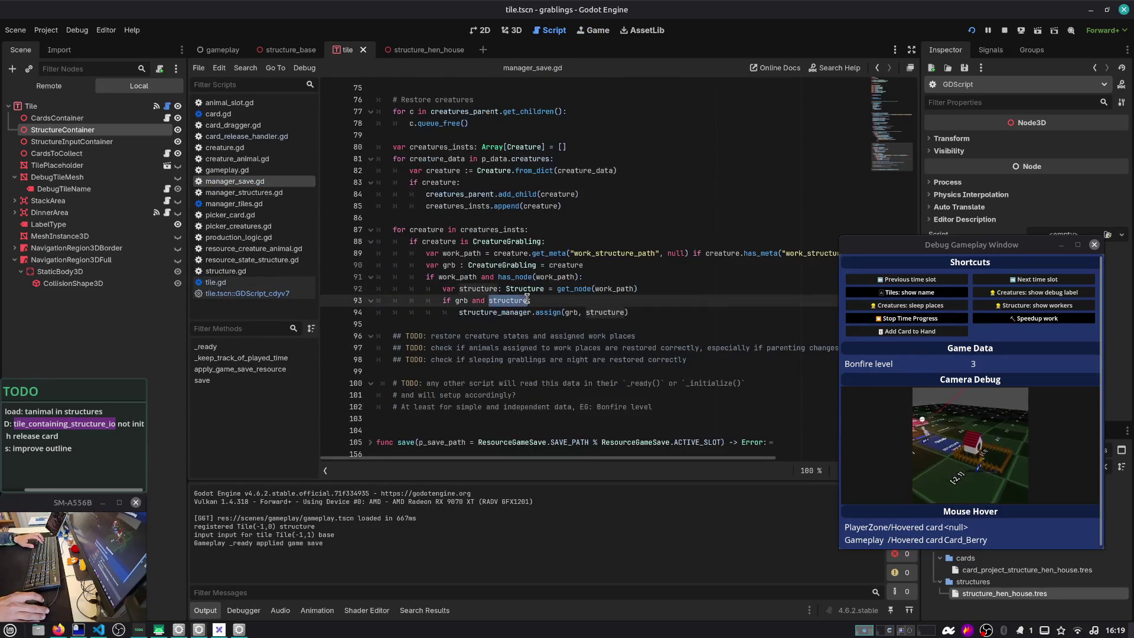
{"action": "key", "text": "ctrl+f"}
{"action": "type", "text": "registre"}
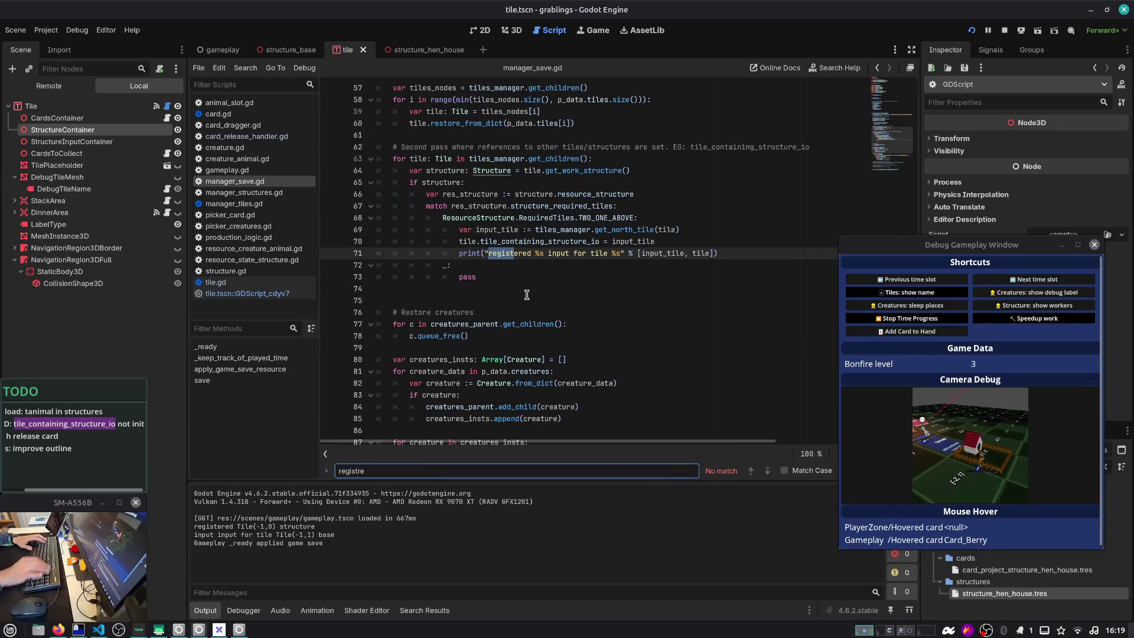
{"action": "double_click", "coordinate": [657, 253]}
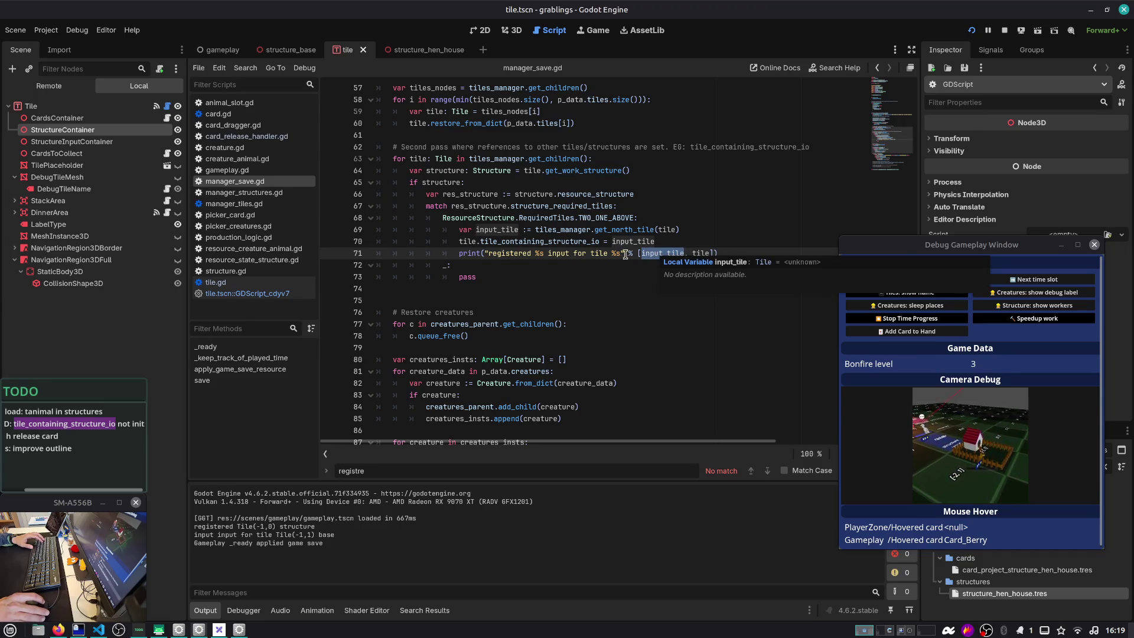
{"action": "double_click", "coordinate": [566, 254]}
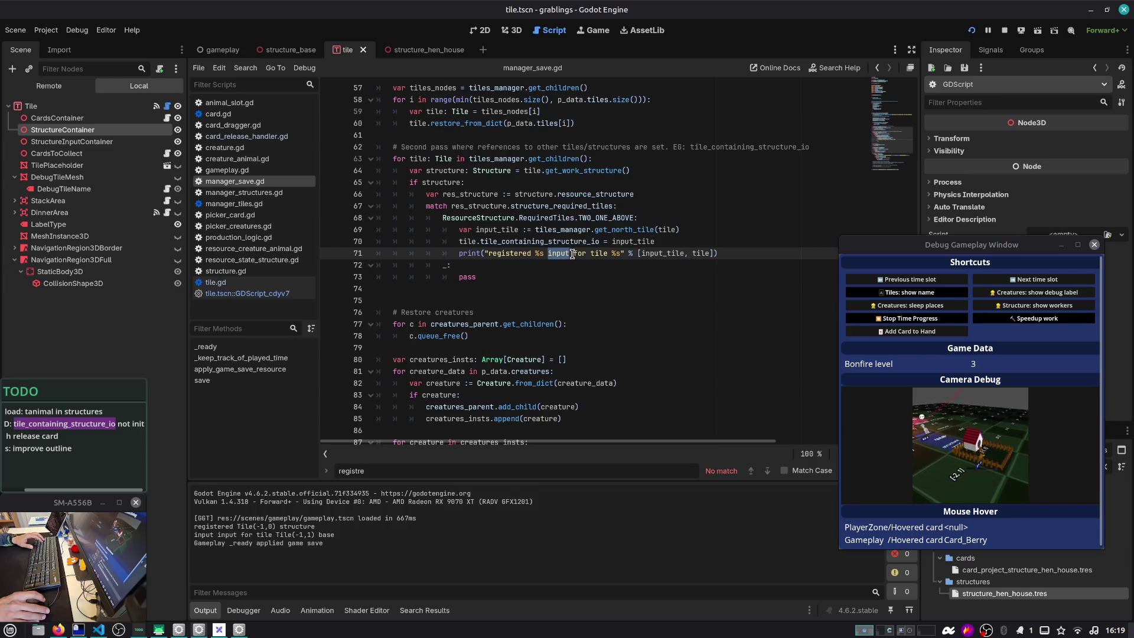
{"action": "key", "text": "BackSpace"}
{"action": "key", "text": "BackSpace"}
{"action": "key", "text": "ctrl+s"}
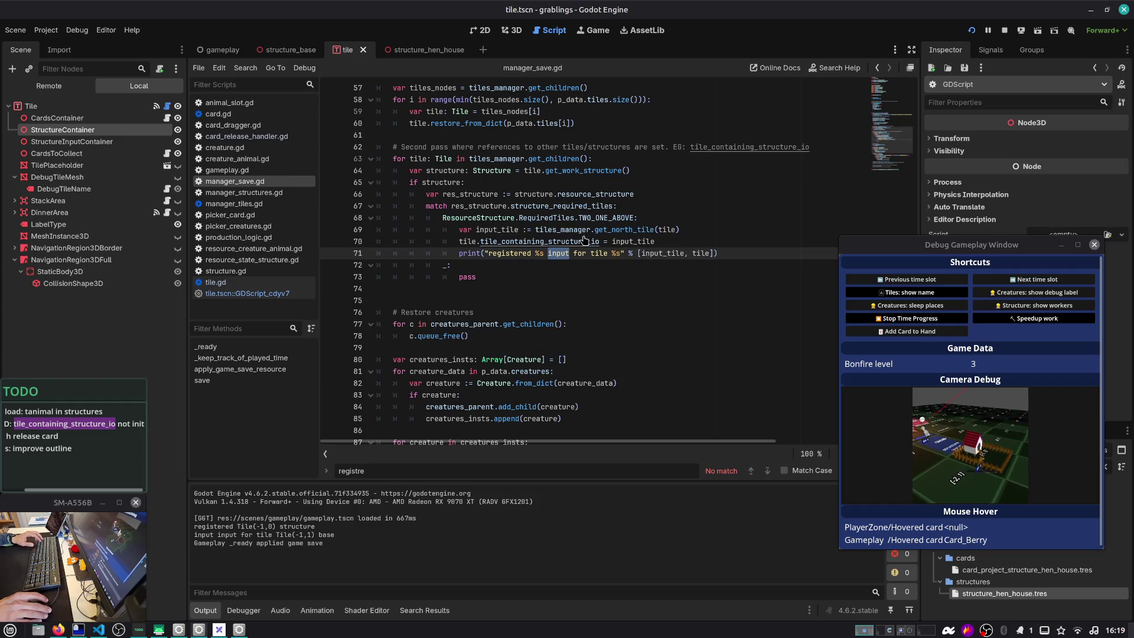
Step: Follow get_north_tile and get_tile_at into tile.gd's can_accept_card_input
{"action": "left_click", "coordinate": [613, 232], "text": "ctrl"}
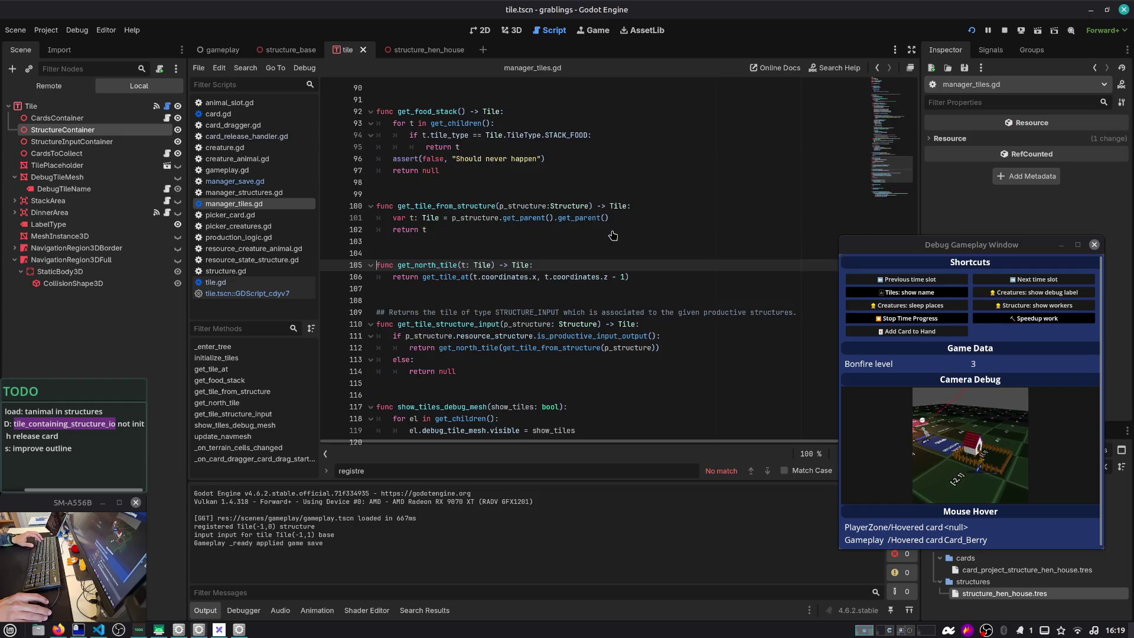
{"action": "left_click", "coordinate": [452, 278], "text": "ctrl"}
{"action": "left_click", "coordinate": [580, 254], "text": "ctrl"}
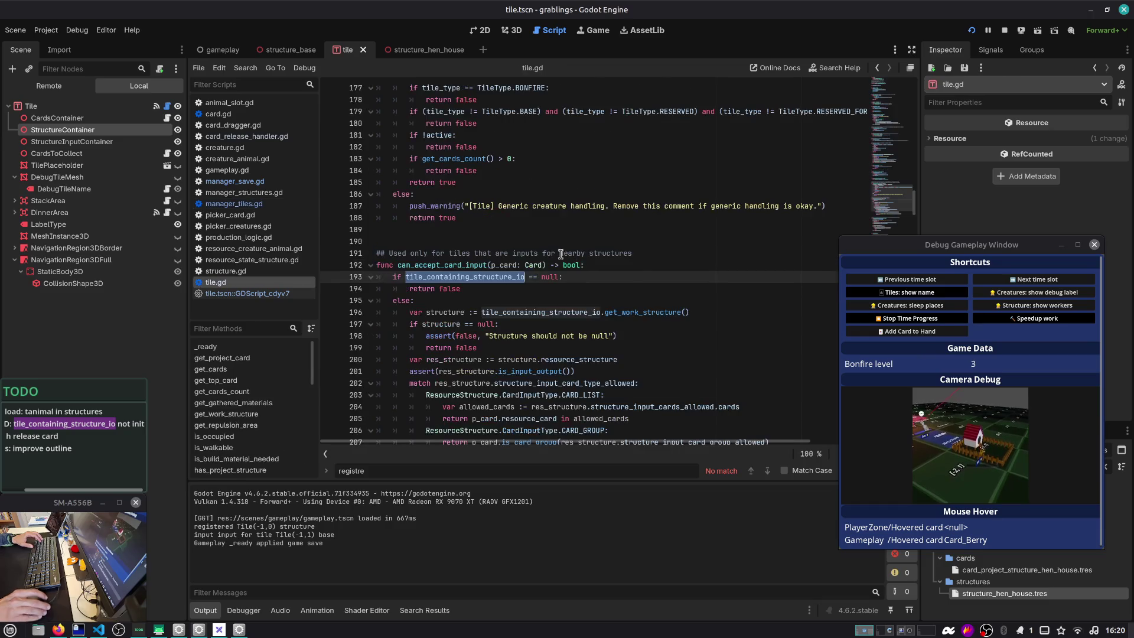
Step: Jump from the _to_string function to the type_to_str definition in tile.gd
{"action": "key", "text": "ctrl+alt+f"}
{"action": "type", "text": "to_str"}
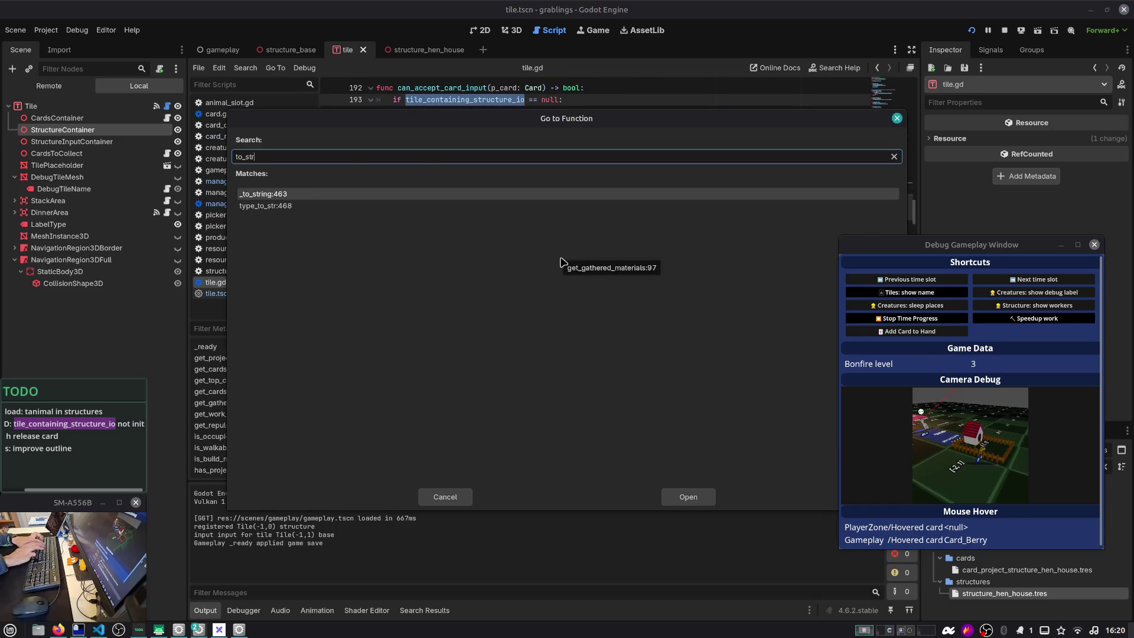
{"action": "key", "text": "Return"}
{"action": "scroll", "coordinate": [464, 298], "scroll_direction": "down", "scroll_amount": 1}
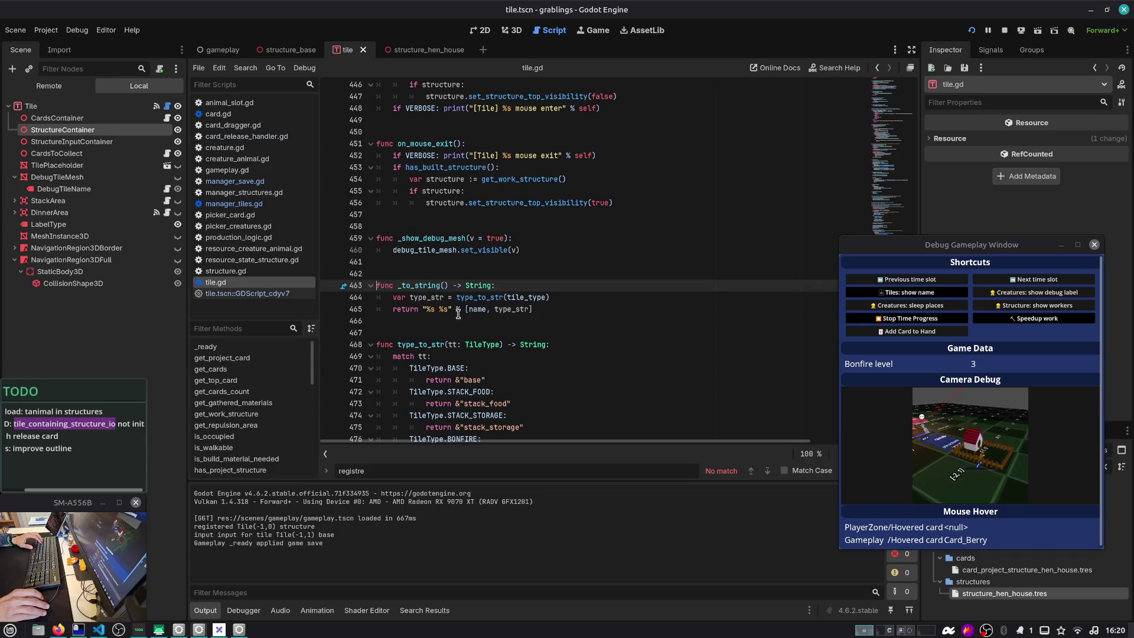
{"action": "double_click", "coordinate": [517, 311]}
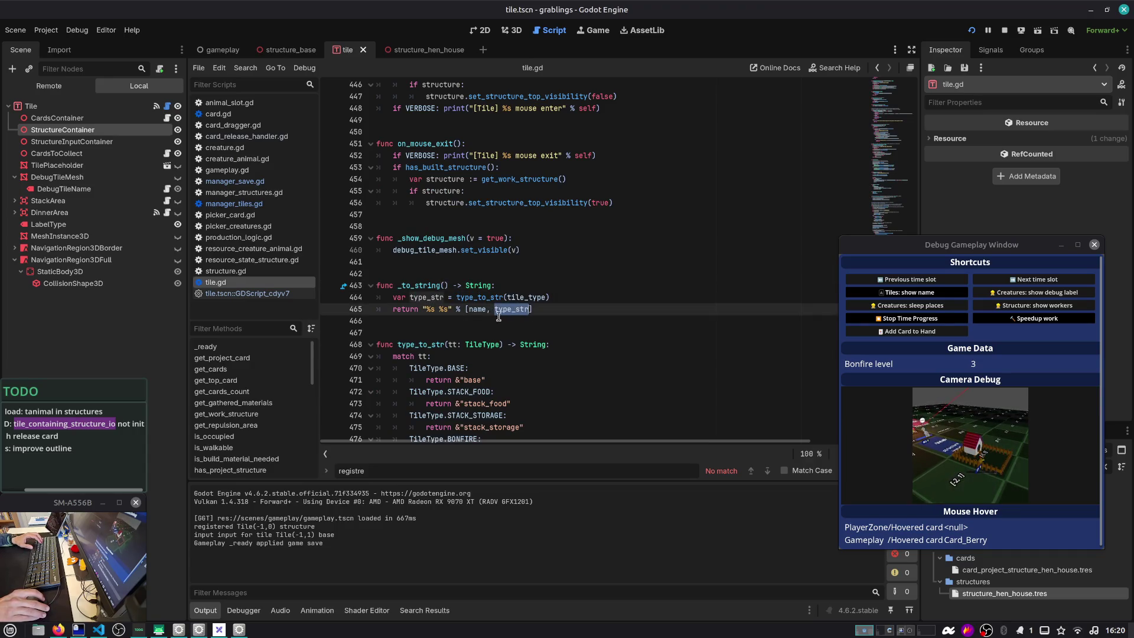
{"action": "left_click", "coordinate": [478, 302], "text": "ctrl"}
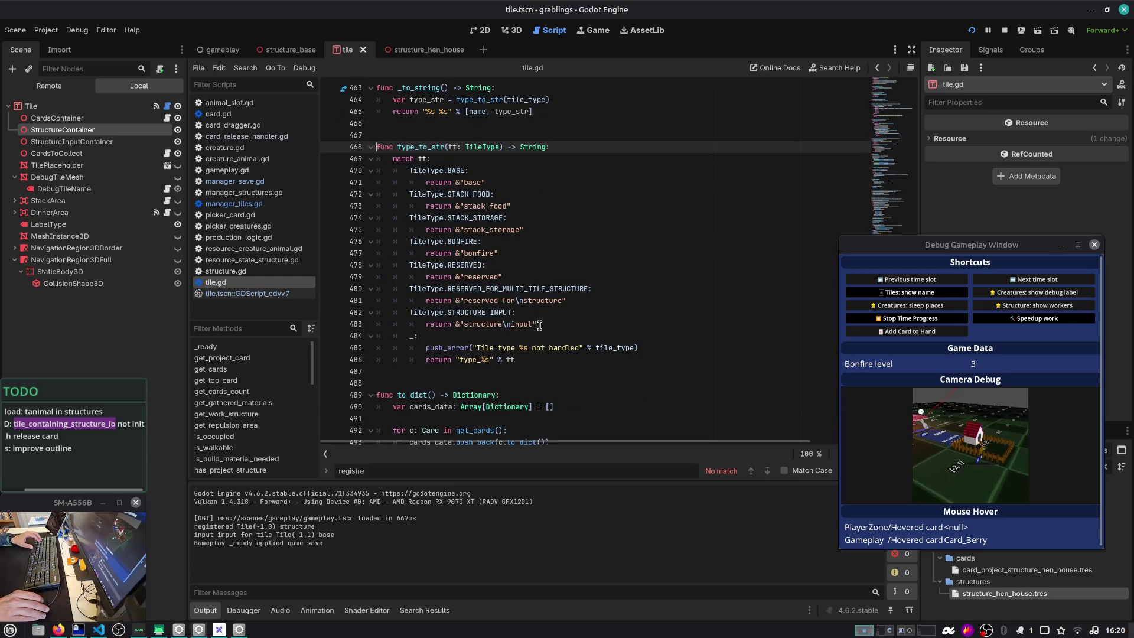
Step: Replace the \n escapes with spaces in the 'reserved for structure' and 'structure input' labels
{"action": "left_click", "coordinate": [518, 301]}
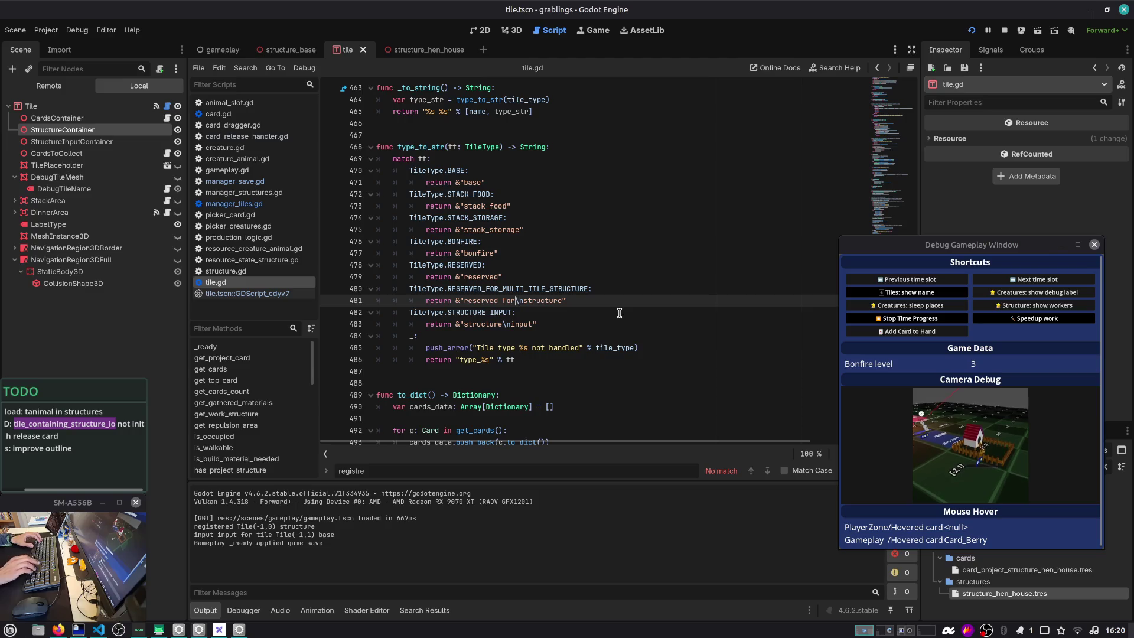
{"action": "key", "text": "Down"}
{"action": "key", "text": "Down"}
{"action": "key", "text": "Left"}
{"action": "key", "text": "Left"}
{"action": "key", "text": "Left"}
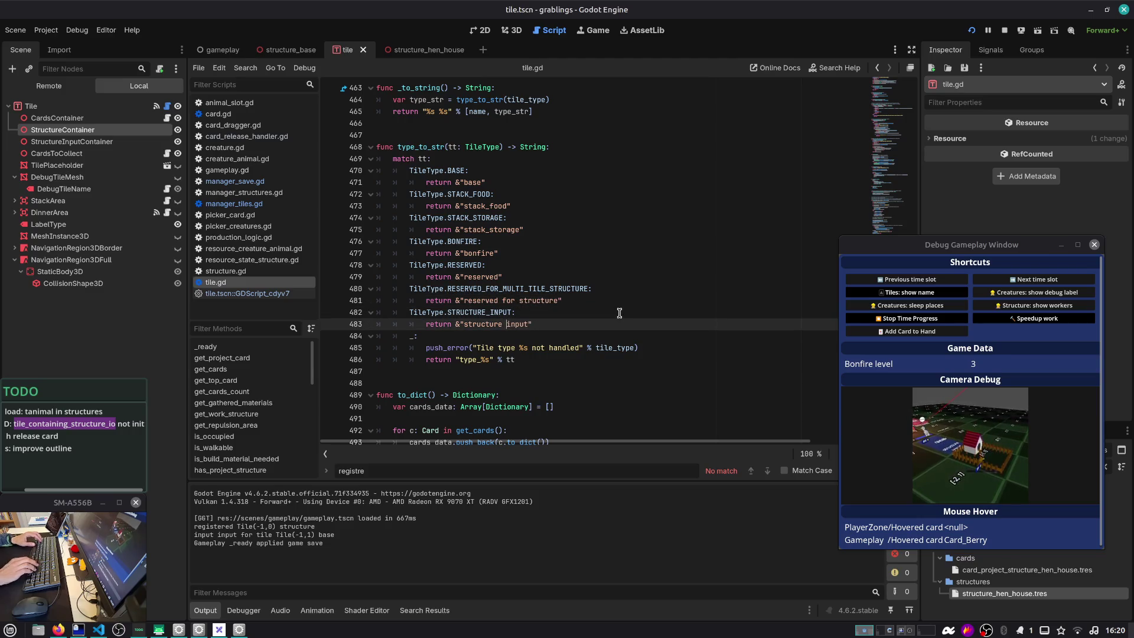
{"action": "key", "text": "BackSpace"}
{"action": "key", "text": "BackSpace"}
{"action": "key", "text": "Escape"}
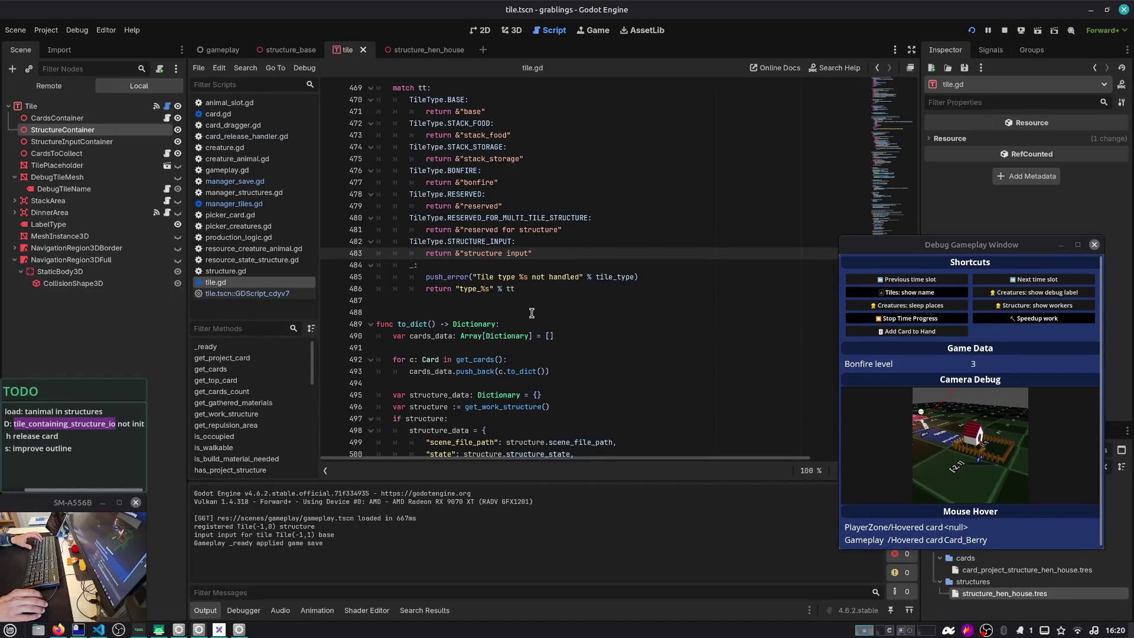
{"action": "scroll", "coordinate": [532, 313], "scroll_direction": "down", "scroll_amount": 8}
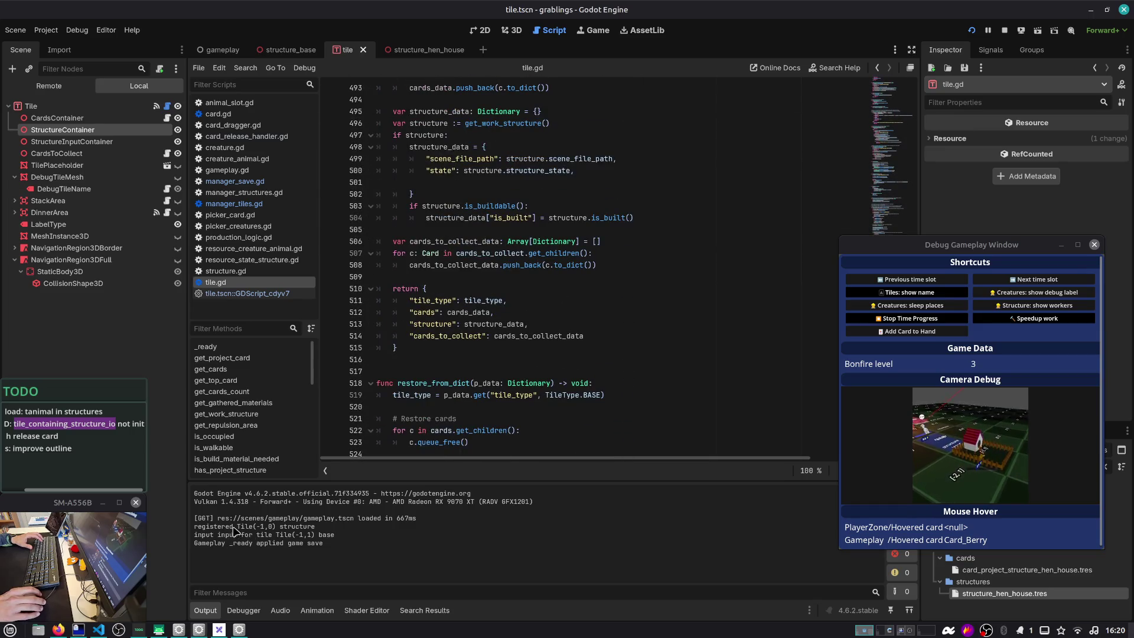
{"action": "left_click_drag", "start_coordinate": [234, 529], "coordinate": [323, 544]}
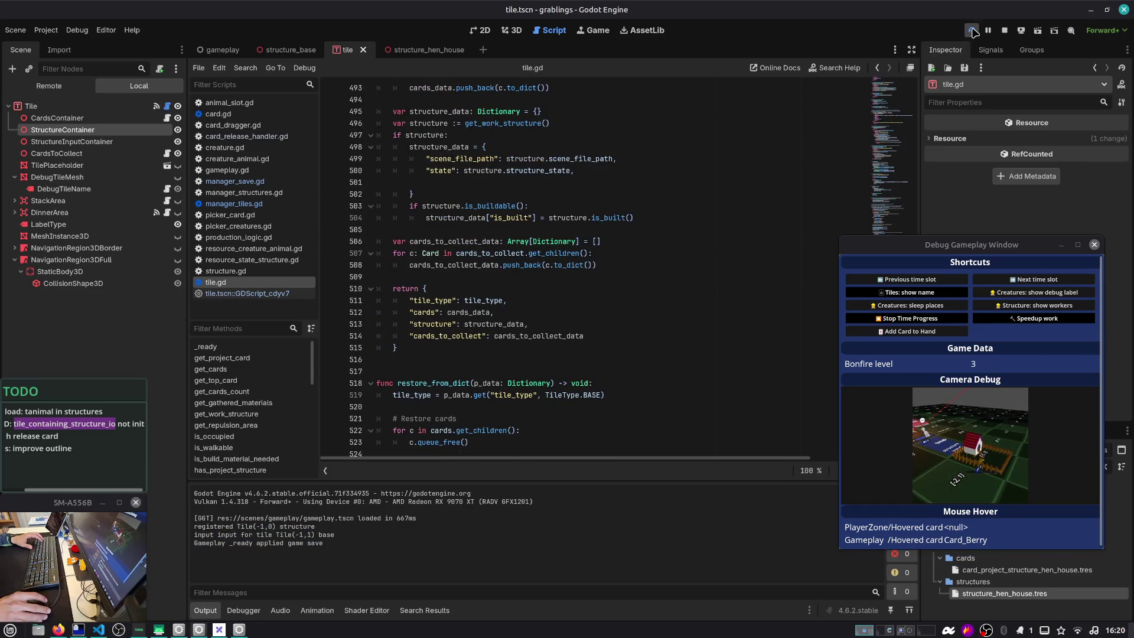
Step: Run the project and load the game in save slot 1
{"action": "left_click", "coordinate": [972, 31]}
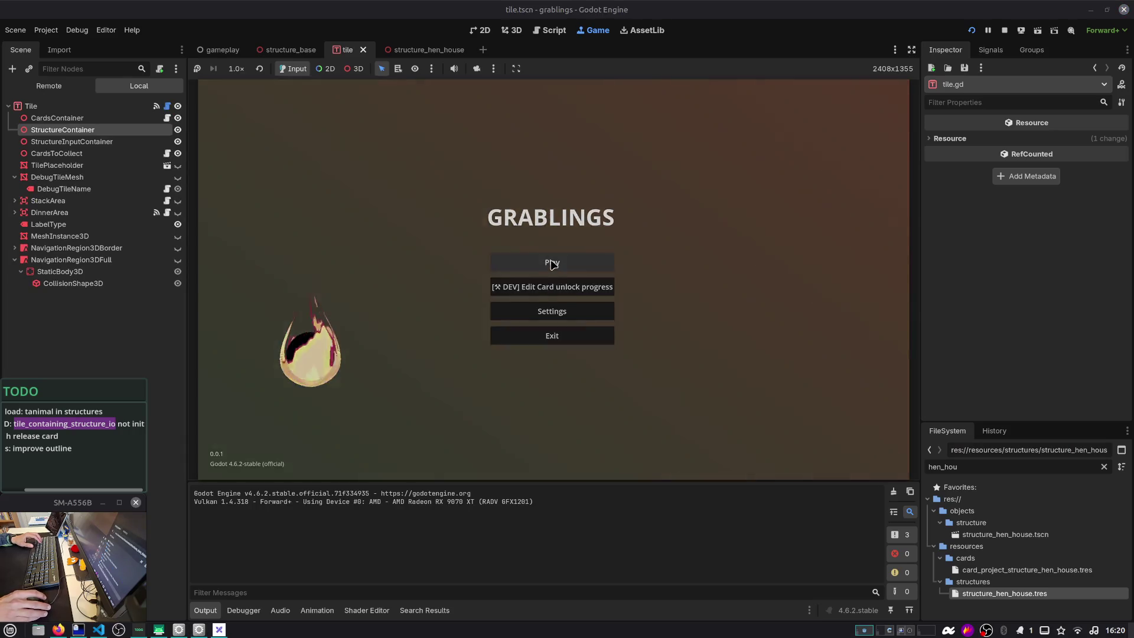
{"action": "left_click", "coordinate": [553, 264]}
{"action": "key", "text": "F5"}
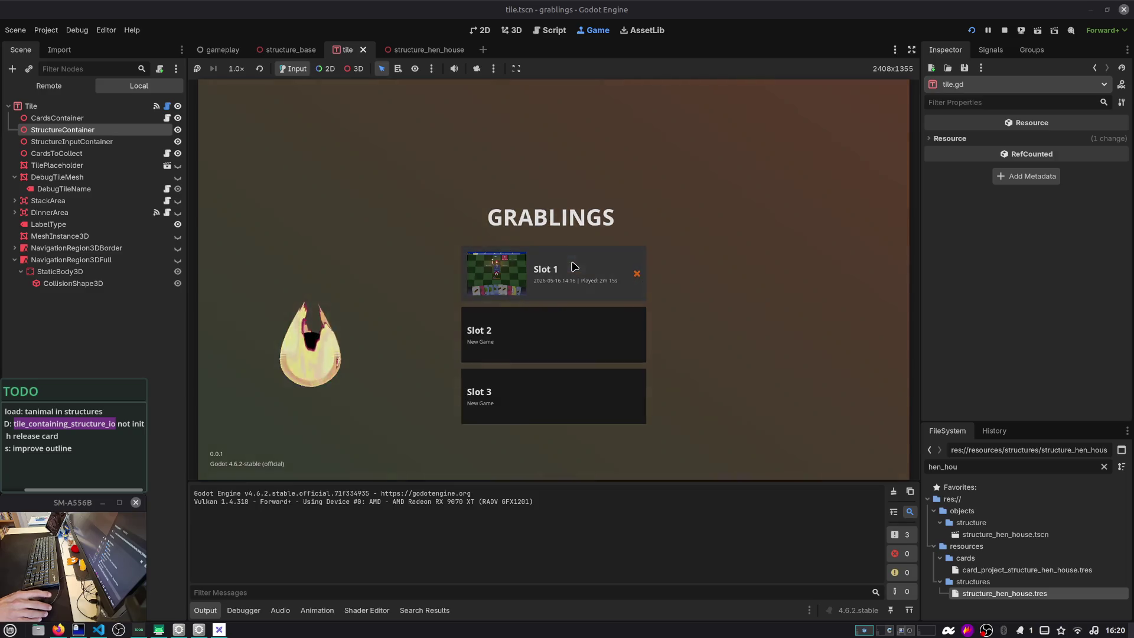
{"action": "left_click", "coordinate": [570, 263]}
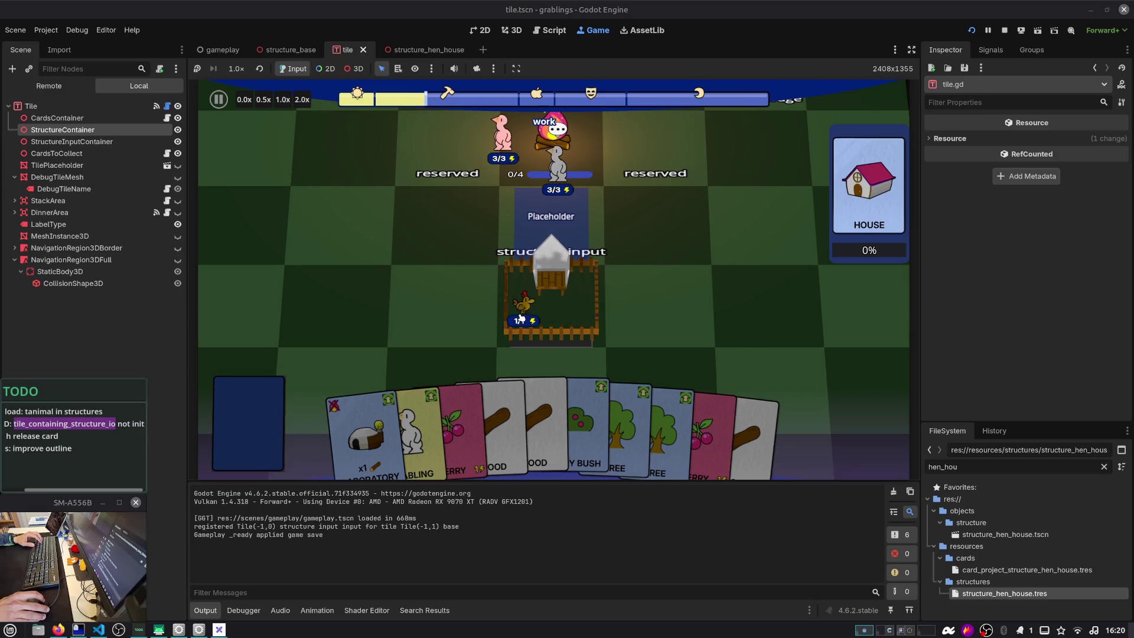
Step: Drag the chicken and then the berry card onto the hen house, and pause the game
{"action": "mouse_move", "coordinate": [521, 319]}
{"action": "left_mouse_down"}
{"action": "mouse_move", "coordinate": [445, 317]}
{"action": "mouse_move", "coordinate": [529, 314]}
{"action": "left_mouse_up"}
{"action": "left_click", "coordinate": [568, 305]}
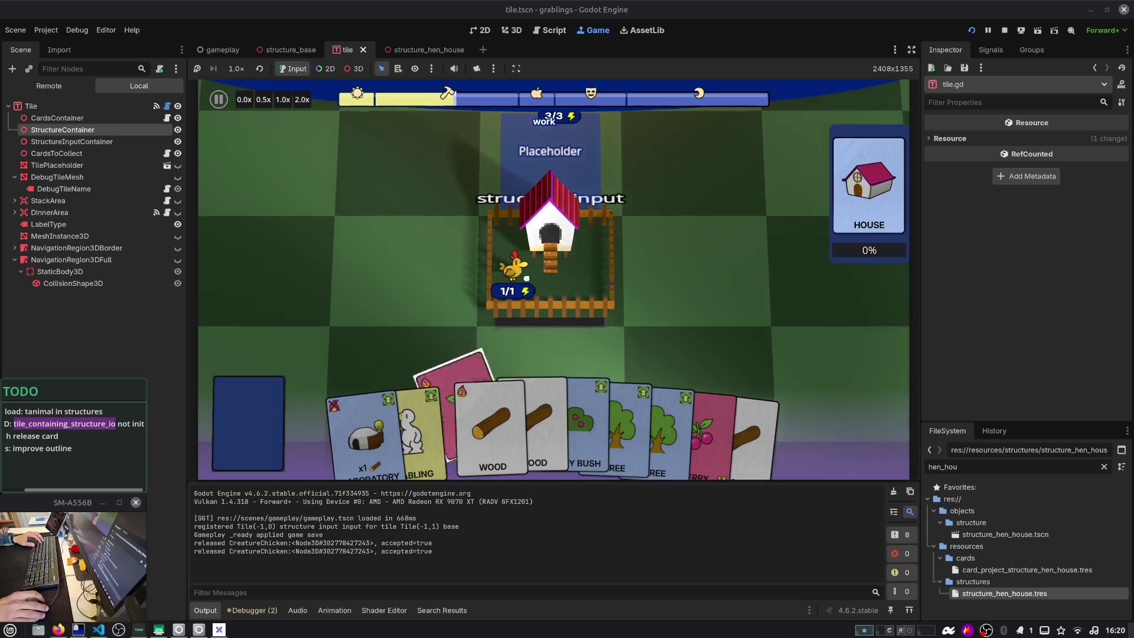
{"action": "left_click_drag", "start_coordinate": [452, 372], "coordinate": [503, 381]}
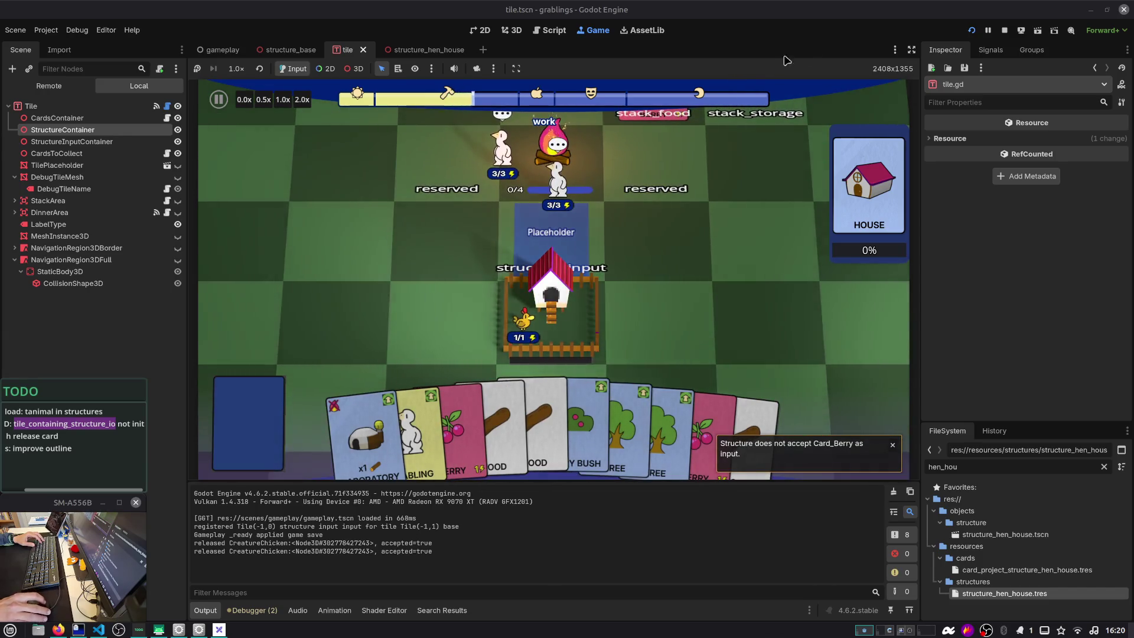
{"action": "key", "text": "F7"}
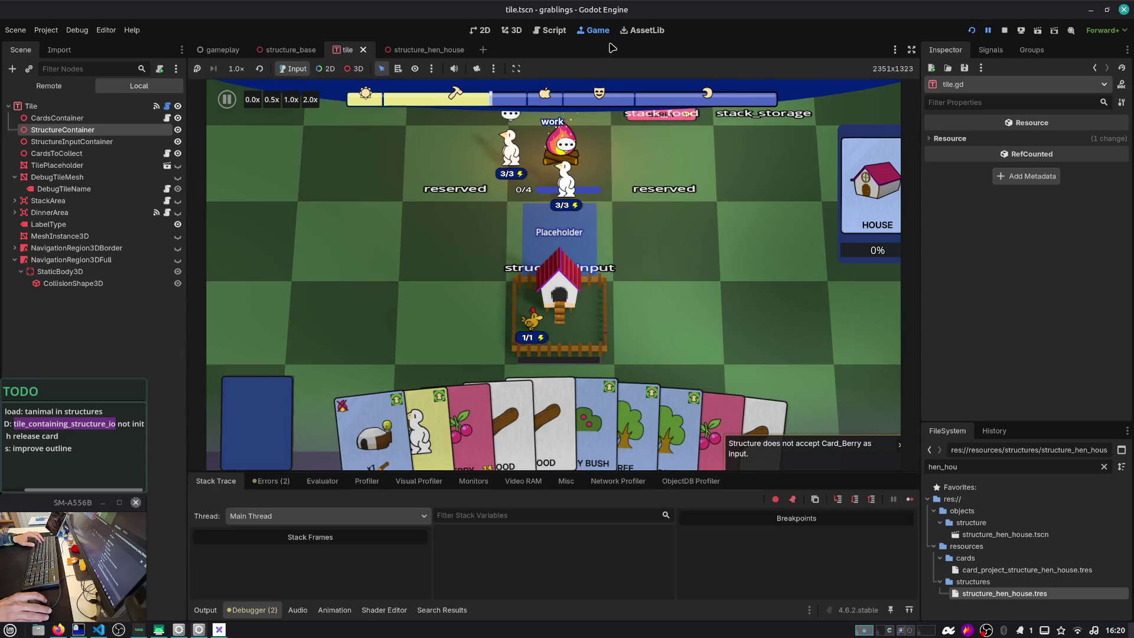
{"action": "key", "text": "ctrl+F3"}
Step: Find 'structure does not' in all scripts and follow the card_release_handler.gd match to can_accept_card_input
{"action": "left_click", "coordinate": [518, 185]}
{"action": "key", "text": "ctrl+shift+f"}
{"action": "type", "text": "struct"}
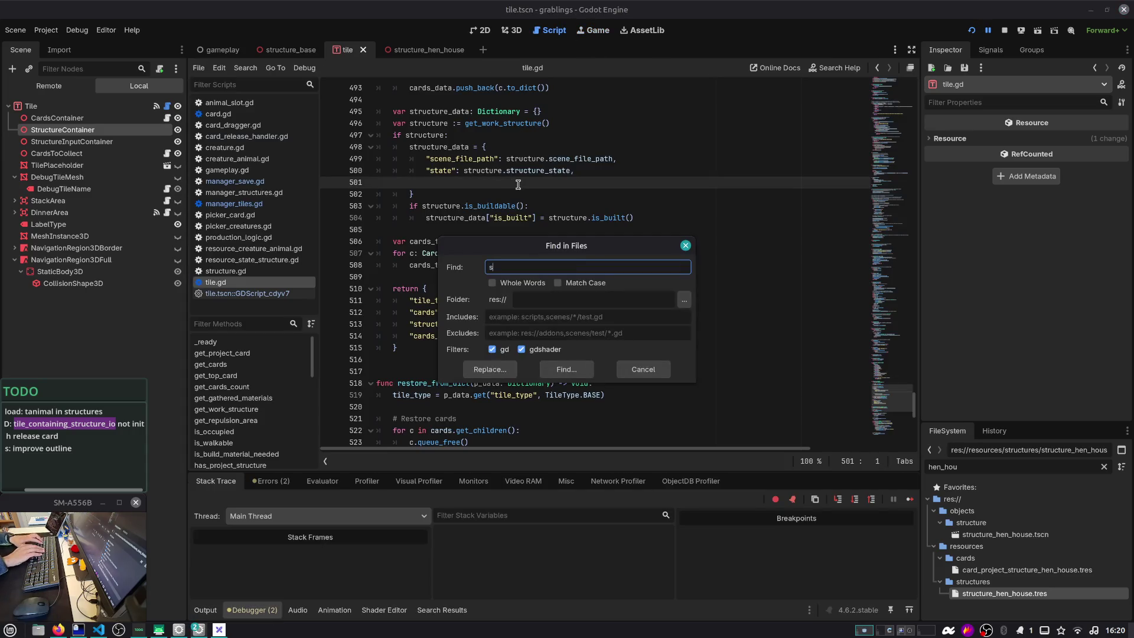
{"action": "type", "text": "ure does not"}
{"action": "key", "text": "Return"}
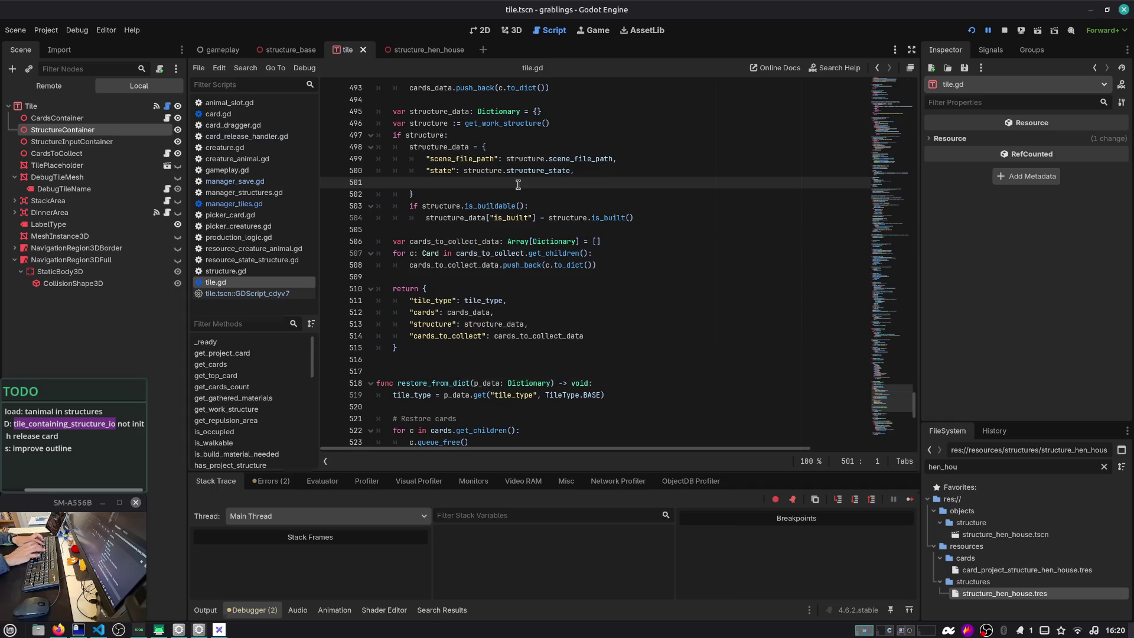
{"action": "left_click", "coordinate": [451, 539]}
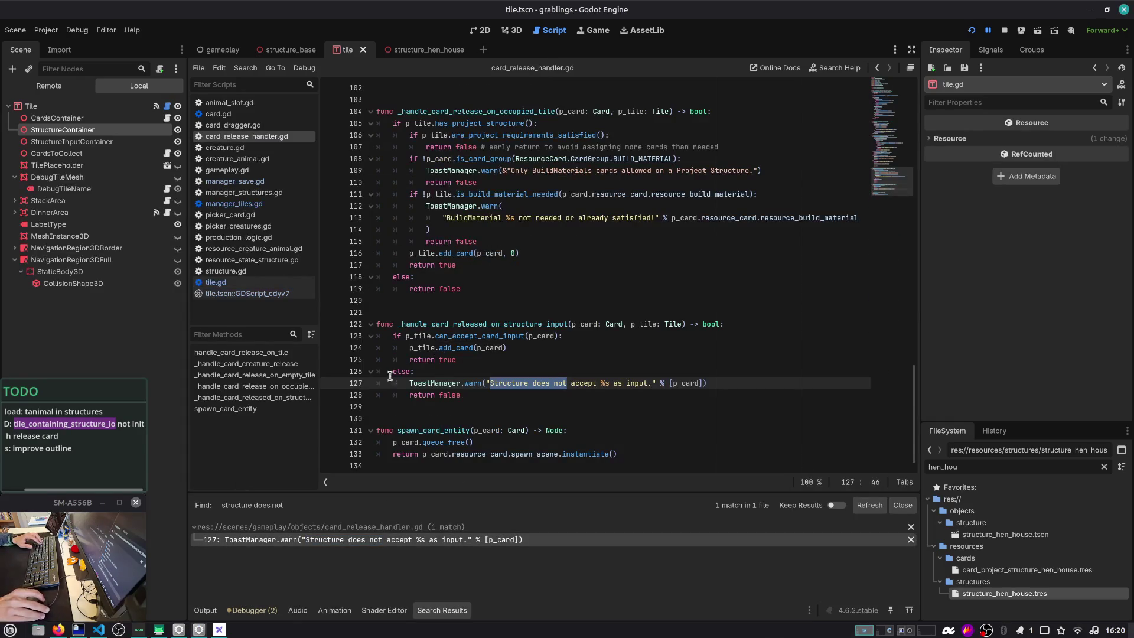
{"action": "double_click", "coordinate": [458, 337]}
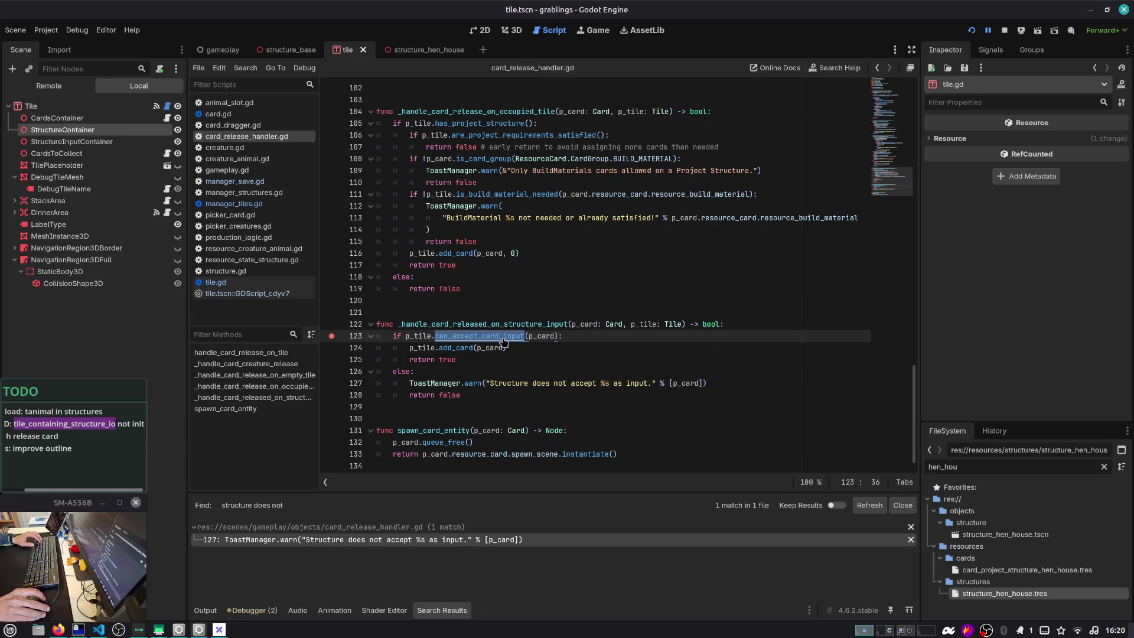
{"action": "left_click", "coordinate": [503, 342], "text": "ctrl"}
Step: Add print(tile_containing_structure_io) at the top of can_accept_card_input and rerun the game
{"action": "scroll", "coordinate": [510, 315], "scroll_direction": "down", "scroll_amount": 2}
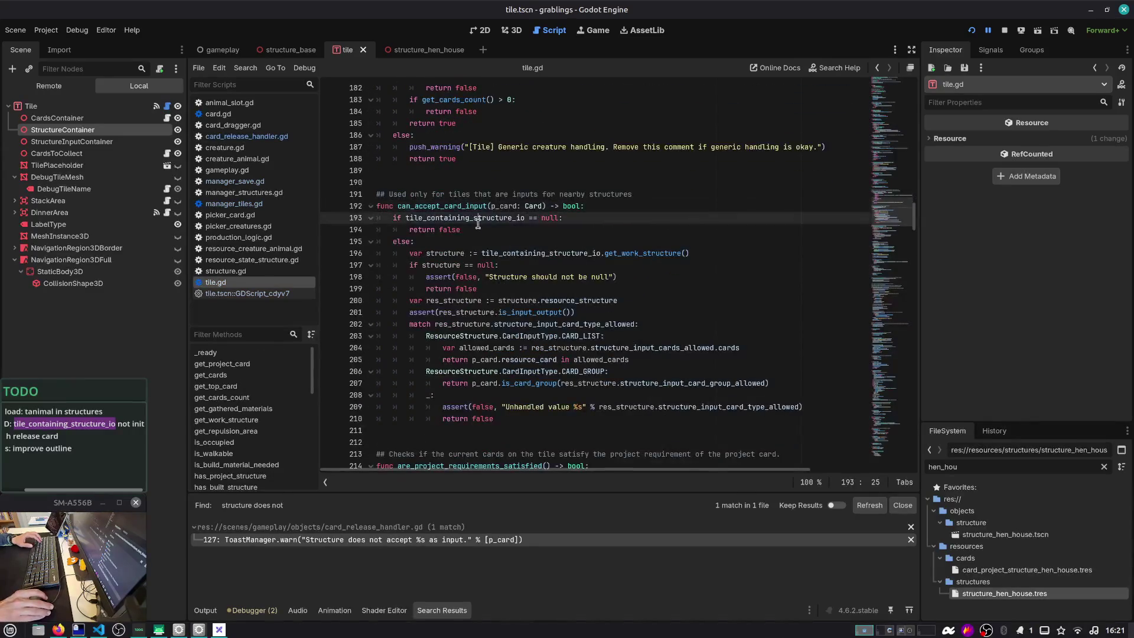
{"action": "double_click", "coordinate": [480, 218]}
{"action": "key", "text": "ctrl+c"}
{"action": "key", "text": "Up"}
{"action": "key", "text": "End"}
{"action": "key", "text": "Return"}
{"action": "type", "text": "print("}
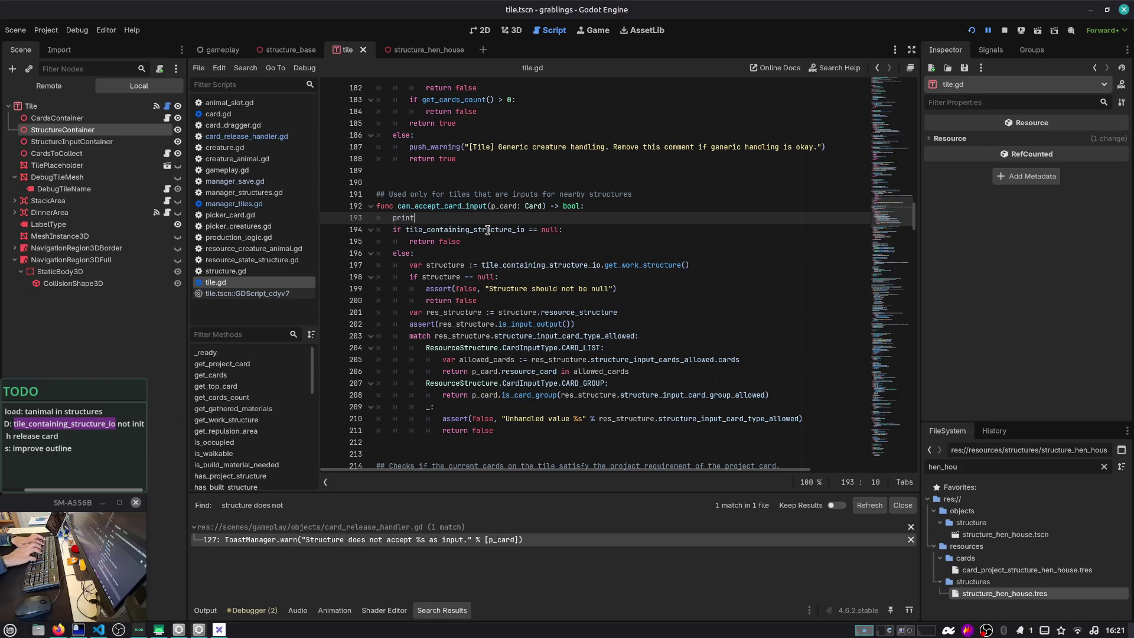
{"action": "key", "text": "ctrl+v"}
{"action": "key", "text": "F5"}
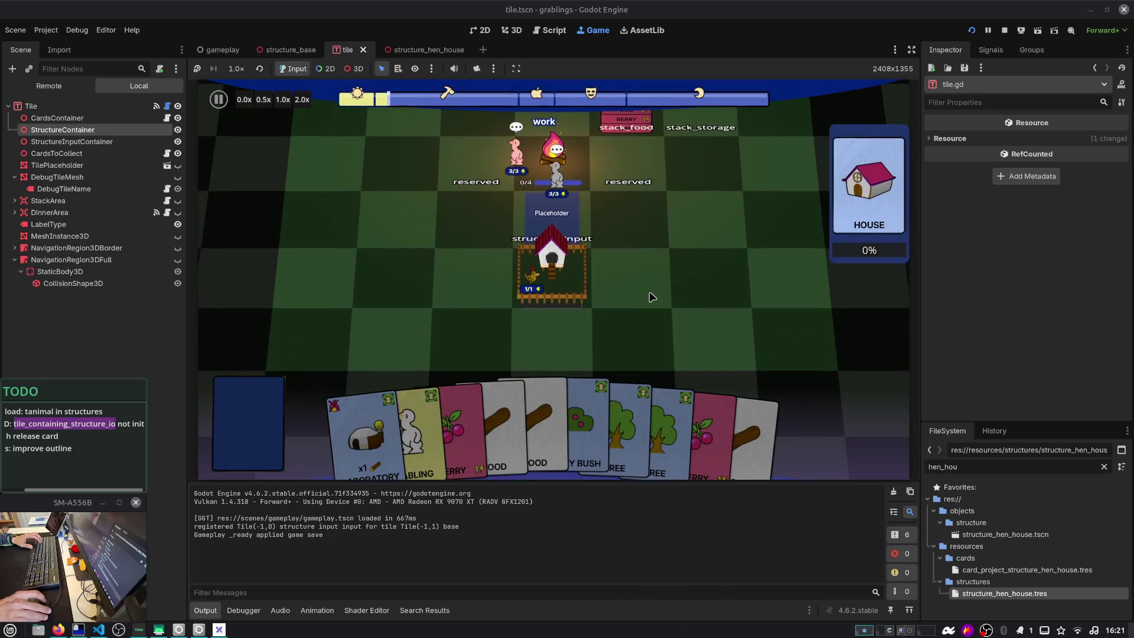
Step: Drop the berry card on the hen house input, step to line 194, and check the <null> print
{"action": "mouse_move", "coordinate": [463, 413]}
{"action": "left_mouse_down"}
{"action": "mouse_move", "coordinate": [547, 215]}
{"action": "mouse_move", "coordinate": [551, 242]}
{"action": "left_mouse_up"}
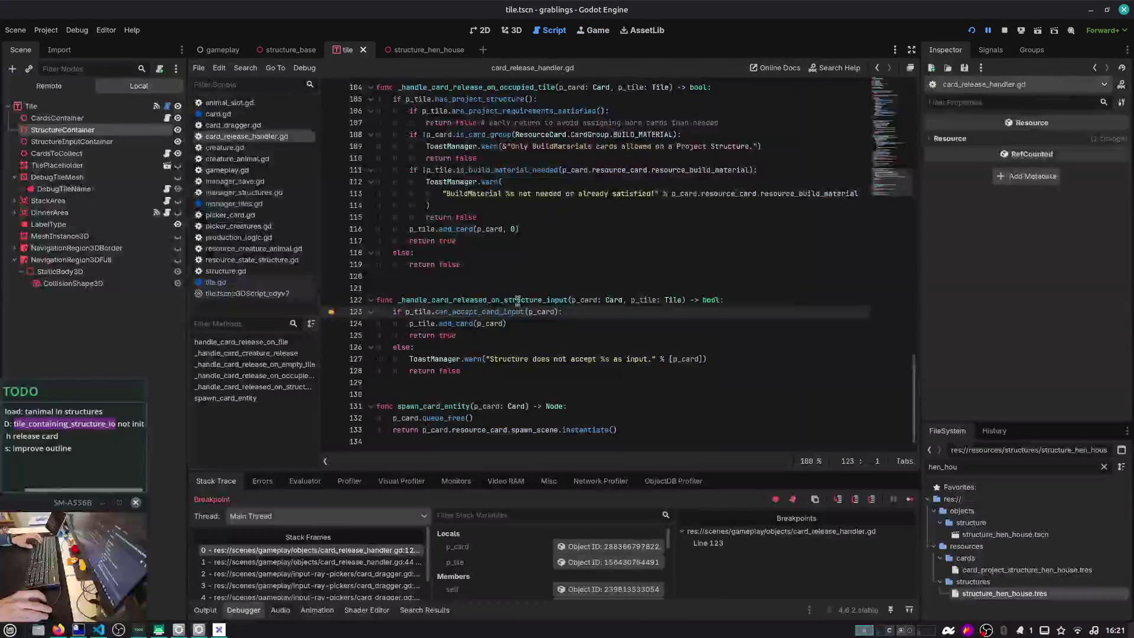
{"action": "left_click", "coordinate": [842, 504]}
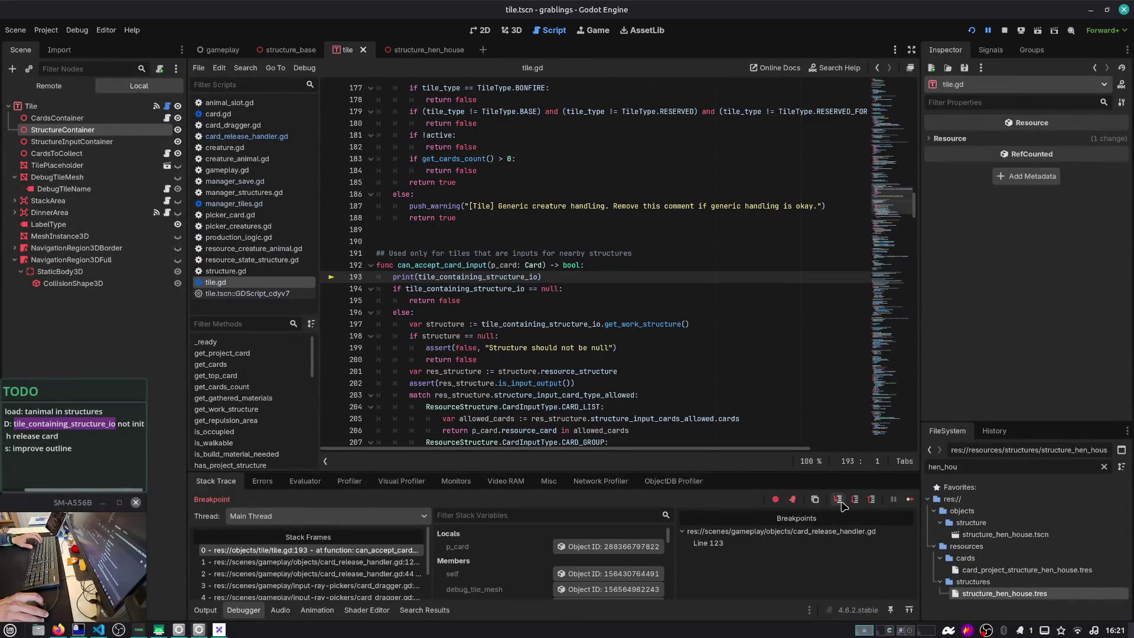
{"action": "left_click", "coordinate": [842, 504]}
{"action": "left_click", "coordinate": [205, 610]}
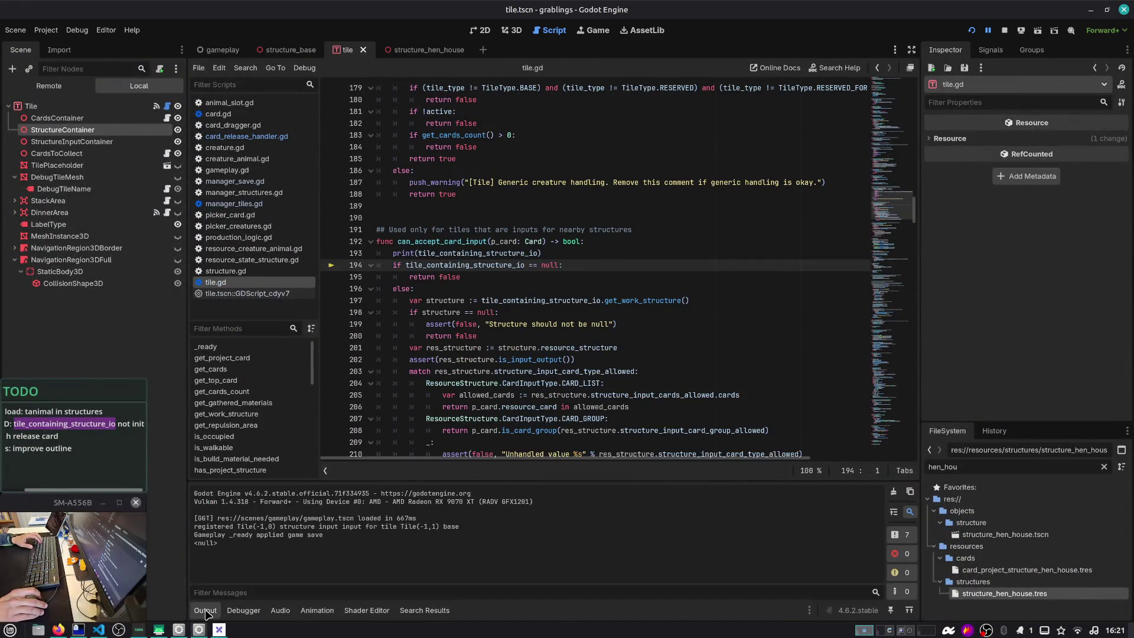
{"action": "left_click", "coordinate": [243, 610]}
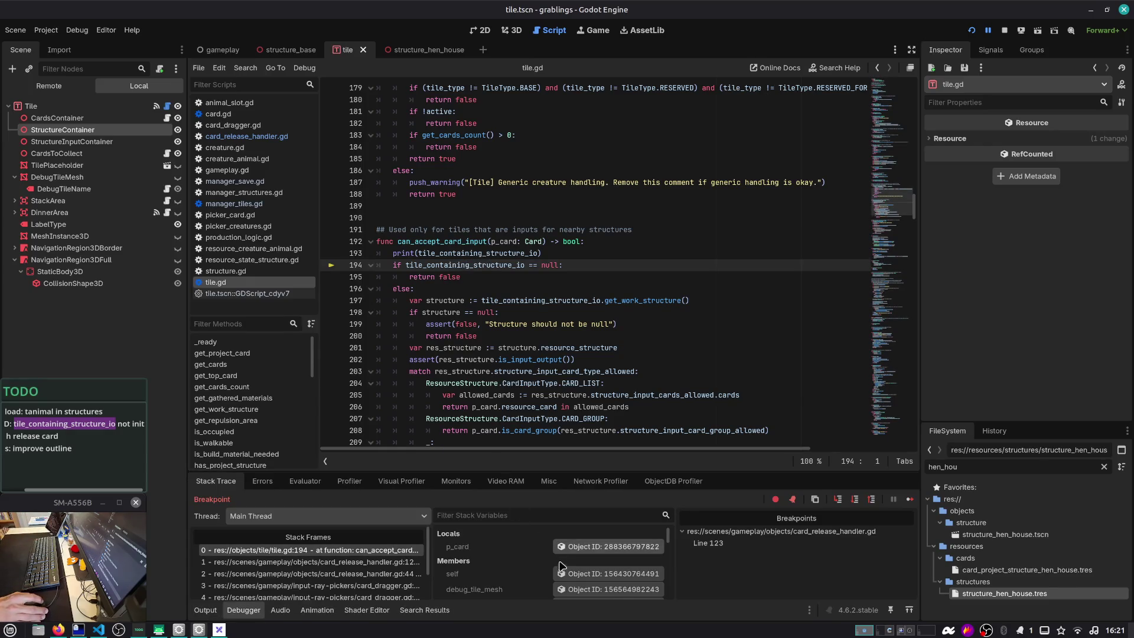
Step: Inspect self in Stack Variables, widening the Inspector to show null tile_containing_structure_io
{"action": "scroll", "coordinate": [591, 562], "scroll_direction": "down", "scroll_amount": 1}
{"action": "left_click", "coordinate": [613, 556]}
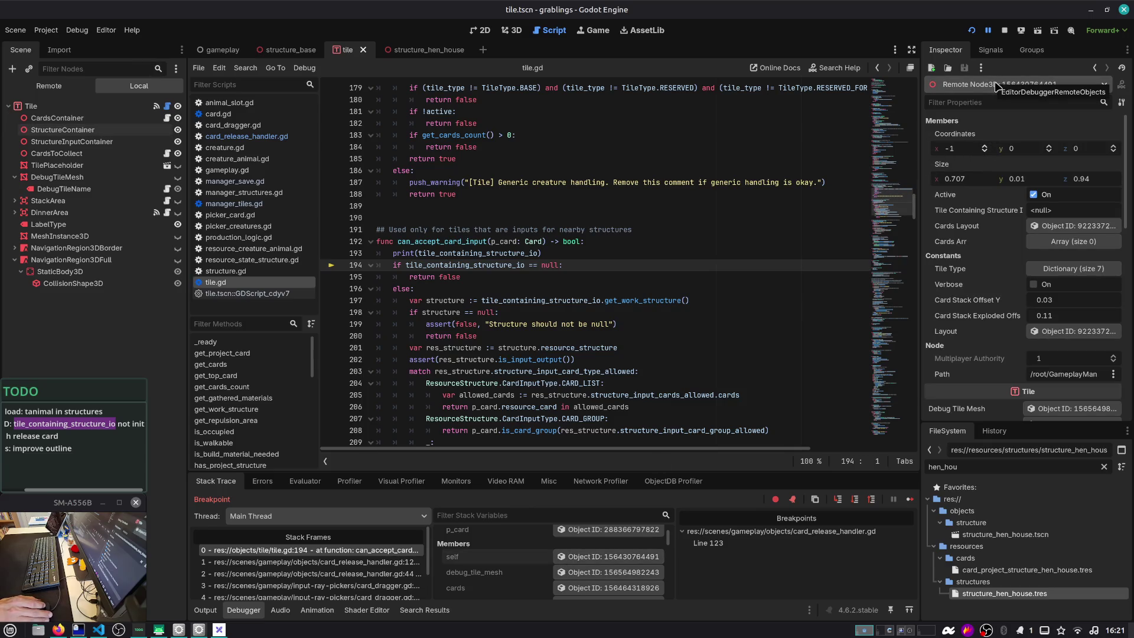
{"action": "left_click_drag", "start_coordinate": [919, 97], "coordinate": [863, 94]}
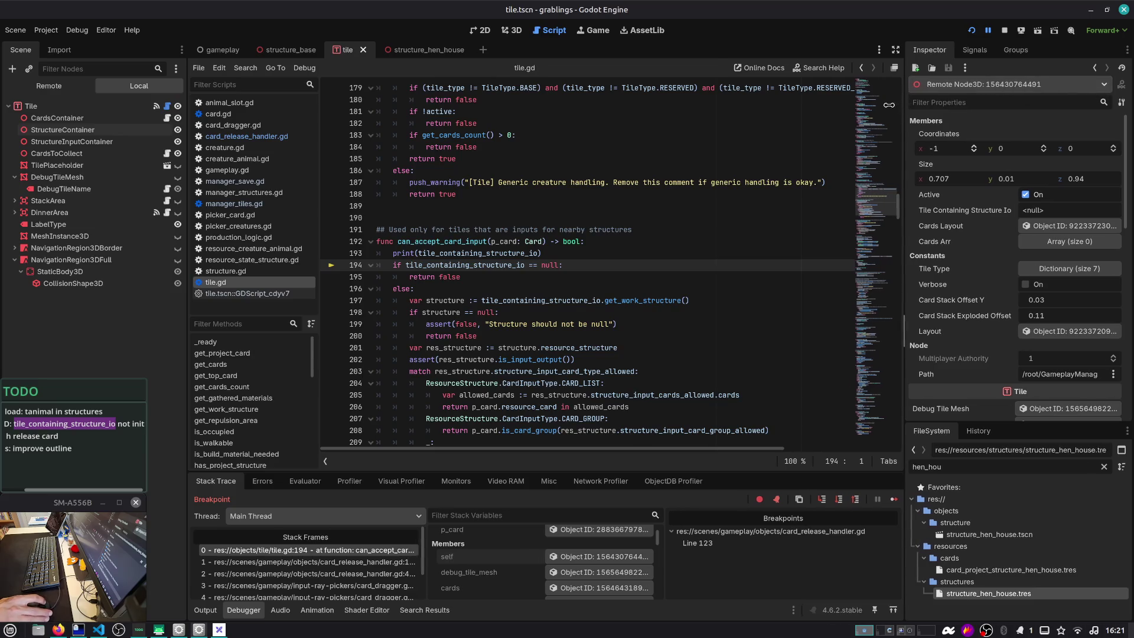
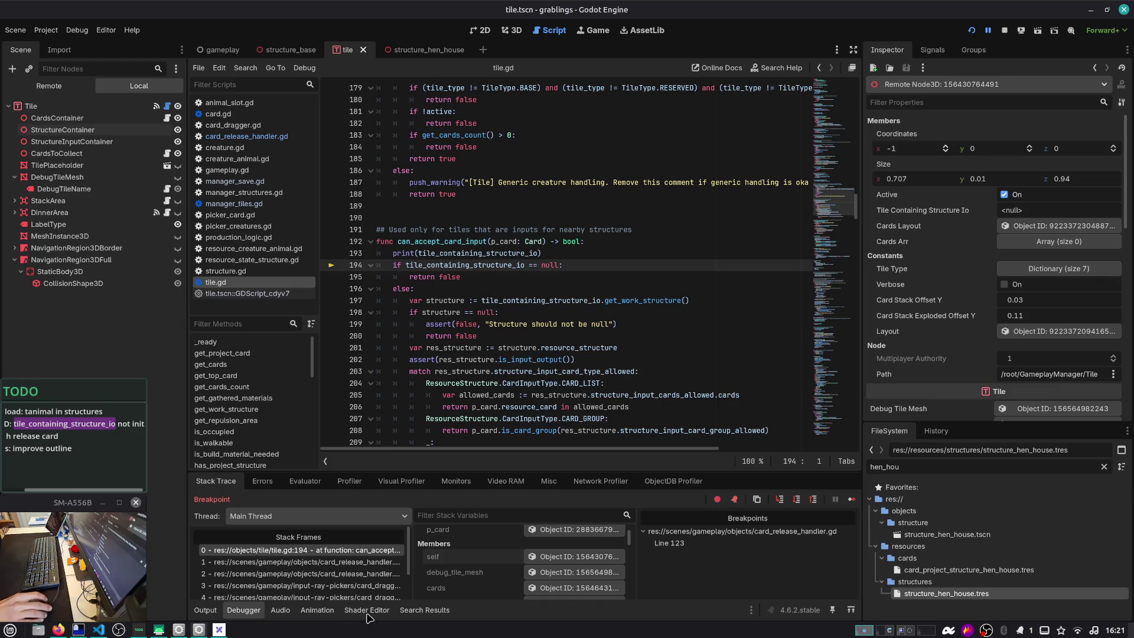
Step: Show the engine Output log and switch to the 3D view of the tile scene
{"action": "left_click", "coordinate": [205, 611]}
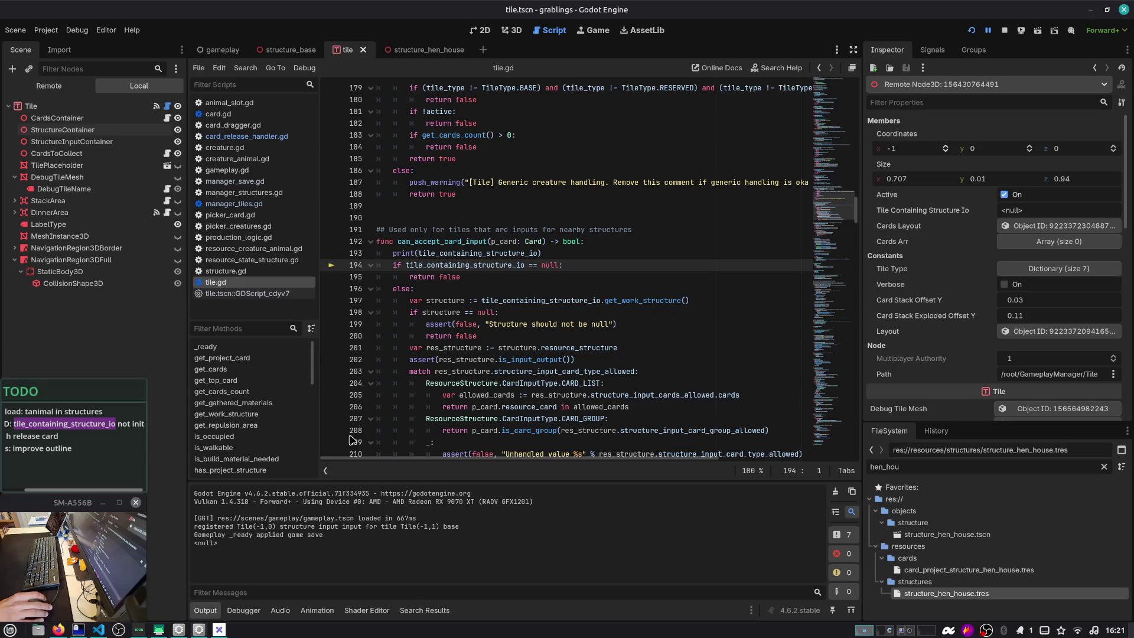
{"action": "left_click", "coordinate": [516, 35]}
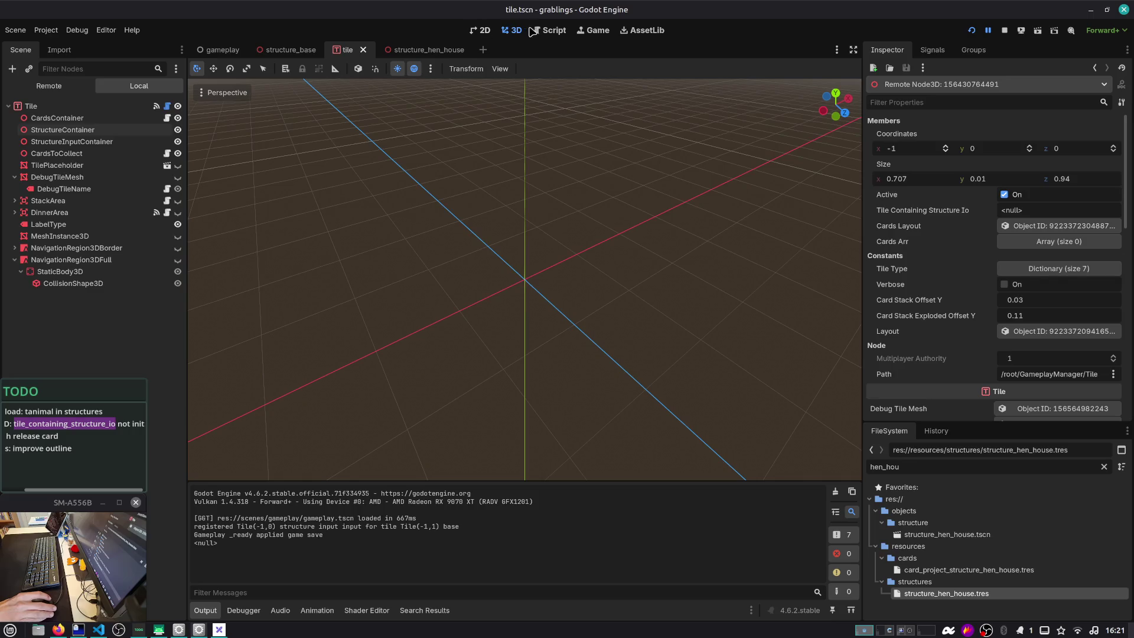
Step: Switch to the Game view and stop the running game with F8
{"action": "left_click", "coordinate": [594, 30]}
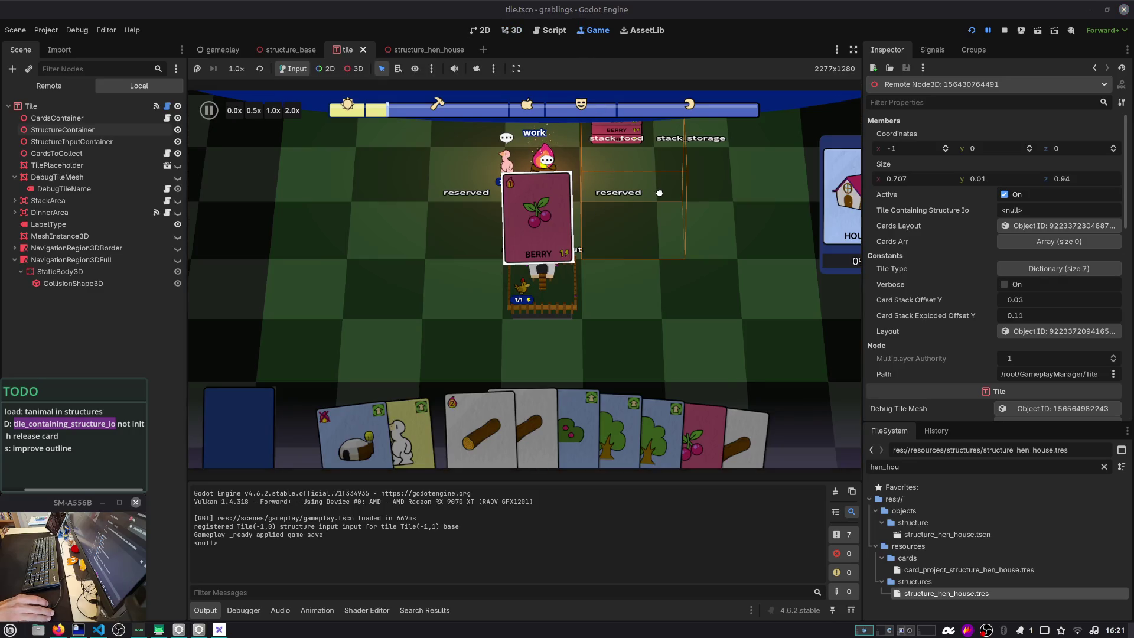
{"action": "key", "text": "alt+Tab"}
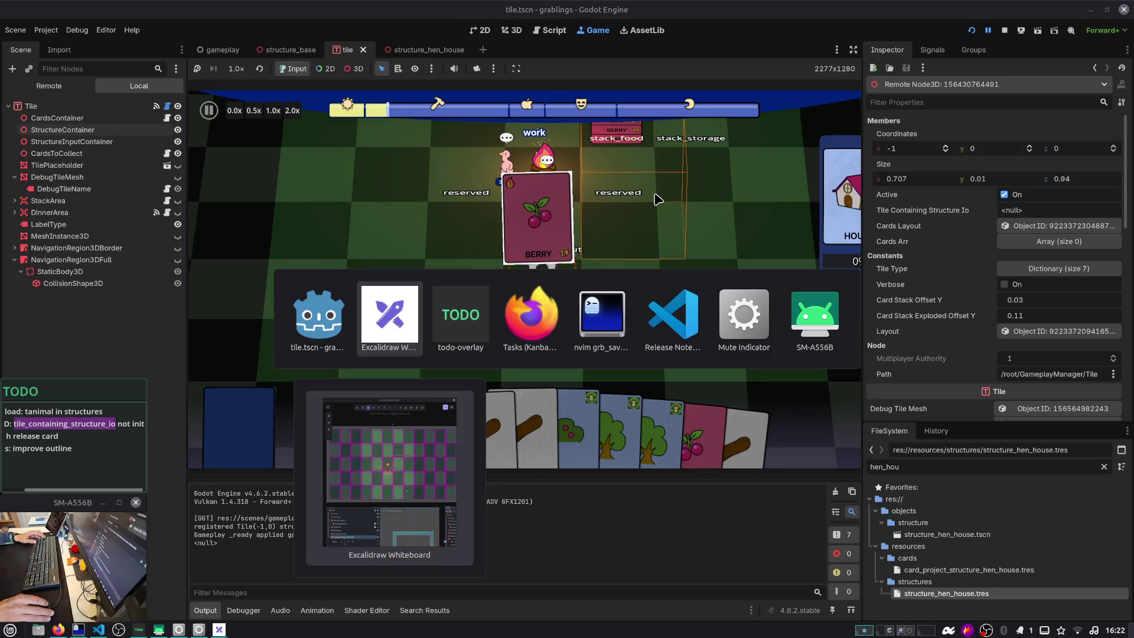
{"action": "key", "text": "Escape"}
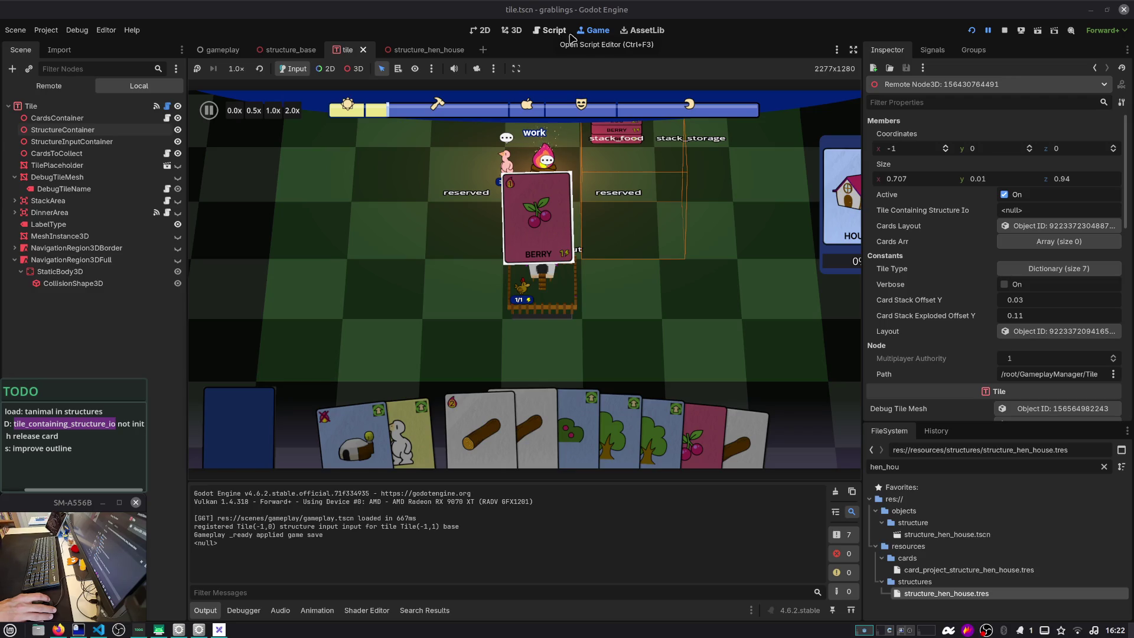
{"action": "key", "text": "F8"}
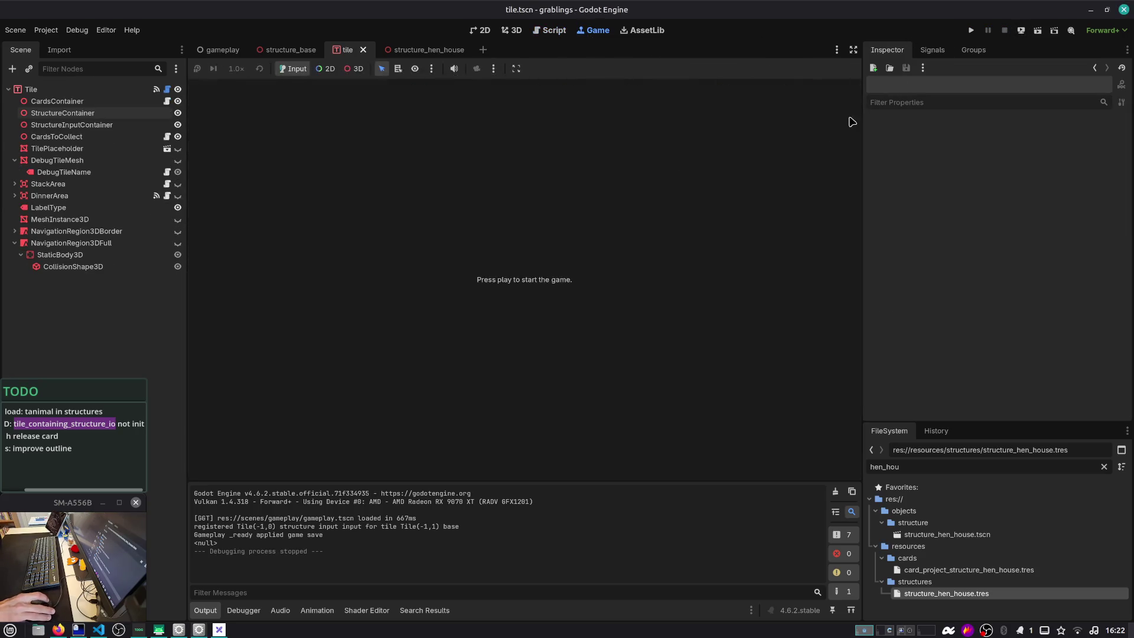
Step: Relaunch the game from Slot 1, turn on tile coordinate names in the debug window, and pause it
{"action": "key", "text": "F5"}
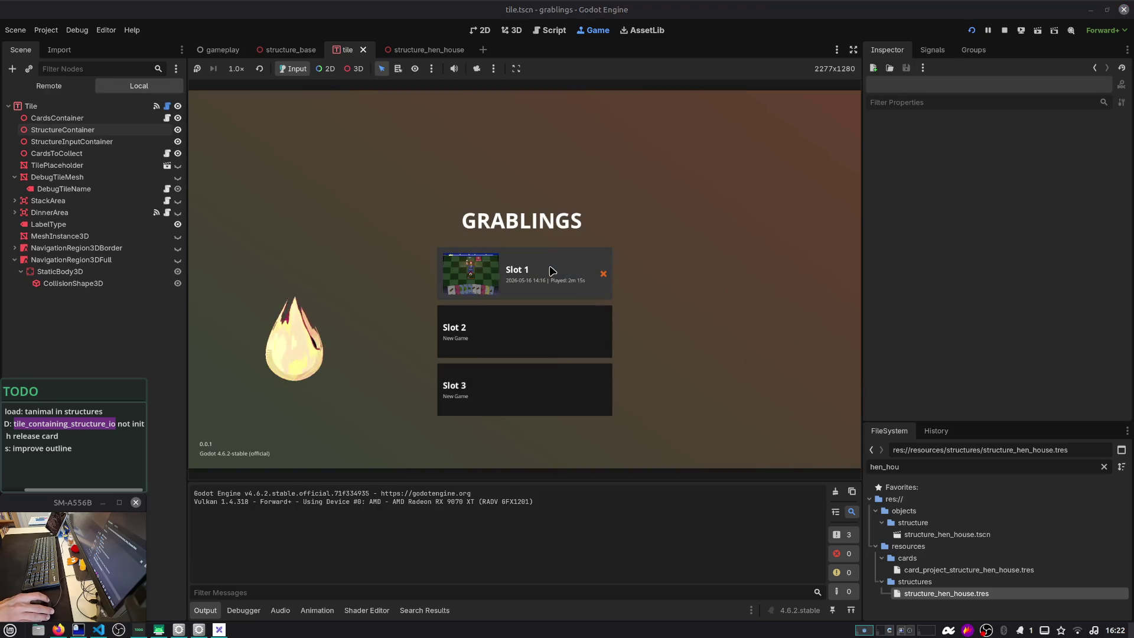
{"action": "left_click", "coordinate": [551, 271]}
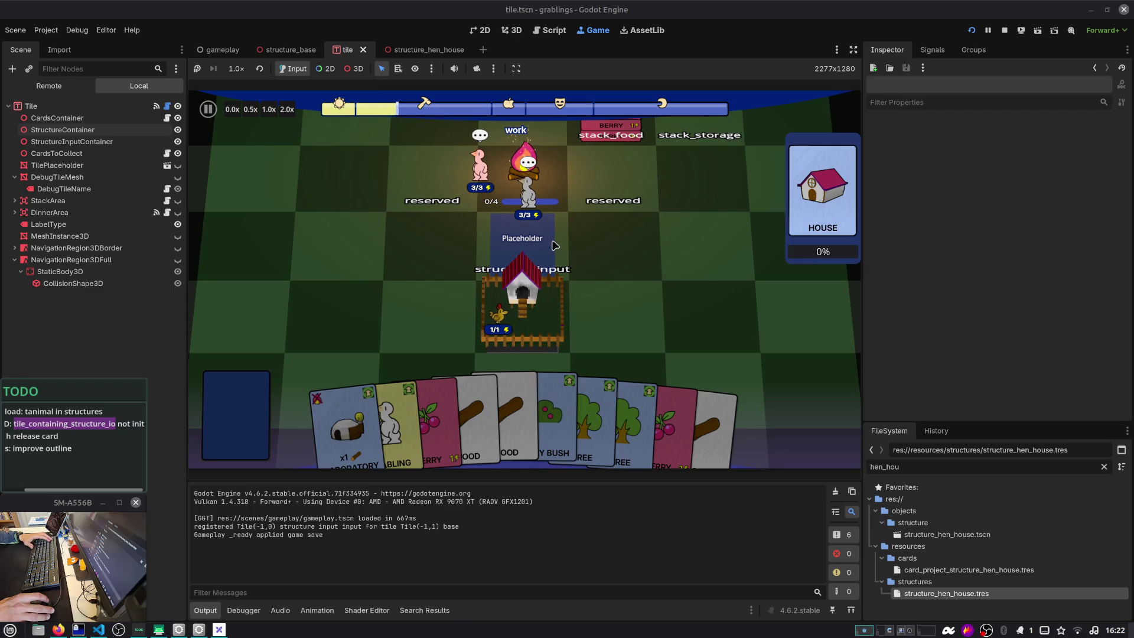
{"action": "key", "text": "F1"}
{"action": "left_click", "coordinate": [919, 292]}
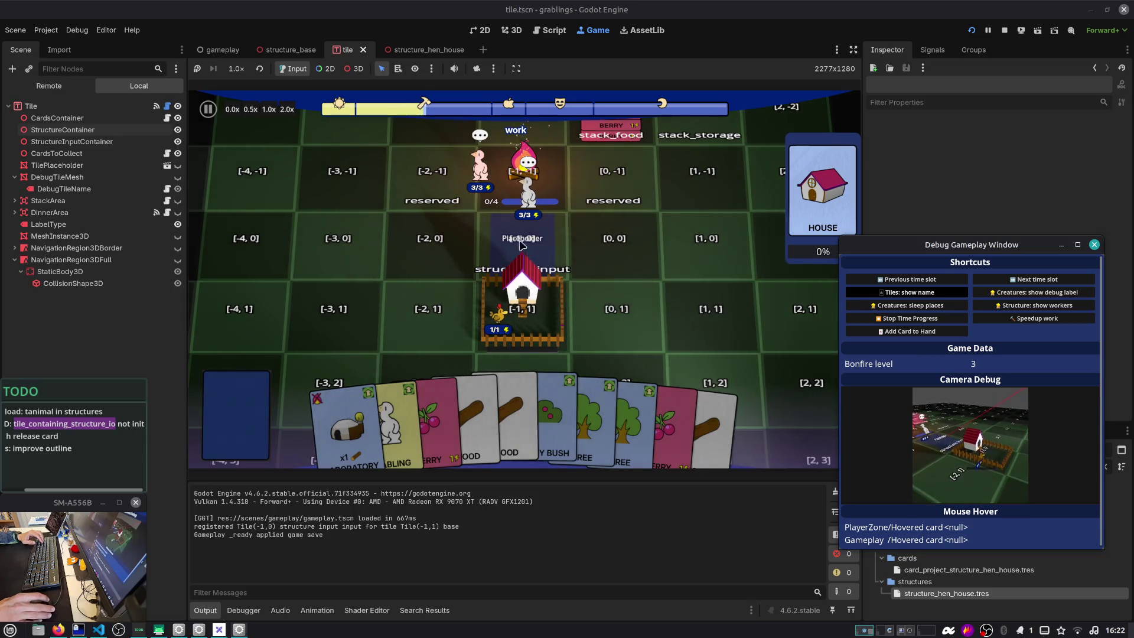
{"action": "left_click", "coordinate": [988, 30]}
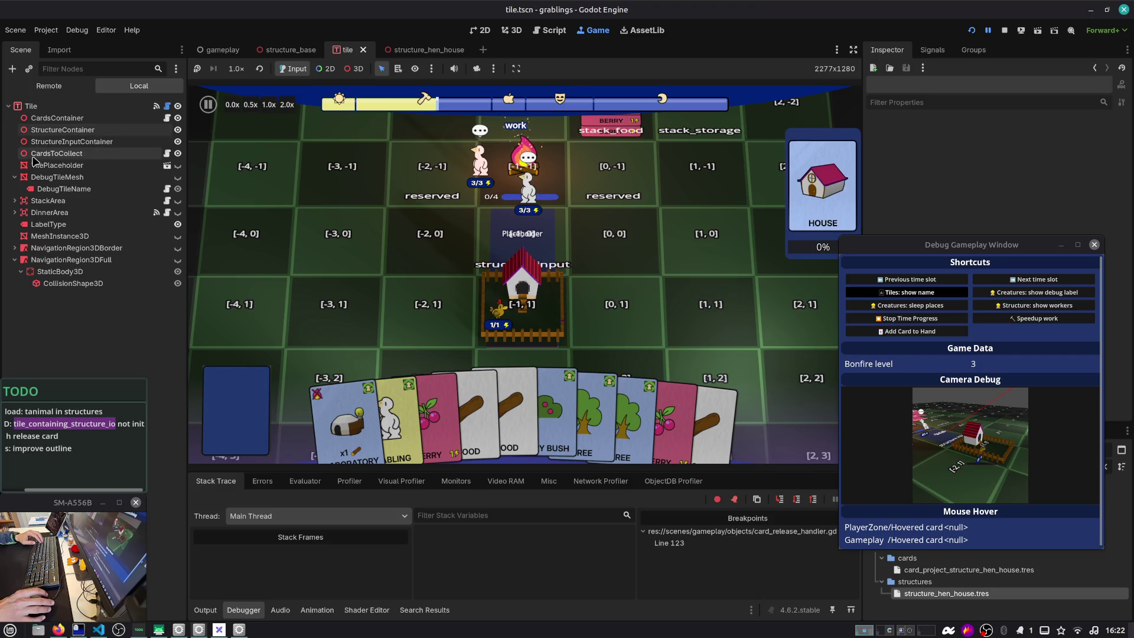
{"action": "left_click", "coordinate": [168, 165]}
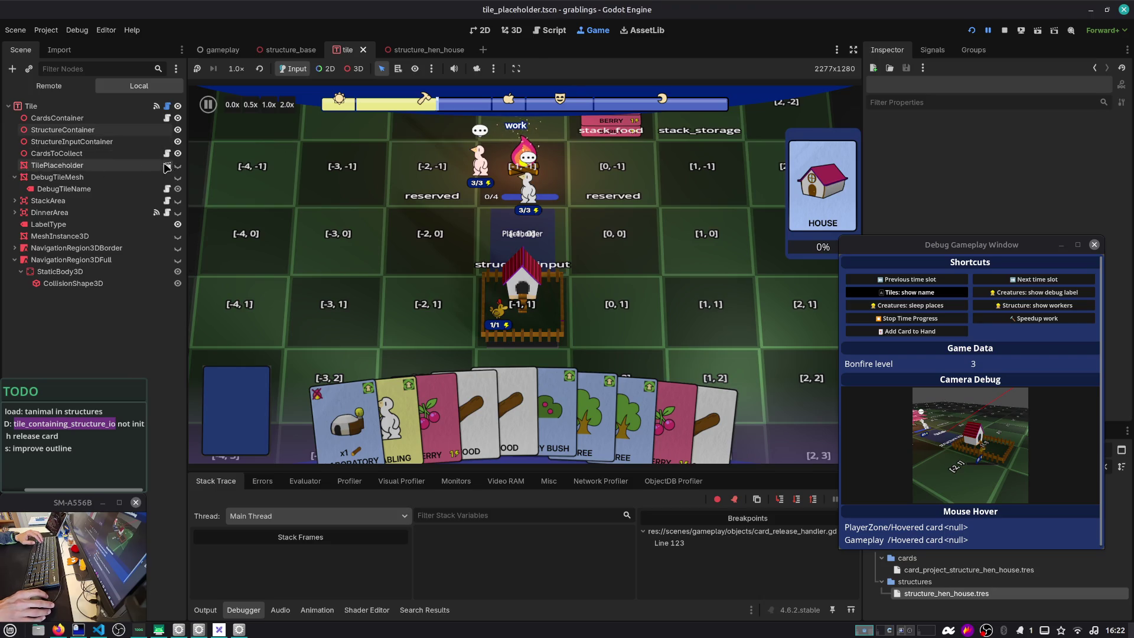
Step: Open the TilePlaceholder scene in its own tab and save it
{"action": "left_click", "coordinate": [177, 119]}
{"action": "left_click", "coordinate": [132, 196]}
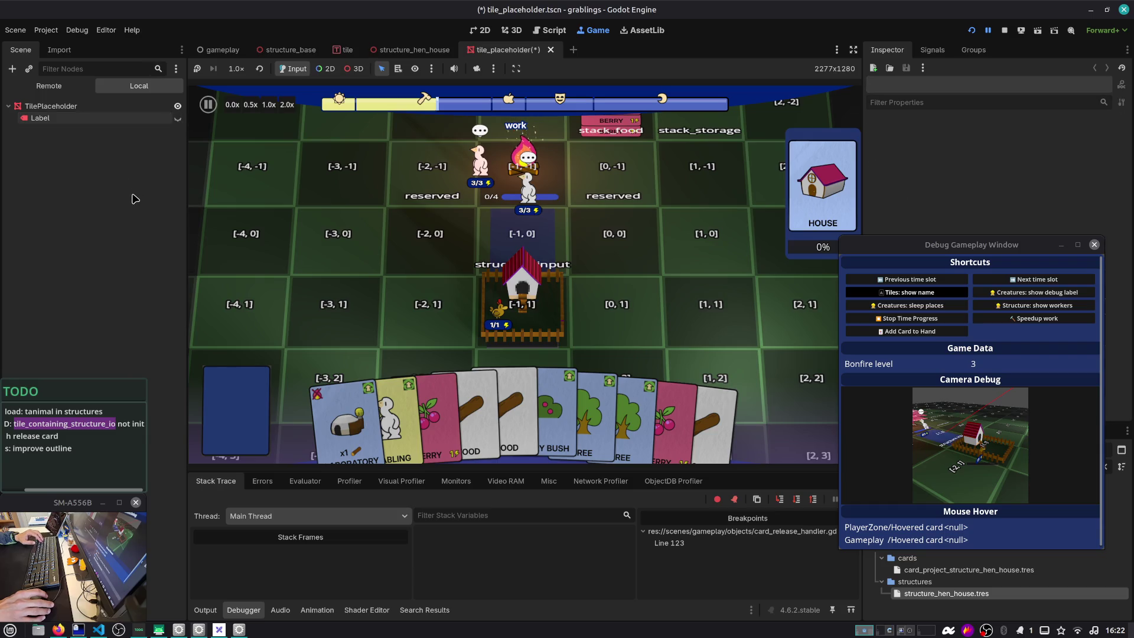
{"action": "key", "text": "ctrl+s"}
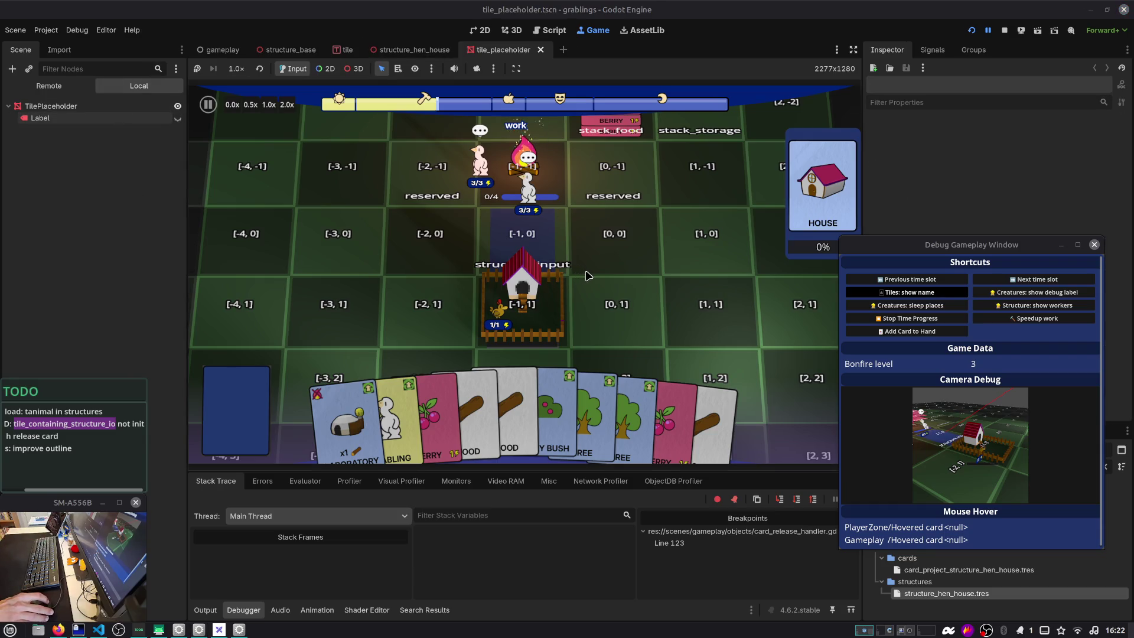
Step: Capture a region screenshot of the hen house tiles and bring up the Excalidraw whiteboard
{"action": "key", "text": "Print"}
{"action": "mouse_move", "coordinate": [1104, 516]}
{"action": "left_mouse_down"}
{"action": "mouse_move", "coordinate": [417, 131]}
{"action": "mouse_move", "coordinate": [863, 389]}
{"action": "mouse_move", "coordinate": [488, 210]}
{"action": "left_mouse_up"}
{"action": "mouse_move", "coordinate": [653, 177]}
{"action": "left_mouse_down"}
{"action": "mouse_move", "coordinate": [481, 304]}
{"action": "mouse_move", "coordinate": [430, 316]}
{"action": "left_mouse_up"}
{"action": "left_click_drag", "start_coordinate": [539, 316], "coordinate": [537, 362]}
{"action": "key", "text": "Return"}
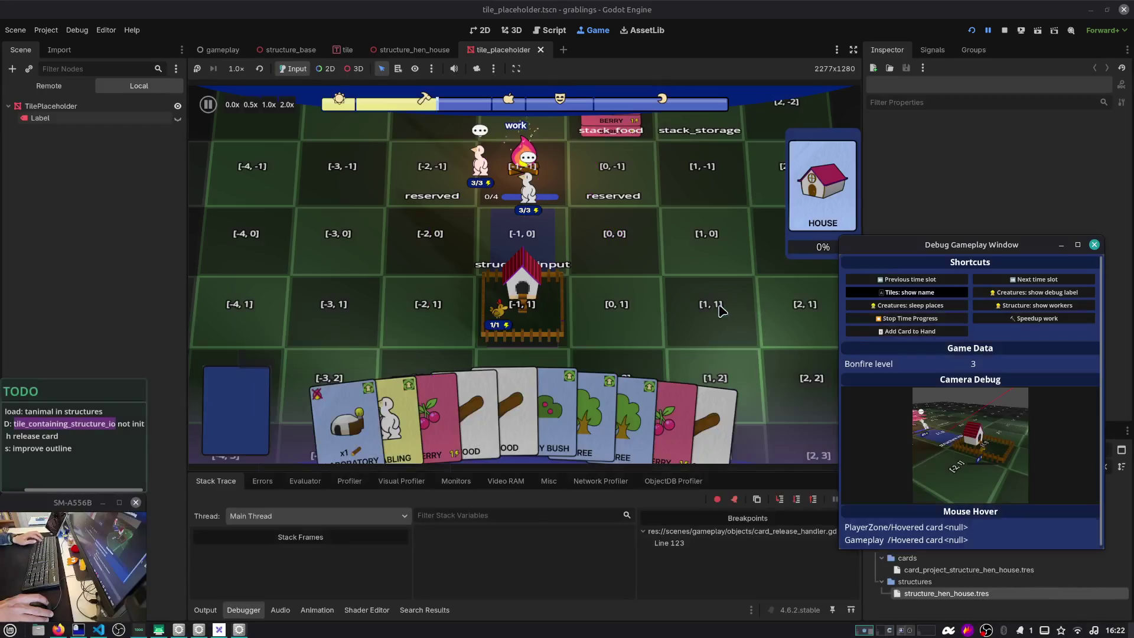
{"action": "key", "text": "alt+Tab"}
{"action": "scroll", "coordinate": [322, 247], "scroll_direction": "down", "scroll_amount": 3, "text": "ctrl"}
{"action": "scroll", "coordinate": [322, 247], "scroll_direction": "down", "scroll_amount": 5}
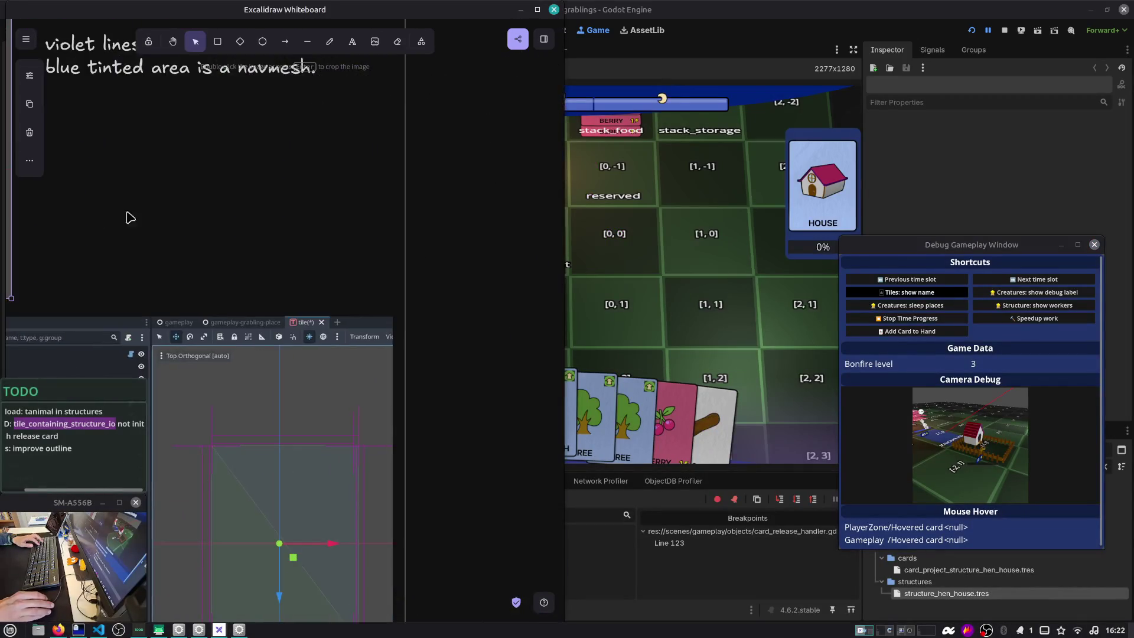
Step: Paste the hen house tile screenshot onto the whiteboard and move it into place
{"action": "scroll", "coordinate": [322, 247], "scroll_direction": "up", "scroll_amount": 5}
{"action": "scroll", "coordinate": [451, 291], "scroll_direction": "down", "scroll_amount": 3}
{"action": "key", "text": "ctrl+v"}
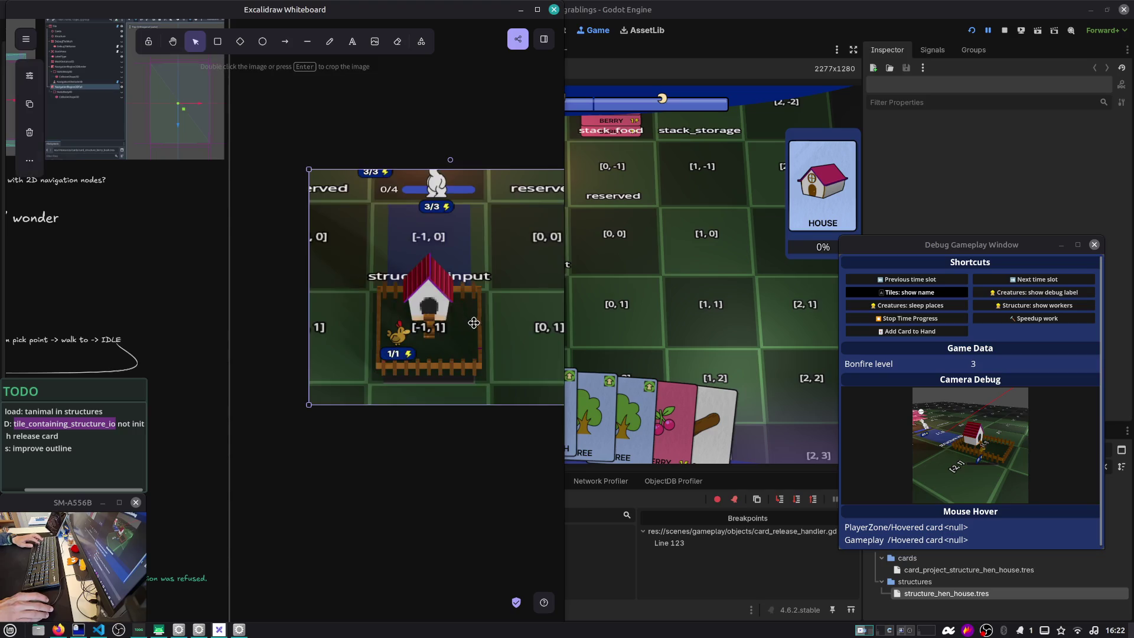
{"action": "mouse_move", "coordinate": [431, 287]}
{"action": "left_mouse_down"}
{"action": "mouse_move", "coordinate": [299, 252]}
{"action": "mouse_move", "coordinate": [404, 340]}
{"action": "mouse_move", "coordinate": [422, 375]}
{"action": "mouse_move", "coordinate": [296, 349]}
{"action": "mouse_move", "coordinate": [413, 202]}
{"action": "mouse_move", "coordinate": [412, 186]}
{"action": "left_mouse_up"}
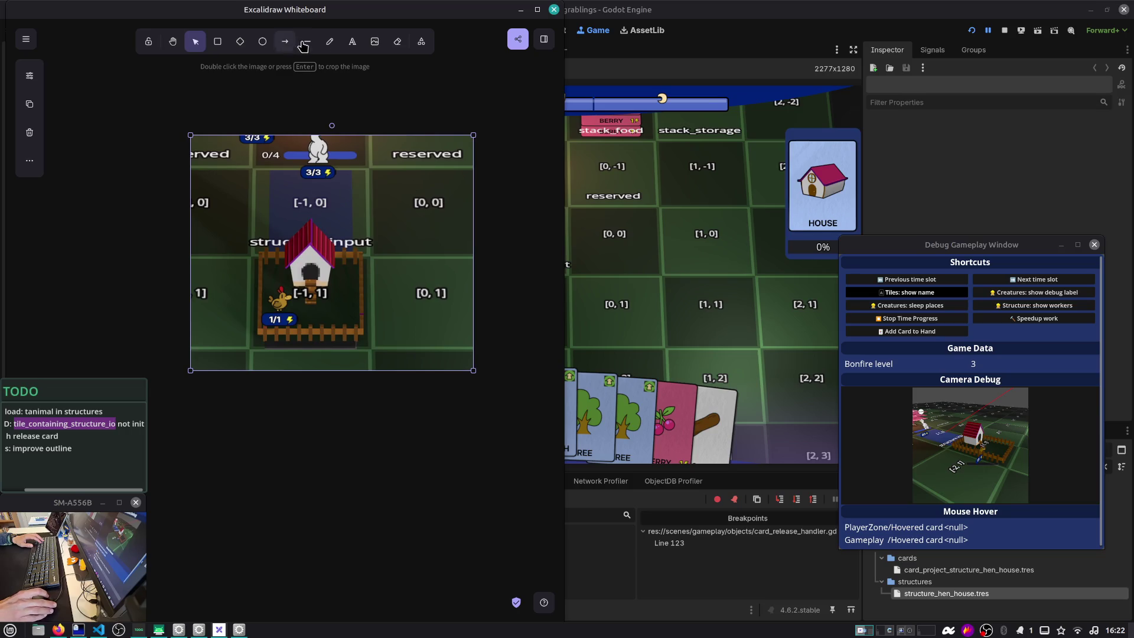
Step: Draw magenta freehand lines pointing at tile [-1, 0] and the hen house, then return to Godot
{"action": "left_click", "coordinate": [330, 42]}
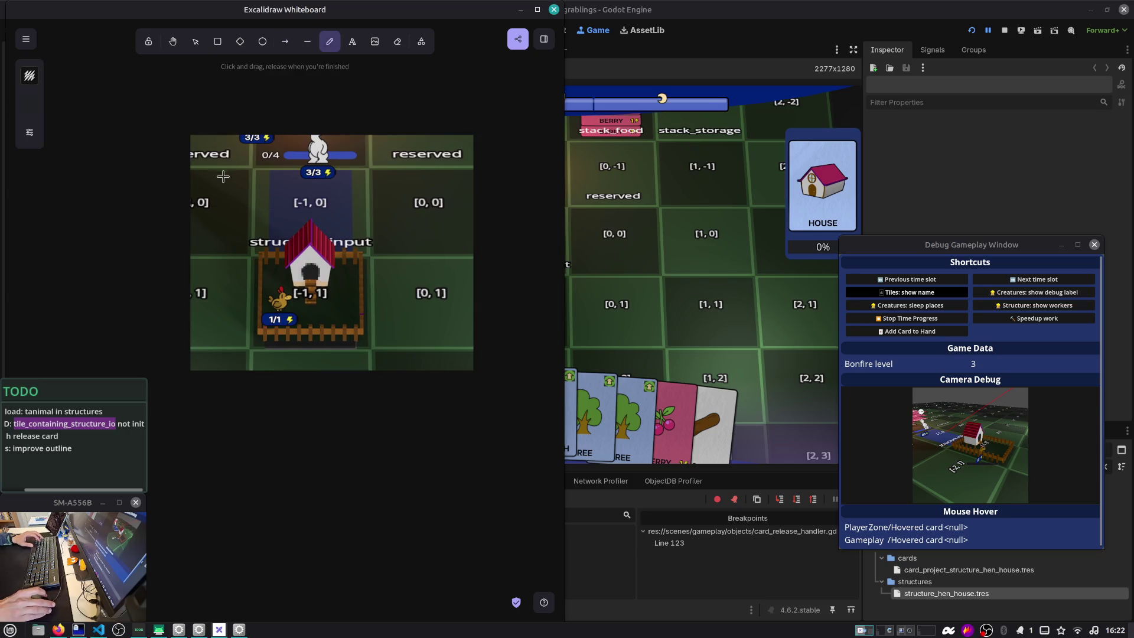
{"action": "left_click", "coordinate": [32, 82]}
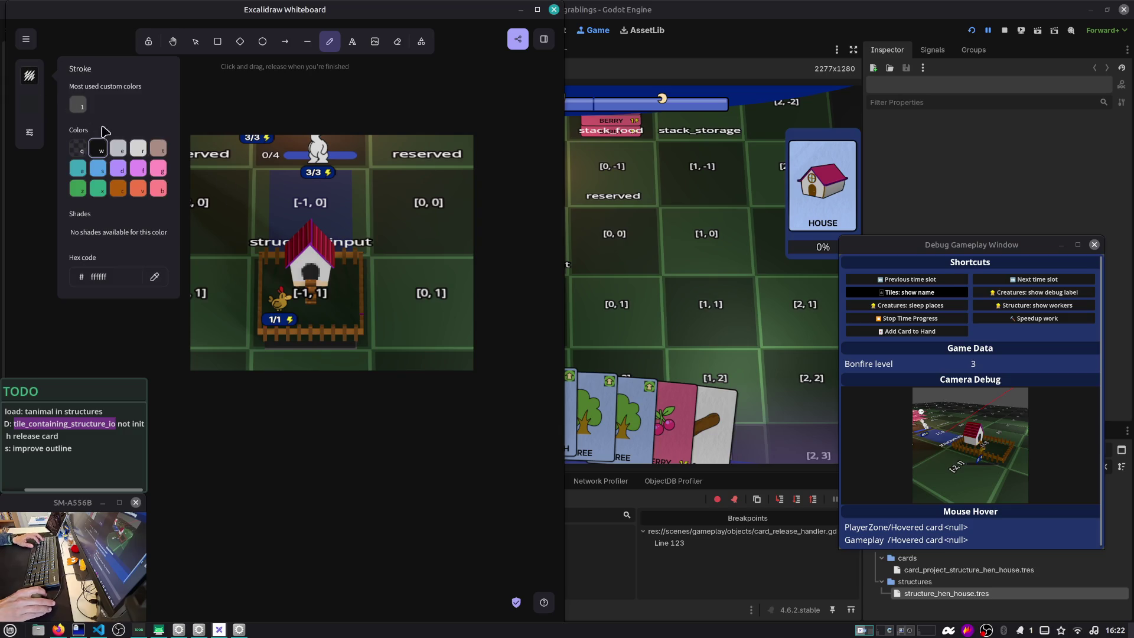
{"action": "left_click", "coordinate": [138, 168]}
{"action": "left_click_drag", "start_coordinate": [286, 216], "coordinate": [193, 218]}
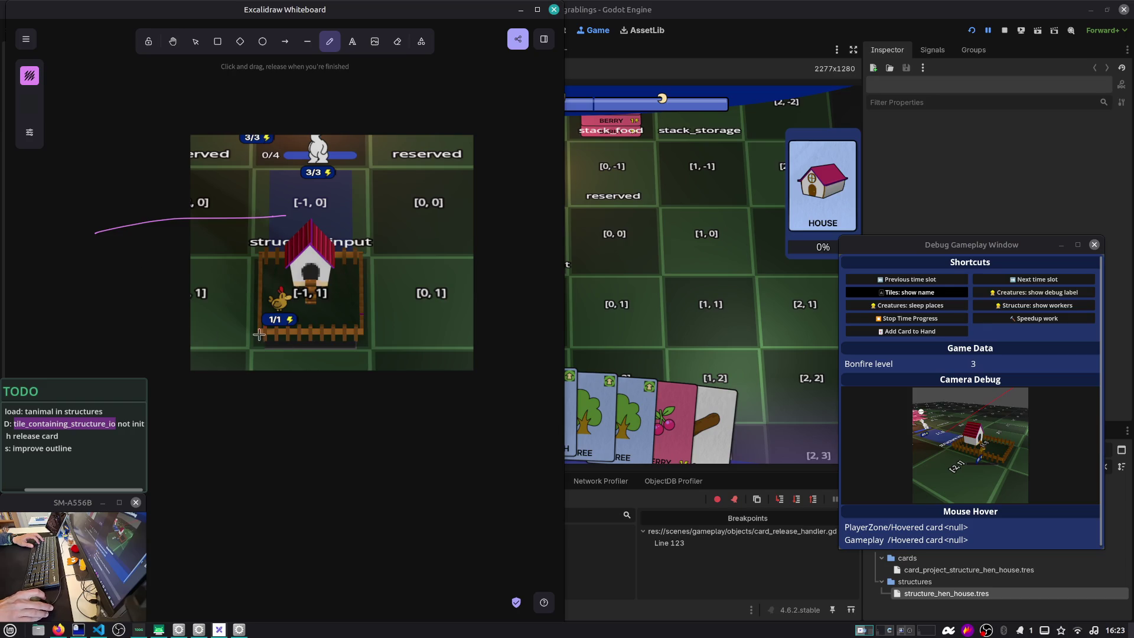
{"action": "left_click_drag", "start_coordinate": [296, 489], "coordinate": [298, 487]}
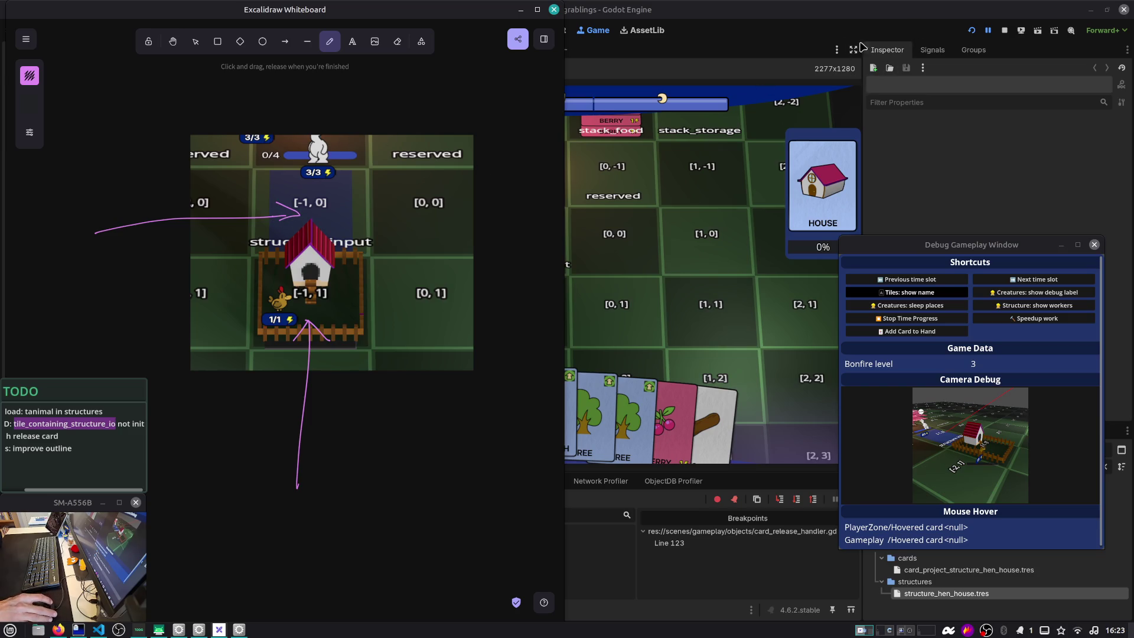
{"action": "left_click", "coordinate": [1009, 17]}
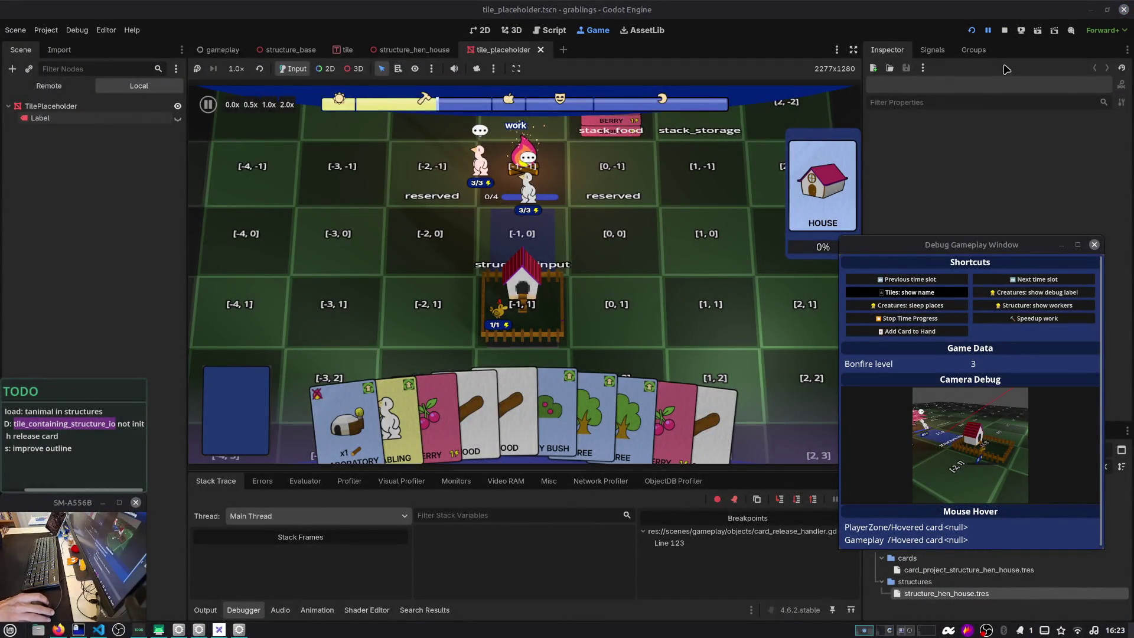
Step: Restart the game from Slot 1 and drop a berry card on the hen house to hit the breakpoint
{"action": "left_click", "coordinate": [1004, 31]}
{"action": "left_click", "coordinate": [217, 611]}
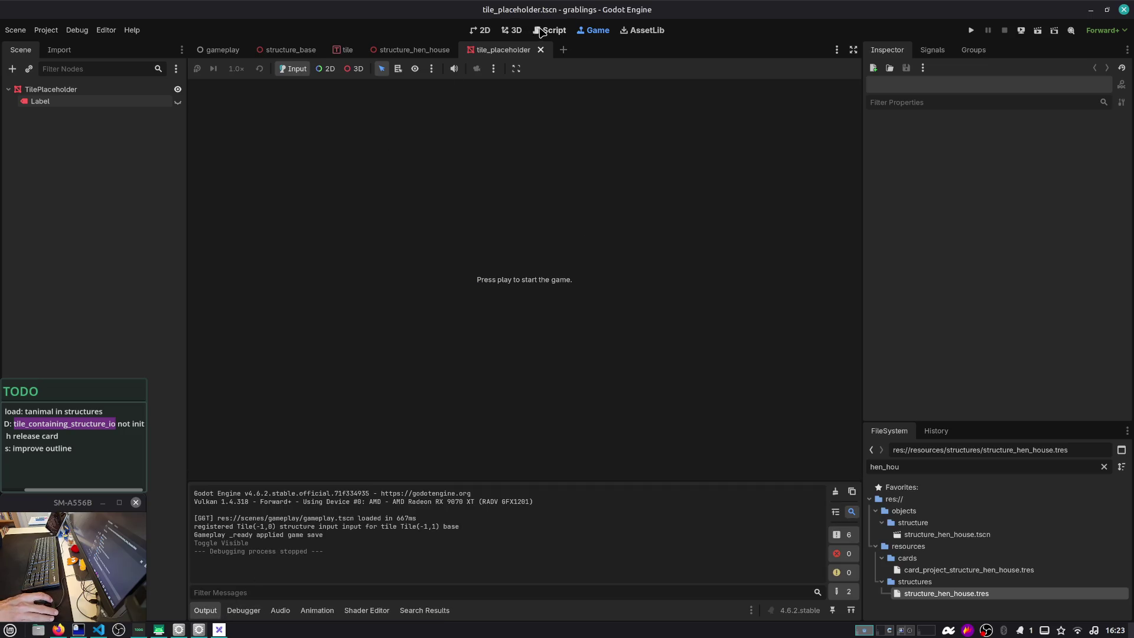
{"action": "left_click", "coordinate": [969, 30]}
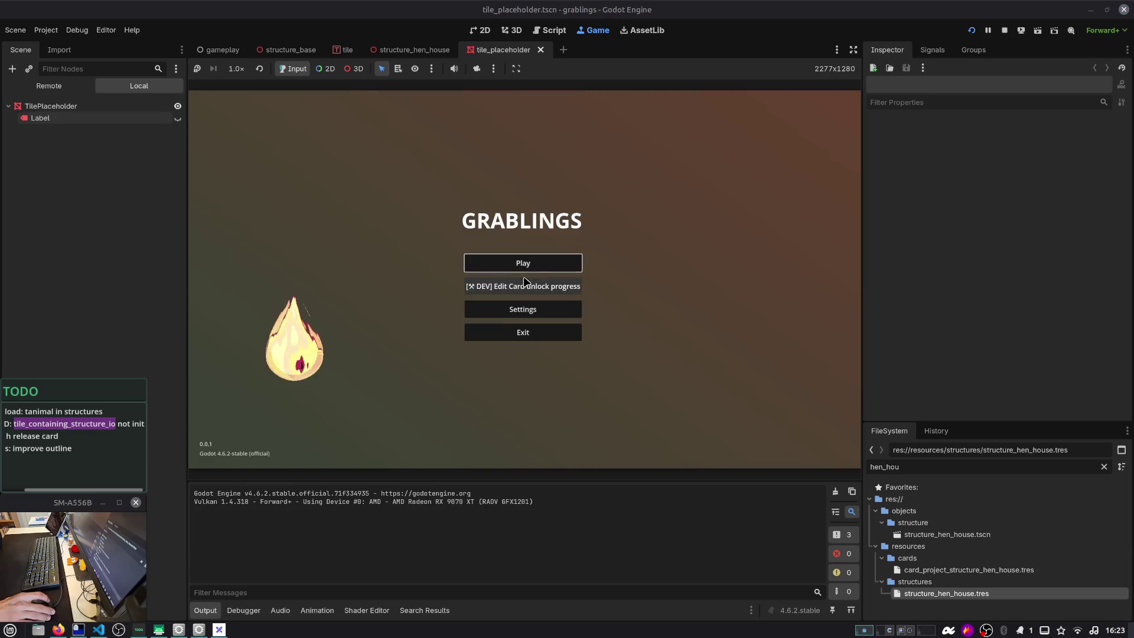
{"action": "left_click", "coordinate": [524, 261]}
{"action": "left_click", "coordinate": [528, 272]}
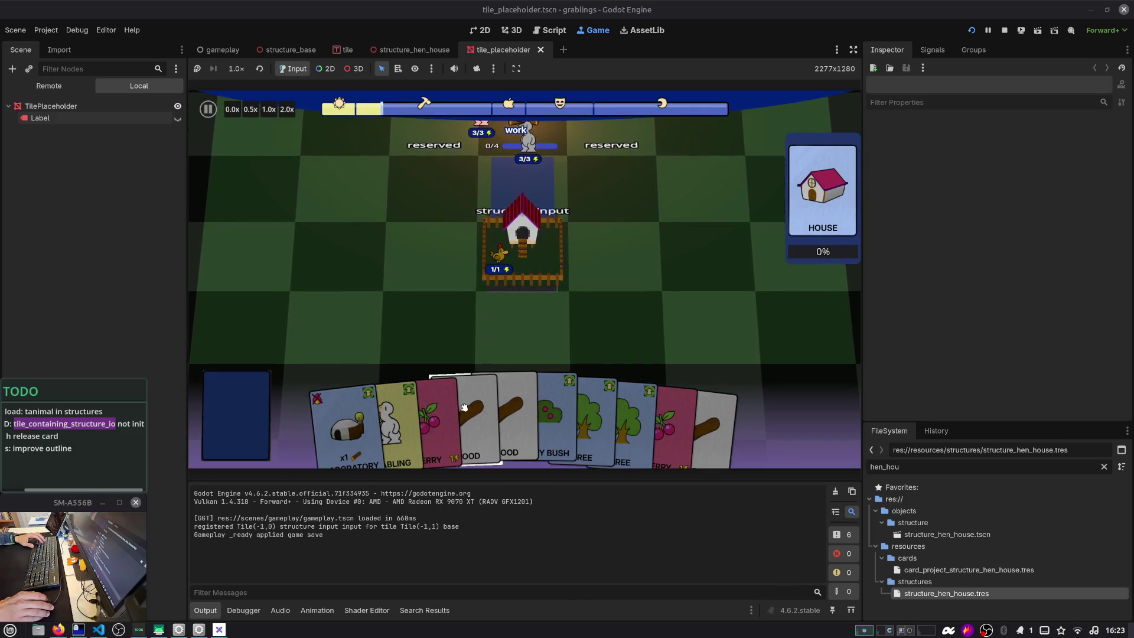
{"action": "mouse_move", "coordinate": [442, 422]}
{"action": "left_mouse_down"}
{"action": "mouse_move", "coordinate": [523, 207]}
{"action": "mouse_move", "coordinate": [522, 220]}
{"action": "left_mouse_up"}
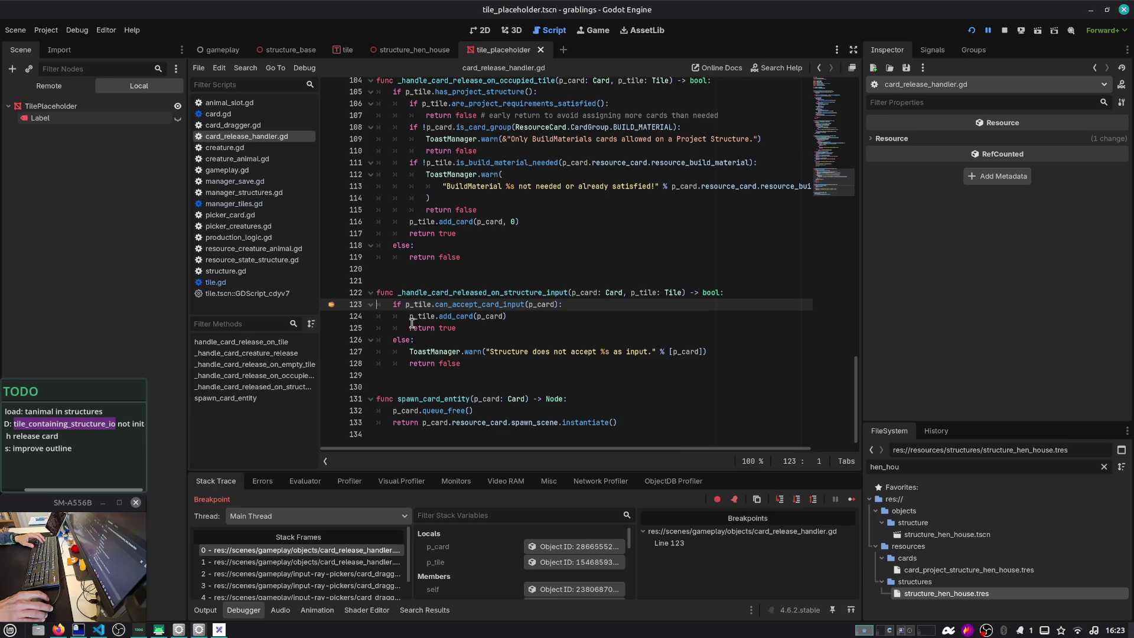
Step: Move the breakpoint from line 123 to line 194 and step execution there
{"action": "left_click", "coordinate": [331, 306]}
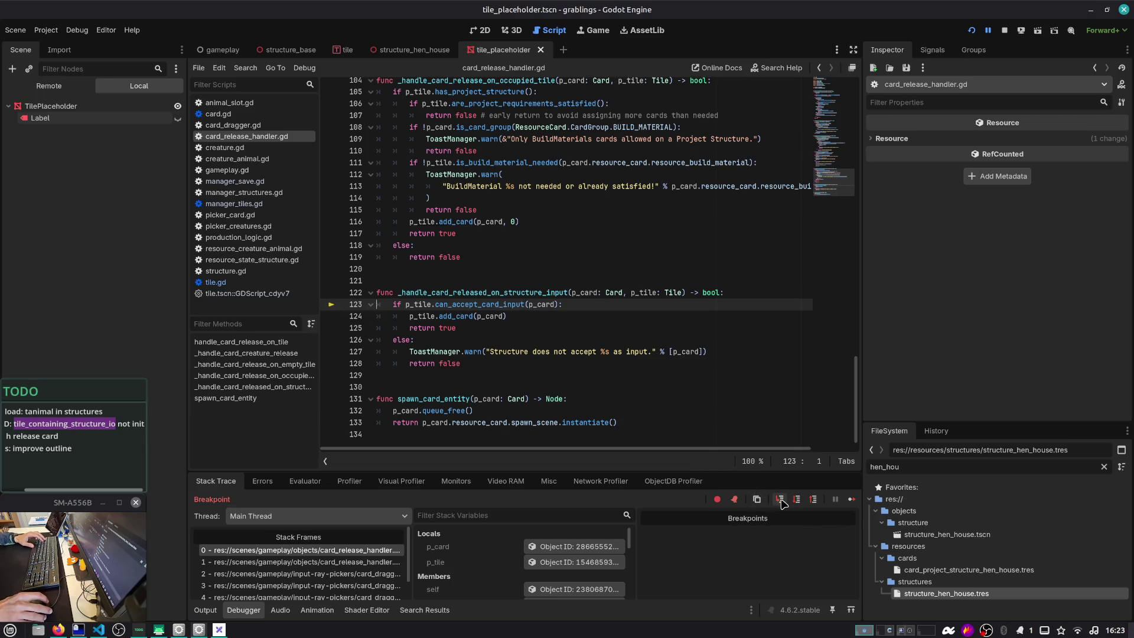
{"action": "left_click", "coordinate": [781, 500]}
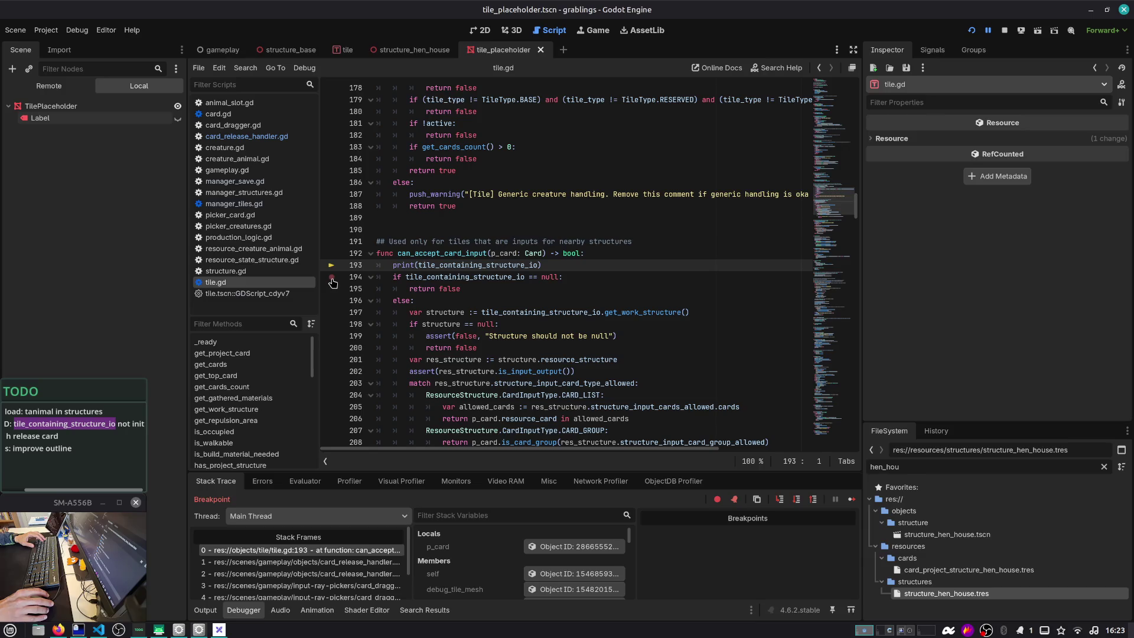
{"action": "left_click", "coordinate": [332, 278]}
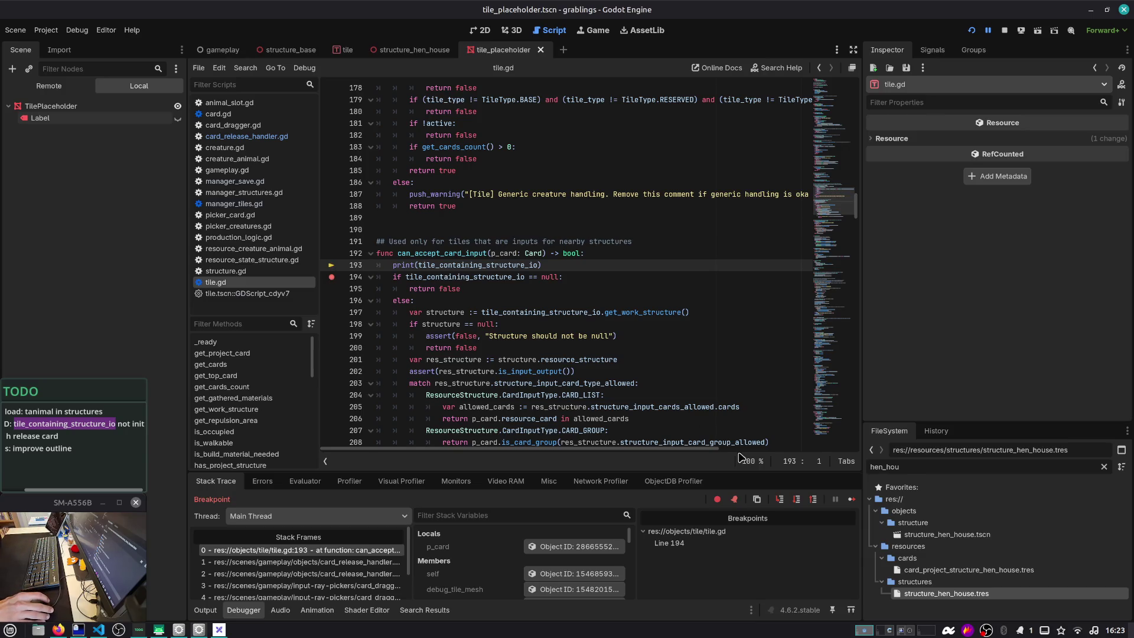
{"action": "left_click", "coordinate": [781, 500]}
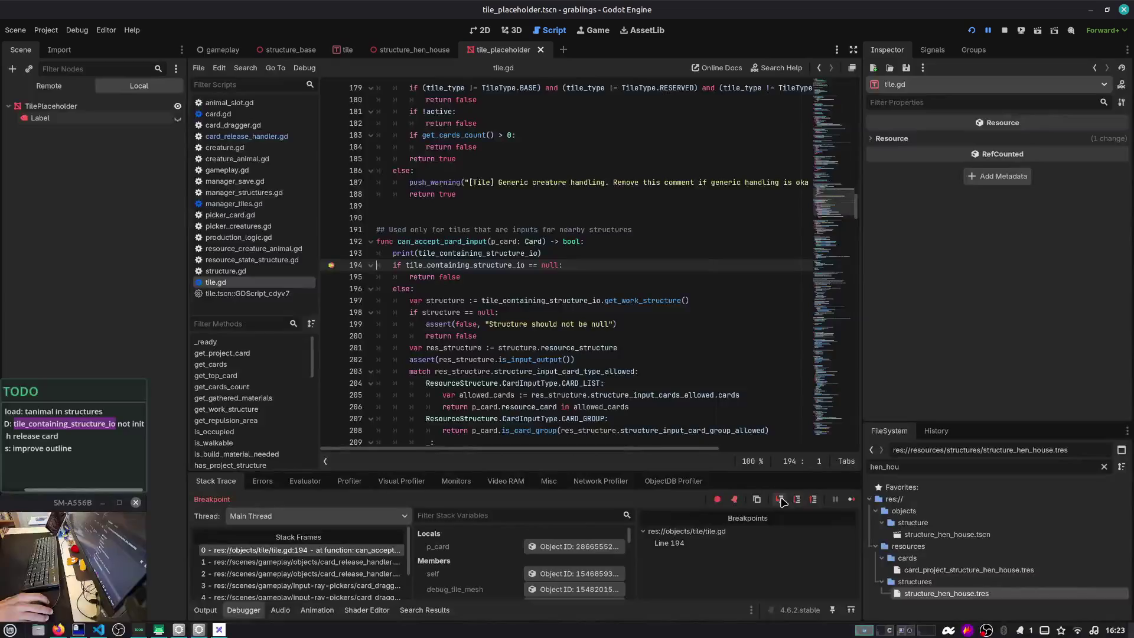
Step: Filter stack variables by 'io' to inspect the null tile_containing_structure_io, comparing with the Excalidraw sketch
{"action": "left_click", "coordinate": [504, 512]}
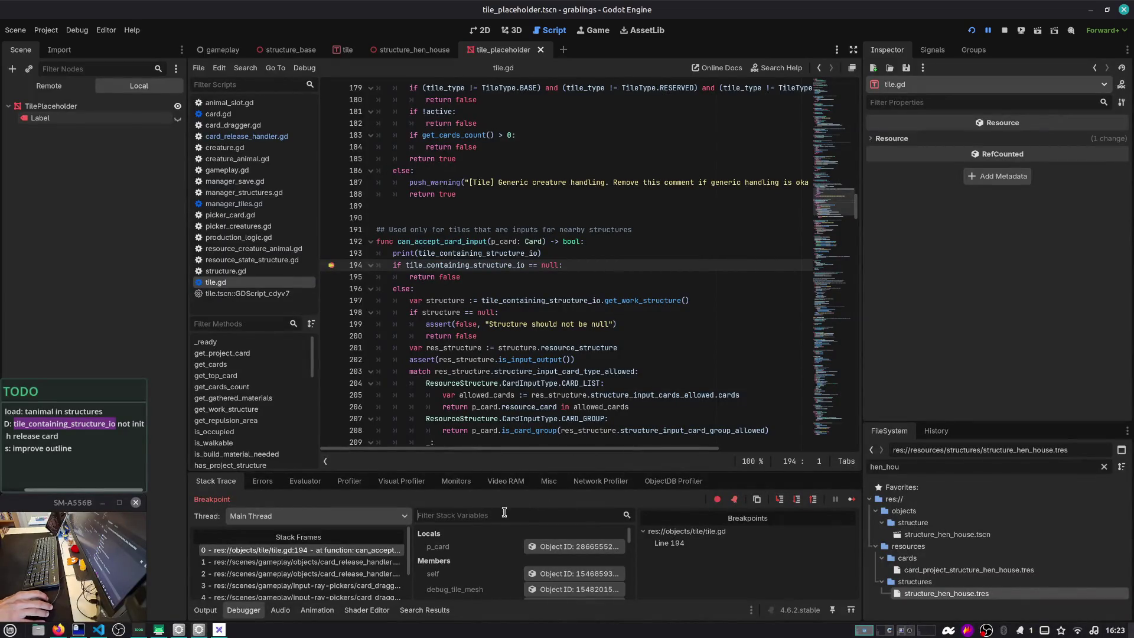
{"action": "type", "text": "io"}
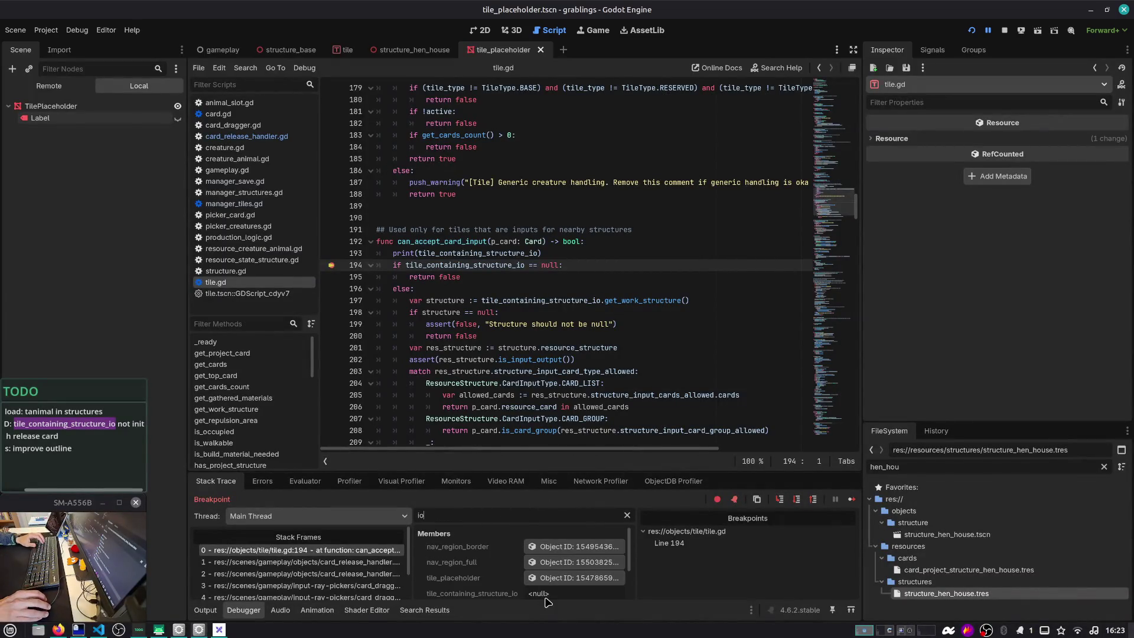
{"action": "left_click_drag", "start_coordinate": [552, 471], "coordinate": [551, 430]}
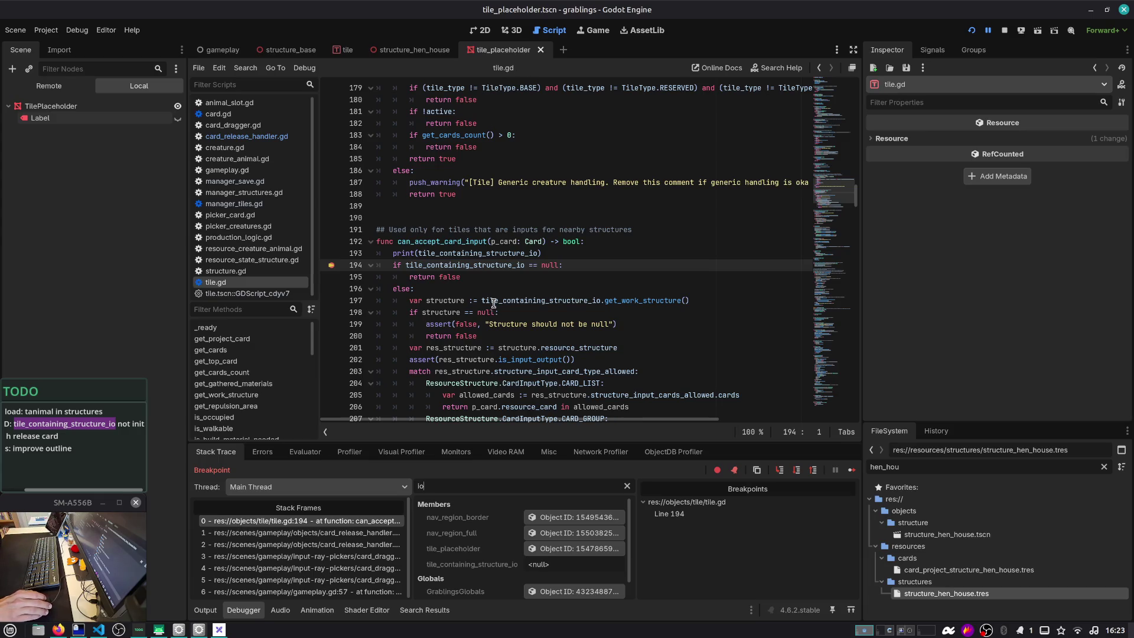
{"action": "mouse_move", "coordinate": [493, 258]}
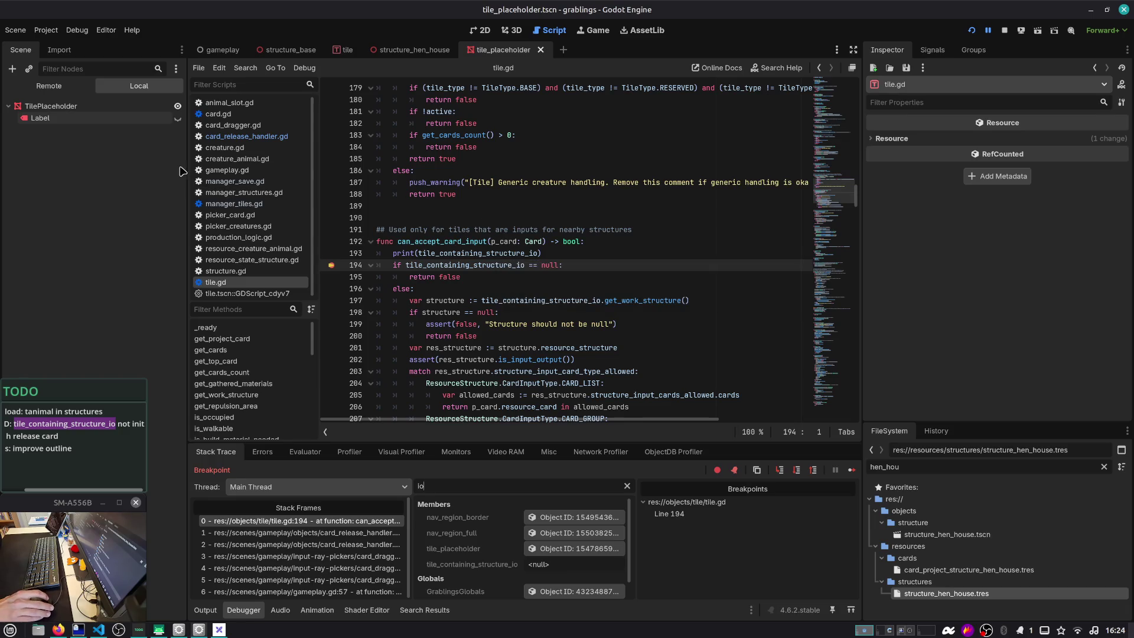
{"action": "double_click", "coordinate": [467, 265]}
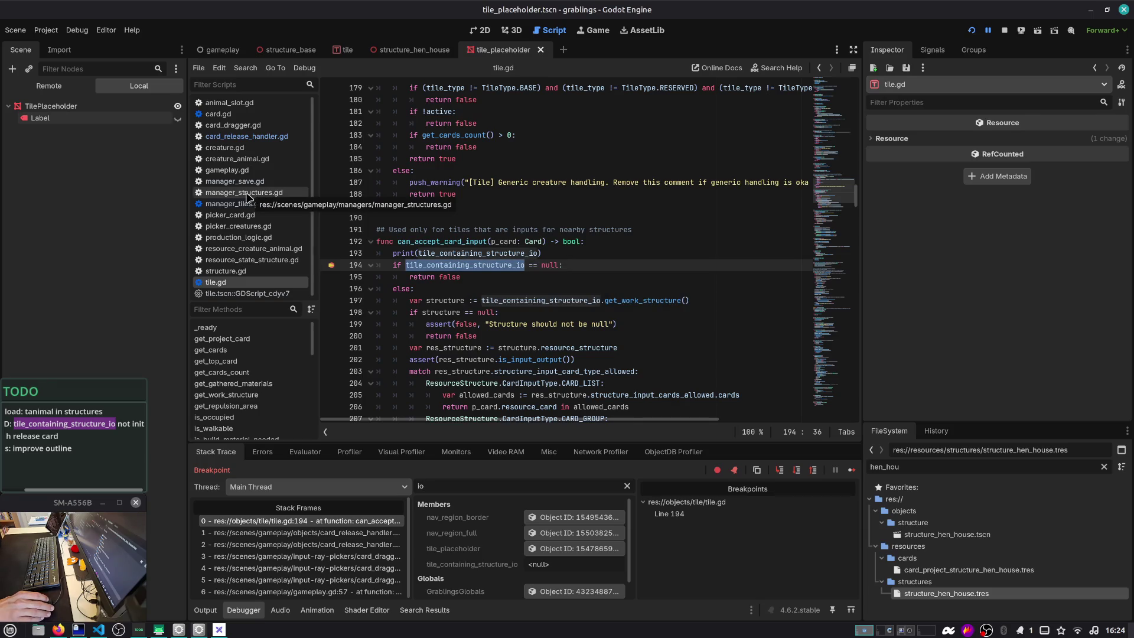
{"action": "key", "text": "alt+Tab"}
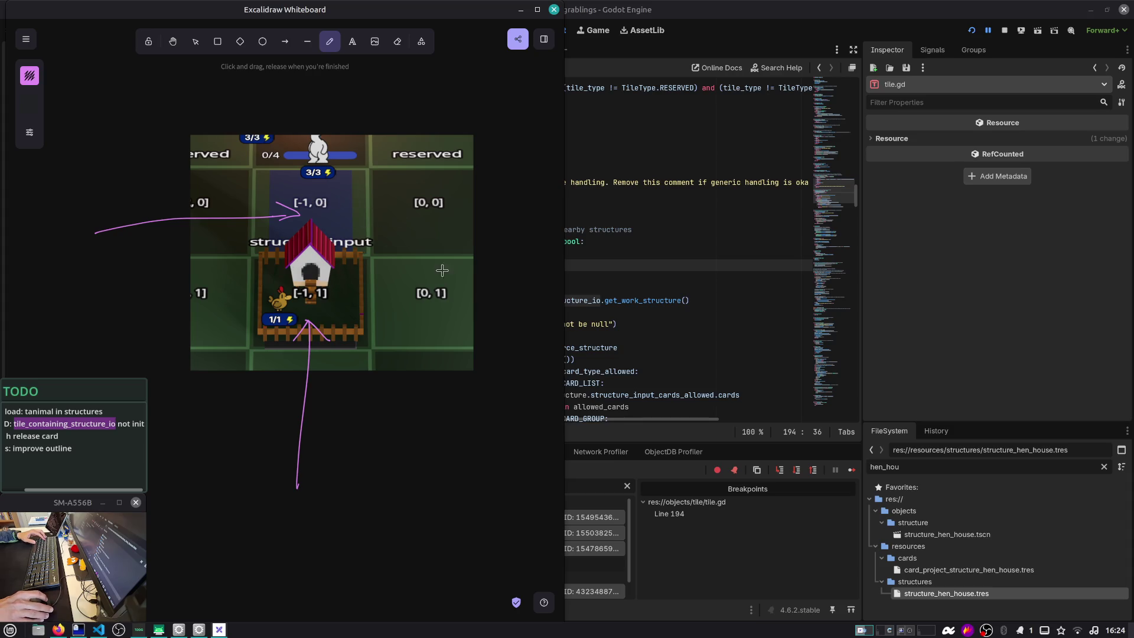
{"action": "key", "text": "alt+Tab"}
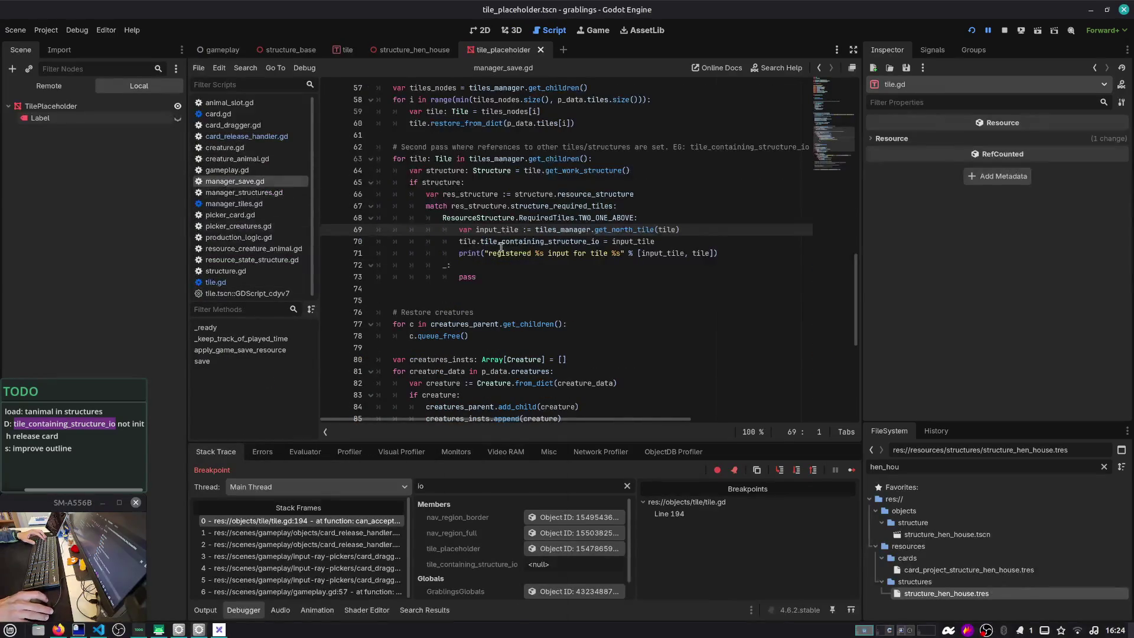
Step: Change line 70 to input_tile.tile_containing_structure_io = tile and save manager_save.gd
{"action": "left_click", "coordinate": [459, 242]}
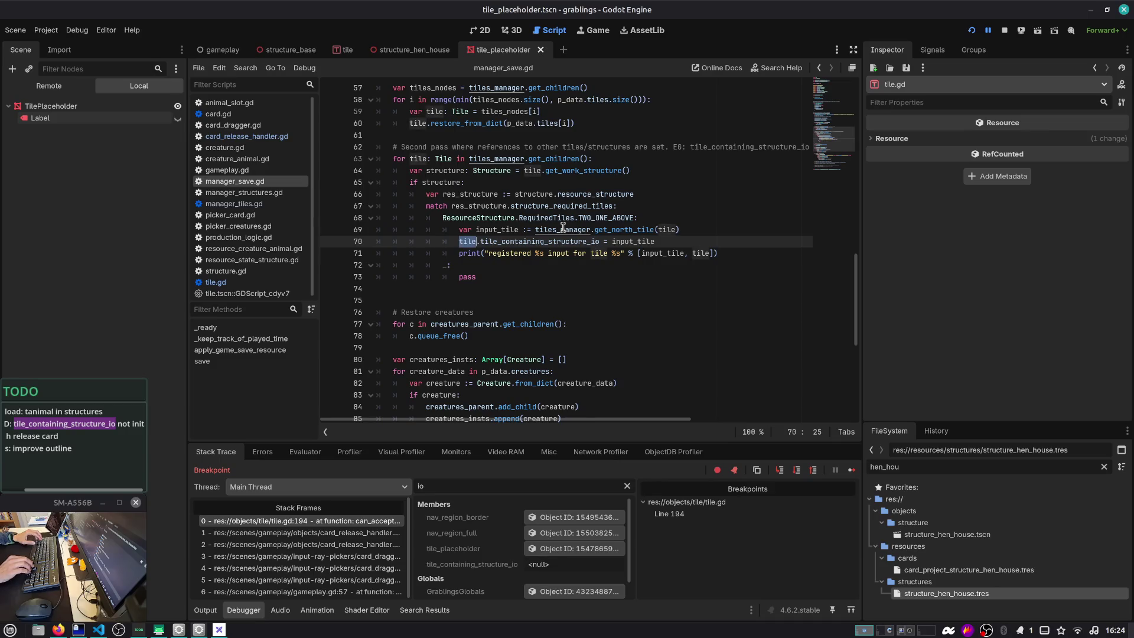
{"action": "key", "text": "ctrl+Delete"}
{"action": "type", "text": "input_tile"}
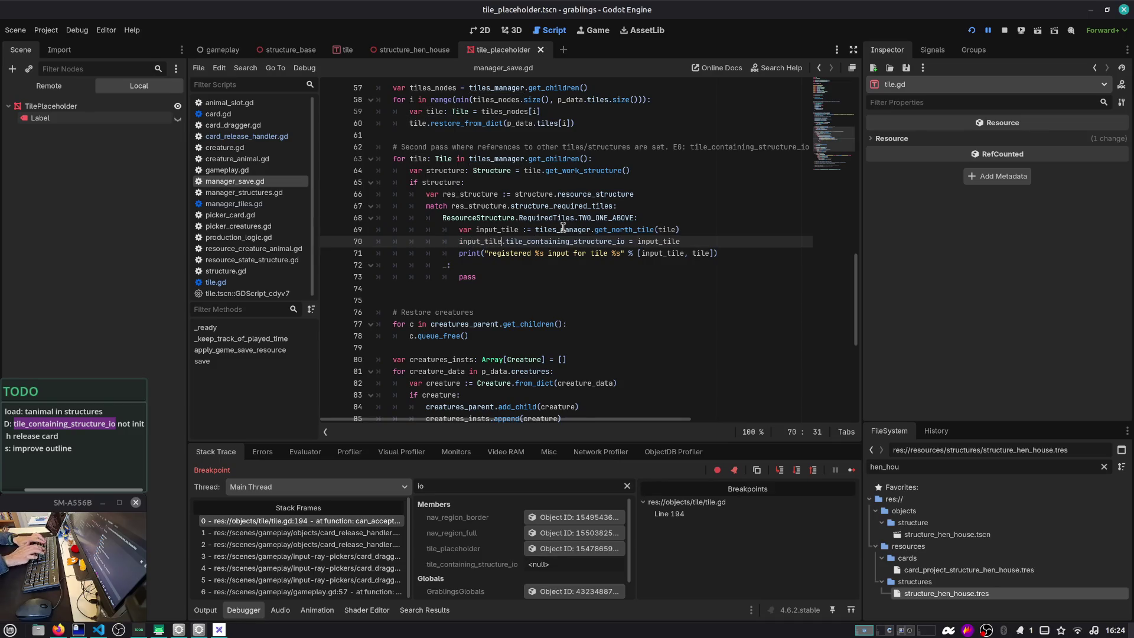
{"action": "key", "text": "ctrl+Right"}
{"action": "key", "text": "ctrl+Right"}
{"action": "key", "text": "ctrl+Right"}
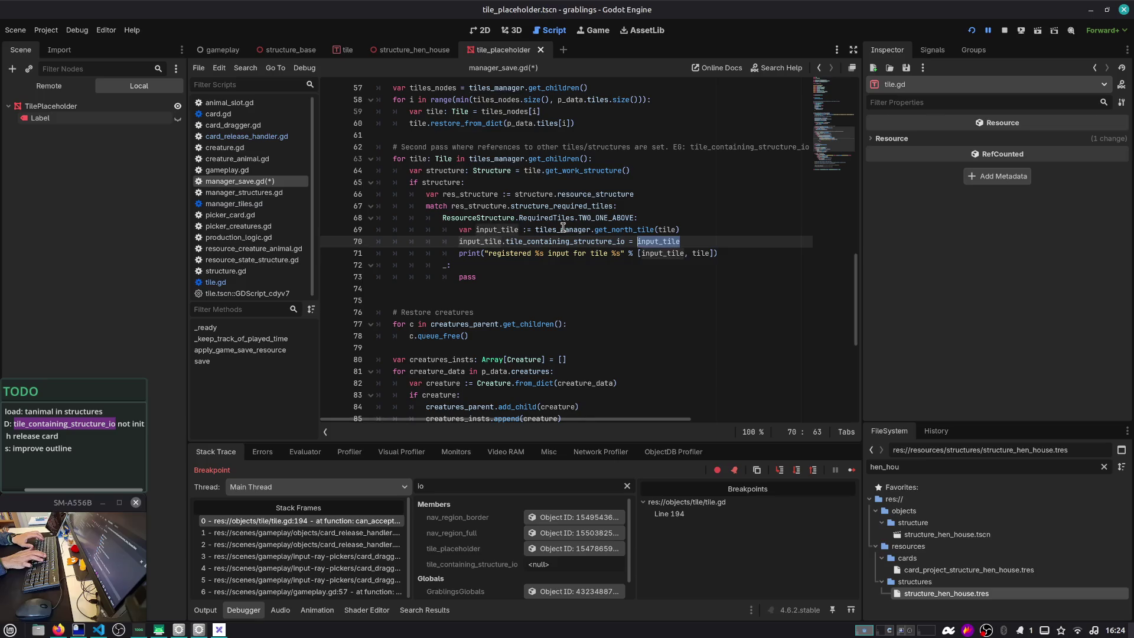
{"action": "key", "text": "ctrl+Delete"}
{"action": "type", "text": "tile"}
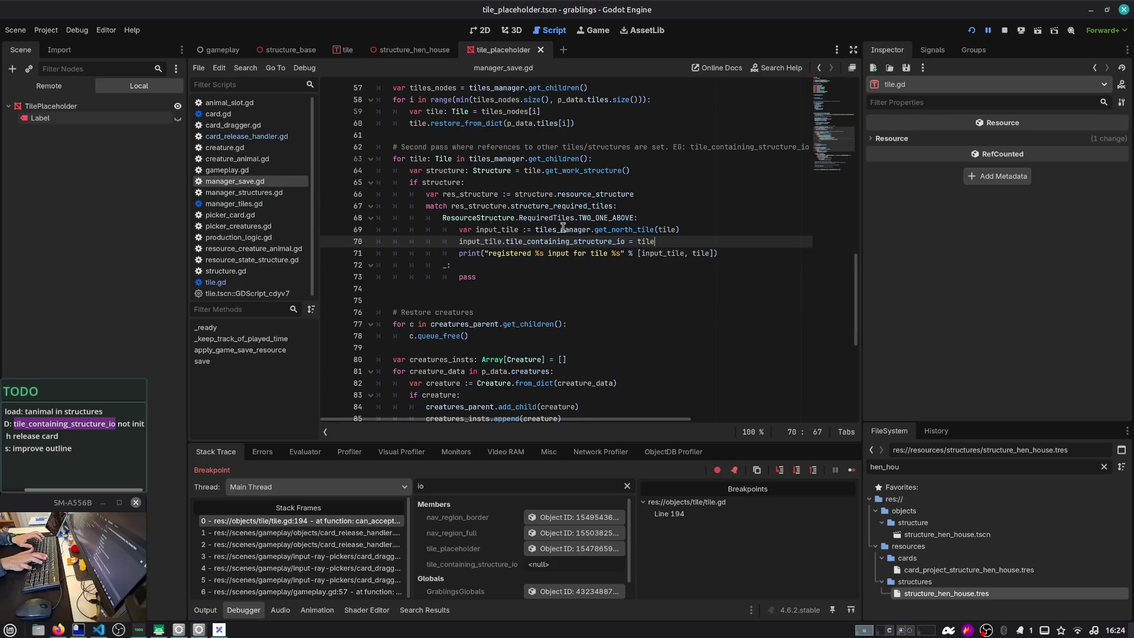
{"action": "key", "text": "ctrl+s"}
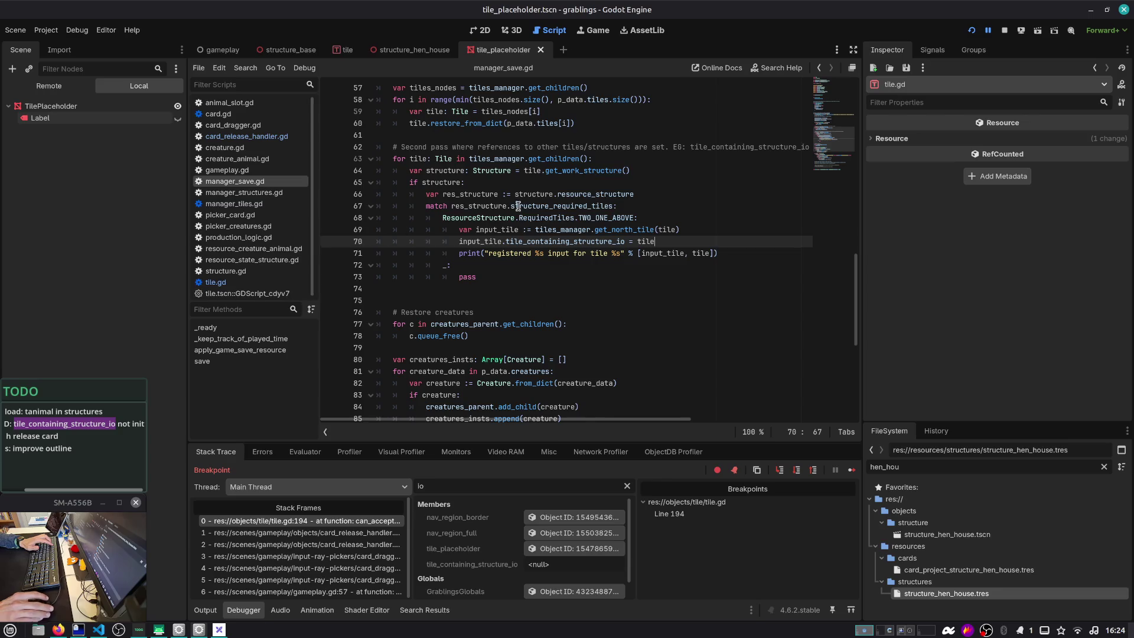
Step: Return to tile.gd and relaunch the game, loading the saved game
{"action": "left_click", "coordinate": [518, 206]}
{"action": "key", "text": "alt+Left"}
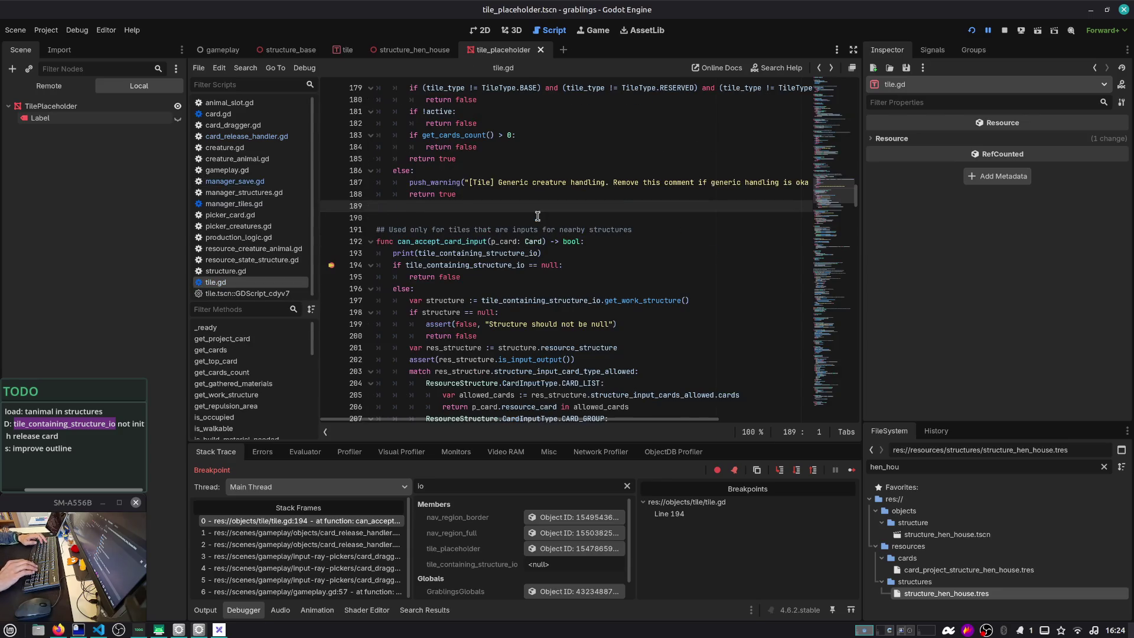
{"action": "left_click", "coordinate": [638, 230]}
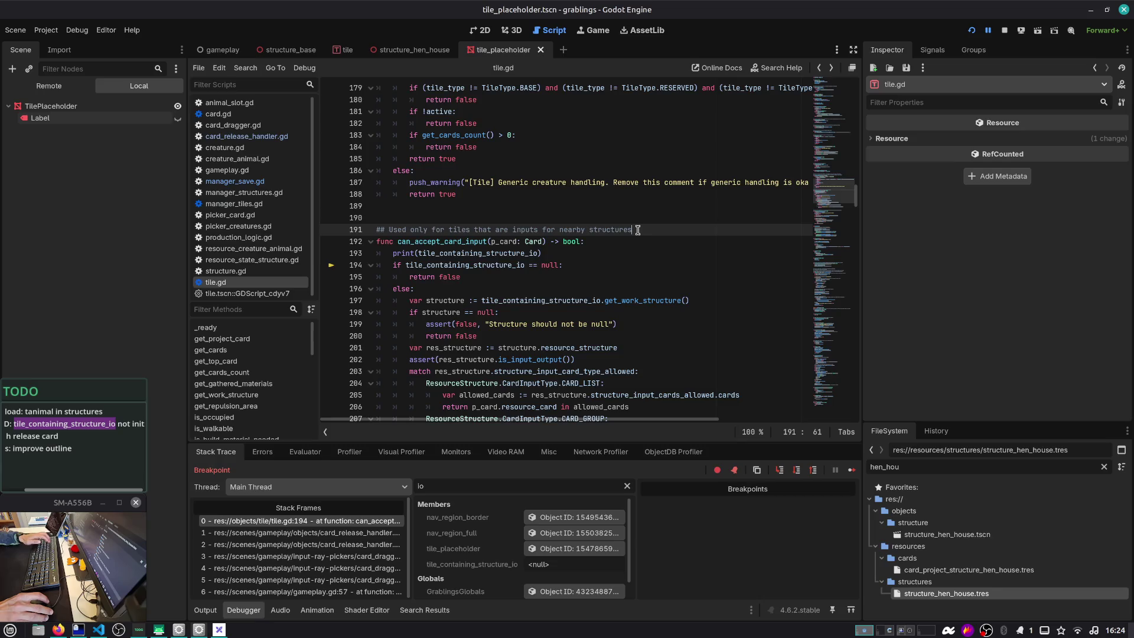
{"action": "key", "text": "F5"}
{"action": "left_click", "coordinate": [561, 266]}
{"action": "left_click", "coordinate": [561, 270]}
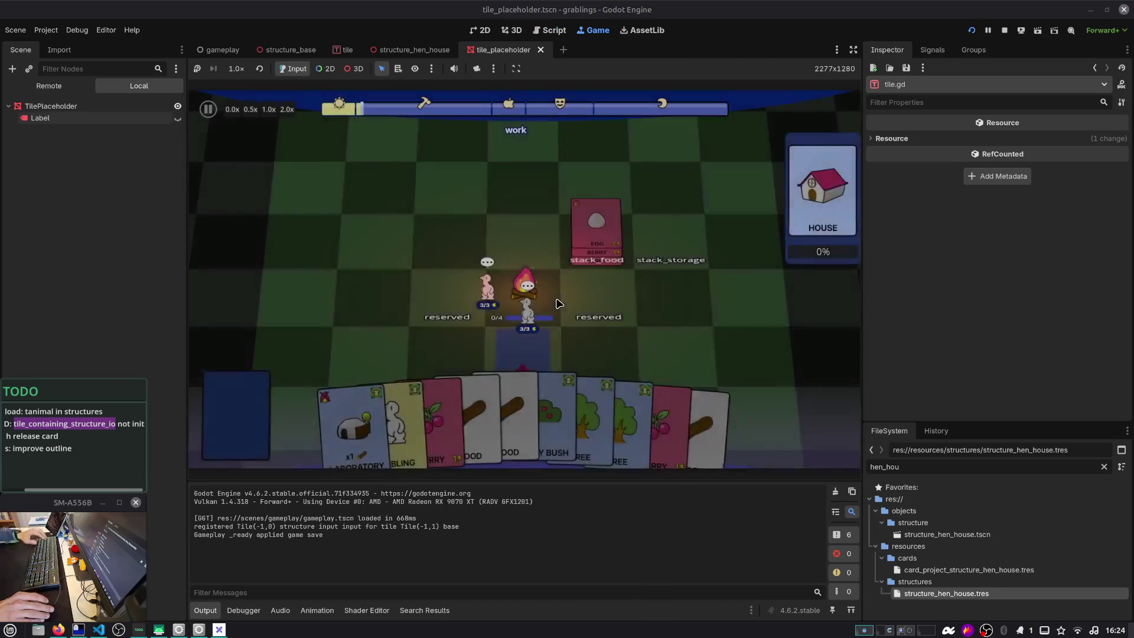
Step: Drop the berry card on the hen house input, move the hen in its pen, then stop the game
{"action": "mouse_move", "coordinate": [432, 406]}
{"action": "left_mouse_down"}
{"action": "mouse_move", "coordinate": [456, 307]}
{"action": "mouse_move", "coordinate": [522, 233]}
{"action": "left_mouse_up"}
{"action": "mouse_move", "coordinate": [504, 288]}
{"action": "left_mouse_down"}
{"action": "mouse_move", "coordinate": [481, 293]}
{"action": "mouse_move", "coordinate": [496, 302]}
{"action": "left_mouse_up"}
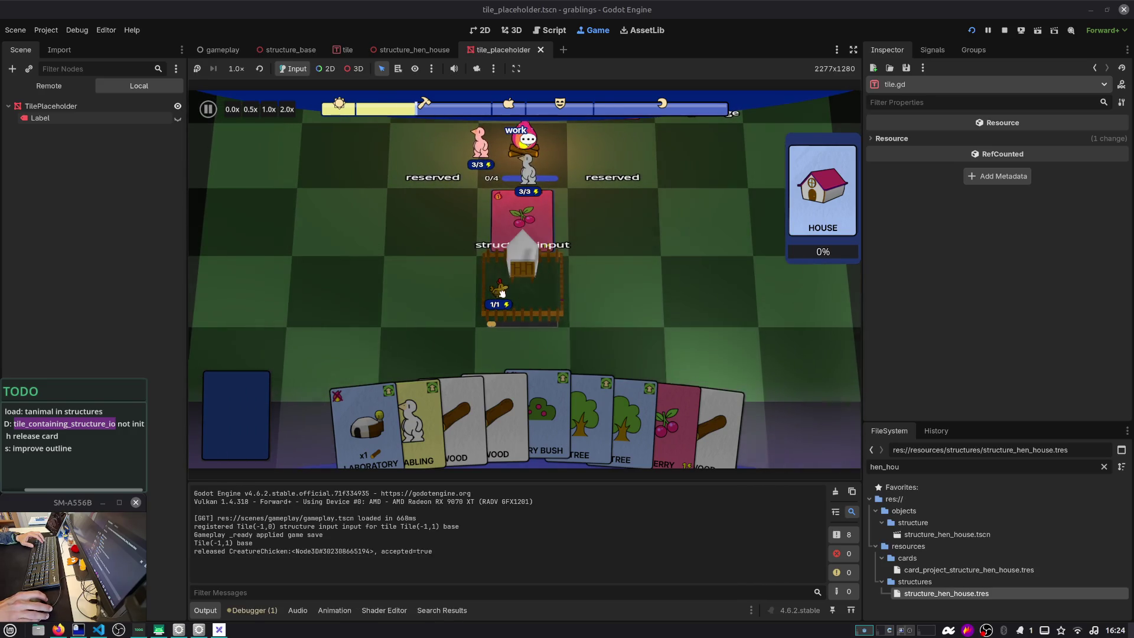
{"action": "left_click", "coordinate": [504, 291]}
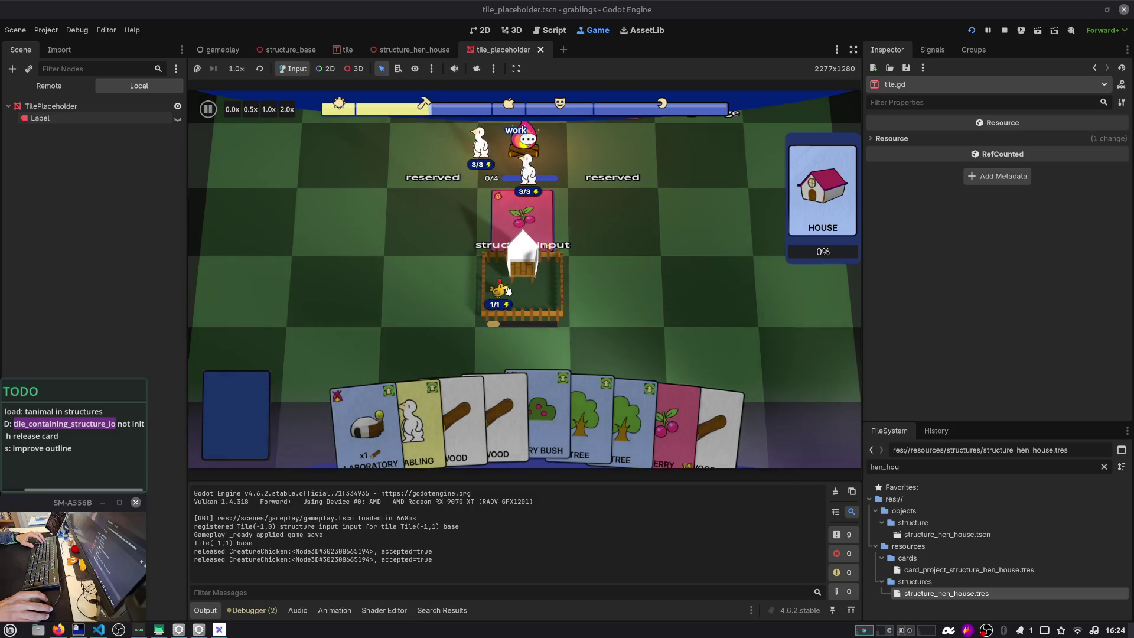
{"action": "left_click", "coordinate": [507, 294]}
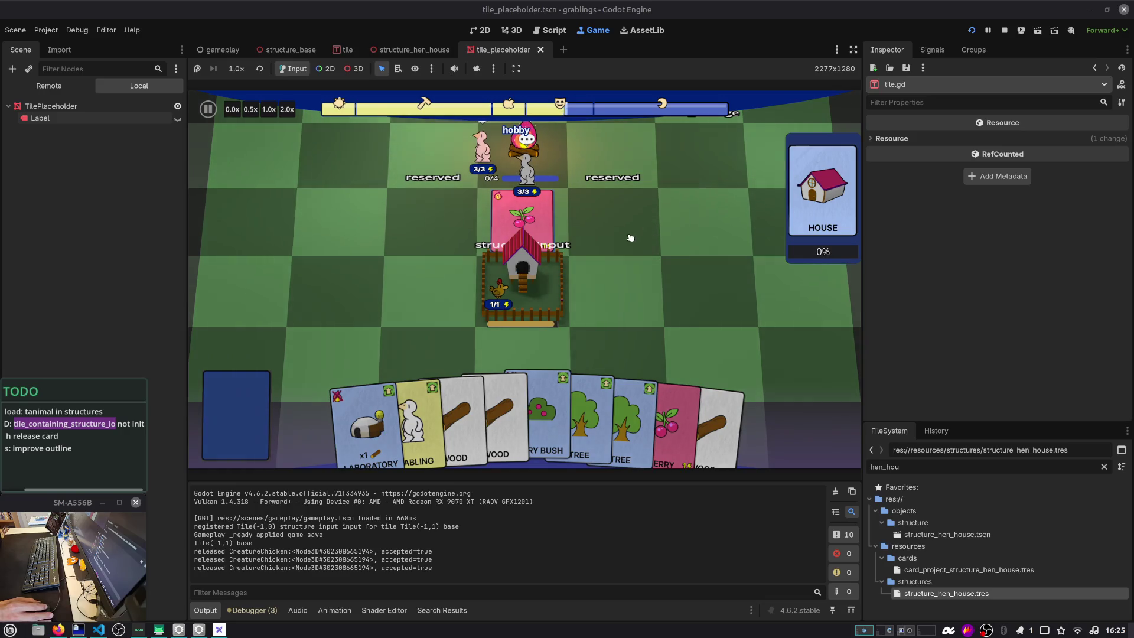
{"action": "scroll", "coordinate": [628, 236], "scroll_direction": "up", "scroll_amount": 2}
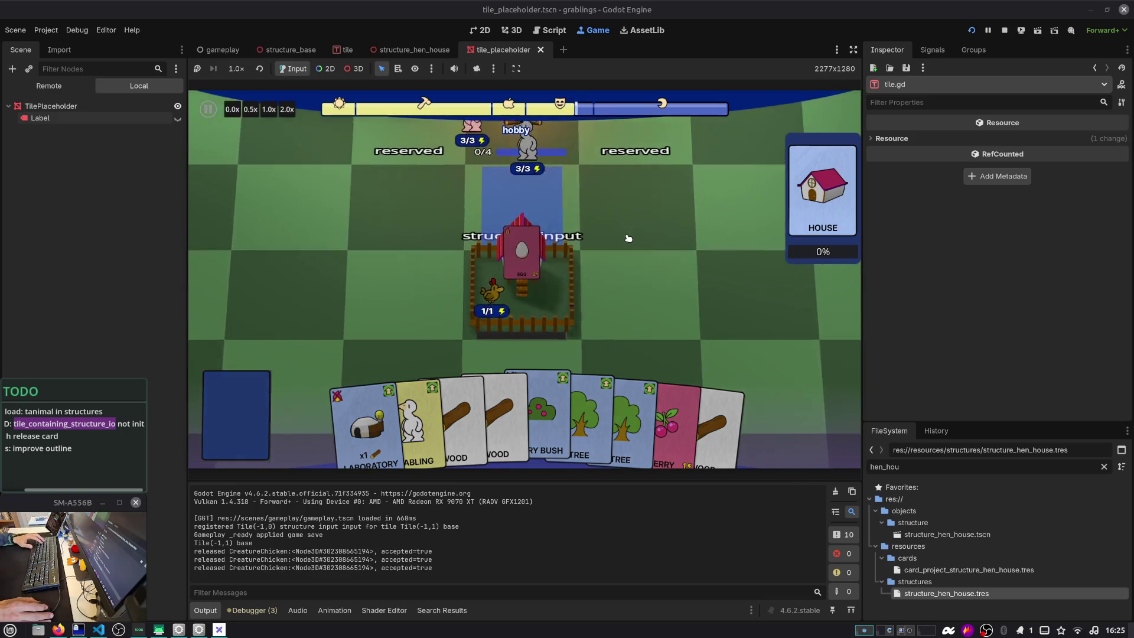
{"action": "scroll", "coordinate": [628, 238], "scroll_direction": "down", "scroll_amount": 2}
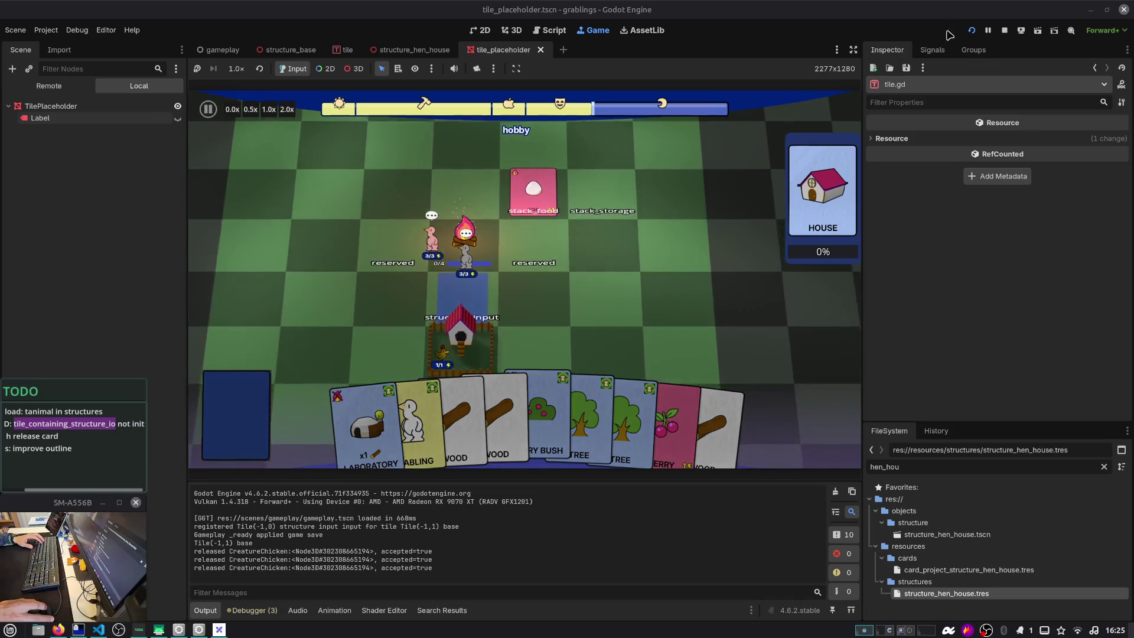
{"action": "key", "text": "F8"}
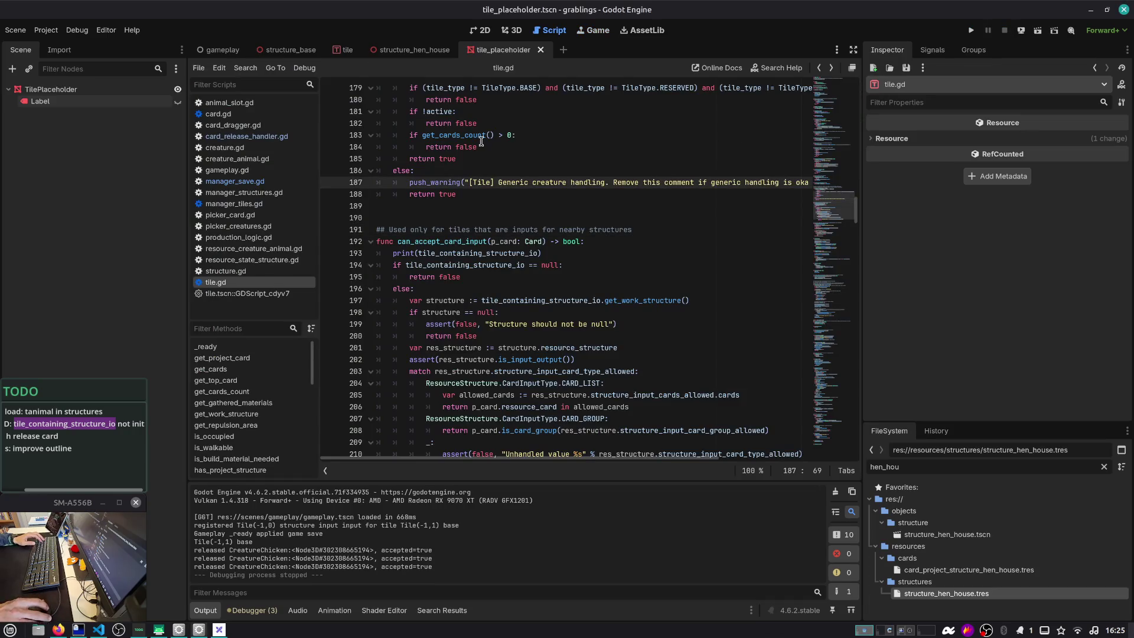
Step: Close the tile_placeholder scene and all scripts except manager_save.gd
{"action": "middle_click", "coordinate": [480, 52]}
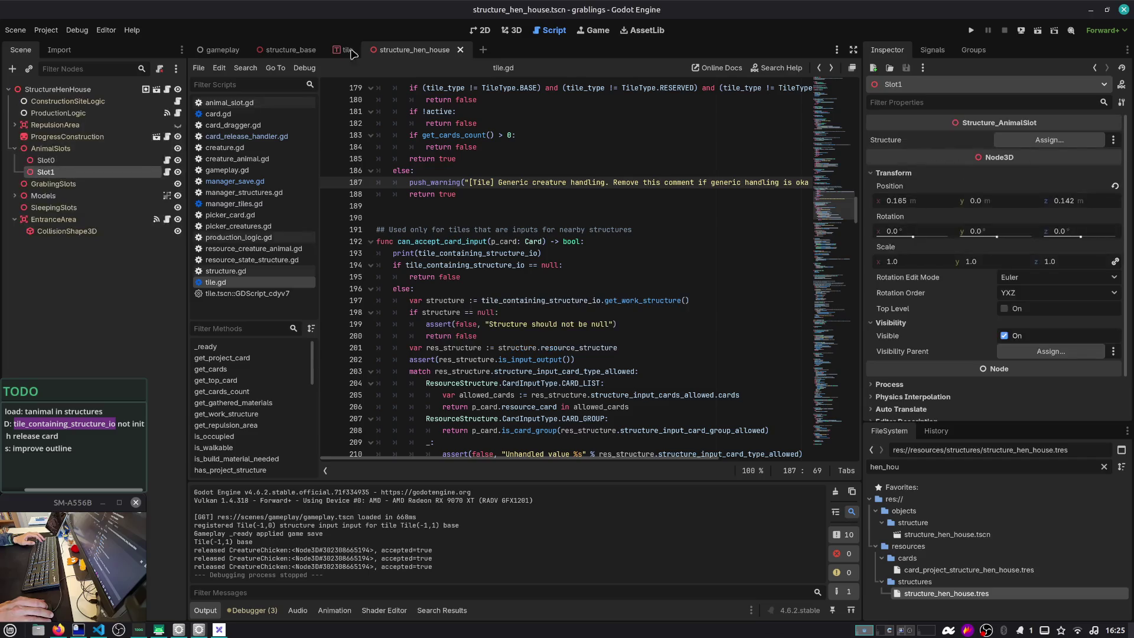
{"action": "left_click", "coordinate": [294, 52]}
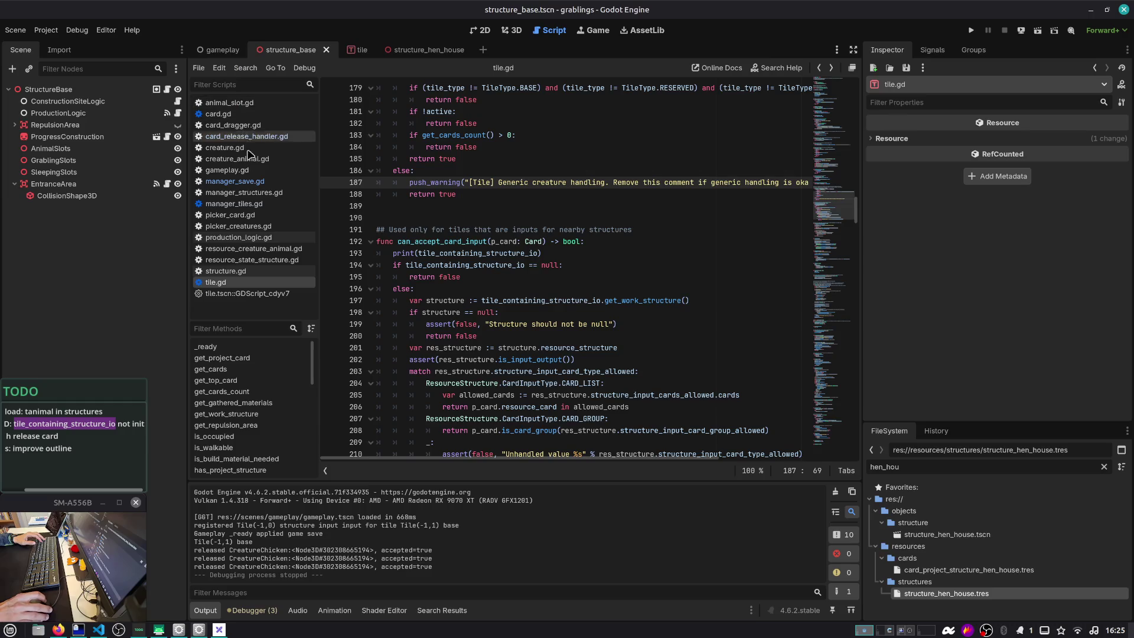
{"action": "right_click", "coordinate": [252, 182]}
{"action": "left_click", "coordinate": [289, 227]}
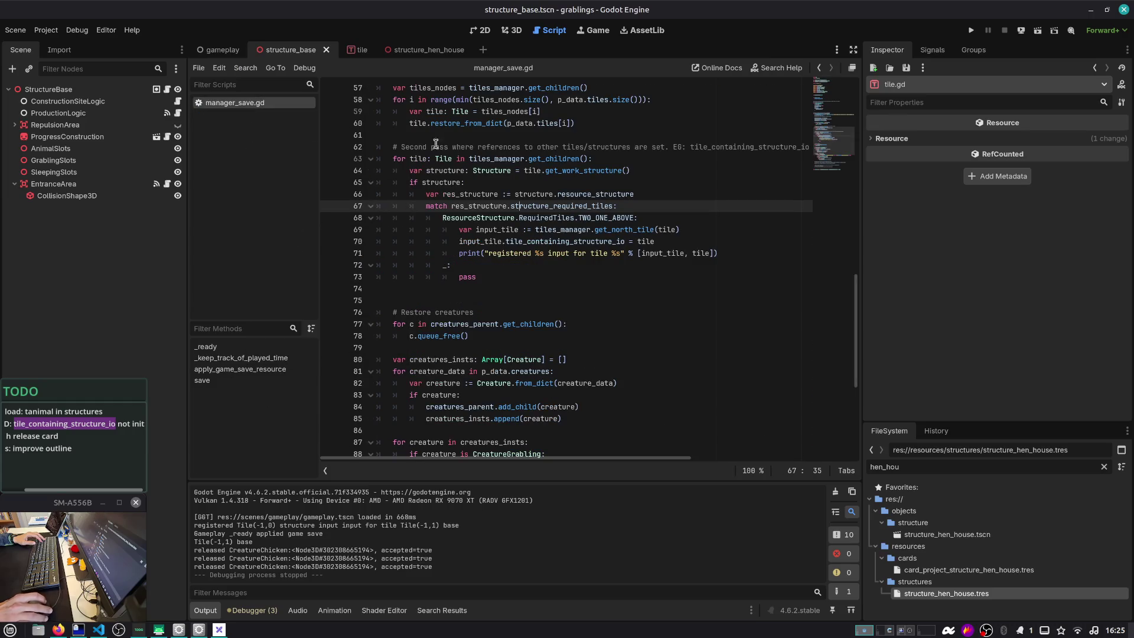
Step: Review apply_game_save_resource and delete the extra blank line before # Restore creatures
{"action": "scroll", "coordinate": [498, 200], "scroll_direction": "up", "scroll_amount": 6}
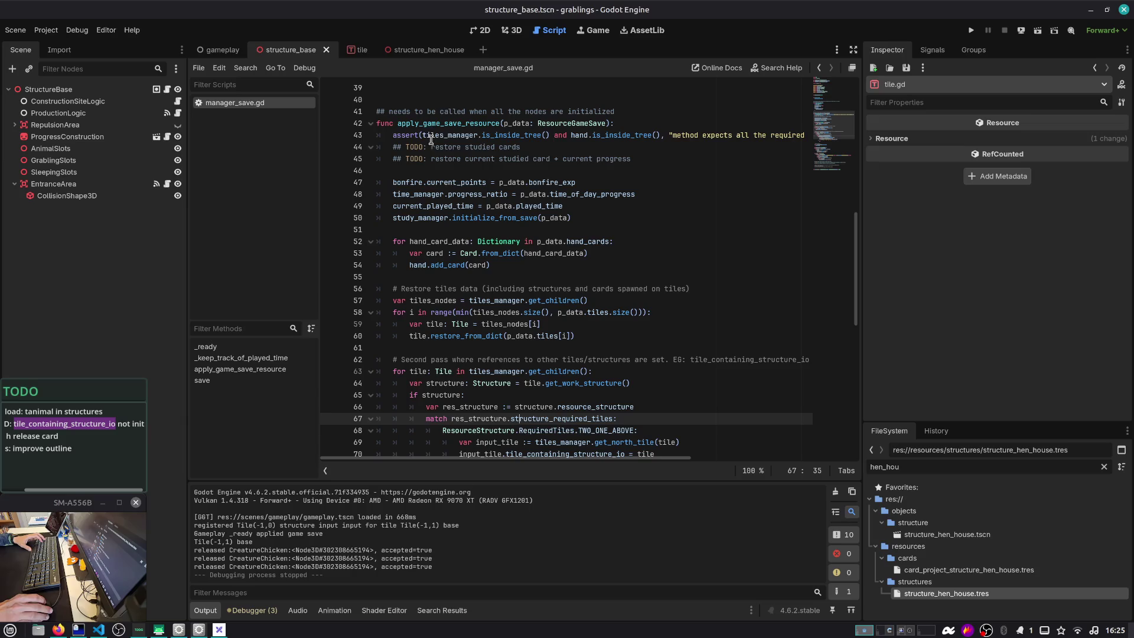
{"action": "left_click", "coordinate": [500, 123]}
{"action": "left_click", "coordinate": [527, 123]}
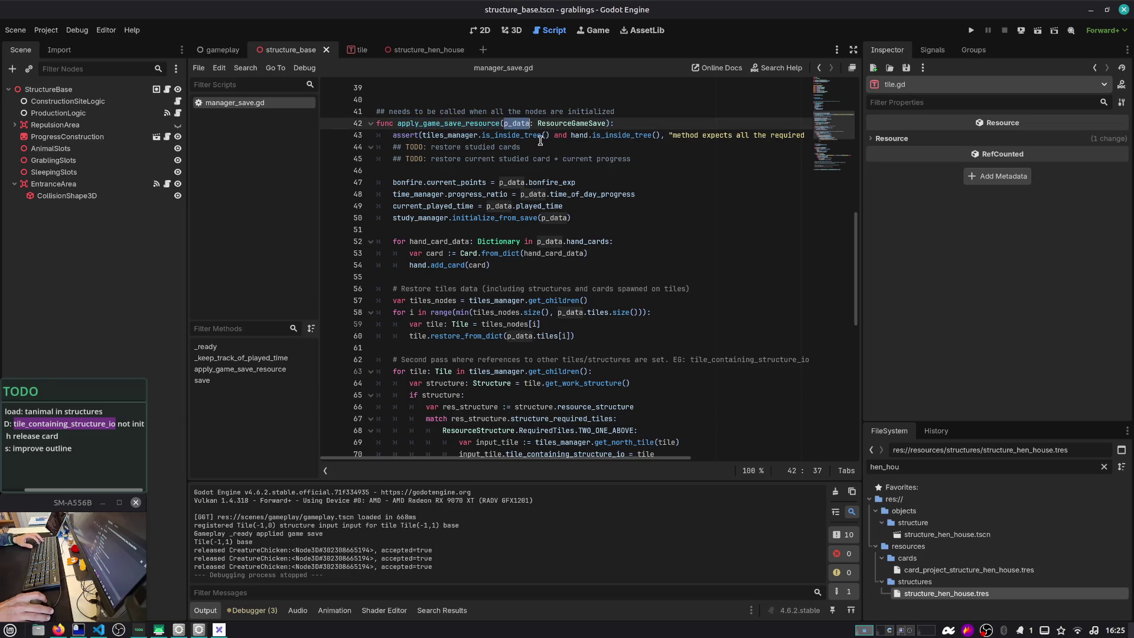
{"action": "scroll", "coordinate": [550, 160], "scroll_direction": "down", "scroll_amount": 1}
{"action": "mouse_move", "coordinate": [449, 167]}
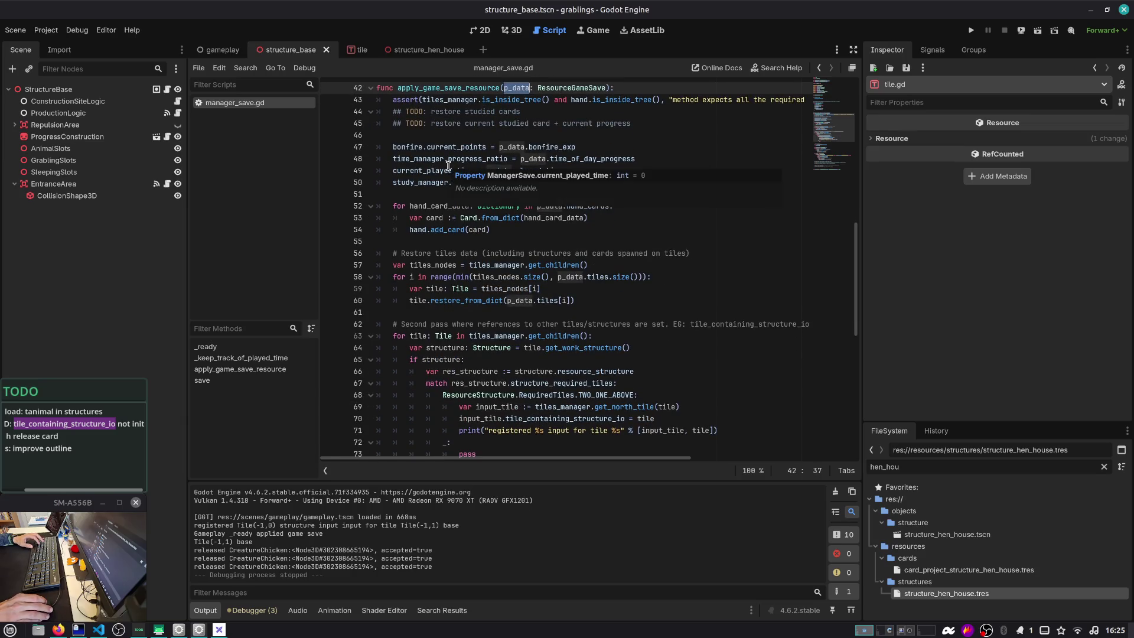
{"action": "scroll", "coordinate": [425, 170], "scroll_direction": "down", "scroll_amount": 5}
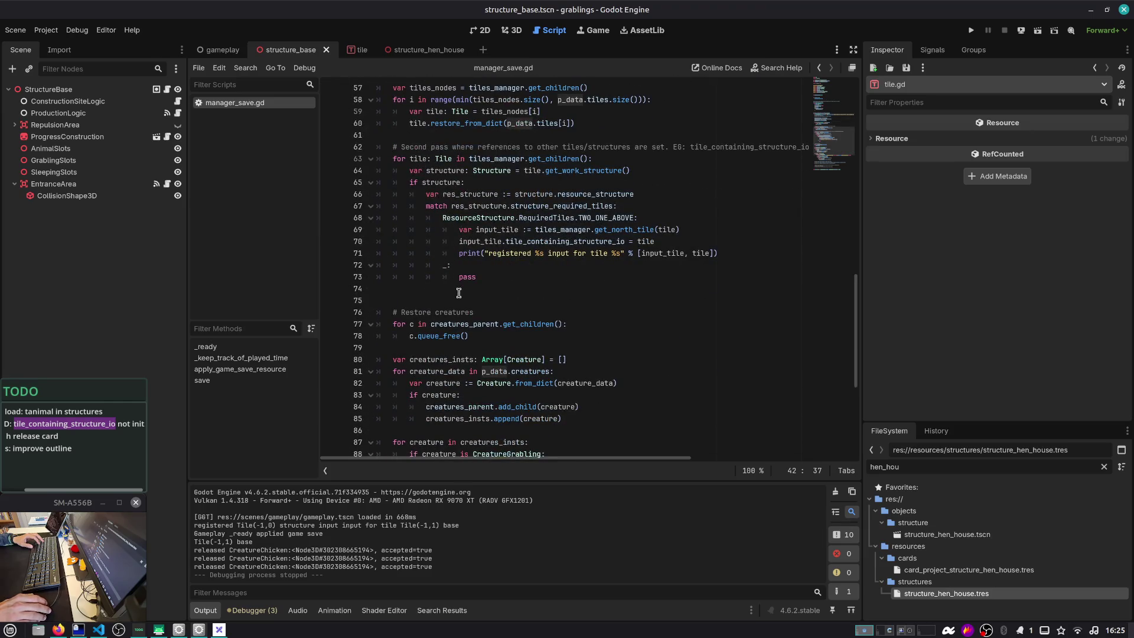
{"action": "left_click", "coordinate": [480, 288]}
{"action": "scroll", "coordinate": [482, 287], "scroll_direction": "down", "scroll_amount": 1}
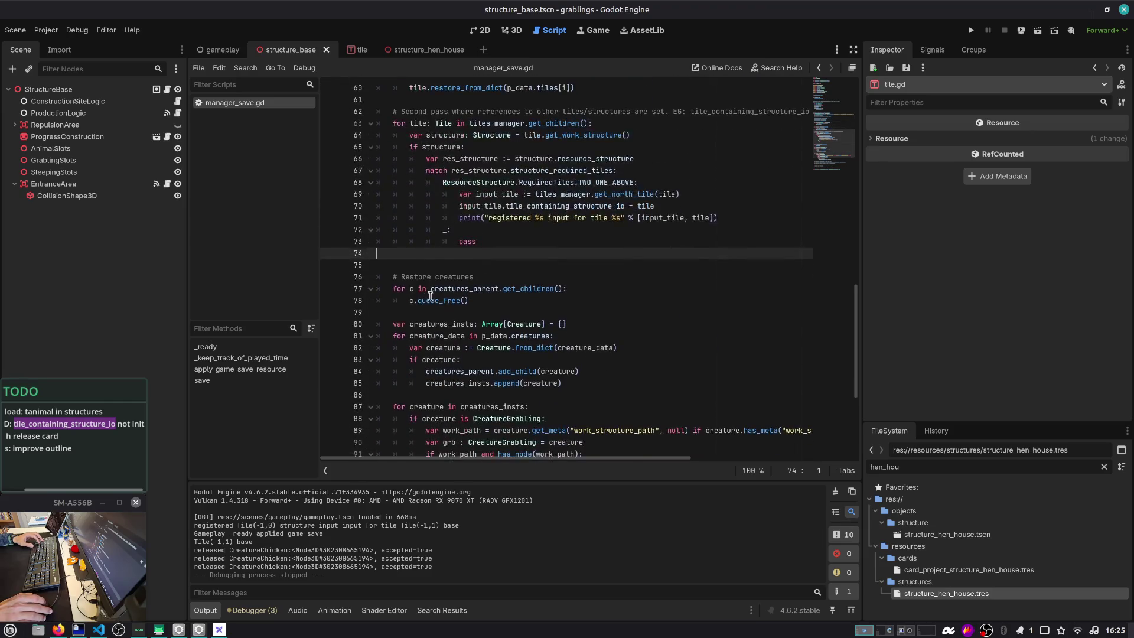
{"action": "key", "text": "Delete"}
Step: Inspect the structure and structure_manager references and the creature-freeing loop in the restore code
{"action": "scroll", "coordinate": [455, 282], "scroll_direction": "down", "scroll_amount": 1}
{"action": "scroll", "coordinate": [455, 282], "scroll_direction": "down", "scroll_amount": 1}
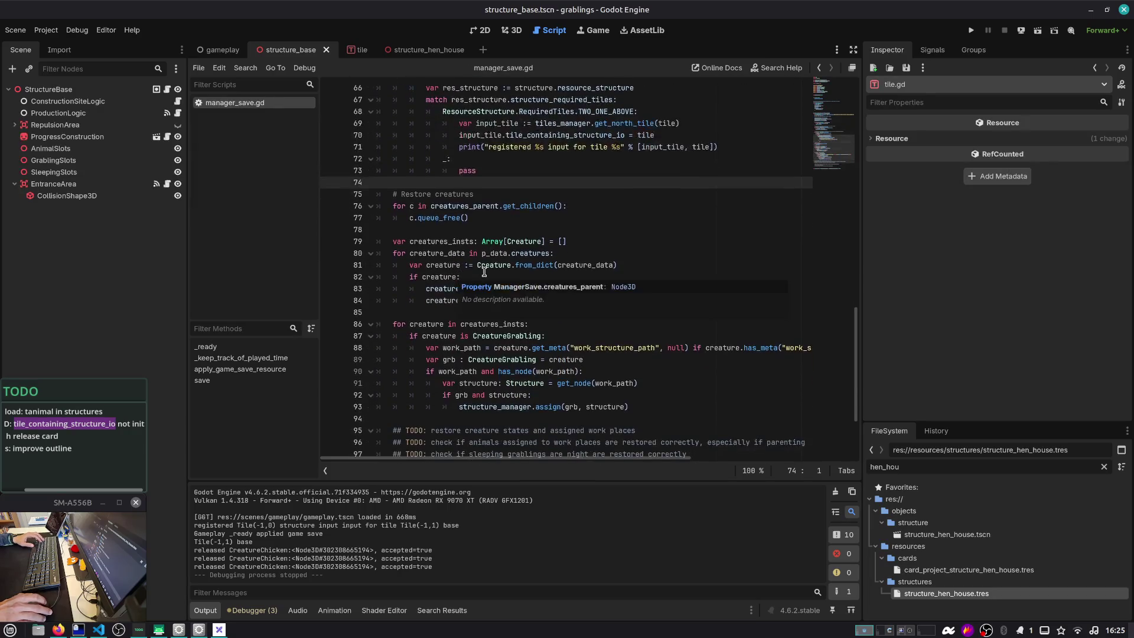
{"action": "left_click", "coordinate": [539, 289]}
{"action": "key", "text": "ctrl+f"}
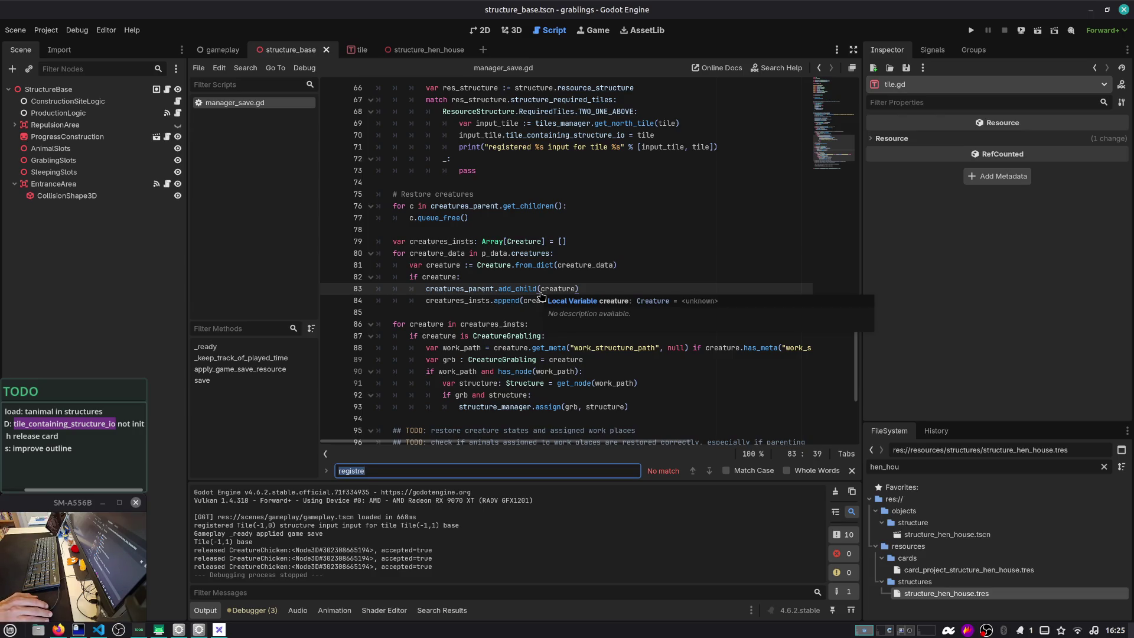
{"action": "double_click", "coordinate": [492, 383]}
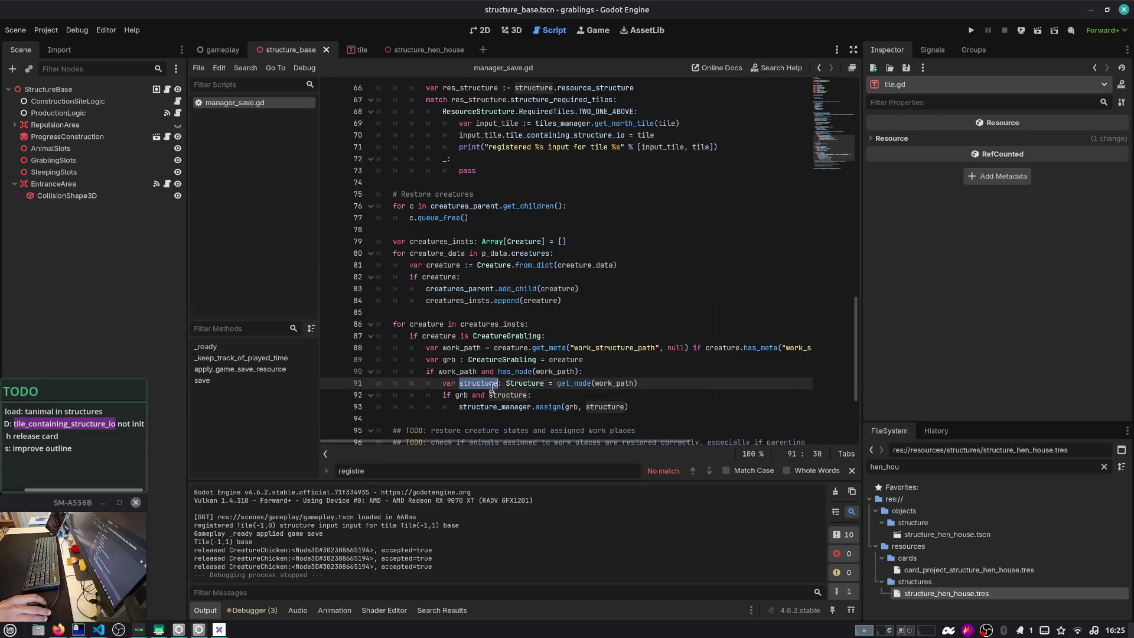
{"action": "double_click", "coordinate": [498, 407]}
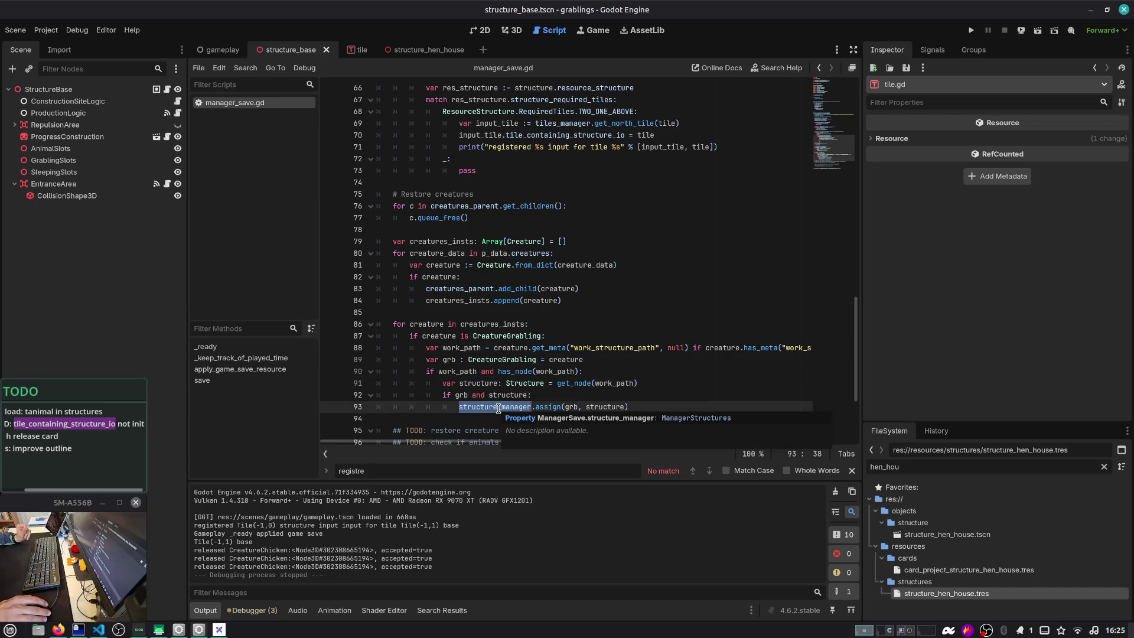
{"action": "left_click", "coordinate": [488, 218]}
{"action": "key", "text": "shift+Up"}
{"action": "key", "text": "shift+Home"}
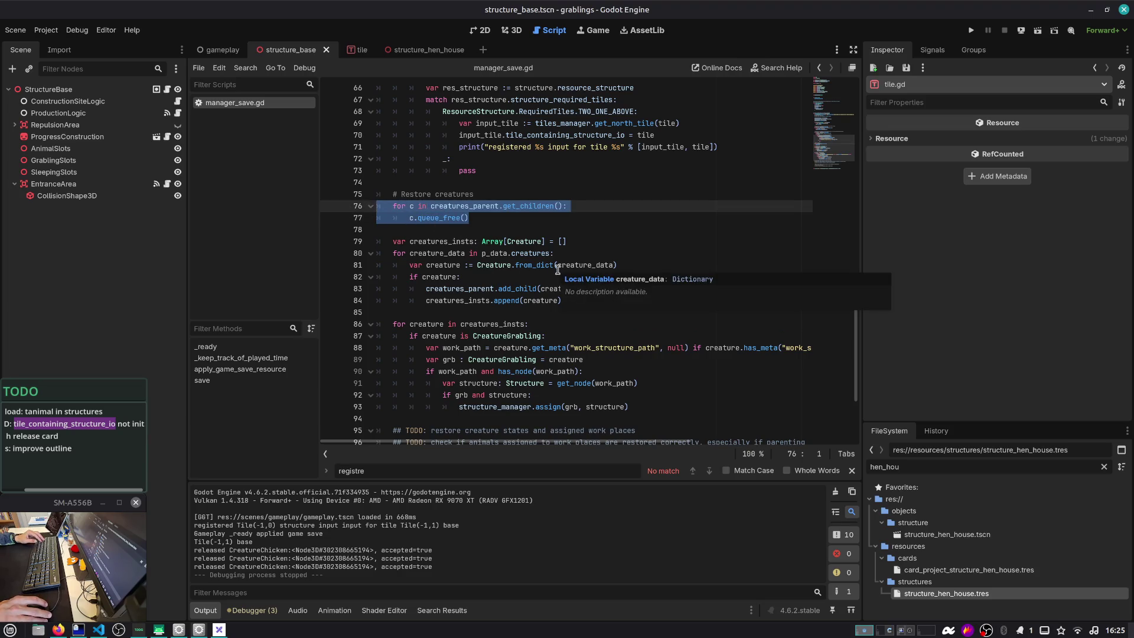
Step: Check the creatures_insts variable and expand the folded save function
{"action": "double_click", "coordinate": [473, 301]}
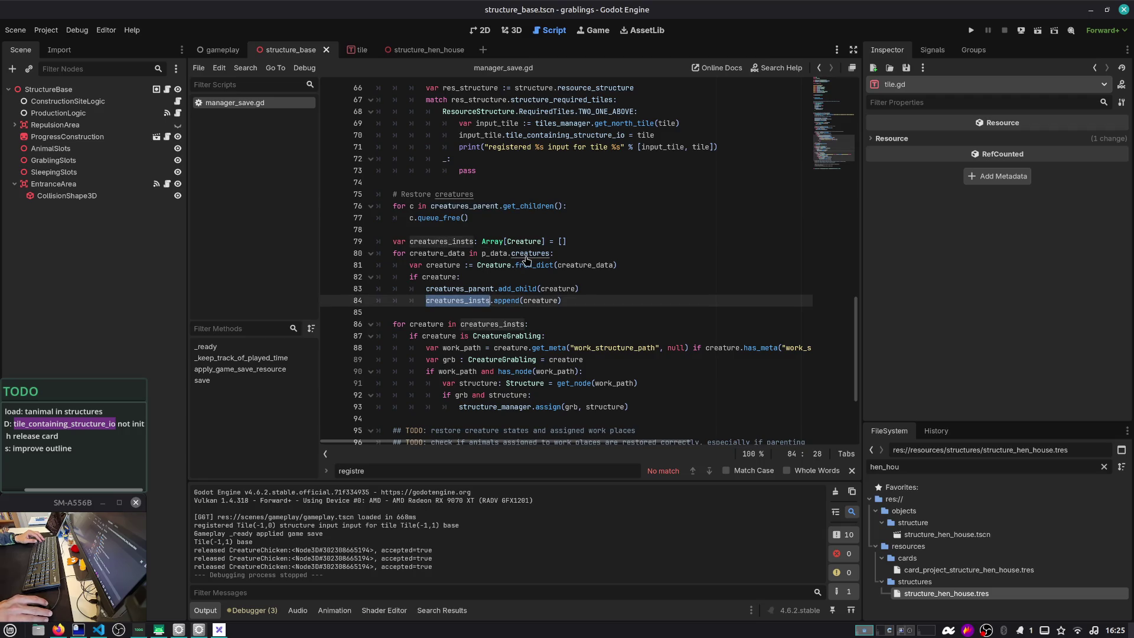
{"action": "scroll", "coordinate": [480, 255], "scroll_direction": "down", "scroll_amount": 3}
{"action": "scroll", "coordinate": [425, 337], "scroll_direction": "up", "scroll_amount": 2}
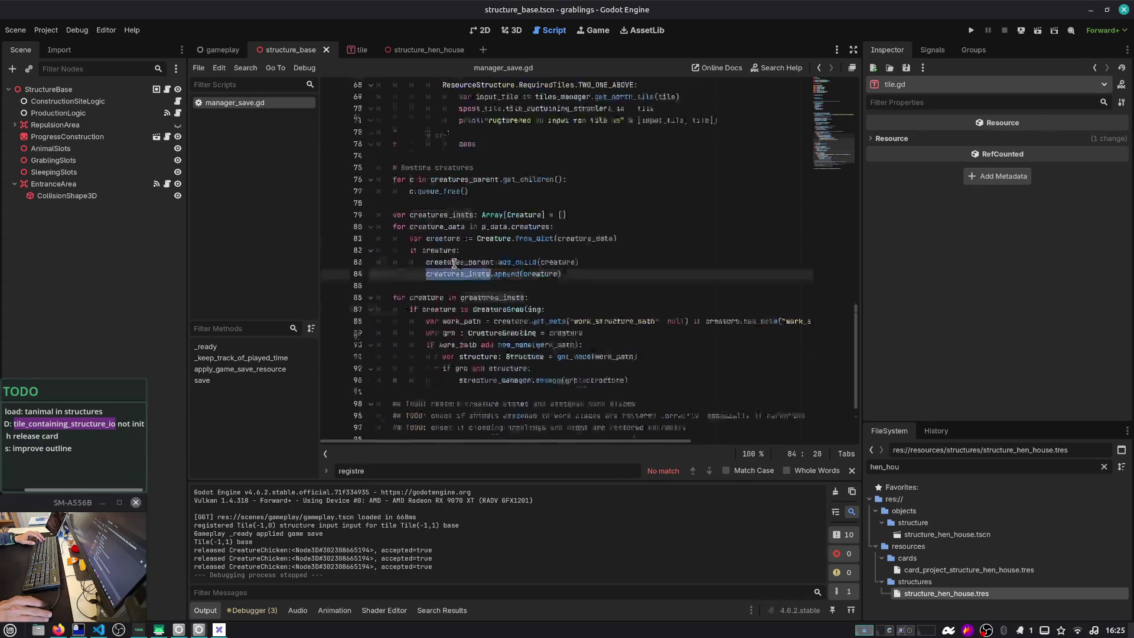
{"action": "scroll", "coordinate": [426, 337], "scroll_direction": "down", "scroll_amount": 2}
{"action": "left_click", "coordinate": [370, 420]}
{"action": "scroll", "coordinate": [449, 355], "scroll_direction": "down", "scroll_amount": 12}
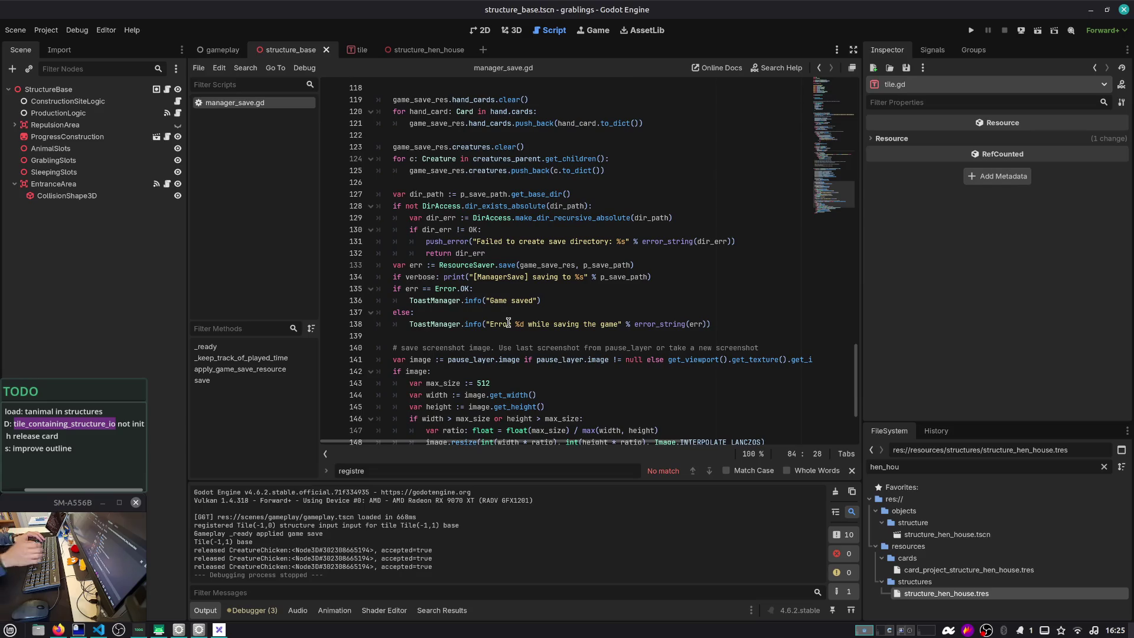
Step: Open resource_state_creature.gd through Quick Open Script by searching 'state_'
{"action": "key", "text": "ctrl+alt+o"}
{"action": "type", "text": "state_"}
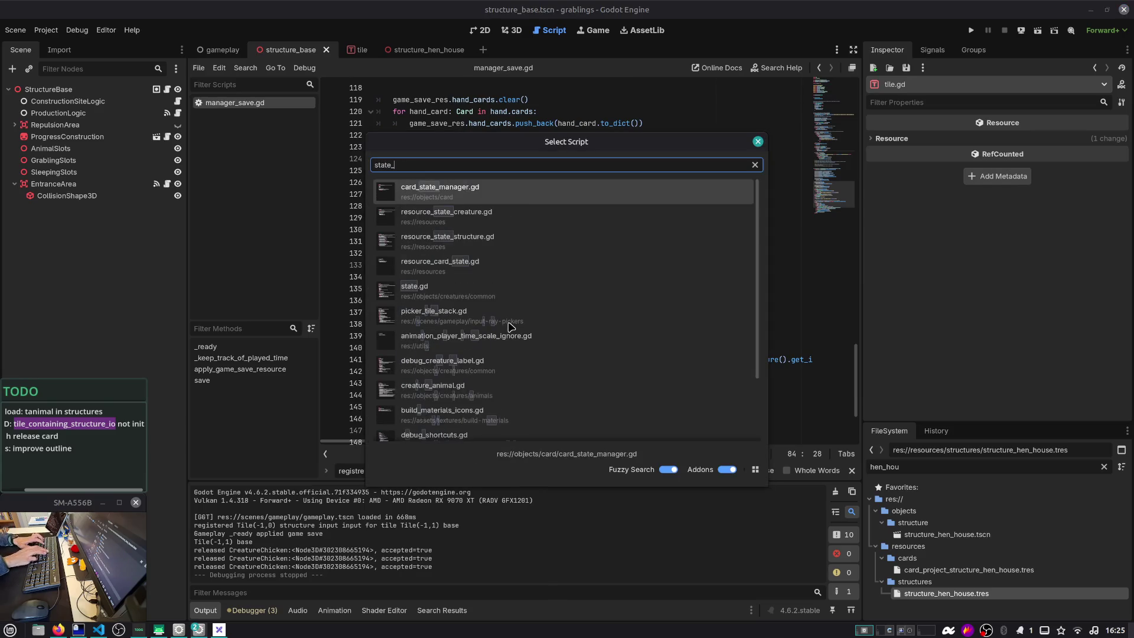
{"action": "key", "text": "Down"}
{"action": "key", "text": "Down"}
{"action": "key", "text": "Up"}
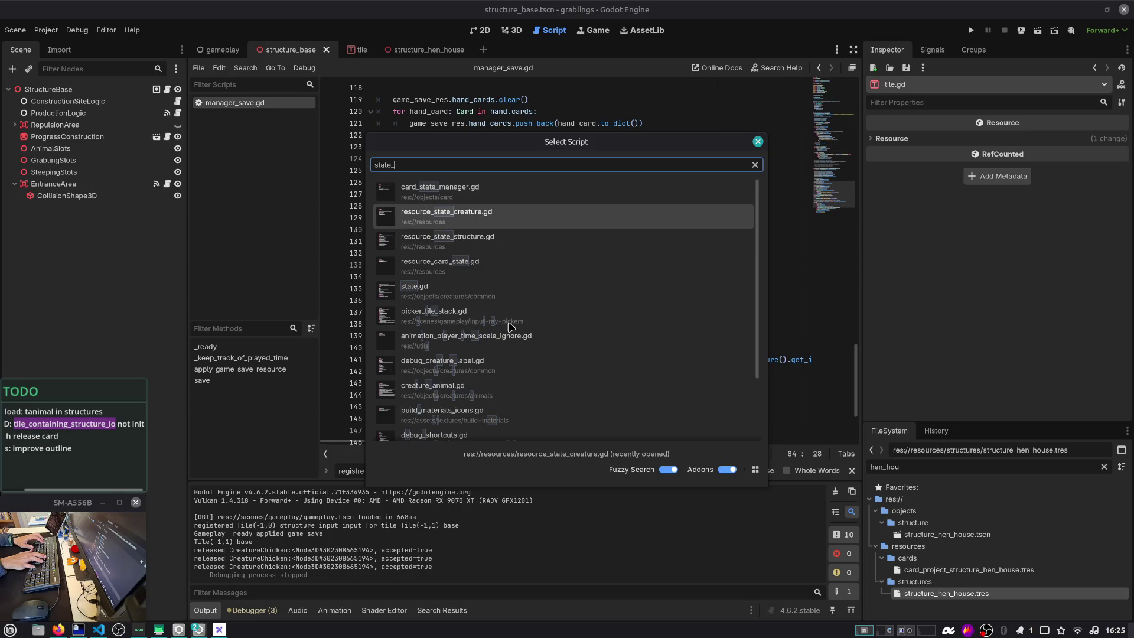
{"action": "key", "text": "Return"}
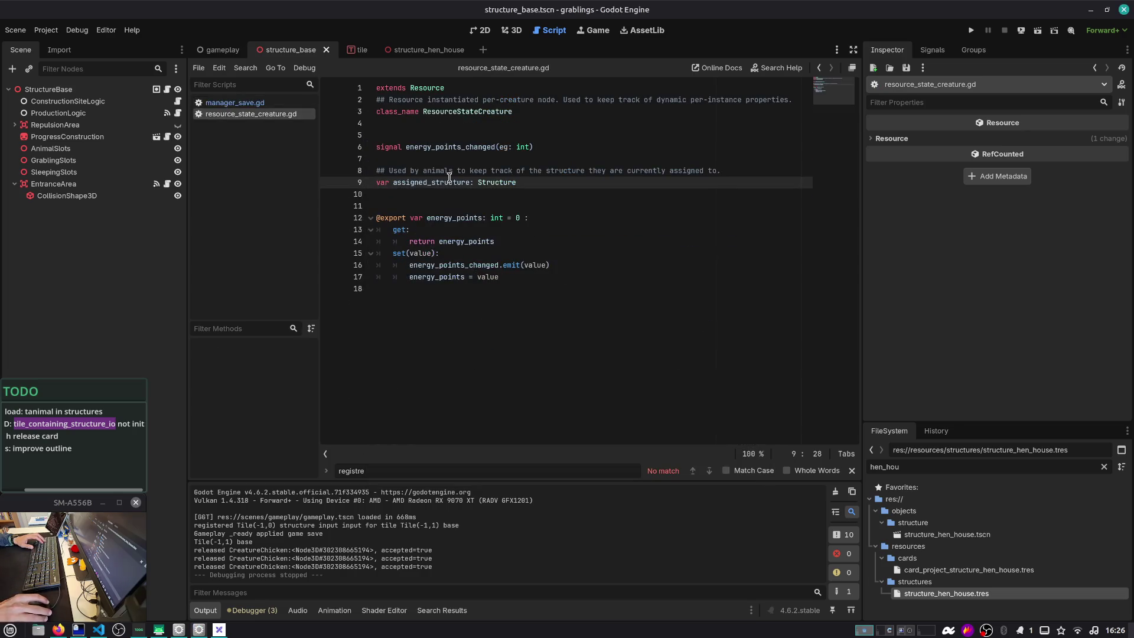
Step: Inspect the assigned_structure declaration and its comment on line 9 of resource_state_creature.gd
{"action": "double_click", "coordinate": [449, 179]}
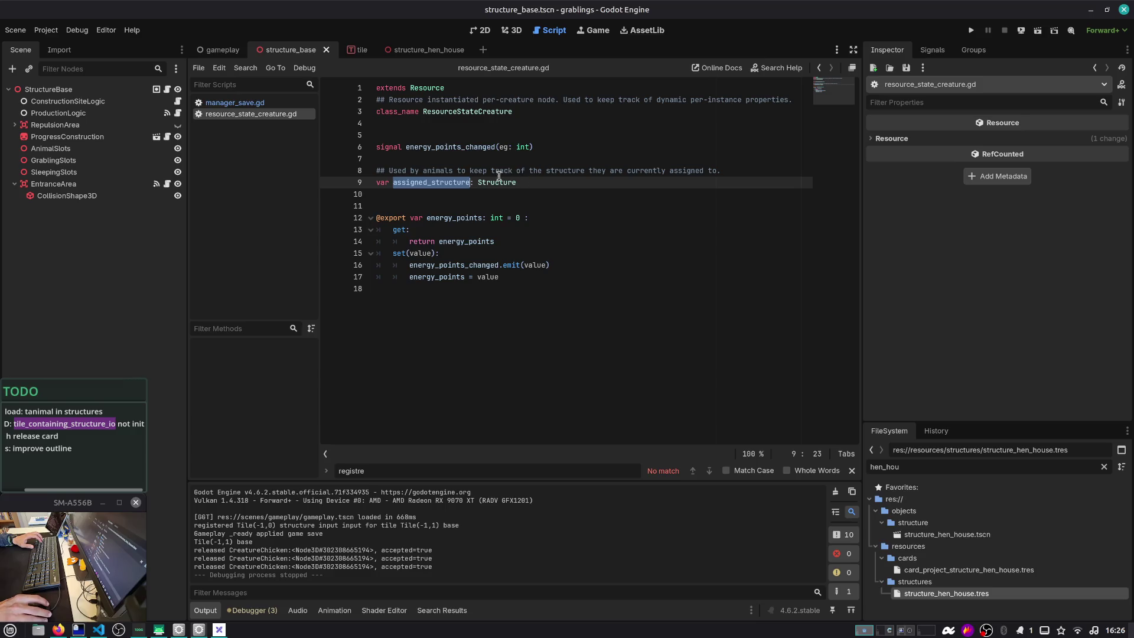
{"action": "left_click_drag", "start_coordinate": [415, 171], "coordinate": [749, 172]}
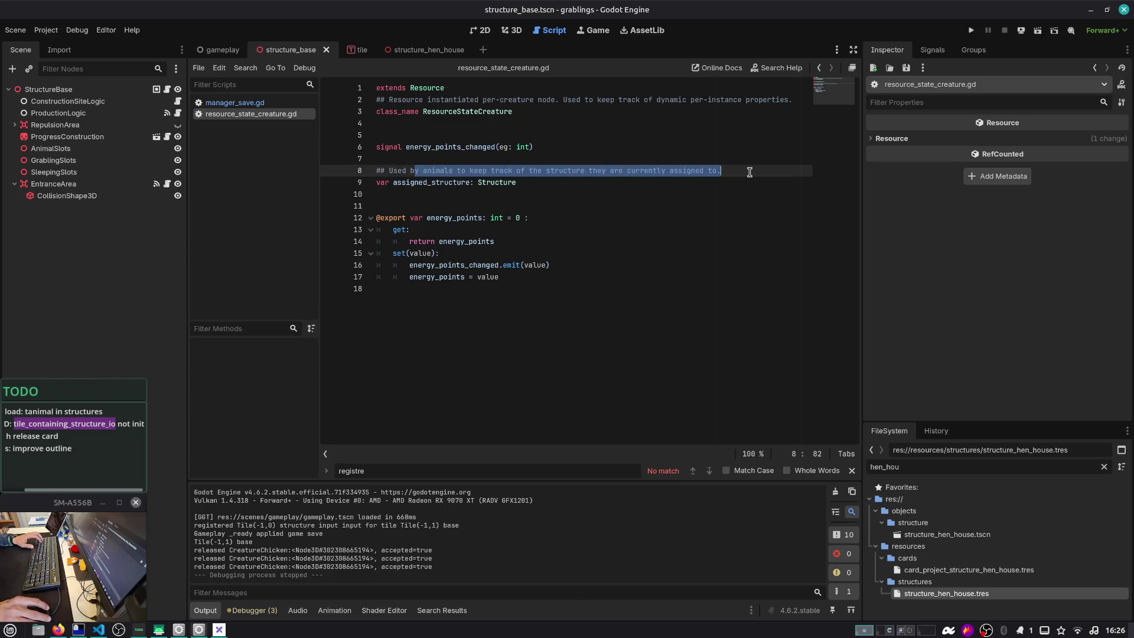
{"action": "left_click", "coordinate": [452, 184]}
{"action": "double_click", "coordinate": [452, 185]}
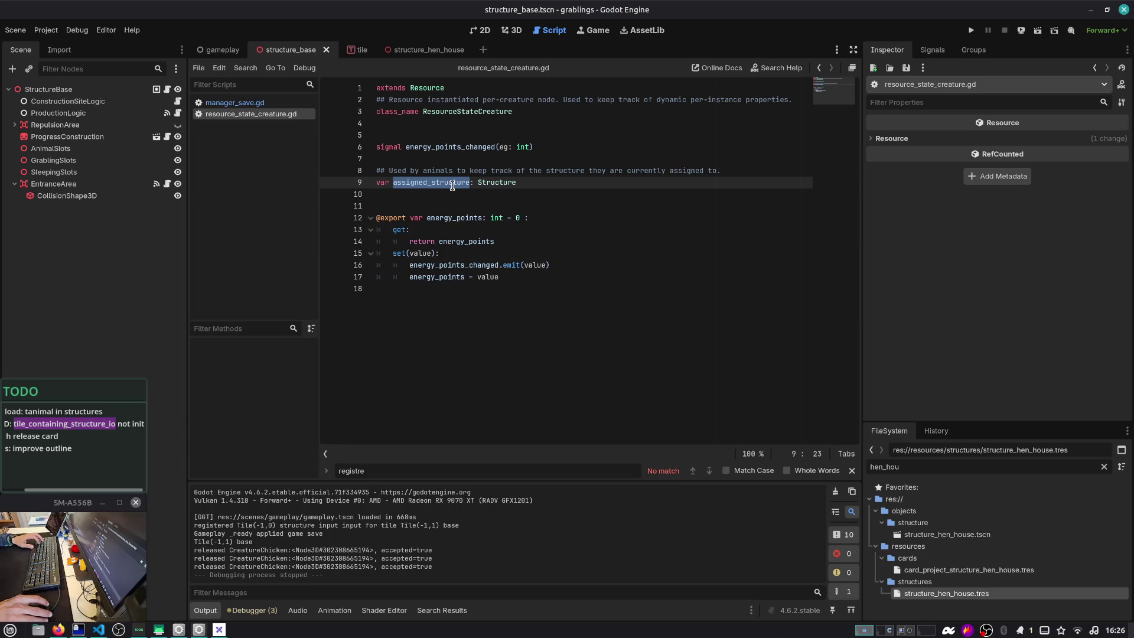
{"action": "double_click", "coordinate": [432, 184]}
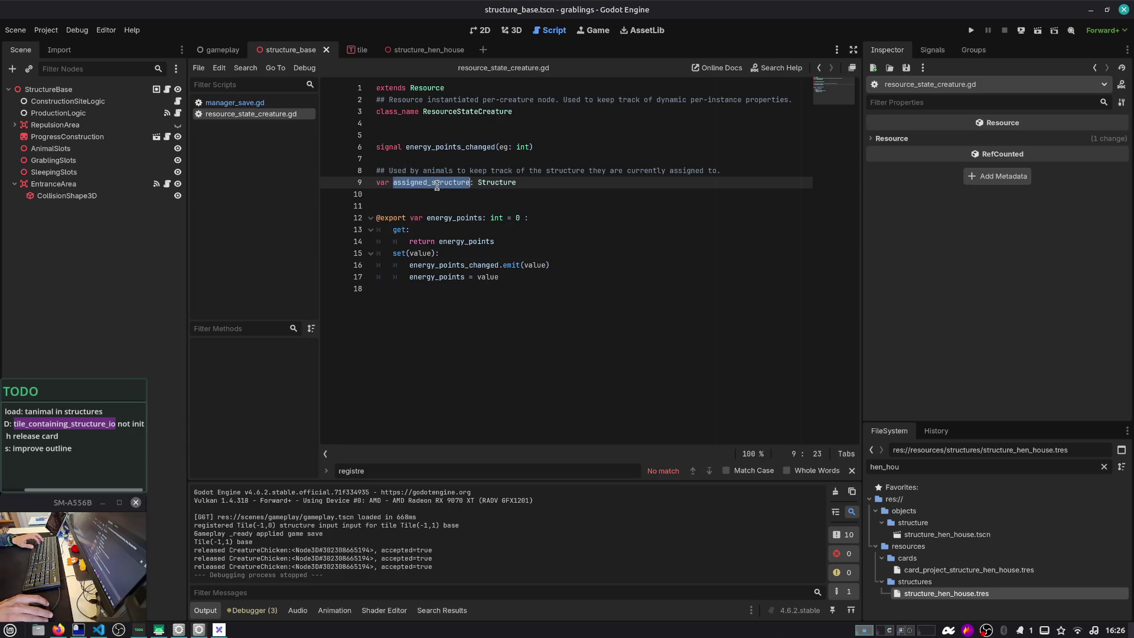
{"action": "left_click", "coordinate": [378, 182]}
{"action": "double_click", "coordinate": [444, 184]}
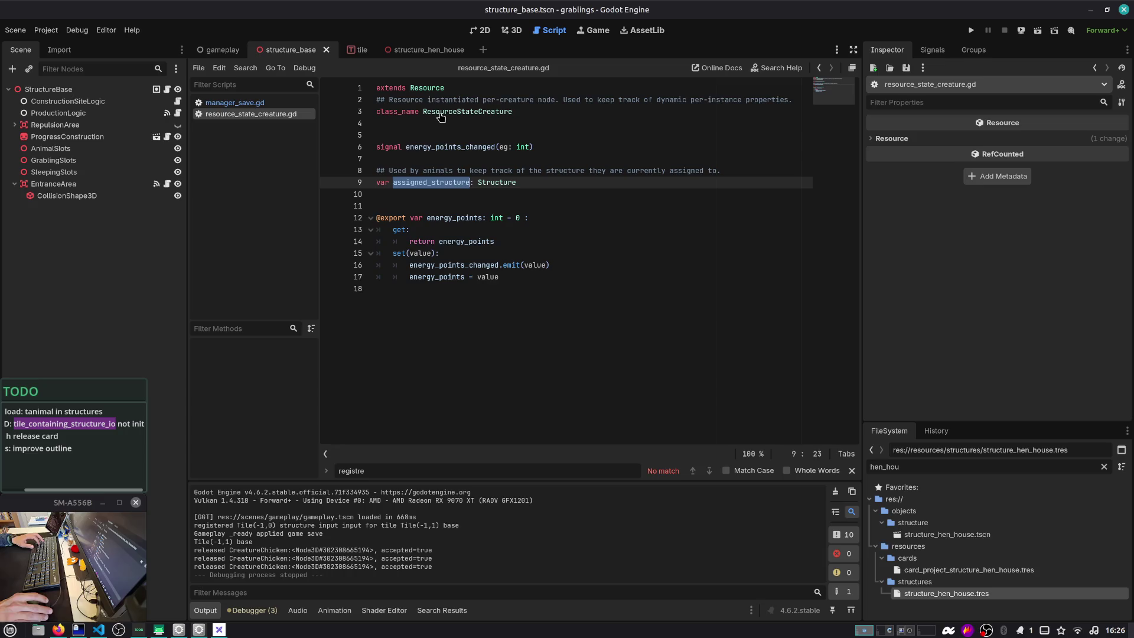
{"action": "double_click", "coordinate": [465, 114]}
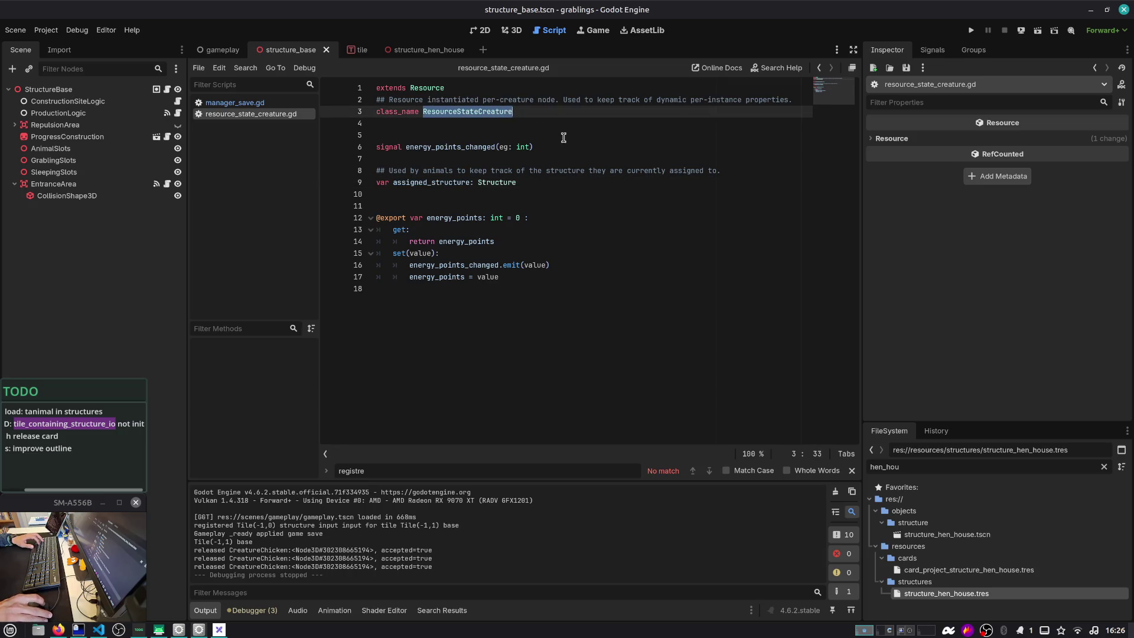
Step: Quick-open resource_creature_grabling.gd and follow it to the ResourceCreature base script
{"action": "key", "text": "ctrl+alt+o"}
{"action": "type", "text": "resource_creature_"}
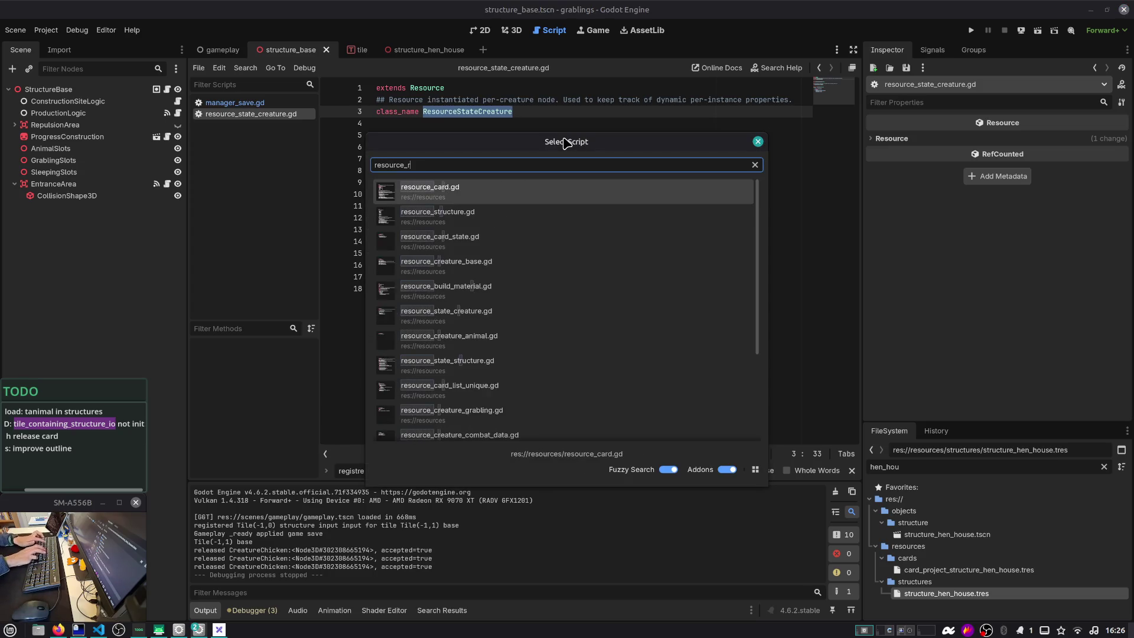
{"action": "type", "text": "grabli"}
{"action": "key", "text": "Return"}
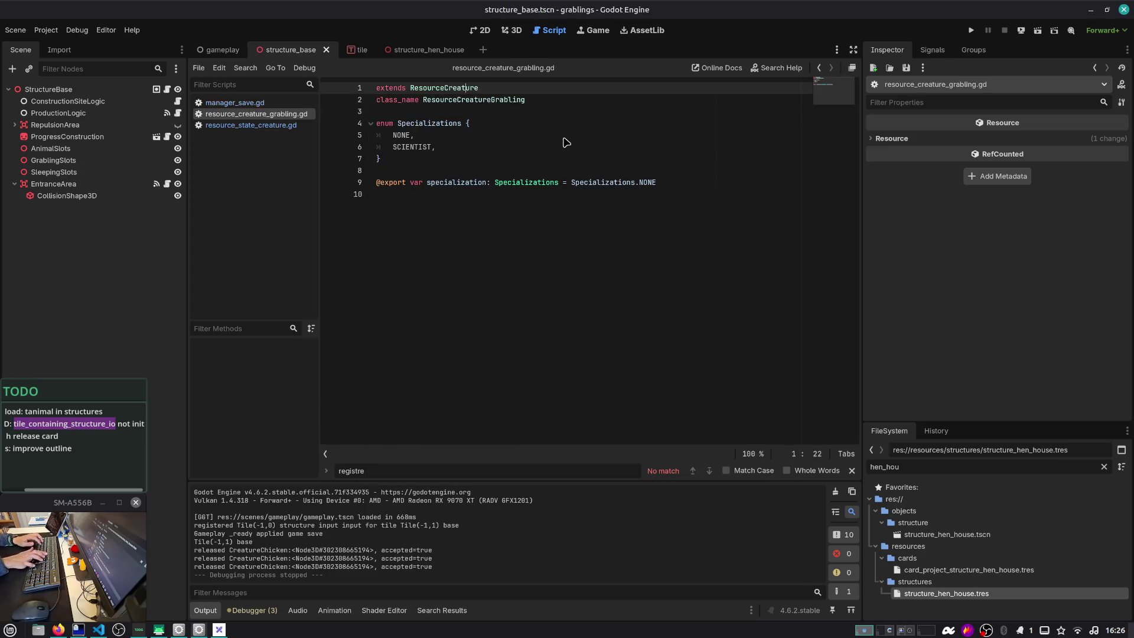
{"action": "left_click", "coordinate": [466, 89], "text": "ctrl"}
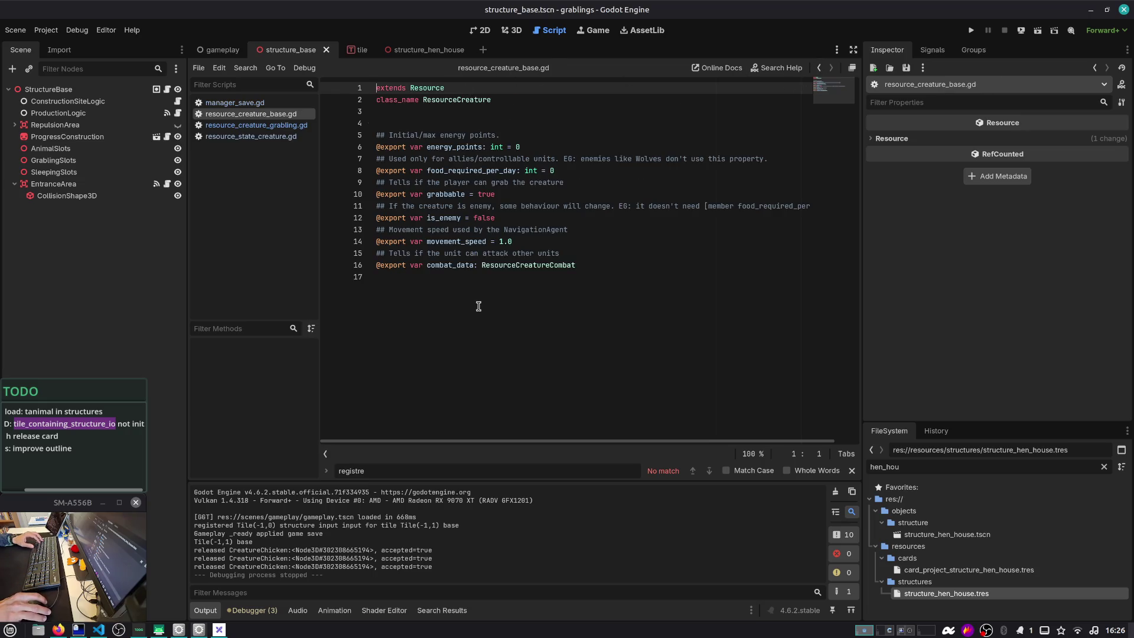
{"action": "left_click", "coordinate": [462, 101]}
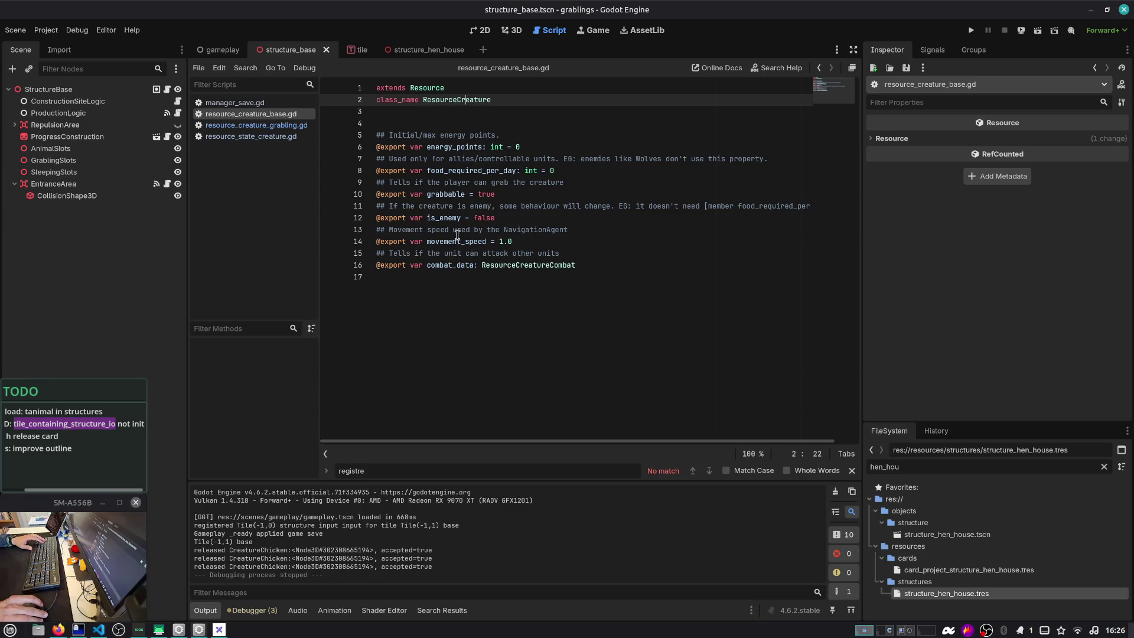
Step: Back in resource_state_creature.gd, search the whole project for assigned_structure
{"action": "left_click", "coordinate": [264, 138]}
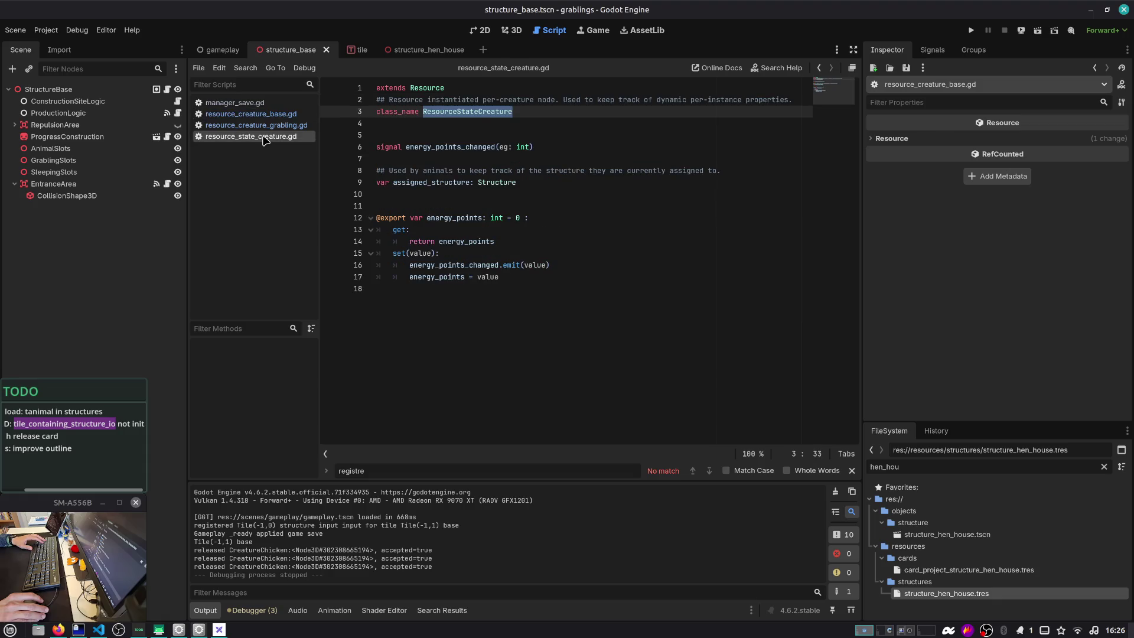
{"action": "double_click", "coordinate": [436, 182]}
{"action": "key", "text": "ctrl+shift+f"}
{"action": "key", "text": "Return"}
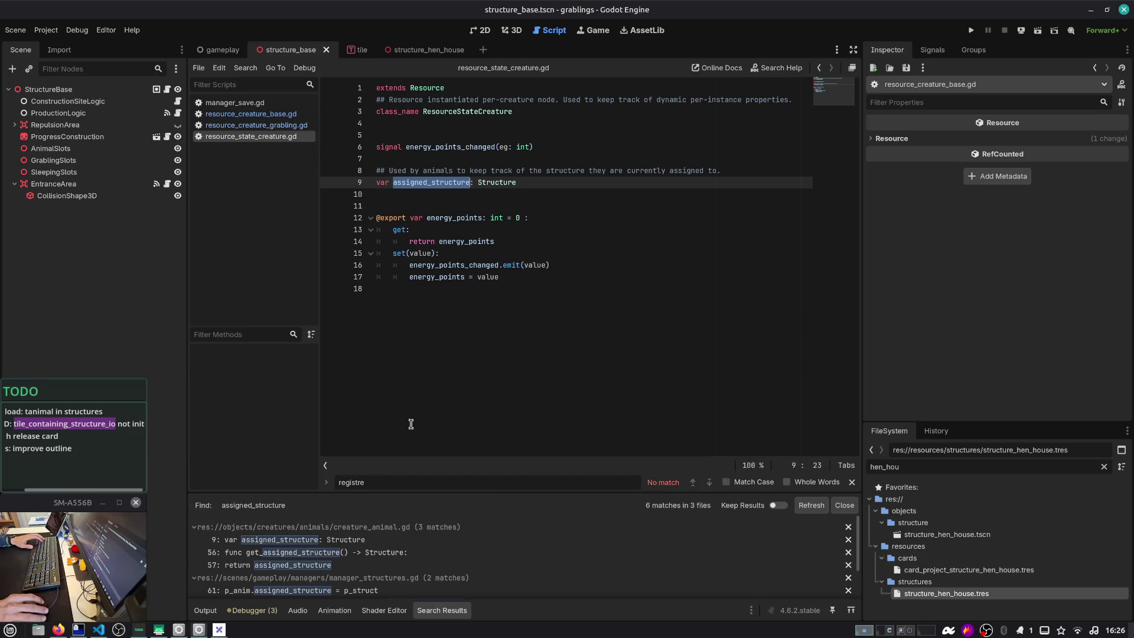
Step: Review the assignment result in manager_structures.gd, then return to resource_state_creature.gd
{"action": "scroll", "coordinate": [355, 561], "scroll_direction": "down", "scroll_amount": 2}
{"action": "left_click", "coordinate": [355, 549]}
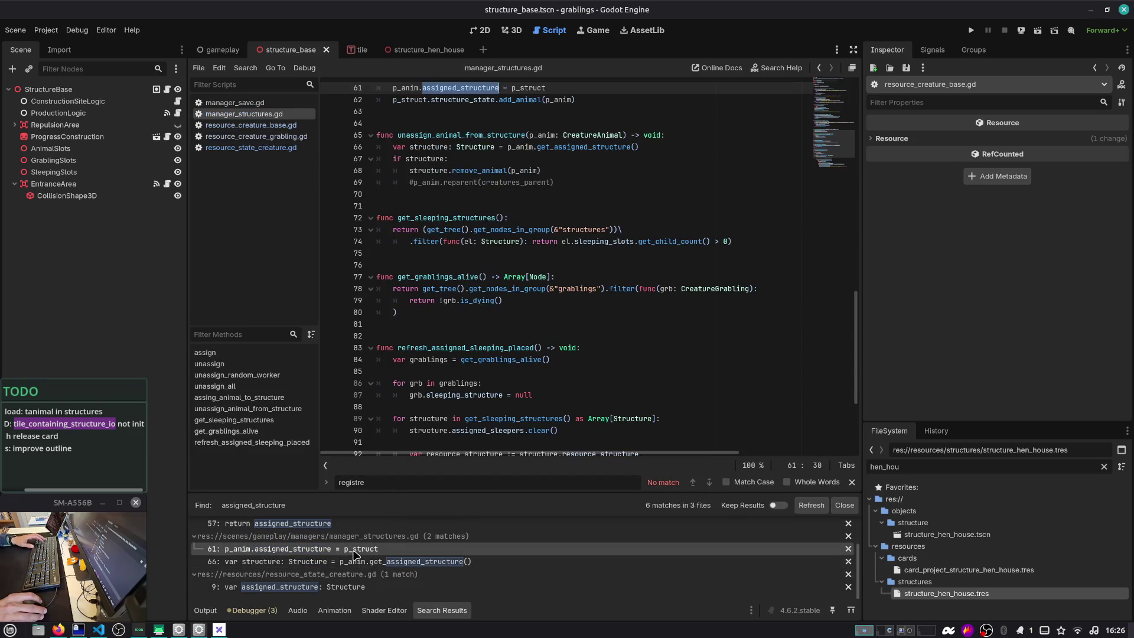
{"action": "scroll", "coordinate": [447, 333], "scroll_direction": "up", "scroll_amount": 5}
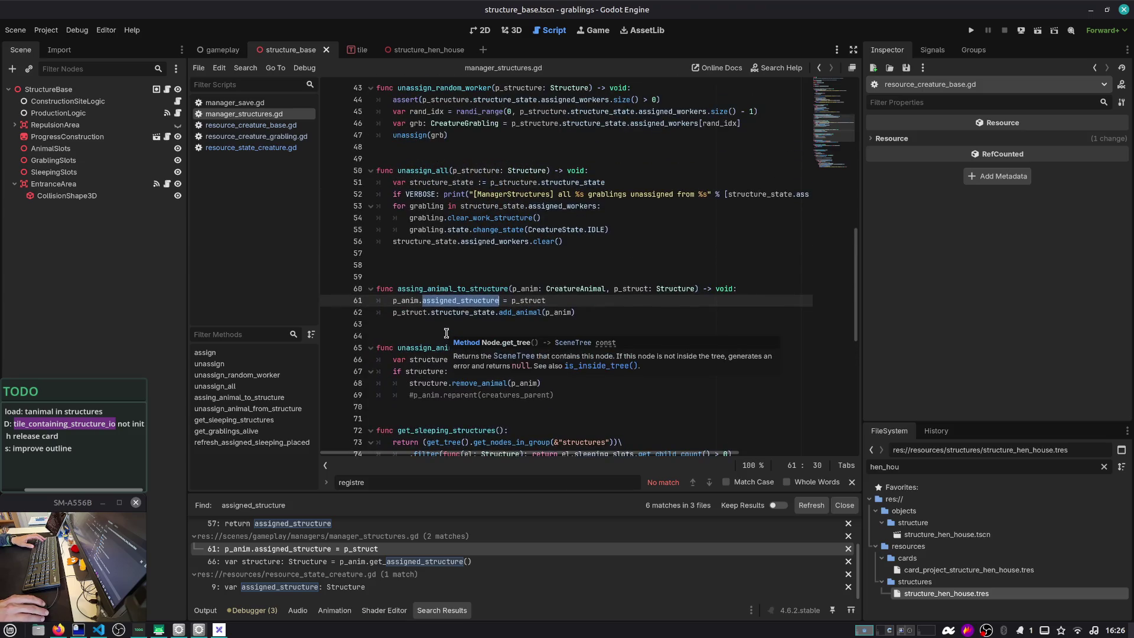
{"action": "scroll", "coordinate": [482, 325], "scroll_direction": "down", "scroll_amount": 10}
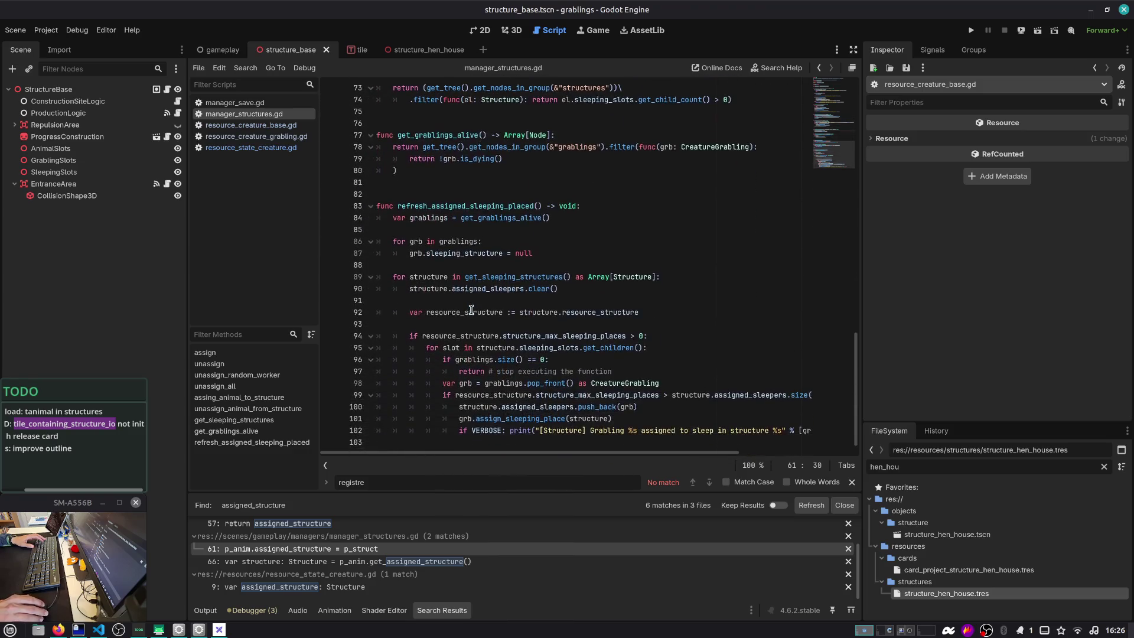
{"action": "scroll", "coordinate": [471, 310], "scroll_direction": "up", "scroll_amount": 9}
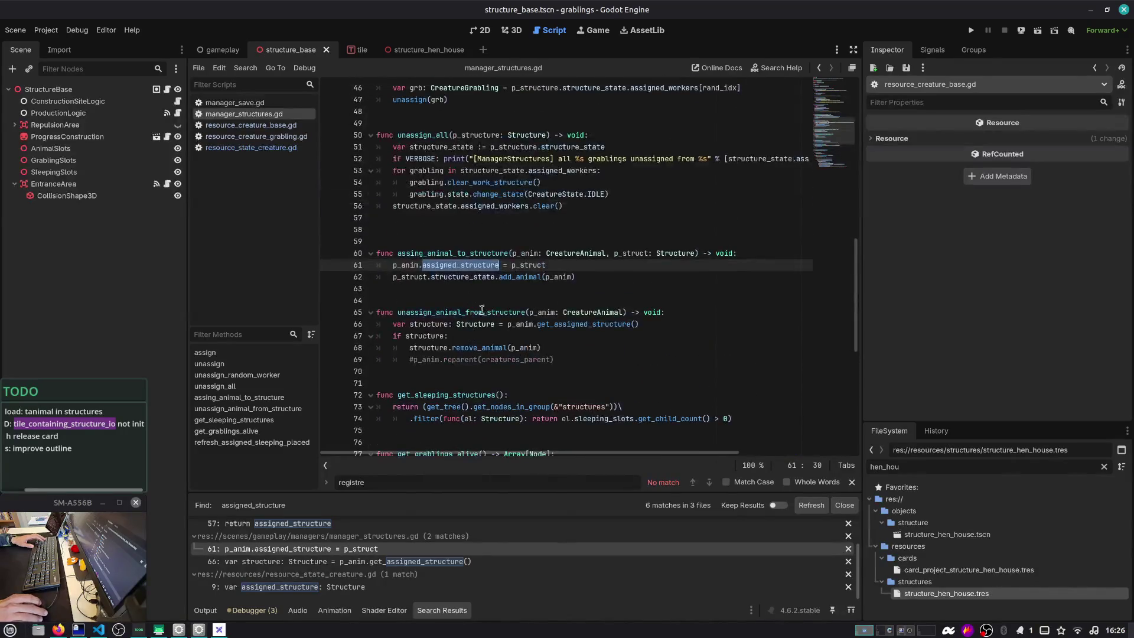
{"action": "scroll", "coordinate": [470, 182], "scroll_direction": "up", "scroll_amount": 15}
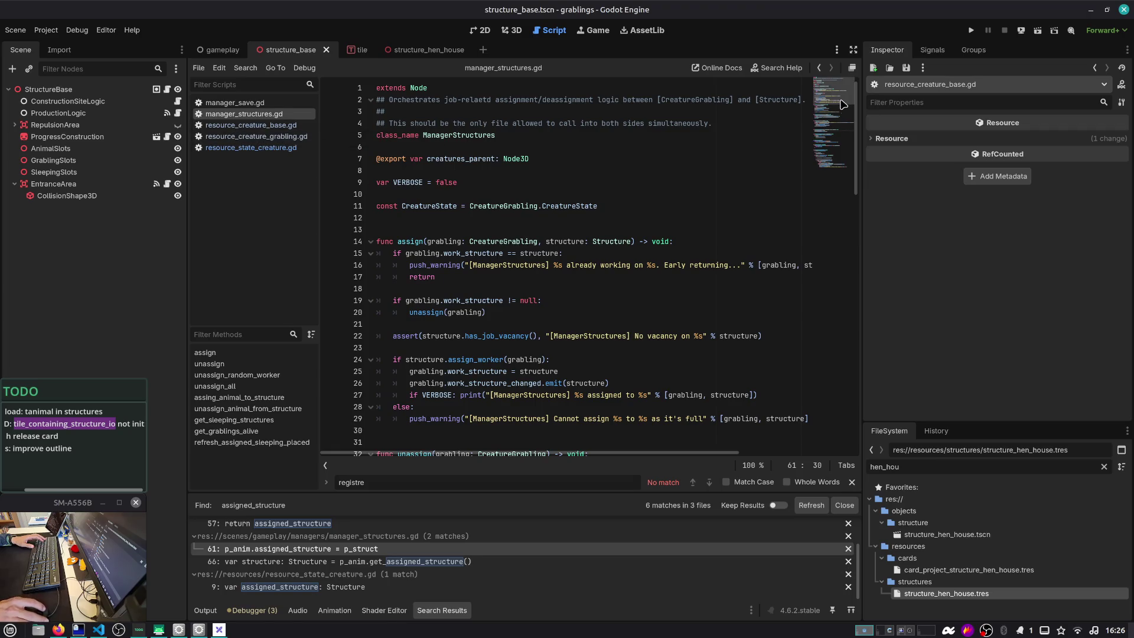
{"action": "scroll", "coordinate": [842, 103], "scroll_direction": "down", "scroll_amount": 2}
{"action": "scroll", "coordinate": [842, 103], "scroll_direction": "up", "scroll_amount": 2}
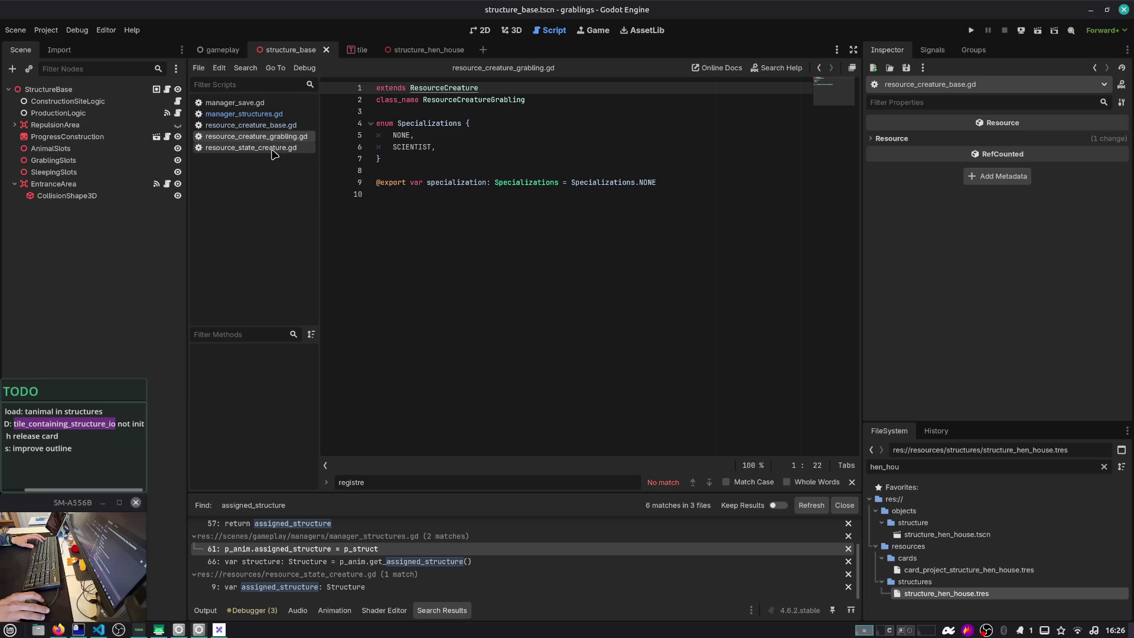
{"action": "left_click", "coordinate": [249, 150]}
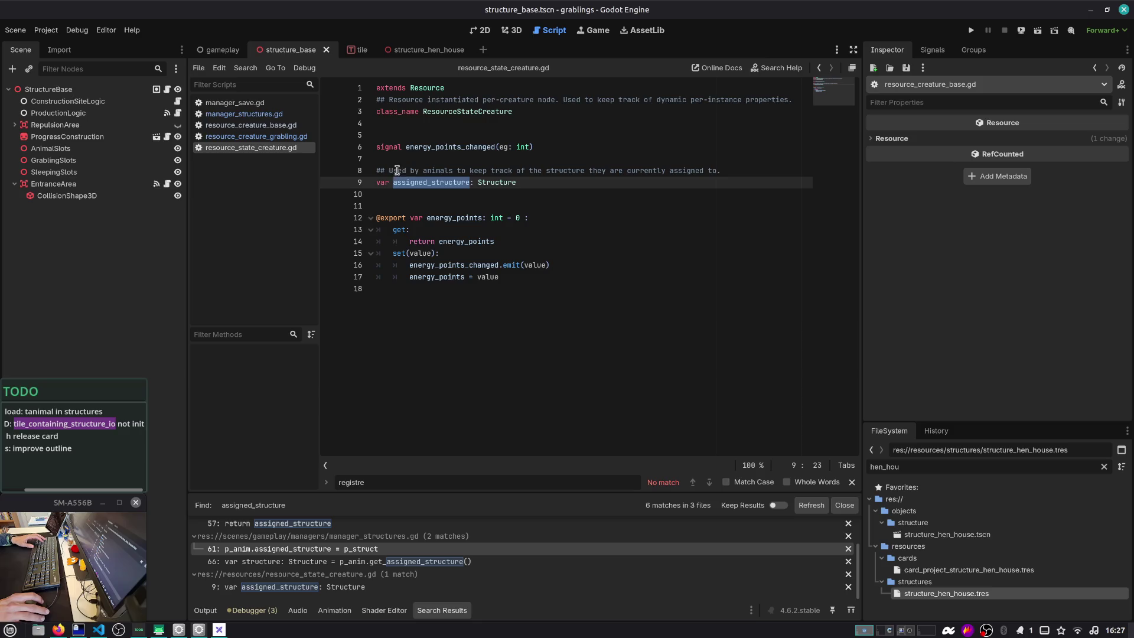
{"action": "left_click", "coordinate": [377, 182]}
{"action": "type", "text": "@export"}
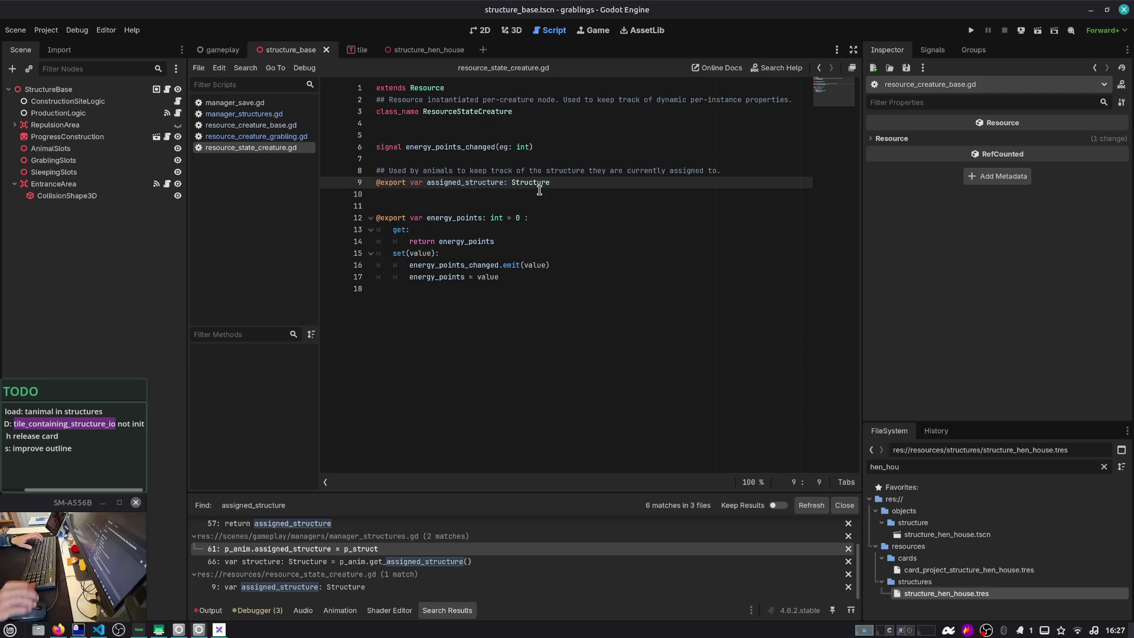
{"action": "double_click", "coordinate": [463, 183]}
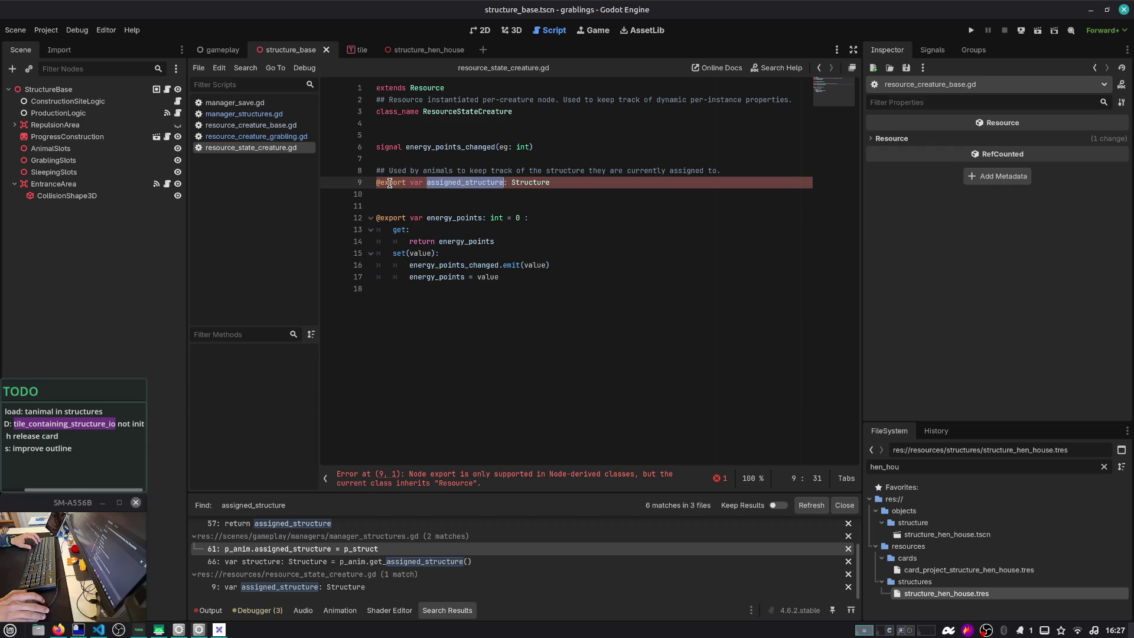
{"action": "left_click", "coordinate": [424, 195]}
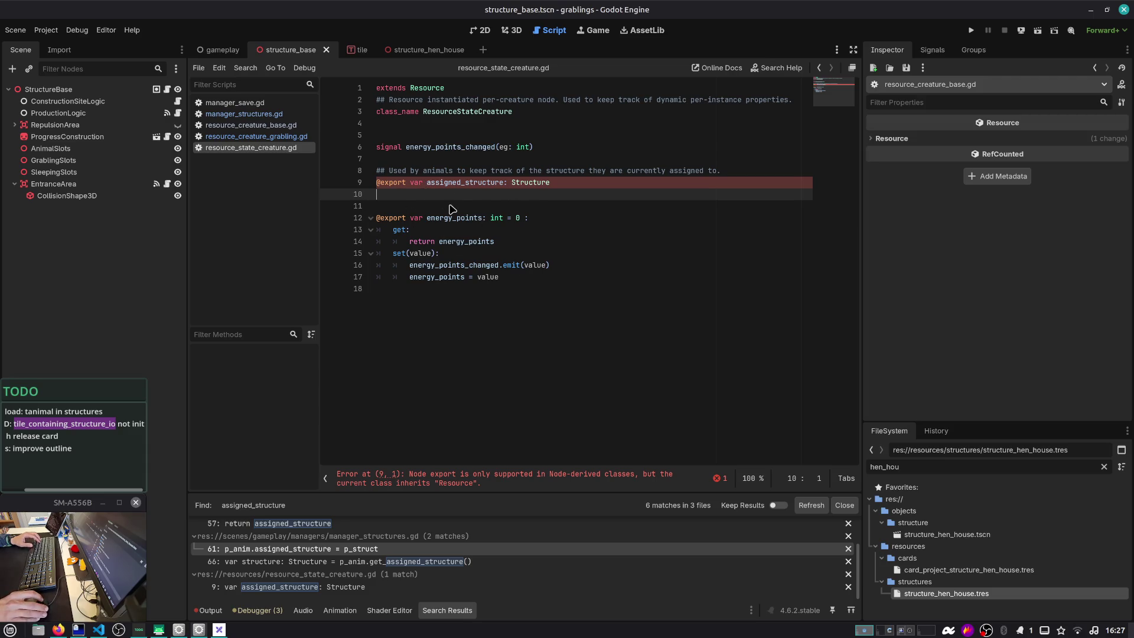
{"action": "double_click", "coordinate": [393, 219]}
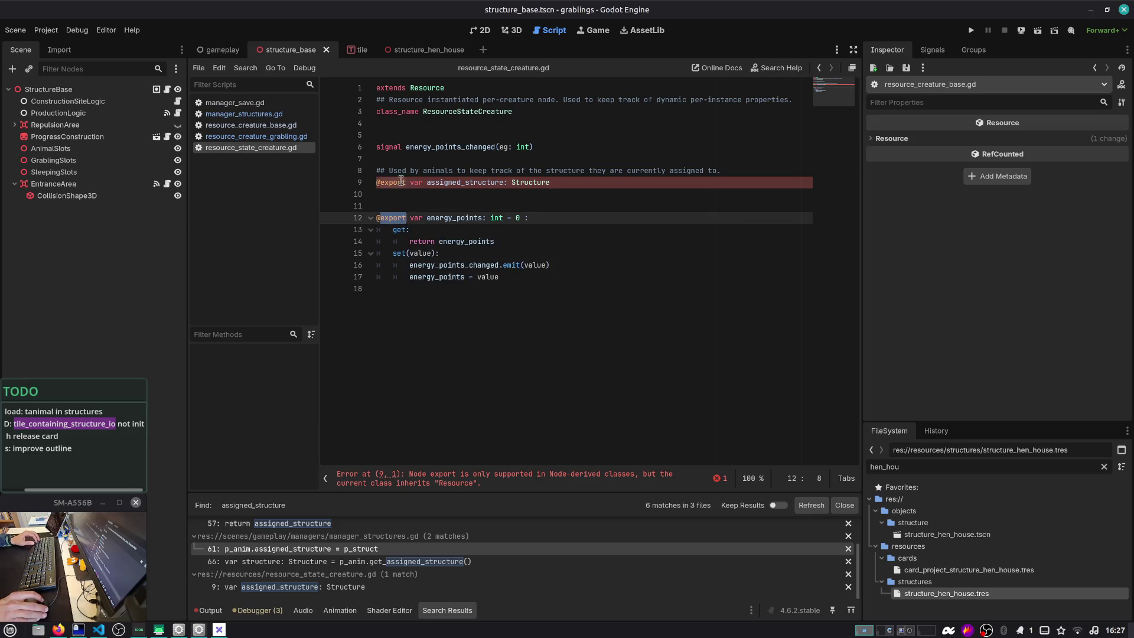
{"action": "left_click_drag", "start_coordinate": [410, 183], "coordinate": [376, 183]}
{"action": "key", "text": "Delete"}
{"action": "double_click", "coordinate": [498, 184]}
{"action": "double_click", "coordinate": [437, 183]}
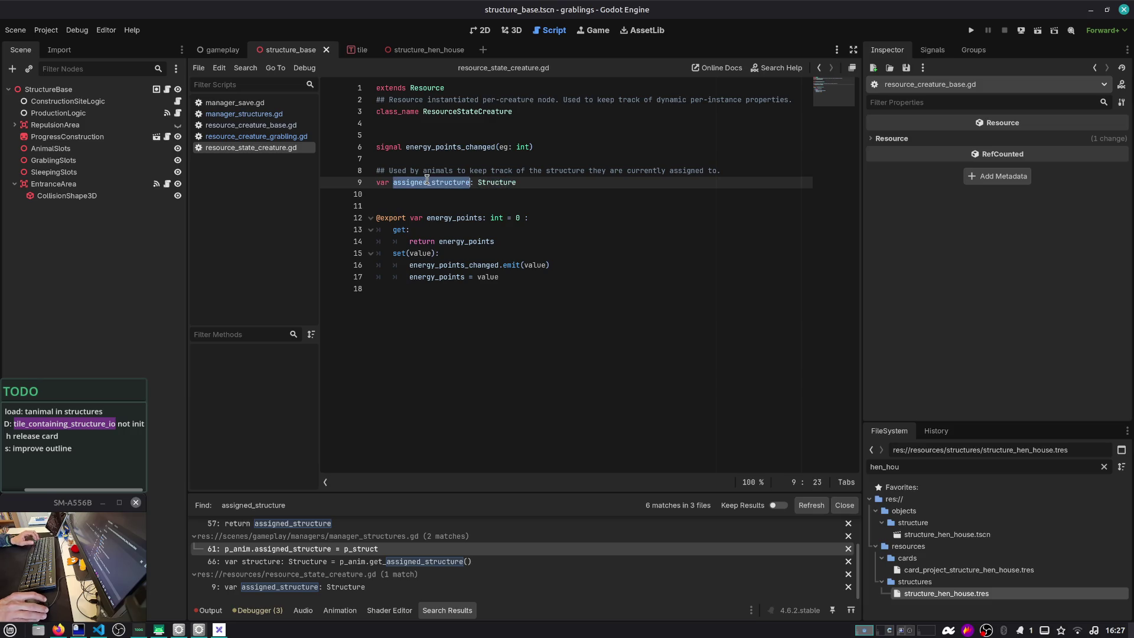
{"action": "double_click", "coordinate": [493, 183]}
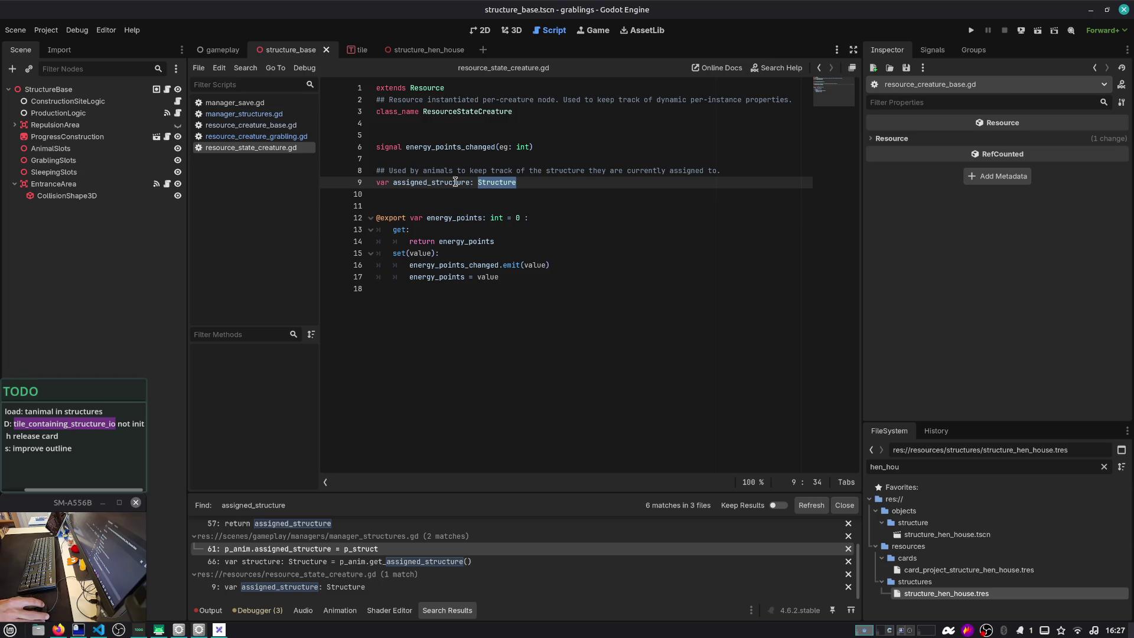
{"action": "left_click", "coordinate": [253, 138]}
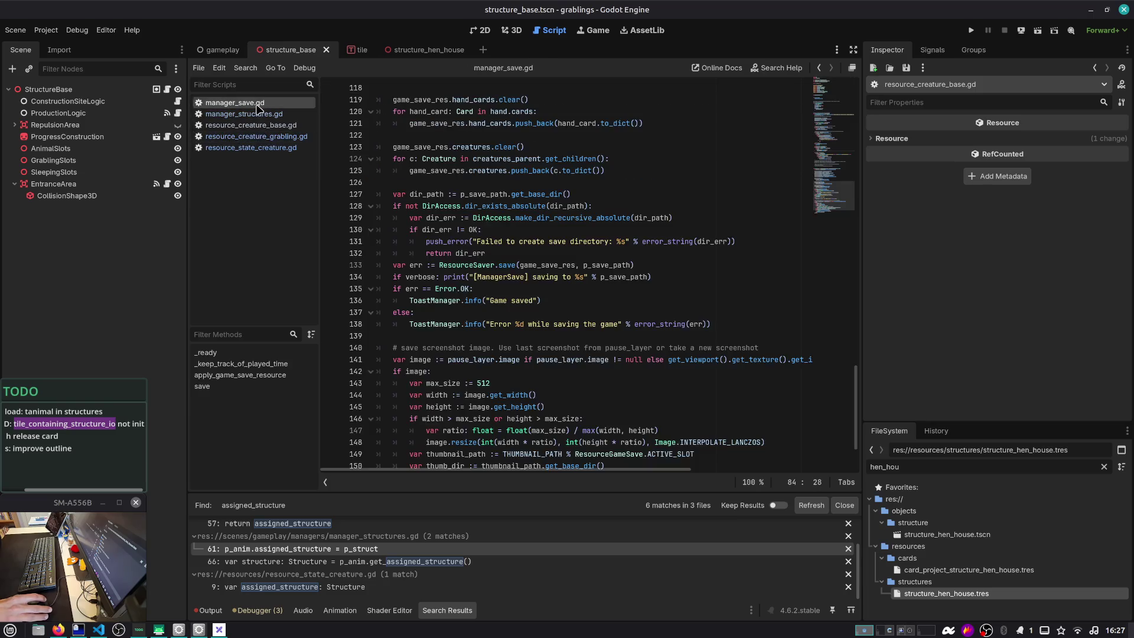
Step: In manager_save.gd, trace creatures_insts through the restore code and the creature save loop
{"action": "left_click", "coordinate": [236, 102]}
{"action": "scroll", "coordinate": [464, 253], "scroll_direction": "up", "scroll_amount": 10}
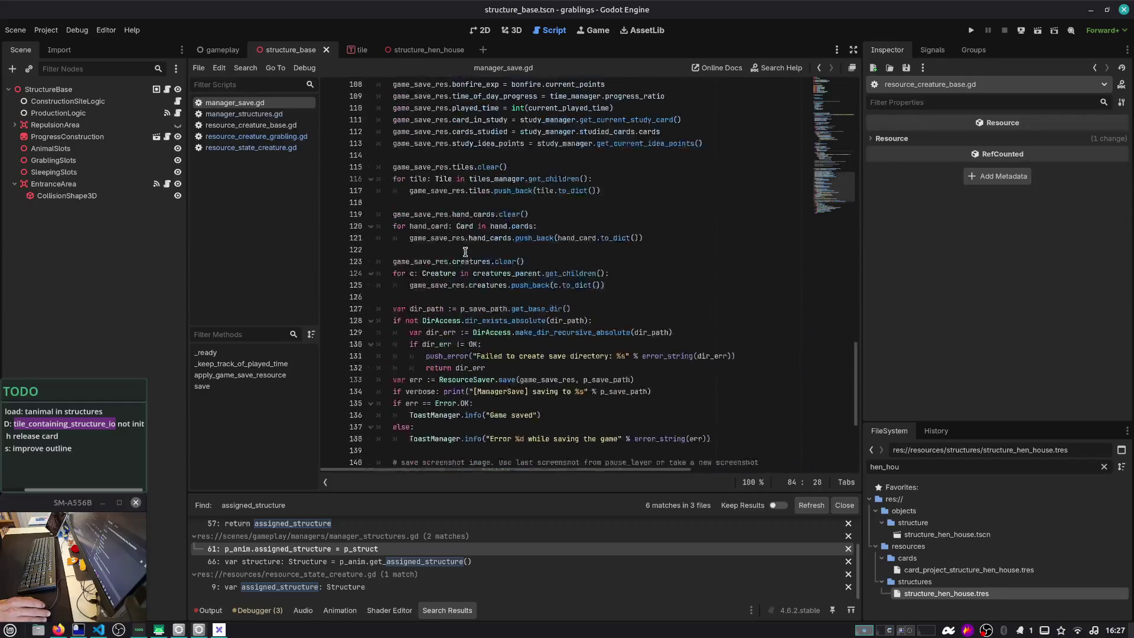
{"action": "scroll", "coordinate": [466, 252], "scroll_direction": "up", "scroll_amount": 5}
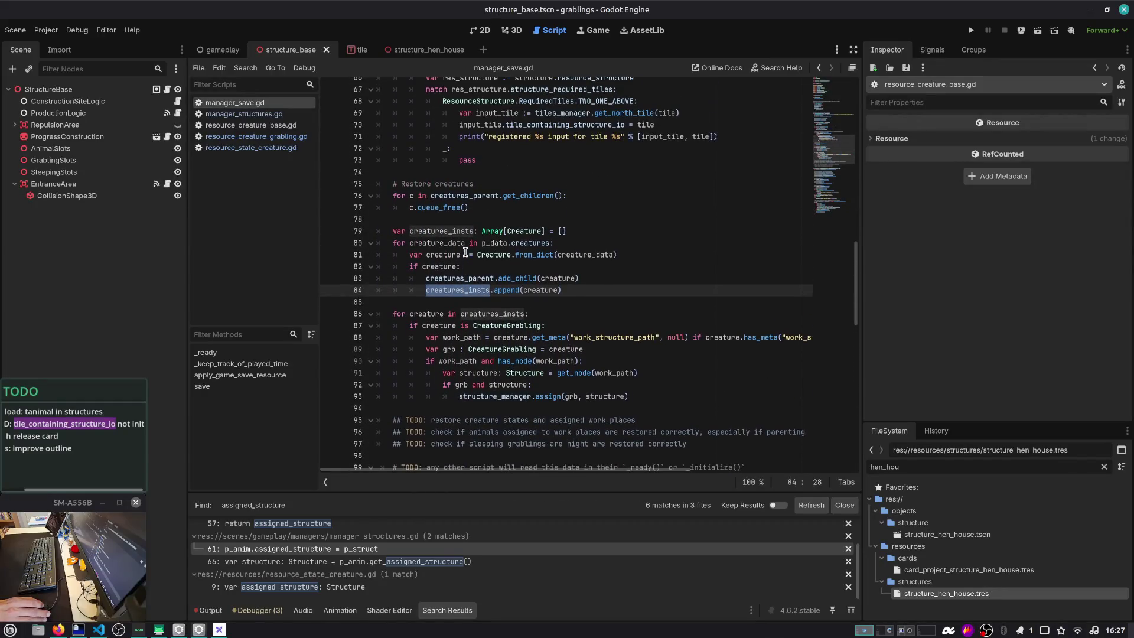
{"action": "scroll", "coordinate": [491, 272], "scroll_direction": "up", "scroll_amount": 1}
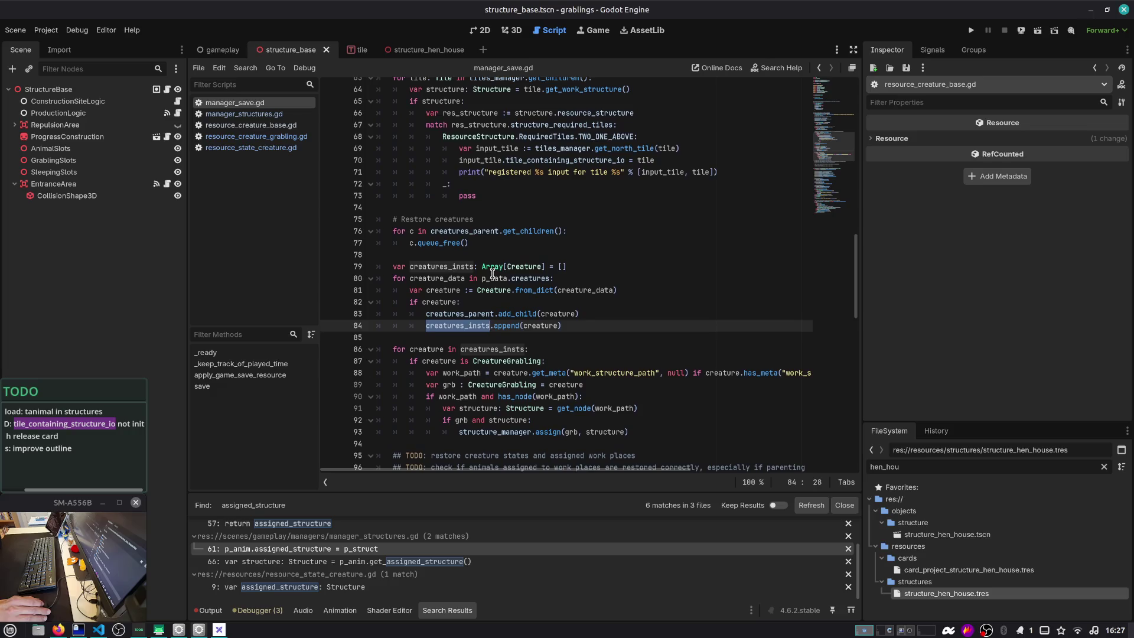
{"action": "left_click", "coordinate": [453, 266]}
{"action": "double_click", "coordinate": [454, 267]}
{"action": "scroll", "coordinate": [488, 328], "scroll_direction": "down", "scroll_amount": 2}
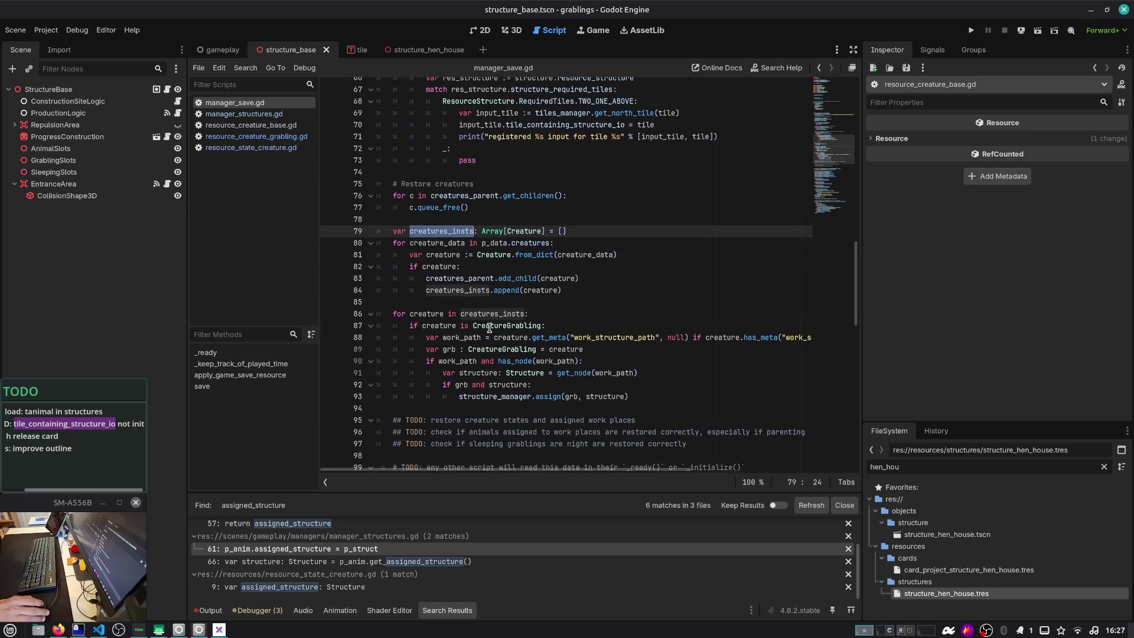
{"action": "double_click", "coordinate": [427, 278]}
{"action": "scroll", "coordinate": [591, 322], "scroll_direction": "down", "scroll_amount": 1}
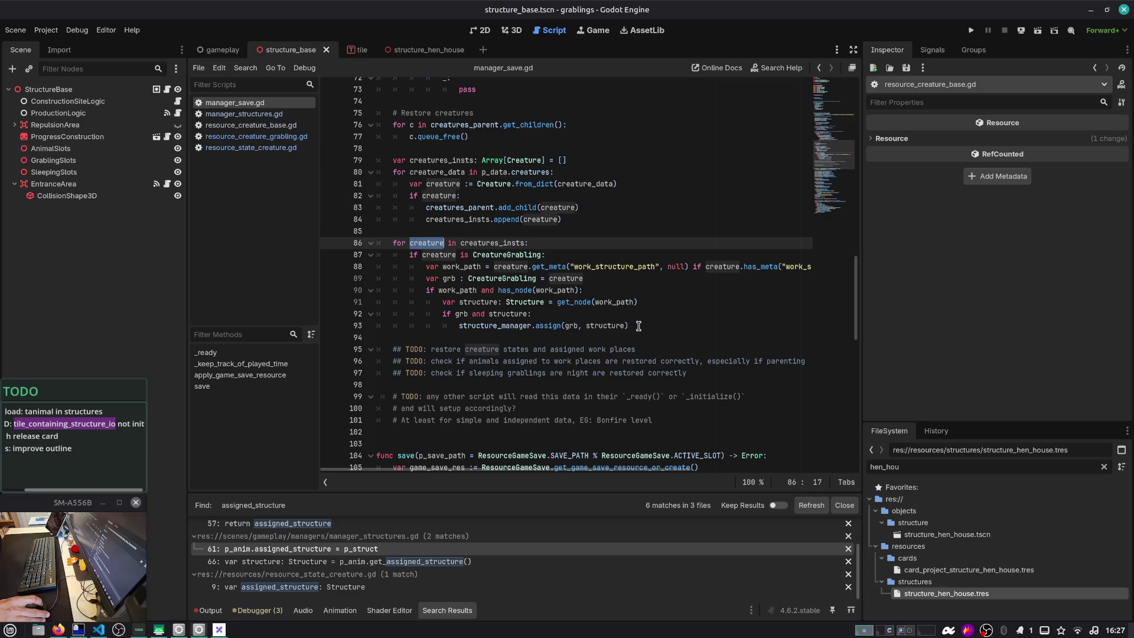
{"action": "scroll", "coordinate": [515, 282], "scroll_direction": "down", "scroll_amount": 3}
{"action": "scroll", "coordinate": [514, 282], "scroll_direction": "down", "scroll_amount": 8}
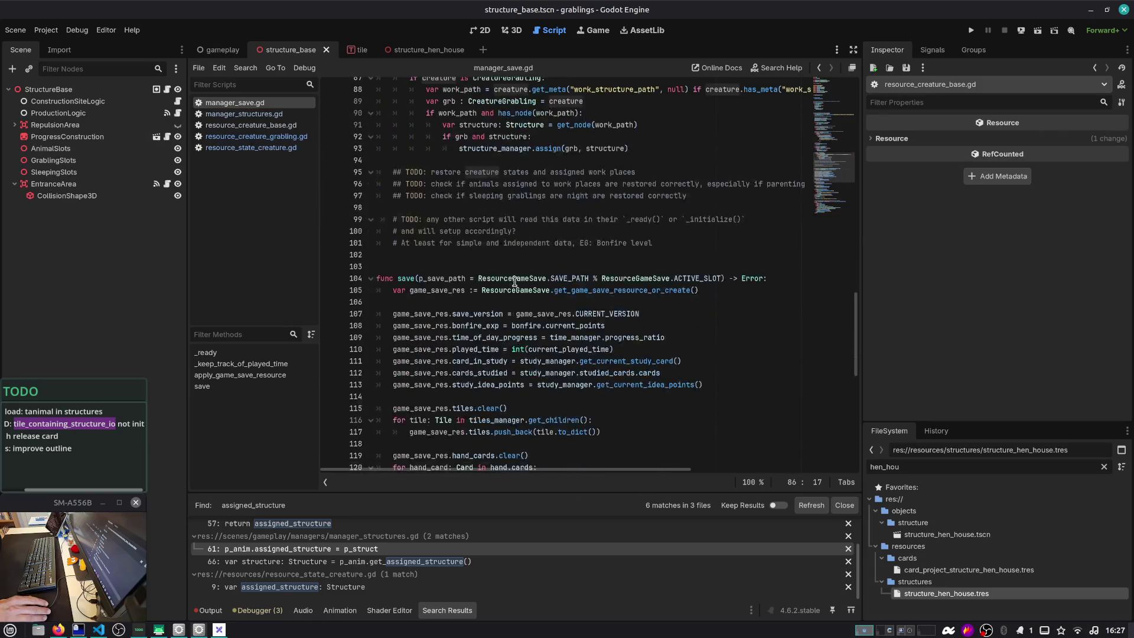
{"action": "double_click", "coordinate": [444, 230]}
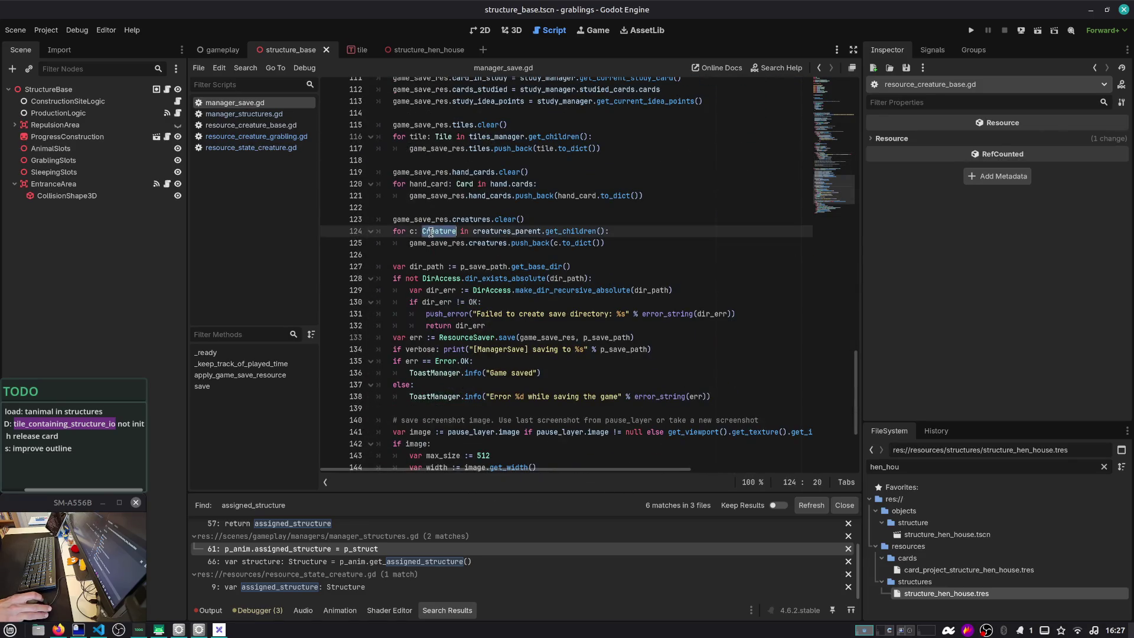
Step: After line 125, add 'if c is CreatureAnimal:' with 'c.assigned_structure' inside it
{"action": "left_click", "coordinate": [646, 247]}
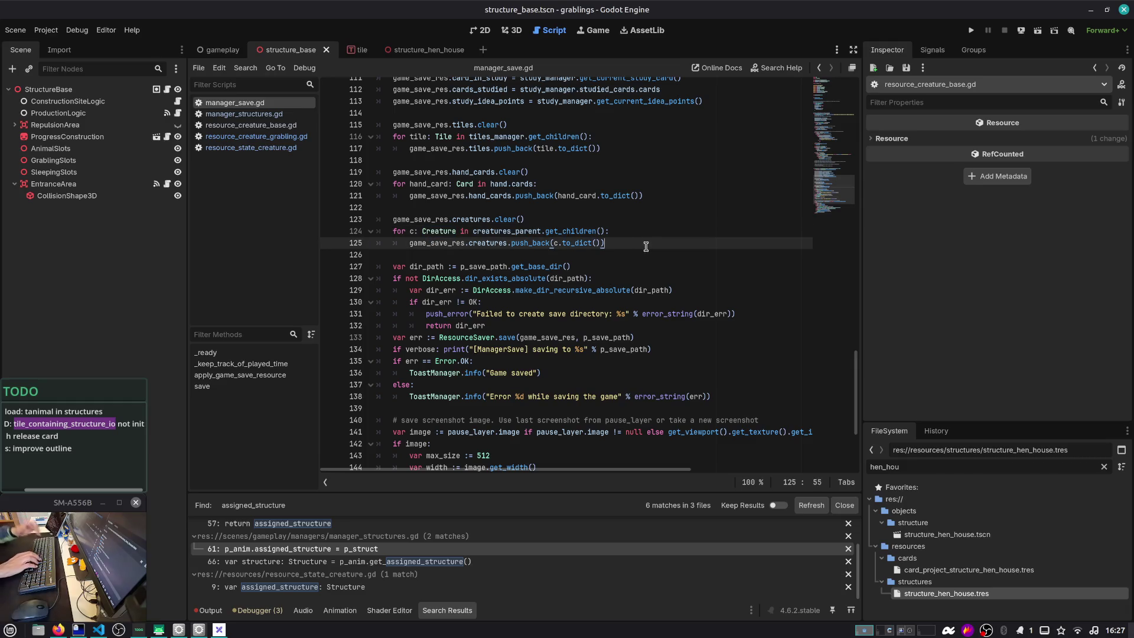
{"action": "key", "text": "Return"}
{"action": "type", "text": "if c is Creatureani"}
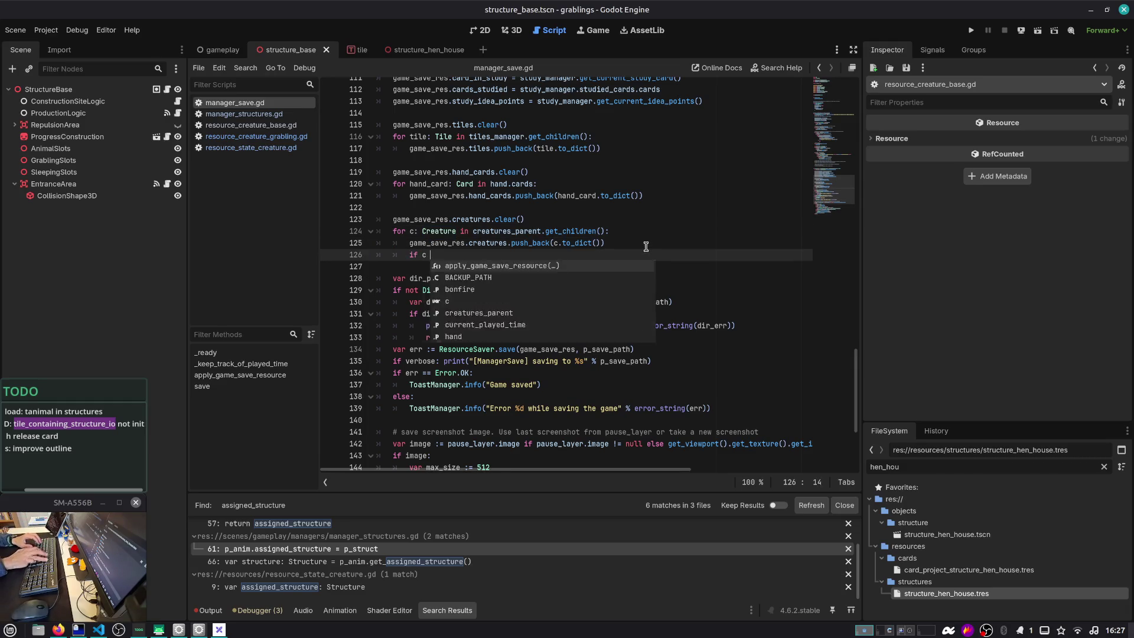
{"action": "key", "text": "Return"}
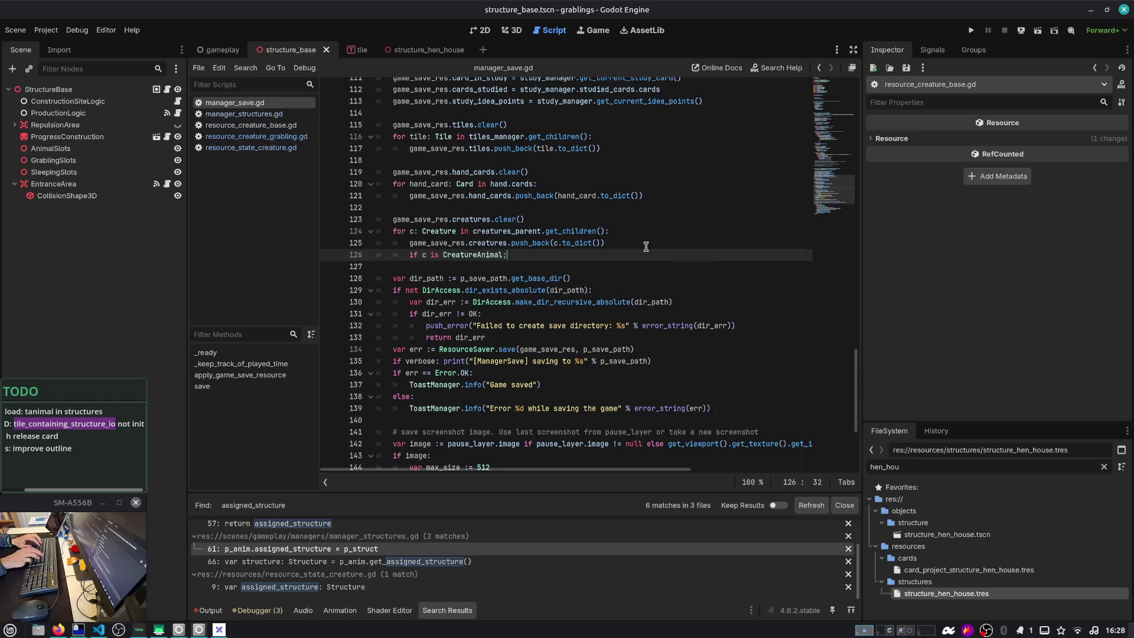
{"action": "type", "text": ":"}
{"action": "key", "text": "Return"}
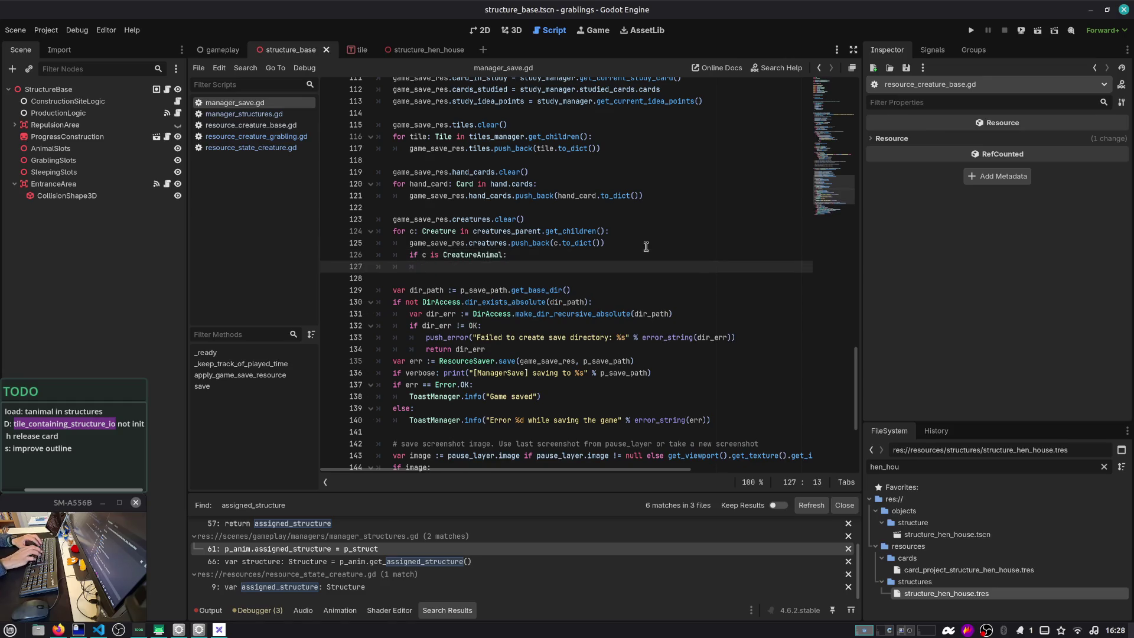
{"action": "type", "text": "c."}
{"action": "type", "text": "assigned_s"}
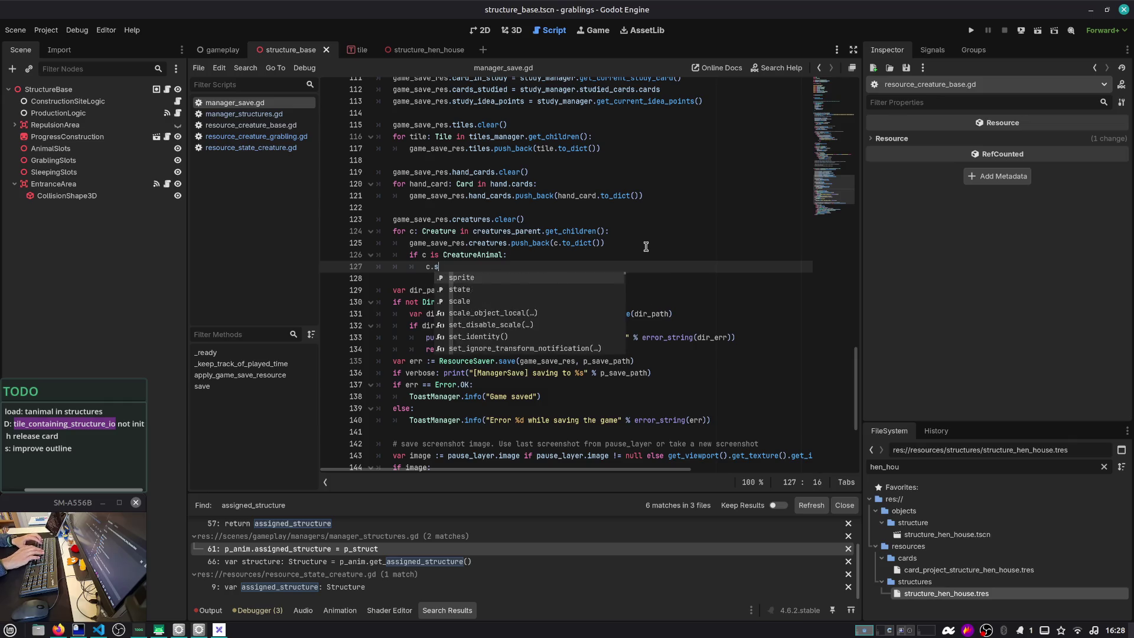
{"action": "key", "text": "Return"}
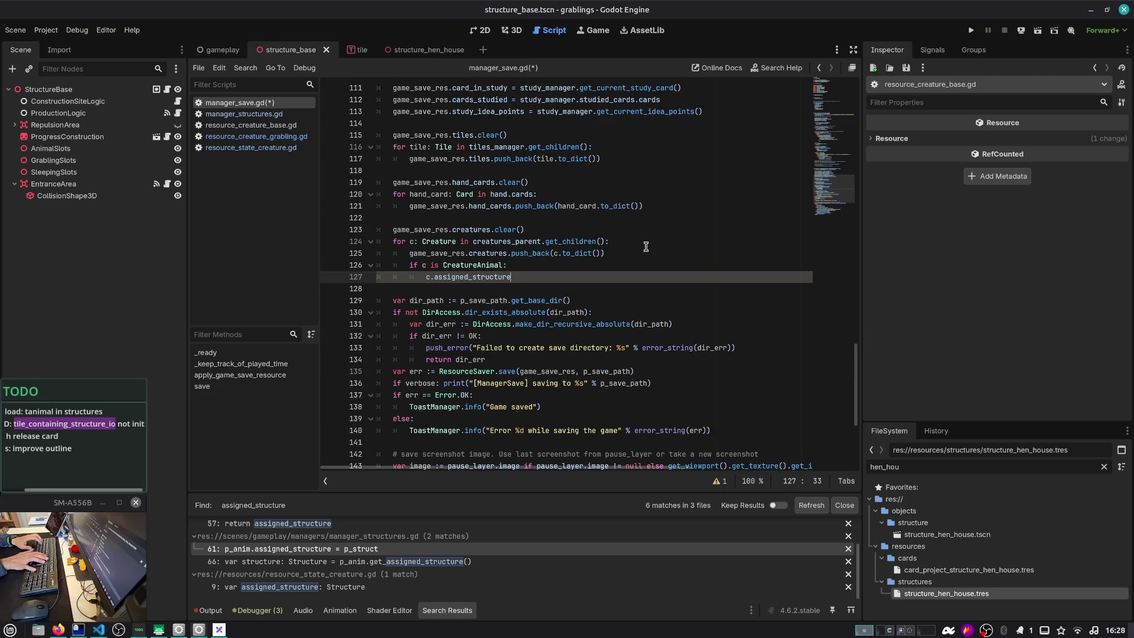
Step: Follow assigned_structure to its declaration in creature_animal.gd, then to structure.gd
{"action": "scroll", "coordinate": [646, 247], "scroll_direction": "down", "scroll_amount": 1}
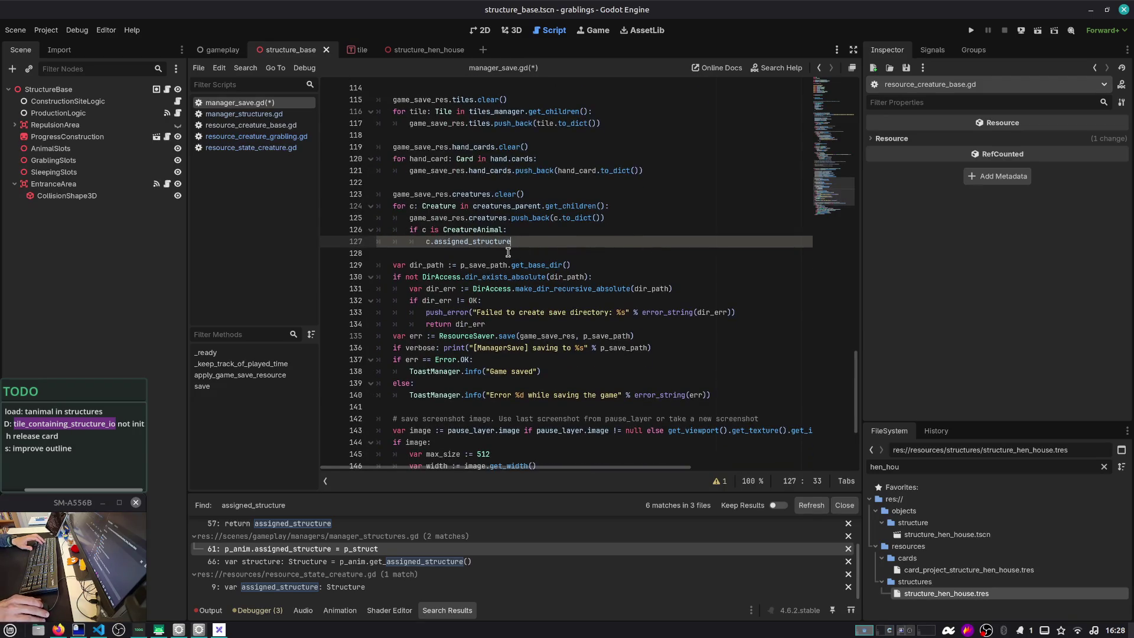
{"action": "left_click", "coordinate": [478, 213], "text": "ctrl"}
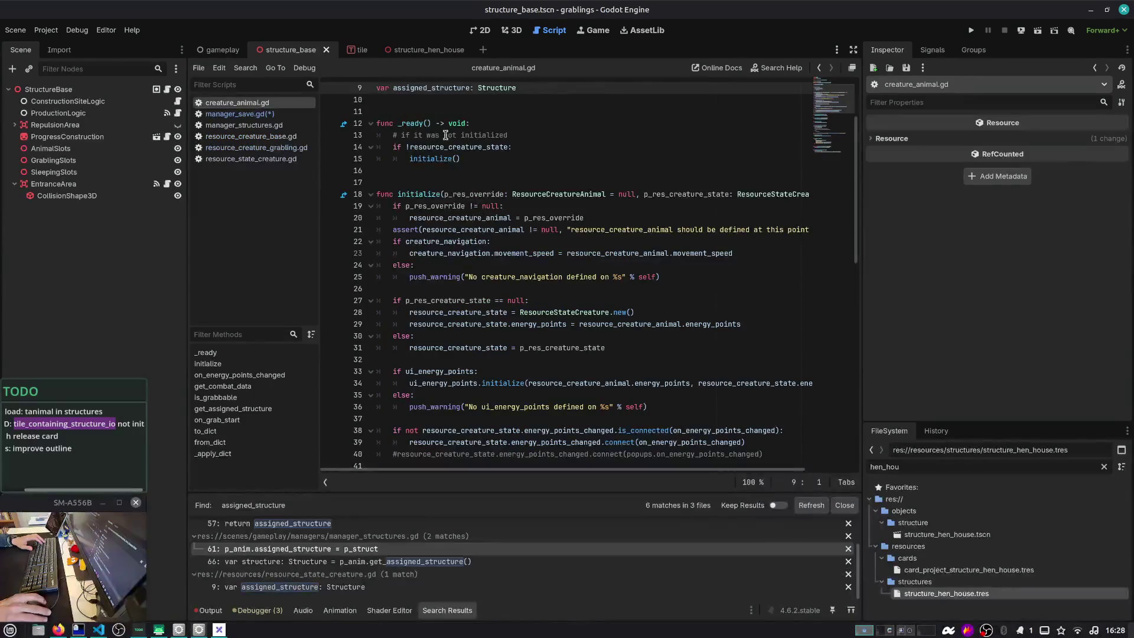
{"action": "left_click", "coordinate": [497, 158], "text": "ctrl"}
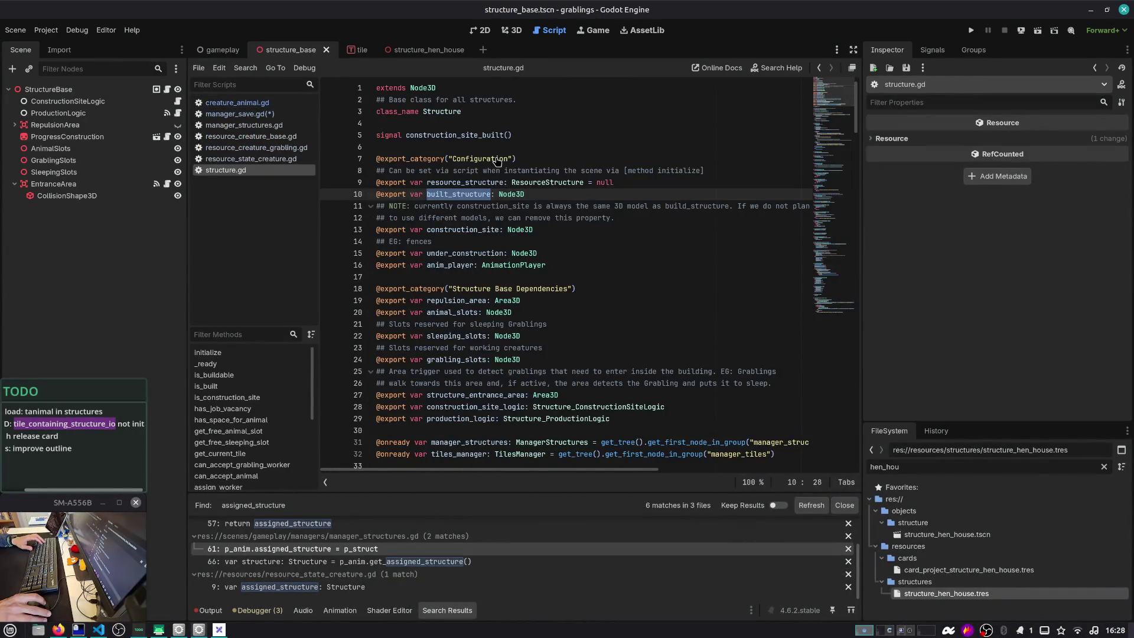
{"action": "scroll", "coordinate": [496, 160], "scroll_direction": "down", "scroll_amount": 5}
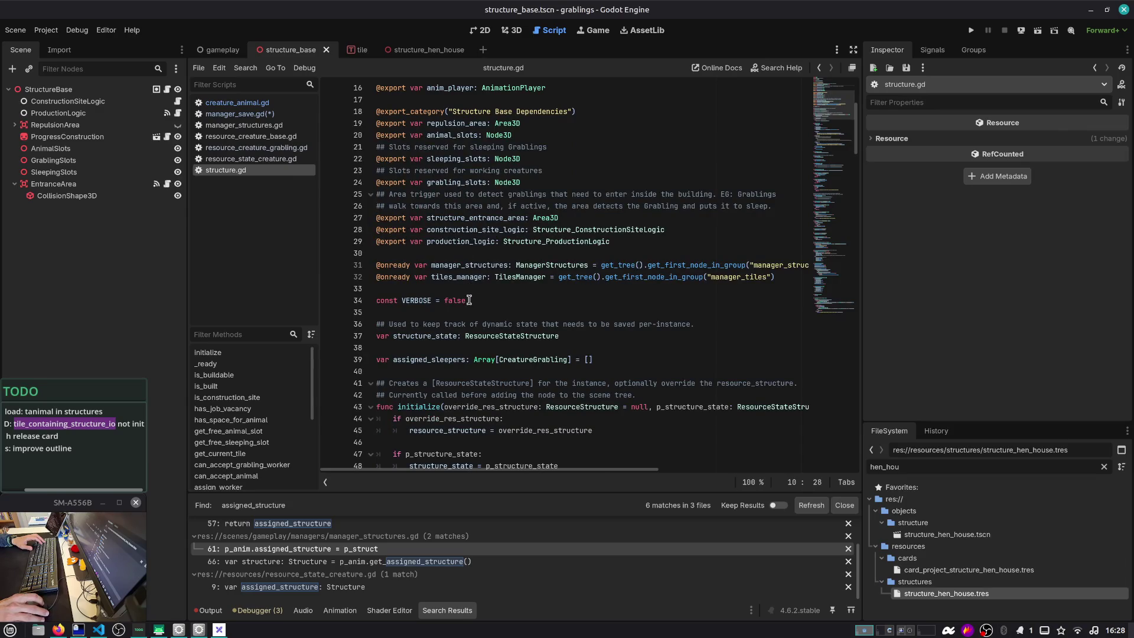
{"action": "scroll", "coordinate": [472, 290], "scroll_direction": "down", "scroll_amount": 3}
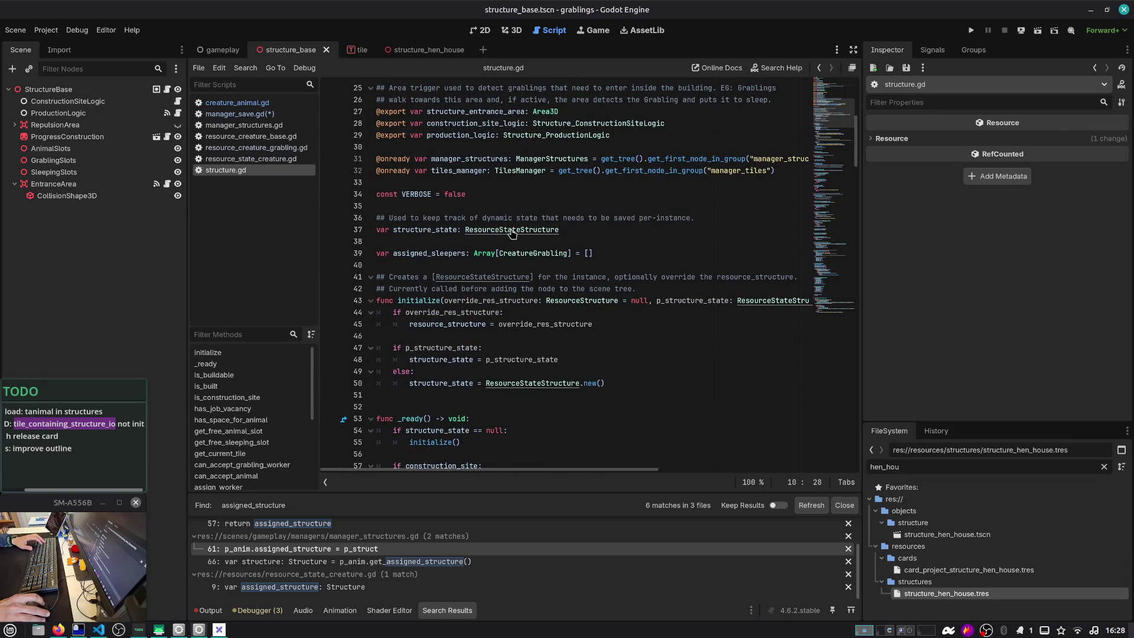
{"action": "left_click", "coordinate": [512, 231], "text": "ctrl"}
{"action": "double_click", "coordinate": [449, 197]}
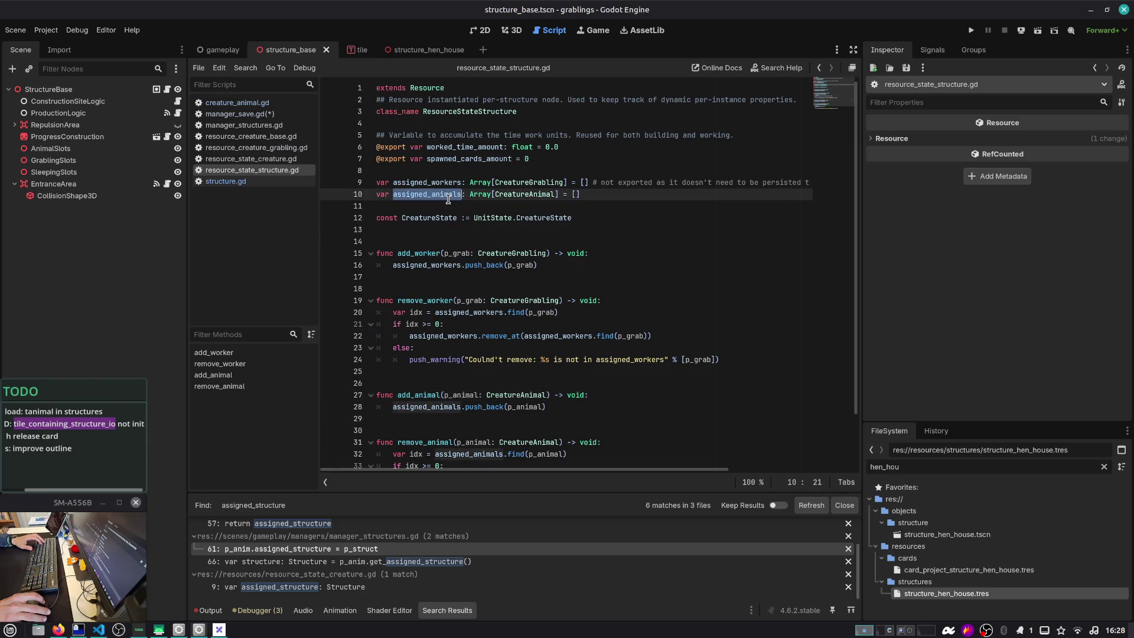
{"action": "key", "text": "Home"}
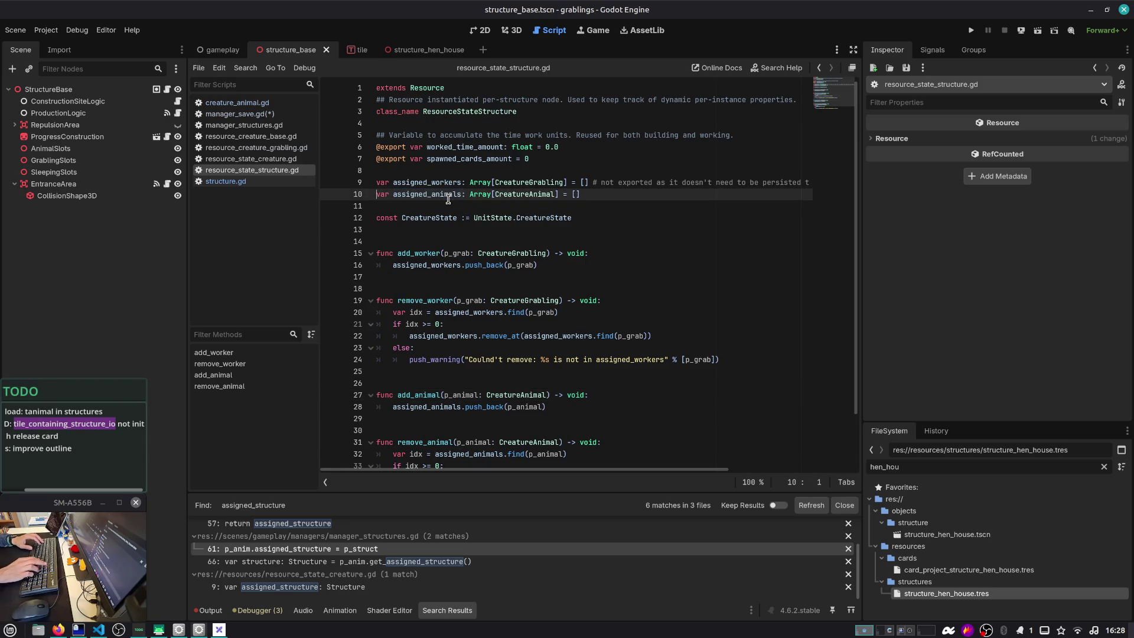
{"action": "type", "text": "@export"}
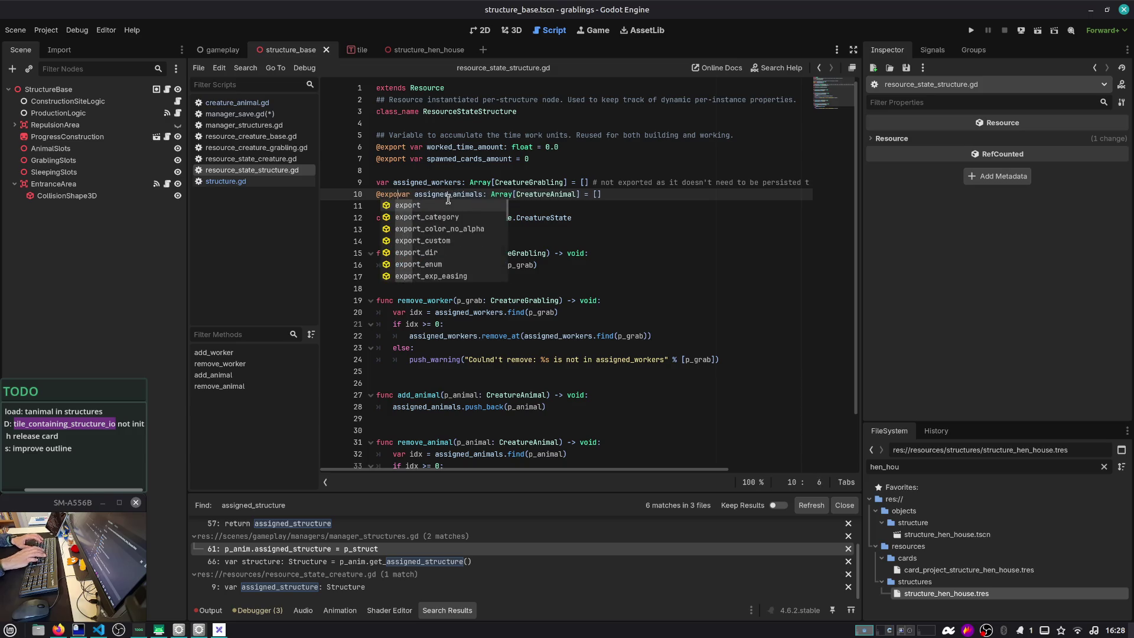
{"action": "key", "text": "ctrl+s"}
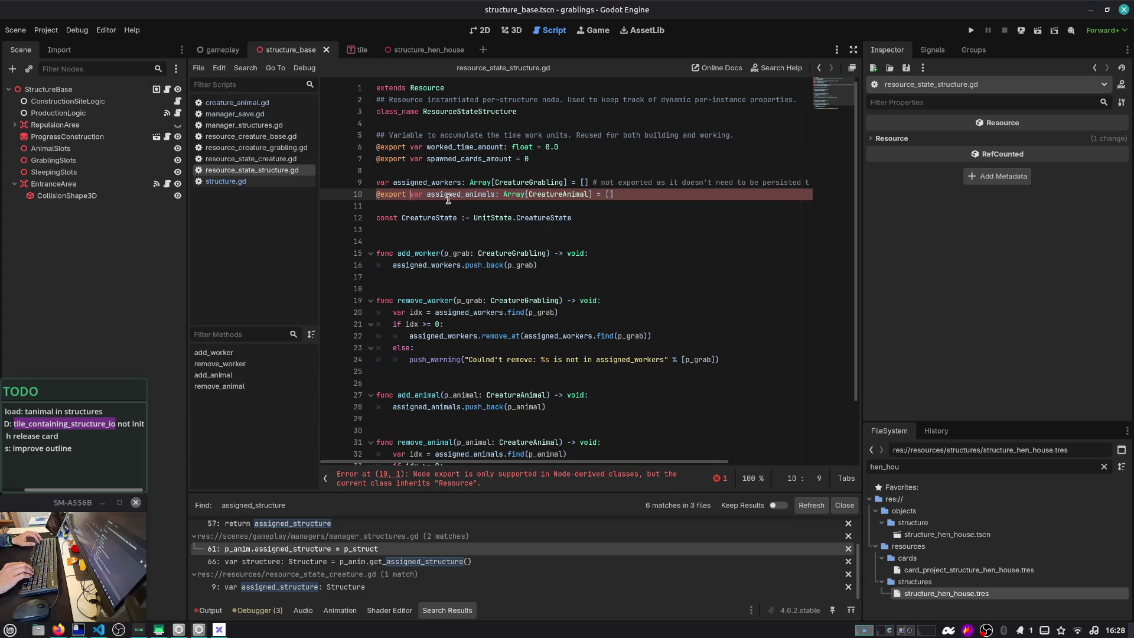
{"action": "key", "text": "ctrl+z"}
Step: Step back through script history to structure.gd and then creature_animal.gd line 9
{"action": "double_click", "coordinate": [492, 195]}
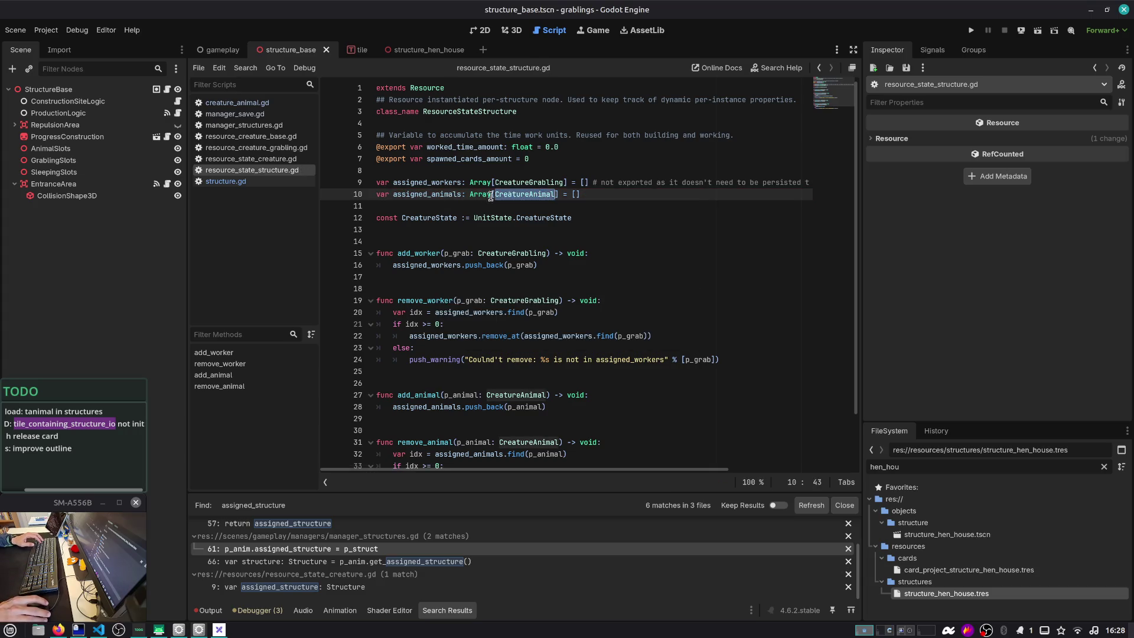
{"action": "left_click", "coordinate": [820, 68]}
{"action": "left_click", "coordinate": [821, 69]}
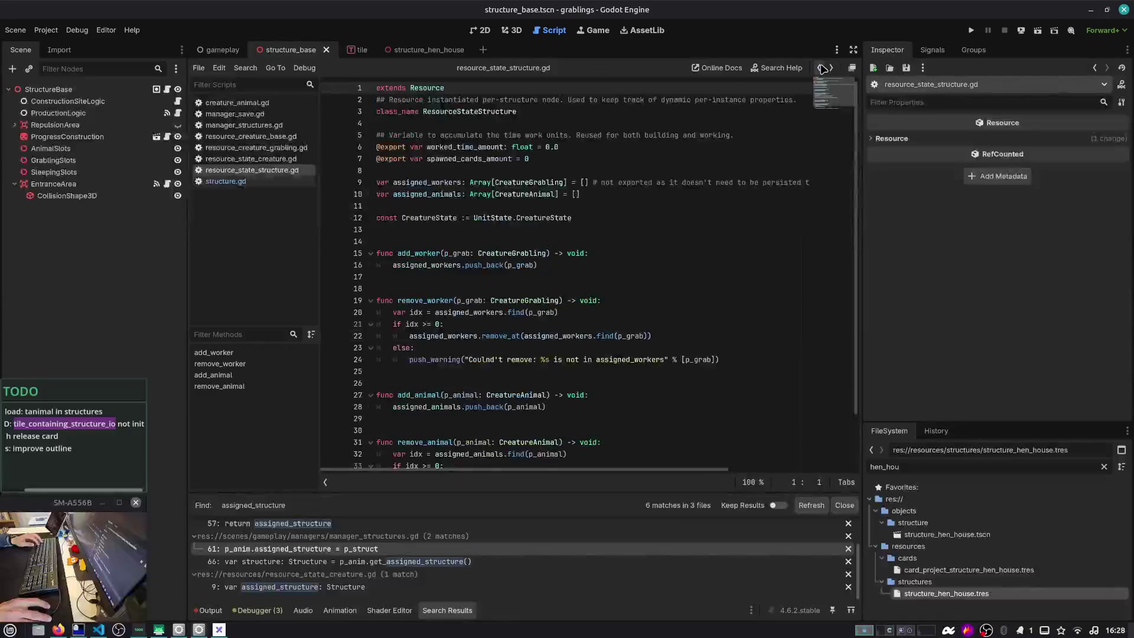
{"action": "left_click", "coordinate": [821, 68]}
{"action": "left_click", "coordinate": [821, 69]}
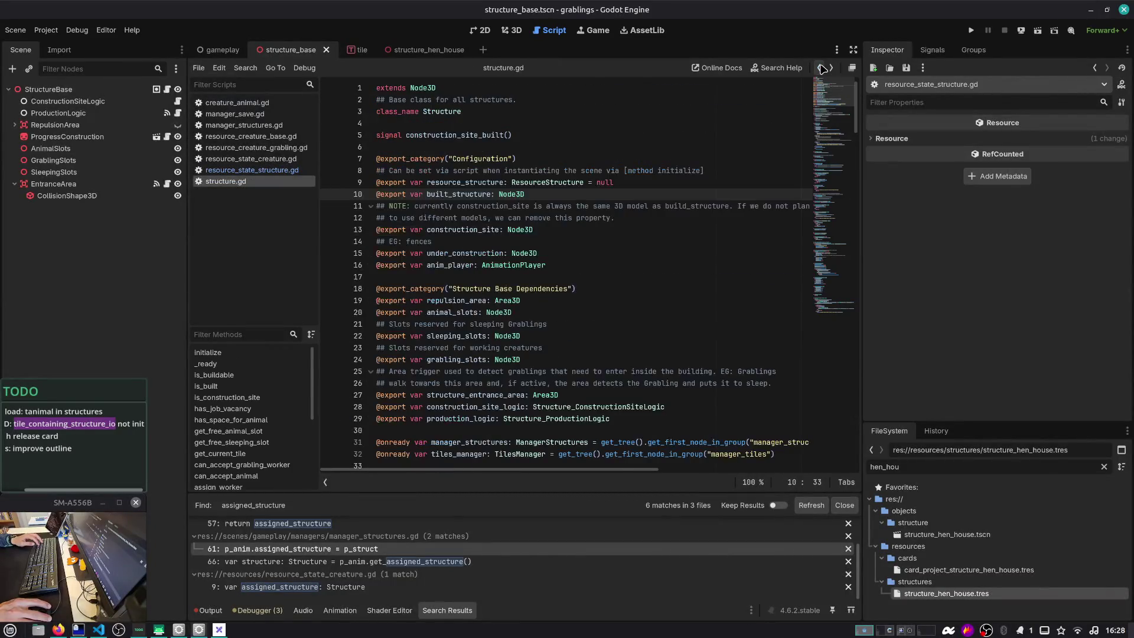
{"action": "left_click", "coordinate": [821, 69]}
Step: Back in manager_save.gd, start turning c.assigned_structure into a null check
{"action": "left_click", "coordinate": [822, 69]}
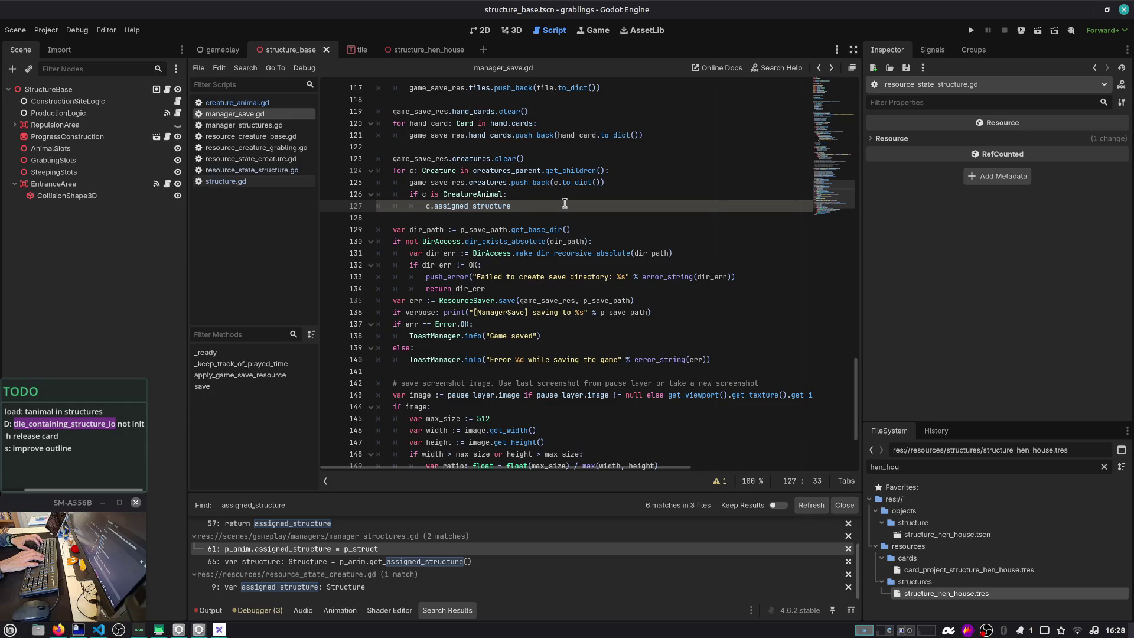
{"action": "key", "text": "ctrl+space"}
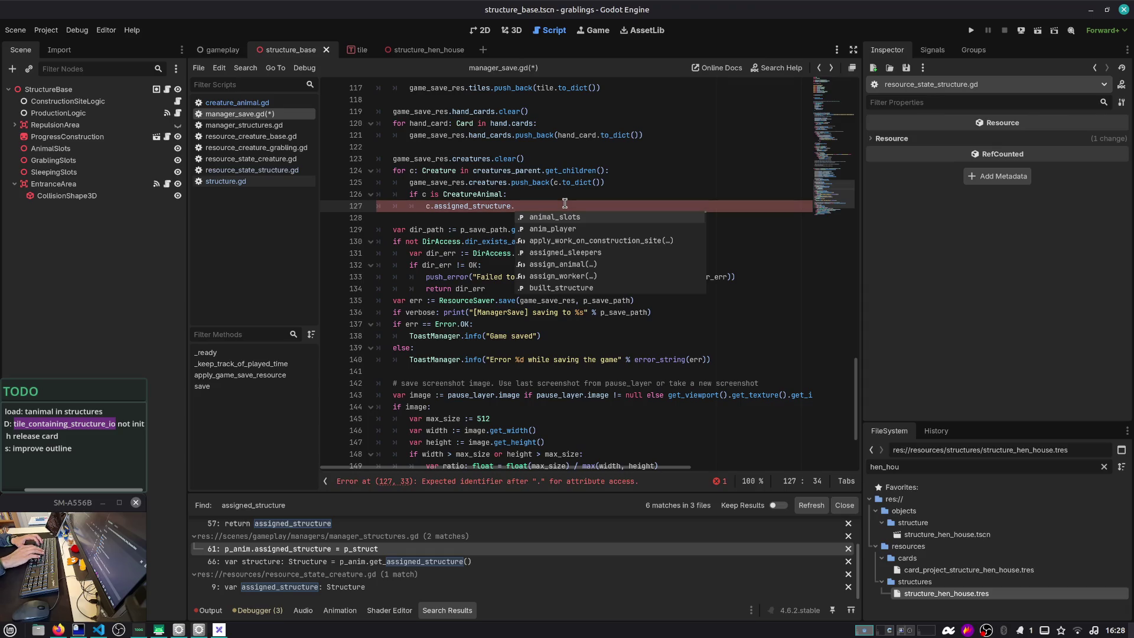
{"action": "key", "text": "BackSpace"}
{"action": "key", "text": "Home"}
{"action": "type", "text": "if"}
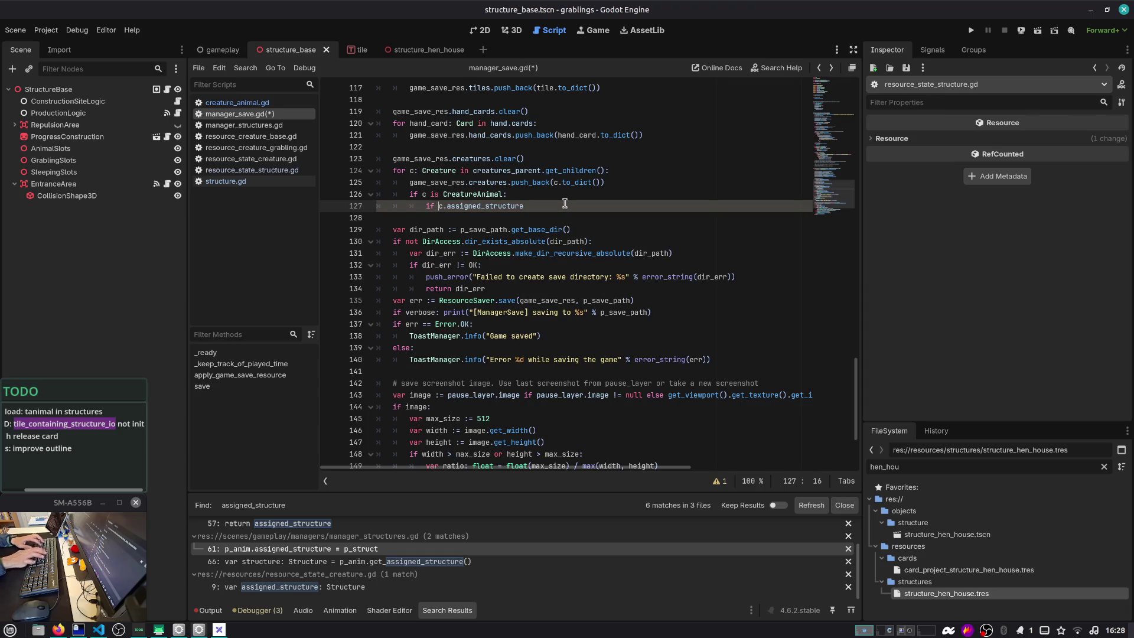
{"action": "key", "text": "End"}
{"action": "type", "text": "+!"}
Step: Draft a game_save_res line beneath it, then undo the unfinished assigned-structure lines
{"action": "key", "text": "Return"}
{"action": "type", "text": "games_"}
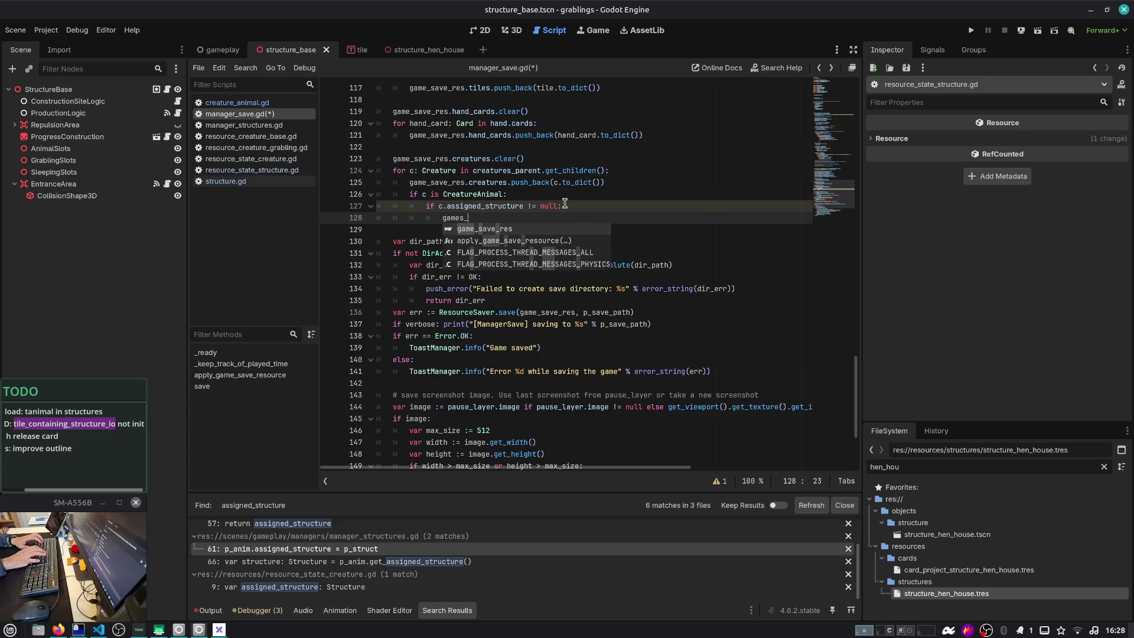
{"action": "key", "text": "Return"}
{"action": "type", "text": "cre"}
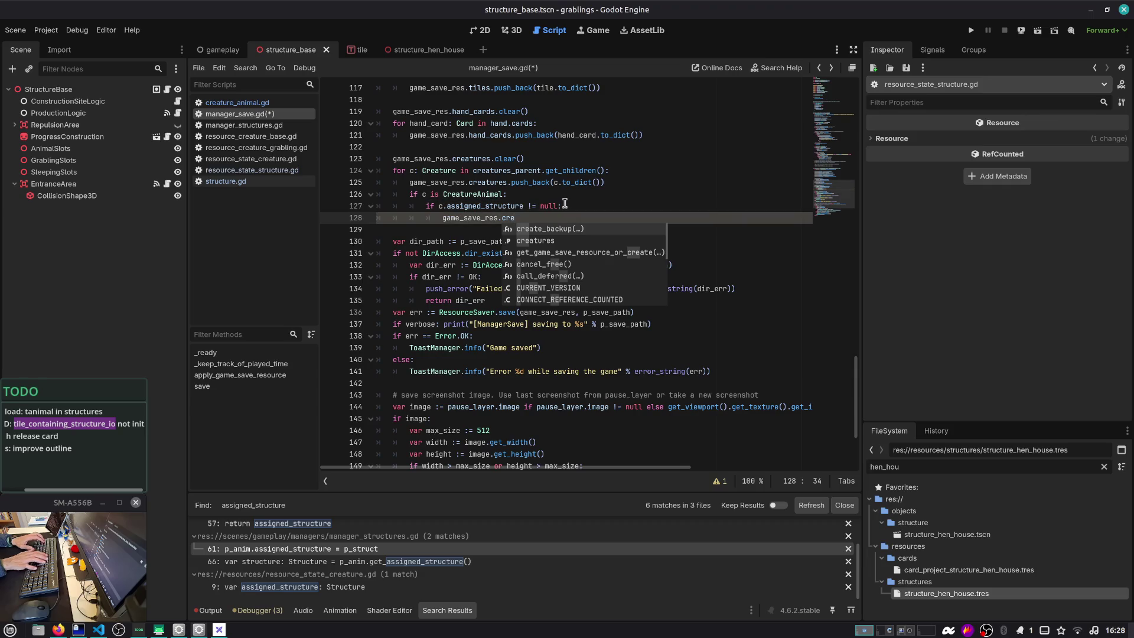
{"action": "key", "text": "ctrl+z"}
{"action": "key", "text": "ctrl+z"}
{"action": "key", "text": "ctrl+z"}
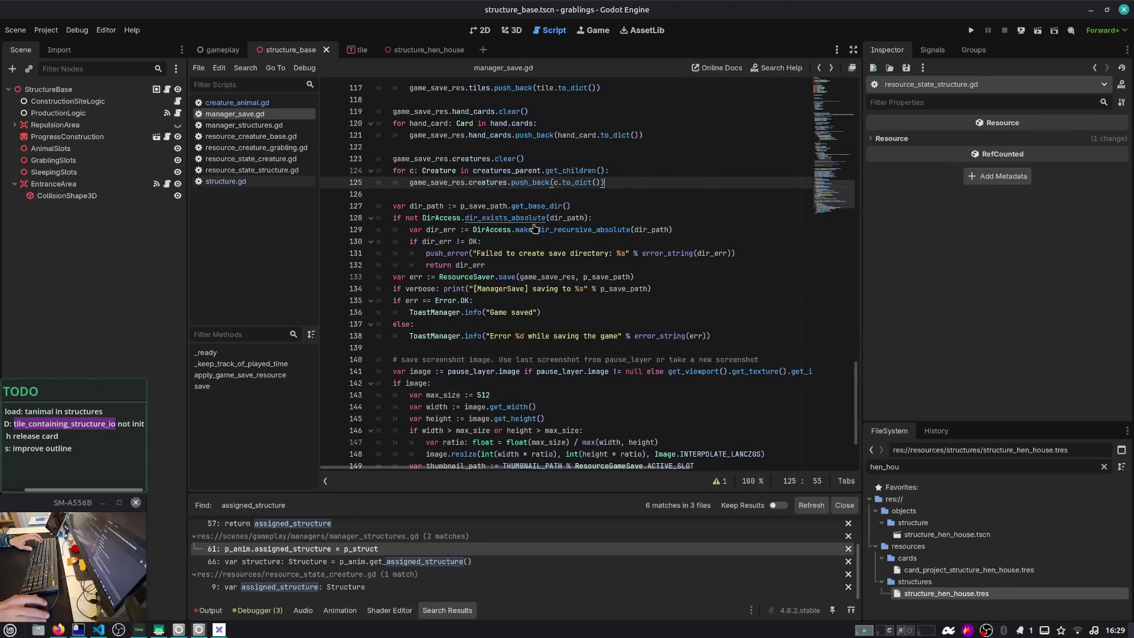
{"action": "left_click", "coordinate": [572, 183], "text": "ctrl"}
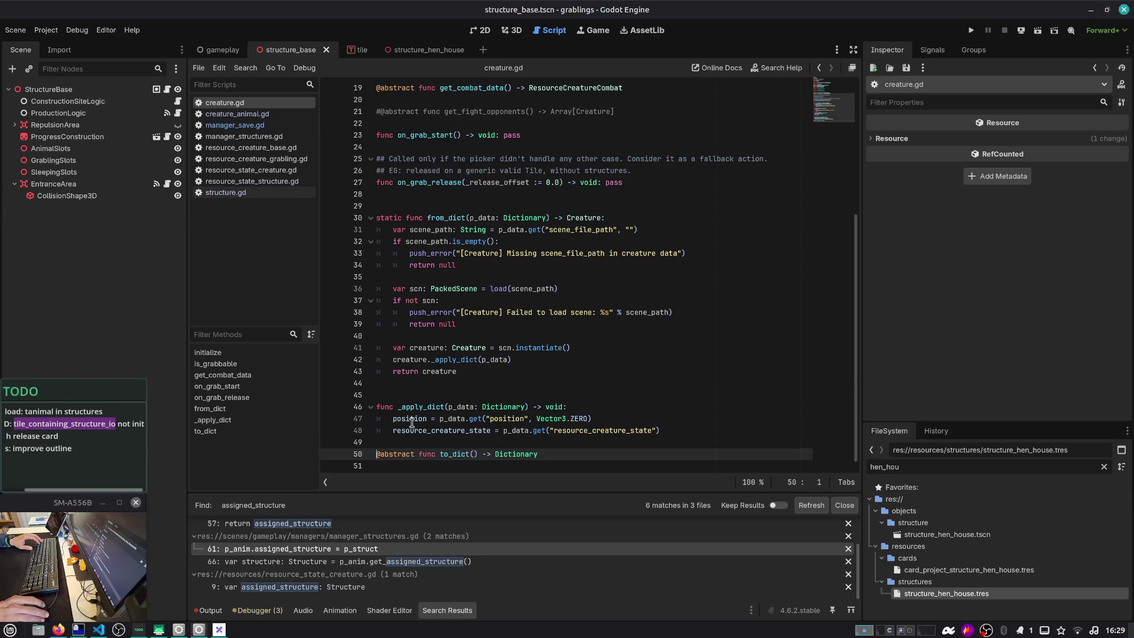
Step: Quick-open creature_animal.gd at its to_dict() function
{"action": "scroll", "coordinate": [452, 163], "scroll_direction": "up", "scroll_amount": 6}
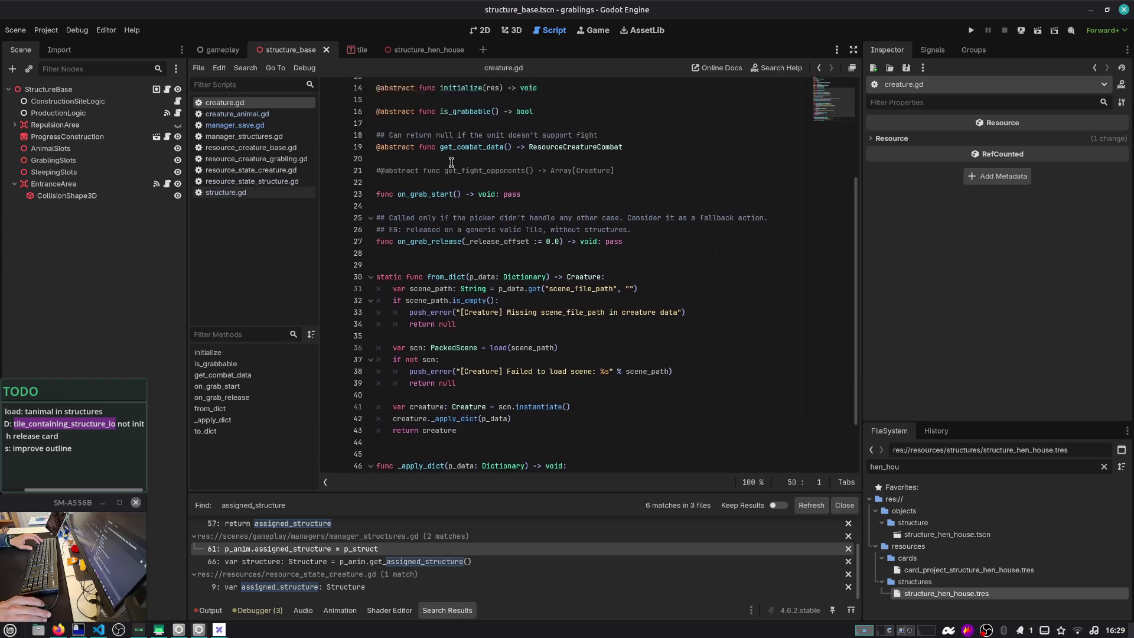
{"action": "left_click", "coordinate": [442, 111]}
{"action": "left_click", "coordinate": [442, 133]}
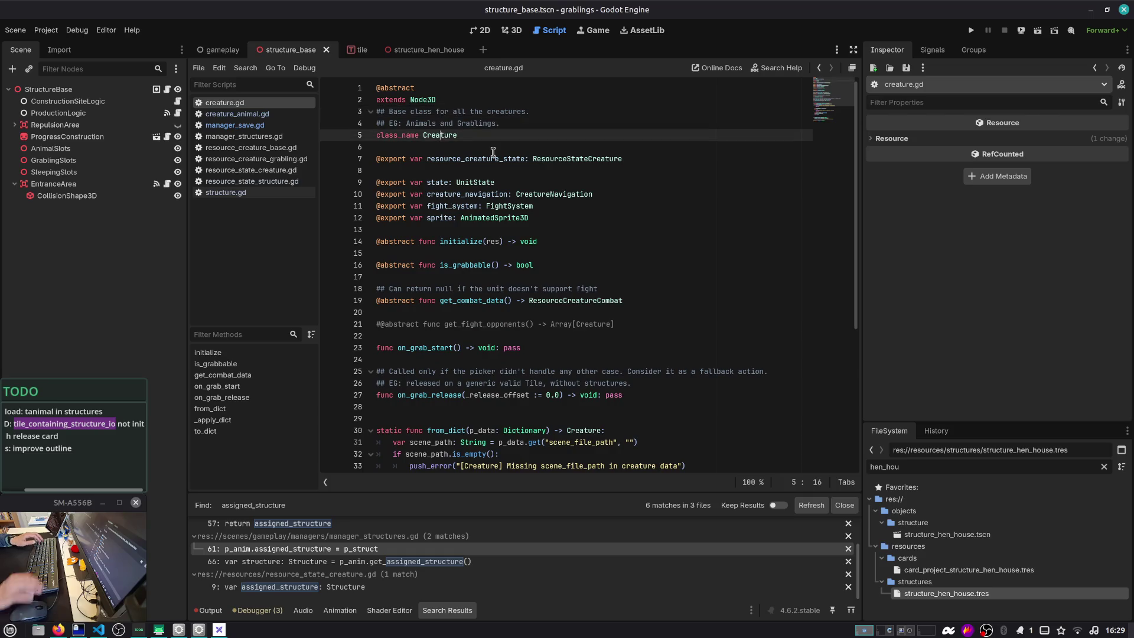
{"action": "key", "text": "ctrl+alt+o"}
{"action": "type", "text": "creature_anim"}
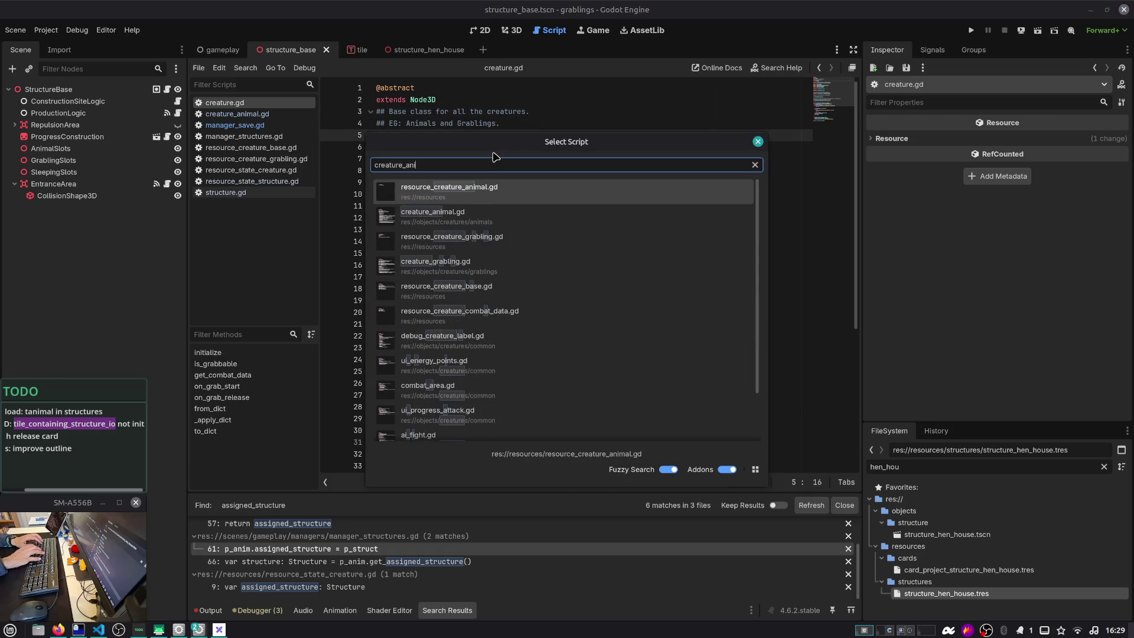
{"action": "key", "text": "Return"}
{"action": "scroll", "coordinate": [495, 157], "scroll_direction": "down", "scroll_amount": 15}
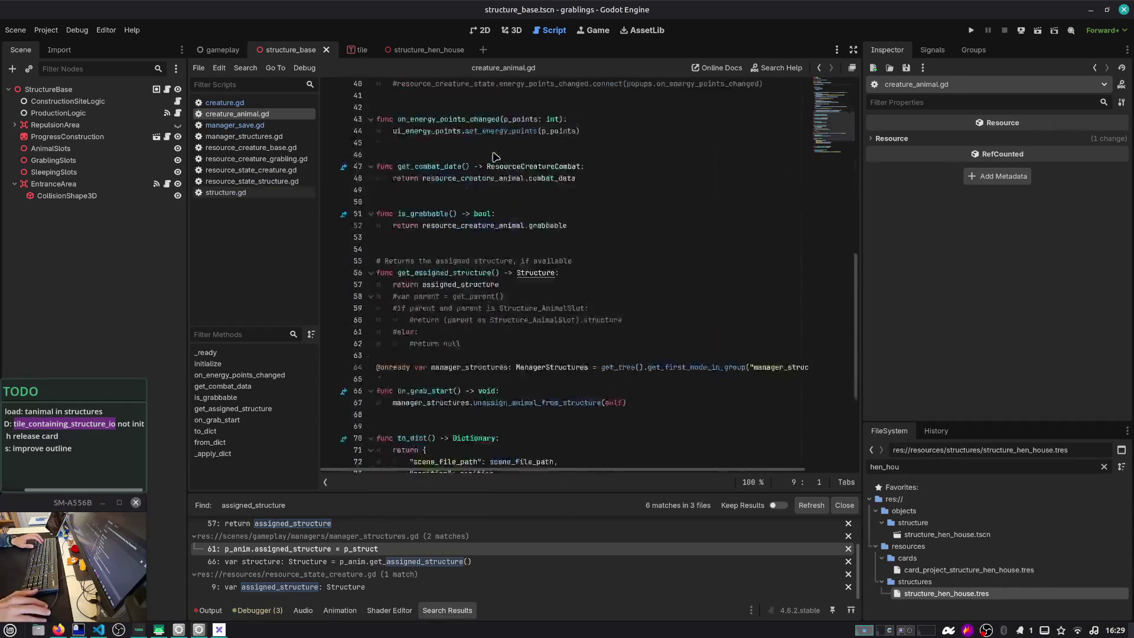
Step: Paste the drafted assigned-structure check into to_dict and drop its CreatureAnimal type-check line
{"action": "double_click", "coordinate": [437, 290]}
{"action": "double_click", "coordinate": [432, 302]}
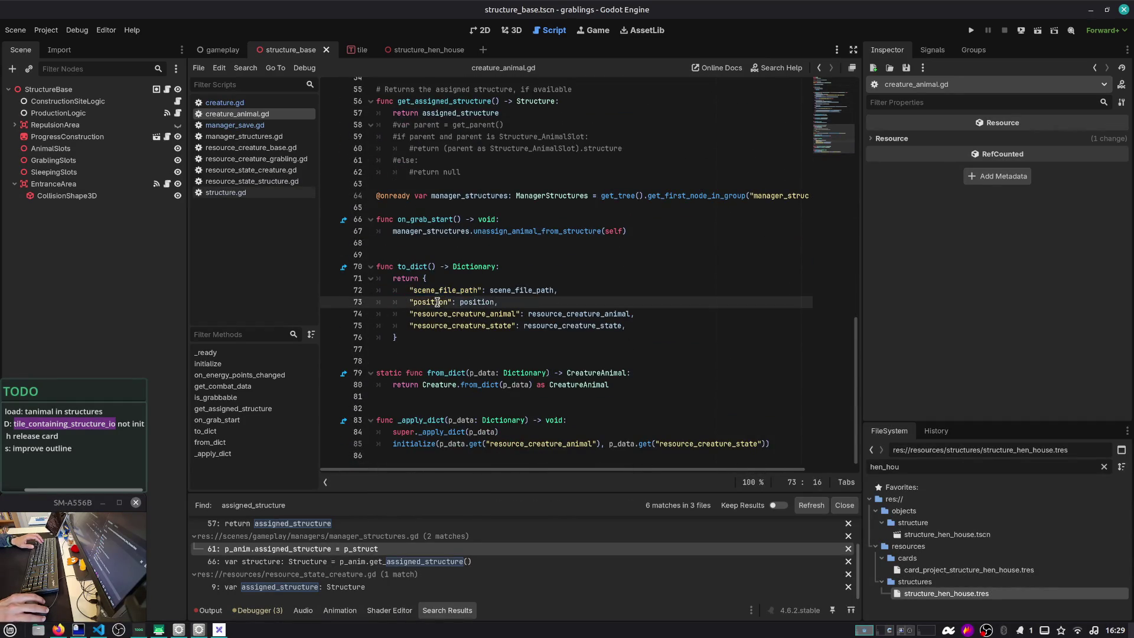
{"action": "double_click", "coordinate": [461, 314]}
{"action": "double_click", "coordinate": [461, 325]}
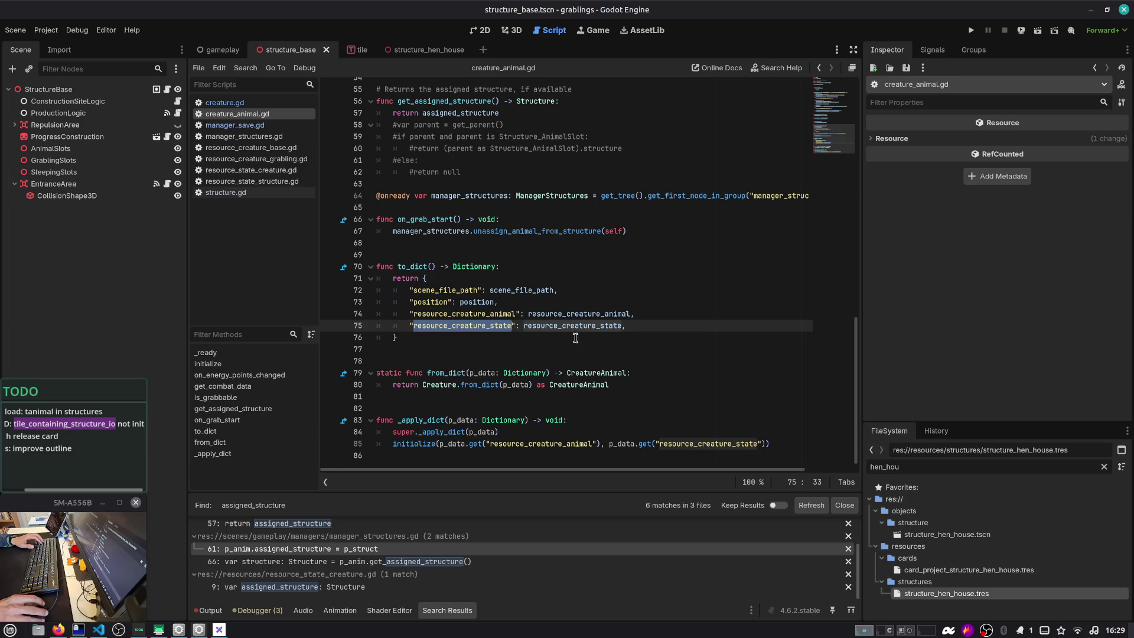
{"action": "left_click", "coordinate": [638, 326]}
{"action": "left_click", "coordinate": [568, 267]}
{"action": "key", "text": "Return"}
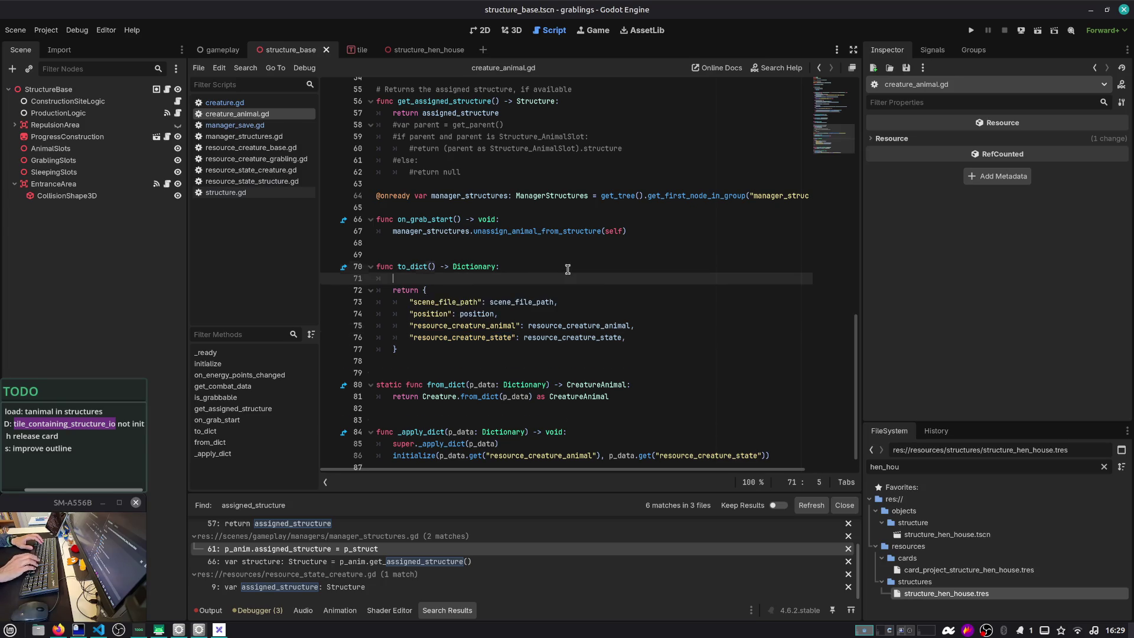
{"action": "type", "text": "if c is CreatureAnimal: \t\t\tif c.assigned_structure != null: \t\t\t\tgame_save_res.cre"}
{"action": "key", "text": "Up"}
{"action": "key", "text": "Up"}
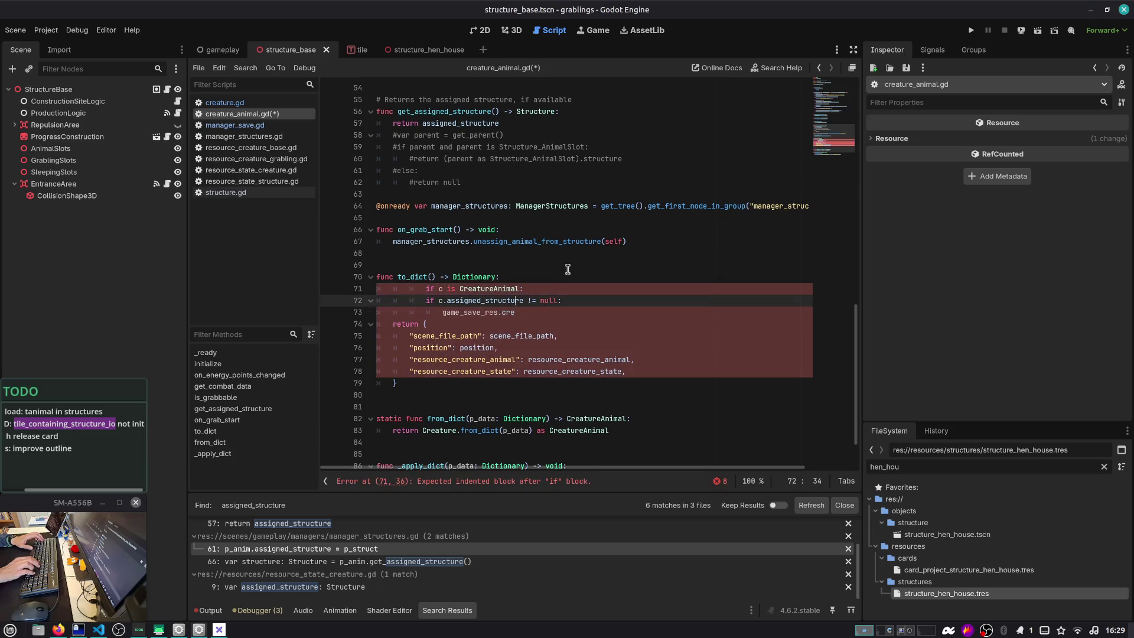
{"action": "key", "text": "shift+Tab"}
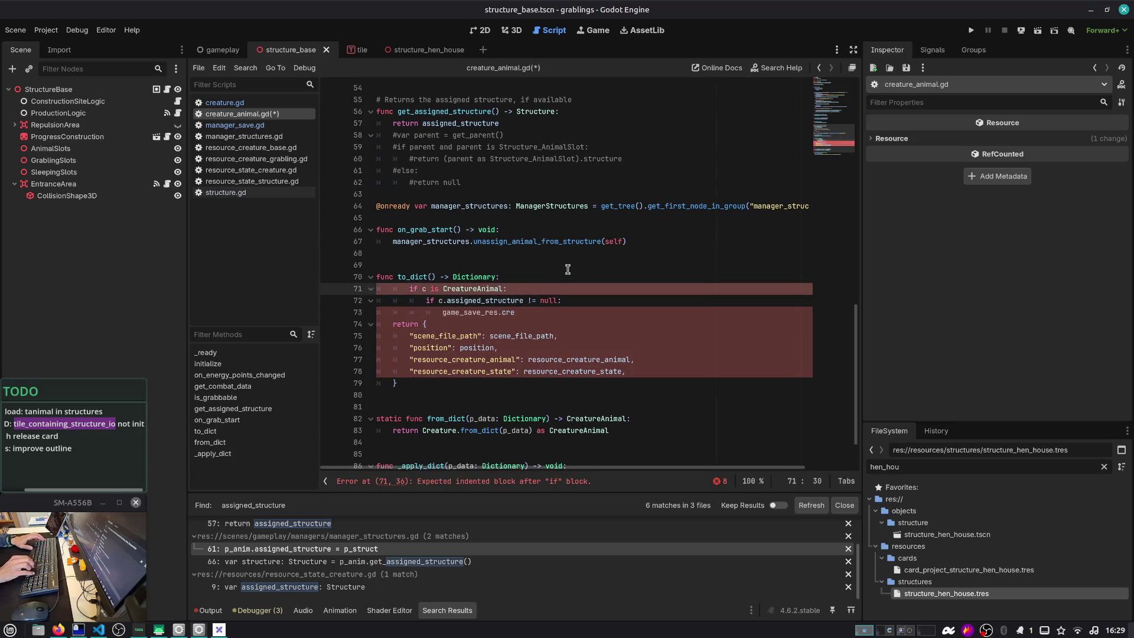
{"action": "key", "text": "ctrl+shift+k"}
{"action": "key", "text": "Down"}
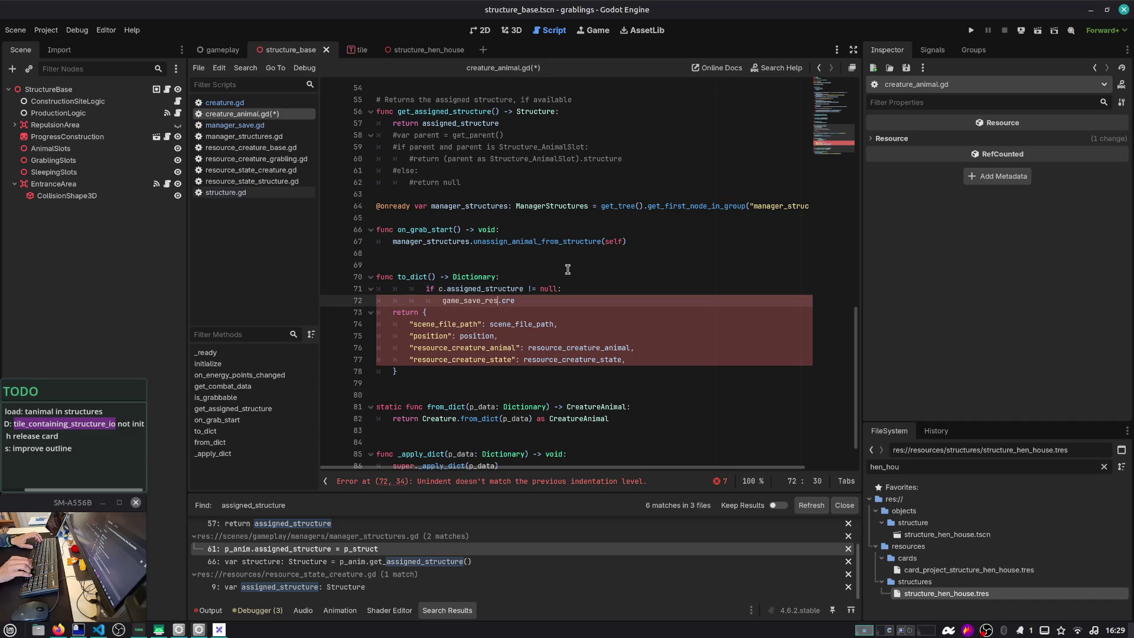
Step: Cut the c.assigned_structure expression and delete the leftover pasted lines
{"action": "key", "text": "Up"}
{"action": "key", "text": "ctrl+Left"}
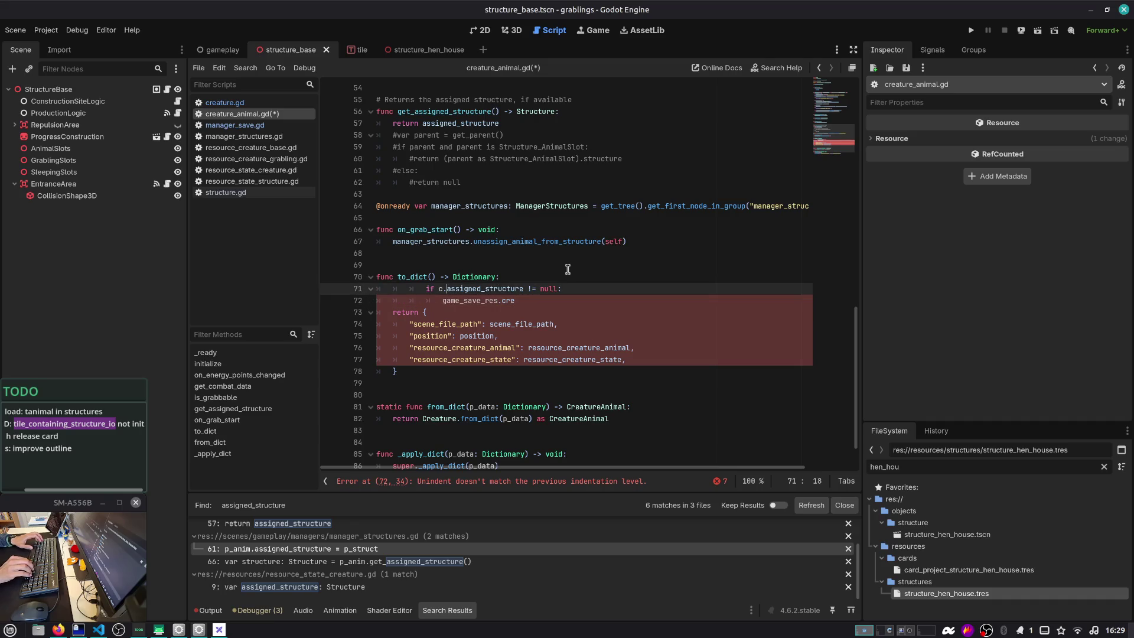
{"action": "key", "text": "ctrl+shift+Right"}
{"action": "key", "text": "ctrl+shift+Right"}
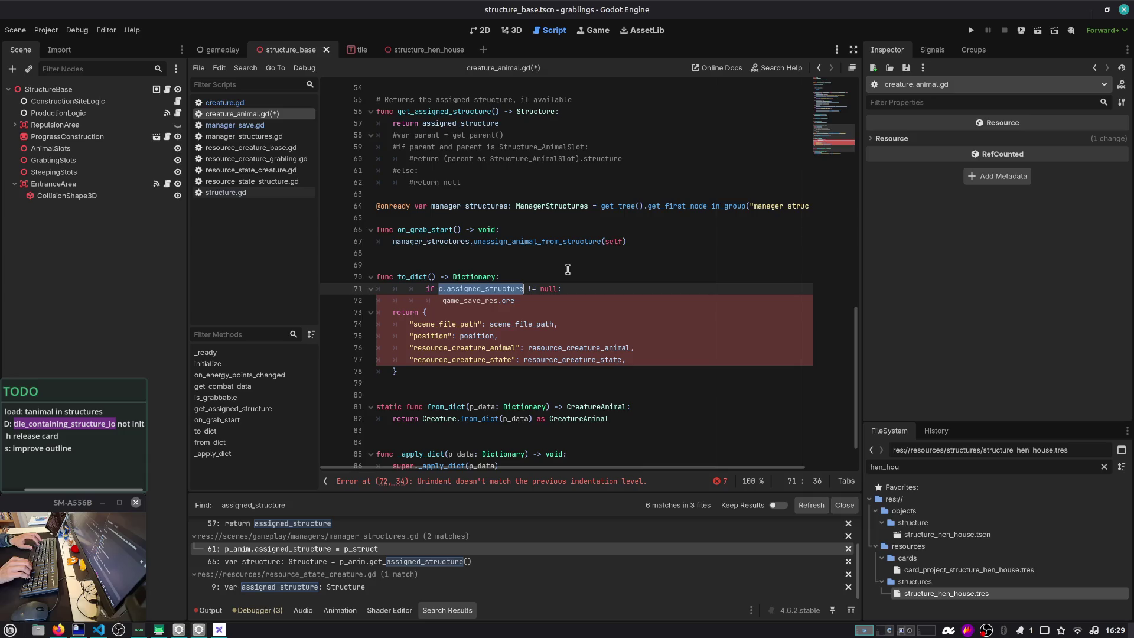
{"action": "key", "text": "ctrl+x"}
{"action": "key", "text": "Down"}
{"action": "key", "text": "End"}
{"action": "key", "text": "shift+Up"}
{"action": "key", "text": "shift+Home"}
{"action": "key", "text": "shift+Home"}
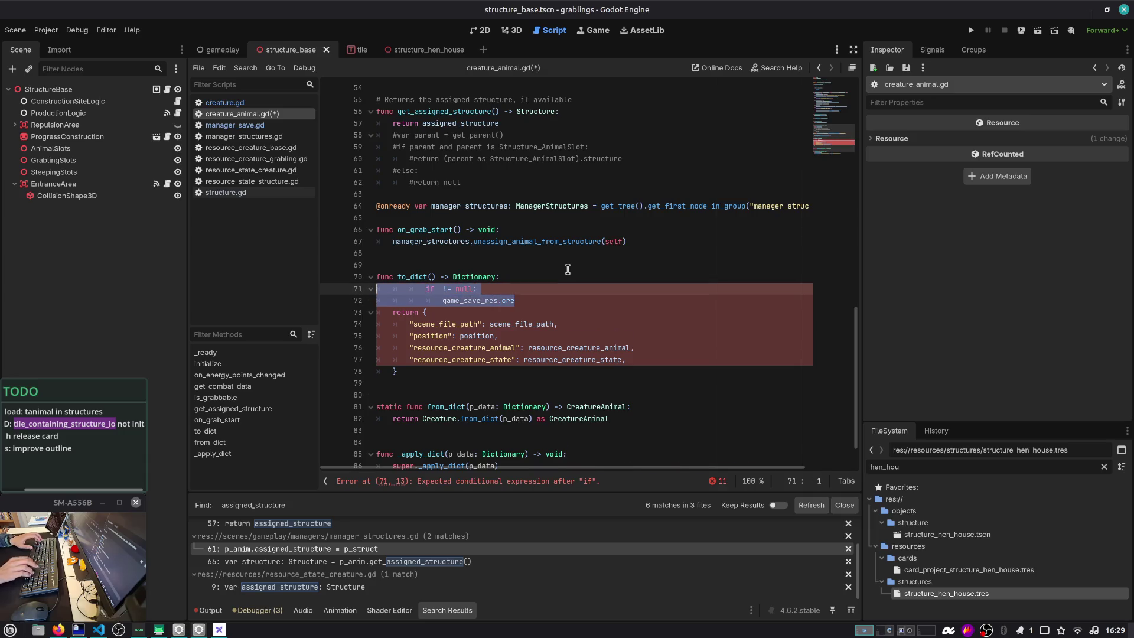
{"action": "key", "text": "Delete"}
{"action": "key", "text": "Down"}
{"action": "key", "text": "Down"}
{"action": "key", "text": "Down"}
Step: Add "assigned_structure": assigned_structure.get_path() to the returned dictionary and save the script
{"action": "key", "text": "End"}
{"action": "key", "text": "Return"}
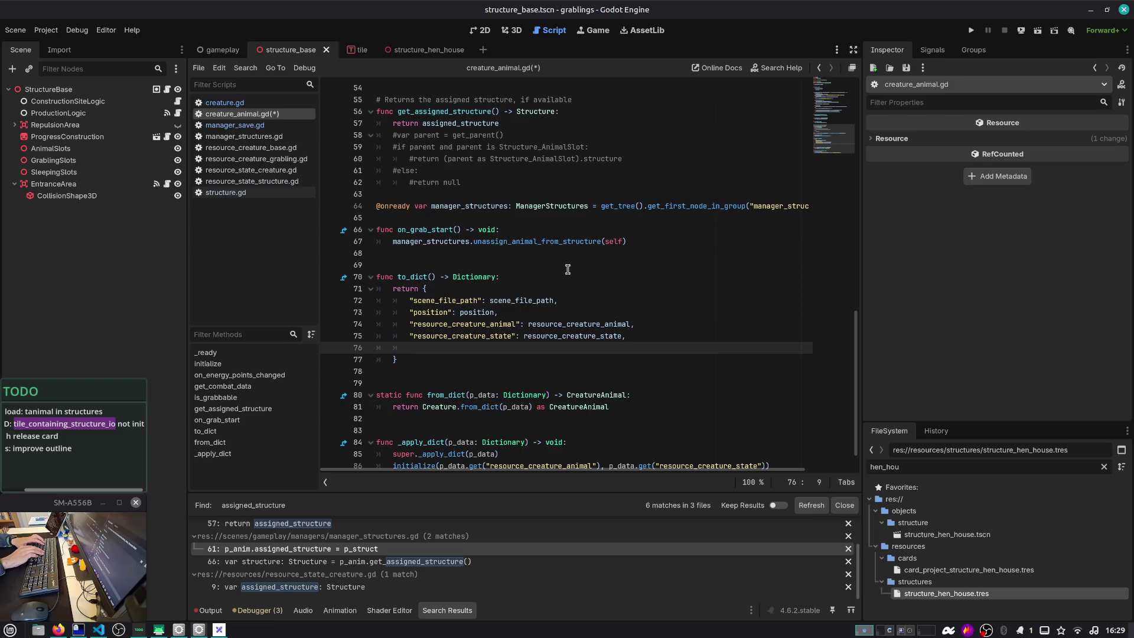
{"action": "type", "text": "\"assigned_stru"}
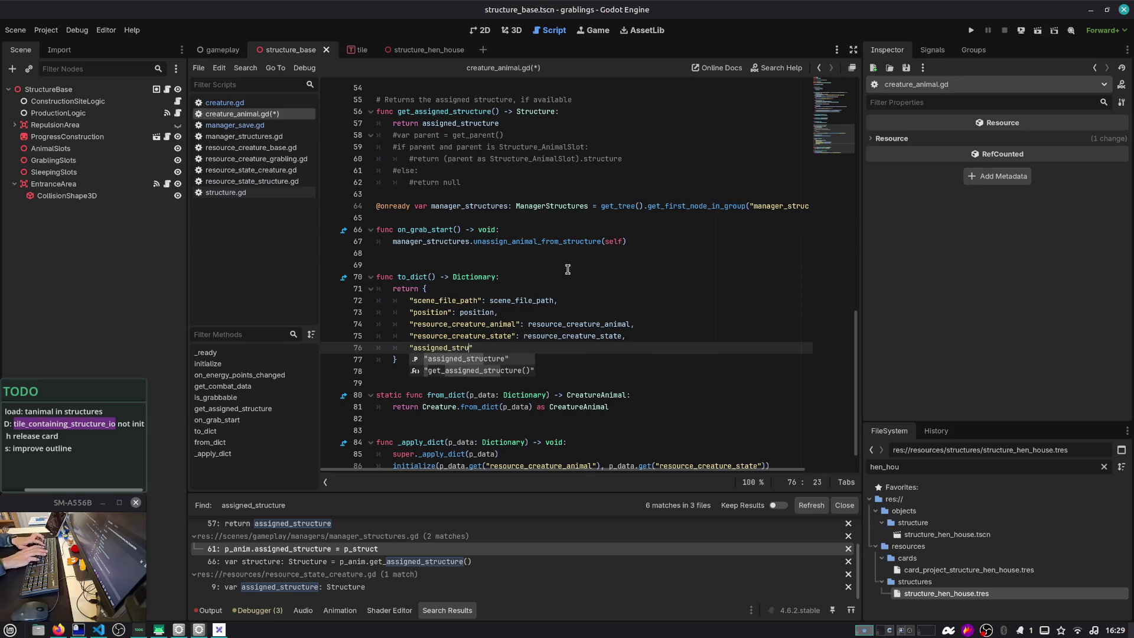
{"action": "type", "text": "ctu"}
{"action": "key", "text": "Return"}
{"action": "type", "text": ": c.assigned_structure.get_"}
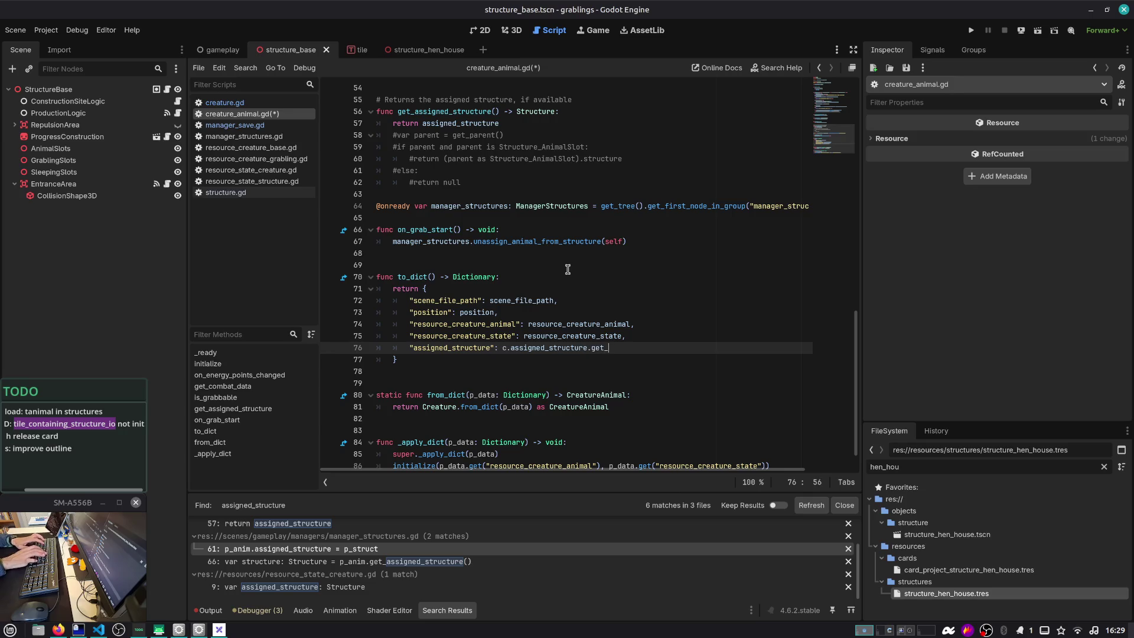
{"action": "key", "text": "ctrl+z"}
{"action": "key", "text": "Delete"}
{"action": "key", "text": "Delete"}
{"action": "key", "text": "End"}
{"action": "type", "text": "path"}
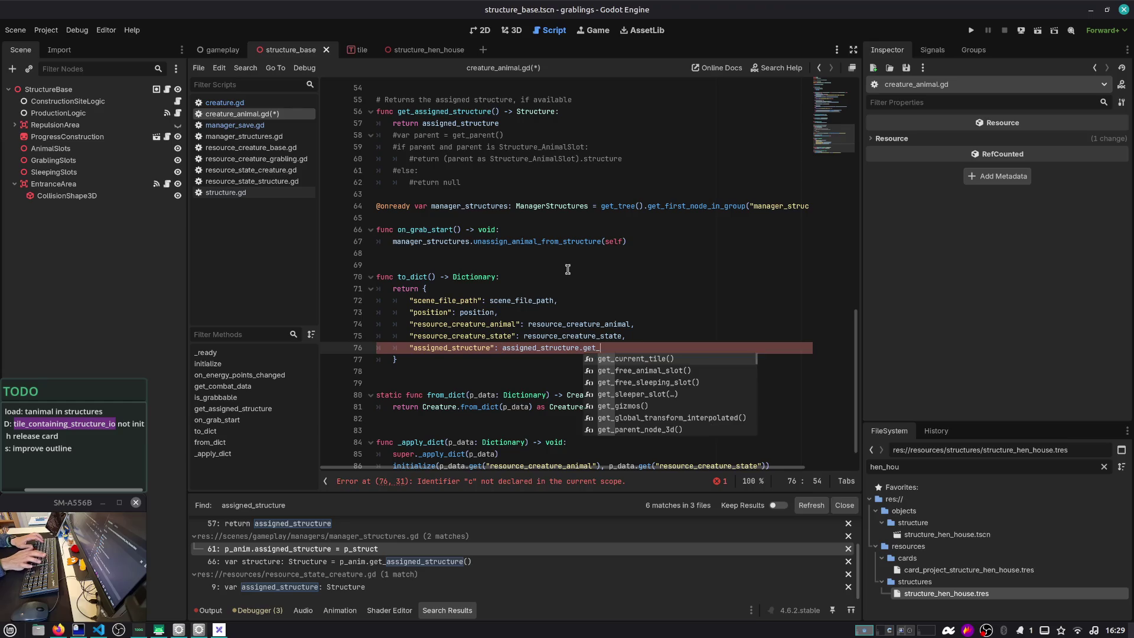
{"action": "key", "text": "Return"}
{"action": "key", "text": "ctrl+s"}
Step: Switch to the save file open in nvim
{"action": "double_click", "coordinate": [452, 348]}
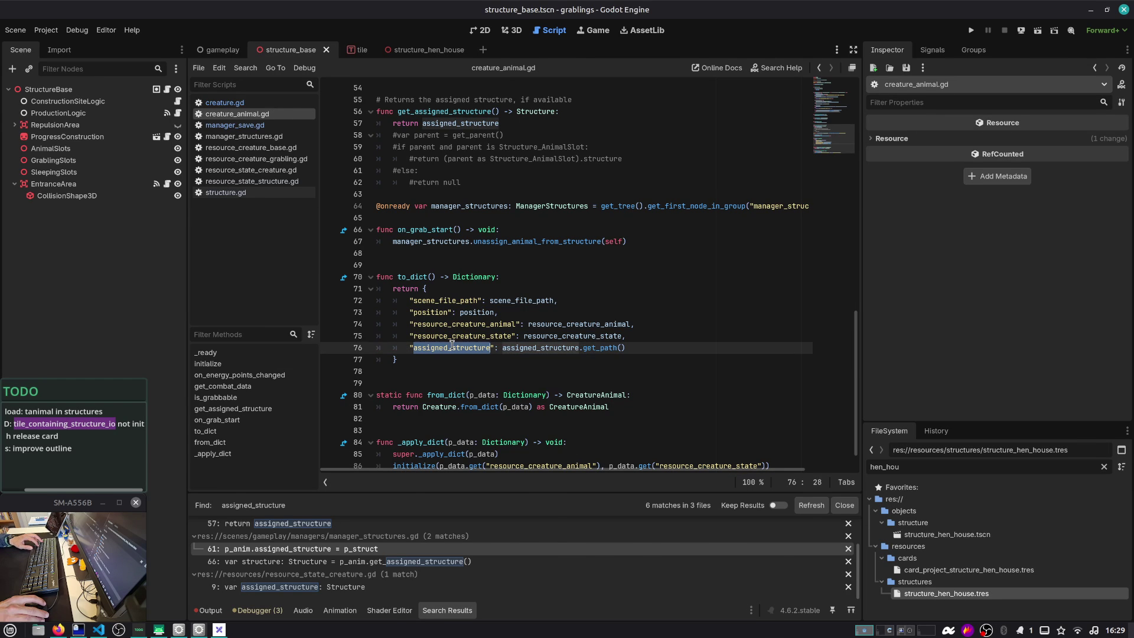
{"action": "key", "text": "alt+Tab"}
{"action": "key", "text": "alt+Tab"}
{"action": "key", "text": "alt+Tab"}
{"action": "key", "text": "alt+Tab"}
{"action": "type", "text": "/"}
{"action": "key", "text": "alt+Tab"}
Step: Run the game, start a match, open the pause menu, and return to grb_save_0.tres in nvim
{"action": "key", "text": "F5"}
{"action": "left_click", "coordinate": [506, 270]}
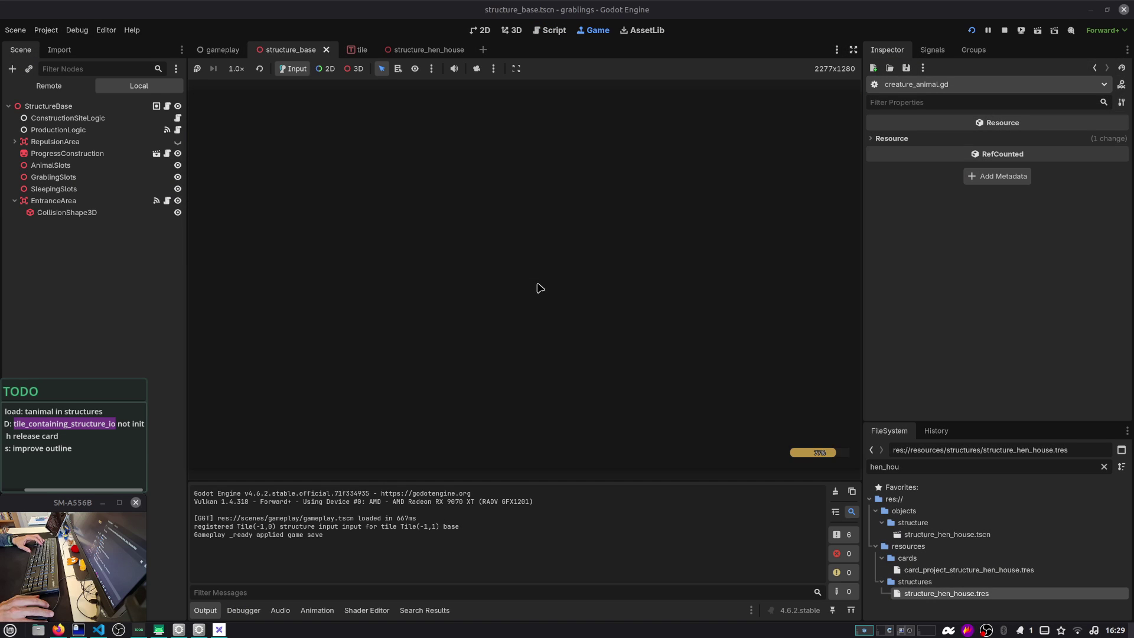
{"action": "left_click_drag", "start_coordinate": [395, 414], "coordinate": [472, 307]}
{"action": "key", "text": "Escape"}
{"action": "key", "text": "Escape"}
{"action": "key", "text": "alt+Tab"}
{"action": "type", "text": "/"}
Step: Search the save file in nvim for 'structure' as a whole word and for empty {} entries
{"action": "type", "text": "structure"}
{"action": "key", "text": "Return"}
{"action": "key", "text": "asterisk"}
{"action": "key", "text": "k"}
{"action": "key", "text": "k"}
{"action": "key", "text": "k"}
{"action": "type", "text": "/{},"}
{"action": "key", "text": "Return"}
{"action": "key", "text": "n"}
{"action": "key", "text": "n"}
Step: Find the chicken's assigned_structure NodePath in grb_save_0.tres, then return to Godot
{"action": "key", "text": "alt+Tab"}
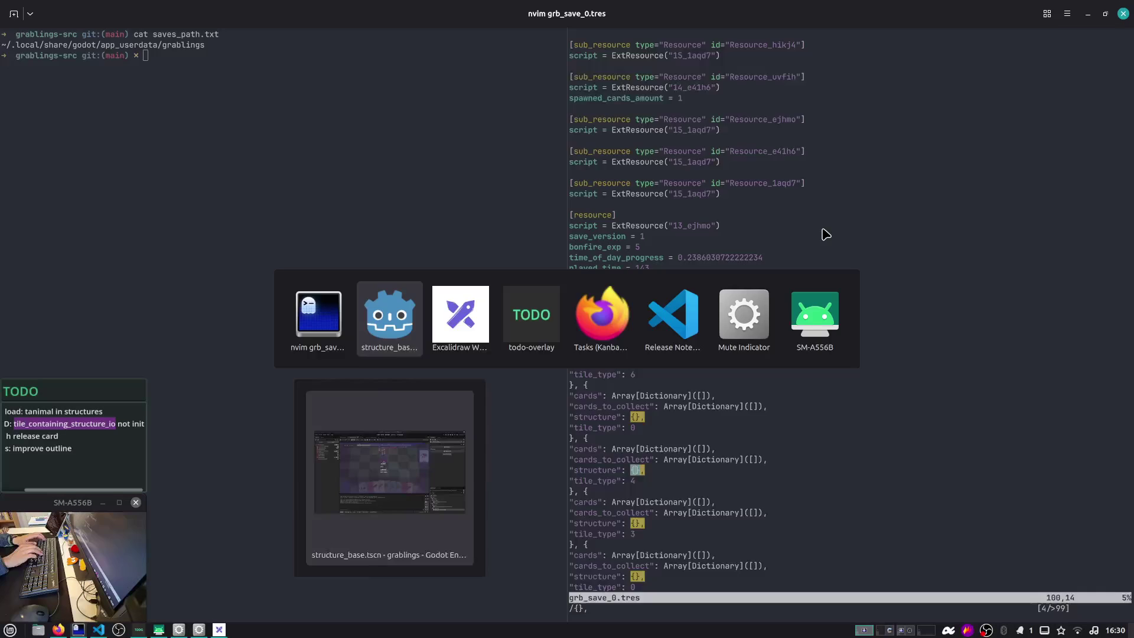
{"action": "key", "text": "alt+Tab"}
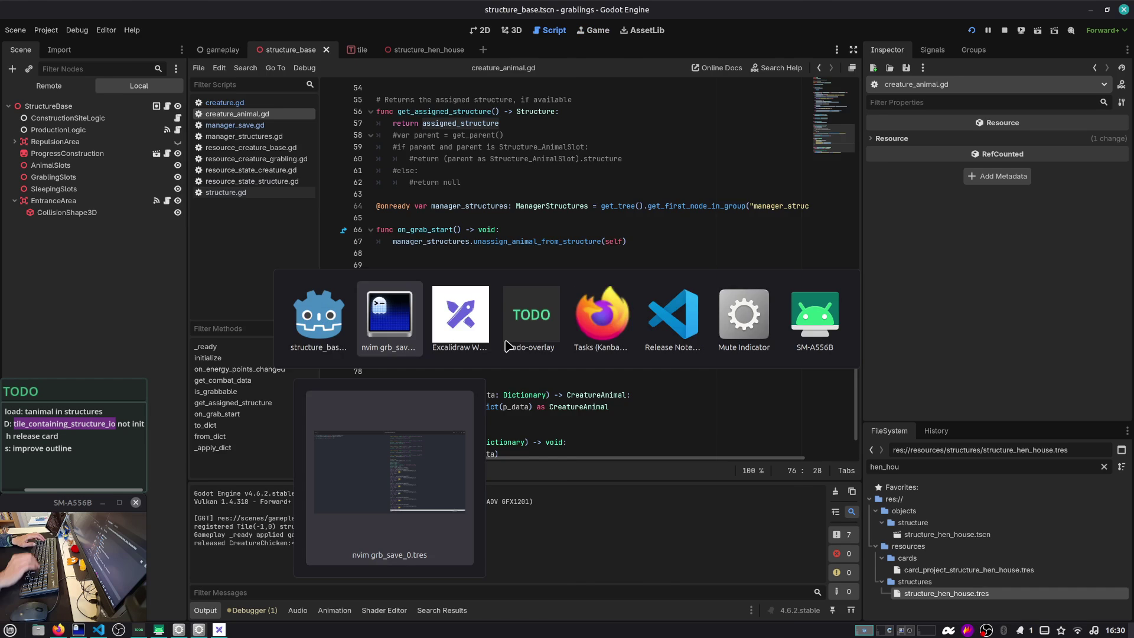
{"action": "type", "text": "/assigned_strucut"}
{"action": "key", "text": "BackSpace"}
{"action": "key", "text": "BackSpace"}
{"action": "type", "text": "ture"}
{"action": "key", "text": "Return"}
{"action": "key", "text": "asterisk"}
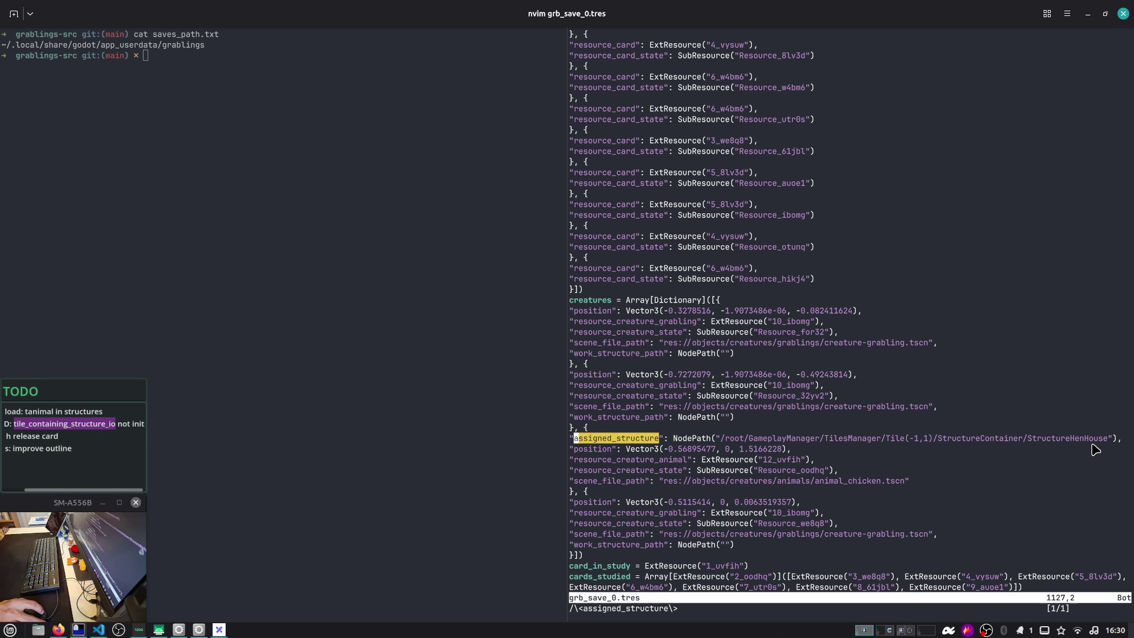
{"action": "key", "text": "alt+Tab"}
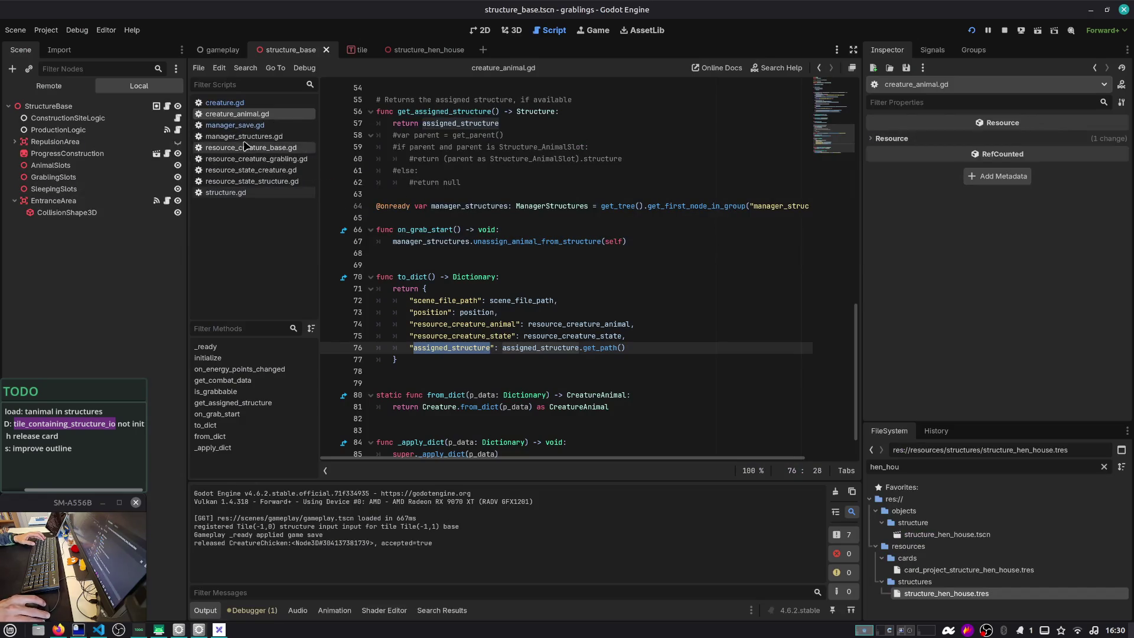
Step: Open manager_save.gd and scroll to the creature restore section of the load function
{"action": "left_click", "coordinate": [271, 125]}
{"action": "scroll", "coordinate": [437, 271], "scroll_direction": "up", "scroll_amount": 10}
{"action": "key", "text": "alt+Tab"}
{"action": "key", "text": "alt+Tab"}
{"action": "left_click", "coordinate": [271, 125]}
{"action": "scroll", "coordinate": [438, 271], "scroll_direction": "up", "scroll_amount": 10}
{"action": "key", "text": "alt+Tab"}
{"action": "left_click", "coordinate": [271, 125]}
{"action": "scroll", "coordinate": [438, 271], "scroll_direction": "up", "scroll_amount": 10}
{"action": "scroll", "coordinate": [437, 271], "scroll_direction": "up", "scroll_amount": 1}
{"action": "scroll", "coordinate": [438, 271], "scroll_direction": "down", "scroll_amount": 8}
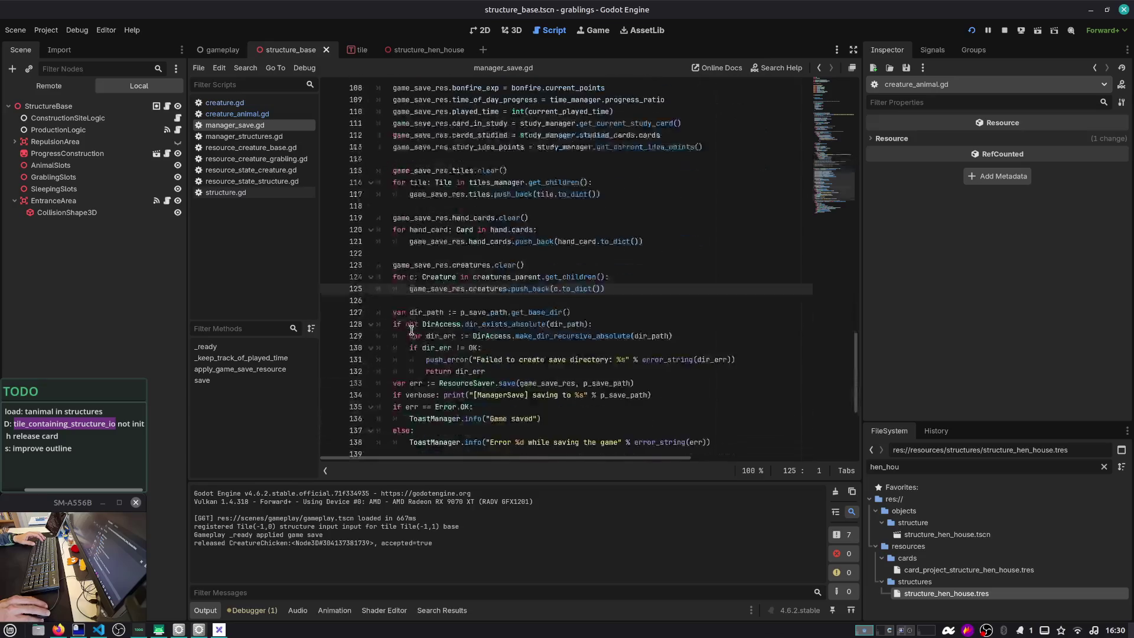
Step: Highlight game_save_res, creatures_parent, tiles_nodes and the creature variable in the load loop
{"action": "double_click", "coordinate": [441, 182]}
{"action": "scroll", "coordinate": [506, 225], "scroll_direction": "up", "scroll_amount": 15}
{"action": "double_click", "coordinate": [461, 217]}
{"action": "scroll", "coordinate": [463, 256], "scroll_direction": "up", "scroll_amount": 3}
{"action": "scroll", "coordinate": [443, 258], "scroll_direction": "up", "scroll_amount": 5}
{"action": "double_click", "coordinate": [423, 195]}
{"action": "scroll", "coordinate": [465, 254], "scroll_direction": "down", "scroll_amount": 5}
{"action": "left_click_drag", "start_coordinate": [469, 254], "coordinate": [378, 241]}
{"action": "scroll", "coordinate": [385, 250], "scroll_direction": "down", "scroll_amount": 1}
{"action": "scroll", "coordinate": [456, 123], "scroll_direction": "up", "scroll_amount": 2}
{"action": "scroll", "coordinate": [456, 177], "scroll_direction": "down", "scroll_amount": 3}
{"action": "double_click", "coordinate": [439, 241]}
Step: Add an indented condition line on creature_data after the creature is appended
{"action": "left_click", "coordinate": [576, 266]}
{"action": "key", "text": "Return"}
{"action": "type", "text": "if creature."}
{"action": "key", "text": "Escape"}
{"action": "key", "text": "Home"}
{"action": "key", "text": "Tab"}
{"action": "key", "text": "End"}
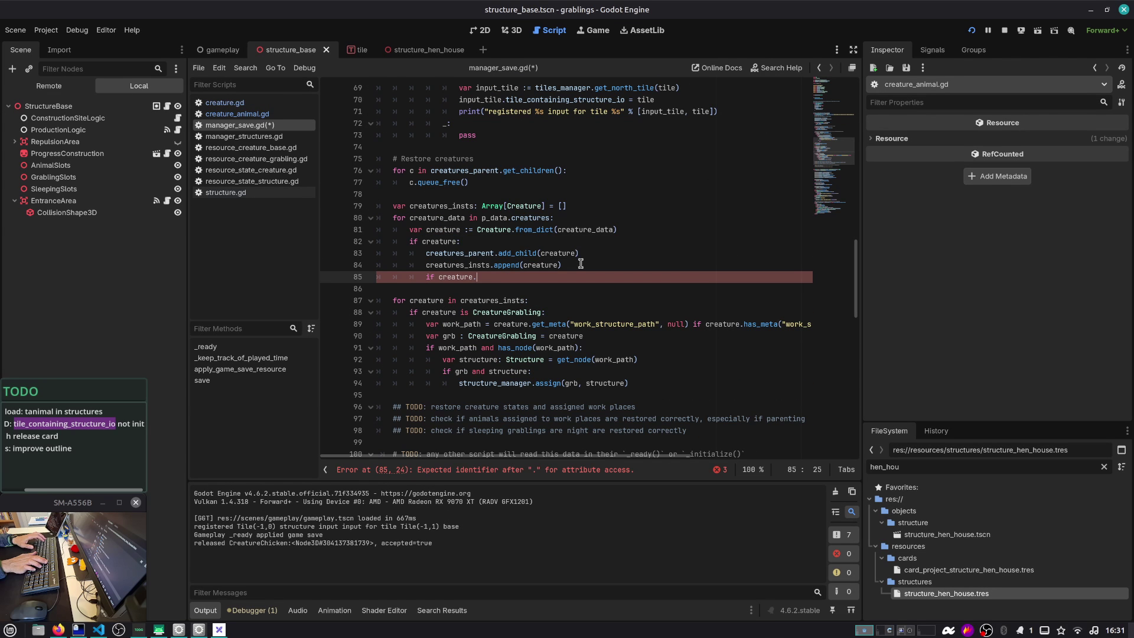
{"action": "key", "text": "BackSpace"}
{"action": "key", "text": "BackSpace"}
{"action": "key", "text": "BackSpace"}
{"action": "type", "text": "ture_data['"}
Step: Check creature.gd's code, close it, and return to manager_save.gd
{"action": "scroll", "coordinate": [564, 274], "scroll_direction": "down", "scroll_amount": 15}
{"action": "scroll", "coordinate": [537, 301], "scroll_direction": "up", "scroll_amount": 3}
{"action": "scroll", "coordinate": [486, 237], "scroll_direction": "up", "scroll_amount": 2}
{"action": "mouse_move", "coordinate": [492, 250]}
{"action": "scroll", "coordinate": [488, 262], "scroll_direction": "down", "scroll_amount": 5}
{"action": "scroll", "coordinate": [484, 274], "scroll_direction": "up", "scroll_amount": 17}
{"action": "left_click", "coordinate": [224, 102]}
{"action": "scroll", "coordinate": [825, 114], "scroll_direction": "down", "scroll_amount": 6}
{"action": "middle_click", "coordinate": [249, 104]}
{"action": "left_click", "coordinate": [820, 68]}
Step: Under the condition, add var structure := get_node(creature_data.get("assigned_structure"))
{"action": "type", "text": ":"}
{"action": "key", "text": "Return"}
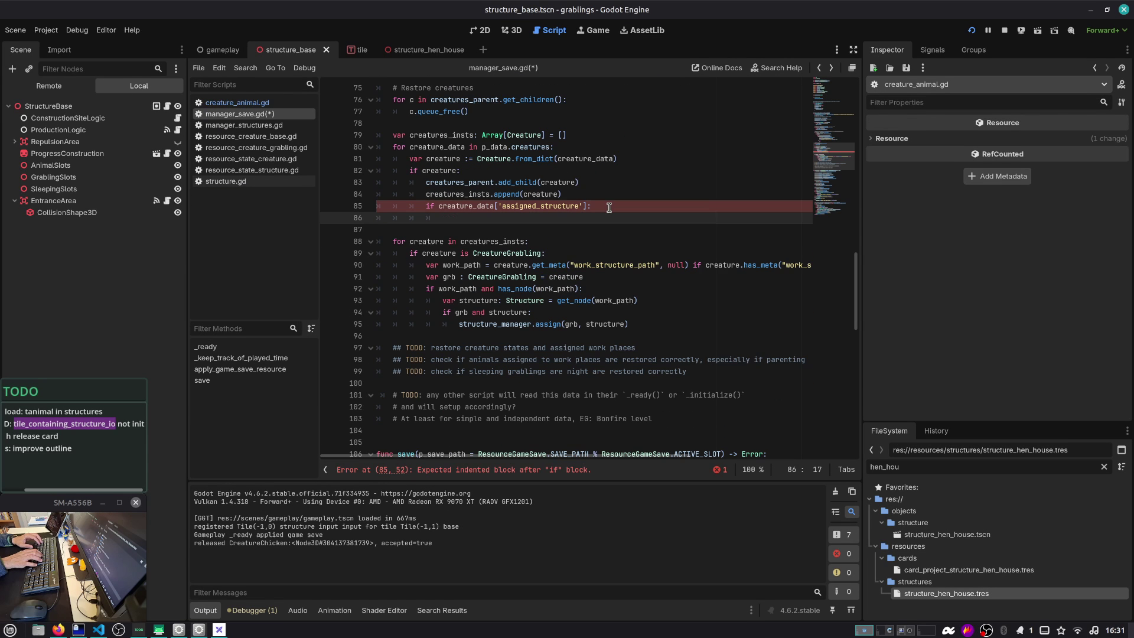
{"action": "type", "text": "var structure :="}
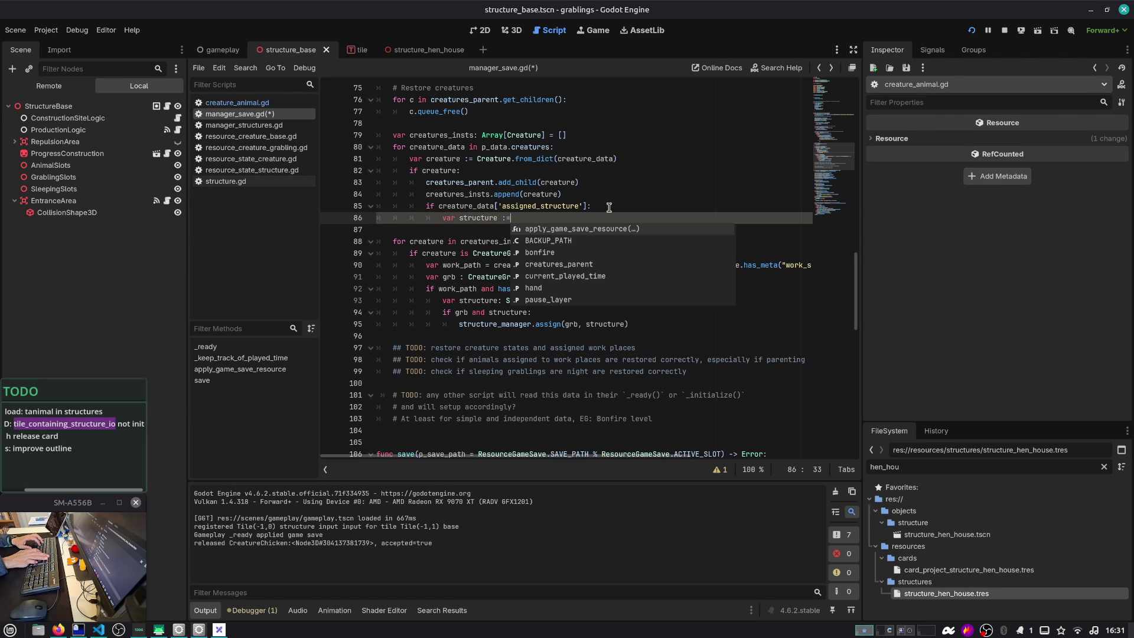
{"action": "type", "text": "get_node(assigned_structure)creature_data['"}
{"action": "key", "text": "BackSpace"}
{"action": "key", "text": "BackSpace"}
{"action": "type", "text": ".get(\""}
{"action": "key", "text": "End"}
{"action": "key", "text": "BackSpace"}
{"action": "type", "text": "\")"}
Step: Rewrite the condition as if "assigned_structure" in creature_data:
{"action": "key", "text": "Up"}
{"action": "key", "text": "Left"}
{"action": "key", "text": "BackSpace"}
{"action": "key", "text": "ctrl+Left"}
{"action": "key", "text": "ctrl+Left"}
{"action": "key", "text": "BackSpace"}
{"action": "key", "text": "ctrl+shift+Right"}
{"action": "key", "text": "ctrl+shift+Right"}
{"action": "key", "text": "ctrl+shift+Right"}
{"action": "key", "text": "ctrl+x"}
{"action": "key", "text": "ctrl+Left"}
{"action": "key", "text": "ctrl+v"}
{"action": "type", "text": "in"}
{"action": "key", "text": "ctrl+Left"}
{"action": "key", "text": "ctrl+Left"}
{"action": "key", "text": "ctrl+Left"}
{"action": "key", "text": "BackSpace"}
{"action": "type", "text": "\""}
{"action": "key", "text": "ctrl+Right"}
{"action": "key", "text": "Delete"}
{"action": "type", "text": "\""}
Step: Close the get_node call and type the structure variable as Structure
{"action": "key", "text": "Down"}
{"action": "key", "text": "End"}
{"action": "type", "text": ")"}
{"action": "key", "text": "Return"}
{"action": "key", "text": "Up"}
{"action": "key", "text": "ctrl+Right"}
{"action": "key", "text": "ctrl+Right"}
{"action": "type", "text": ": Structure"}
Step: Call structure_manager.assing_animal_to_structure(creature, structure) on the next line
{"action": "key", "text": "End"}
{"action": "key", "text": "Return"}
{"action": "type", "text": "stru"}
{"action": "key", "text": "BackSpace"}
{"action": "key", "text": "BackSpace"}
{"action": "key", "text": "BackSpace"}
{"action": "type", "text": "managet"}
{"action": "key", "text": "BackSpace"}
{"action": "type", "text": "r_s"}
{"action": "key", "text": "BackSpace"}
{"action": "key", "text": "BackSpace"}
{"action": "key", "text": "BackSpace"}
{"action": "type", "text": "structure_manager."}
{"action": "key", "text": "Down"}
{"action": "key", "text": "Return"}
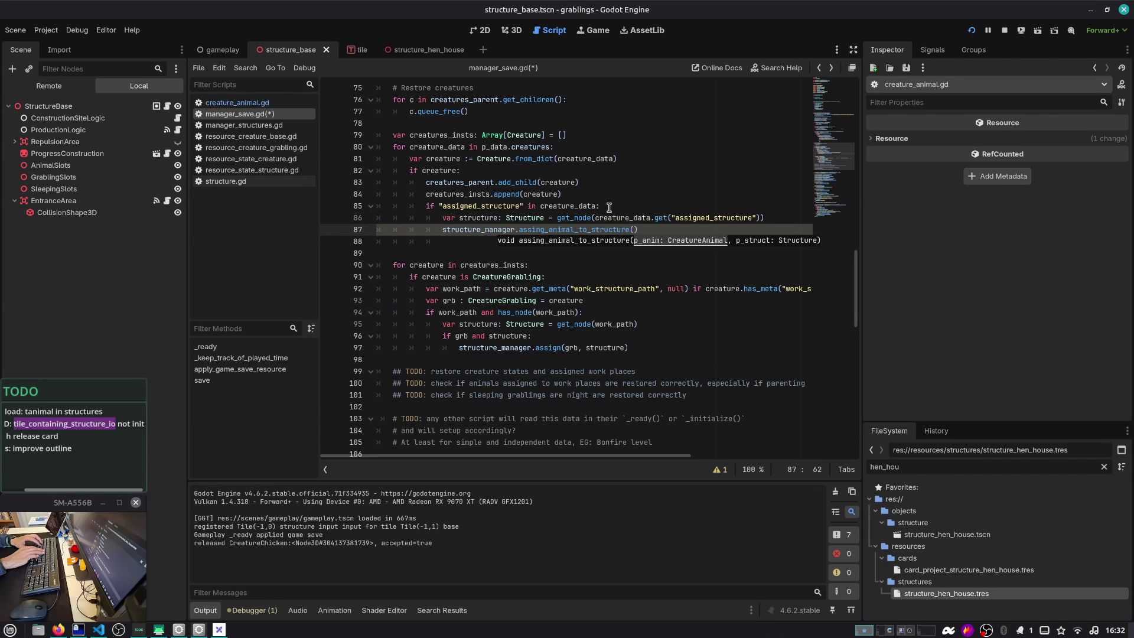
{"action": "type", "text": "creature, structure"}
Step: Wrap the assignment block in if creature is CreatureAnimal: and save manager_save.gd
{"action": "left_click", "coordinate": [610, 207]}
{"action": "left_click", "coordinate": [455, 170]}
{"action": "left_click", "coordinate": [597, 195]}
{"action": "key", "text": "Return"}
{"action": "type", "text": "if creature is CreatureAnimal:"}
{"action": "key", "text": "shift+Down"}
{"action": "key", "text": "shift+Down"}
{"action": "key", "text": "shift+Down"}
{"action": "key", "text": "Tab"}
{"action": "key", "text": "ctrl+s"}
Step: Inspect the from_dict definition in creature.gd and close creature_animal.gd
{"action": "left_click", "coordinate": [532, 160]}
{"action": "left_click", "coordinate": [539, 159]}
{"action": "left_click", "coordinate": [539, 159], "text": "ctrl"}
{"action": "double_click", "coordinate": [410, 347]}
{"action": "left_click", "coordinate": [237, 114]}
{"action": "scroll", "coordinate": [604, 376], "scroll_direction": "down", "scroll_amount": 1}
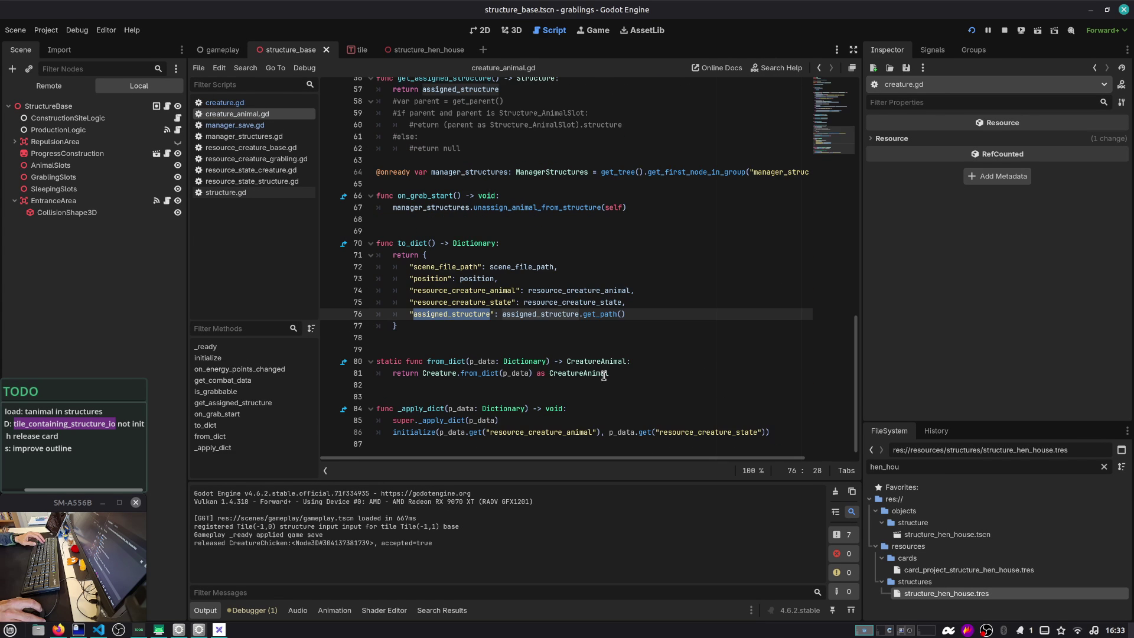
{"action": "middle_click", "coordinate": [250, 113]}
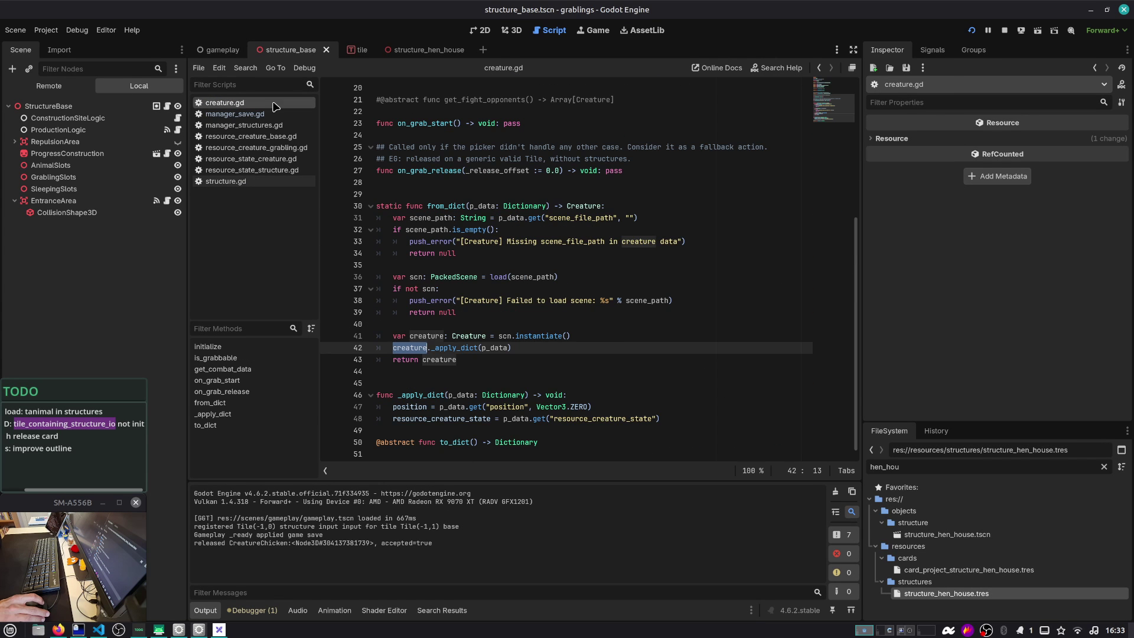
{"action": "left_click", "coordinate": [433, 359]}
{"action": "left_click_drag", "start_coordinate": [496, 363], "coordinate": [343, 206]}
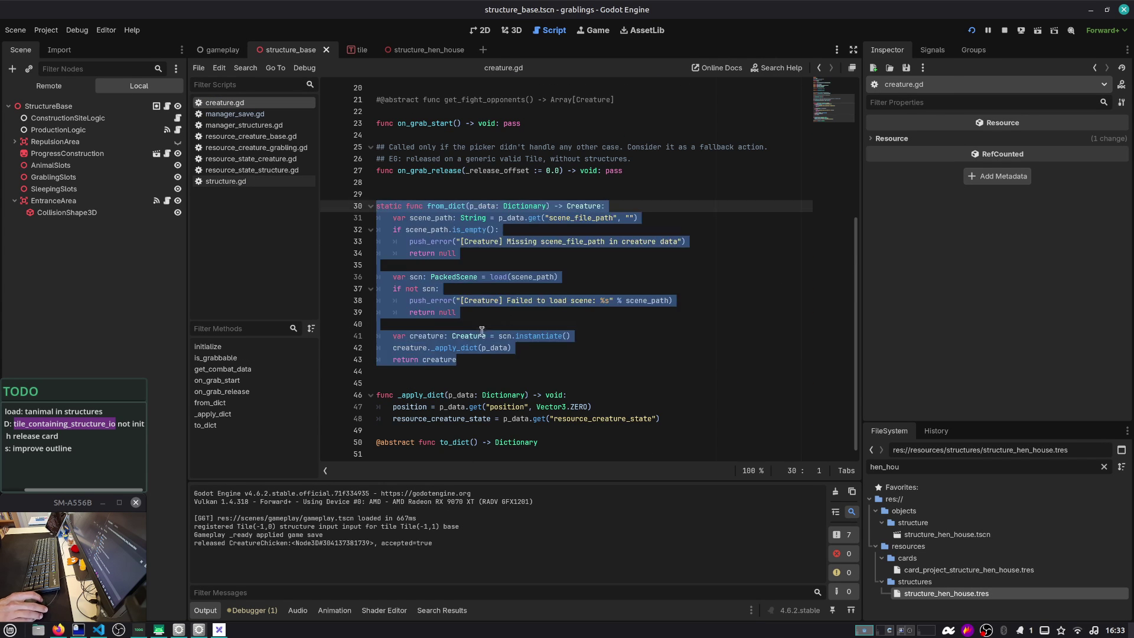
Step: Back in manager_save.gd, restart the game and load the Slot 1 save
{"action": "left_click", "coordinate": [234, 113]}
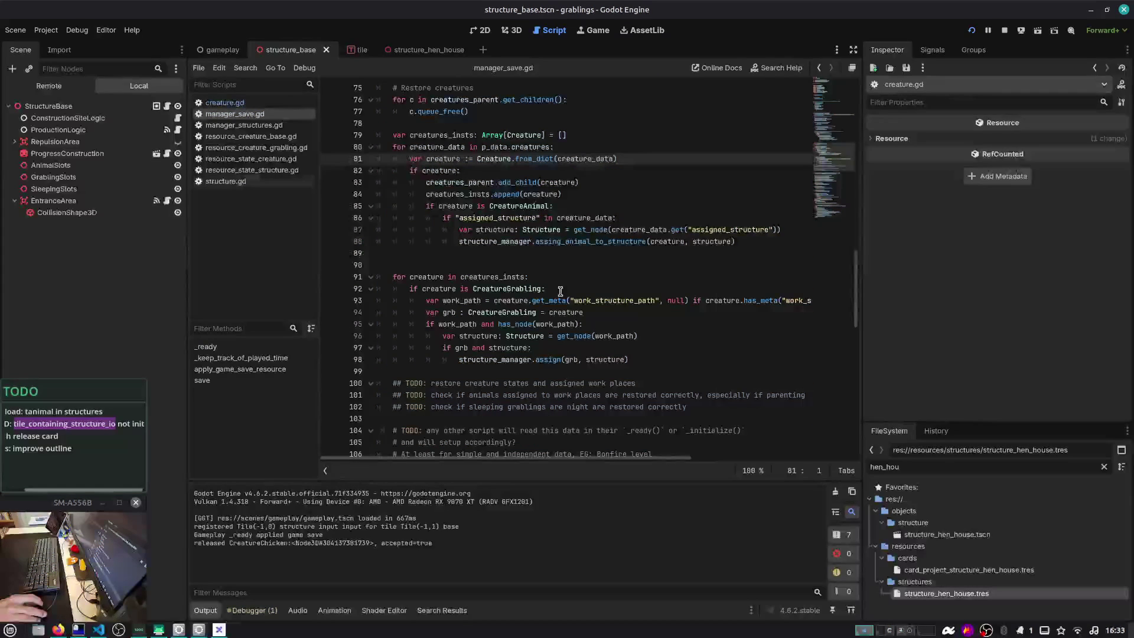
{"action": "double_click", "coordinate": [590, 241]}
{"action": "left_click", "coordinate": [974, 30]}
{"action": "left_click", "coordinate": [520, 271]}
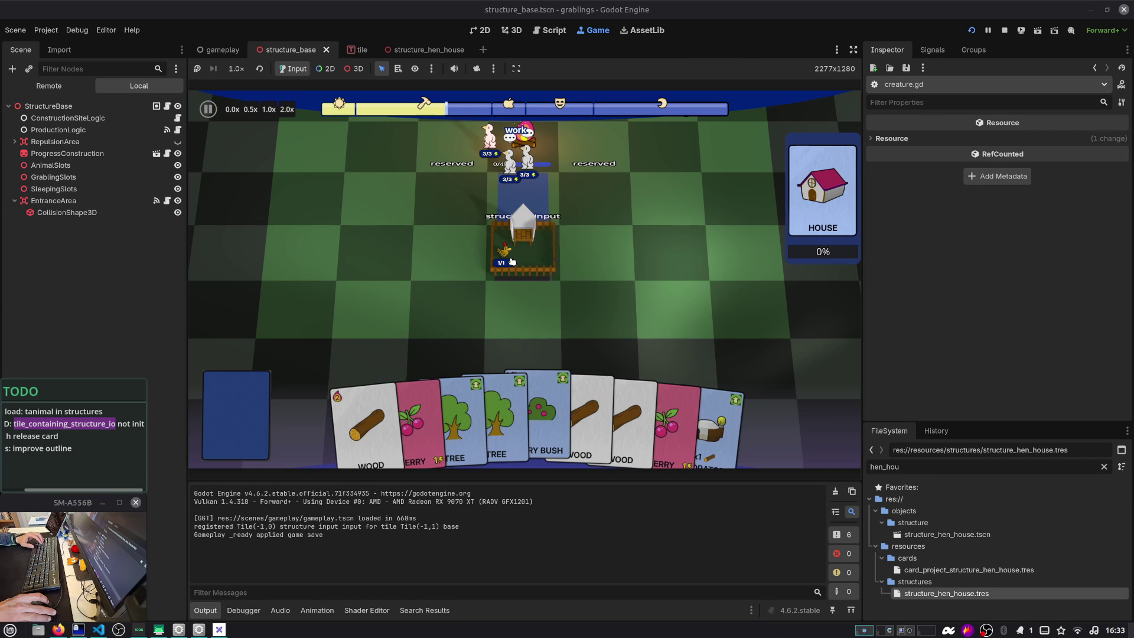
Step: Drop a berry card on the hen house, save the game, and reload it from the main menu
{"action": "left_click_drag", "start_coordinate": [416, 425], "coordinate": [591, 197]}
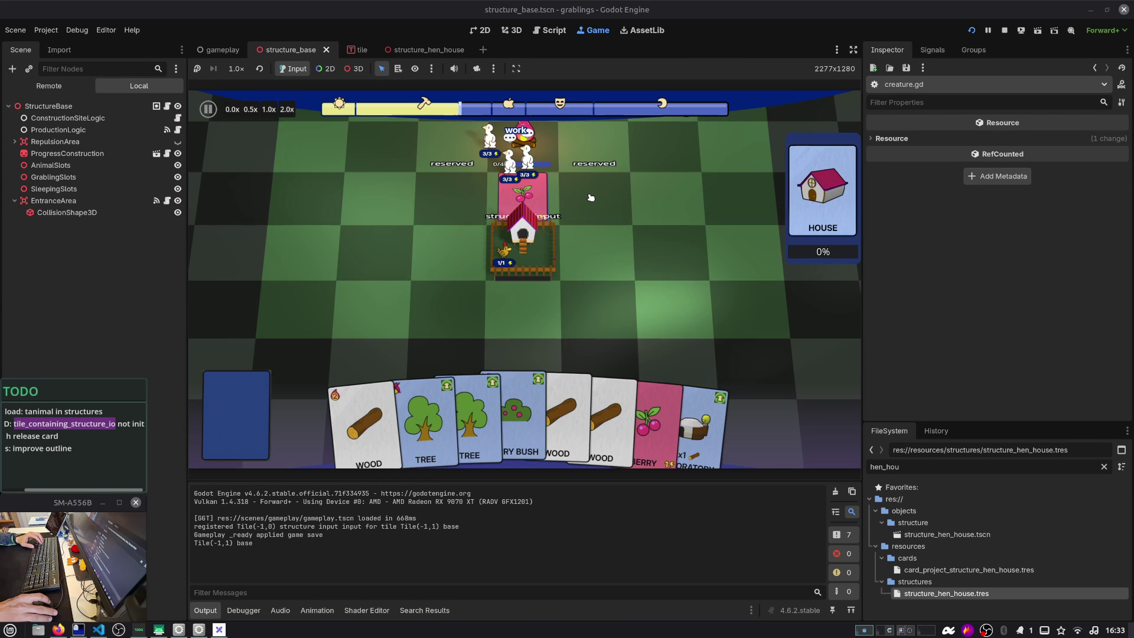
{"action": "scroll", "coordinate": [487, 281], "scroll_direction": "up", "scroll_amount": 3}
{"action": "scroll", "coordinate": [549, 281], "scroll_direction": "down", "scroll_amount": 1}
{"action": "scroll", "coordinate": [548, 281], "scroll_direction": "down", "scroll_amount": 1}
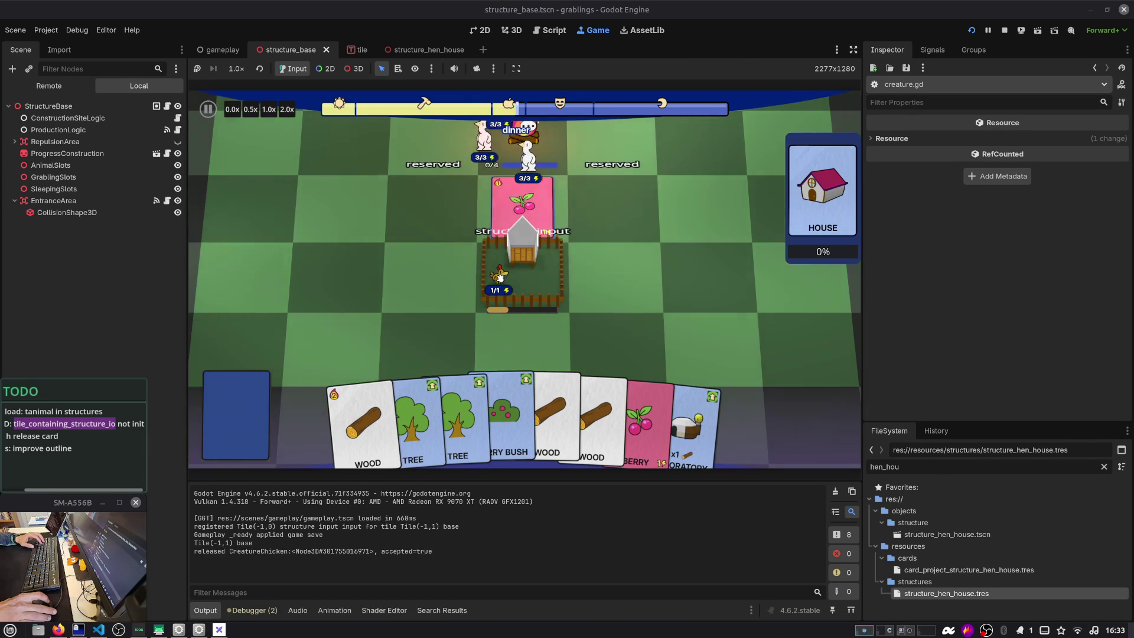
{"action": "key", "text": "Escape"}
{"action": "left_click", "coordinate": [550, 270]}
{"action": "left_click", "coordinate": [525, 311]}
{"action": "left_click", "coordinate": [539, 266]}
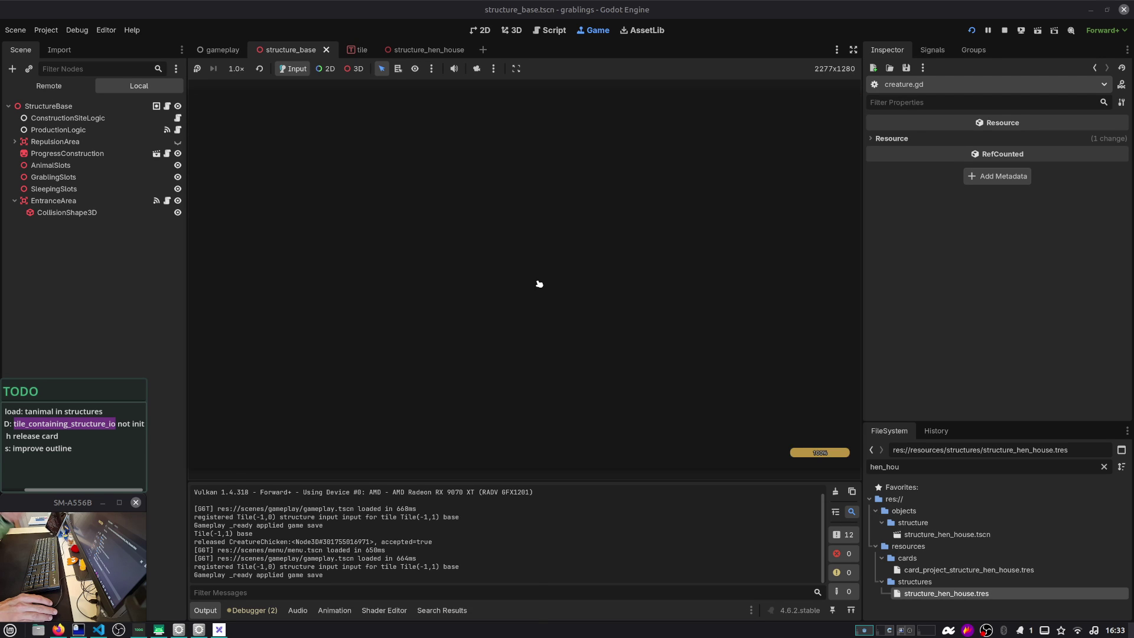
Step: Pan the board to find the chicken outside the pen, then switch to the Chatterino workspace
{"action": "left_click_drag", "start_coordinate": [518, 356], "coordinate": [522, 300]}
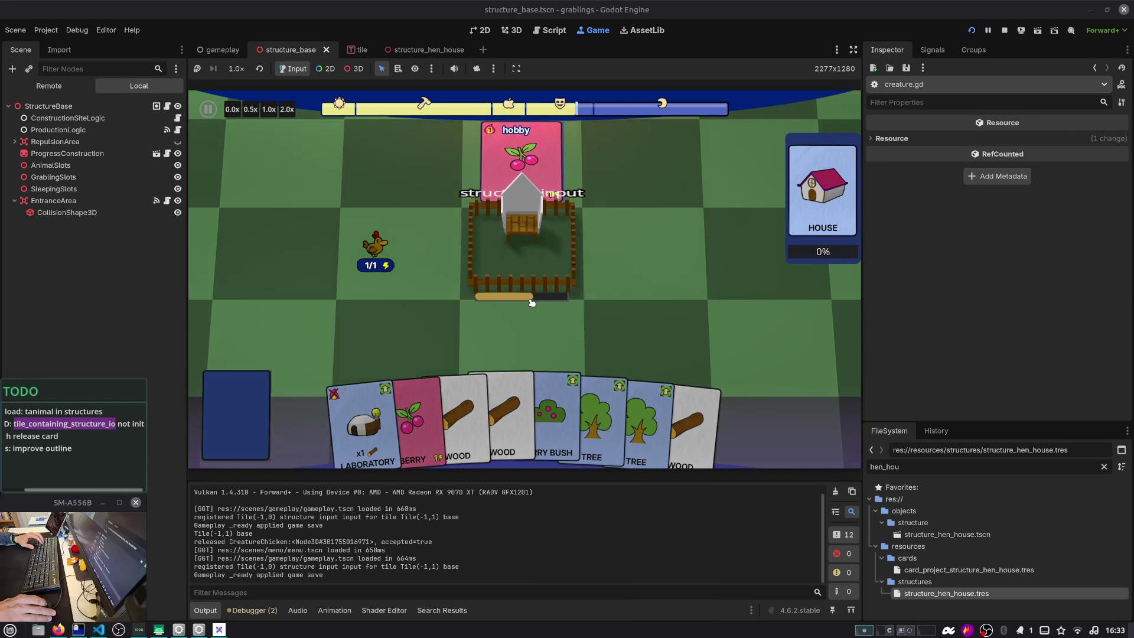
{"action": "scroll", "coordinate": [534, 300], "scroll_direction": "down", "scroll_amount": 2}
{"action": "left_click_drag", "start_coordinate": [539, 298], "coordinate": [355, 265]}
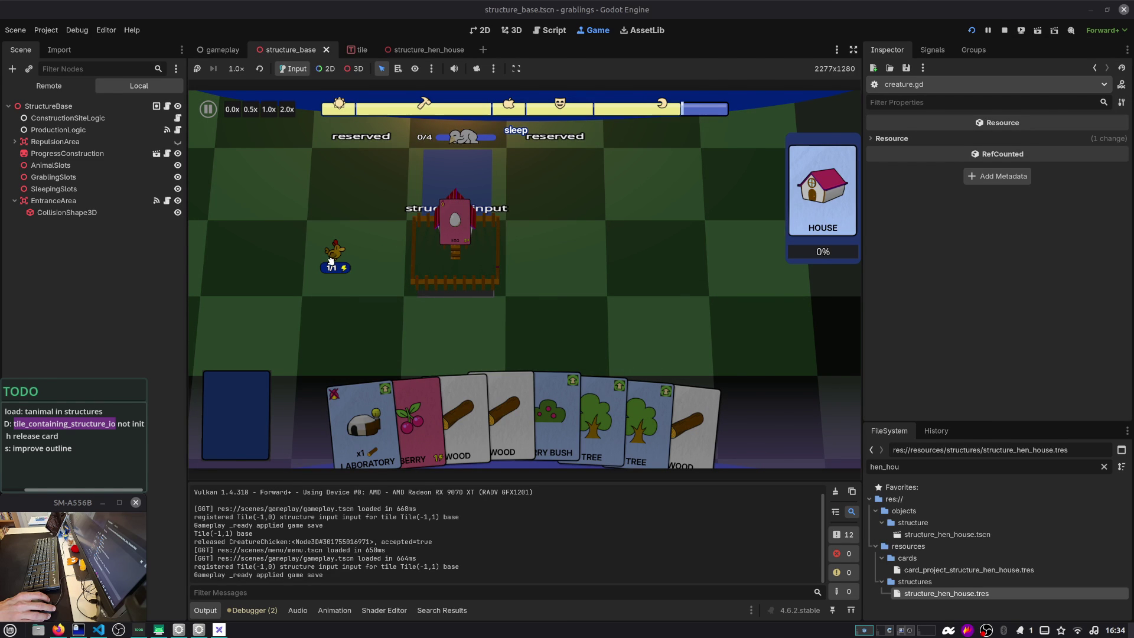
{"action": "left_click", "coordinate": [550, 30]}
{"action": "key", "text": "ctrl+alt+Right"}
{"action": "left_click", "coordinate": [869, 357]}
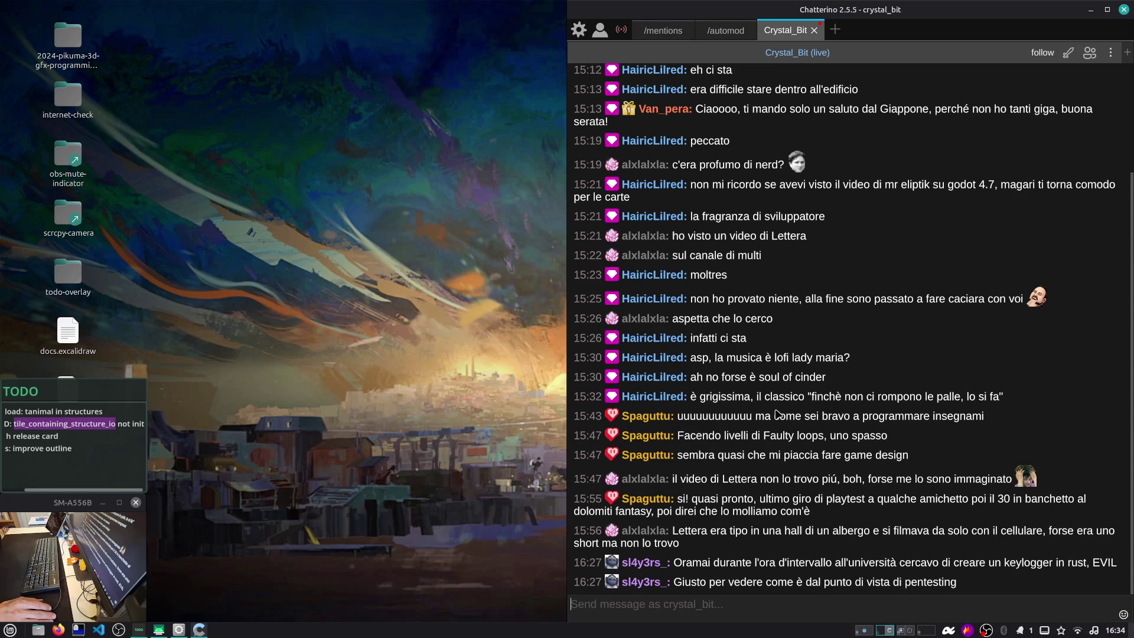
Step: Switch from the Chatterino workspace back to the Godot editor workspace
{"action": "key", "text": "ctrl+alt"}
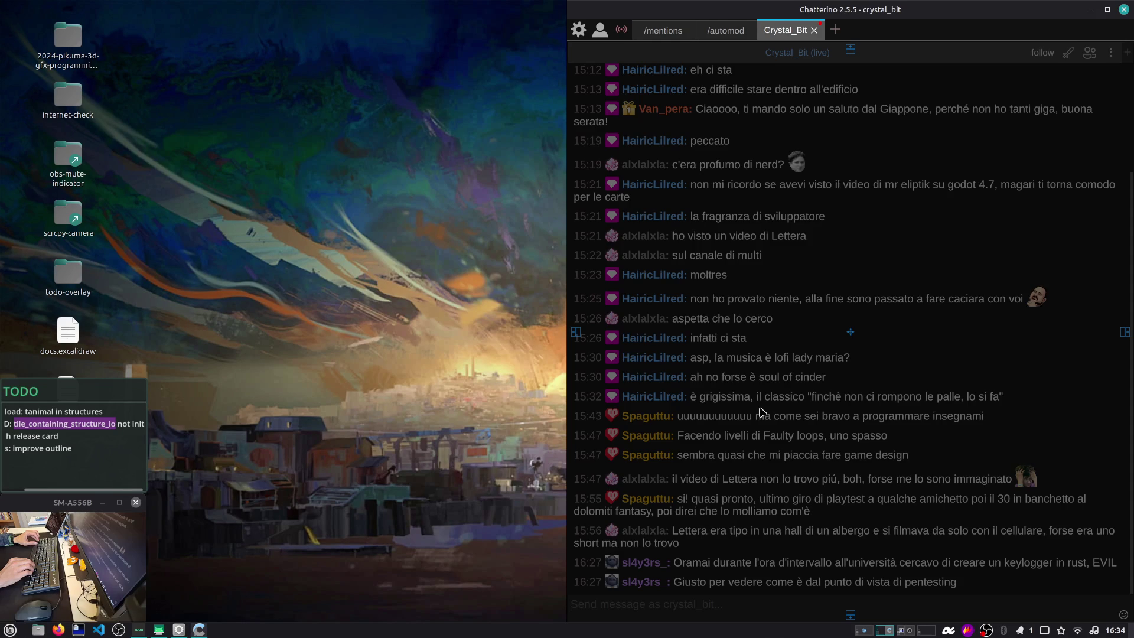
{"action": "key", "text": "ctrl+alt+Left"}
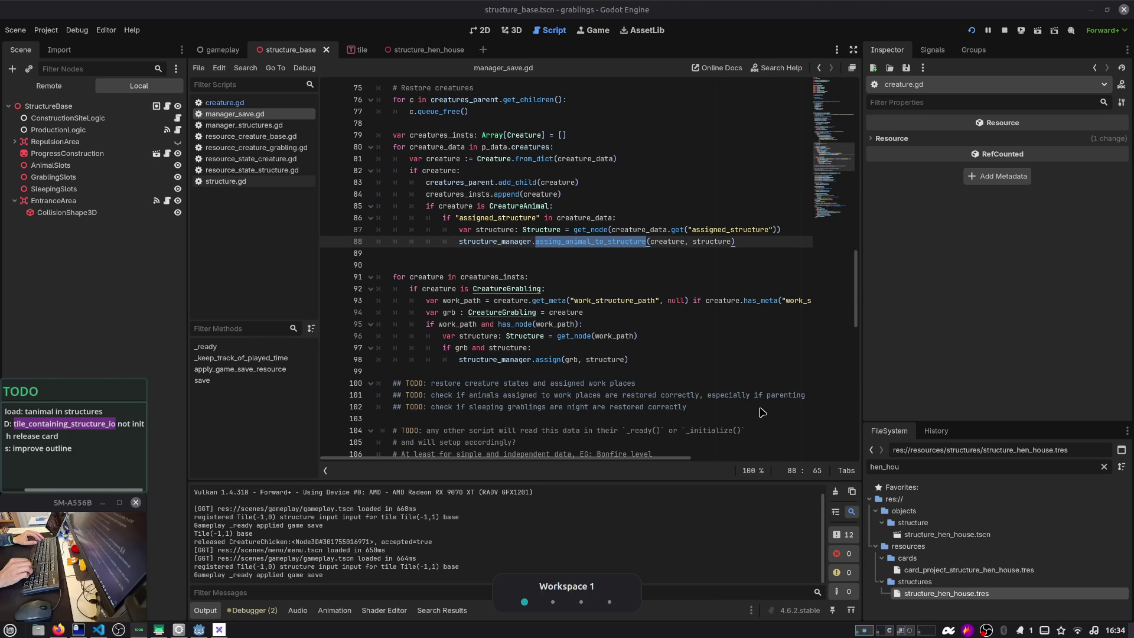
Step: Narrow the script list and Scene dock to widen manager_save.gd's code, then return to the chat workspace
{"action": "left_click", "coordinate": [551, 104]}
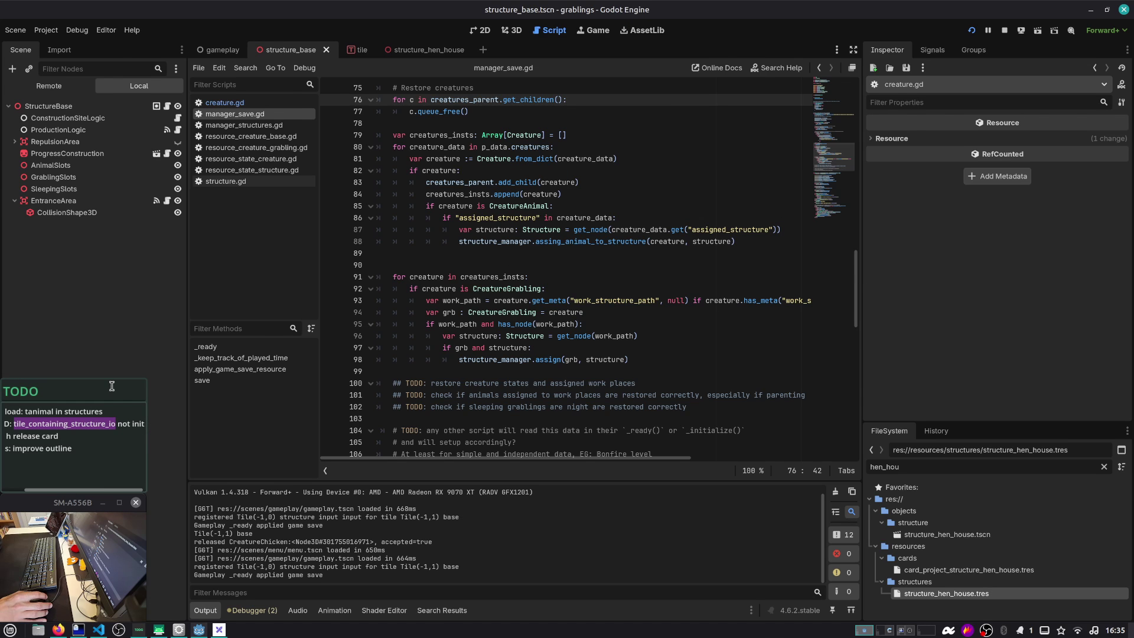
{"action": "left_click_drag", "start_coordinate": [319, 234], "coordinate": [305, 235]}
{"action": "left_click_drag", "start_coordinate": [185, 237], "coordinate": [166, 234]}
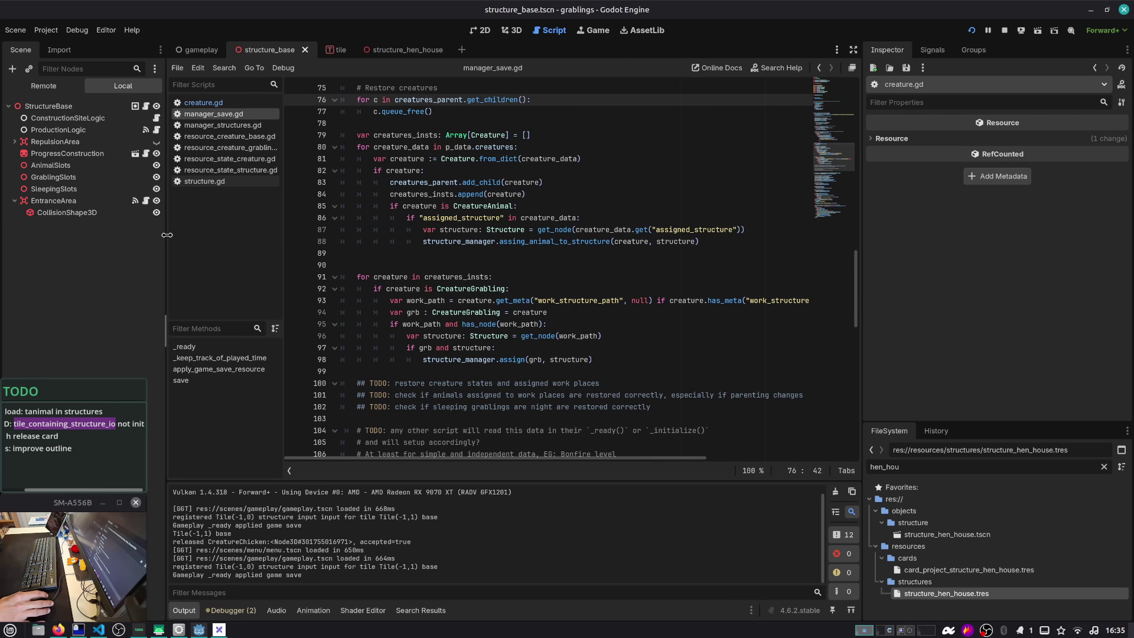
{"action": "mouse_move", "coordinate": [546, 241]}
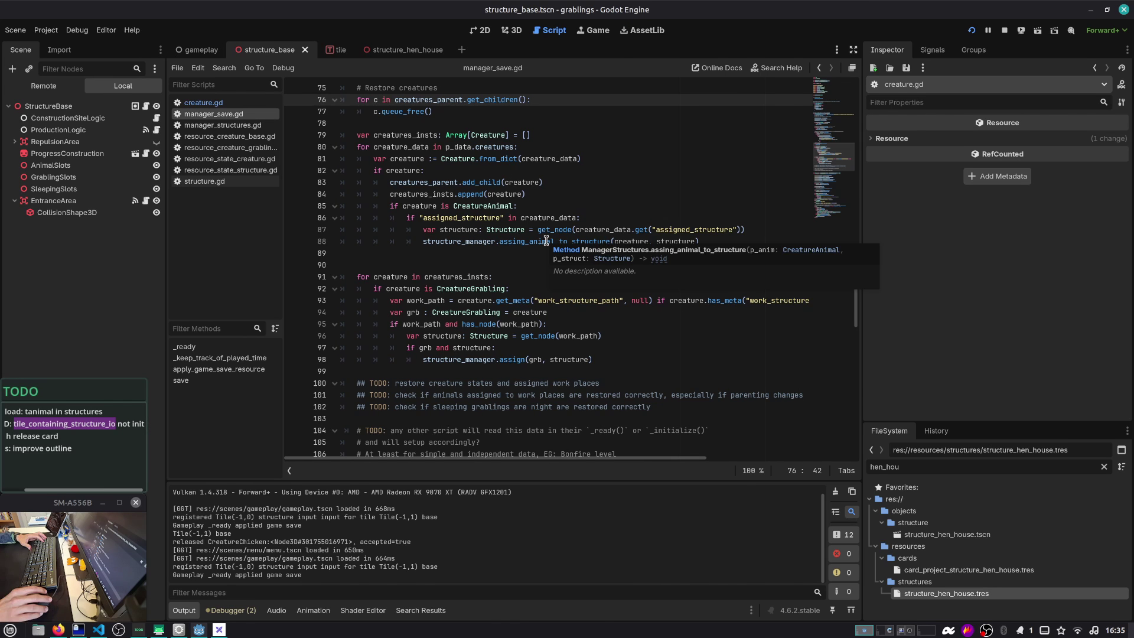
{"action": "key", "text": "ctrl+alt+Right"}
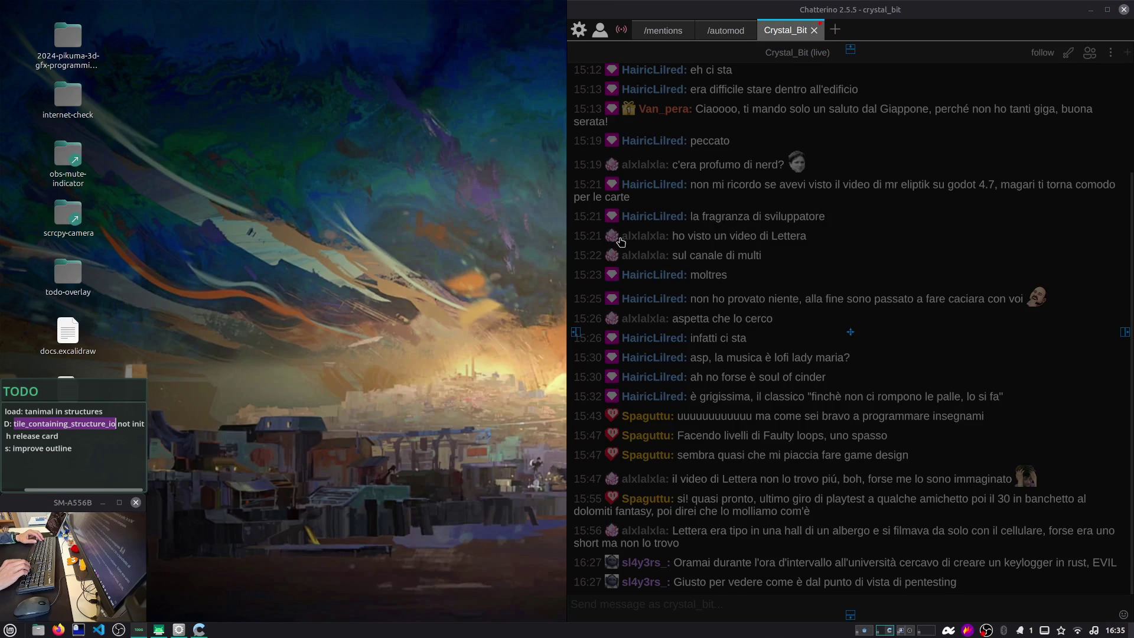
Step: Back in Godot, run the Grablings project and open the save-slot list from the game menu
{"action": "key", "text": "ctrl+alt+Left"}
{"action": "left_click", "coordinate": [973, 30]}
{"action": "left_click", "coordinate": [561, 263]}
Step: Load Slot 1, then search grb_save_0.tres in nvim for its assigned_structure entry
{"action": "left_click", "coordinate": [561, 263]}
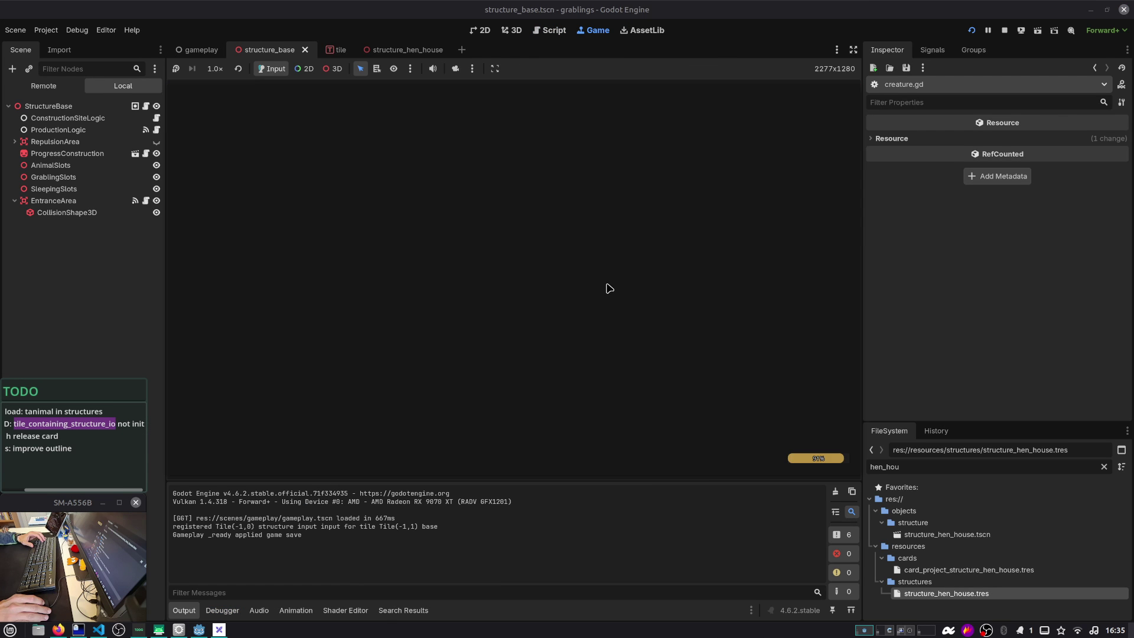
{"action": "scroll", "coordinate": [518, 295], "scroll_direction": "up", "scroll_amount": 2}
{"action": "key", "text": "alt+Tab"}
{"action": "type", "text": "/assigned_structure"}
Step: Return to Godot's script editor and open creature_animal.gd through the quick script search
{"action": "key", "text": "alt+Tab"}
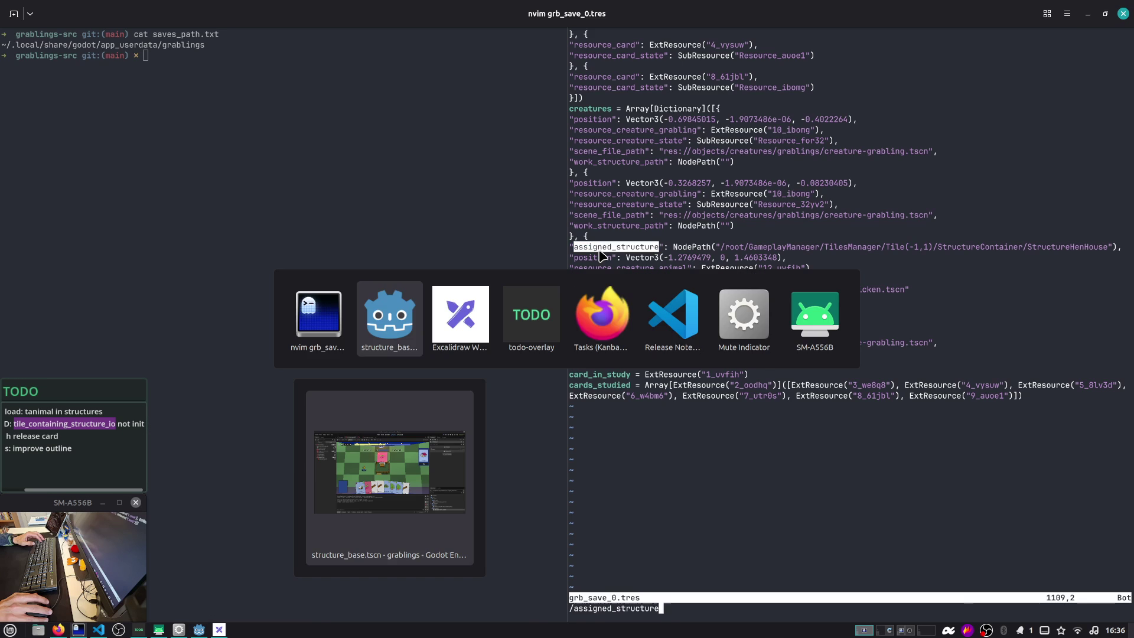
{"action": "key", "text": "ctrl+F3"}
{"action": "left_click", "coordinate": [226, 114]}
{"action": "left_click", "coordinate": [480, 182]}
{"action": "key", "text": "ctrl+alt+o"}
{"action": "type", "text": "creature_ani"}
{"action": "key", "text": "Down"}
{"action": "key", "text": "Return"}
{"action": "left_click", "coordinate": [443, 313]}
{"action": "key", "text": "Return"}
{"action": "key", "text": "Up"}
{"action": "key", "text": "Up"}
{"action": "key", "text": "Up"}
{"action": "key", "text": "Down"}
{"action": "key", "text": "ctrl+x"}
{"action": "scroll", "coordinate": [379, 169], "scroll_direction": "up", "scroll_amount": 15}
{"action": "left_click", "coordinate": [700, 135]}
{"action": "key", "text": "ctrl+v"}
{"action": "key", "text": "ctrl+s"}
{"action": "left_click", "coordinate": [196, 414]}
Step: Add 'p_anim.assigned_structure = null' to unassign_animal_from_structure in manager_structures.gd and save
{"action": "left_click", "coordinate": [466, 261], "text": "ctrl"}
{"action": "left_click", "coordinate": [551, 299]}
{"action": "key", "text": "Return"}
{"action": "type", "text": "P_ani"}
{"action": "key", "text": "Return"}
{"action": "type", "text": ".manager_structures ="}
{"action": "key", "text": "ctrl+BackSpace"}
{"action": "key", "text": "ctrl+BackSpace"}
{"action": "key", "text": "ctrl+BackSpace"}
{"action": "type", "text": "ani"}
{"action": "key", "text": "BackSpace"}
{"action": "key", "text": "BackSpace"}
{"action": "key", "text": "BackSpace"}
{"action": "type", "text": "assigned_structure = nul"}
{"action": "type", "text": "l"}
{"action": "key", "text": "ctrl+s"}
Step: Run the game, load the saved game, and move the chicken to another spot
{"action": "left_click", "coordinate": [440, 312], "text": "ctrl"}
{"action": "key", "text": "F5"}
{"action": "key", "text": "Return"}
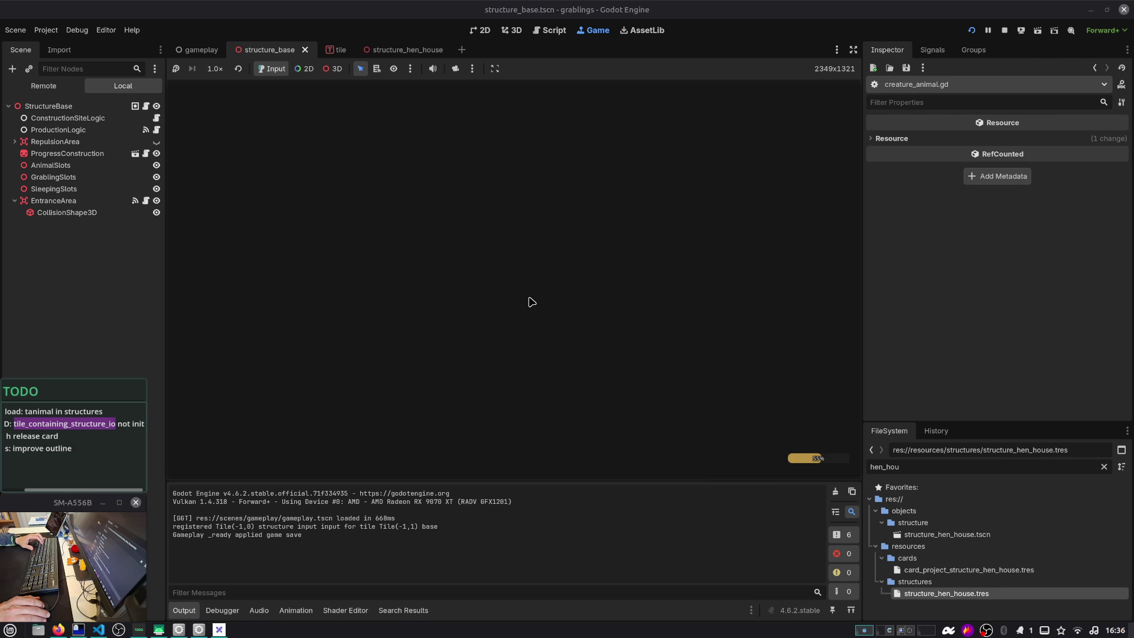
{"action": "left_click_drag", "start_coordinate": [437, 286], "coordinate": [442, 285]}
{"action": "key", "text": "Escape"}
Step: Append 'if assigned_structure else null' to the assigned_structure entry on line 76
{"action": "key", "text": "Down"}
{"action": "key", "text": "Down"}
{"action": "key", "text": "Down"}
{"action": "key", "text": "Up"}
{"action": "key", "text": "Up"}
{"action": "key", "text": "End"}
{"action": "type", "text": "if assigned_structure else null"}
Step: Restart the game, load Slot 1, move the chicken, and save back to the main menu
{"action": "key", "text": "F5"}
{"action": "left_click", "coordinate": [517, 260]}
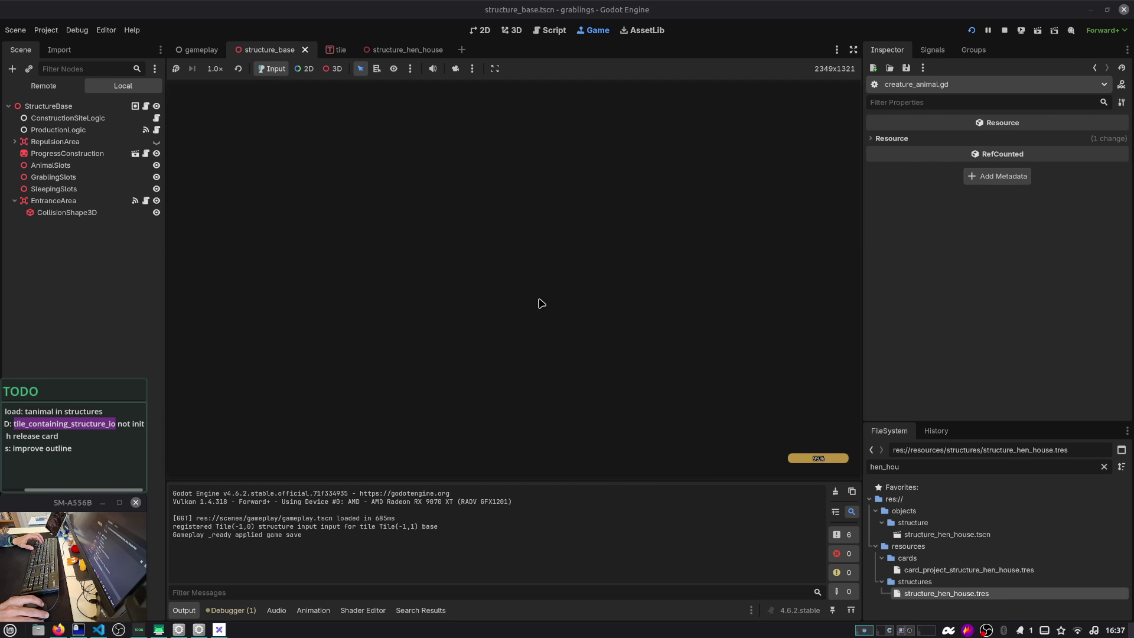
{"action": "left_click_drag", "start_coordinate": [423, 282], "coordinate": [447, 288]}
{"action": "key", "text": "Escape"}
{"action": "left_click", "coordinate": [564, 313]}
Step: Load Slot 1 and examine the assigned_structure lookups on lines 86–87 behind the get_node error
{"action": "left_click", "coordinate": [520, 265]}
{"action": "left_click", "coordinate": [522, 270]}
{"action": "double_click", "coordinate": [603, 241]}
{"action": "double_click", "coordinate": [466, 230]}
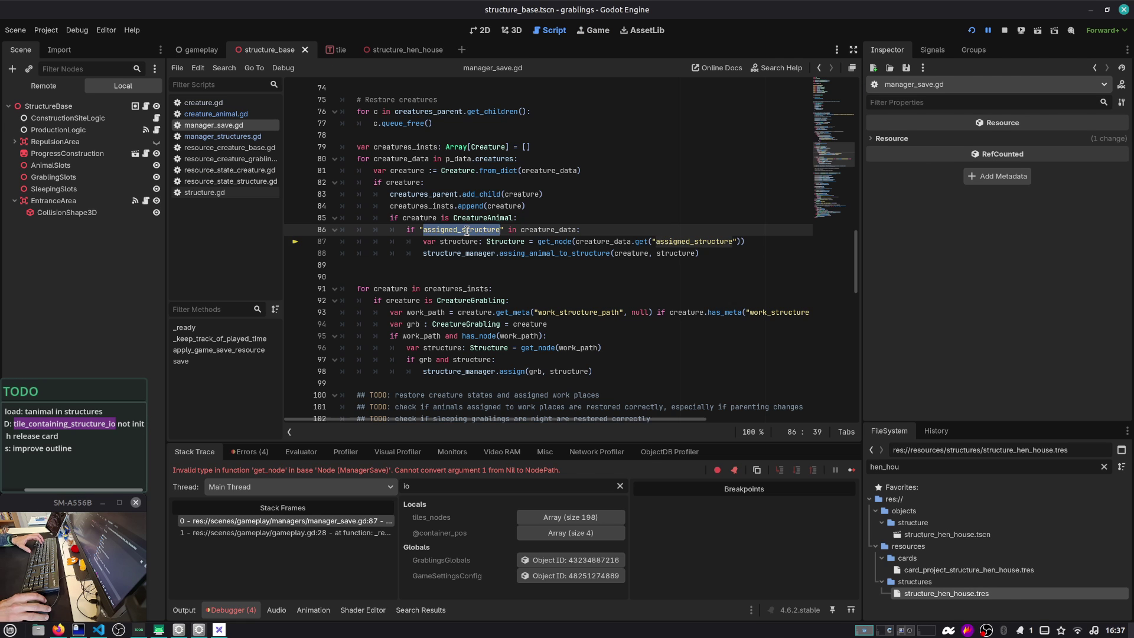
{"action": "double_click", "coordinate": [458, 241]}
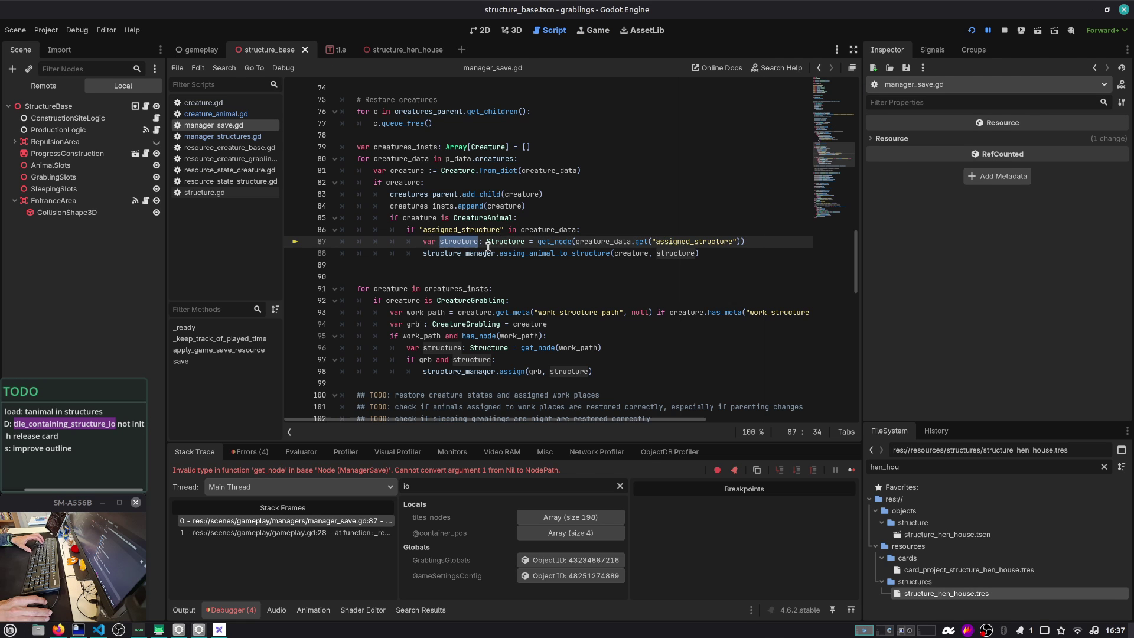
{"action": "double_click", "coordinate": [675, 241]}
{"action": "key", "text": "Right"}
{"action": "key", "text": "Right"}
{"action": "key", "text": "Right"}
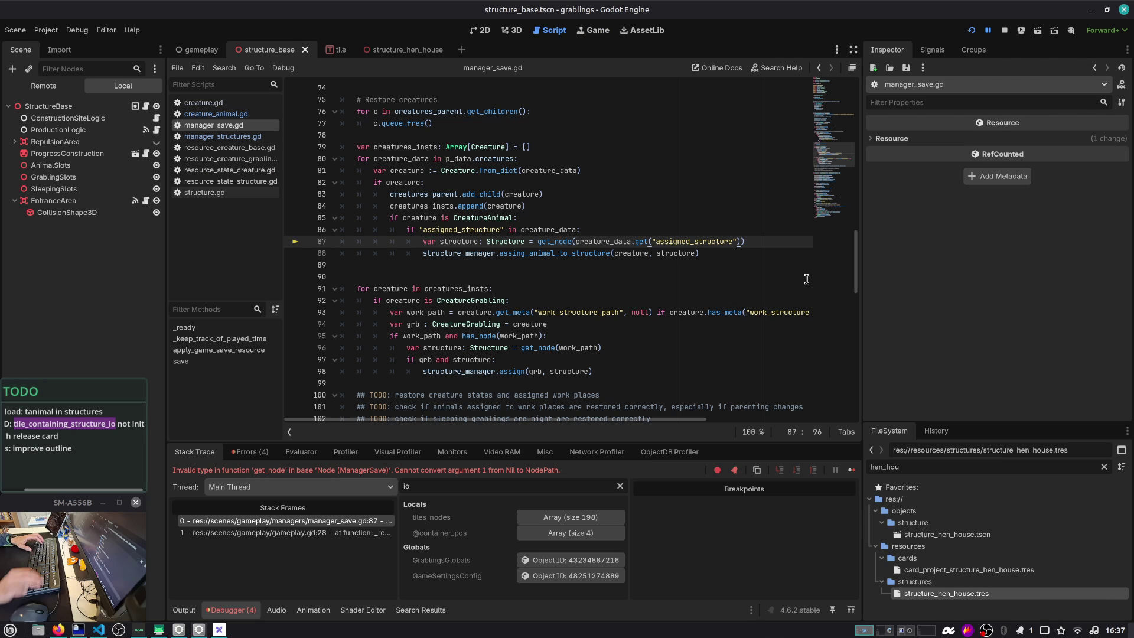
{"action": "key", "text": "ctrl+z"}
{"action": "key", "text": "Right"}
{"action": "key", "text": "Right"}
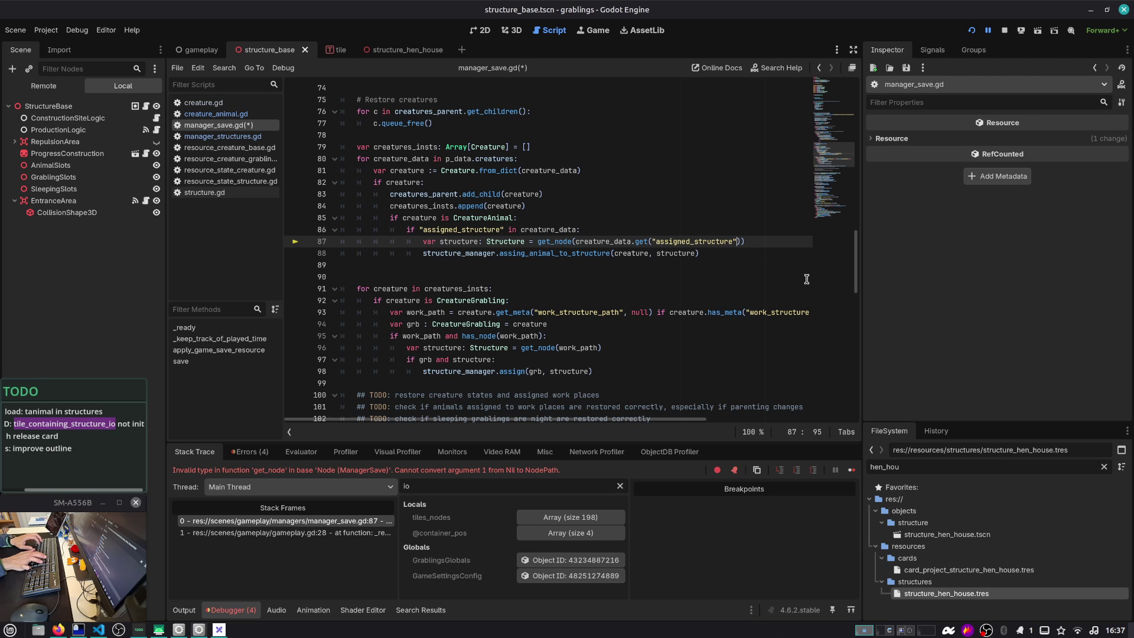
Step: Extend line 86's if condition with 'and creature_data["assigned_structure"] != null'
{"action": "key", "text": "Up"}
{"action": "key", "text": "ctrl+Left"}
{"action": "key", "text": "ctrl+Left"}
{"action": "key", "text": "ctrl+Left"}
{"action": "key", "text": "ctrl+shift+Right"}
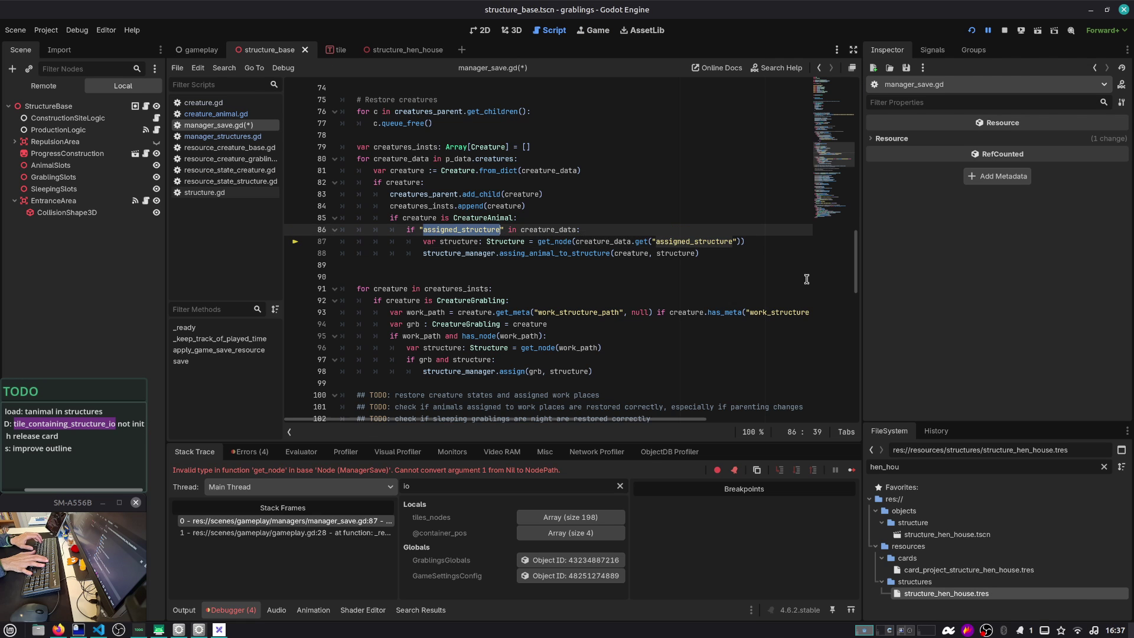
{"action": "key", "text": "Down"}
{"action": "key", "text": "ctrl+Right"}
{"action": "key", "text": "ctrl+Right"}
{"action": "key", "text": "ctrl+Right"}
{"action": "key", "text": "ctrl+shift+Right"}
{"action": "key", "text": "ctrl+shift+Right"}
{"action": "key", "text": "ctrl+shift+Right"}
{"action": "key", "text": "ctrl+shift+Right"}
{"action": "key", "text": "Up"}
{"action": "key", "text": "Left"}
{"action": "type", "text": "and creature_data[\"assigned_structure\"] != null"}
Step: Save the null-checked manager_save.gd, relaunch the game, and load the saved slot
{"action": "key", "text": "ctrl+s"}
{"action": "left_click", "coordinate": [610, 241]}
{"action": "key", "text": "F5"}
{"action": "left_click", "coordinate": [505, 262]}
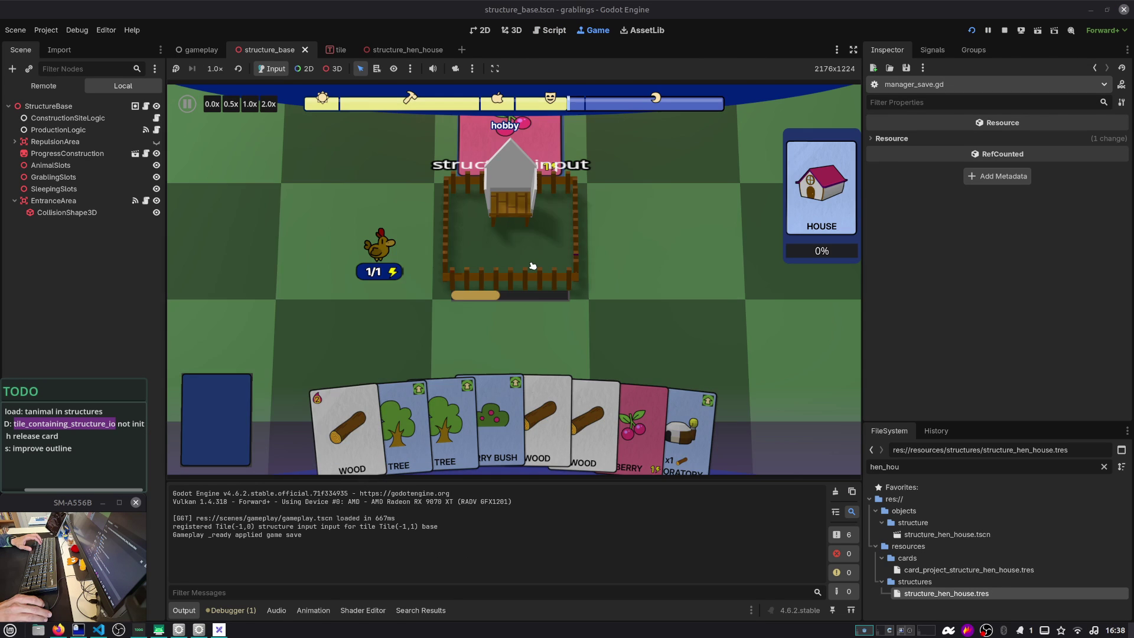
Step: Put the chicken inside the hen house fence, save to the main menu, and stop the game
{"action": "left_click_drag", "start_coordinate": [533, 266], "coordinate": [522, 267]}
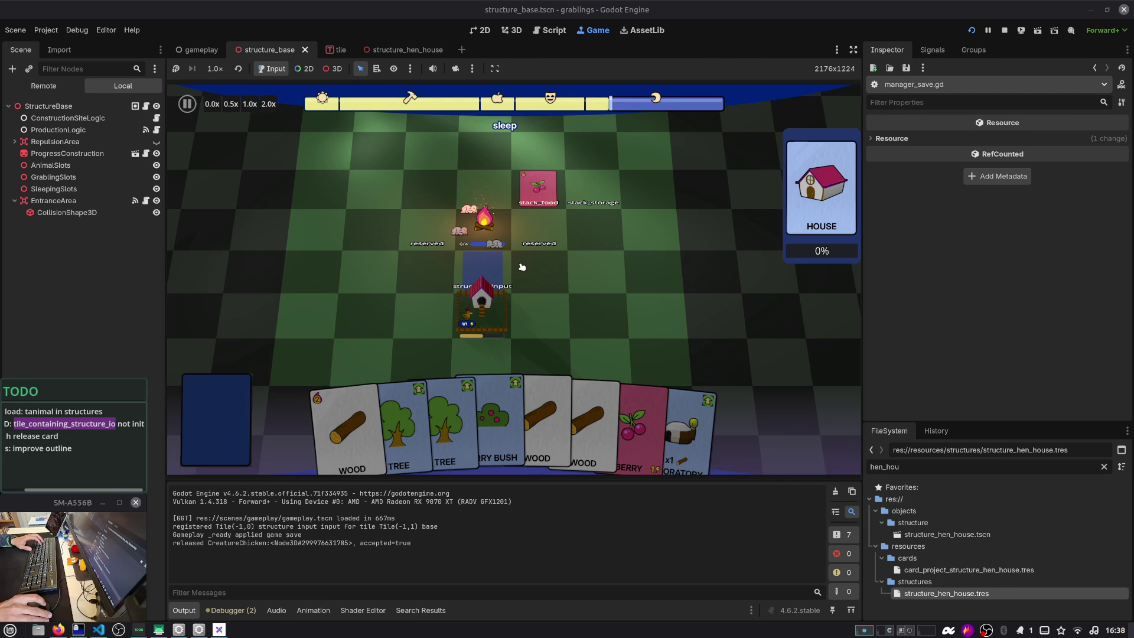
{"action": "key", "text": "Escape"}
{"action": "key", "text": "F8"}
{"action": "key", "text": "alt+Tab"}
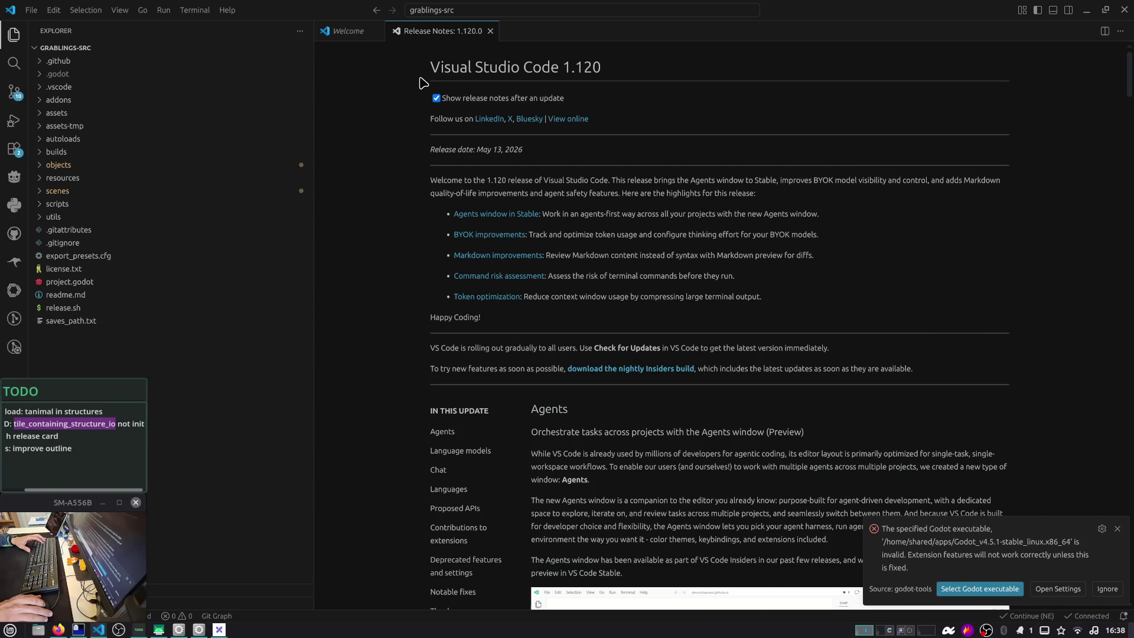
Step: Narrow the Visual Studio Code explorer sidebar and place the caret in the TODO note
{"action": "left_click_drag", "start_coordinate": [314, 169], "coordinate": [163, 150]}
{"action": "left_click", "coordinate": [75, 411]}
{"action": "left_click_drag", "start_coordinate": [77, 487], "coordinate": [1, 495]}
Step: Tick 'test load: tanimal in structures' and 'LOAD: tile_containing_structure_io' as [x] in the TODO note
{"action": "left_click", "coordinate": [11, 411]}
{"action": "type", "text": "x"}
{"action": "key", "text": "Delete"}
{"action": "key", "text": "Down"}
{"action": "key", "text": "Home"}
{"action": "key", "text": "Right"}
{"action": "key", "text": "Right"}
{"action": "key", "text": "Right"}
{"action": "type", "text": "x"}
{"action": "key", "text": "Delete"}
{"action": "key", "text": "Right"}
{"action": "key", "text": "Right"}
{"action": "left_click", "coordinate": [352, 152]}
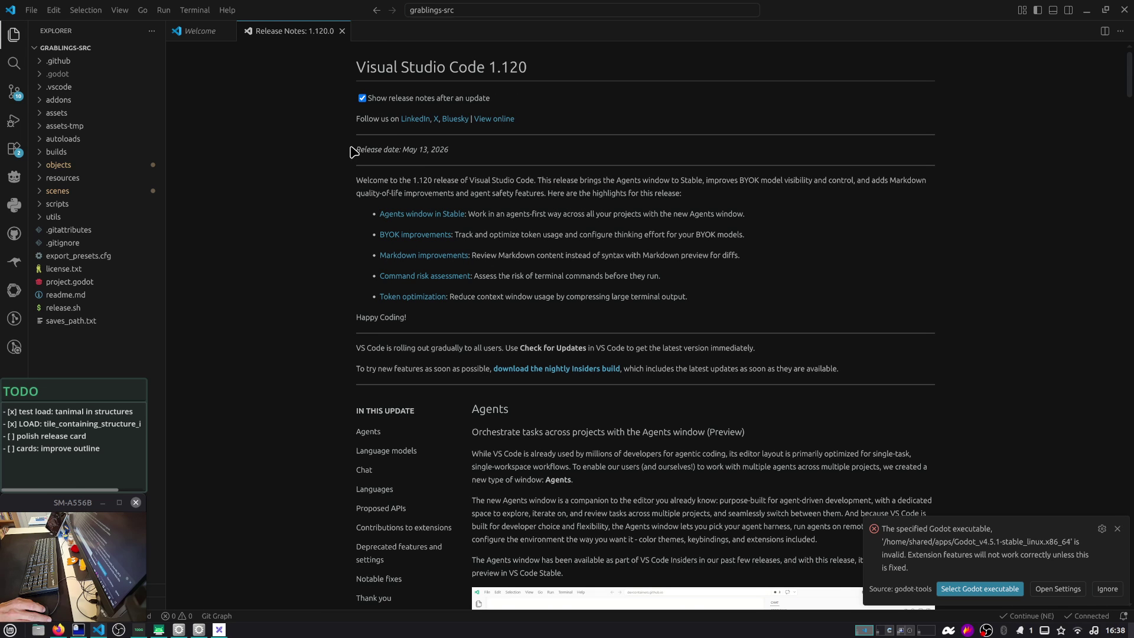